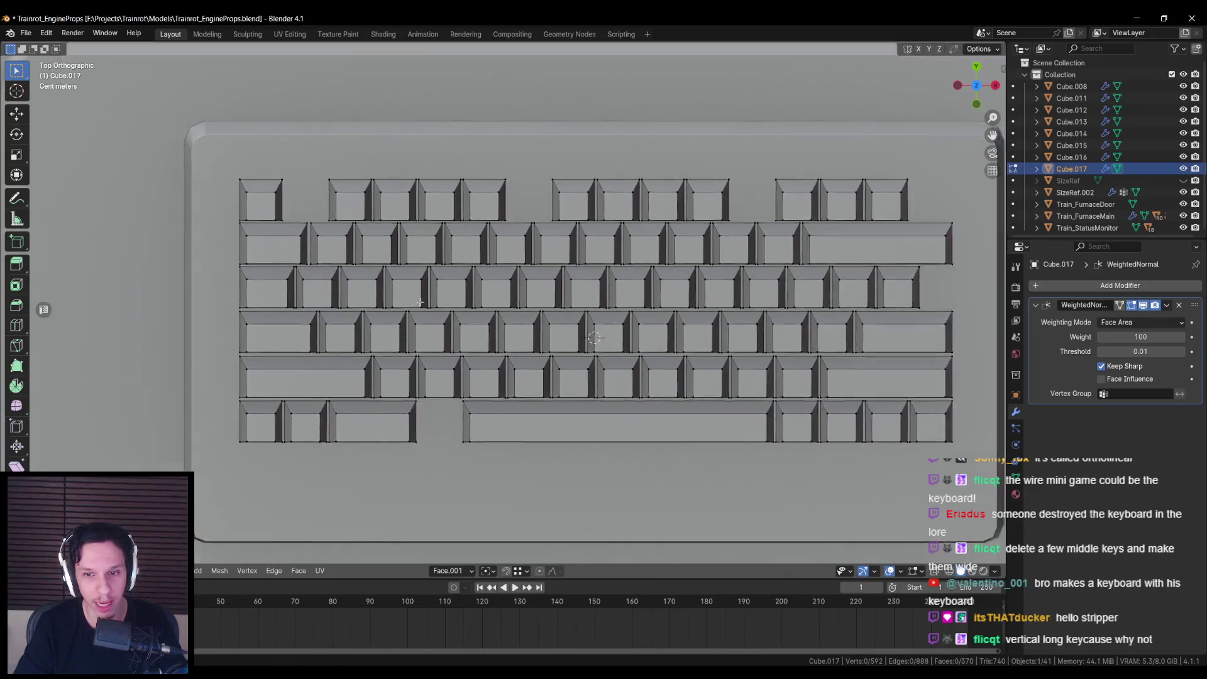
# Step: Try moving a key's side face along X with snapping on, then cancel and clear the selection
pyautogui.hotkey('shift', 'z')
pyautogui.scroll(6, 259, 117)
pyautogui.moveTo(499, 220); pyautogui.dragTo(568, 326)
pyautogui.hotkey('shift', 'z')
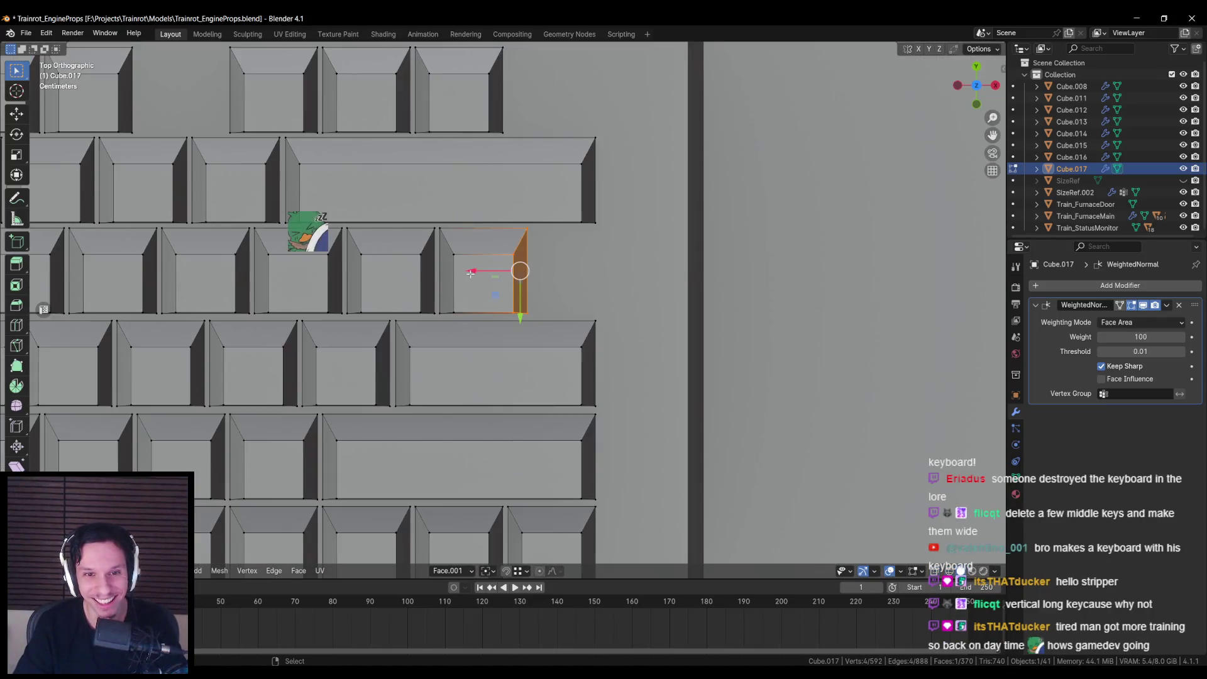
pyautogui.hotkey('shift', 'Tab')
pyautogui.press('g')
pyautogui.press('x')
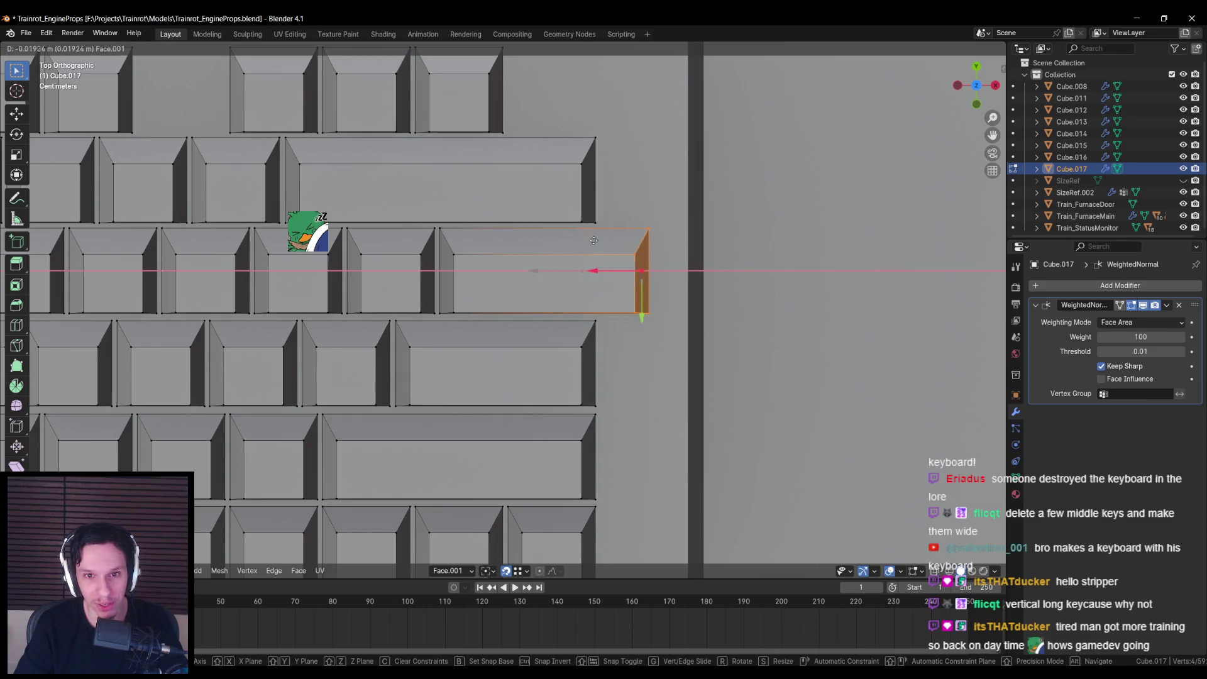
pyautogui.press('Escape')
pyautogui.hotkey('alt', 'a')
pyautogui.scroll(-8, 549, 313)
pyautogui.scroll(2, 548, 313)
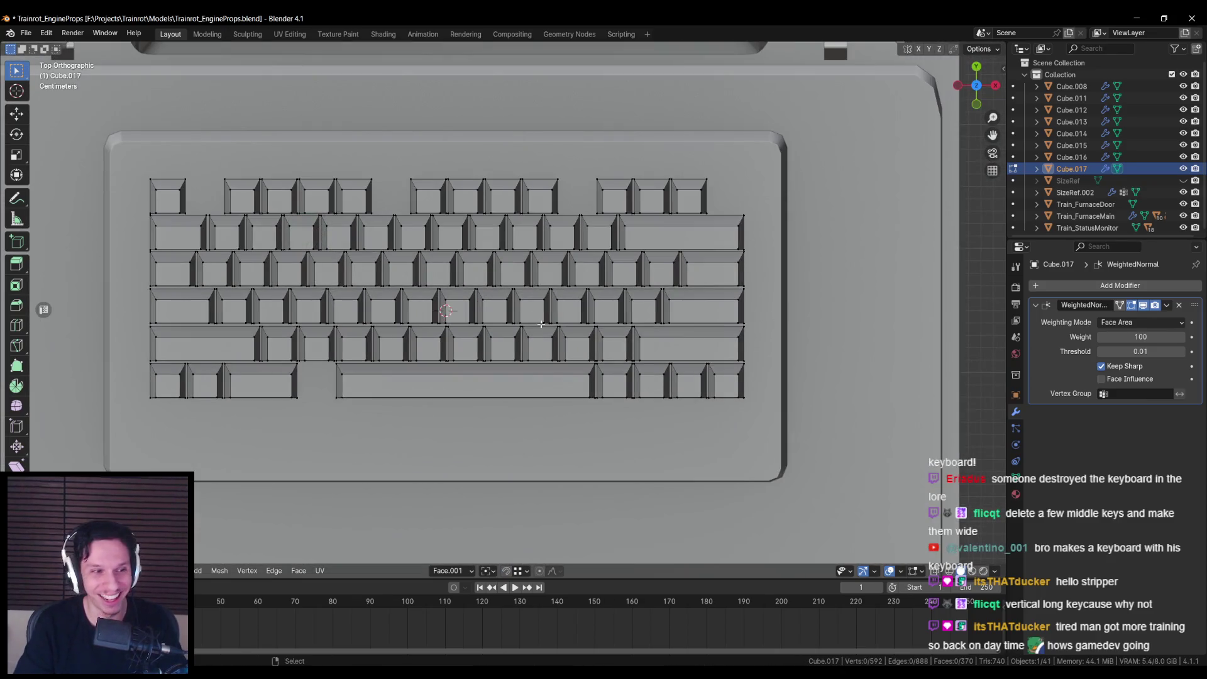
pyautogui.press('Tab')
pyautogui.scroll(-5, 542, 325)
pyautogui.hotkey('alt', 'a')
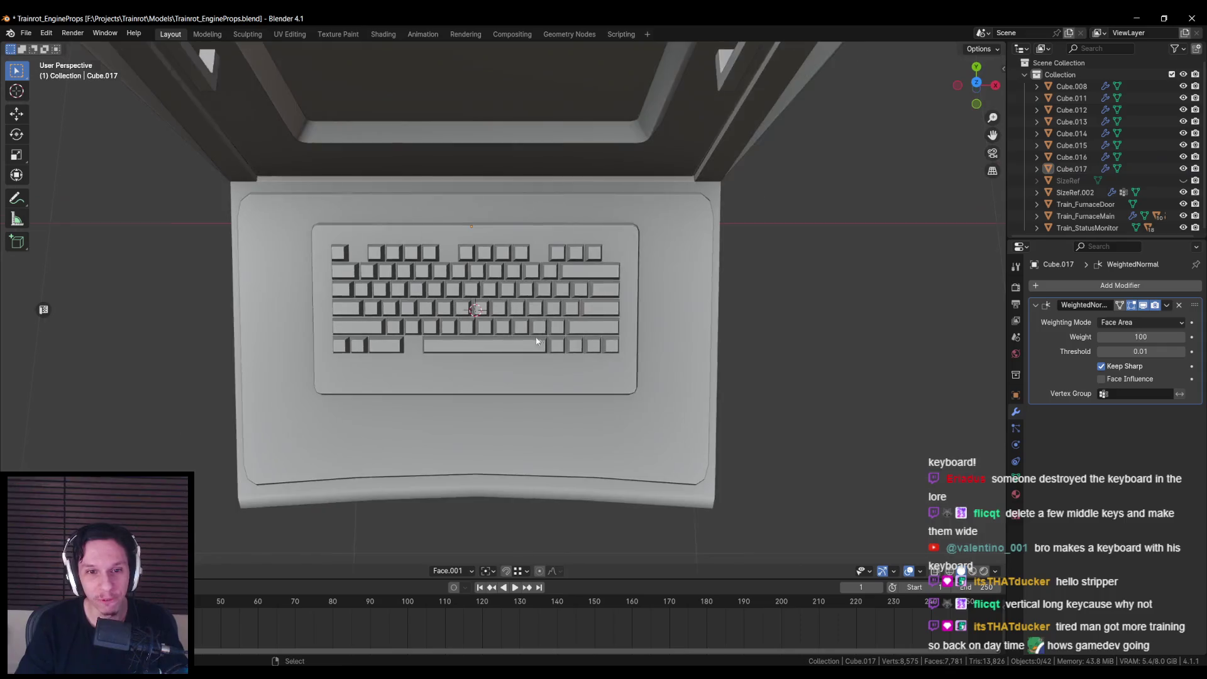
pyautogui.scroll(3, 535, 340)
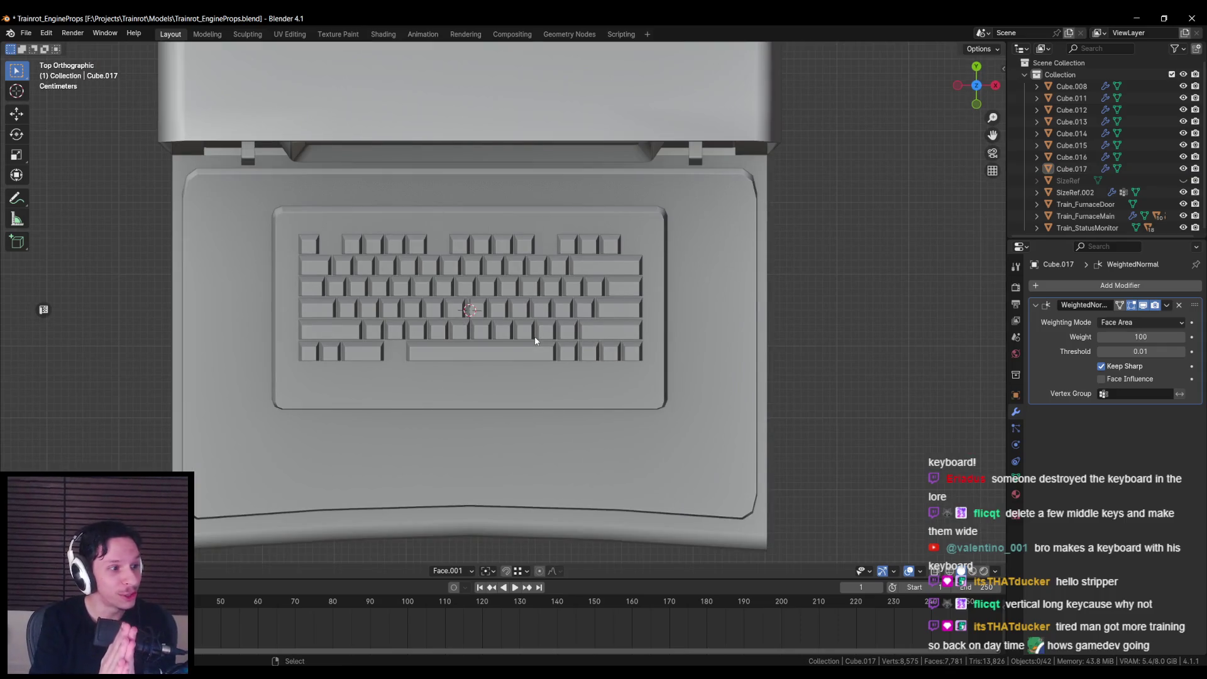
# Step: In the keys mesh, delete one key from the middle of the fourth row
pyautogui.click(488, 311)
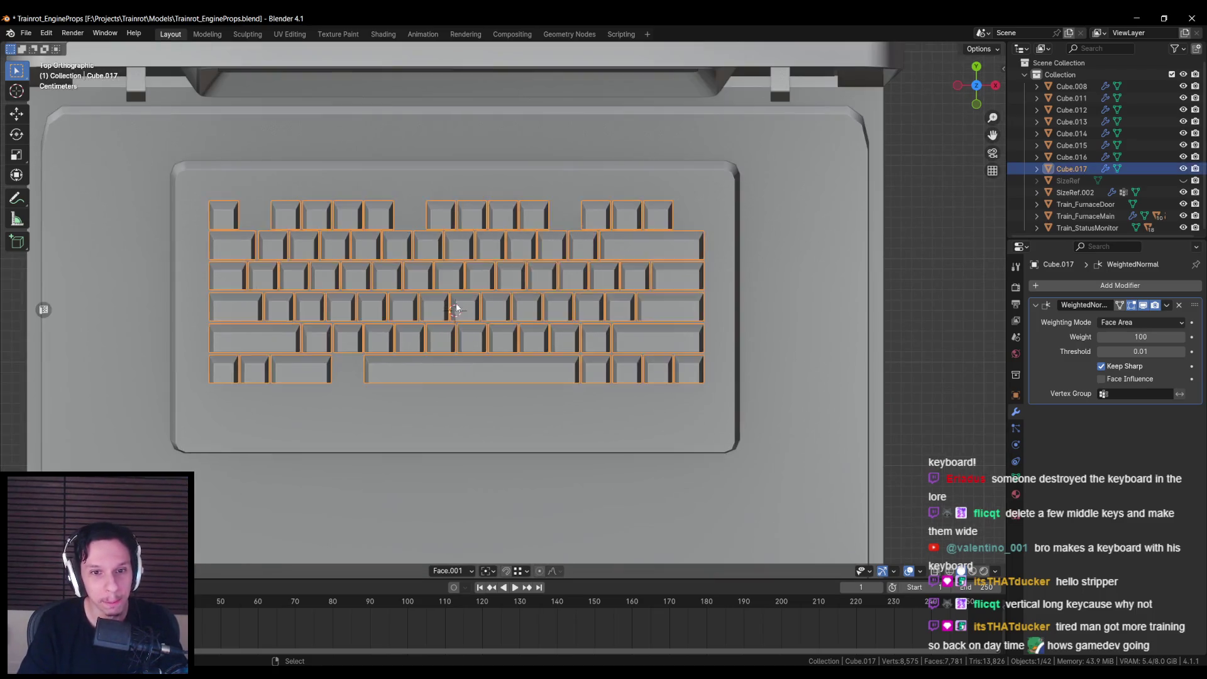
pyautogui.press('Tab')
pyautogui.scroll(3, 487, 311)
pyautogui.click(489, 304)
pyautogui.hotkey('shift', 'g')
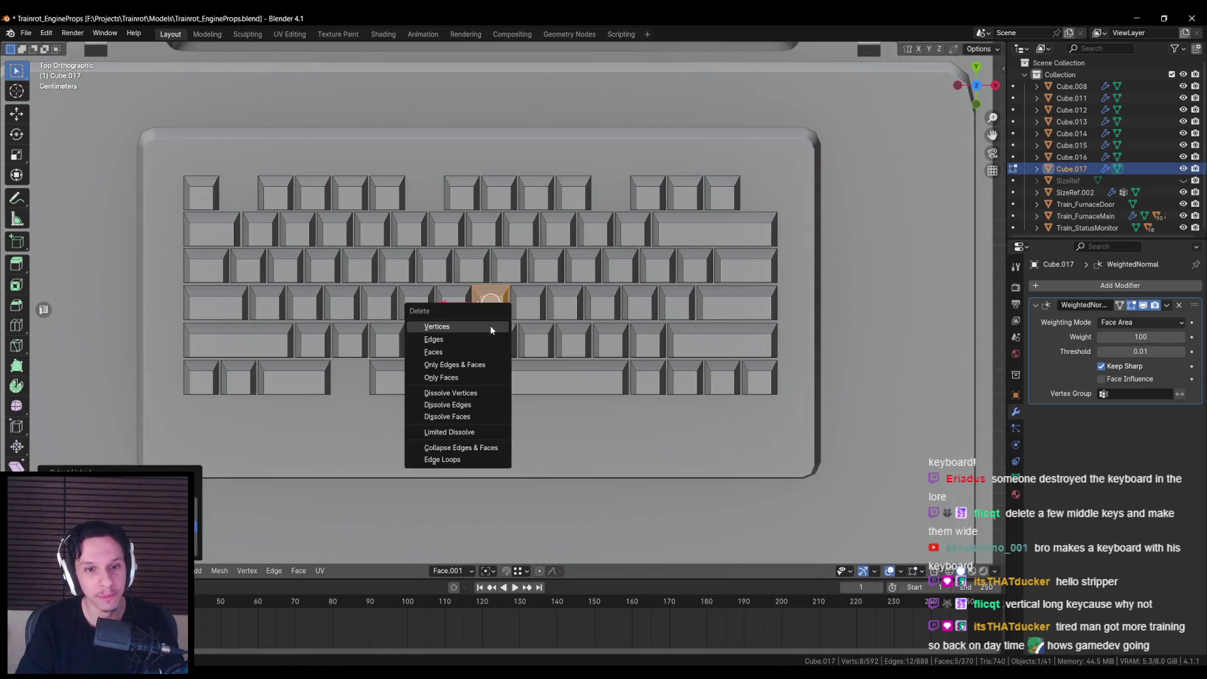
pyautogui.click(488, 332)
pyautogui.press('Tab')
pyautogui.scroll(-3, 501, 317)
pyautogui.scroll(5, 499, 312)
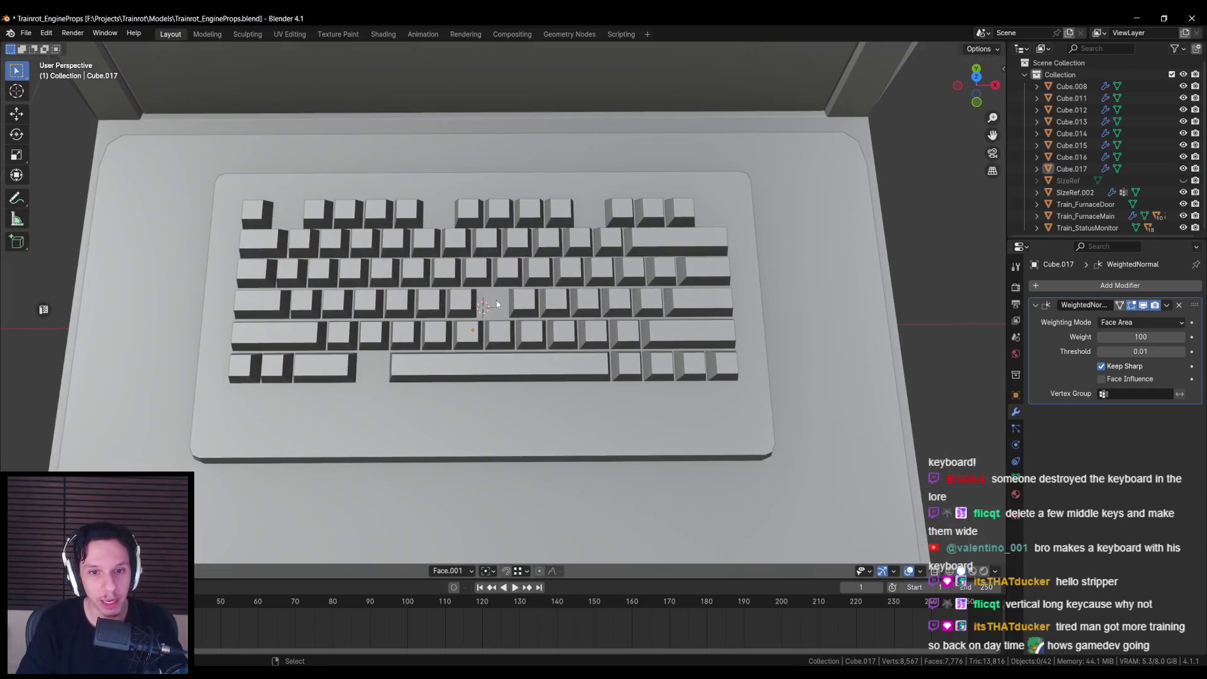
pyautogui.scroll(4, 493, 308)
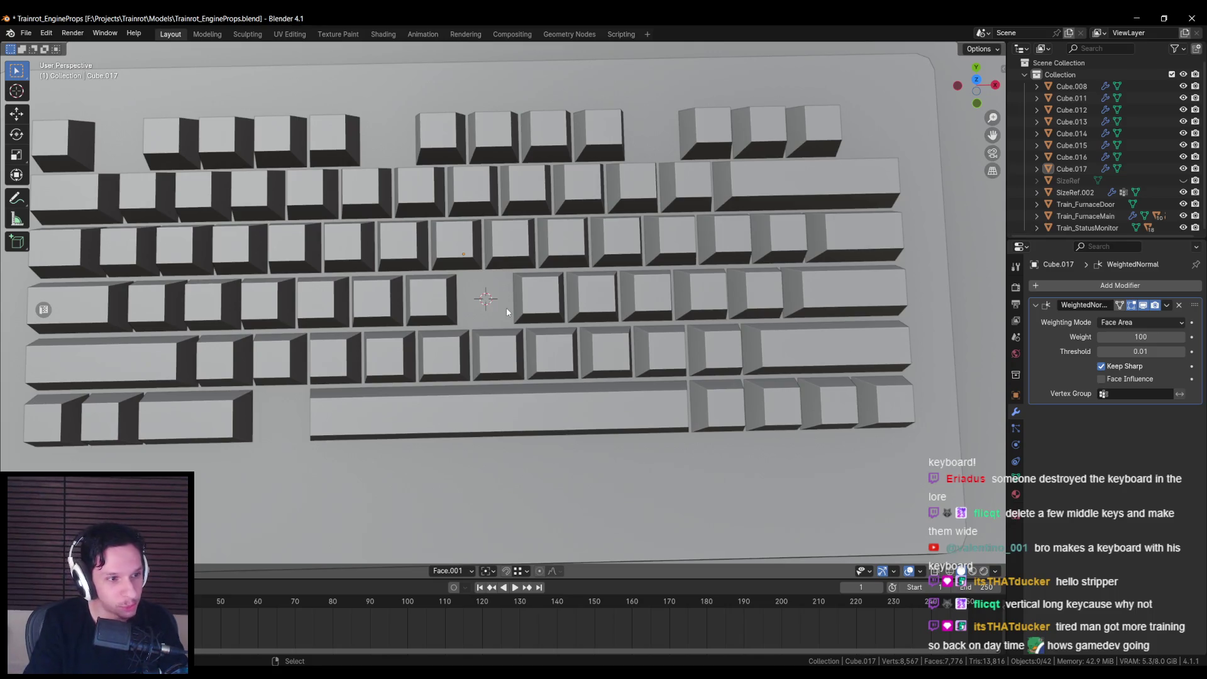
pyautogui.hotkey('shift', 'a')
# Step: Add a cylinder and scale it down to nub size in the key gap
pyautogui.write('cylinder')
pyautogui.press('Return')
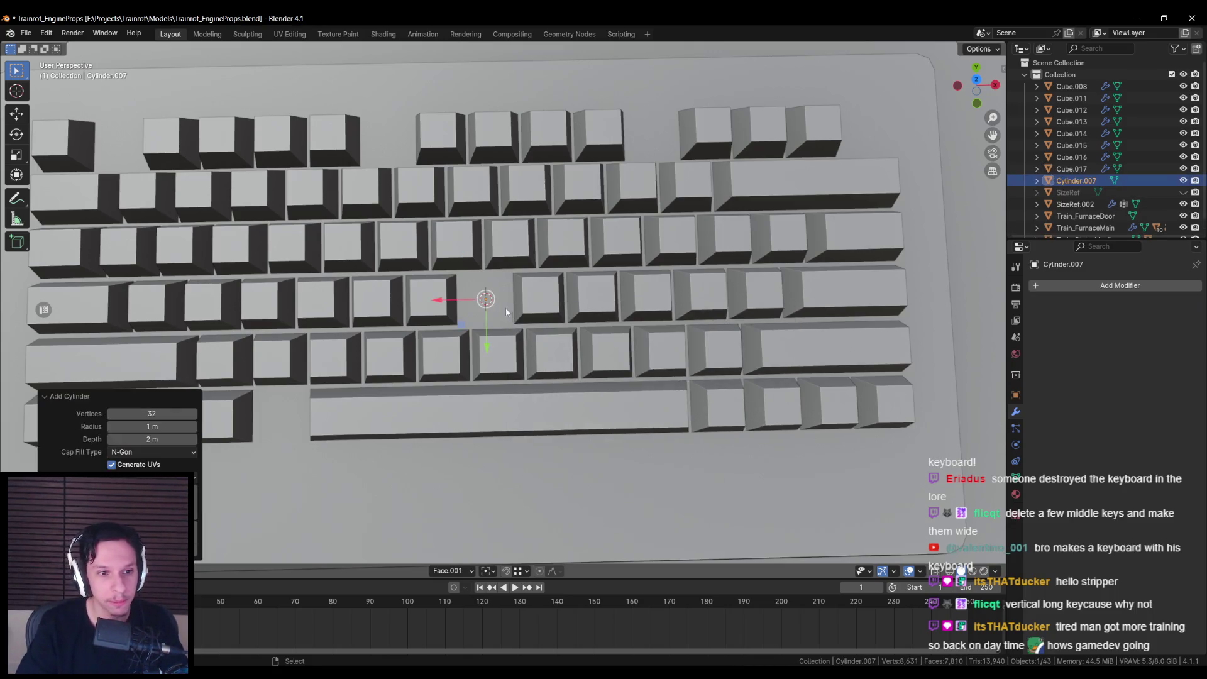
pyautogui.press('s')
pyautogui.scroll(-5, 716, 462)
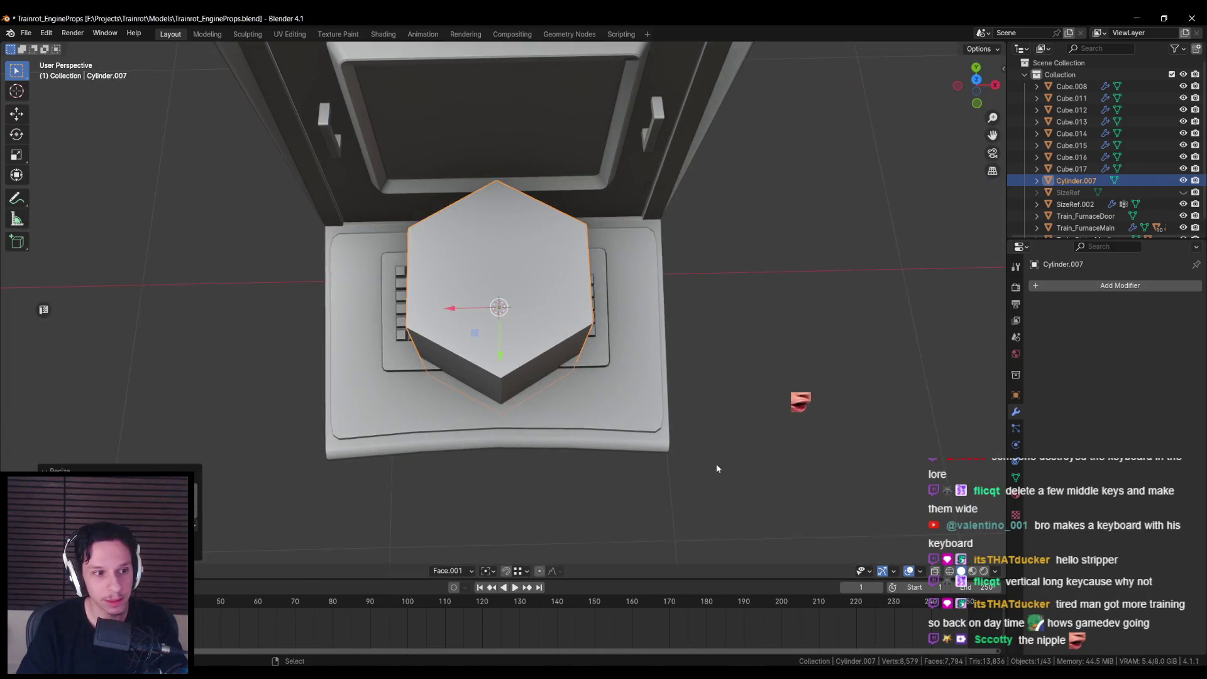
pyautogui.scroll(5, 742, 447)
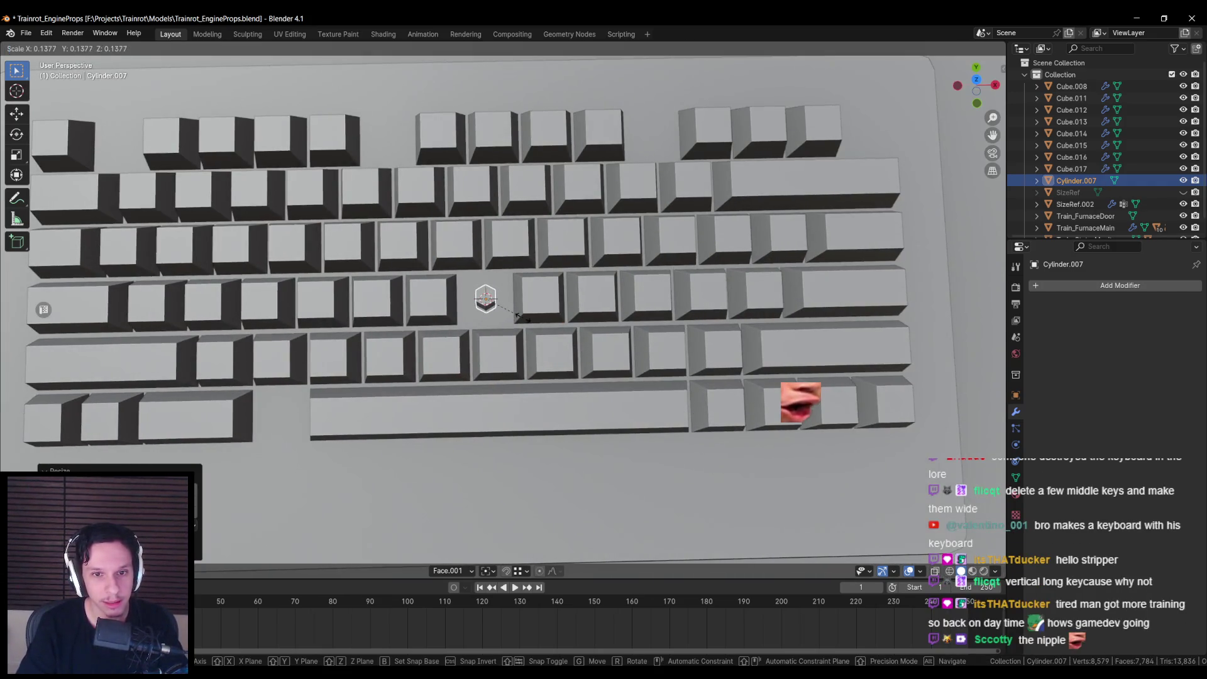
pyautogui.click(520, 316)
pyautogui.scroll(4, 553, 277)
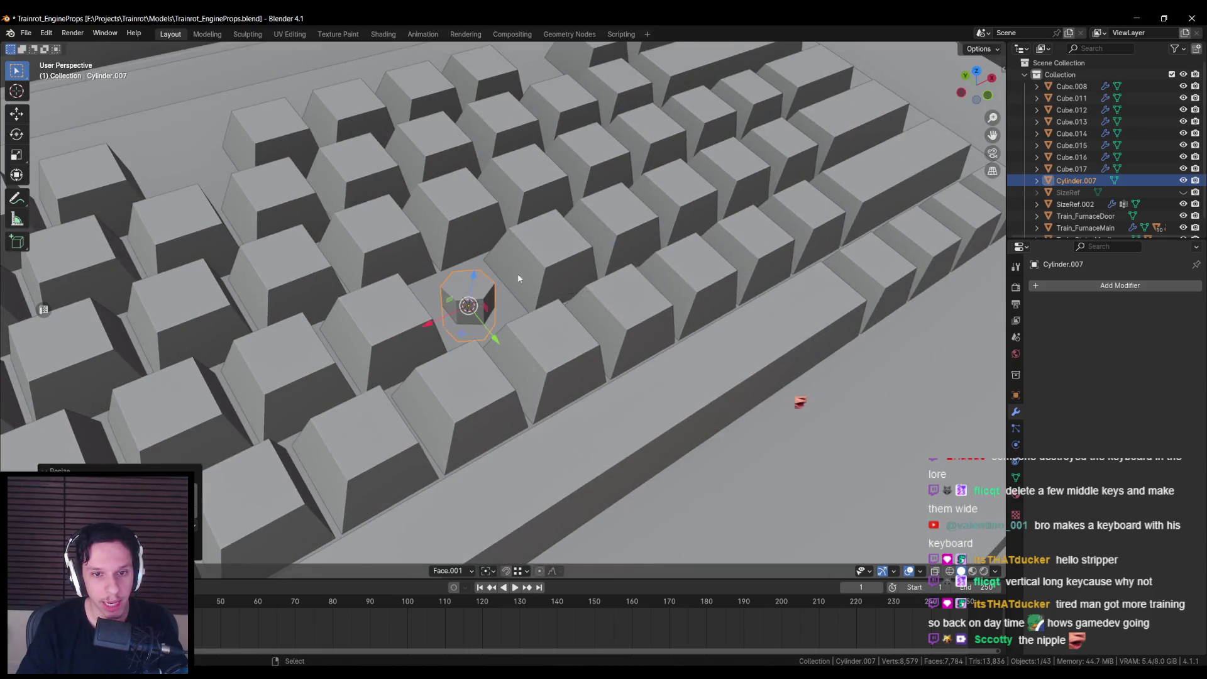
# Step: Rotate the cylinder about X and delete its bottom ring of vertices
pyautogui.press('Tab')
pyautogui.press('Tab')
pyautogui.press('r')
pyautogui.press('x')
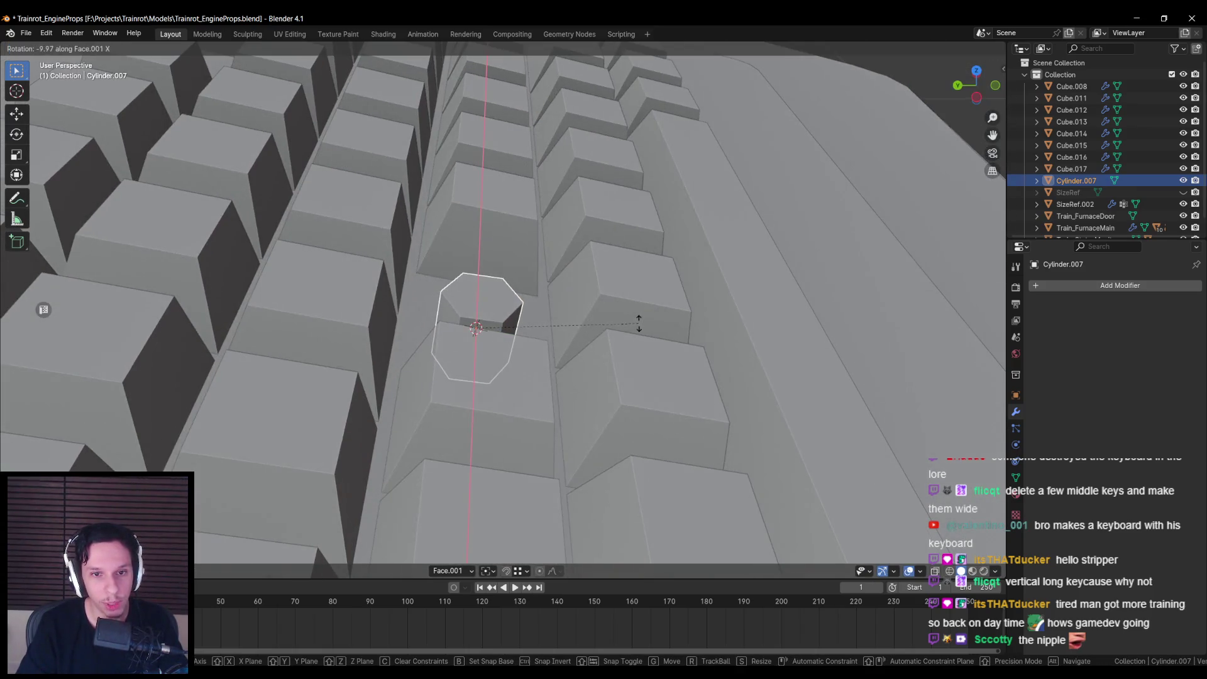
pyautogui.click(639, 322)
pyautogui.press('Tab')
pyautogui.hotkey('alt', 'z')
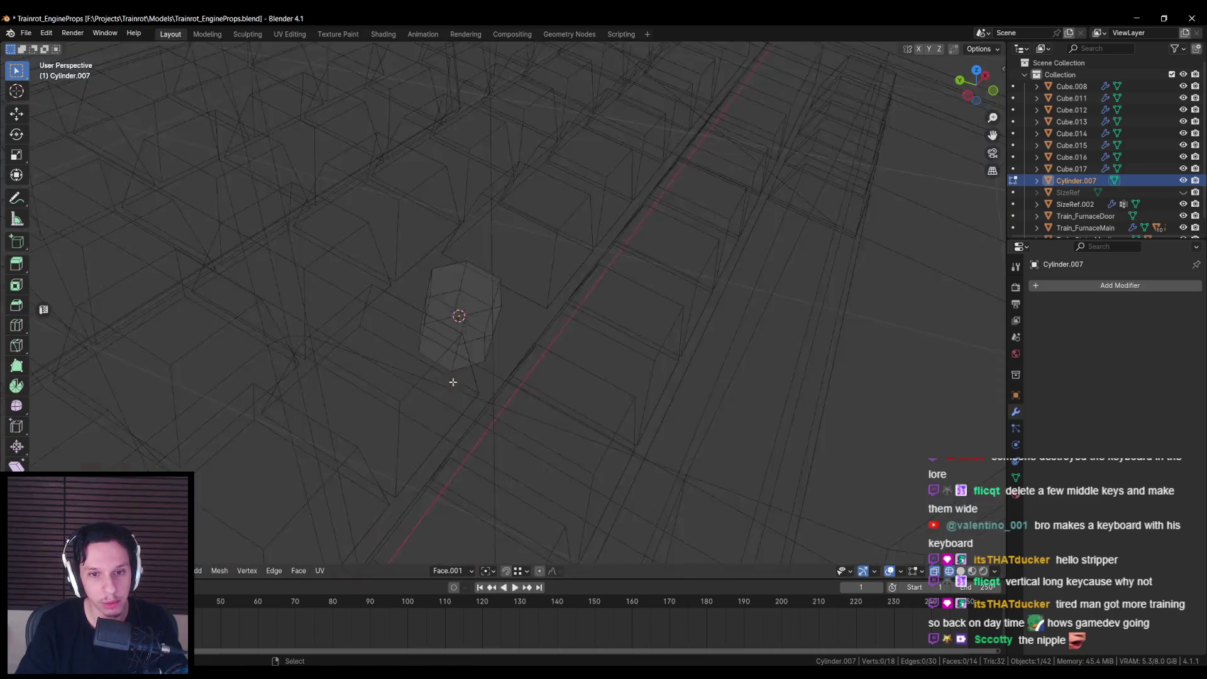
pyautogui.press('b')
pyautogui.moveTo(399, 315); pyautogui.dragTo(620, 399)
pyautogui.press('x')
pyautogui.hotkey('alt', 'z')
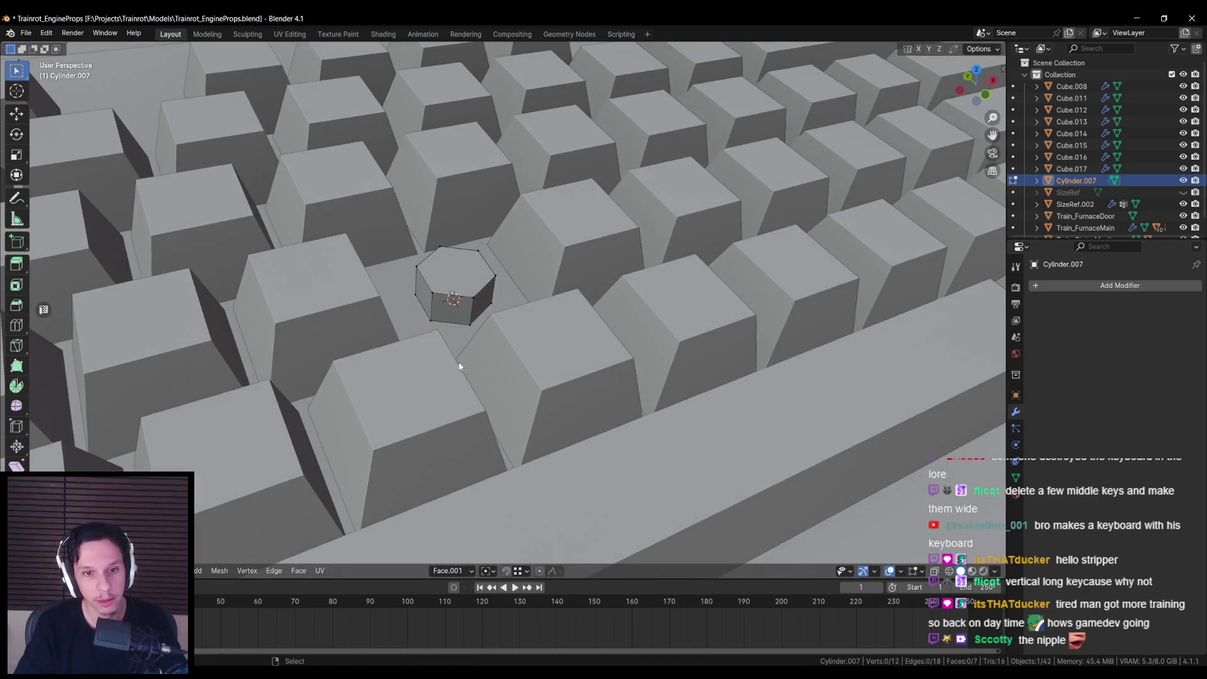
# Step: Raise the top face straight up and scale it smaller to taper the nub
pyautogui.click(453, 267)
pyautogui.press('g')
pyautogui.press('z')
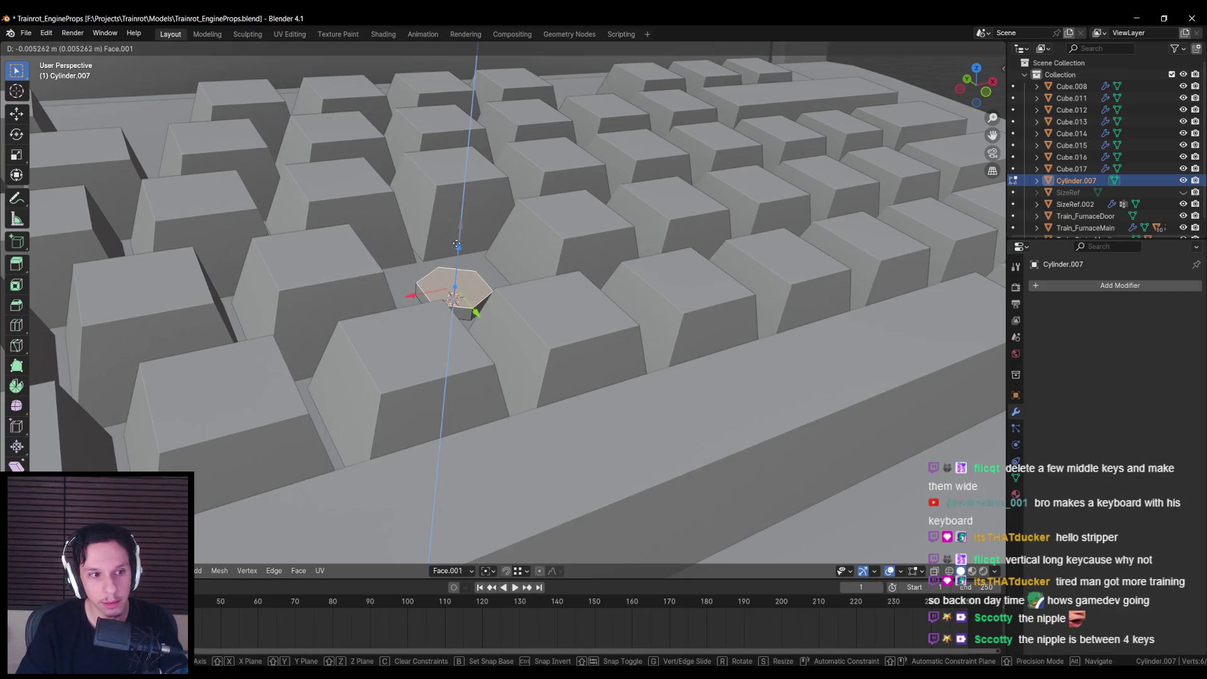
pyautogui.click(456, 244)
pyautogui.press('s')
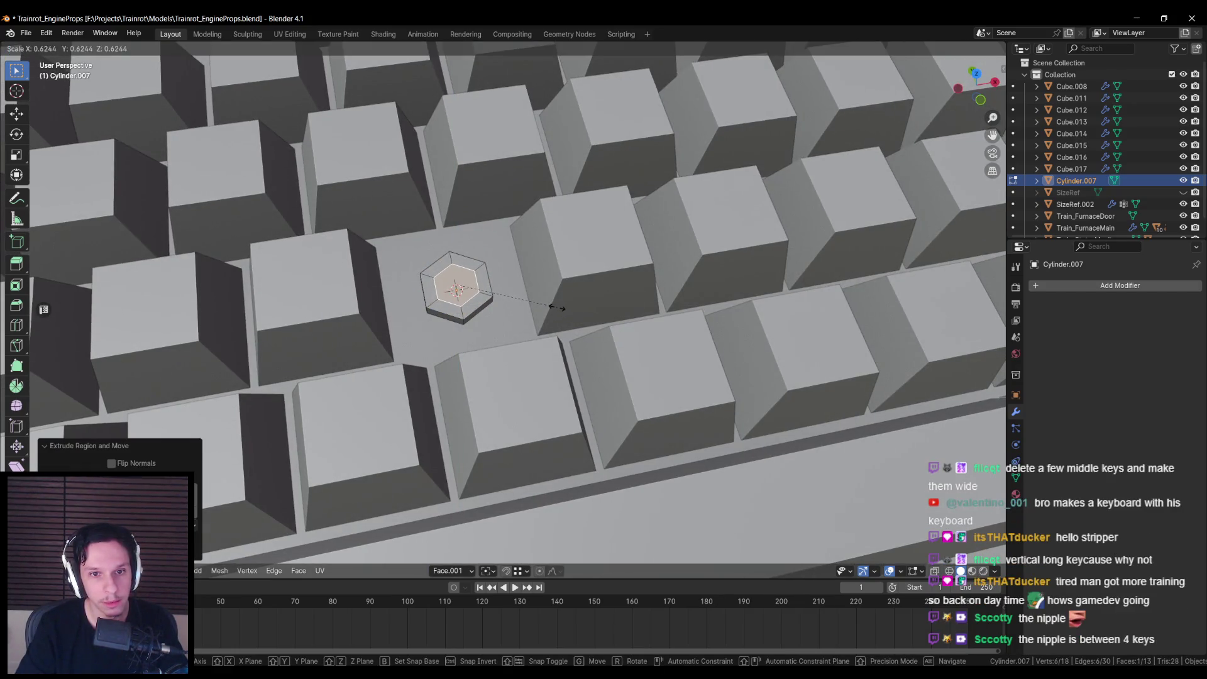
pyautogui.click(556, 308)
pyautogui.press('e')
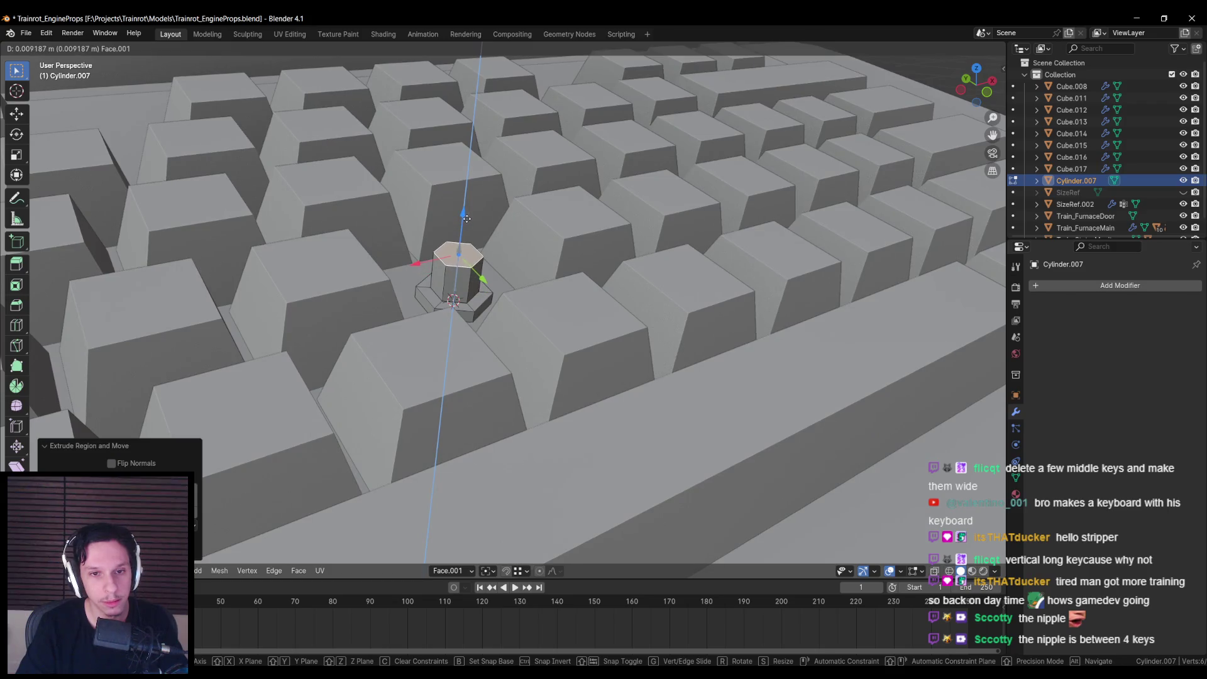
pyautogui.rightClick(463, 228)
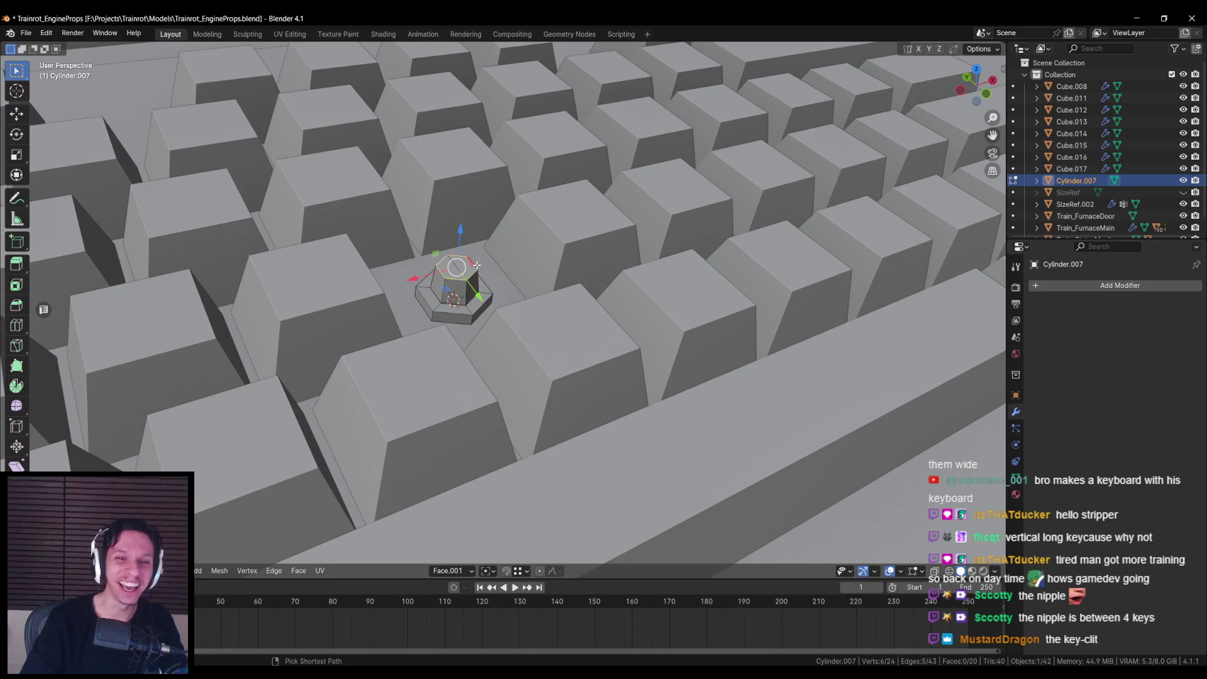
# Step: Mark the selected nub edges sharp and return to Object Mode with nothing selected
pyautogui.rightClick(453, 310)
pyautogui.click(450, 310)
pyautogui.scroll(3, 580, 322)
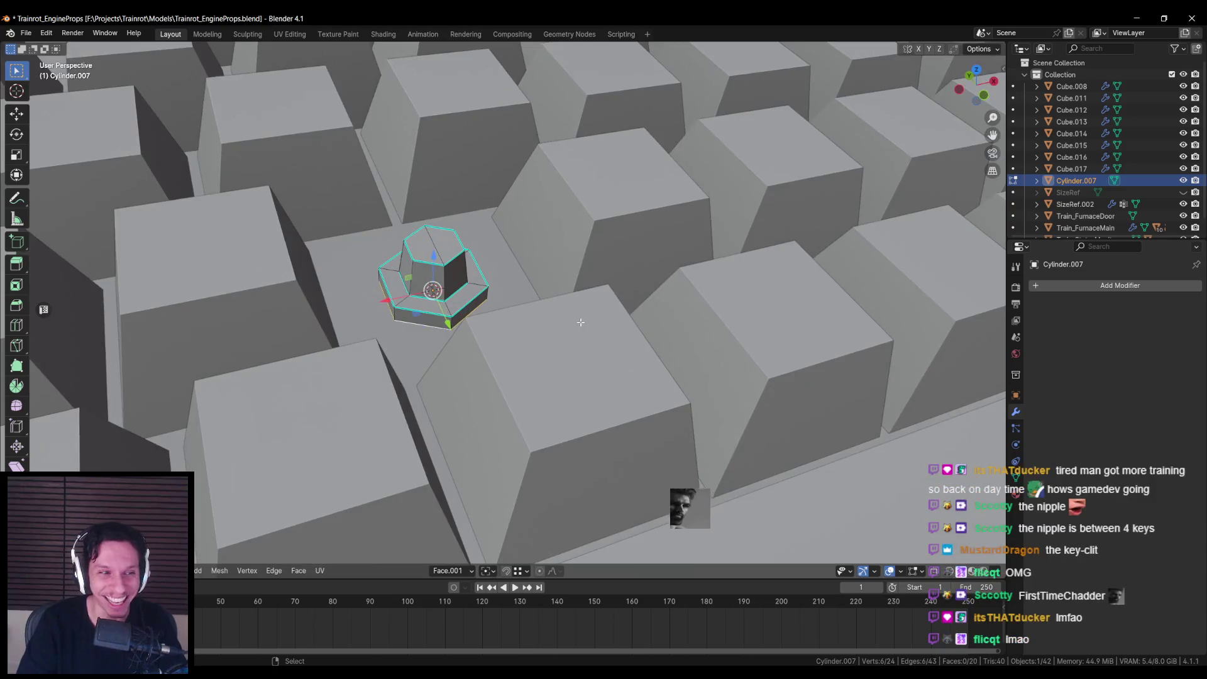
pyautogui.press('Tab')
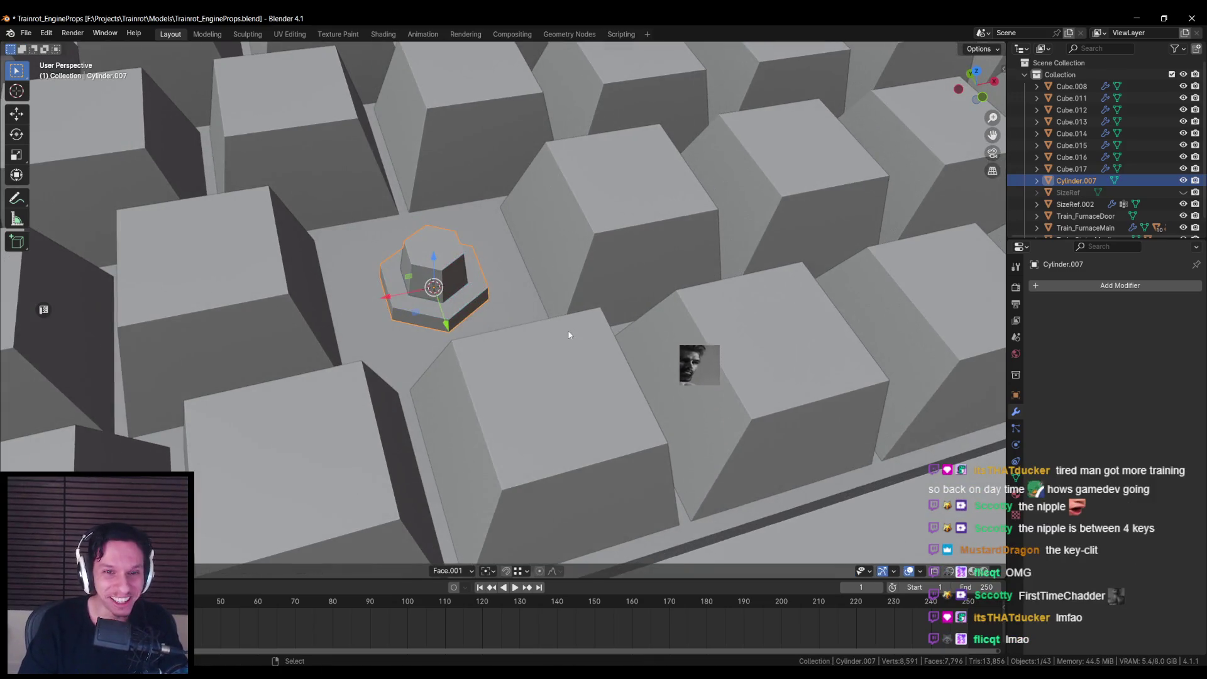
pyautogui.rightClick(569, 335)
pyautogui.click(548, 317)
pyautogui.scroll(-5, 520, 345)
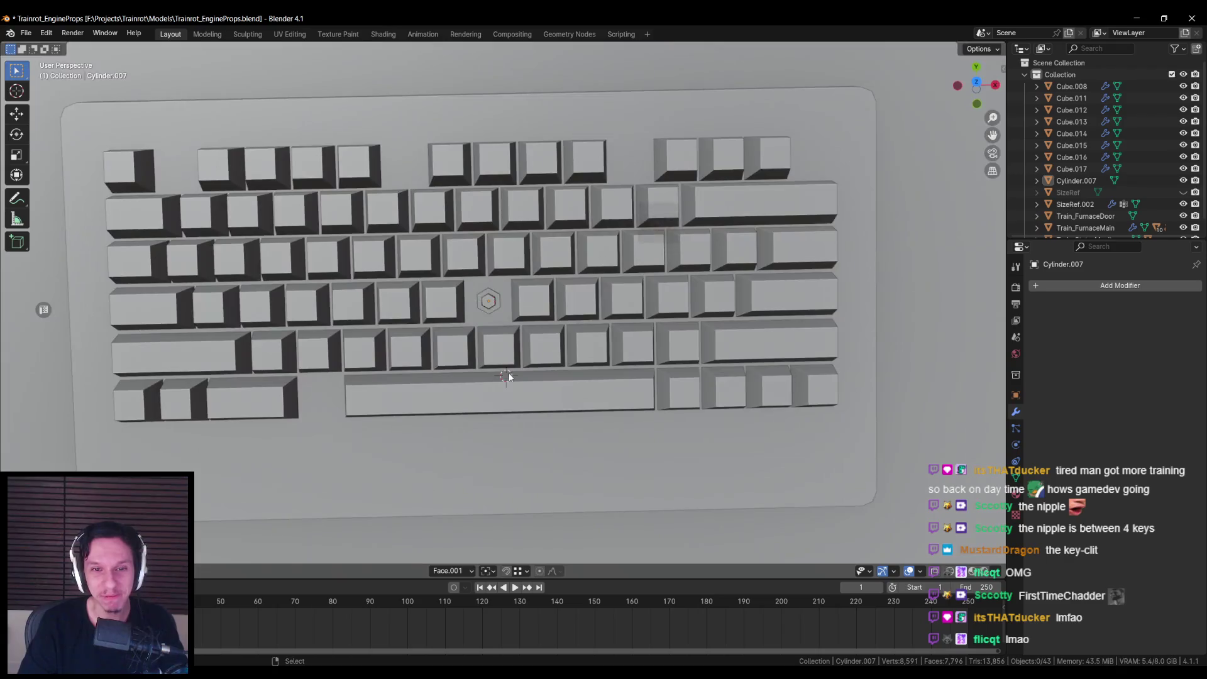
# Step: Bevel the top edge of the hexagonal nub
pyautogui.scroll(-4, 509, 376)
pyautogui.scroll(4, 497, 377)
pyautogui.click(484, 385)
pyautogui.press('Tab')
pyautogui.scroll(6, 483, 302)
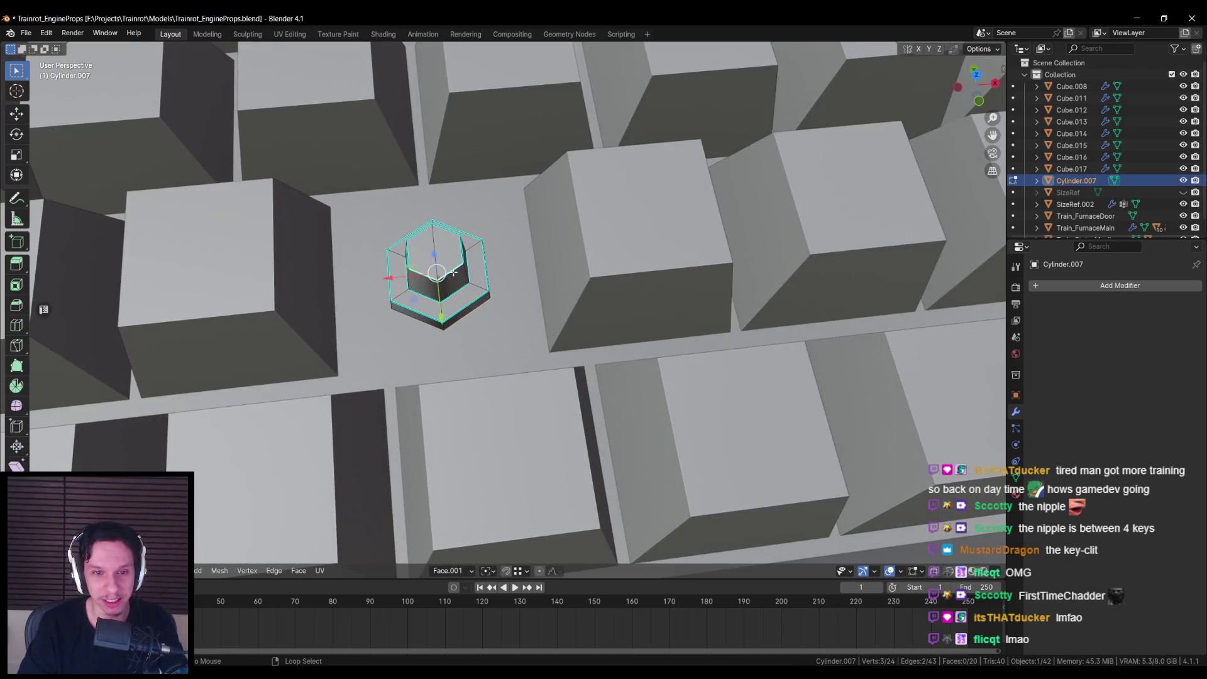
pyautogui.scroll(2, 588, 319)
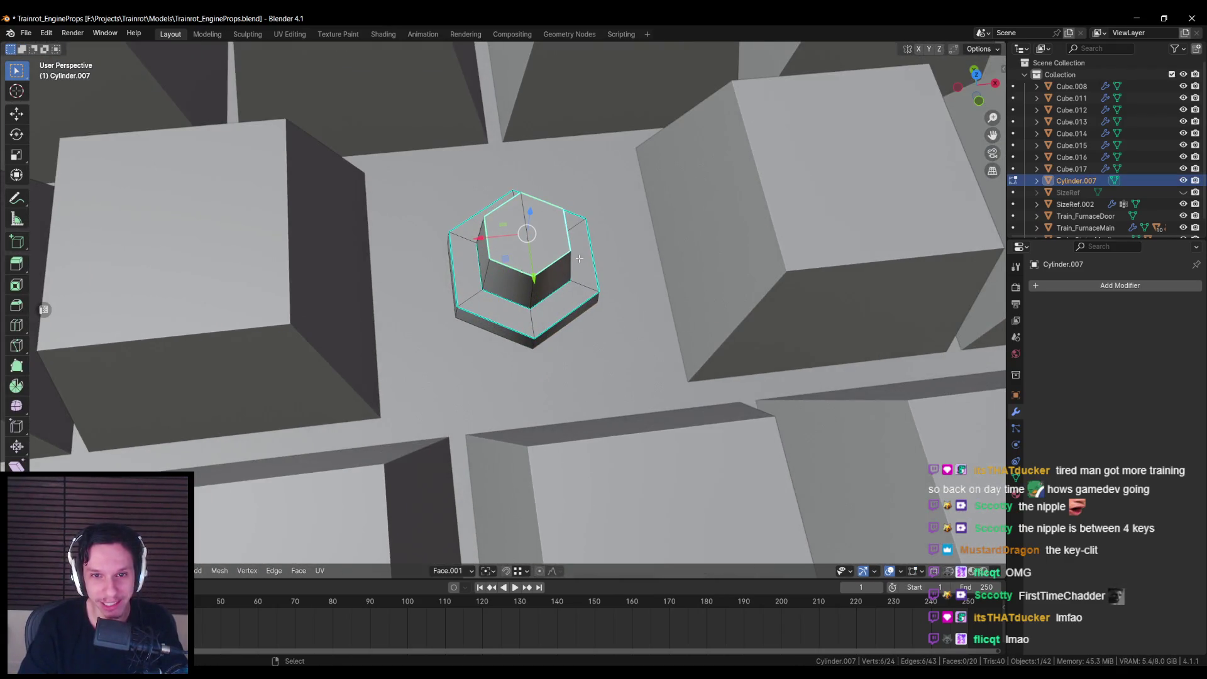
pyautogui.hotkey('ctrl', 'b')
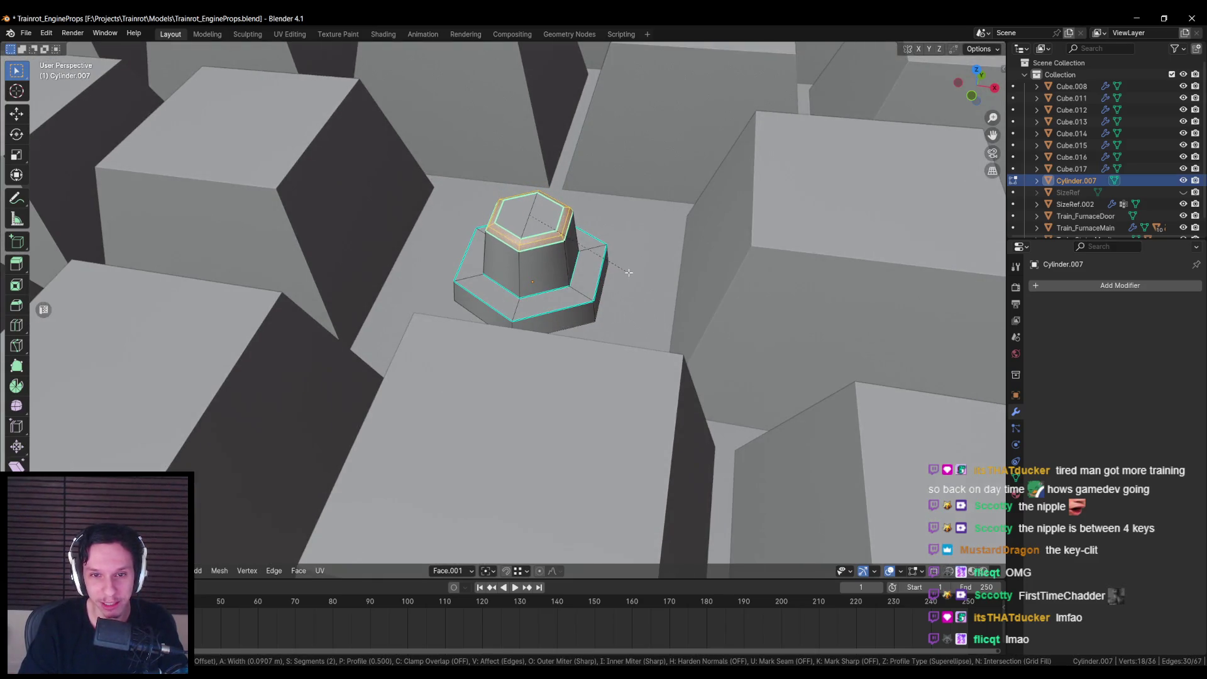
pyautogui.click(629, 272)
pyautogui.press('Tab')
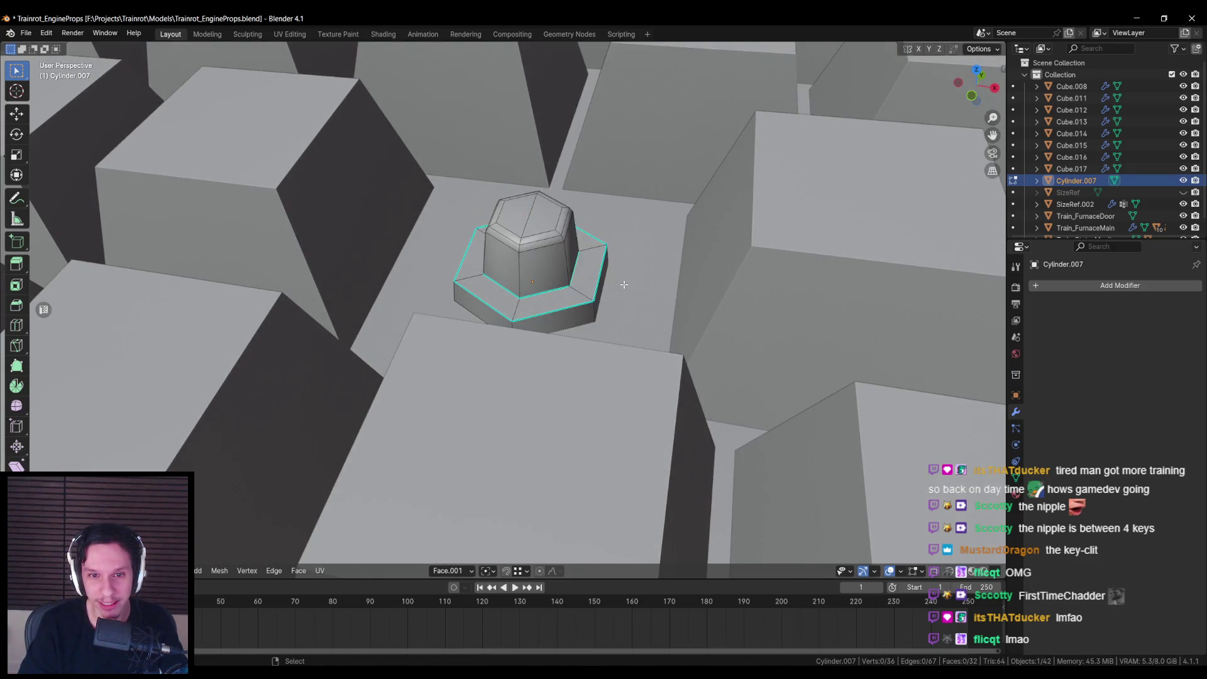
# Step: Enlarge the trackpoint nub by about 1.16 and save Trainrot_EngineProps.blend
pyautogui.scroll(-8, 629, 275)
pyautogui.scroll(-5, 558, 331)
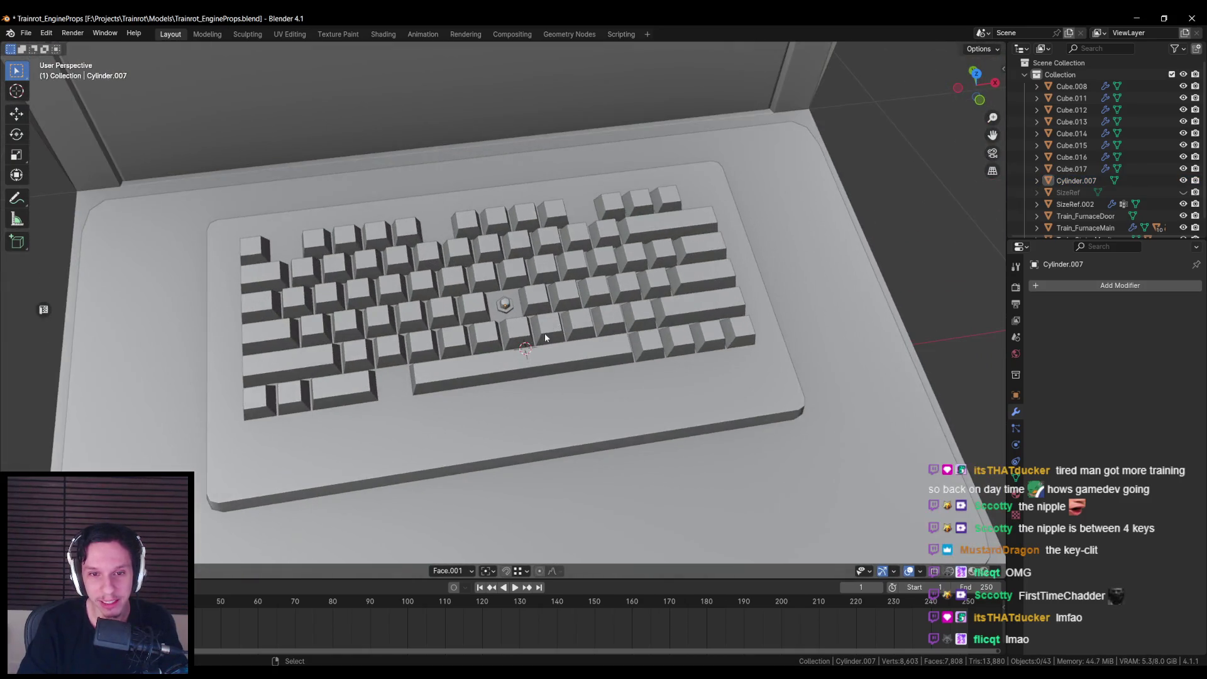
pyautogui.click(556, 398)
pyautogui.scroll(-4, 557, 395)
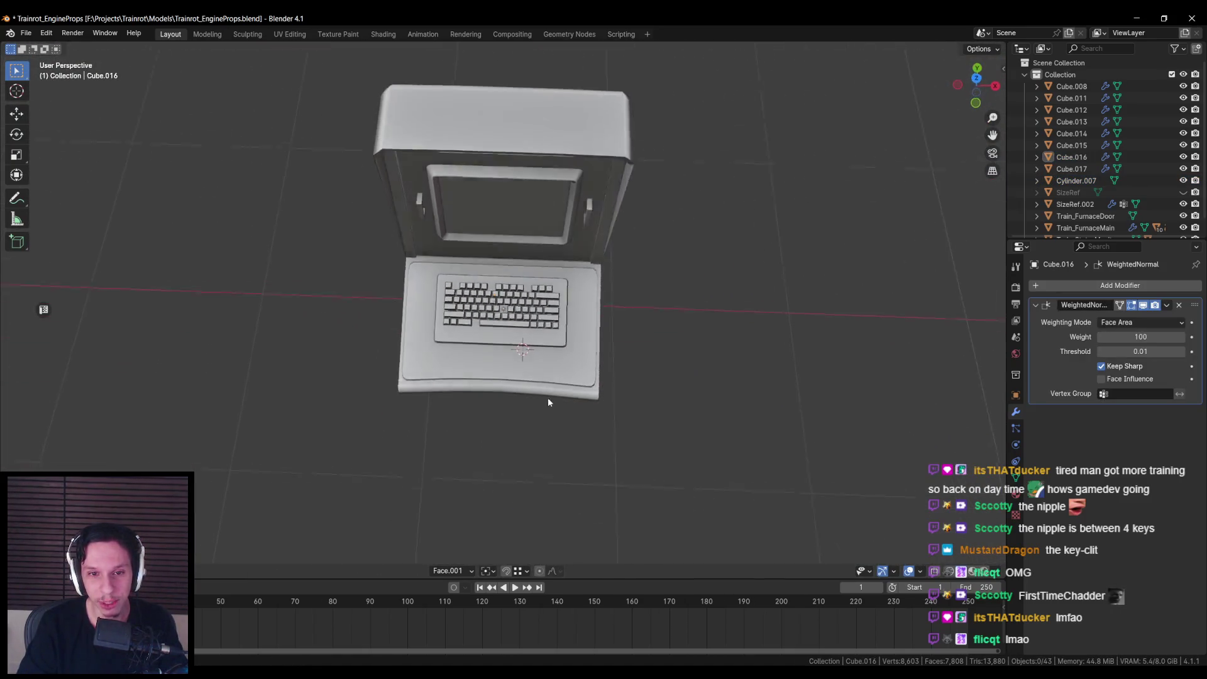
pyautogui.scroll(3, 548, 397)
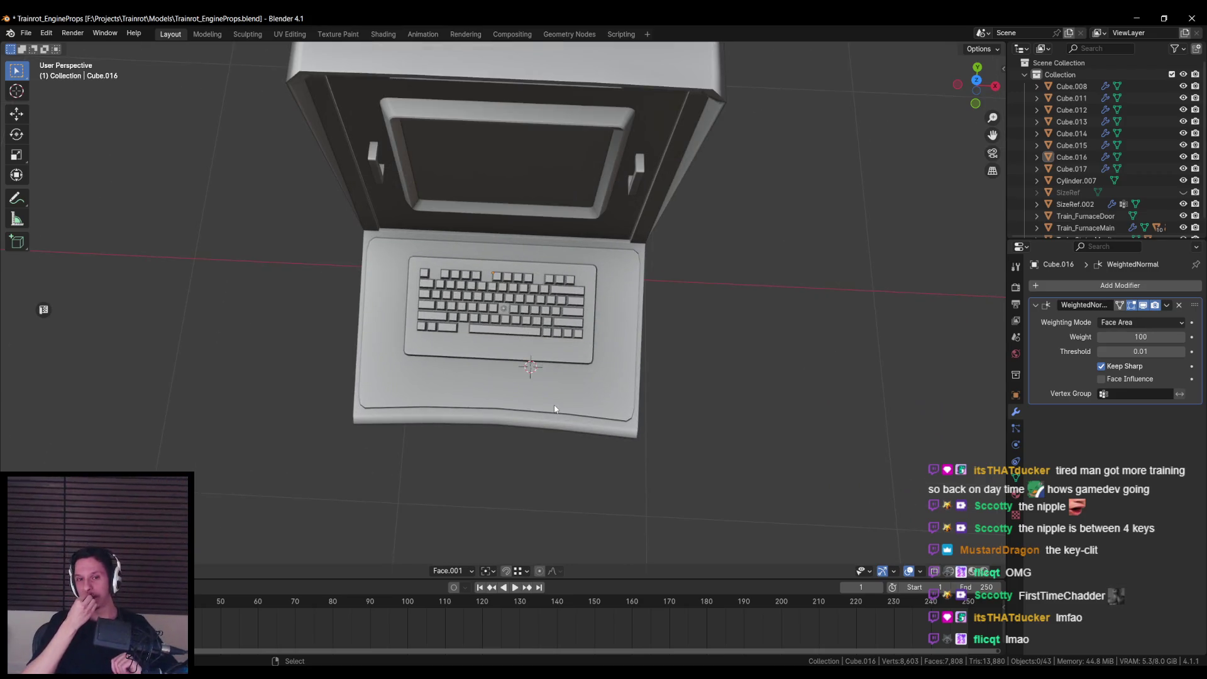
pyautogui.scroll(6, 554, 409)
pyautogui.click(507, 302)
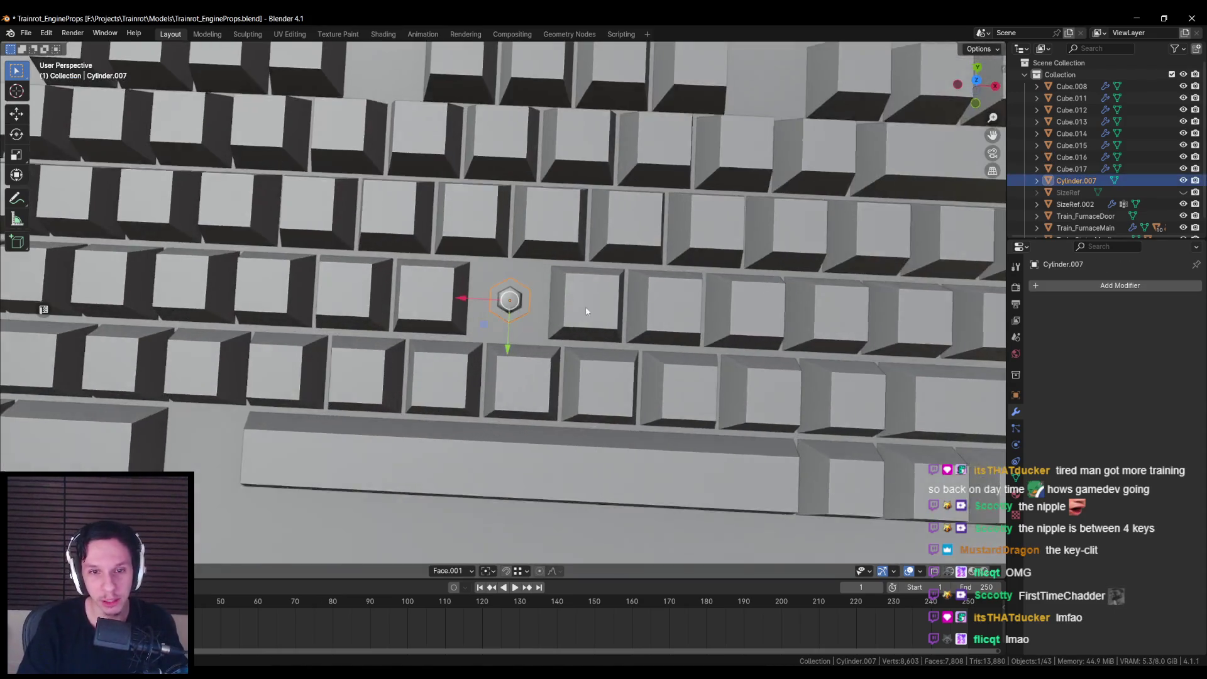
pyautogui.press('s')
pyautogui.click(652, 333)
pyautogui.scroll(-6, 579, 363)
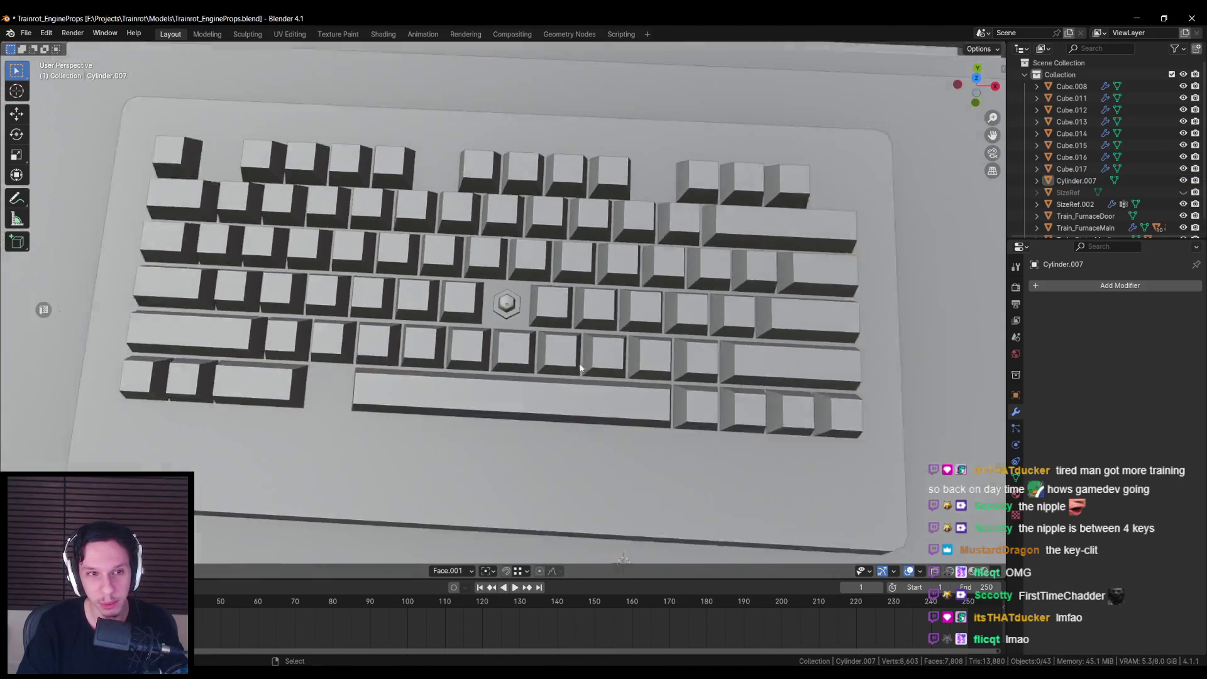
pyautogui.hotkey('ctrl', 's')
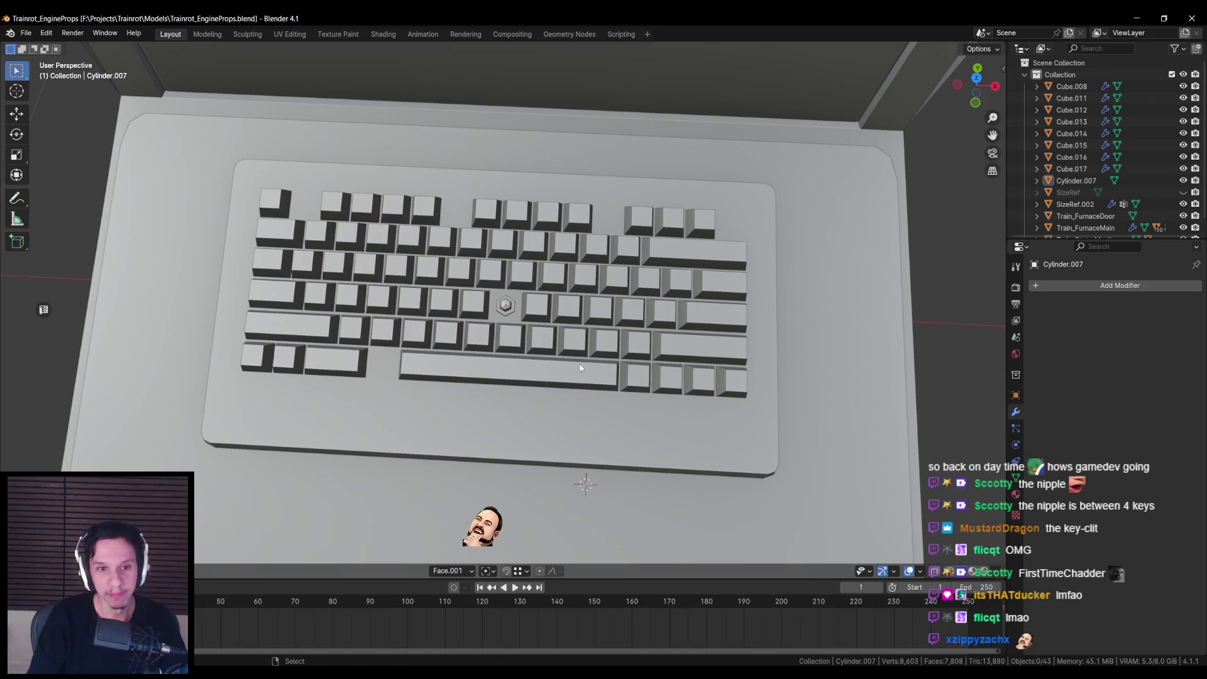
# Step: Rotate the nub about its local Z axis so it sits square among the keycaps
pyautogui.scroll(5, 579, 367)
pyautogui.click(440, 295)
pyautogui.click(511, 297)
pyautogui.press('r')
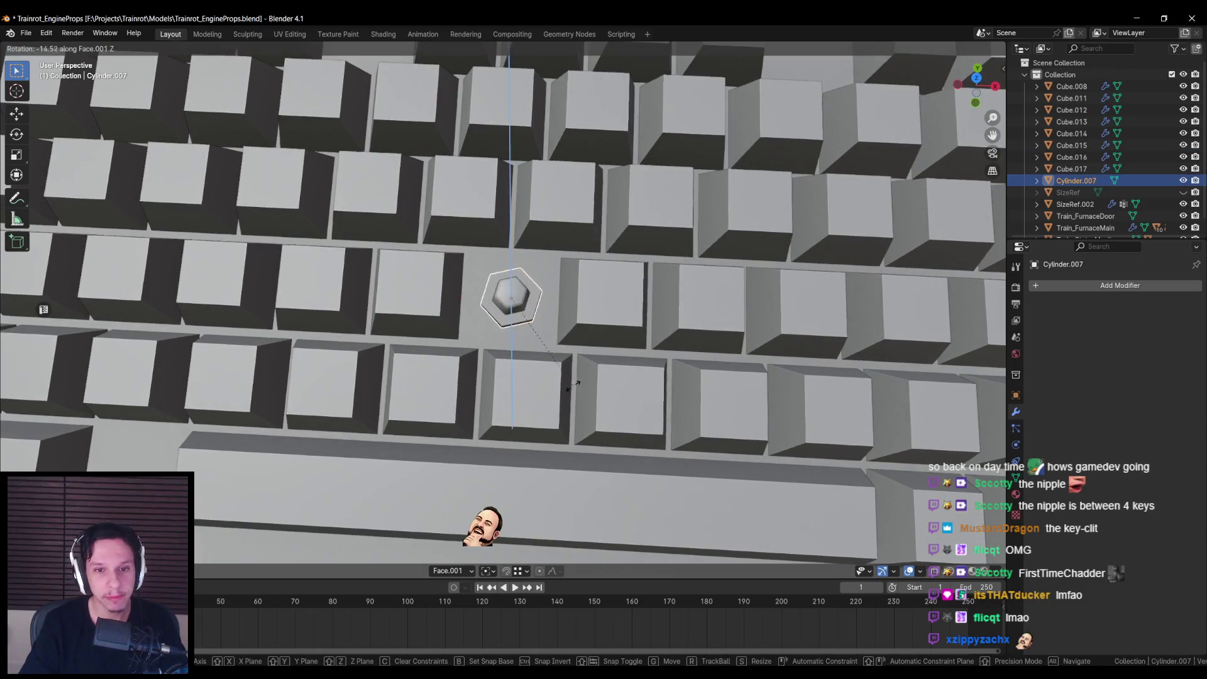
pyautogui.press('KP_2')
pyautogui.press('KP_2')
pyautogui.press('KP_2')
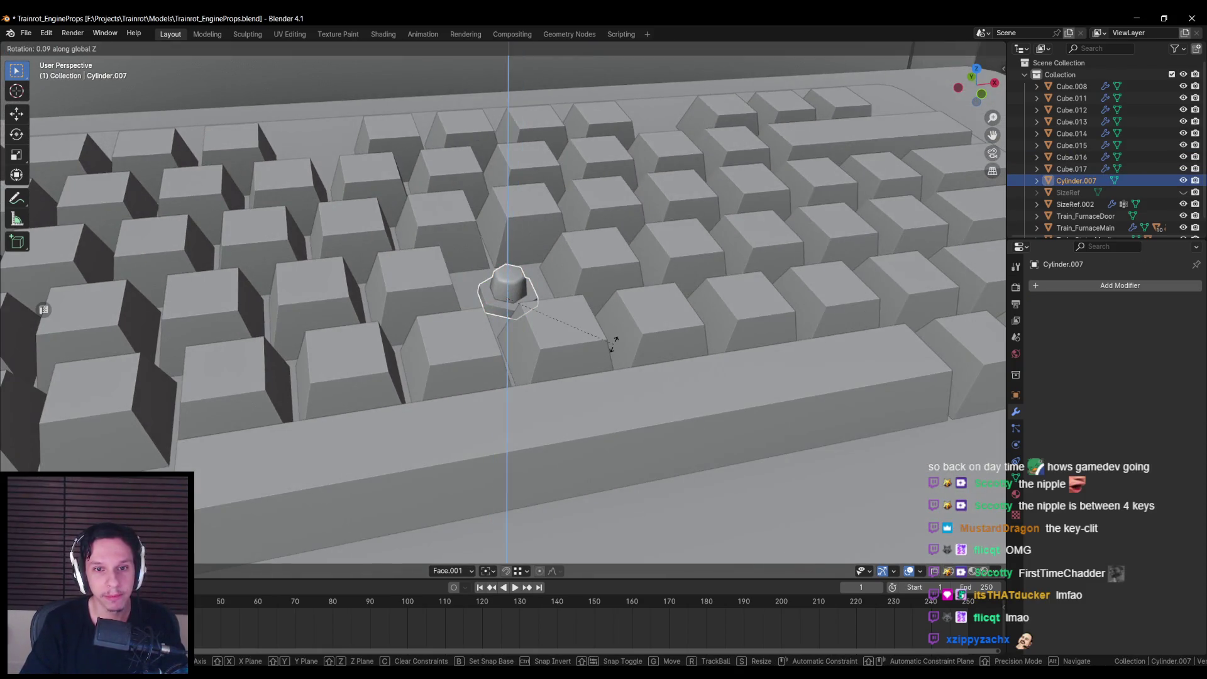
pyautogui.press('z')
pyautogui.click(569, 357)
pyautogui.scroll(-8, 547, 371)
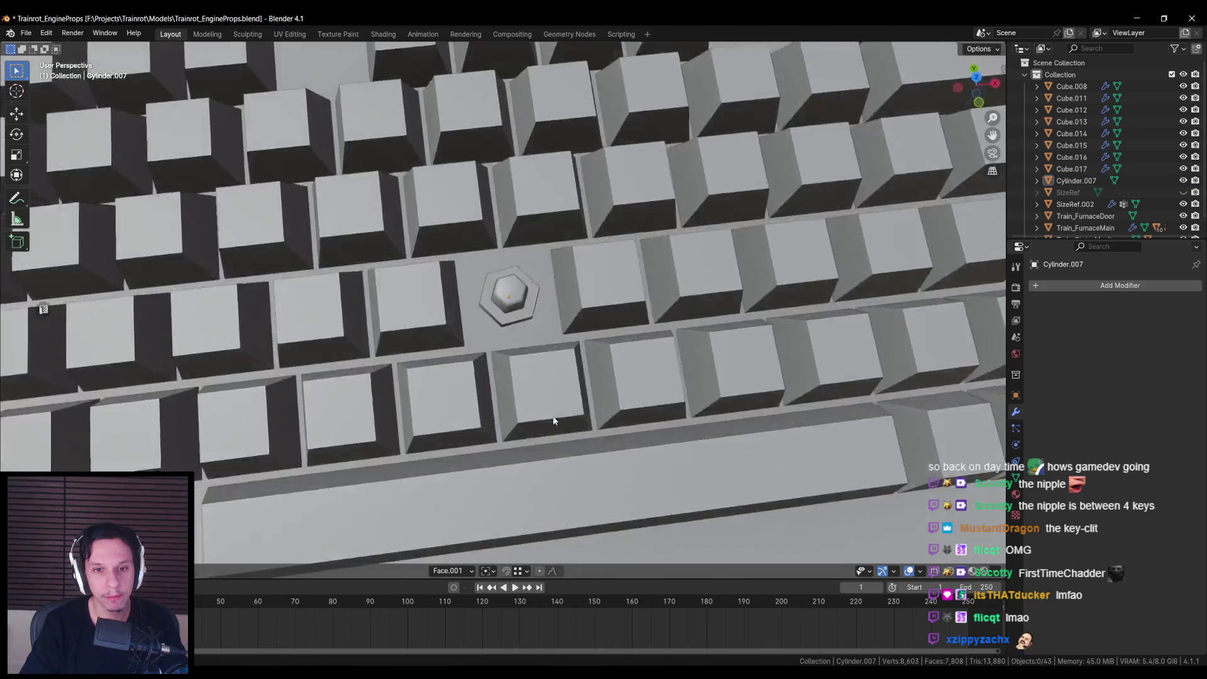
pyautogui.click(526, 393)
pyautogui.scroll(-2, 523, 397)
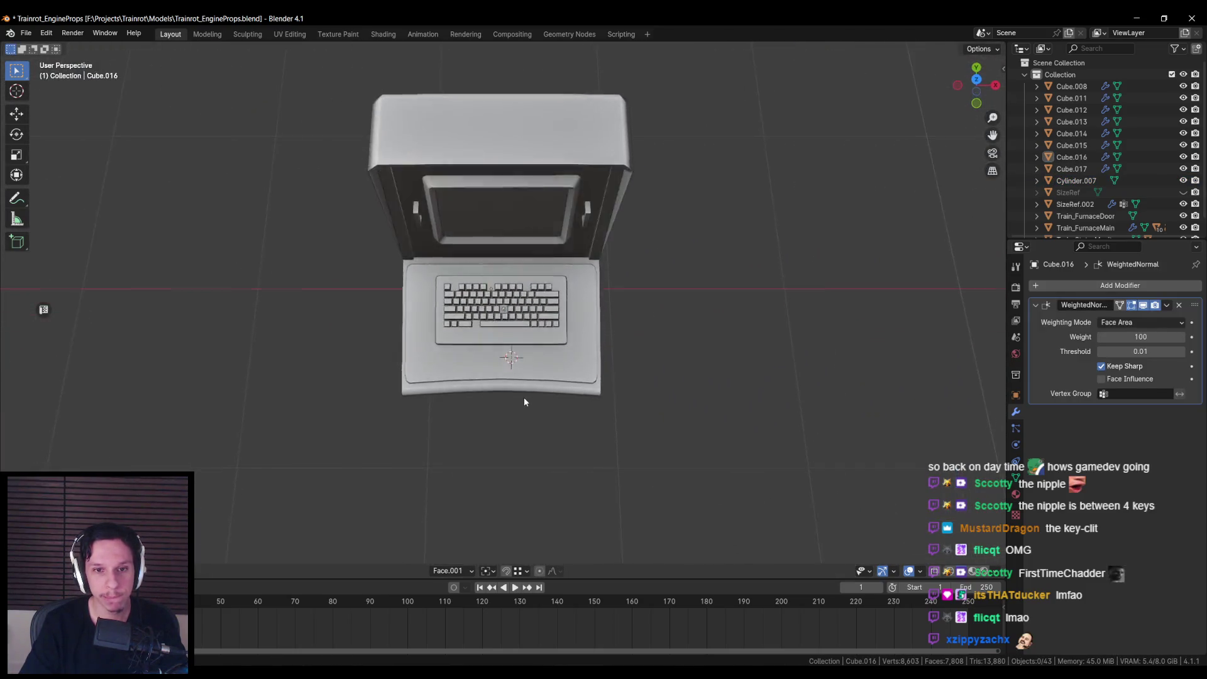
# Step: Select the bottom edge of tray Cube.016 and move it along Y toward the keys
pyautogui.scroll(4, 523, 397)
pyautogui.click(507, 368)
pyautogui.press('Tab')
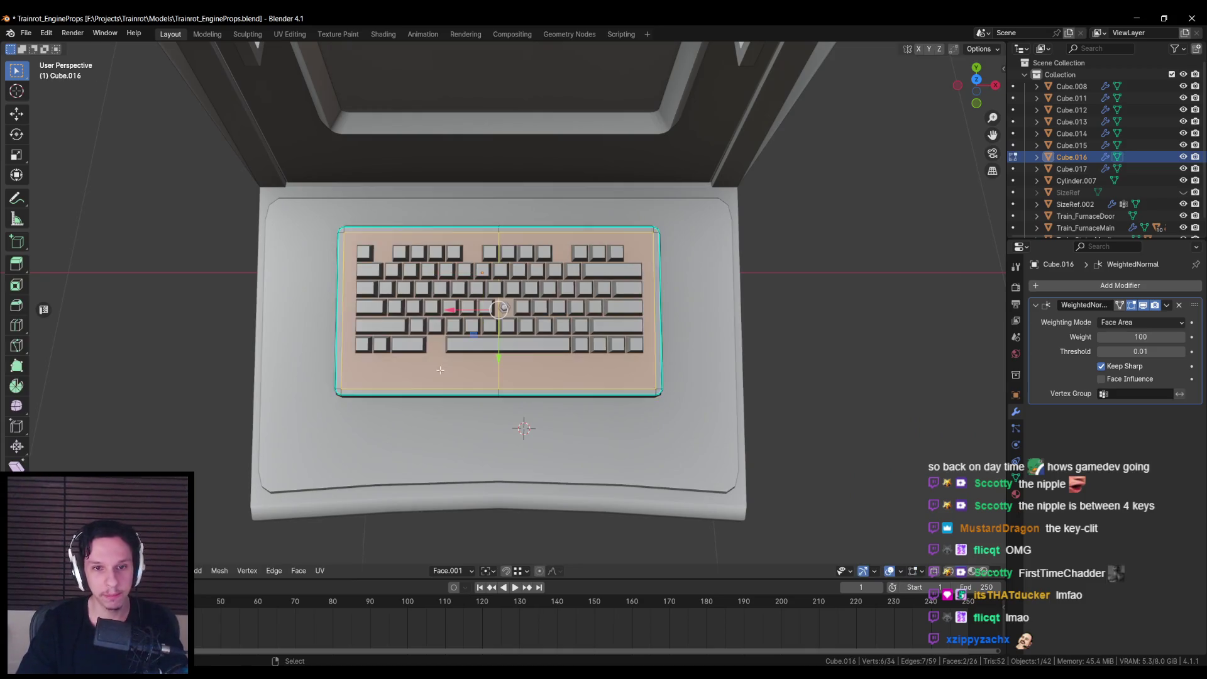
pyautogui.hotkey('alt', 'a')
pyautogui.hotkey('alt', 'z')
pyautogui.moveTo(302, 370); pyautogui.dragTo(758, 464)
pyautogui.hotkey('alt', 'z')
pyautogui.press('g')
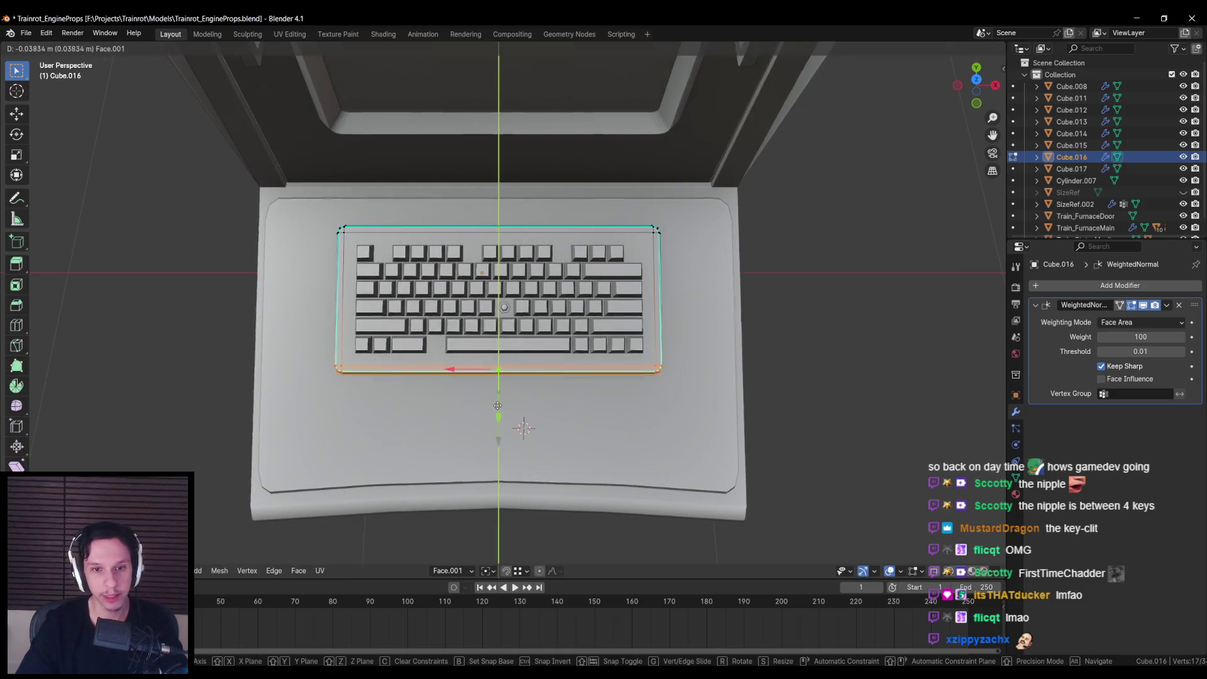
pyautogui.press('y')
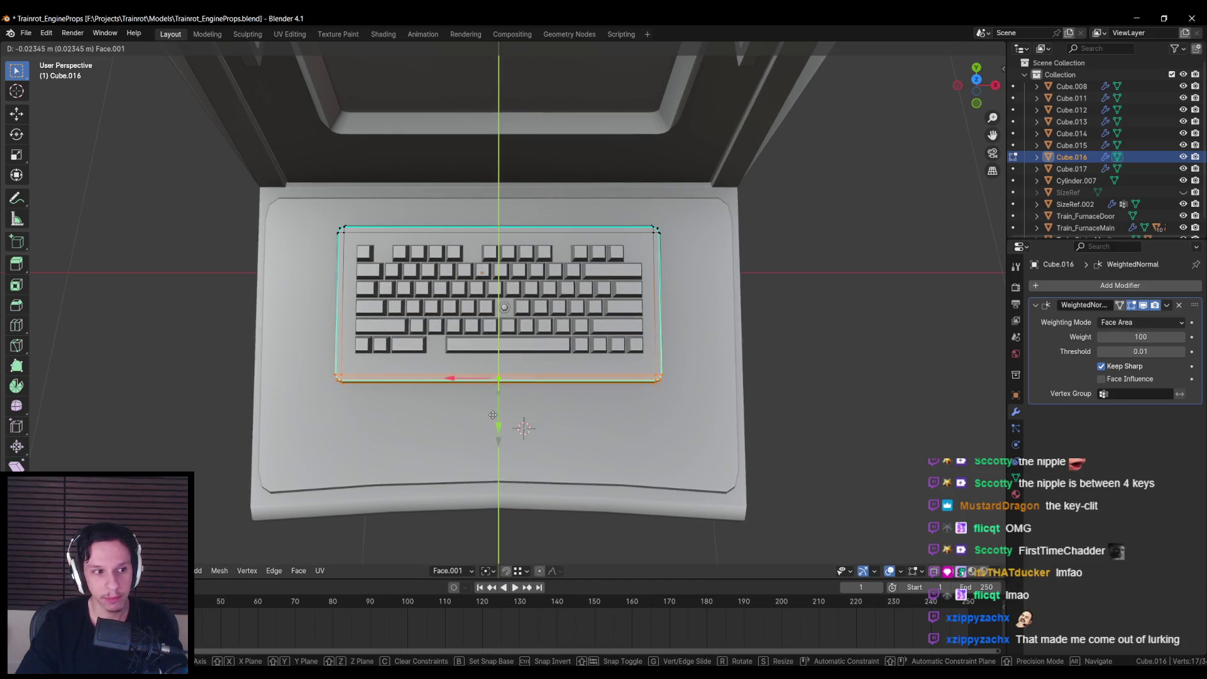
pyautogui.click(557, 419)
# Step: Adjust the bottom edge's Y position once more and return to Object Mode
pyautogui.press('g')
pyautogui.press('y')
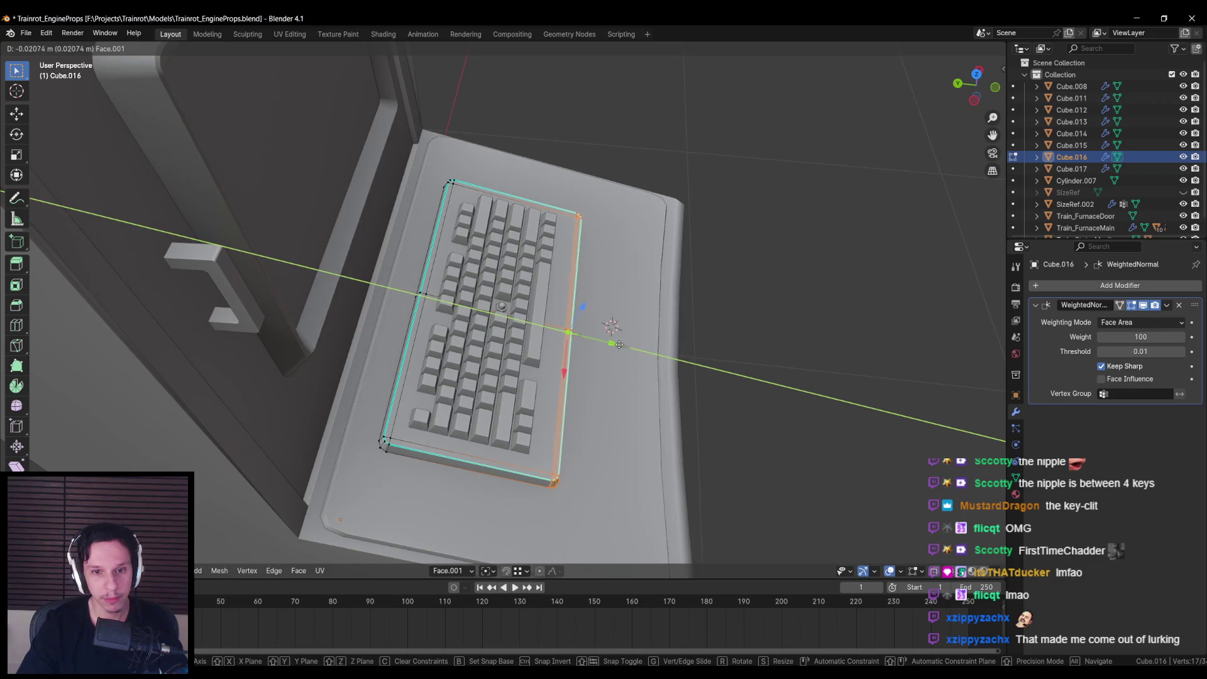
pyautogui.click(617, 345)
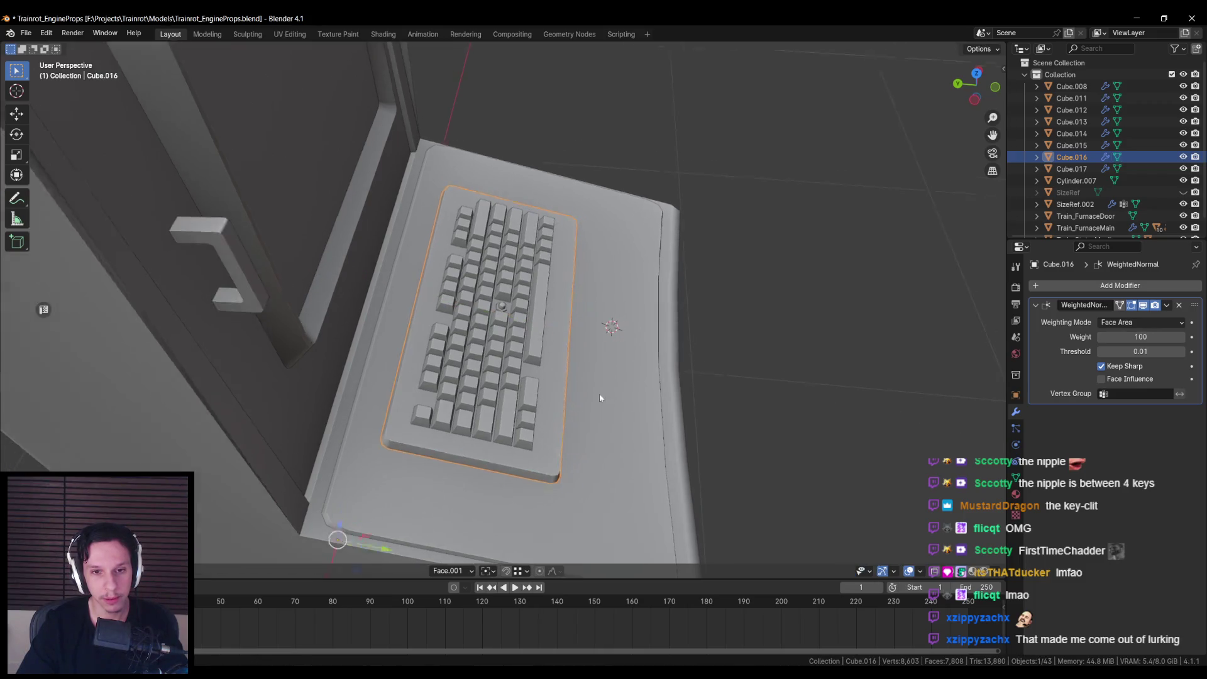
pyautogui.scroll(-8, 599, 393)
pyautogui.press('Tab')
pyautogui.scroll(8, 383, 378)
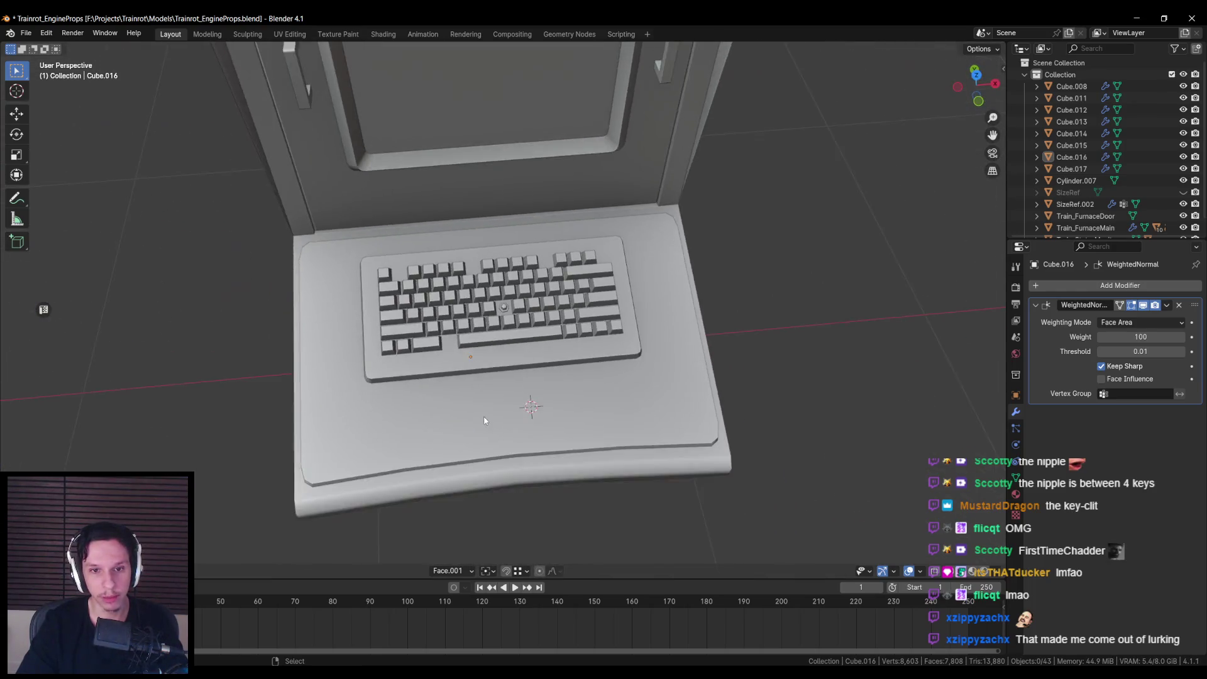
pyautogui.moveTo(484, 420); pyautogui.dragTo(474, 427)
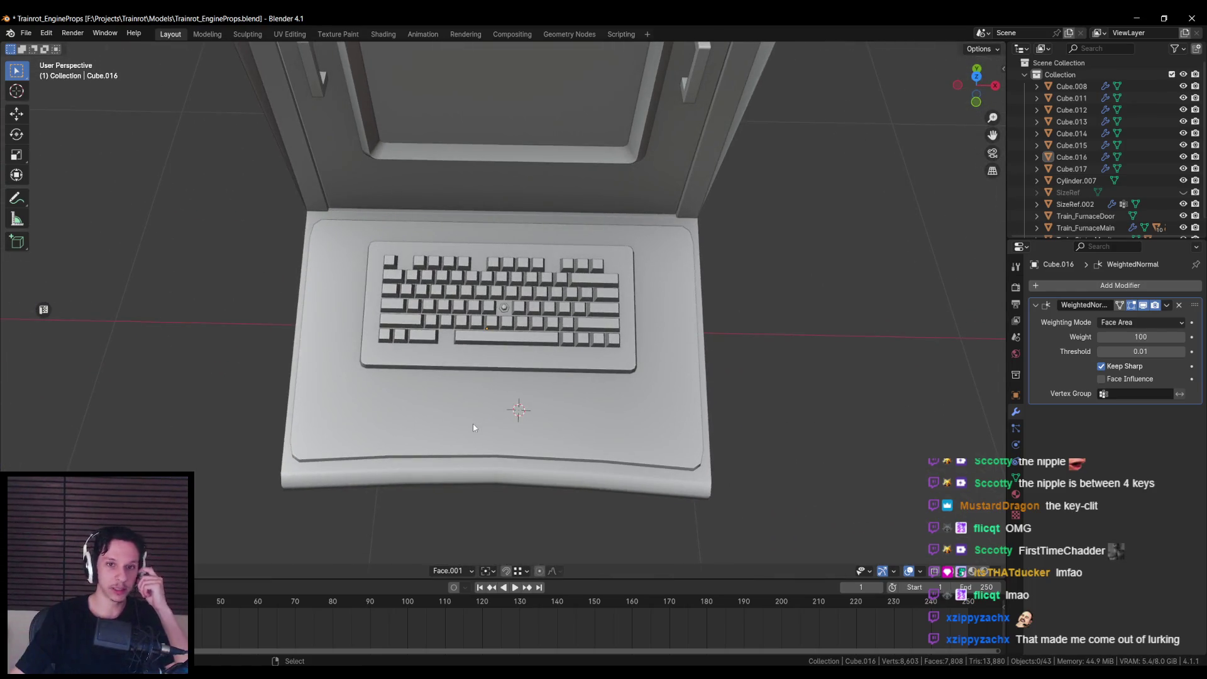
# Step: Delete the unwanted keycap right of the space bar from Cube.017
pyautogui.scroll(2, 474, 427)
pyautogui.click(516, 361)
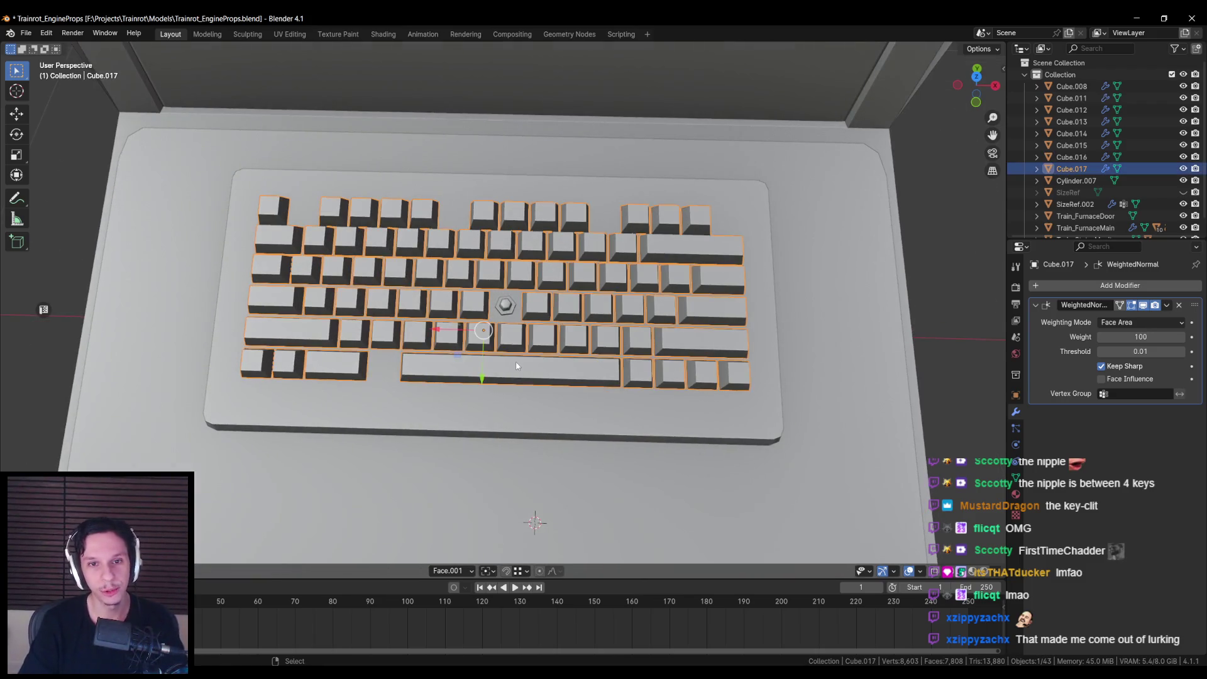
pyautogui.scroll(-1, 524, 400)
pyautogui.moveTo(524, 400); pyautogui.dragTo(539, 404)
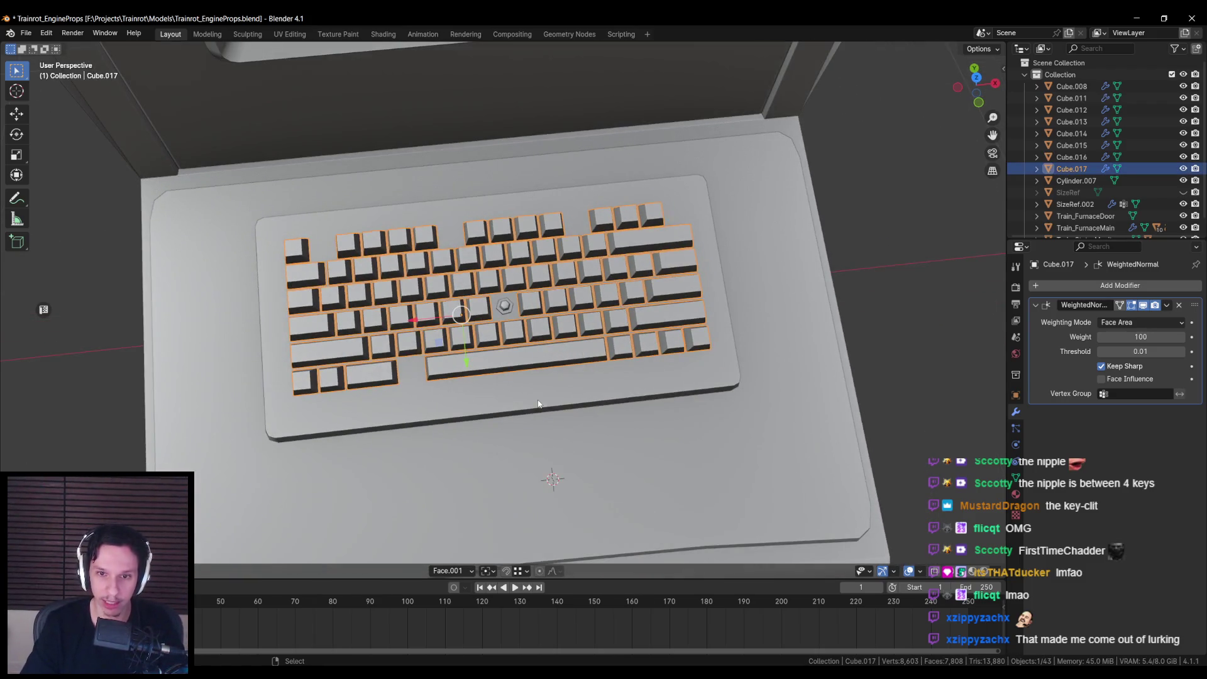
pyautogui.press('Tab')
pyautogui.scroll(4, 643, 371)
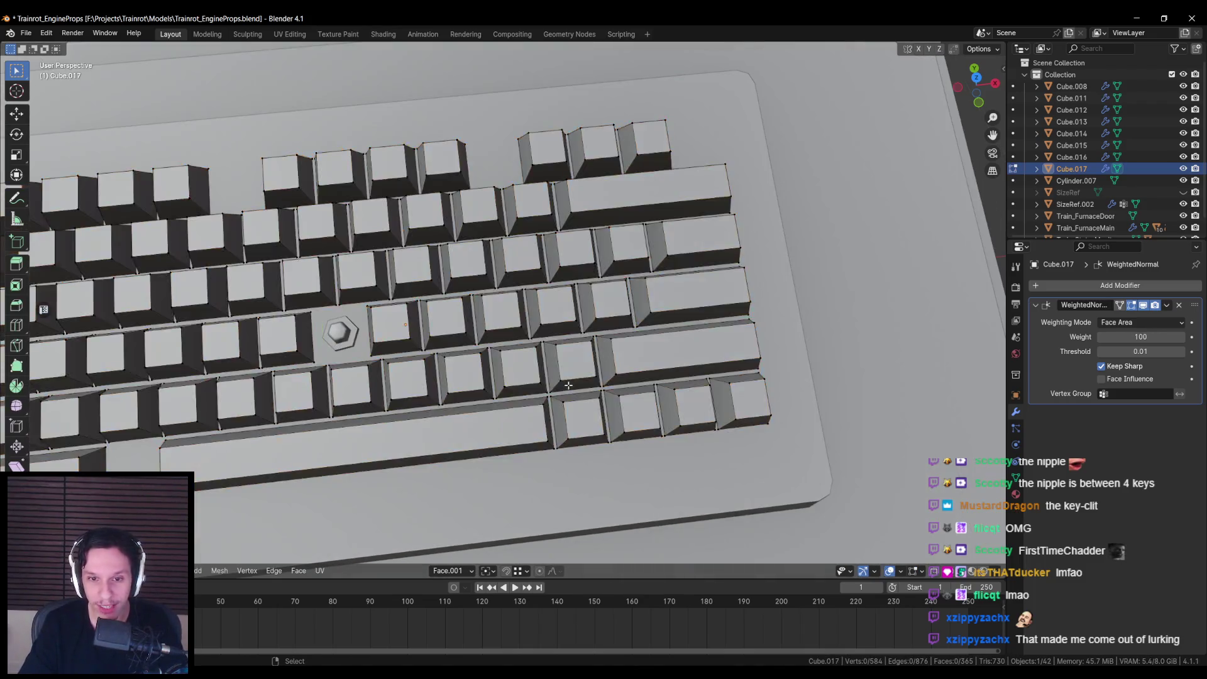
pyautogui.click(512, 347)
pyautogui.rightClick(440, 371)
pyautogui.click(440, 377)
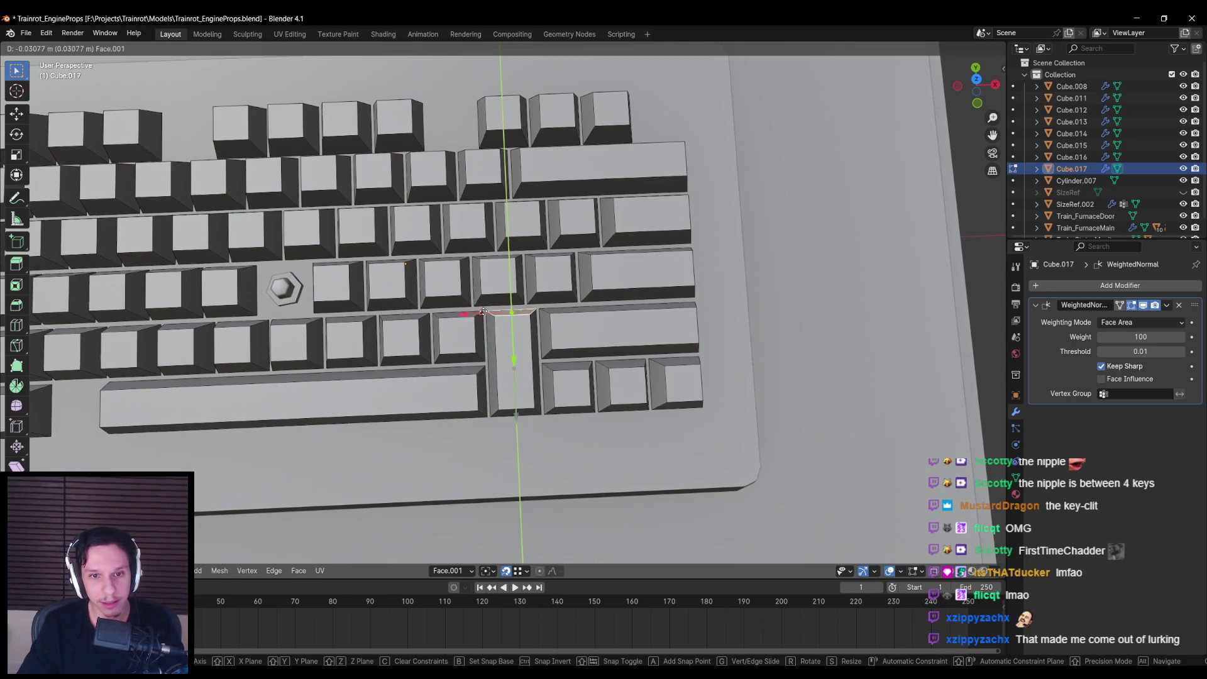
pyautogui.press('Tab')
pyautogui.scroll(-3, 488, 387)
pyautogui.hotkey('alt', 'a')
pyautogui.scroll(-8, 487, 386)
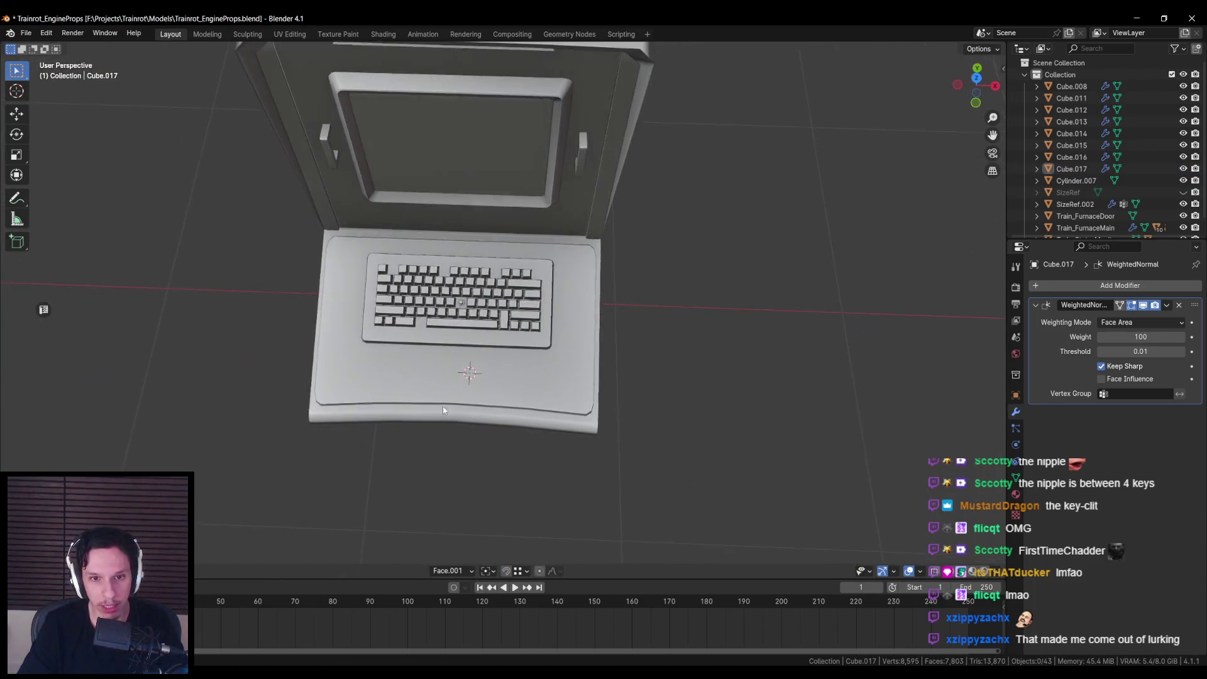
pyautogui.scroll(5, 481, 427)
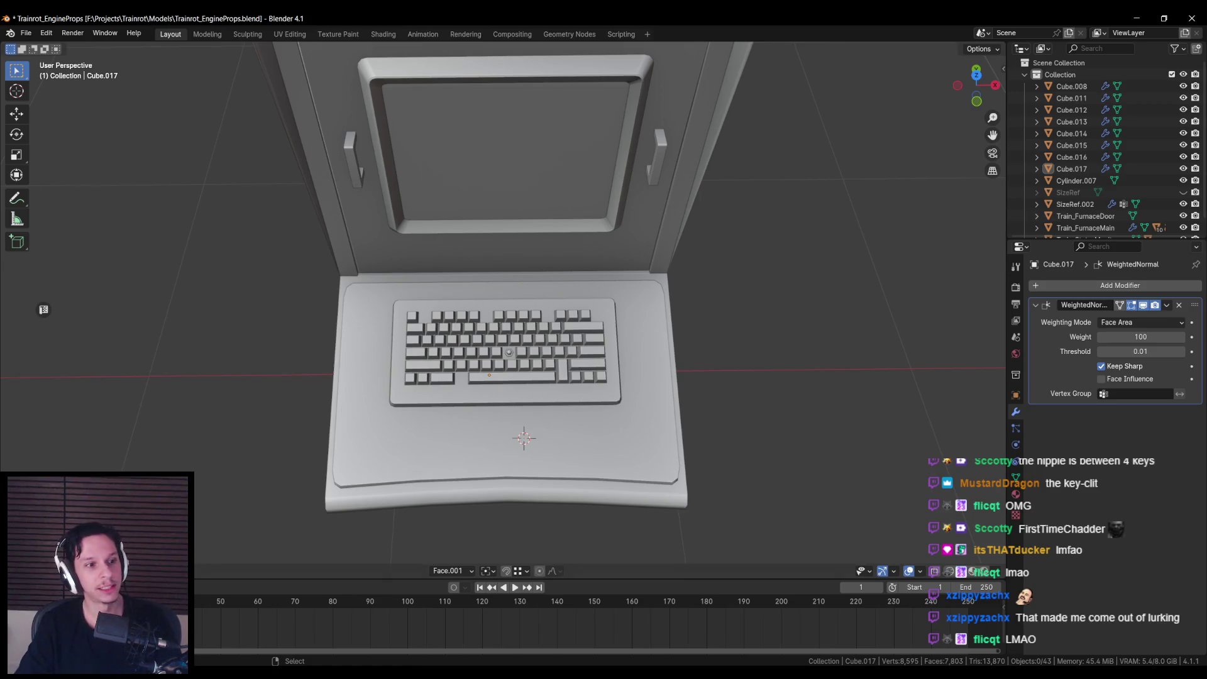
# Step: Orbit around the console to inspect the keyboard from a low frontal angle, reselecting Cube.017
pyautogui.moveTo(343, 377); pyautogui.dragTo(329, 380)
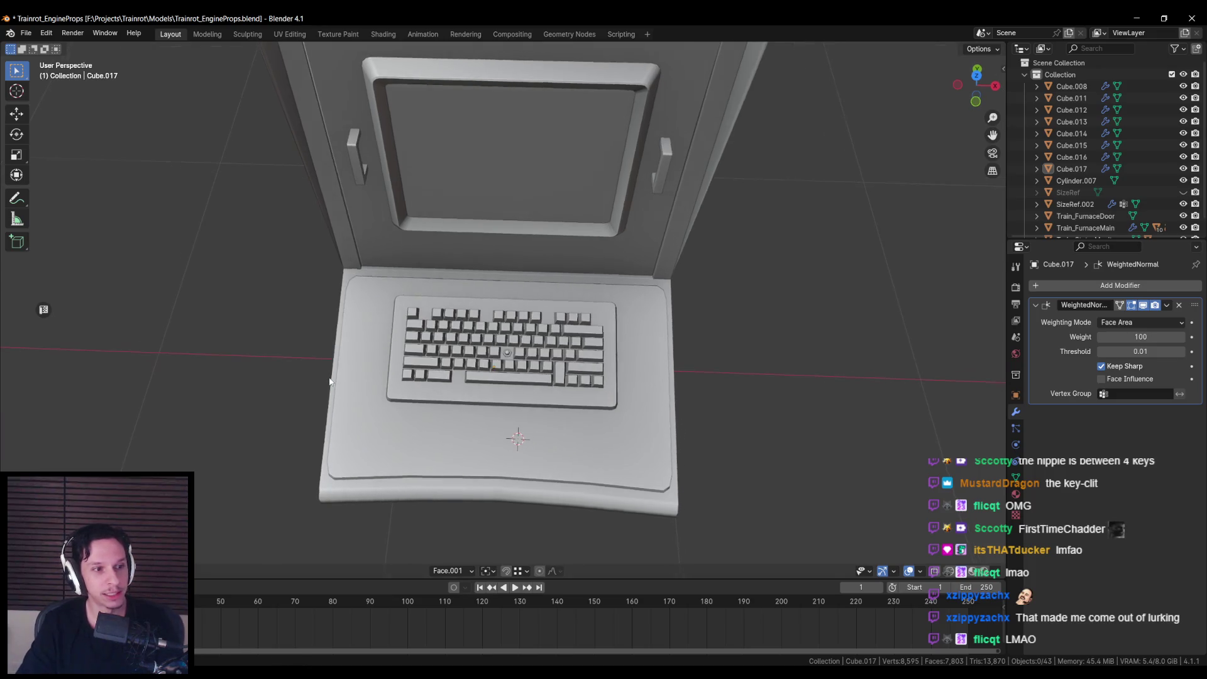
pyautogui.scroll(-3, 330, 377)
pyautogui.scroll(4, 329, 372)
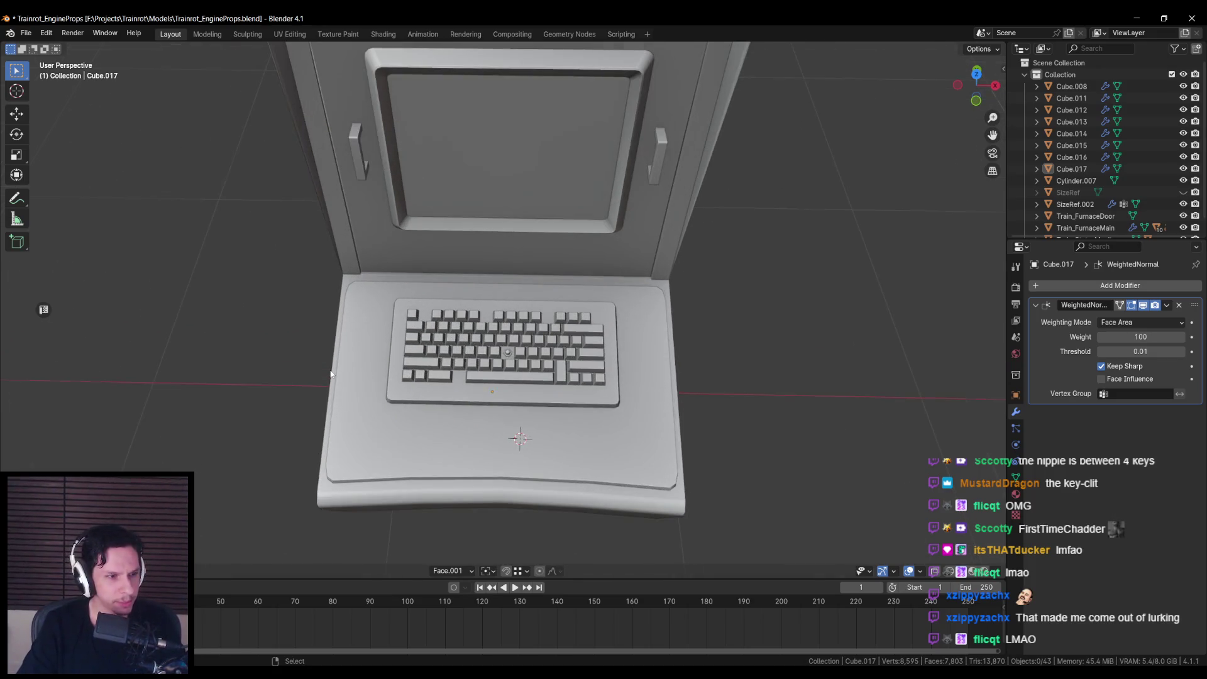
pyautogui.scroll(1, 330, 372)
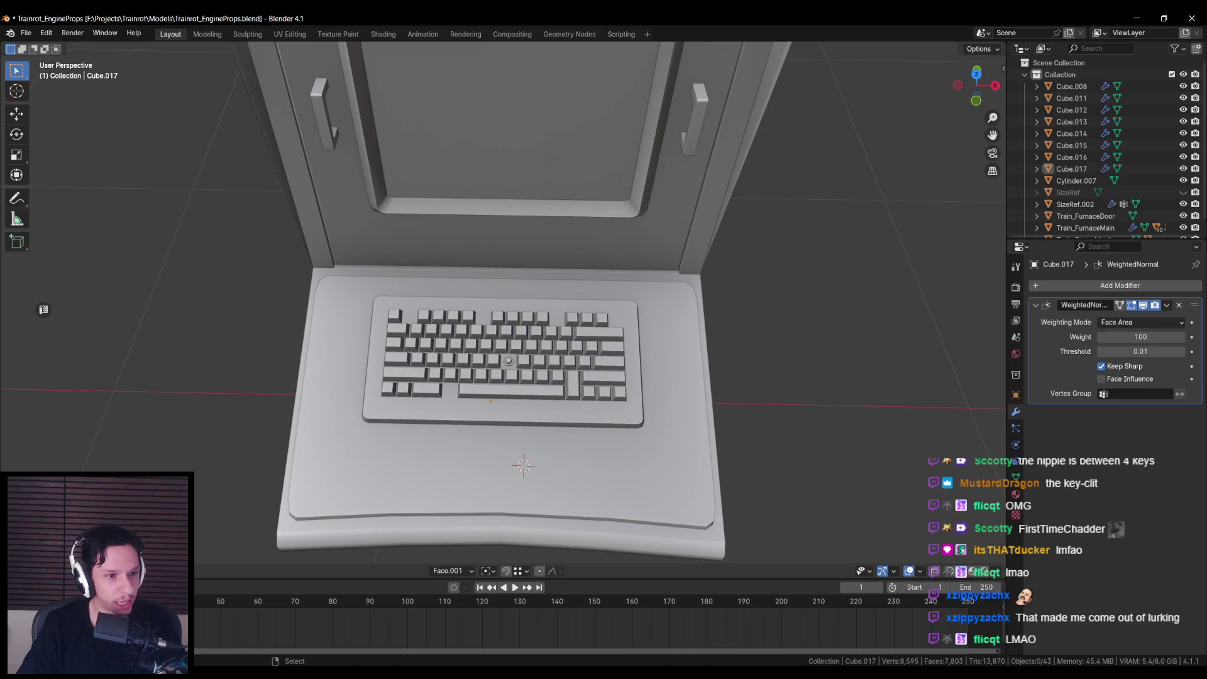
pyautogui.scroll(-4, 361, 333)
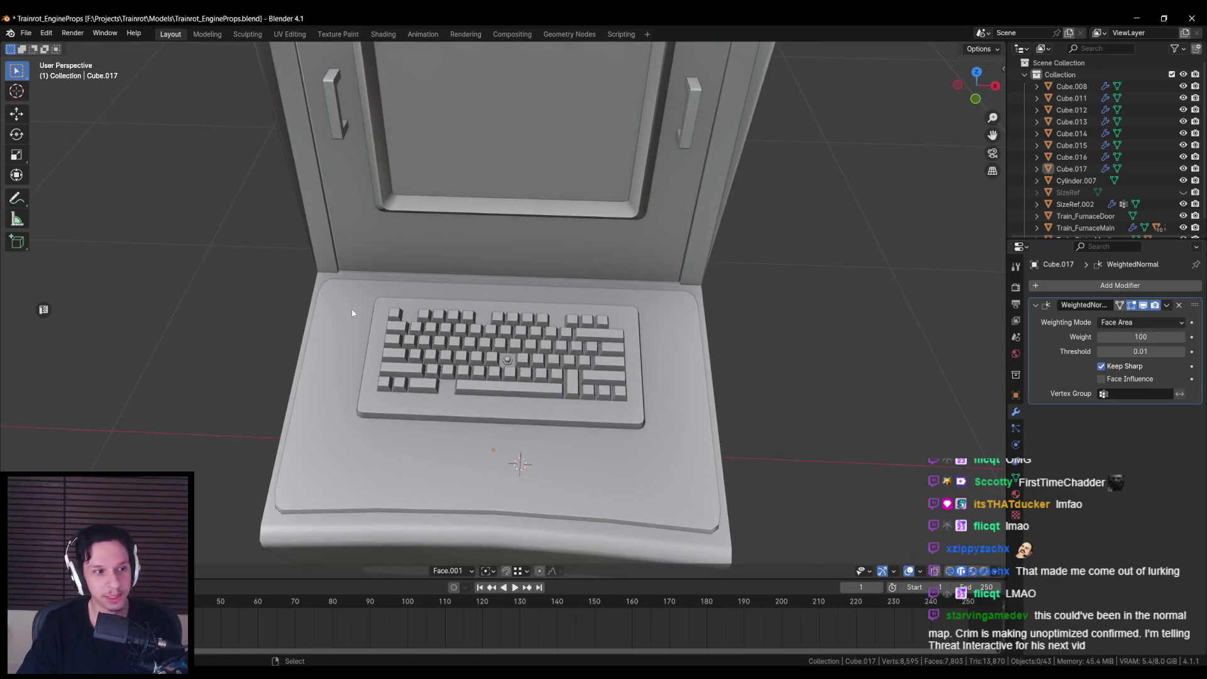
pyautogui.scroll(4, 361, 342)
pyautogui.moveTo(353, 396); pyautogui.dragTo(358, 375)
pyautogui.scroll(3, 384, 303)
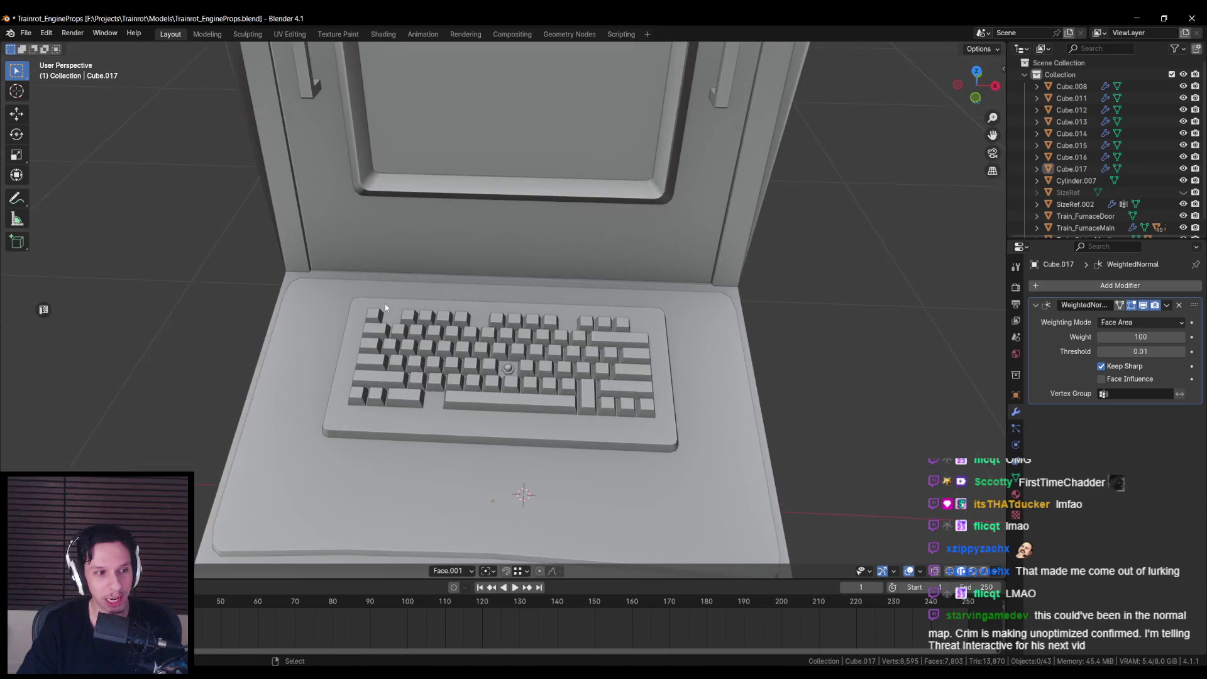
pyautogui.scroll(-5, 396, 383)
pyautogui.scroll(6, 403, 365)
pyautogui.scroll(-3, 407, 346)
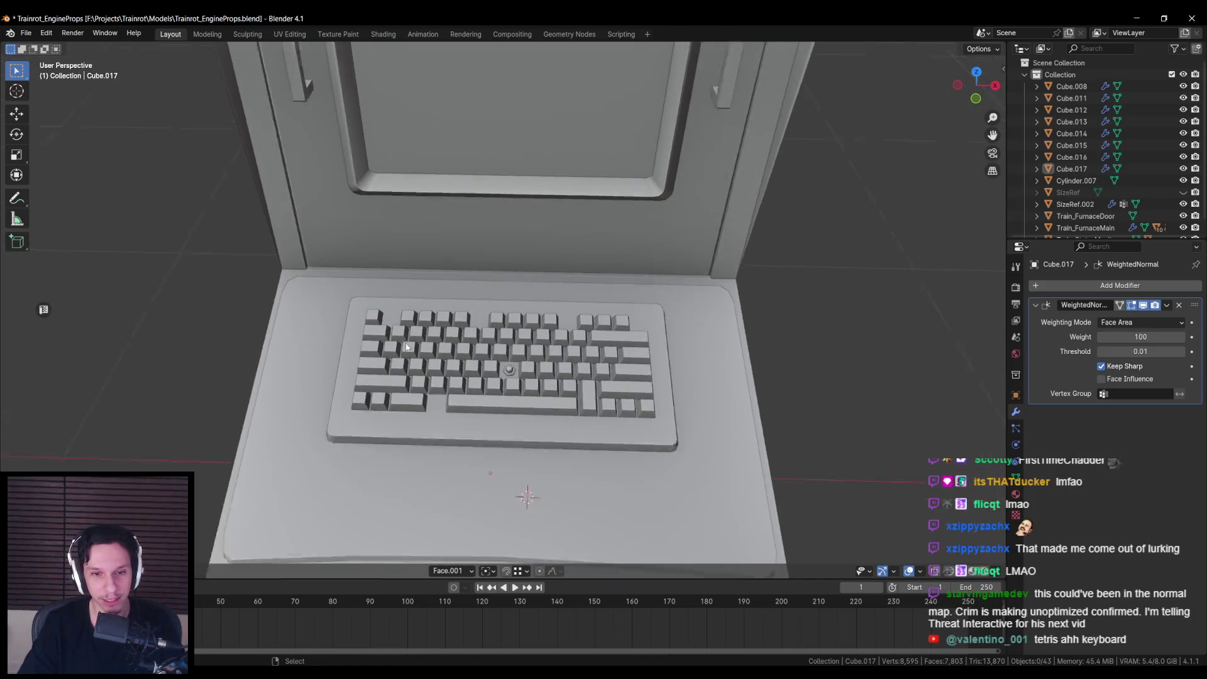
pyautogui.scroll(4, 415, 352)
pyautogui.moveTo(441, 377)
pyautogui.mouseDown()
pyautogui.moveTo(502, 330)
pyautogui.moveTo(503, 442)
pyautogui.mouseUp()
pyautogui.click(514, 346)
# Step: Inspect the keyboard mesh from top and angled views, deselect it, and save the file
pyautogui.press('KP_7')
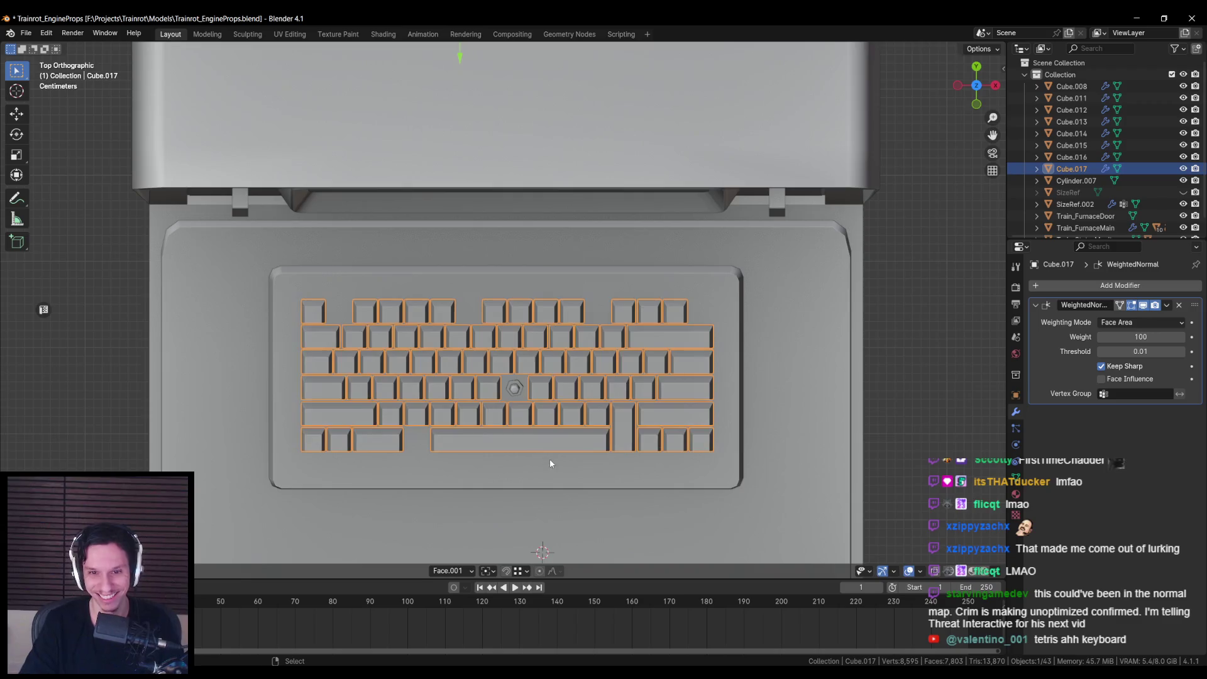
pyautogui.scroll(4, 501, 401)
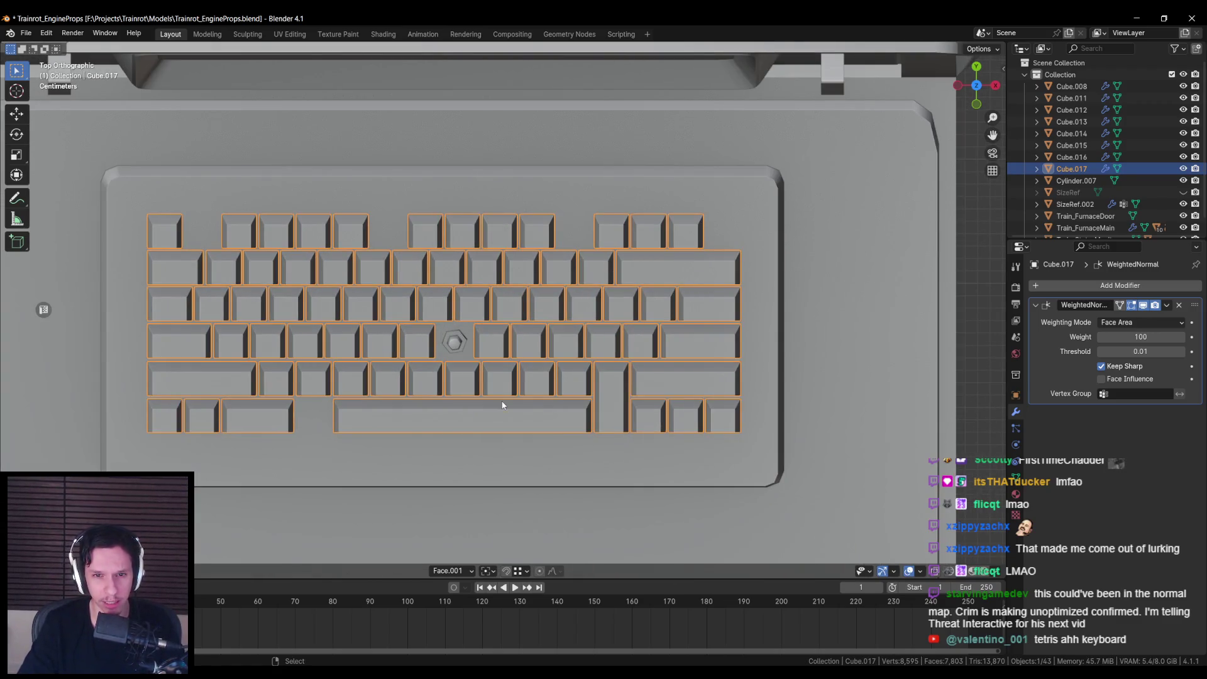
pyautogui.press('Tab')
pyautogui.scroll(-4, 490, 377)
pyautogui.moveTo(485, 363)
pyautogui.mouseDown()
pyautogui.moveTo(470, 321)
pyautogui.moveTo(478, 343)
pyautogui.moveTo(499, 347)
pyautogui.moveTo(453, 414)
pyautogui.mouseUp()
pyautogui.scroll(-3, 447, 343)
pyautogui.press('Tab')
pyautogui.scroll(4, 499, 347)
pyautogui.scroll(-3, 498, 347)
pyautogui.hotkey('alt', 'a')
pyautogui.hotkey('ctrl', 's')
pyautogui.scroll(4, 471, 401)
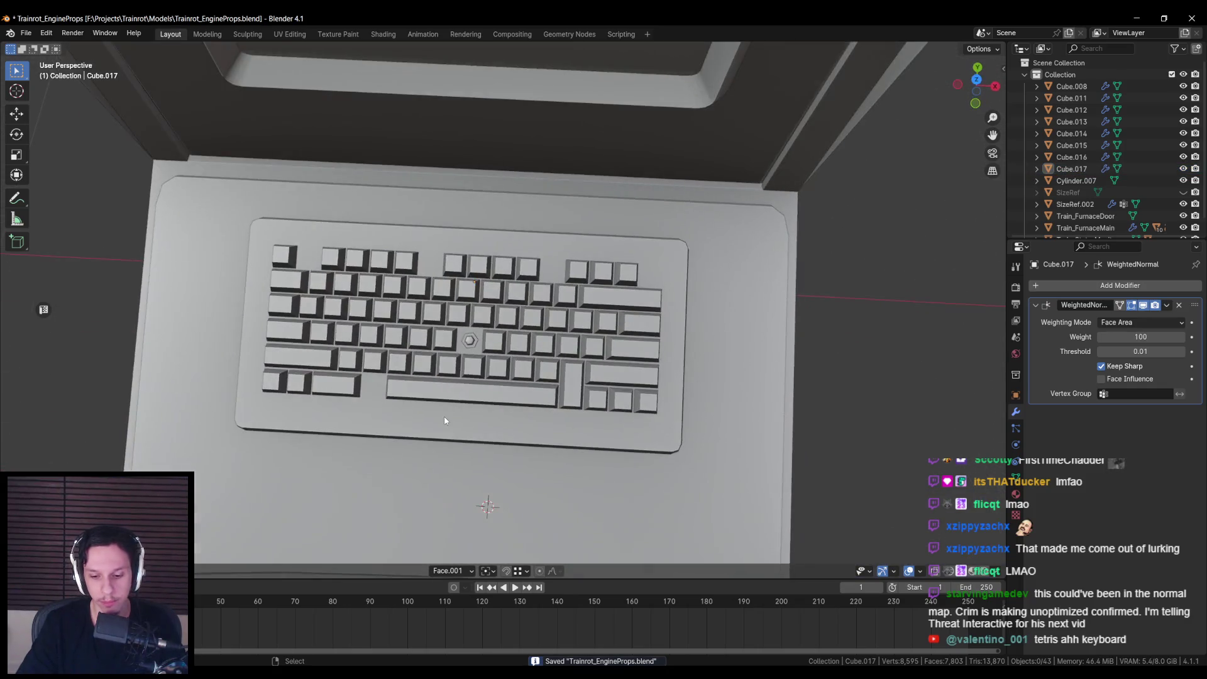
# Step: Bevel the edges of all the keycaps on the keyboard keys object Cube.017
pyautogui.press('KP_7')
pyautogui.scroll(3, 444, 421)
pyautogui.click(499, 388)
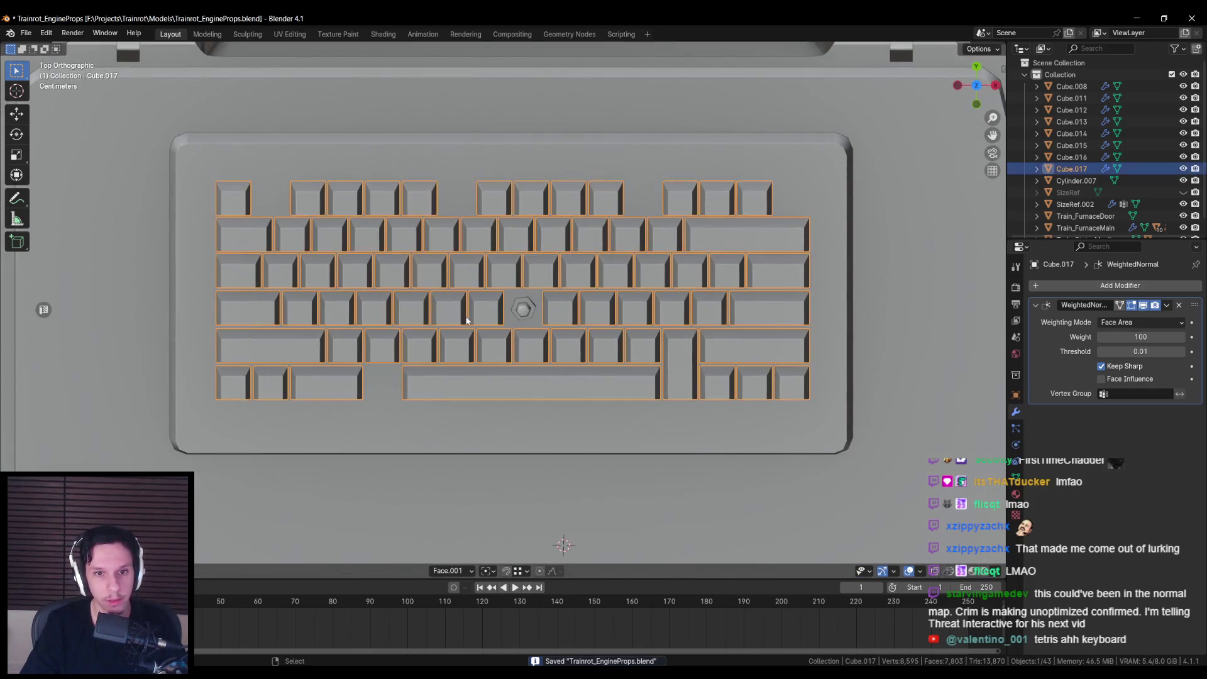
pyautogui.press('Tab')
pyautogui.press('a')
pyautogui.moveTo(387, 338); pyautogui.dragTo(478, 352)
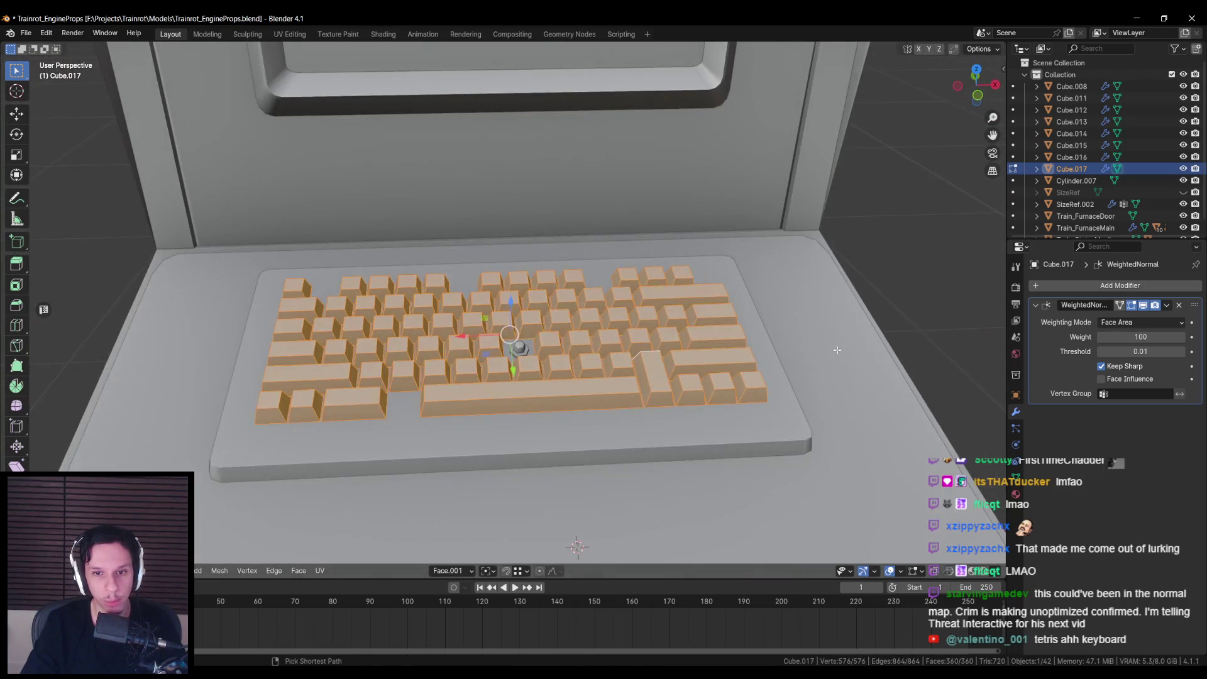
pyautogui.hotkey('ctrl', 'b')
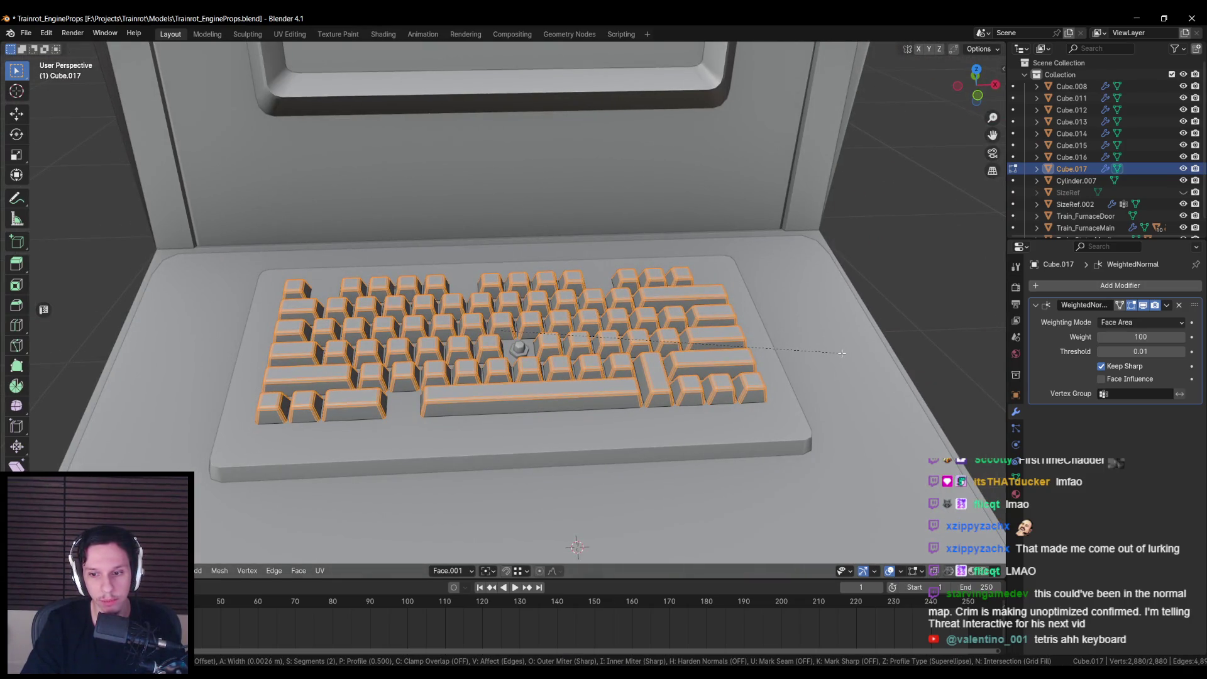
pyautogui.click(841, 353)
pyautogui.press('Tab')
pyautogui.scroll(-5, 553, 386)
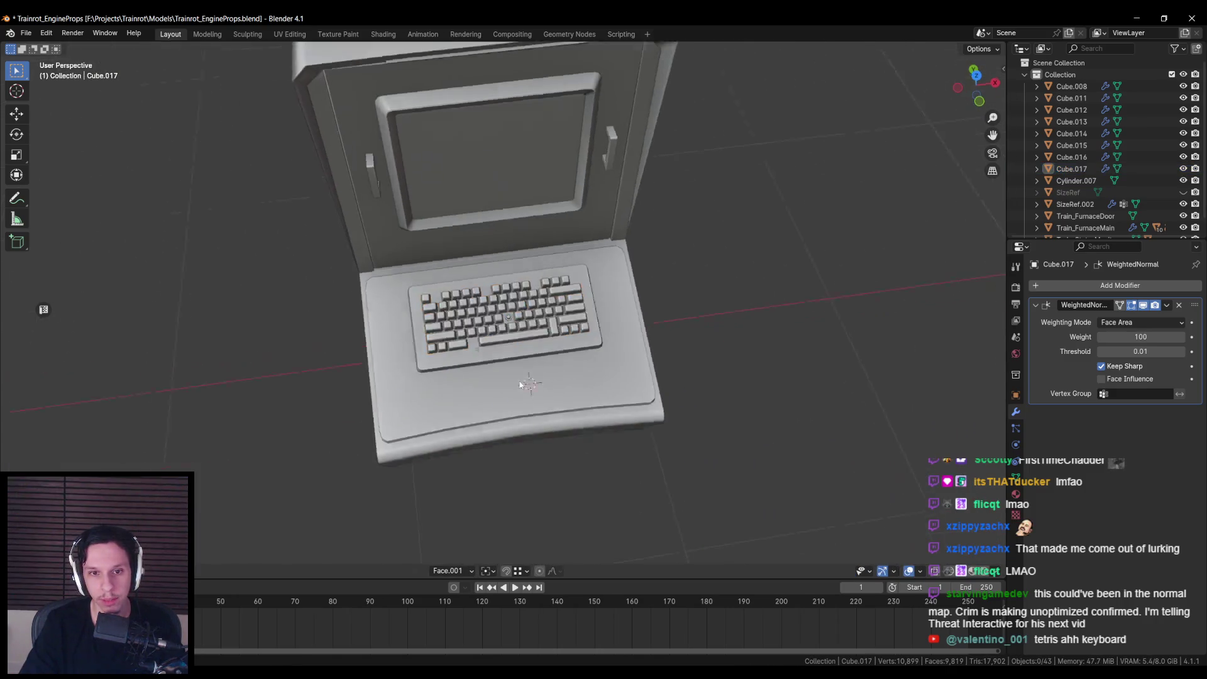
pyautogui.scroll(5, 533, 339)
# Step: Check the bevelled keycaps in Edit Mode and orbit to a more top-down view
pyautogui.click(523, 346)
pyautogui.press('Tab')
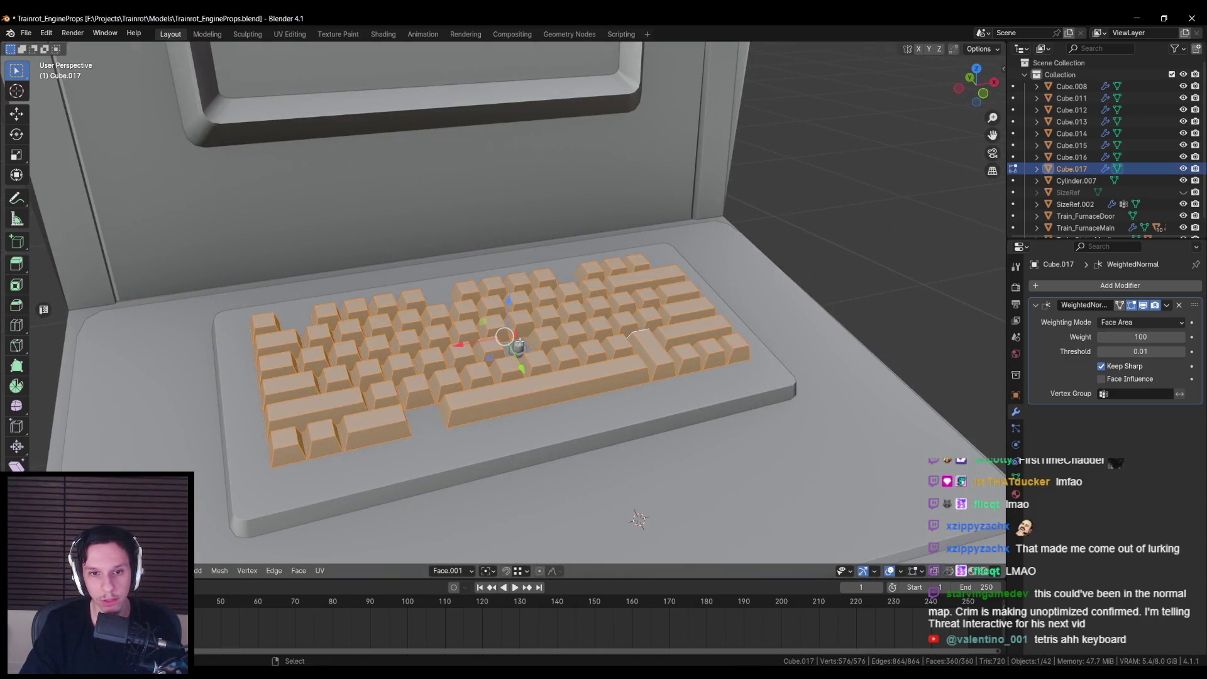
pyautogui.press('Tab')
pyautogui.scroll(-4, 519, 342)
pyautogui.scroll(4, 419, 421)
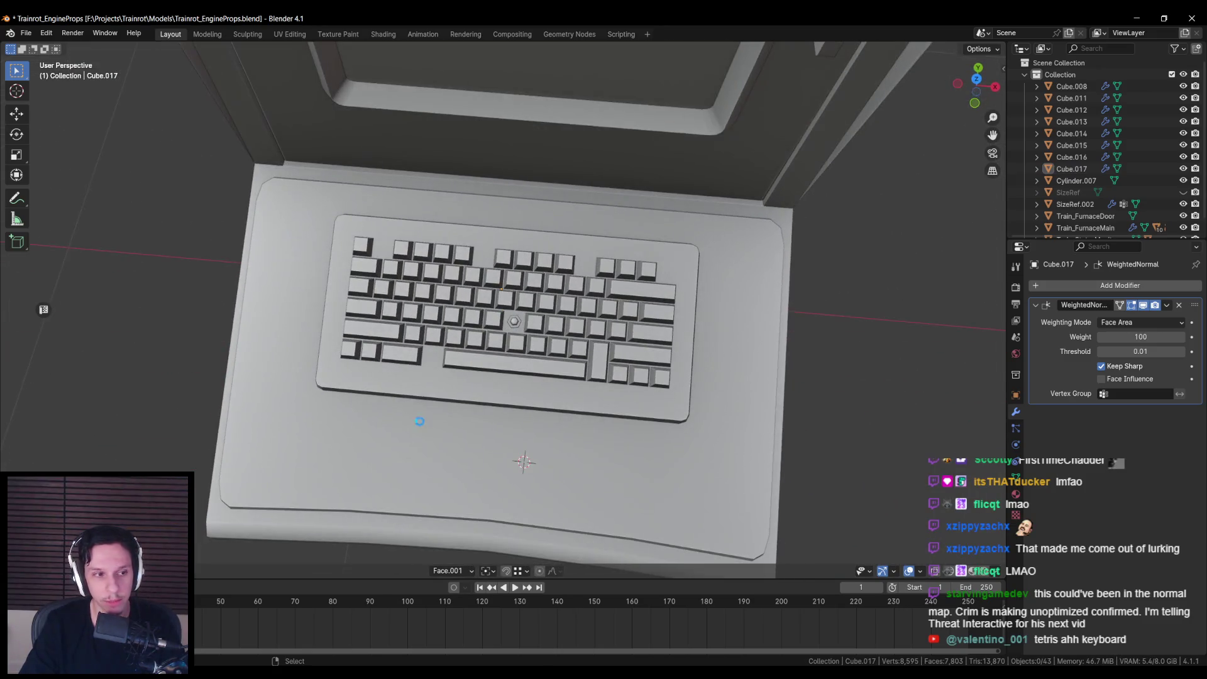
pyautogui.scroll(-3, 419, 421)
pyautogui.scroll(4, 452, 365)
pyautogui.scroll(-2, 461, 361)
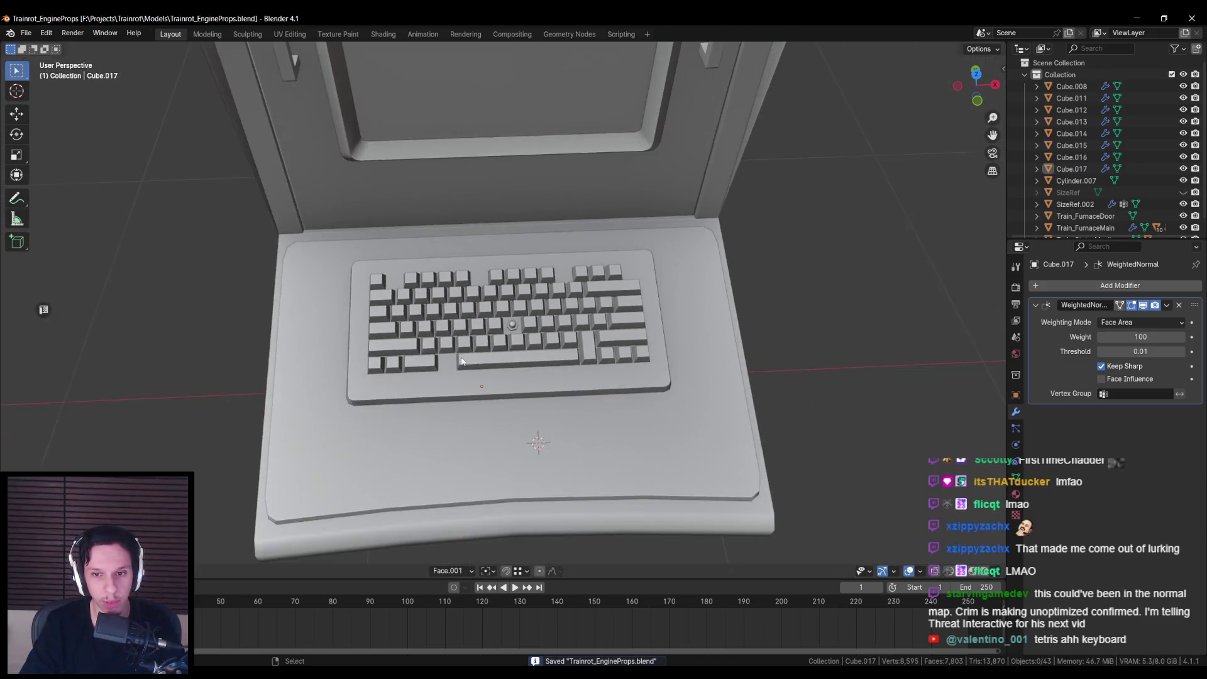
pyautogui.moveTo(462, 361); pyautogui.dragTo(451, 392)
pyautogui.scroll(5, 450, 389)
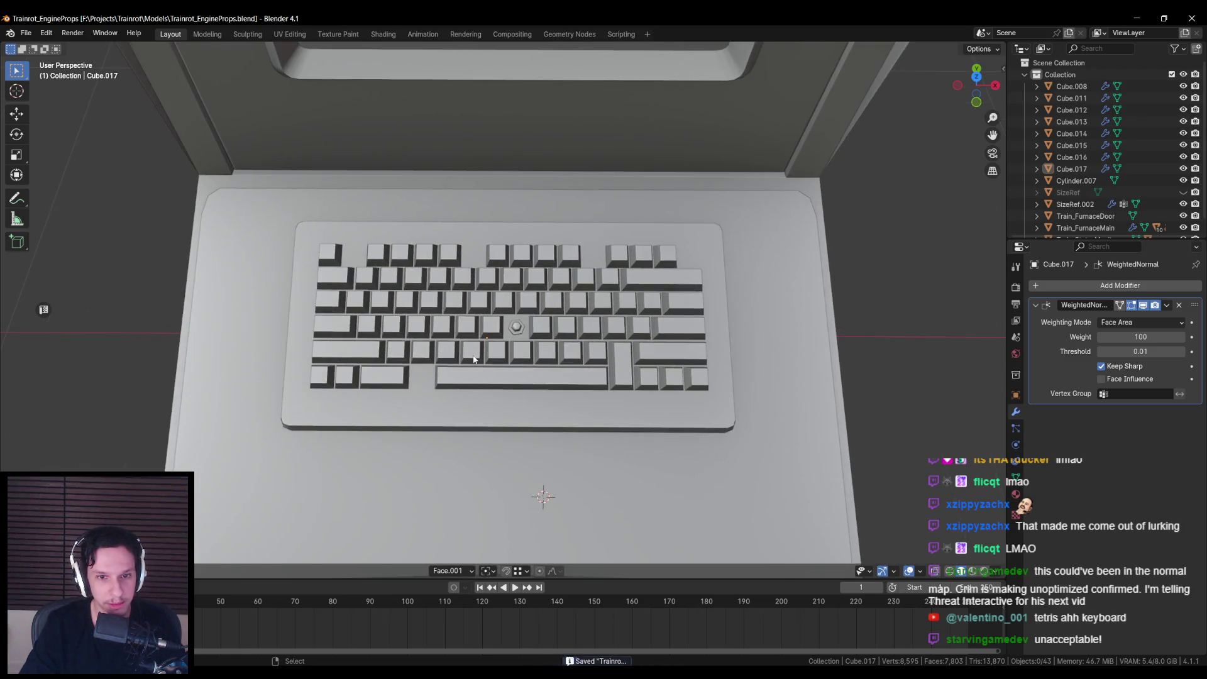
# Step: In top view, slide the spacebar's top face slightly left, then view the whole console
pyautogui.click(473, 358)
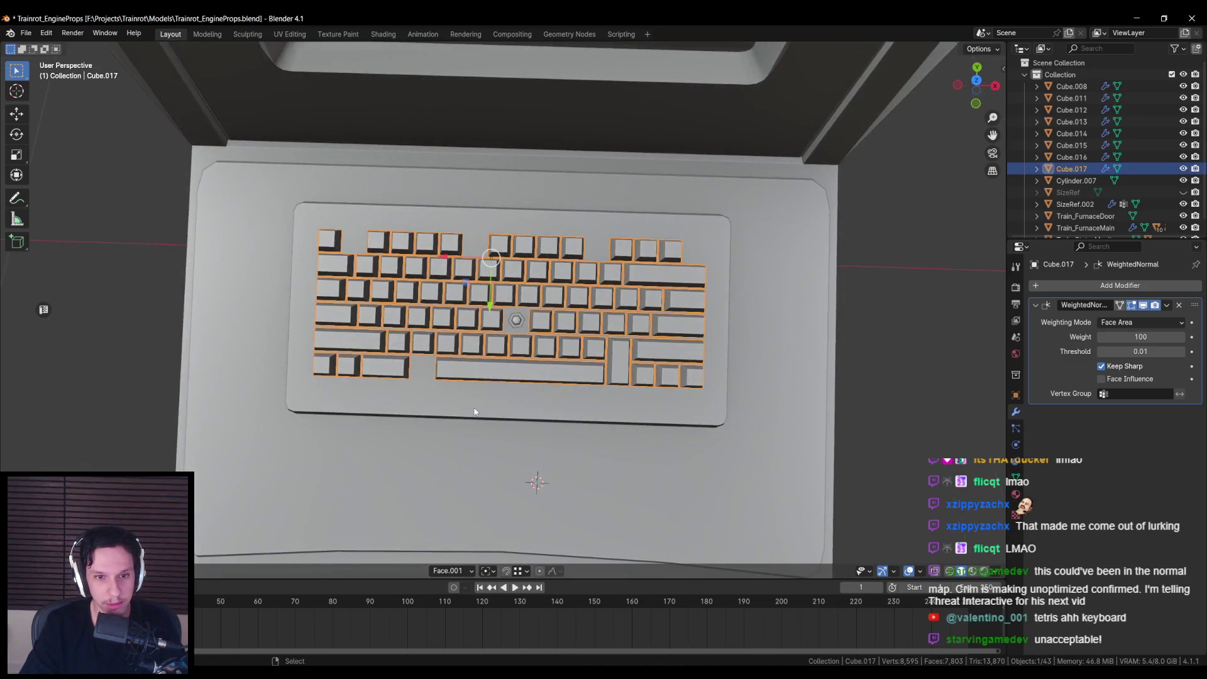
pyautogui.press('KP_7')
pyautogui.press('Tab')
pyautogui.scroll(6, 464, 405)
pyautogui.click(410, 353)
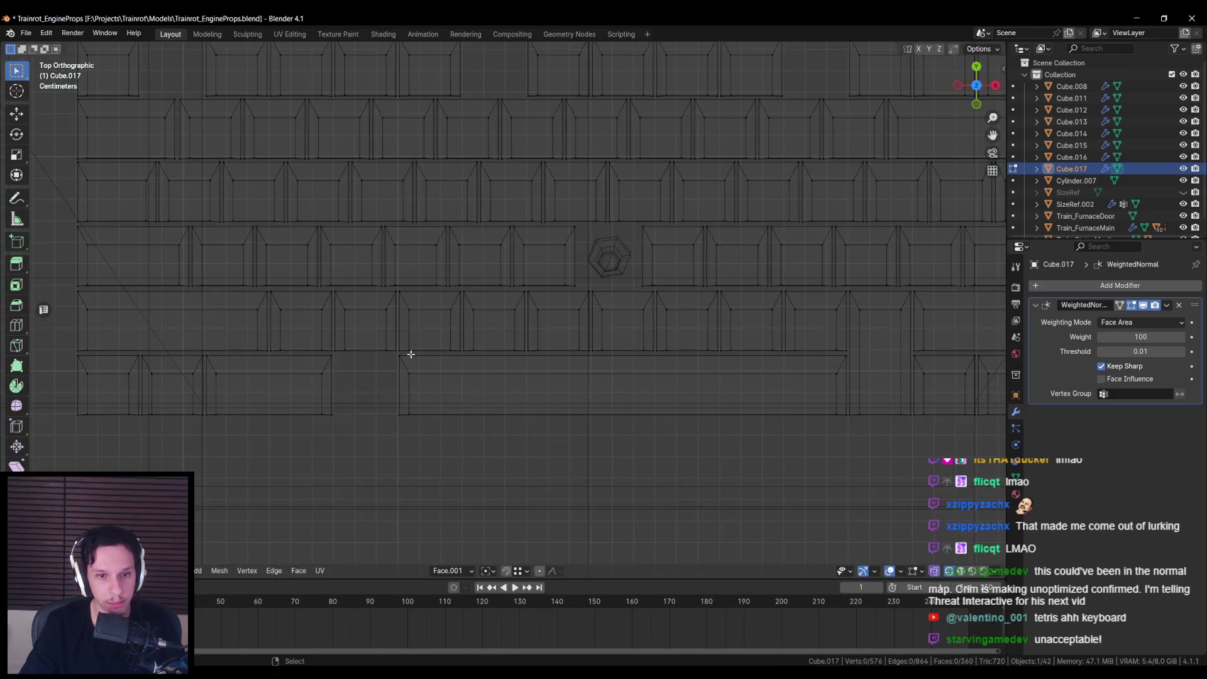
pyautogui.moveTo(391, 356); pyautogui.dragTo(440, 440)
pyautogui.moveTo(342, 385); pyautogui.dragTo(331, 388)
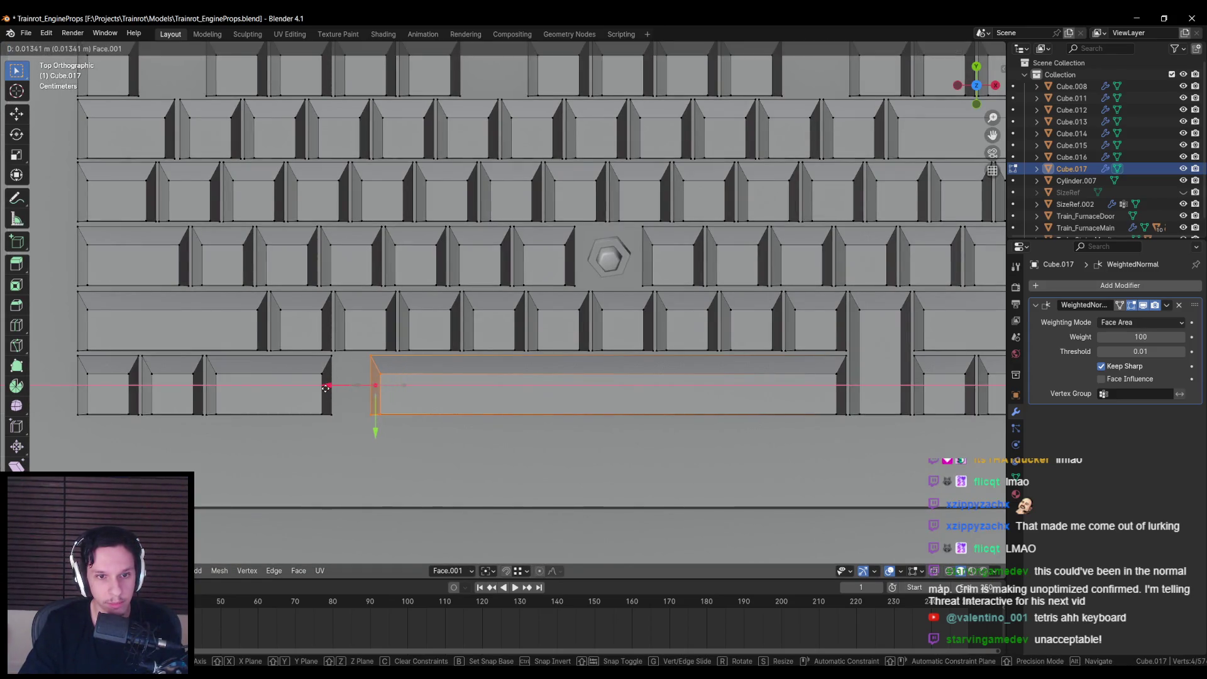
pyautogui.click(326, 388)
pyautogui.press('Tab')
pyautogui.scroll(-8, 534, 398)
pyautogui.moveTo(534, 399)
pyautogui.mouseDown()
pyautogui.moveTo(525, 355)
pyautogui.moveTo(516, 388)
pyautogui.moveTo(523, 322)
pyautogui.moveTo(521, 382)
pyautogui.mouseUp()
pyautogui.scroll(-3, 522, 375)
pyautogui.scroll(8, 522, 372)
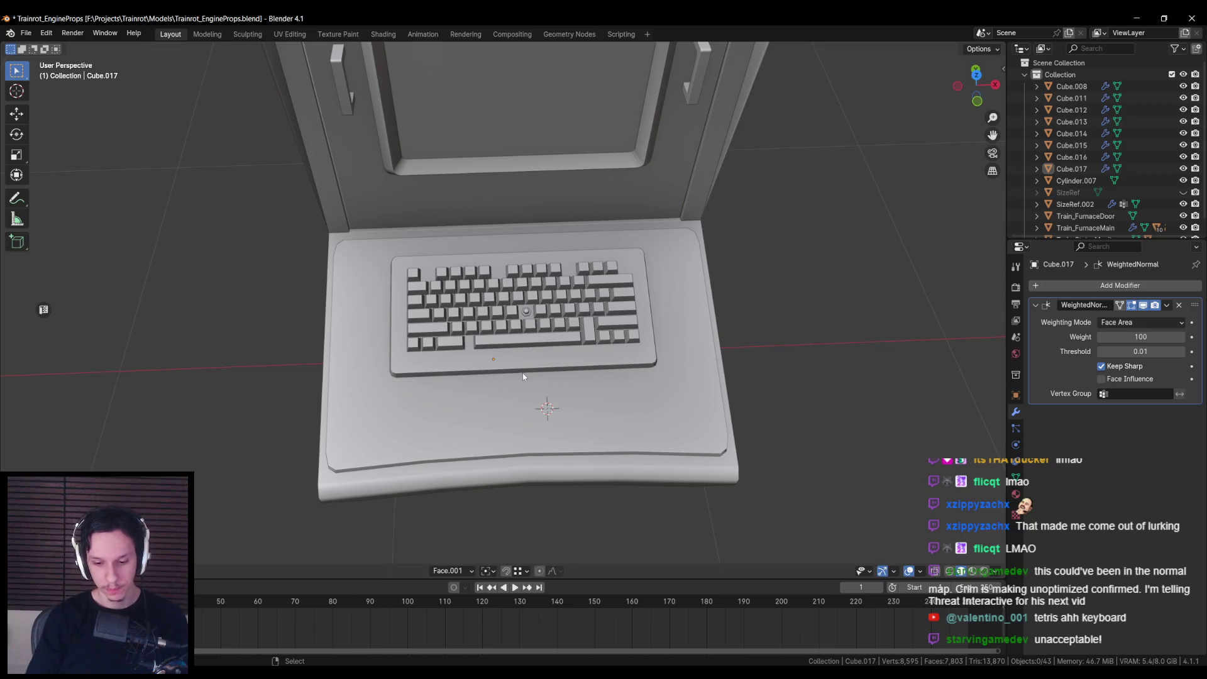
# Step: Delete the keycap beside the hexagonal nub from the keyboard mesh
pyautogui.scroll(3, 522, 376)
pyautogui.scroll(-1, 499, 384)
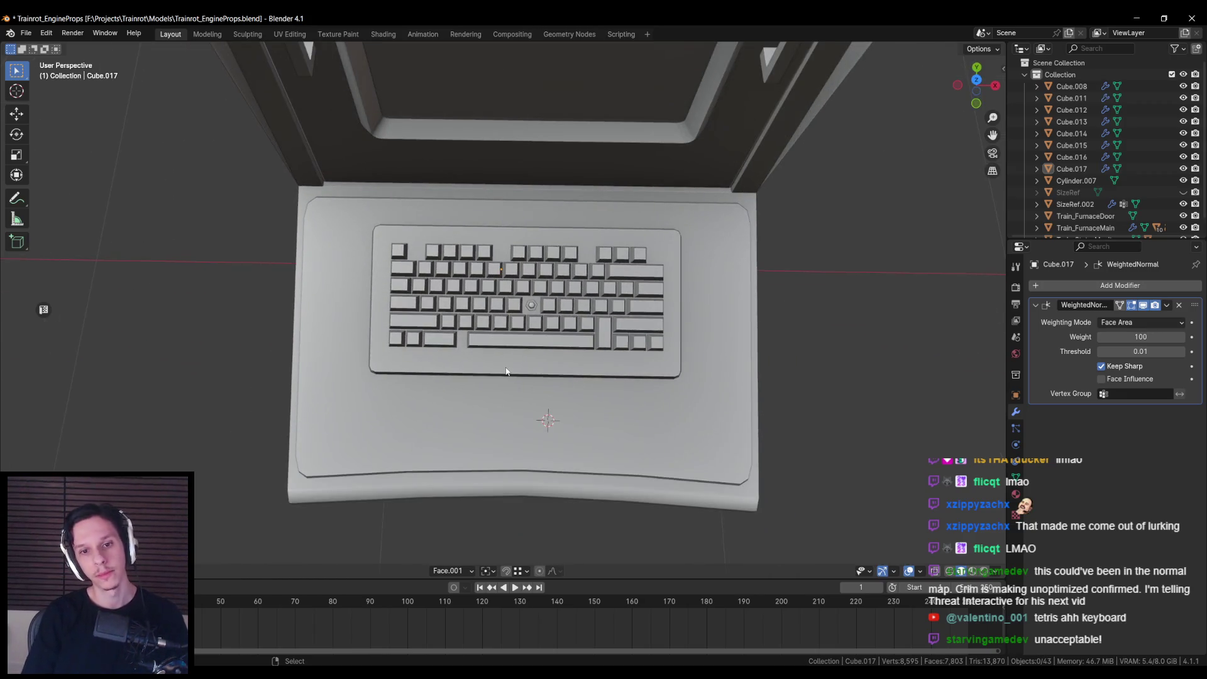
pyautogui.scroll(-4, 500, 374)
pyautogui.scroll(4, 491, 377)
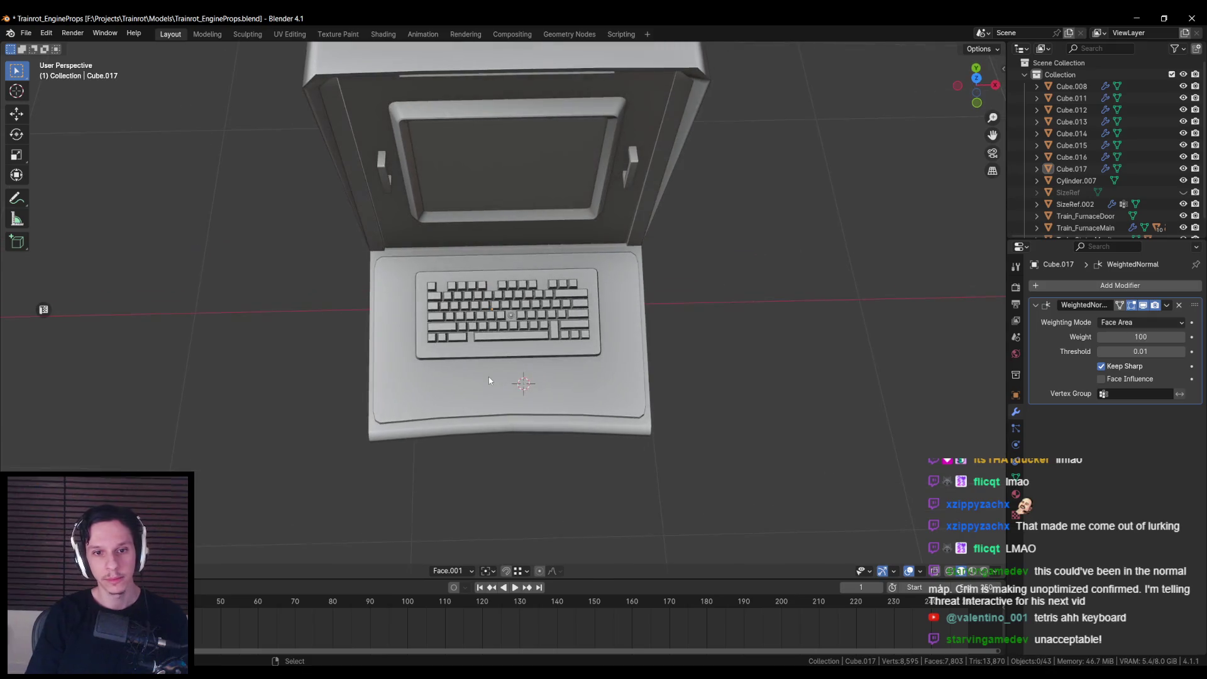
pyautogui.scroll(3, 491, 379)
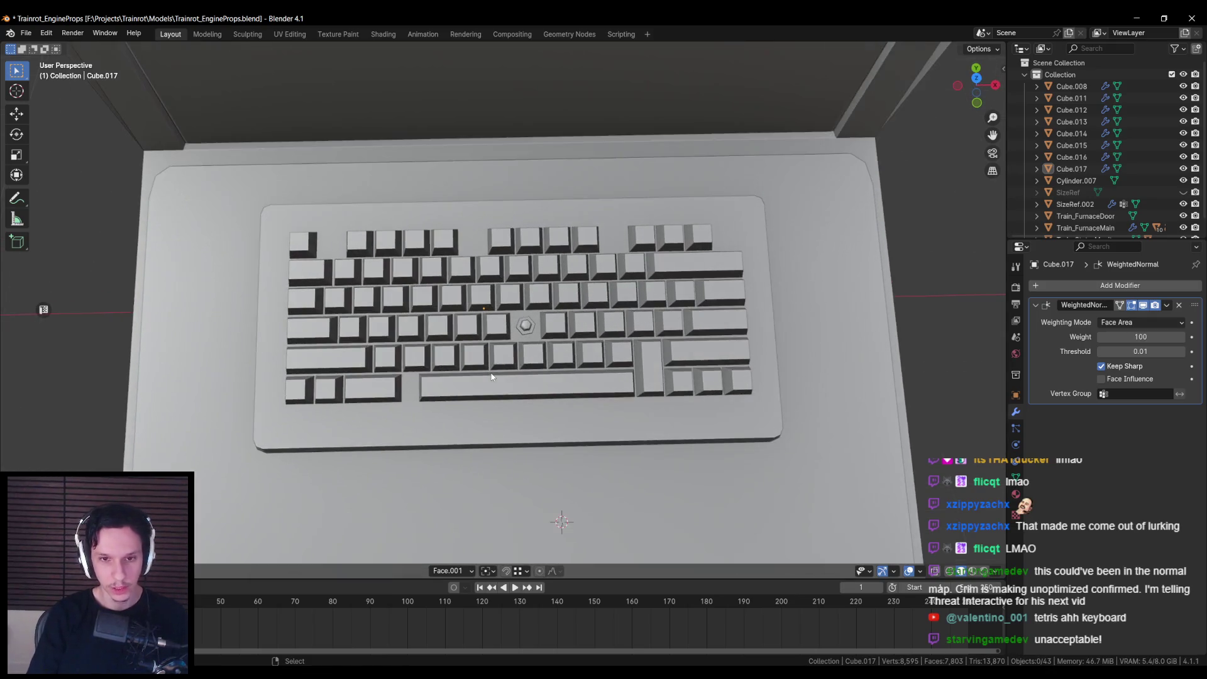
pyautogui.click(501, 354)
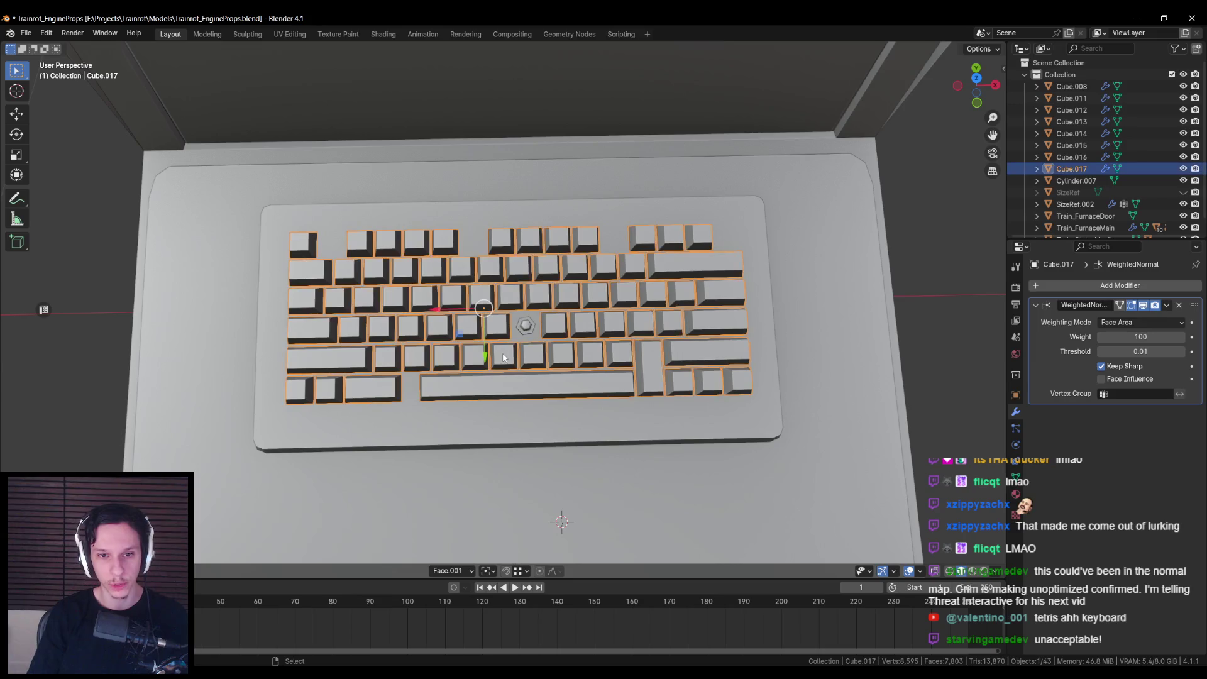
pyautogui.hotkey('alt', 'a')
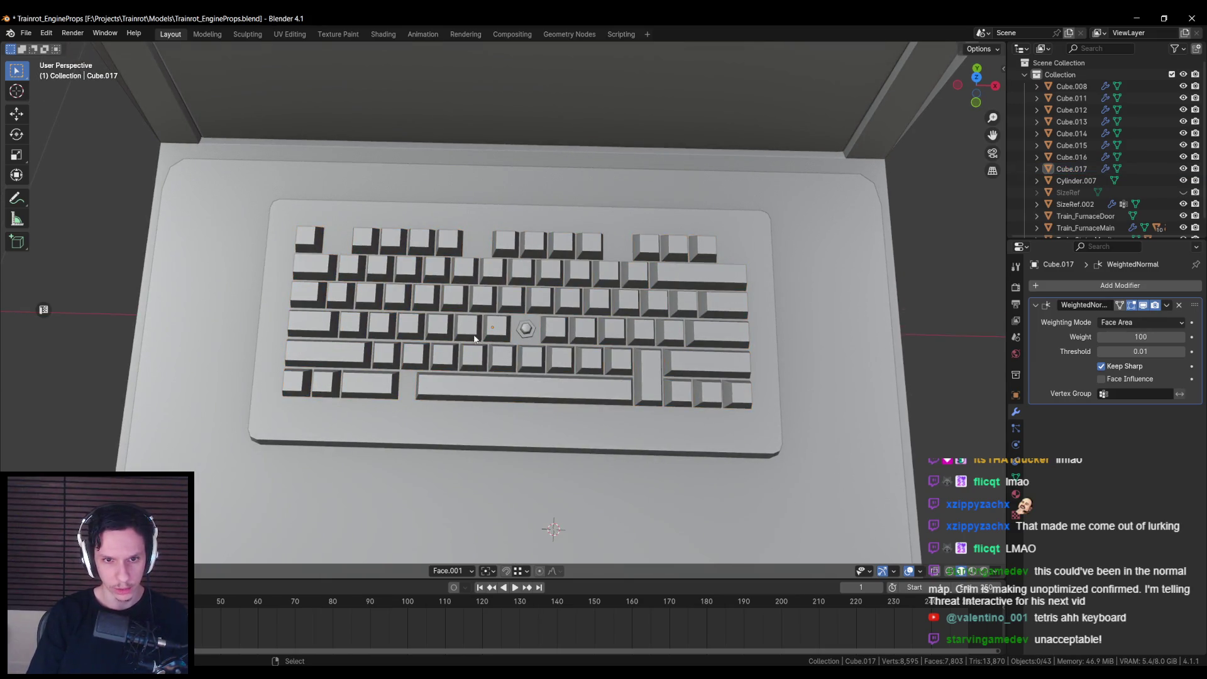
pyautogui.press('Tab')
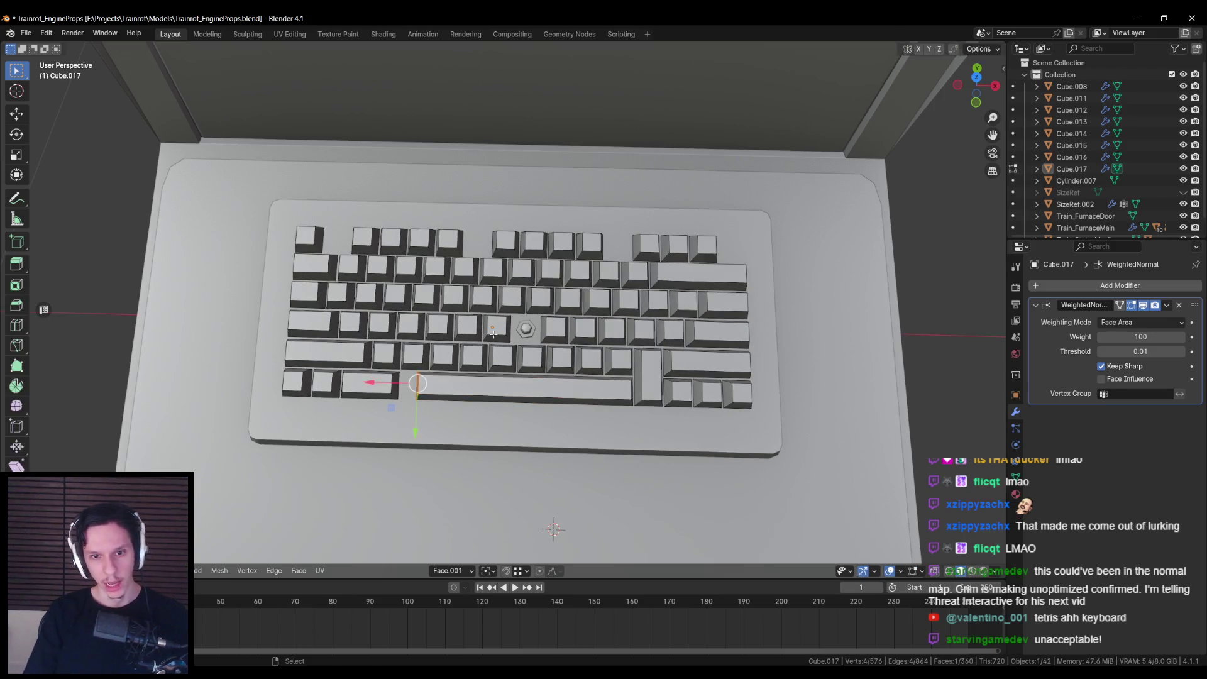
pyautogui.press('l')
pyautogui.press('x')
pyautogui.click(500, 327)
pyautogui.press('Tab')
# Step: Move the hexagonal nub left into the gap left by the removed keycap
pyautogui.scroll(2, 500, 326)
pyautogui.click(541, 342)
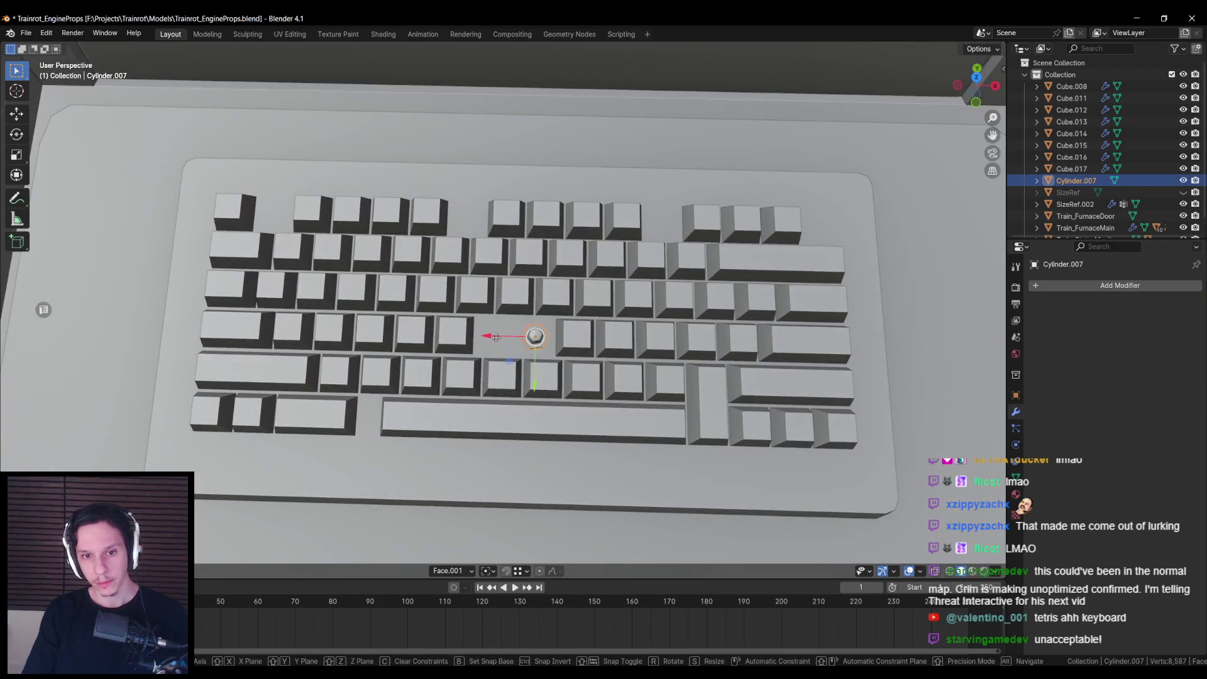
pyautogui.moveTo(497, 338); pyautogui.dragTo(476, 340)
pyautogui.hotkey('alt', 'a')
pyautogui.scroll(-8, 480, 414)
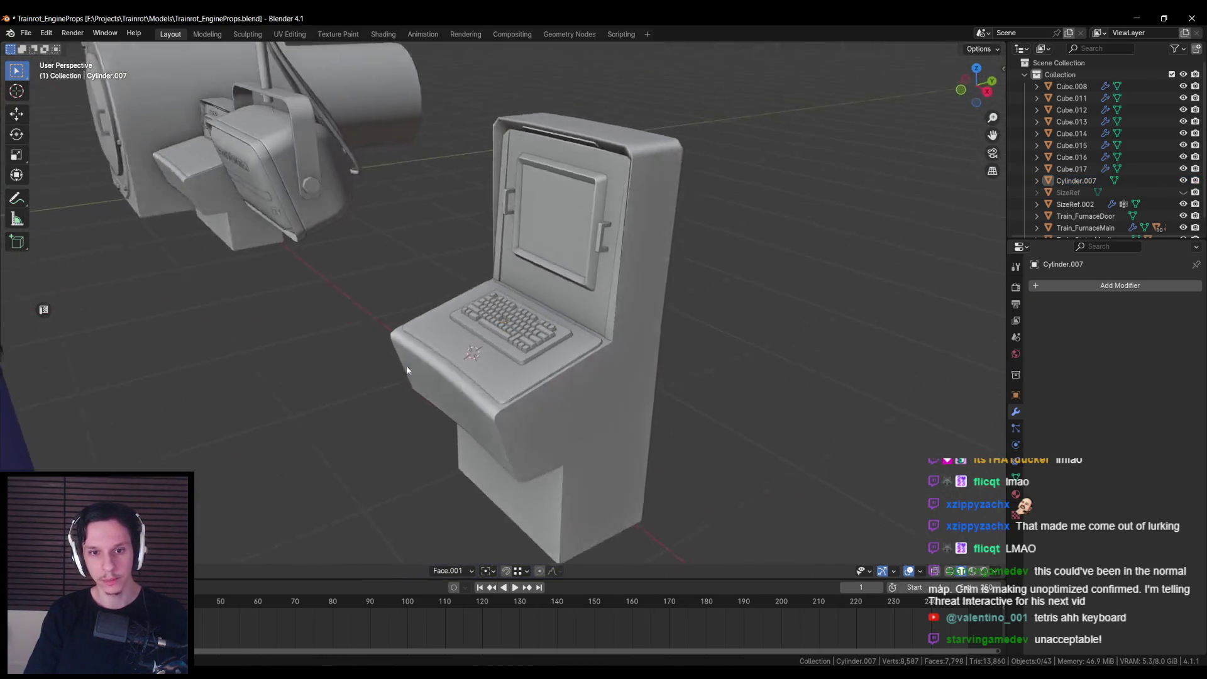
pyautogui.scroll(-3, 406, 365)
# Step: Orbit around the console from angled front views, checking the body and the hexagonal nub
pyautogui.click(496, 405)
pyautogui.click(583, 369)
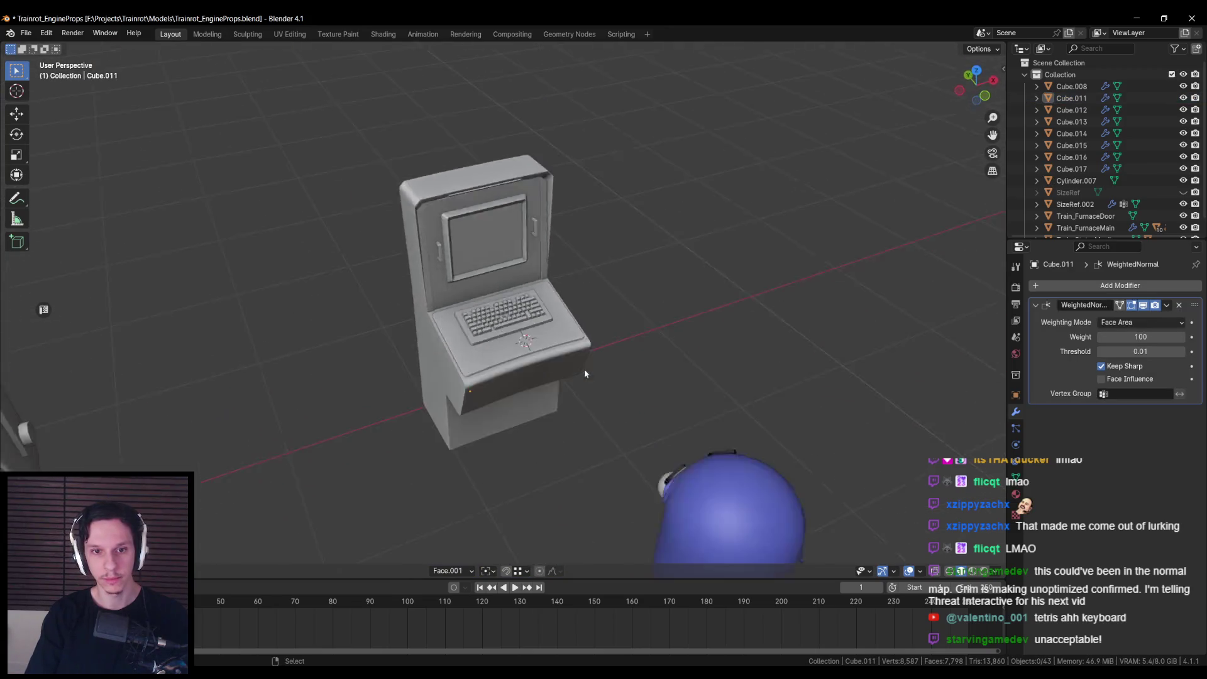
pyautogui.scroll(6, 537, 429)
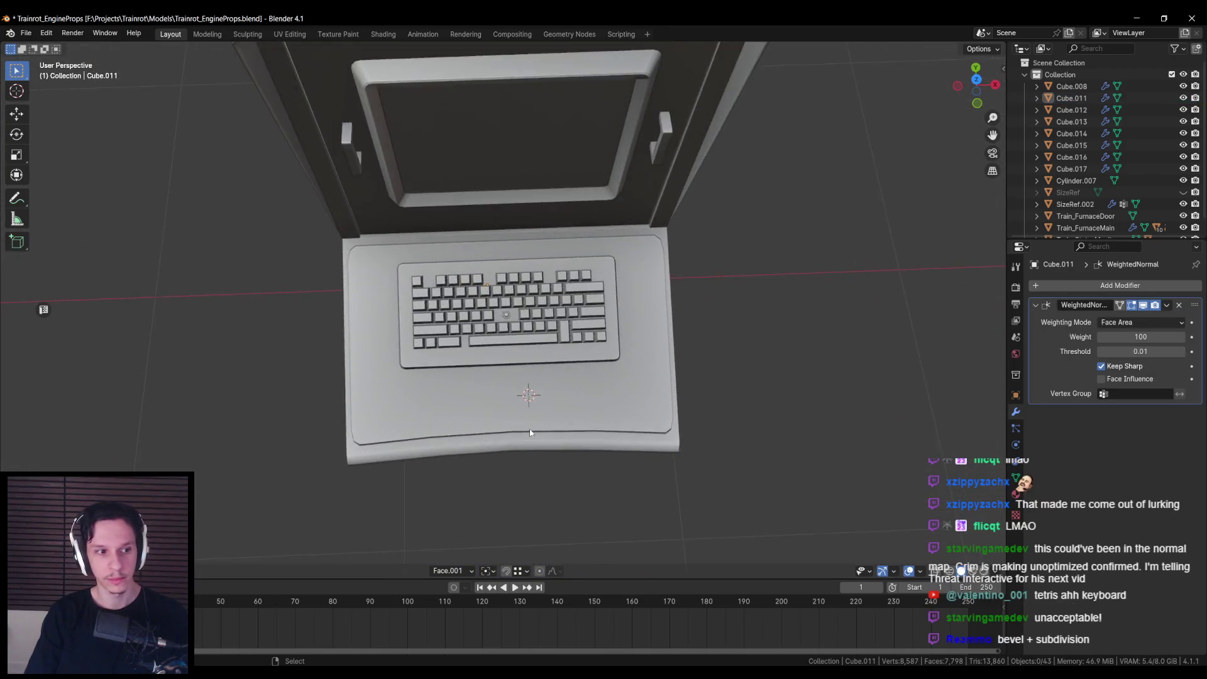
pyautogui.scroll(6, 530, 432)
pyautogui.scroll(-6, 530, 433)
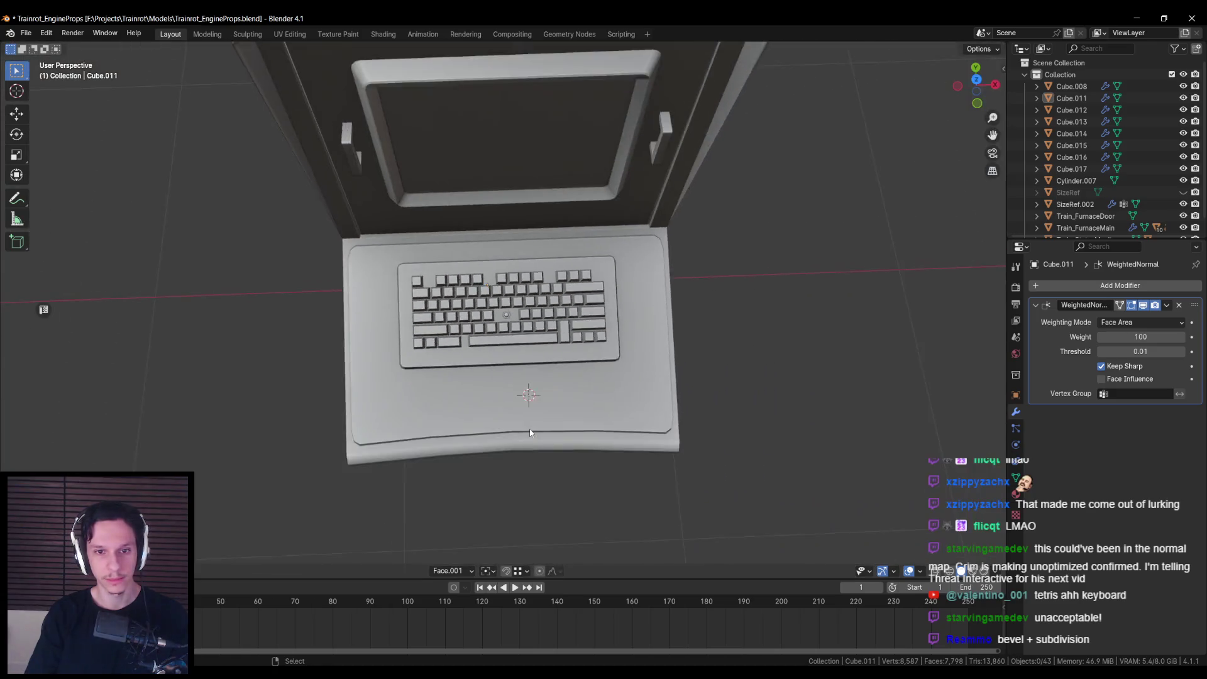
pyautogui.scroll(-4, 529, 432)
pyautogui.moveTo(528, 420); pyautogui.dragTo(523, 368)
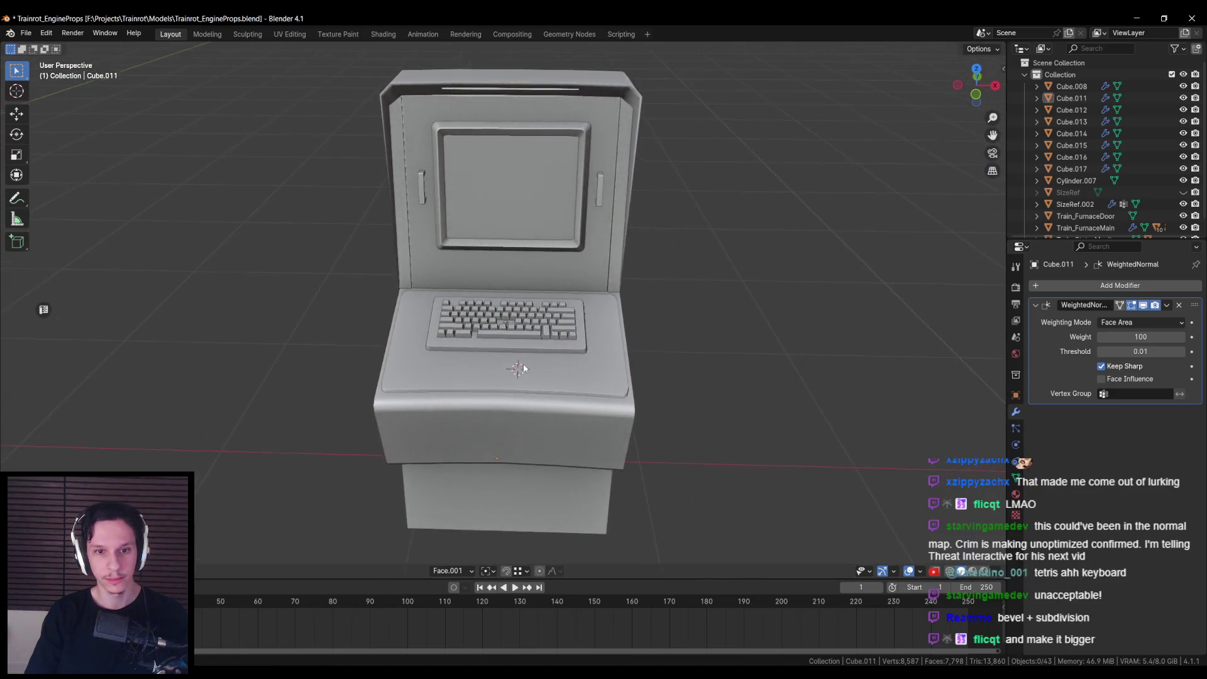
pyautogui.scroll(5, 523, 368)
pyautogui.click(516, 354)
pyautogui.scroll(-1, 572, 385)
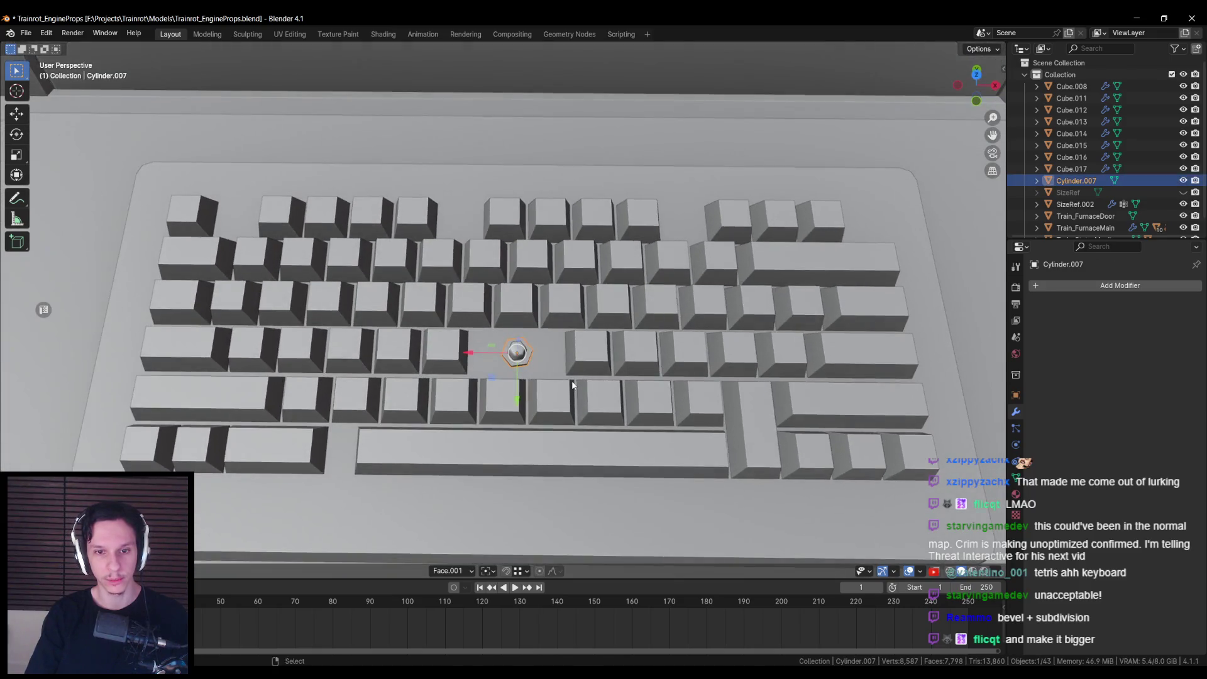
pyautogui.hotkey('alt', 'a')
pyautogui.scroll(-8, 575, 396)
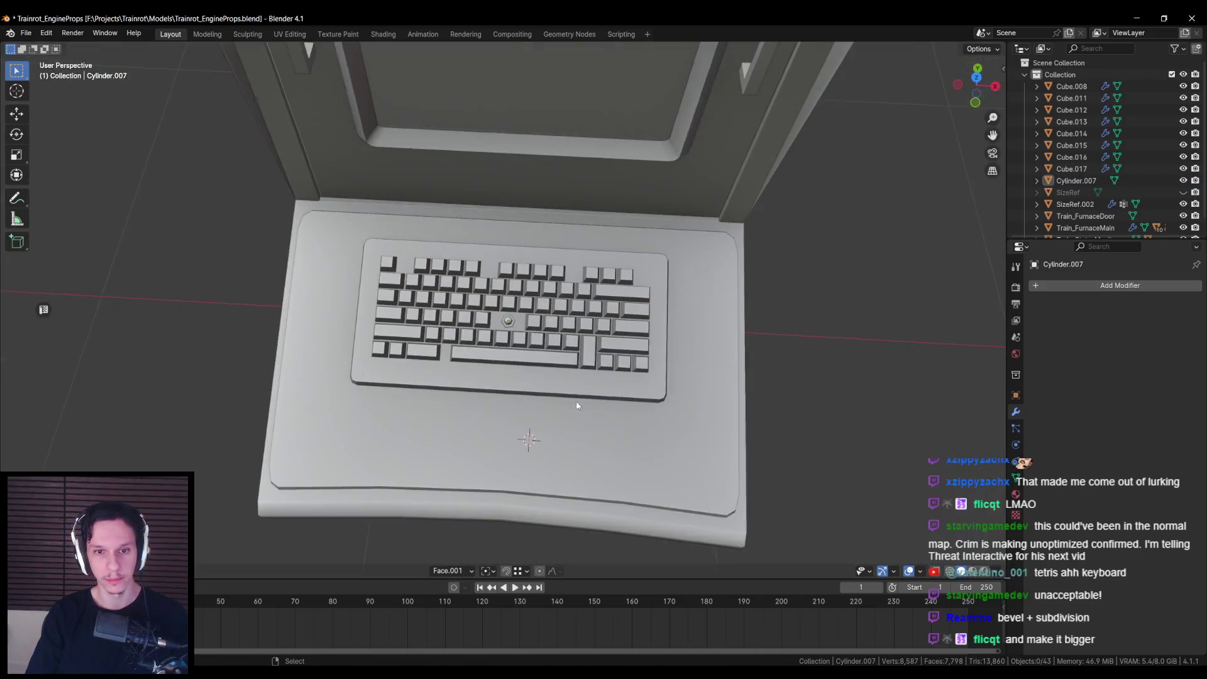
pyautogui.scroll(-3, 578, 404)
pyautogui.moveTo(593, 418)
pyautogui.mouseDown()
pyautogui.moveTo(615, 345)
pyautogui.moveTo(690, 337)
pyautogui.moveTo(603, 299)
pyautogui.moveTo(578, 321)
pyautogui.mouseUp()
# Step: Save the blend file with the updated keyboard
pyautogui.hotkey('ctrl', 's')
pyautogui.scroll(3, 543, 355)
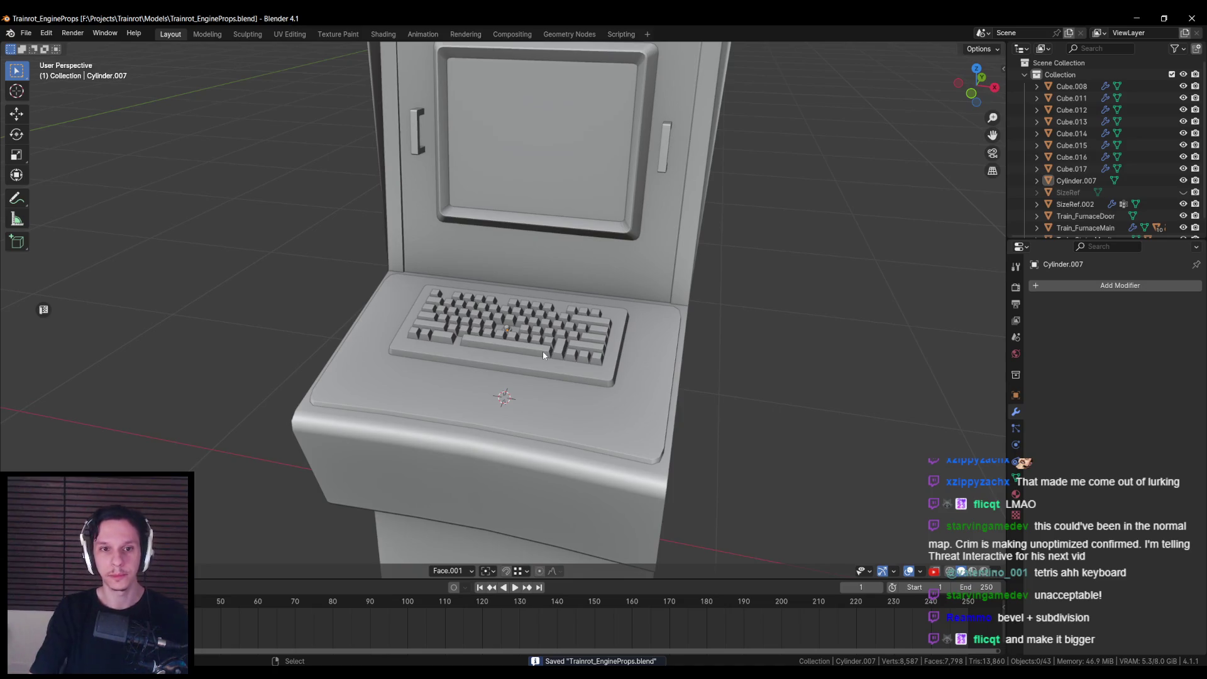
pyautogui.scroll(-3, 543, 355)
pyautogui.scroll(3, 551, 360)
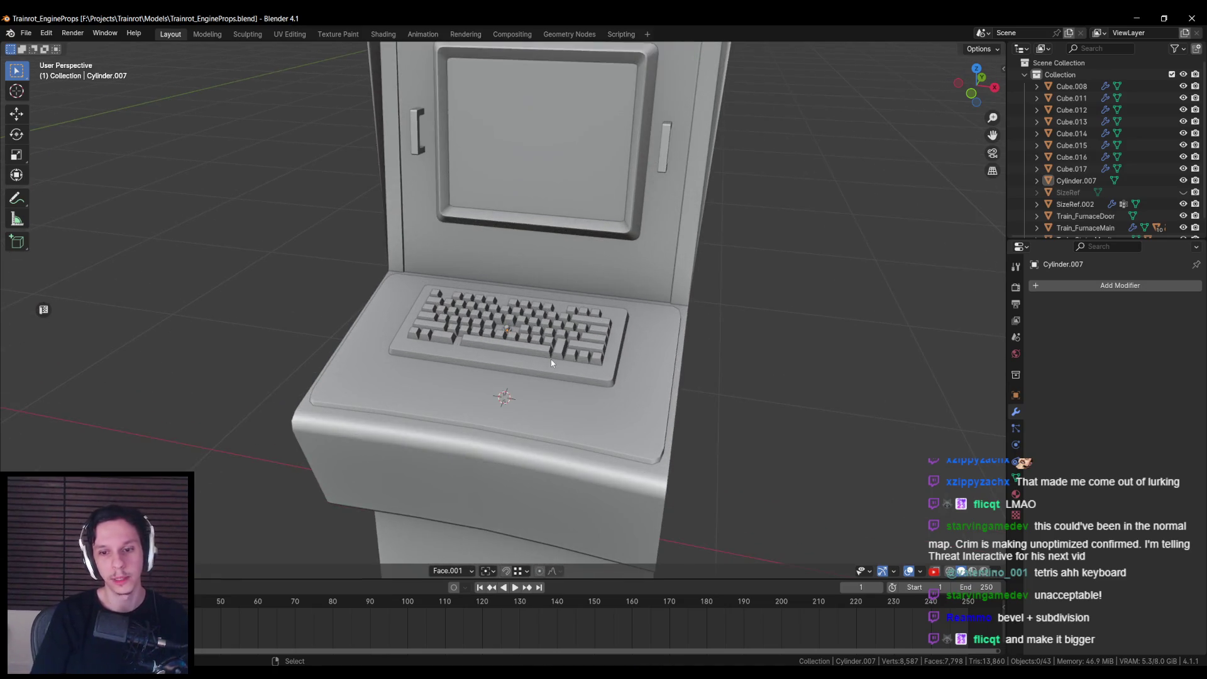
# Step: View the keyboard from above and front, then select the keys and show their material settings
pyautogui.moveTo(551, 359)
pyautogui.mouseDown()
pyautogui.moveTo(510, 271)
pyautogui.moveTo(574, 357)
pyautogui.mouseUp()
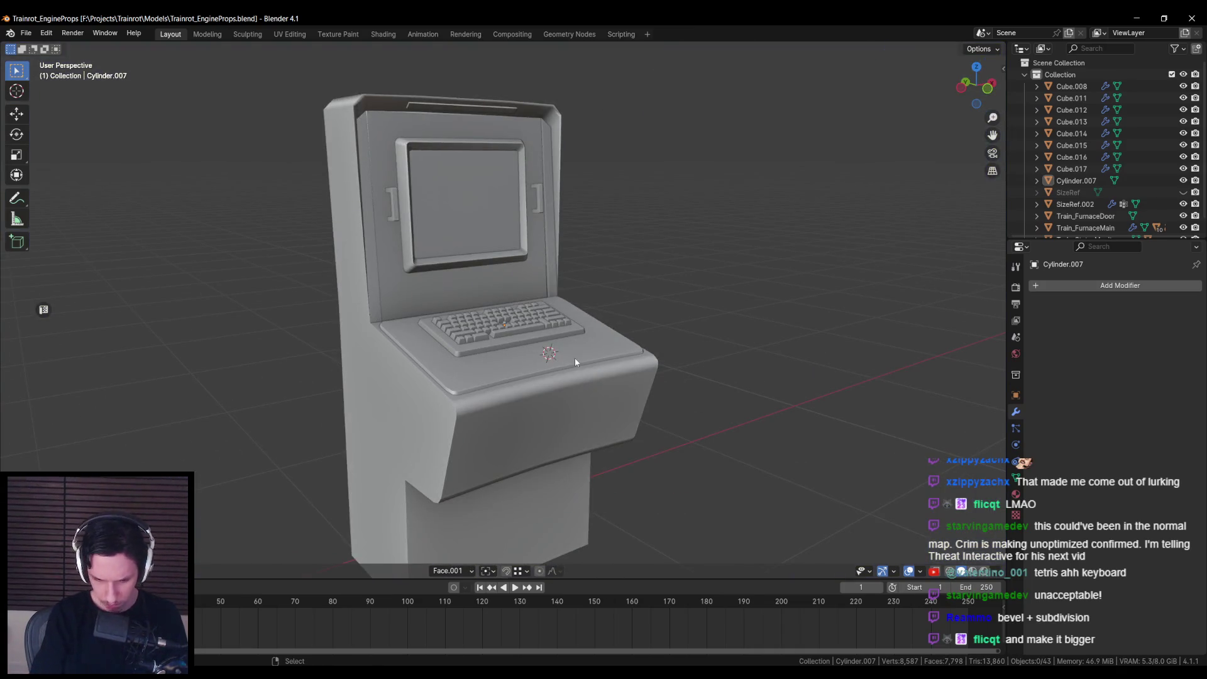
pyautogui.scroll(6, 565, 318)
pyautogui.moveTo(564, 319); pyautogui.dragTo(495, 383)
pyautogui.scroll(-5, 495, 384)
pyautogui.scroll(5, 486, 334)
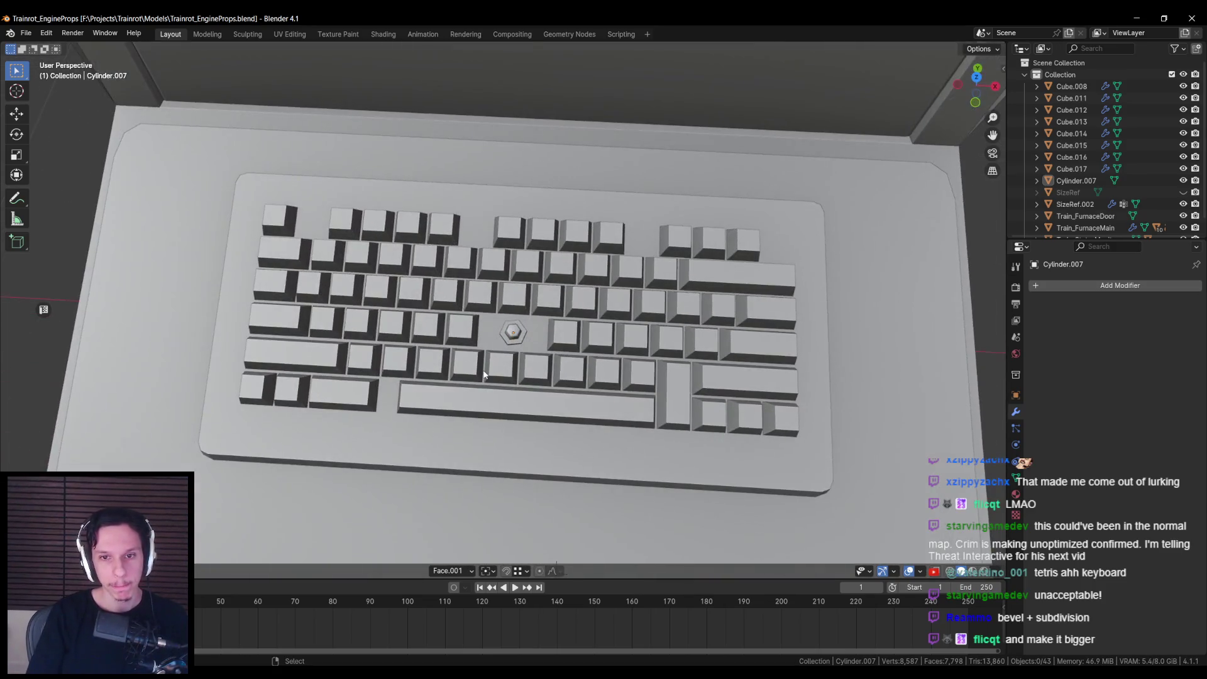
pyautogui.scroll(-5, 484, 375)
pyautogui.moveTo(485, 399); pyautogui.dragTo(491, 358)
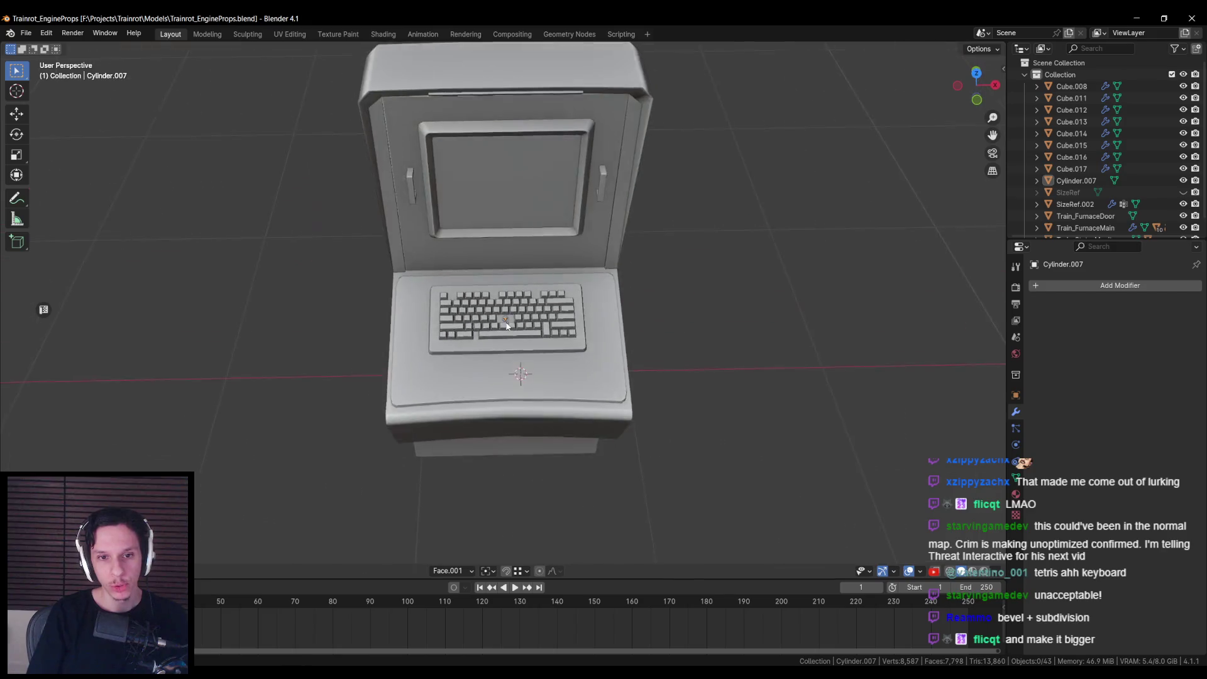
pyautogui.scroll(2, 492, 350)
pyautogui.click(493, 351)
pyautogui.scroll(5, 503, 347)
pyautogui.scroll(-5, 513, 341)
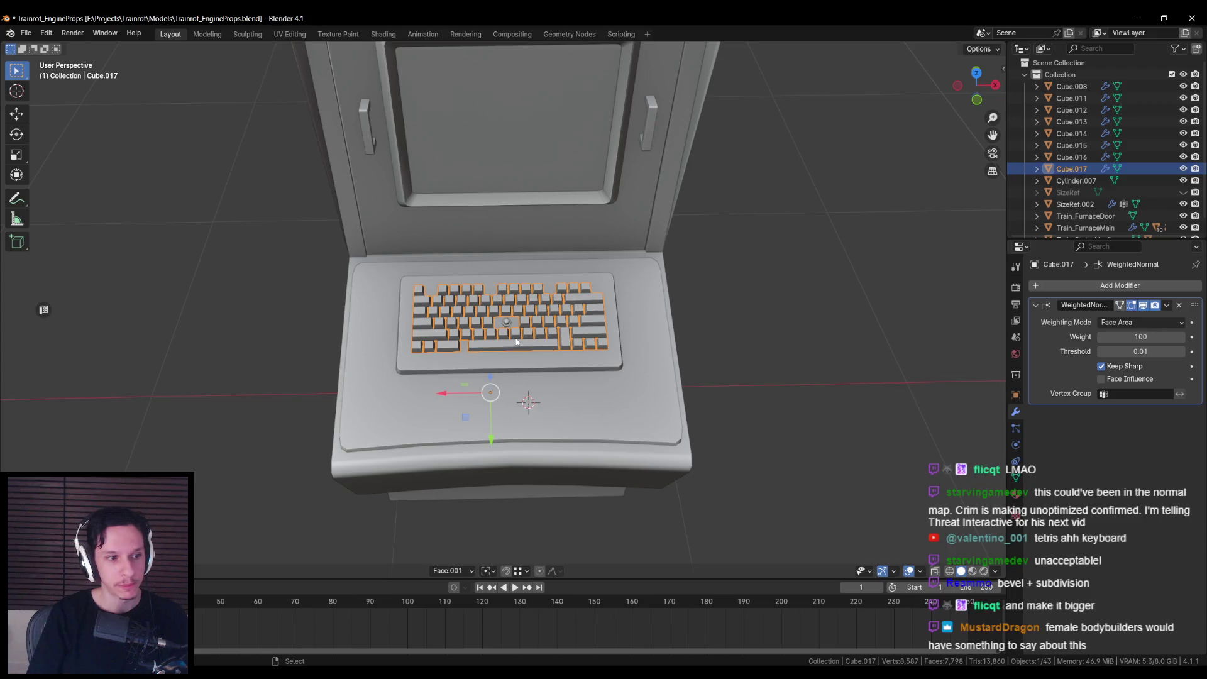
pyautogui.scroll(2, 520, 360)
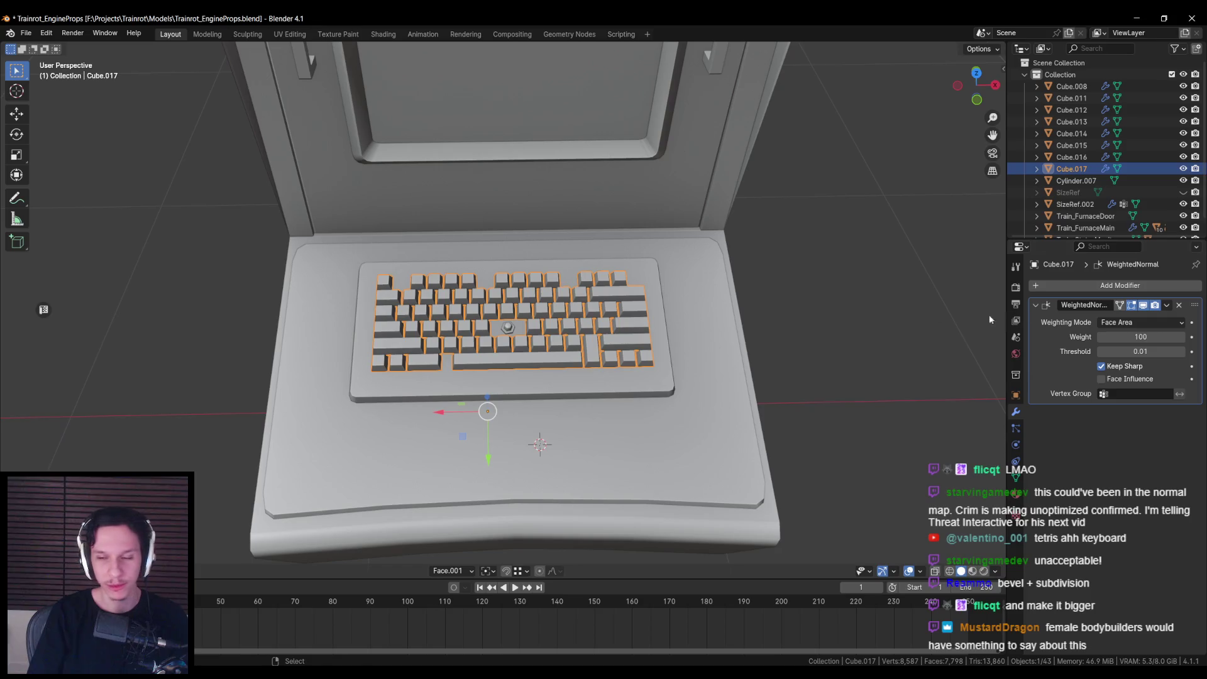
pyautogui.click(1015, 493)
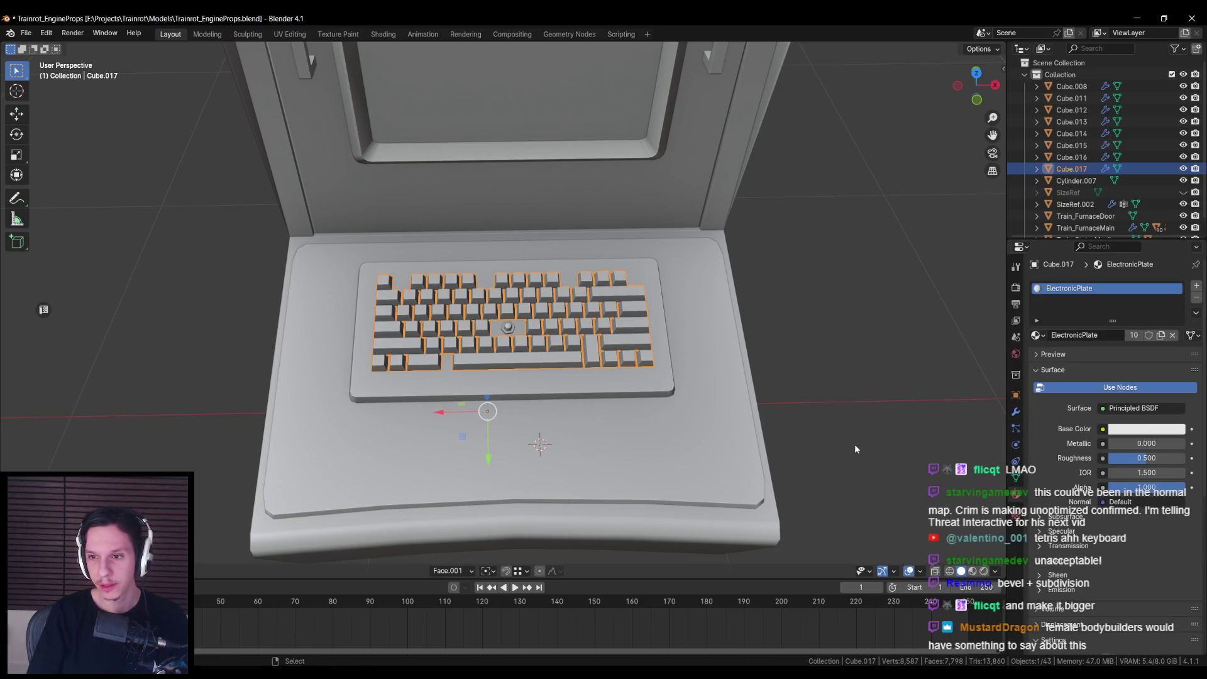
# Step: Assign Electronics to the keycaps instead of ElectronicPlate, check the base plate, then switch to PureRef
pyautogui.click(1036, 335)
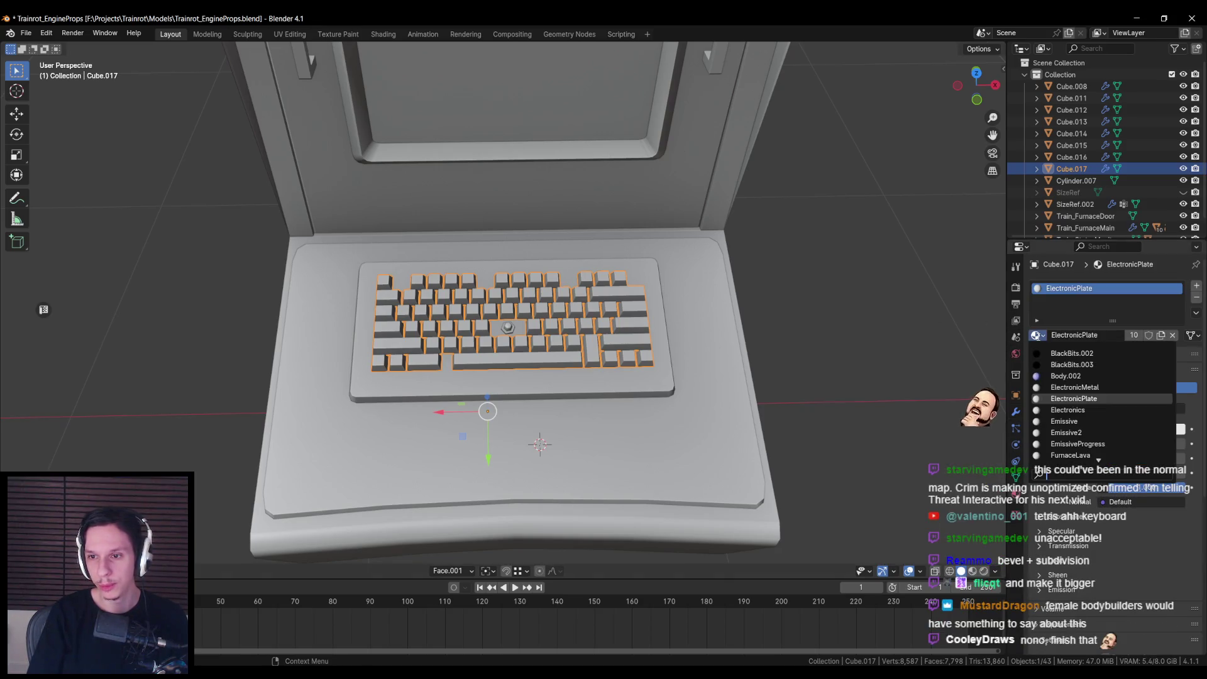
pyautogui.click(1069, 410)
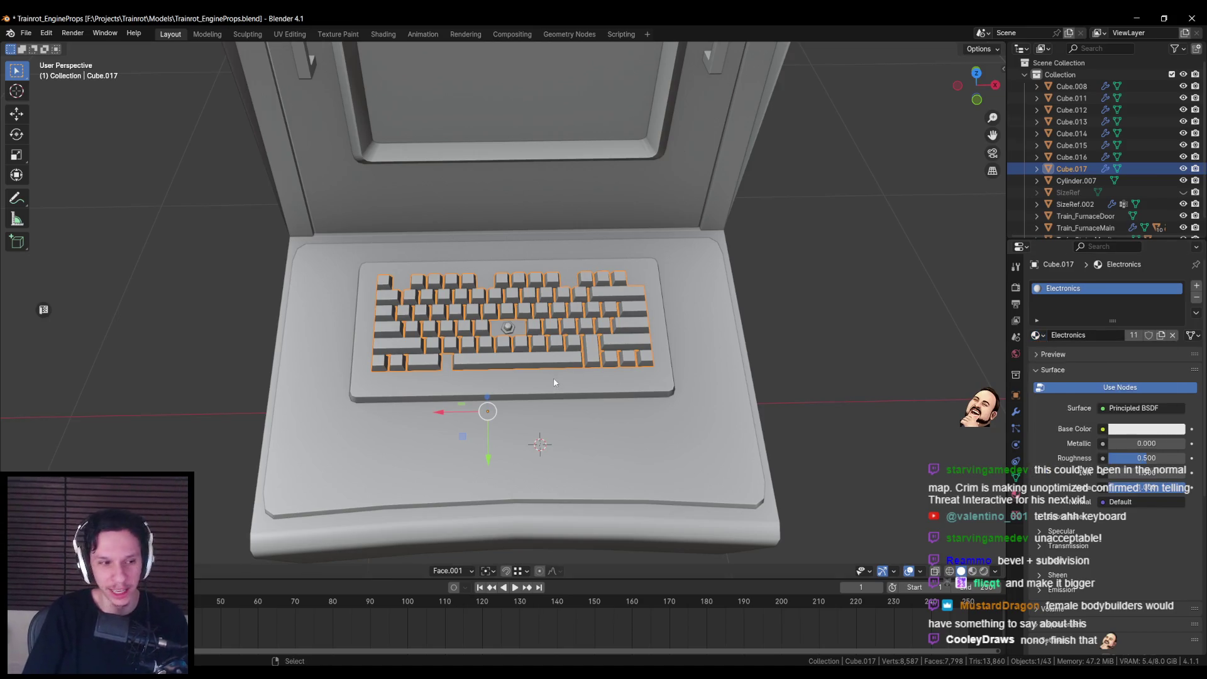
pyautogui.click(550, 388)
pyautogui.click(686, 425)
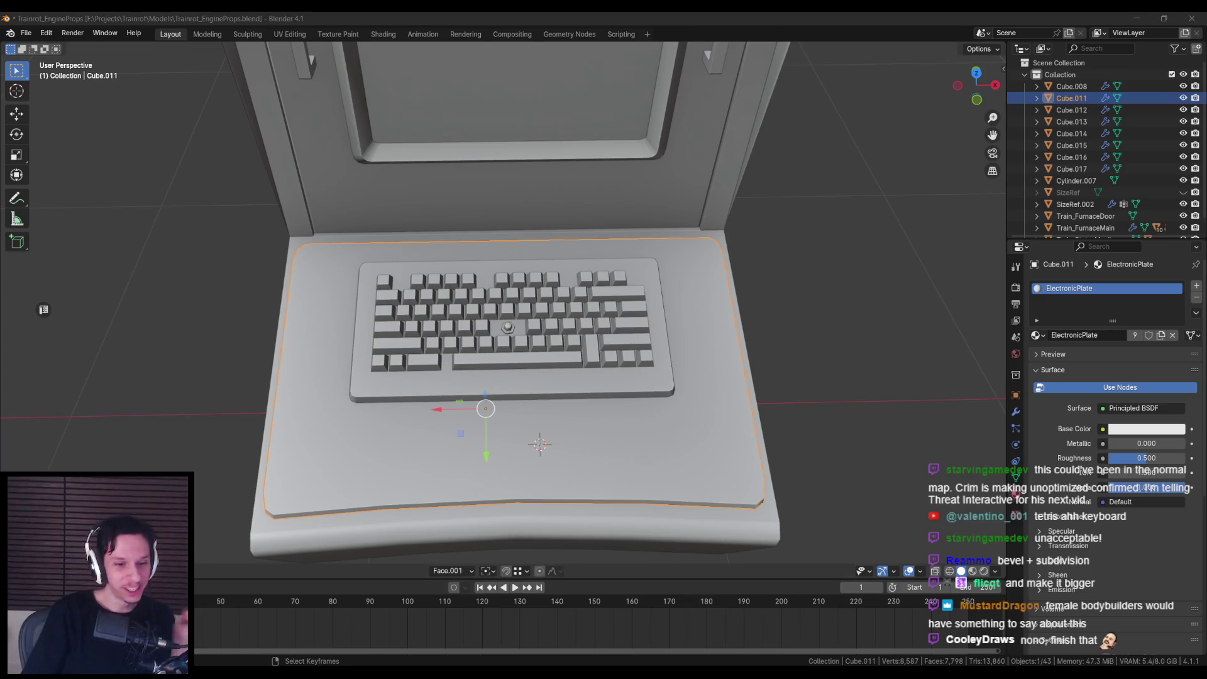
pyautogui.hotkey('alt', 'Tab')
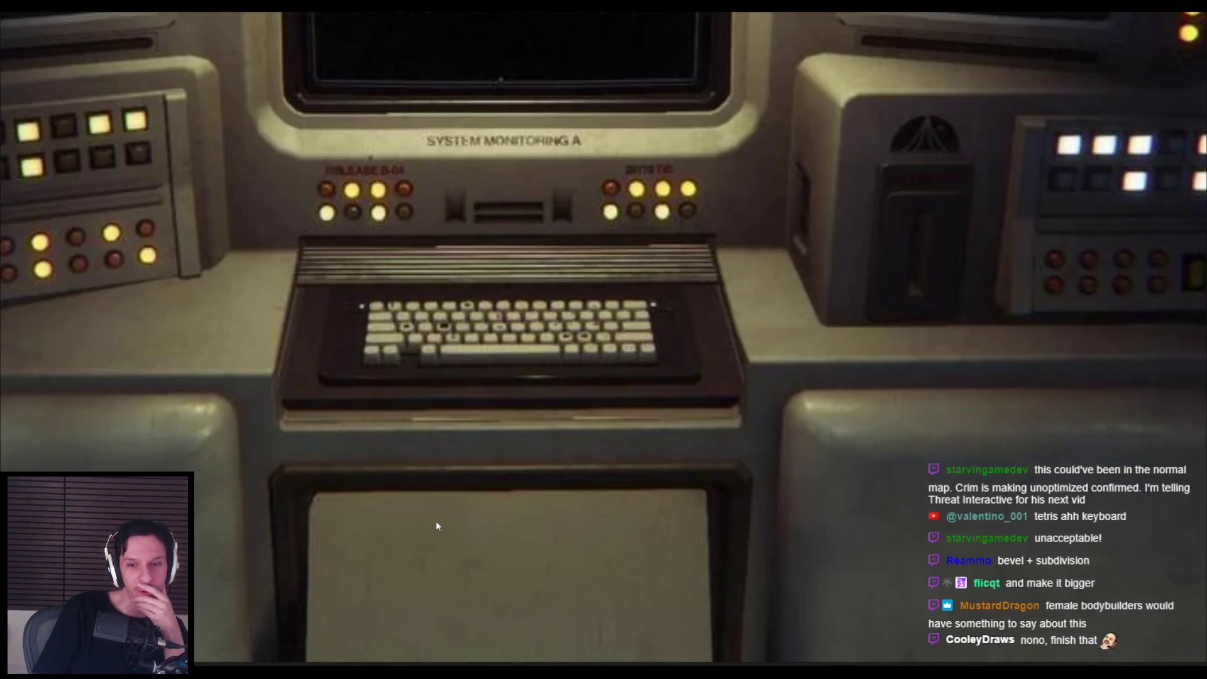
# Step: Flip through several retro console reference photos in PureRef, then return to Blender
pyautogui.press('Right')
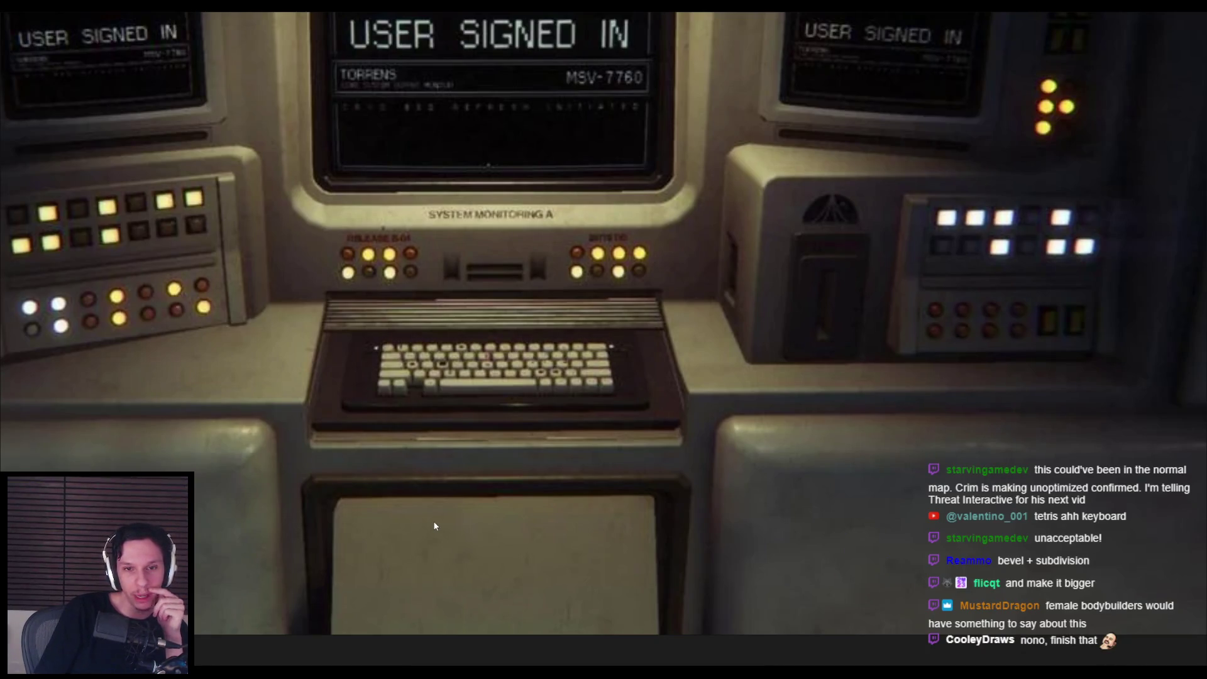
pyautogui.press('Right')
pyautogui.press('Right')
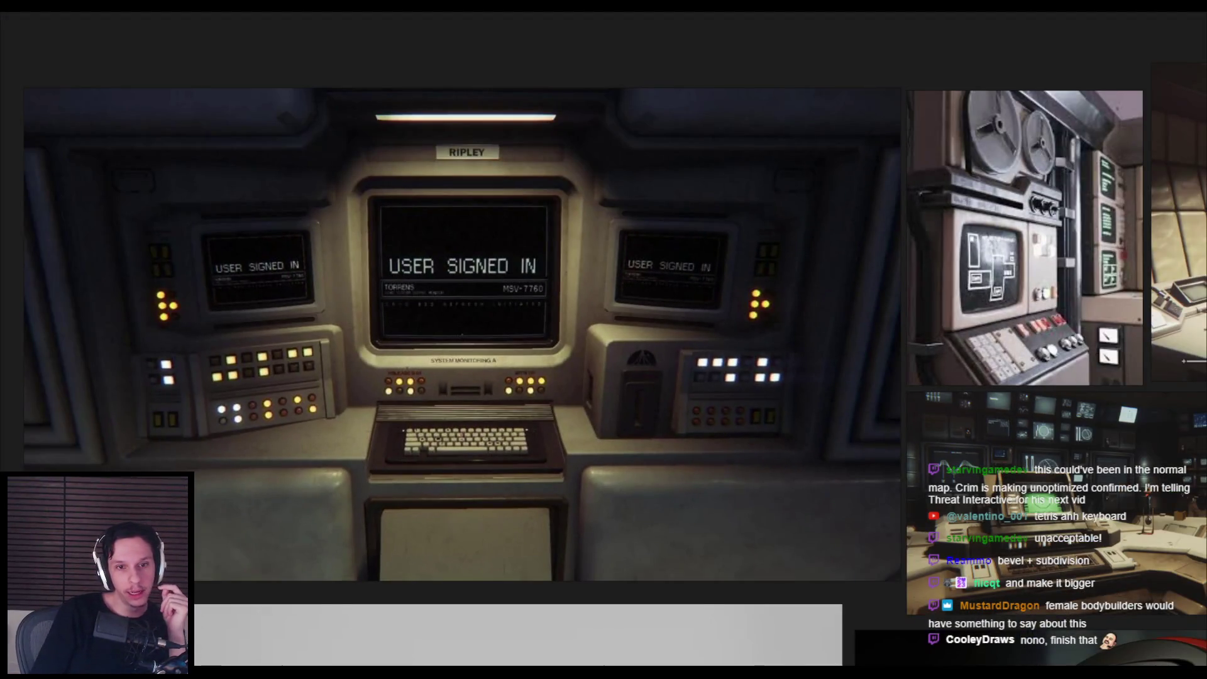
pyautogui.hotkey('alt', 'Tab')
pyautogui.scroll(-3, 469, 504)
pyautogui.hotkey('alt', 'Tab')
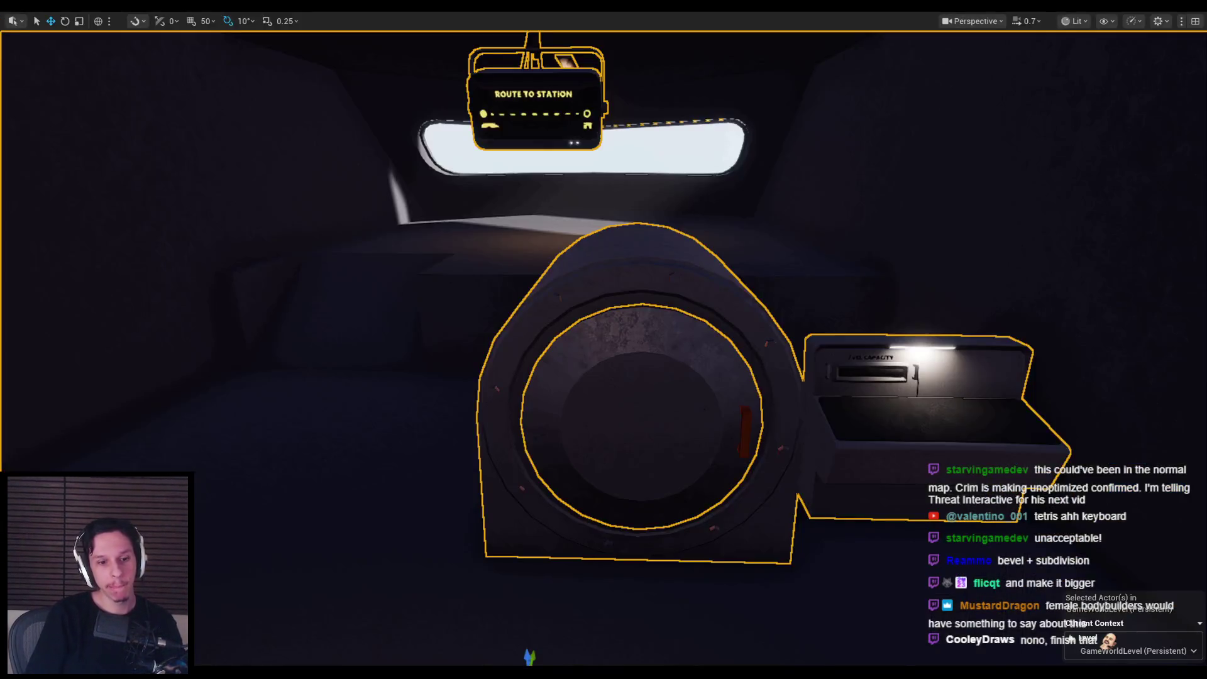
pyautogui.press('Right')
pyautogui.hotkey('alt', 'Tab')
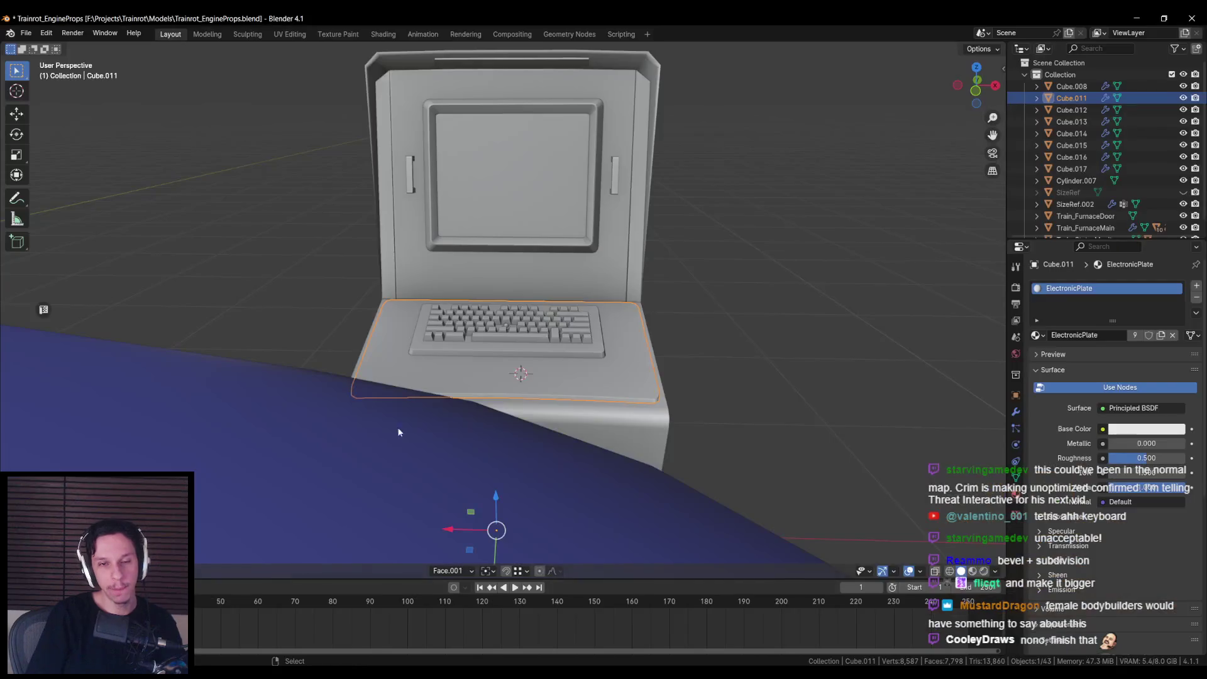
# Step: Compare the console's scale with the blue character, then select the keys and main body in X-ray
pyautogui.scroll(-5, 459, 264)
pyautogui.moveTo(574, 251)
pyautogui.mouseDown()
pyautogui.moveTo(382, 285)
pyautogui.moveTo(428, 350)
pyautogui.mouseUp()
pyautogui.scroll(4, 428, 351)
pyautogui.scroll(-4, 654, 327)
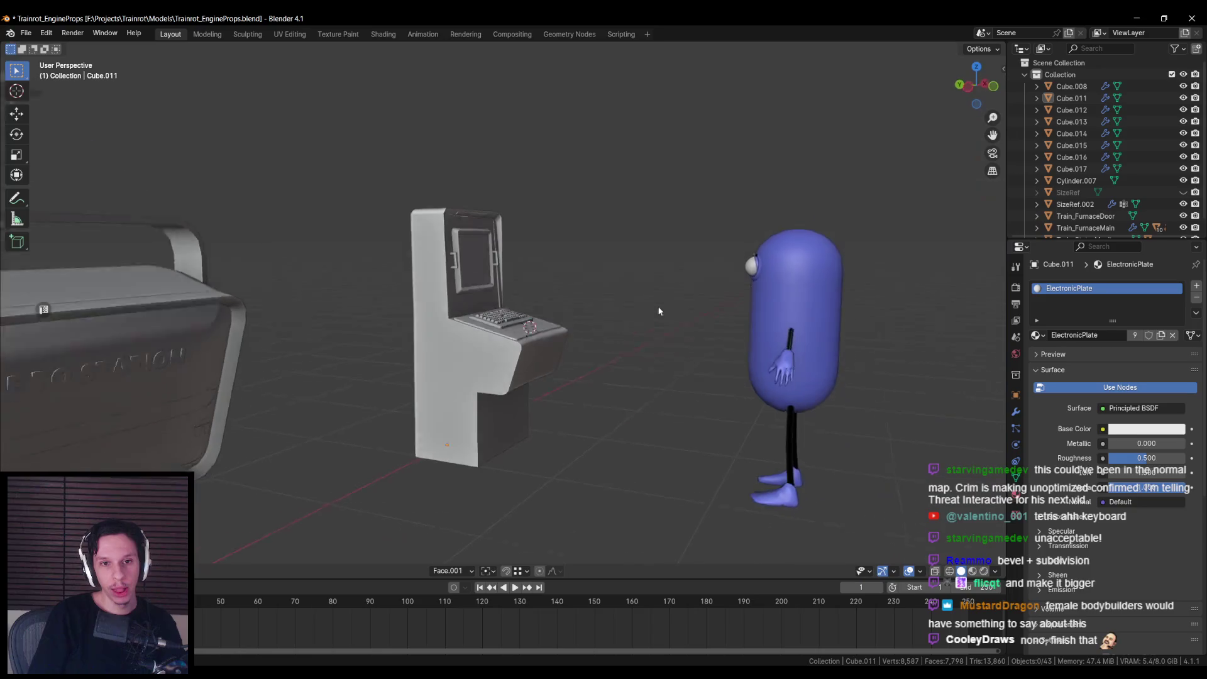
pyautogui.moveTo(657, 308)
pyautogui.mouseDown()
pyautogui.moveTo(669, 294)
pyautogui.moveTo(562, 375)
pyautogui.moveTo(556, 344)
pyautogui.moveTo(366, 347)
pyautogui.moveTo(522, 376)
pyautogui.moveTo(510, 345)
pyautogui.moveTo(525, 352)
pyautogui.moveTo(503, 327)
pyautogui.mouseUp()
pyautogui.click(507, 341)
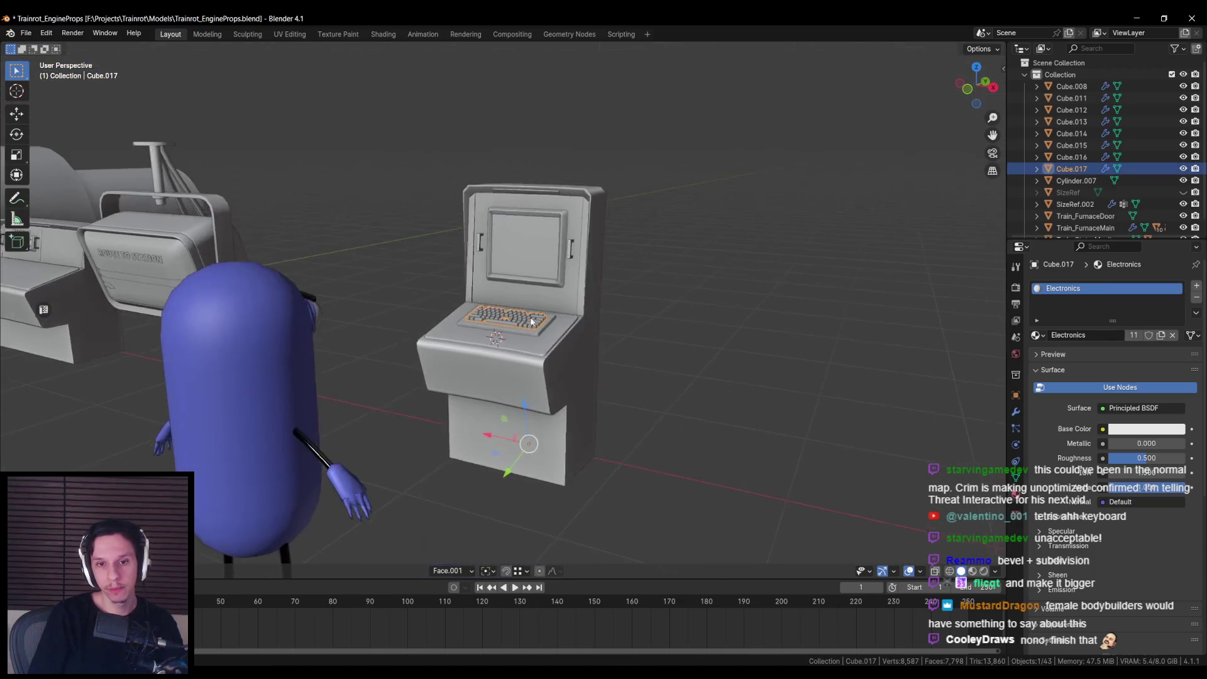
pyautogui.click(534, 251)
pyautogui.hotkey('shift', 'z')
# Step: Parent all the console parts to the main body Cube.008 using Ctrl+P > Object
pyautogui.moveTo(403, 143); pyautogui.dragTo(707, 398)
pyautogui.hotkey('shift', 'z')
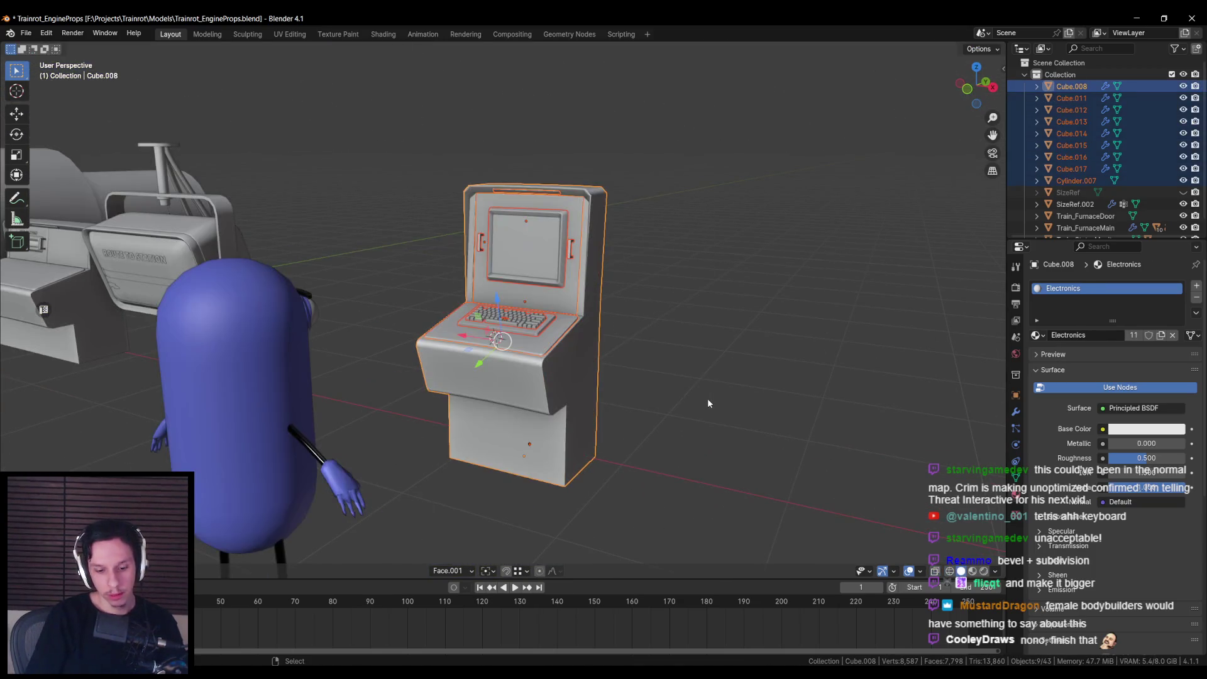
pyautogui.hotkey('ctrl', 'p')
pyautogui.click(707, 398)
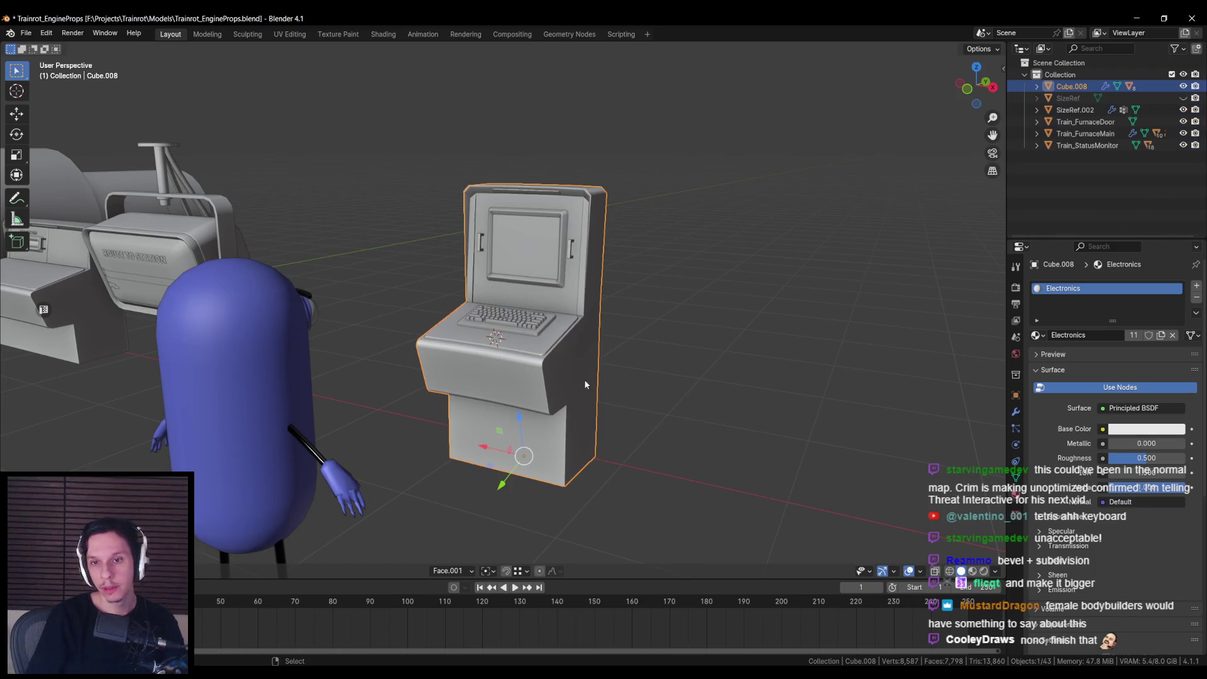
# Step: Rename the parent object to ControlPanel and save the file
pyautogui.doubleClick(1072, 87)
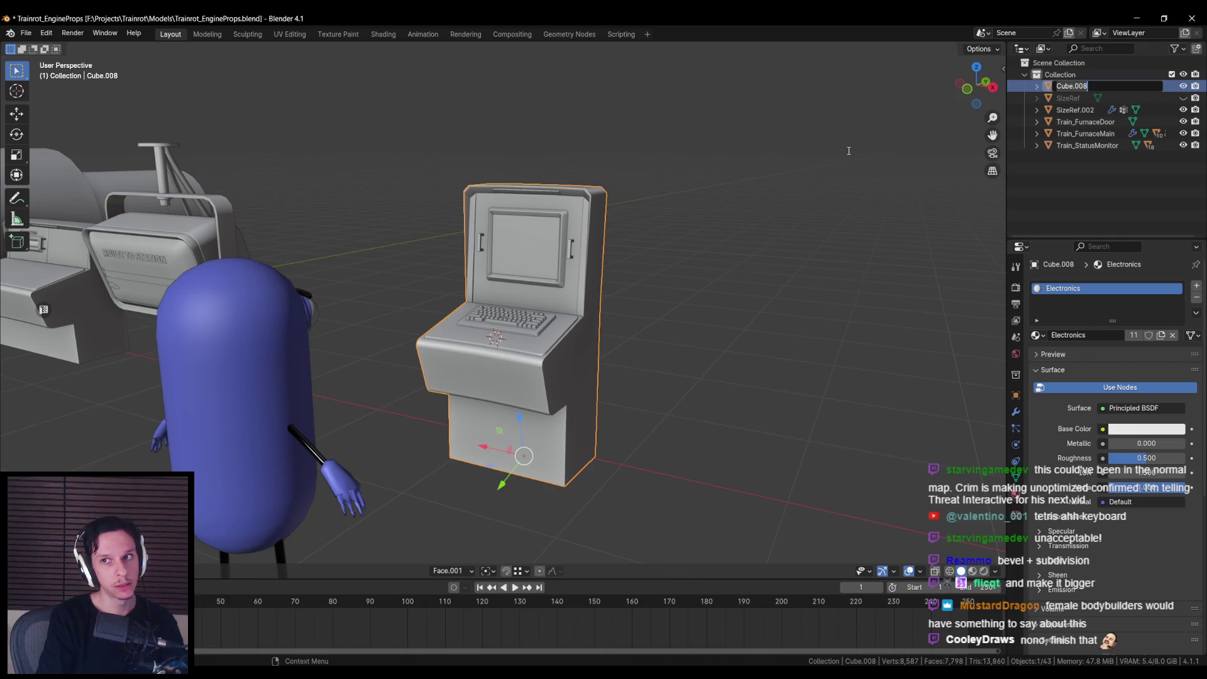
pyautogui.write('ControlPanel')
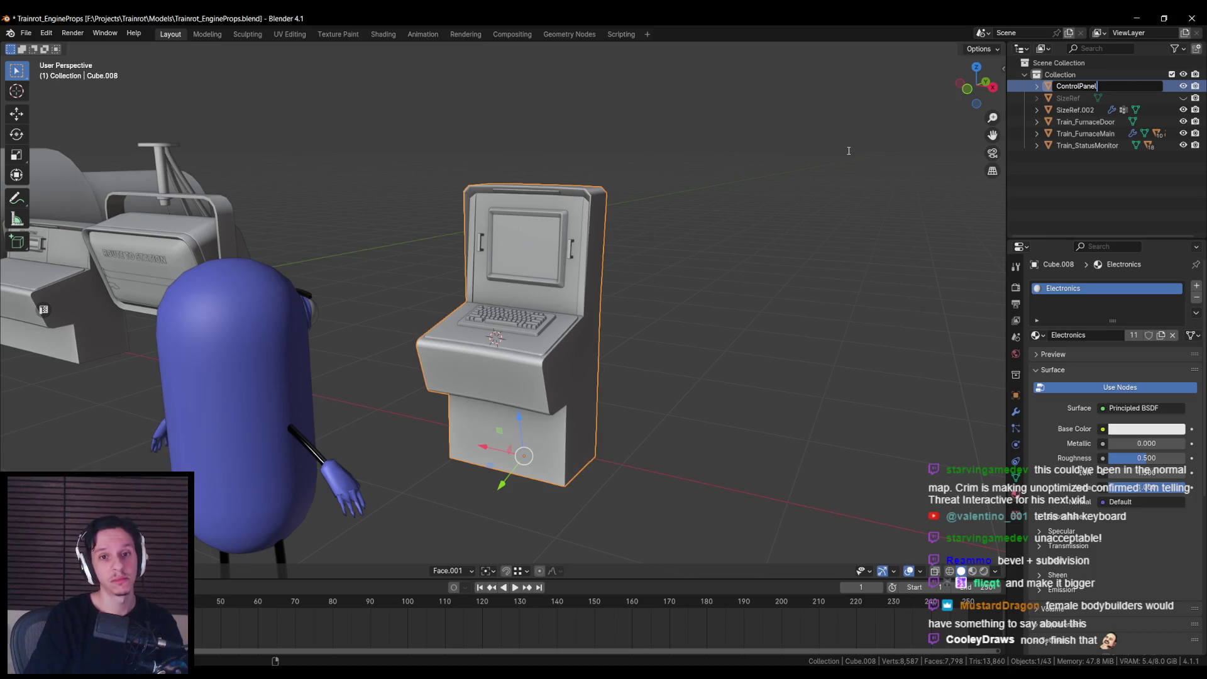
pyautogui.press('Return')
pyautogui.hotkey('ctrl', 's')
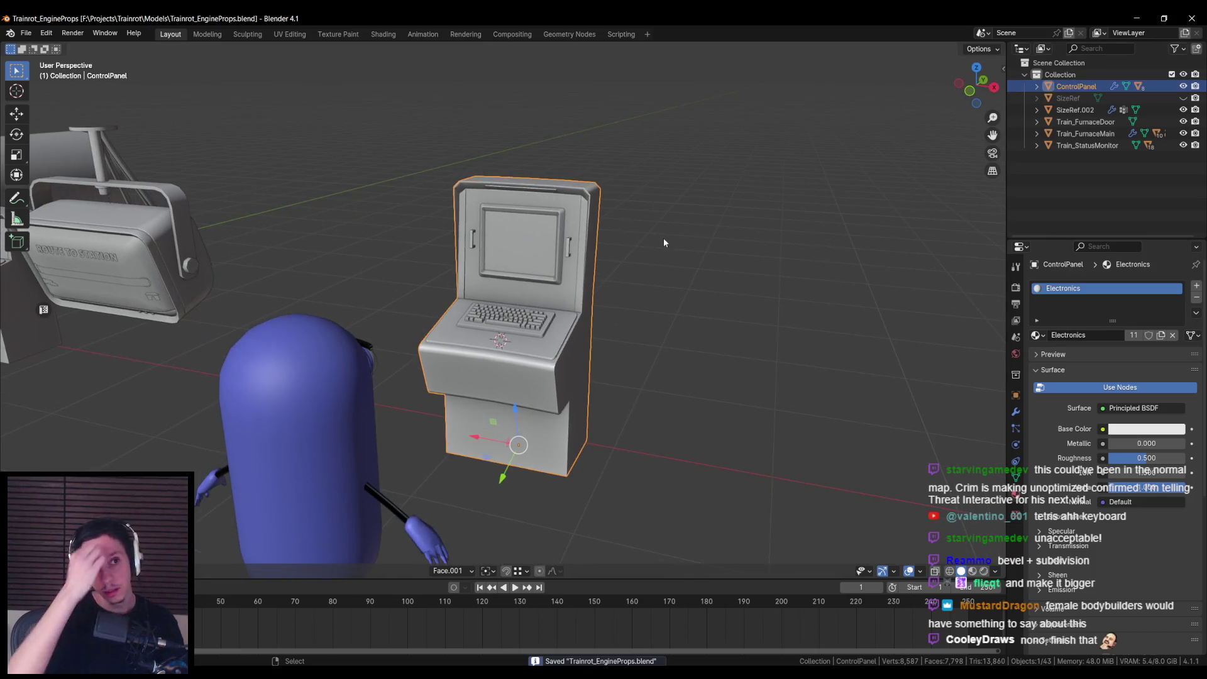
# Step: Orbit around the ControlPanel from the front, from behind the character, and from the side
pyautogui.moveTo(664, 243)
pyautogui.mouseDown()
pyautogui.moveTo(579, 242)
pyautogui.moveTo(448, 301)
pyautogui.moveTo(440, 325)
pyautogui.moveTo(447, 254)
pyautogui.moveTo(545, 274)
pyautogui.mouseUp()
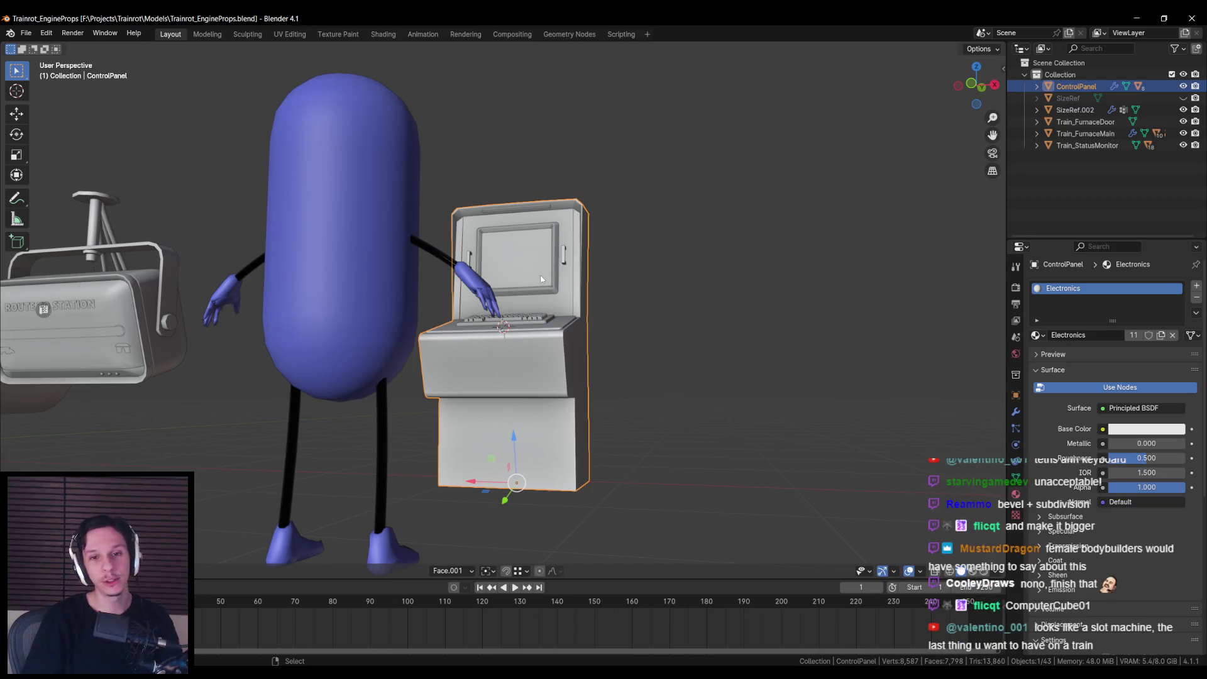
pyautogui.moveTo(545, 275); pyautogui.dragTo(532, 326)
pyautogui.scroll(2, 532, 326)
pyautogui.scroll(3, 532, 326)
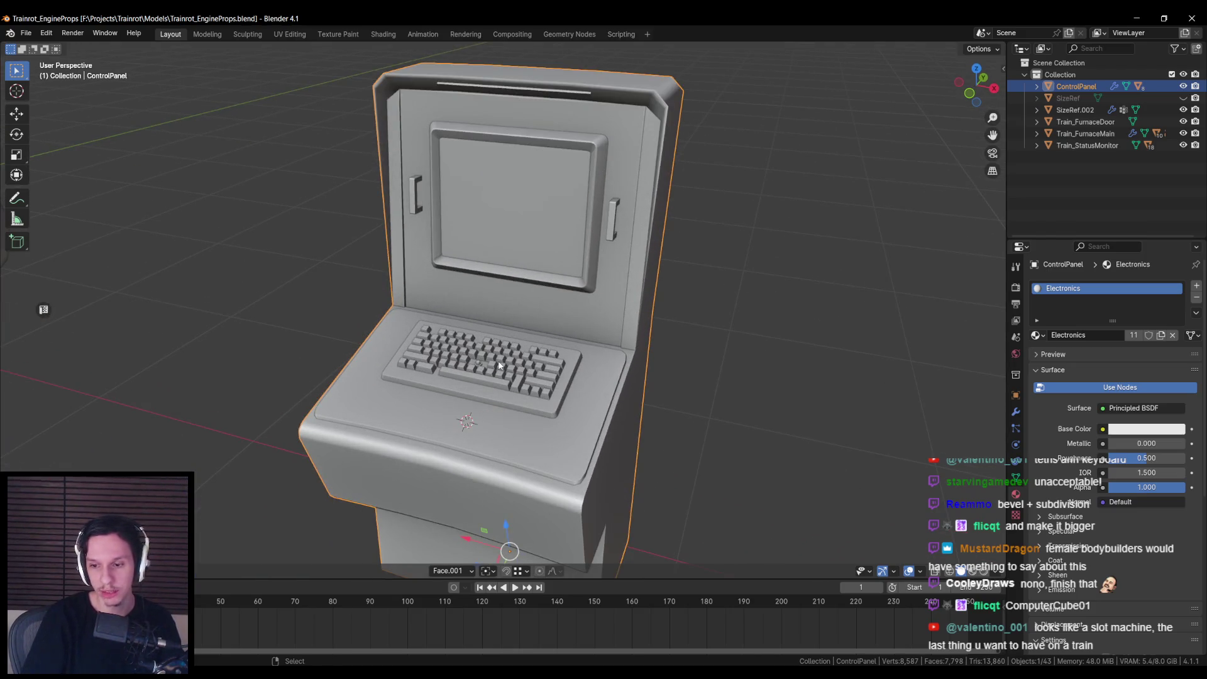
pyautogui.moveTo(499, 366); pyautogui.dragTo(455, 424)
pyautogui.scroll(-2, 435, 376)
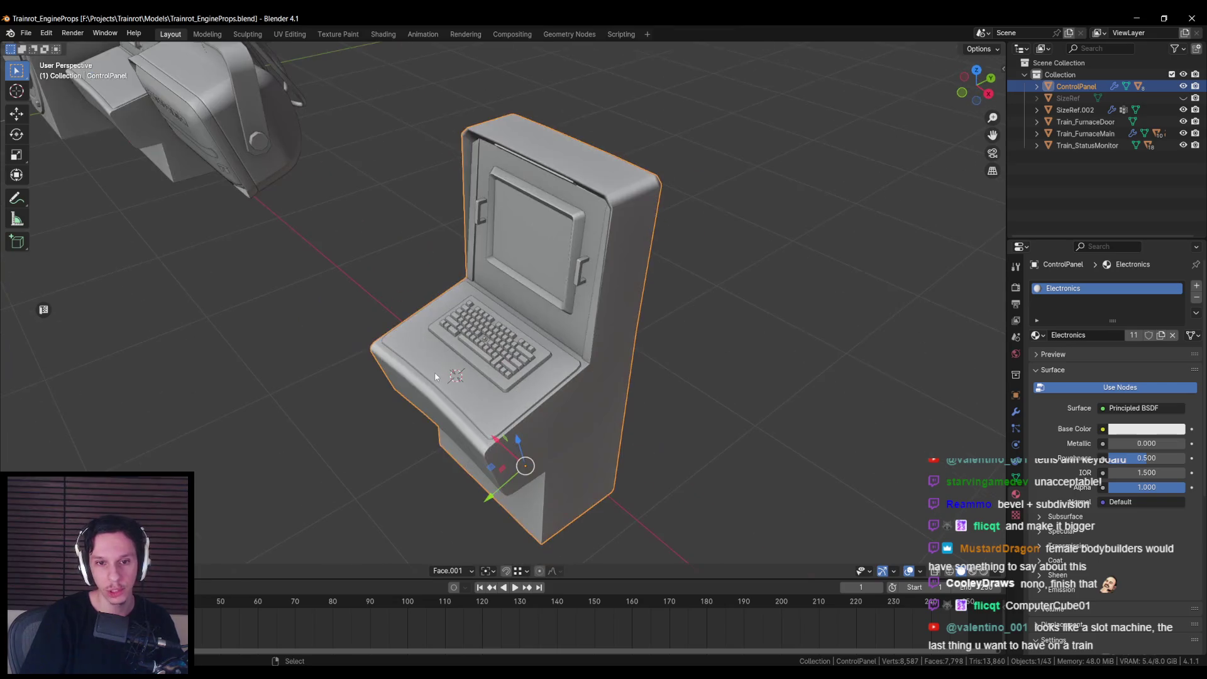
pyautogui.scroll(2, 432, 373)
pyautogui.moveTo(430, 378)
pyautogui.mouseDown()
pyautogui.moveTo(500, 385)
pyautogui.moveTo(486, 413)
pyautogui.mouseUp()
pyautogui.scroll(-3, 455, 387)
pyautogui.scroll(3, 499, 384)
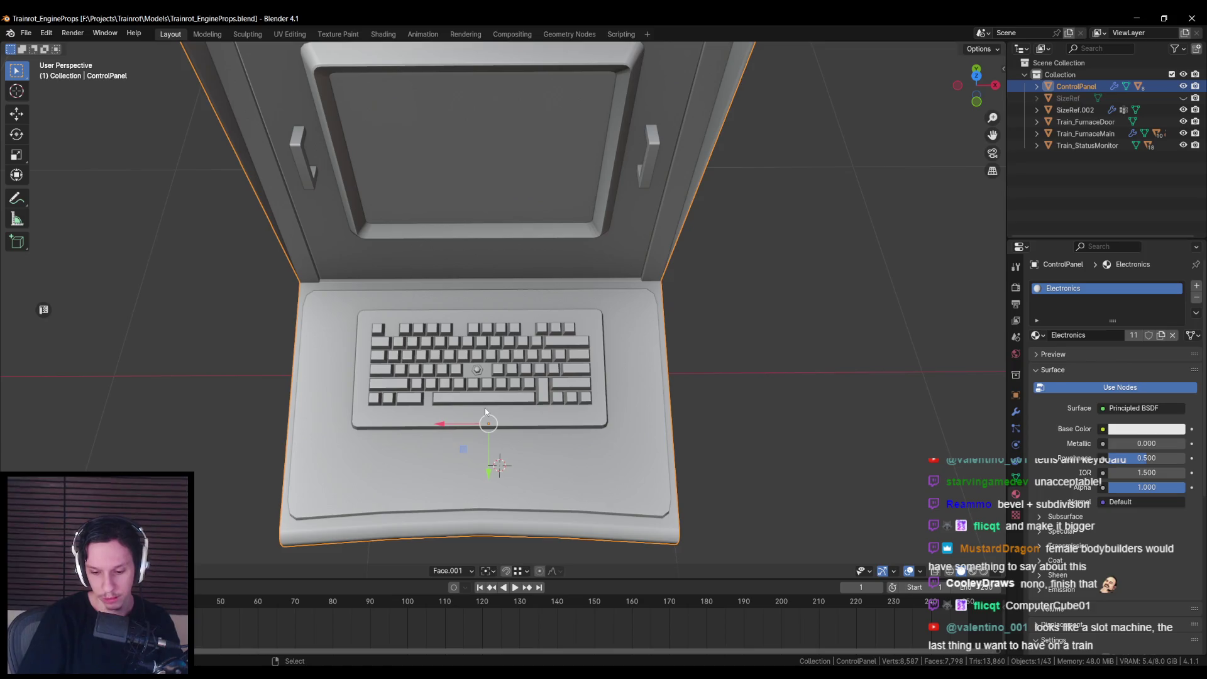
# Step: In Top Orthographic view, zoom in and open the keyboard keys object in Edit Mode
pyautogui.press('KP_7')
pyautogui.scroll(3, 496, 390)
pyautogui.click(587, 284)
pyautogui.press('Tab')
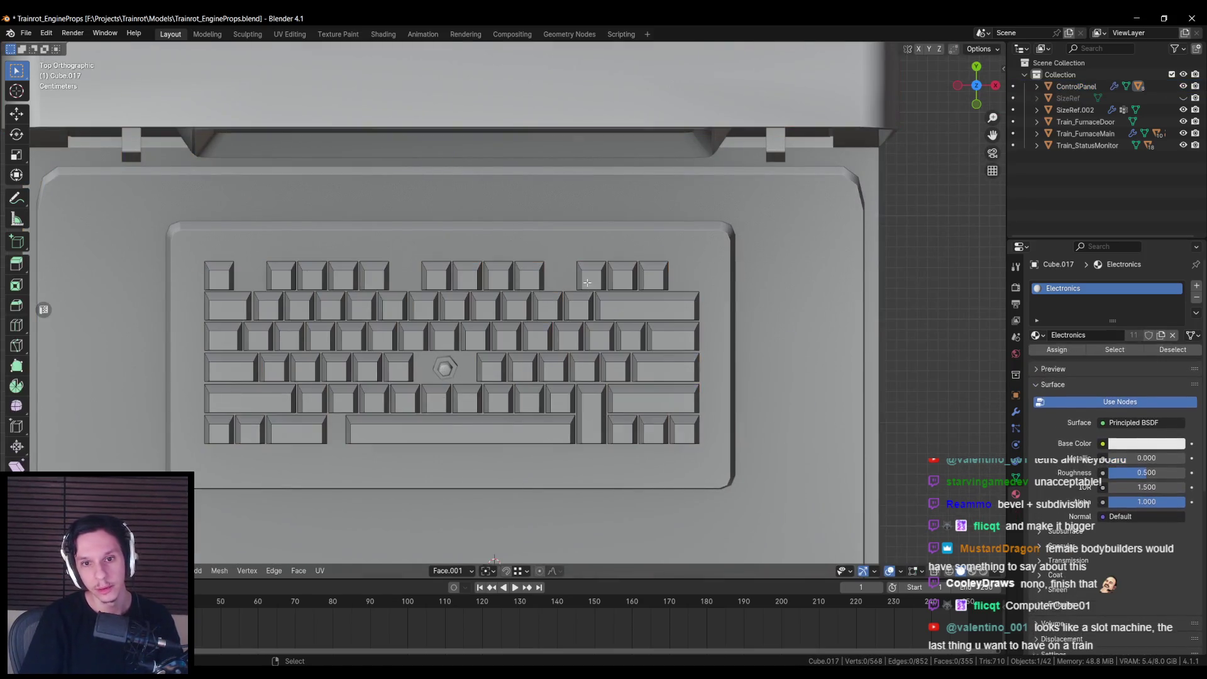
# Step: Slide the three top-right keycaps to the row's right edge, then ease them slightly back left
pyautogui.click(591, 277)
pyautogui.keyDown('shift'); pyautogui.click(623, 277); pyautogui.keyUp('shift')
pyautogui.keyDown('shift'); pyautogui.click(654, 276); pyautogui.keyUp('shift')
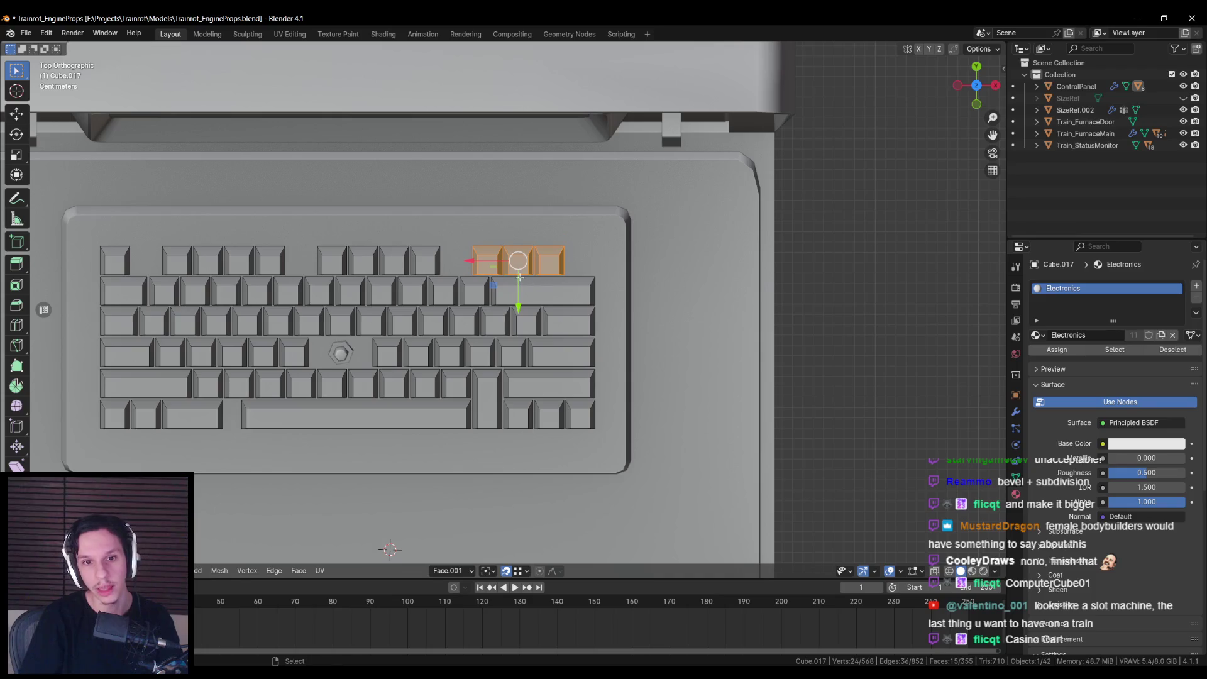
pyautogui.moveTo(478, 265); pyautogui.dragTo(511, 265)
pyautogui.press('Tab')
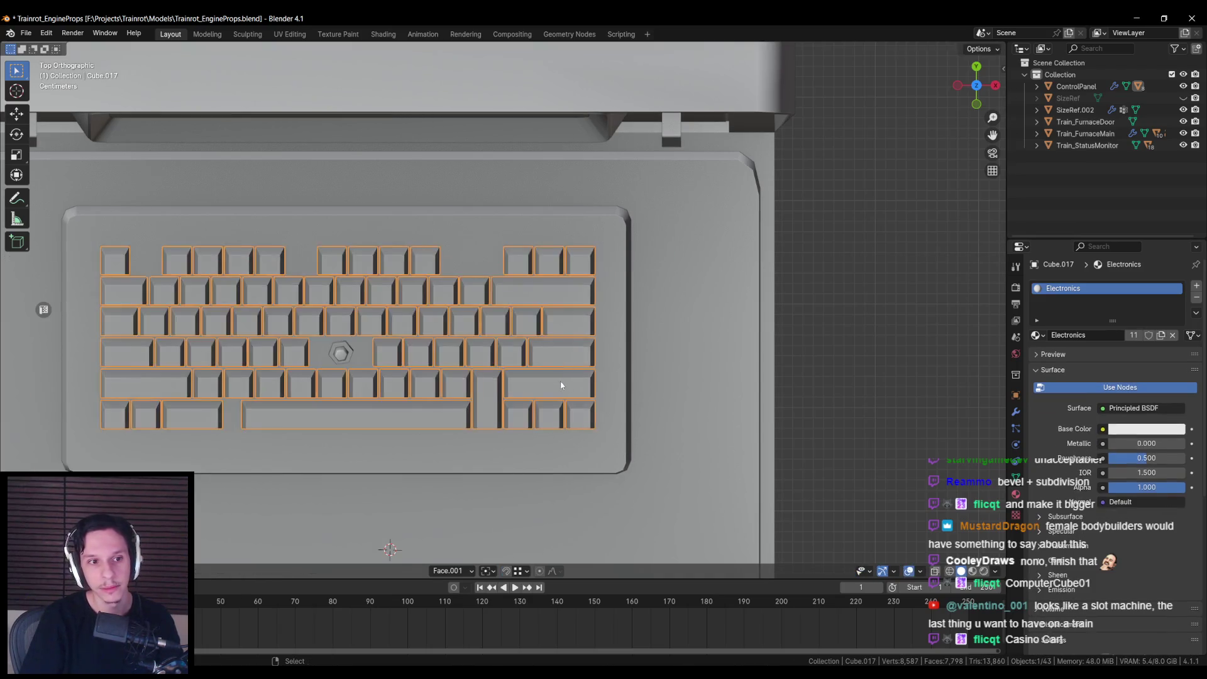
pyautogui.scroll(-2, 684, 373)
pyautogui.press('KP_7')
pyautogui.press('Tab')
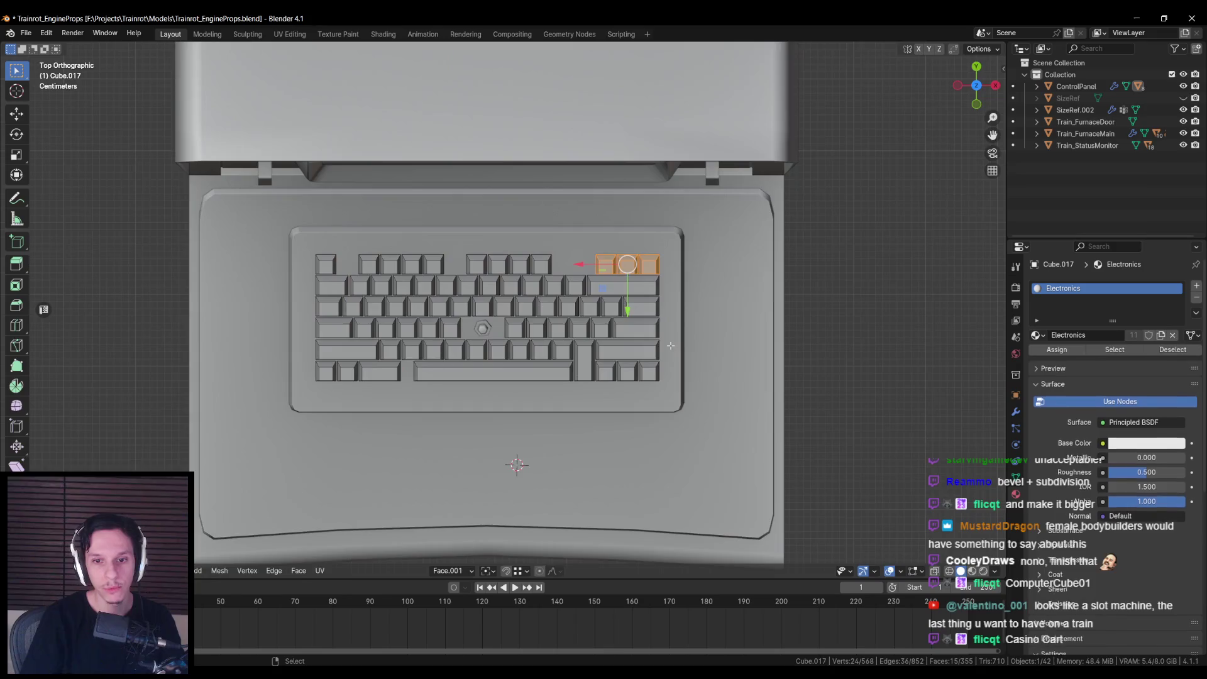
pyautogui.scroll(2, 669, 346)
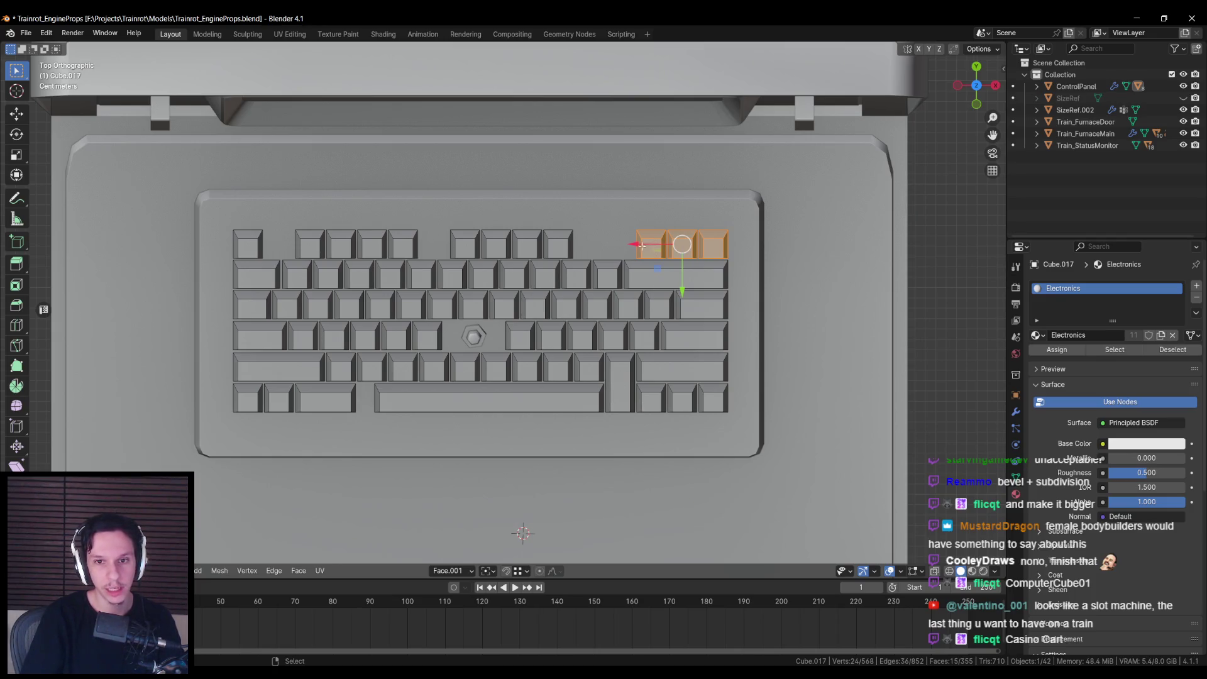
pyautogui.moveTo(641, 245); pyautogui.dragTo(634, 245)
# Step: Nudge the Esc keycap slightly sideways and leave Edit Mode
pyautogui.hotkey('alt', 'a')
pyautogui.press('l')
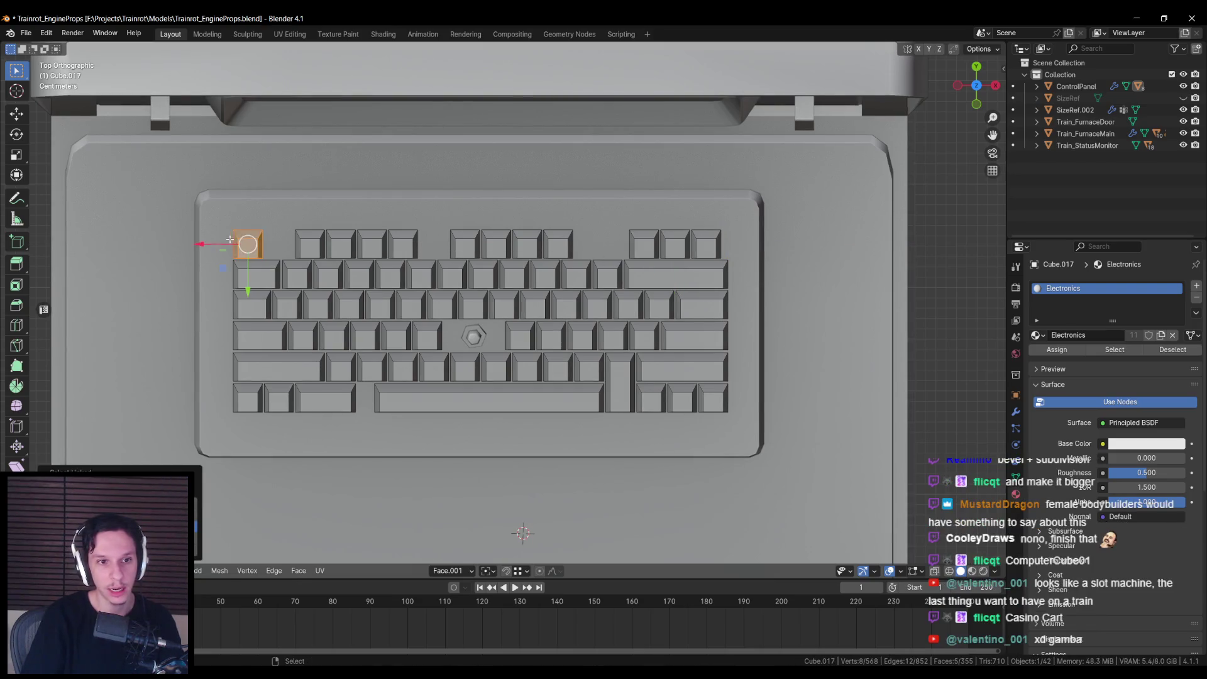
pyautogui.moveTo(230, 240); pyautogui.dragTo(222, 242)
pyautogui.scroll(-3, 222, 243)
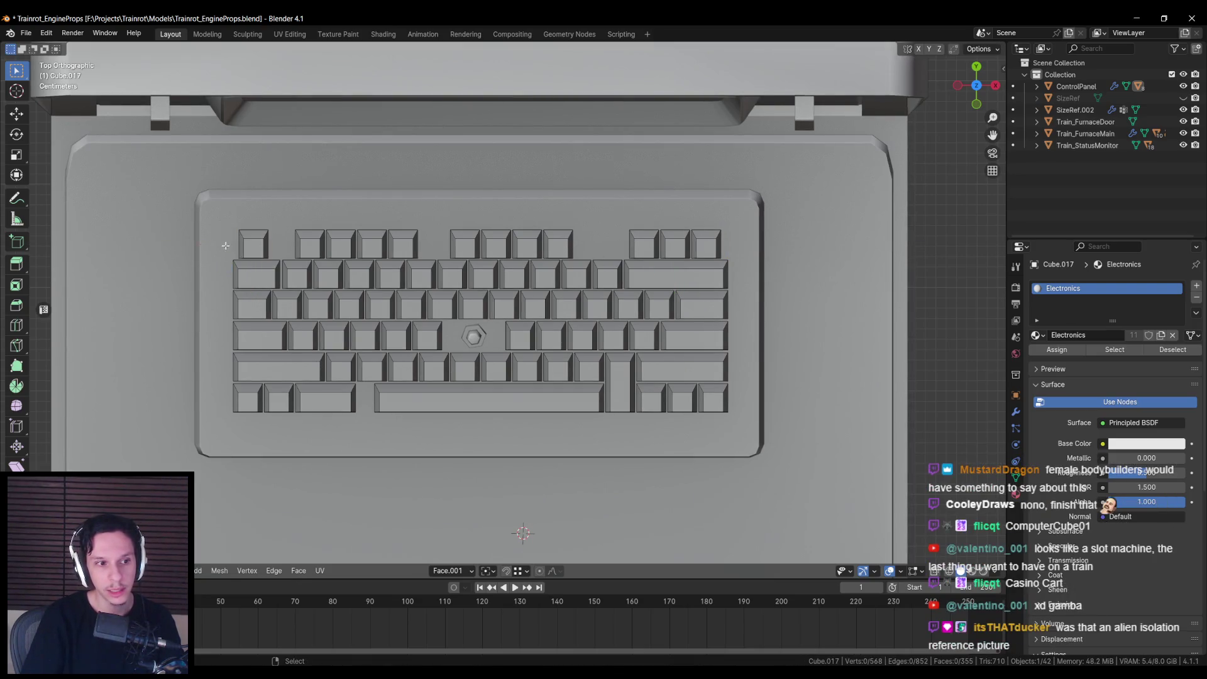
pyautogui.press('Tab')
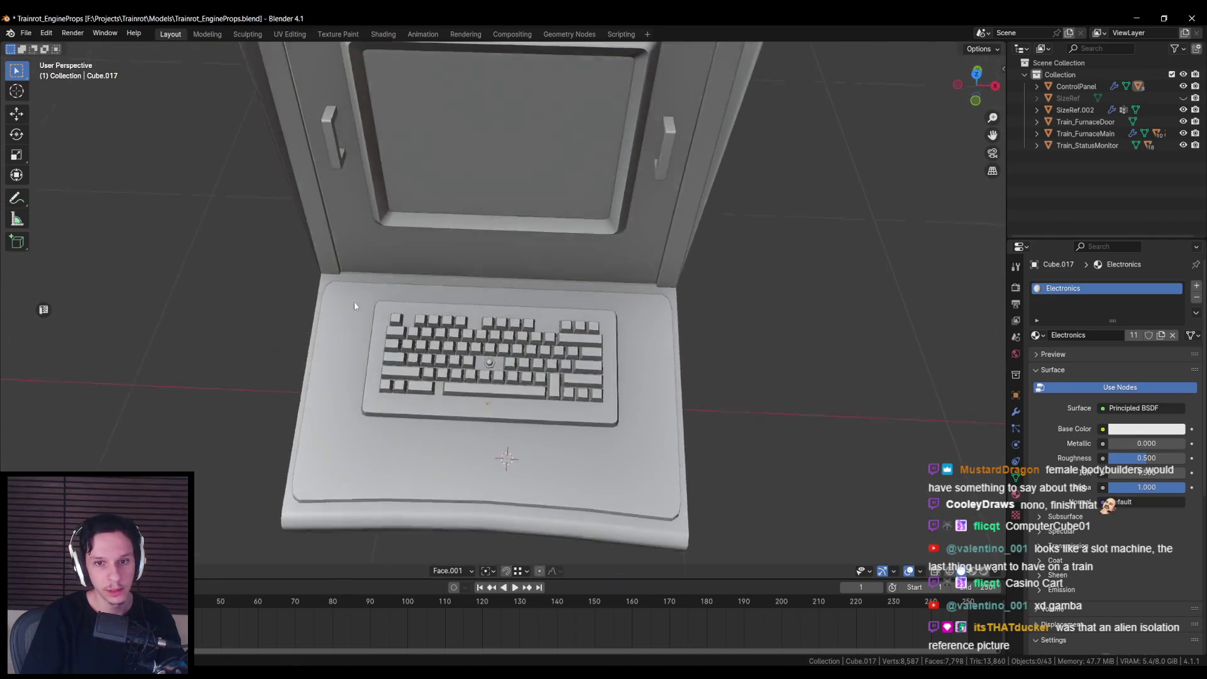
# Step: In top view, delete one bottom-row keycap from the keycaps mesh
pyautogui.scroll(-3, 361, 307)
pyautogui.scroll(5, 363, 320)
pyautogui.click(406, 353)
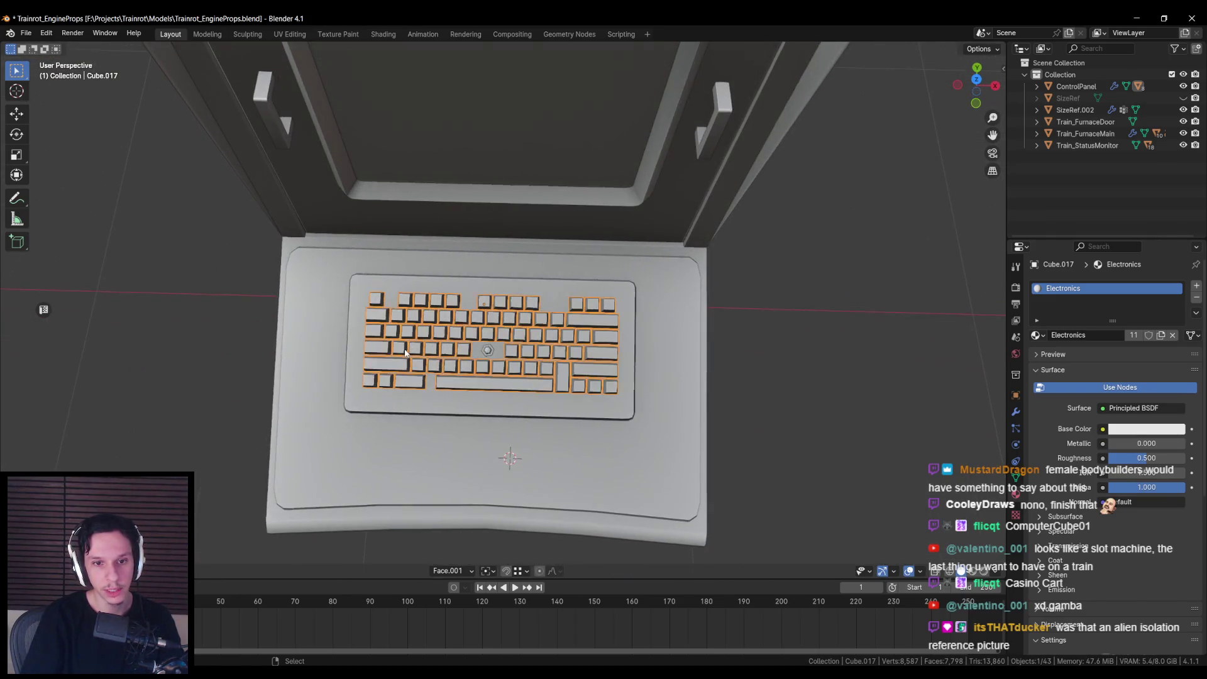
pyautogui.press('KP_7')
pyautogui.press('Tab')
pyautogui.scroll(2, 405, 348)
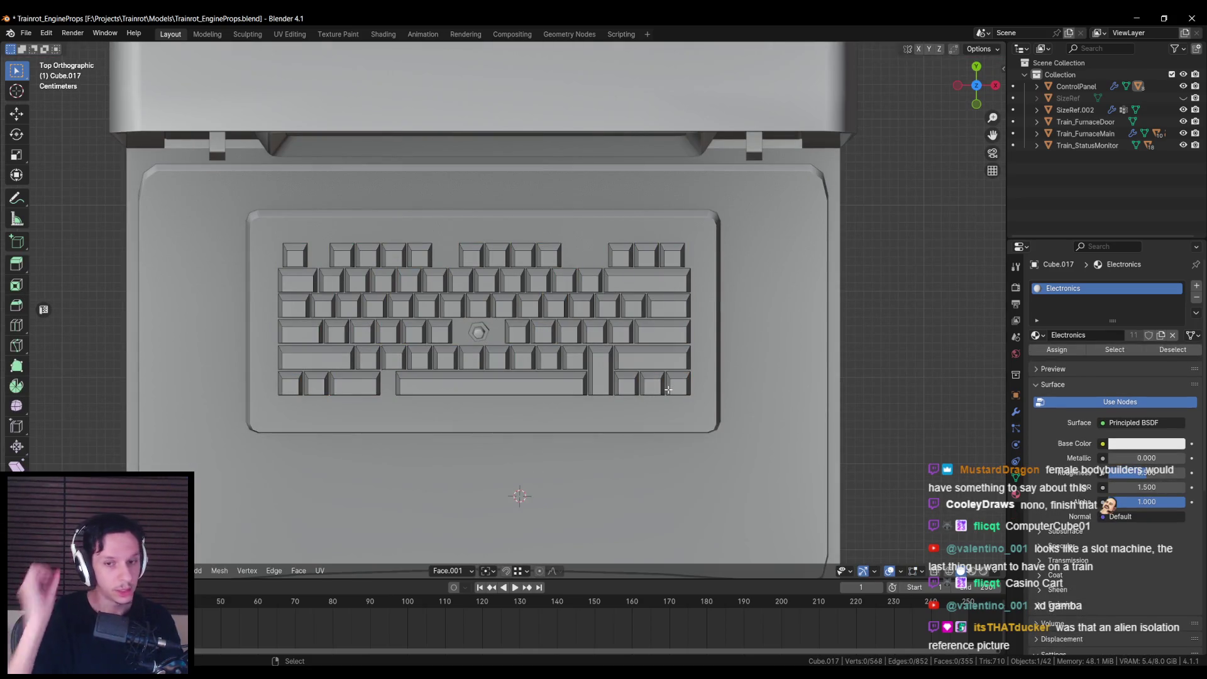
pyautogui.press('l')
pyautogui.press('Delete')
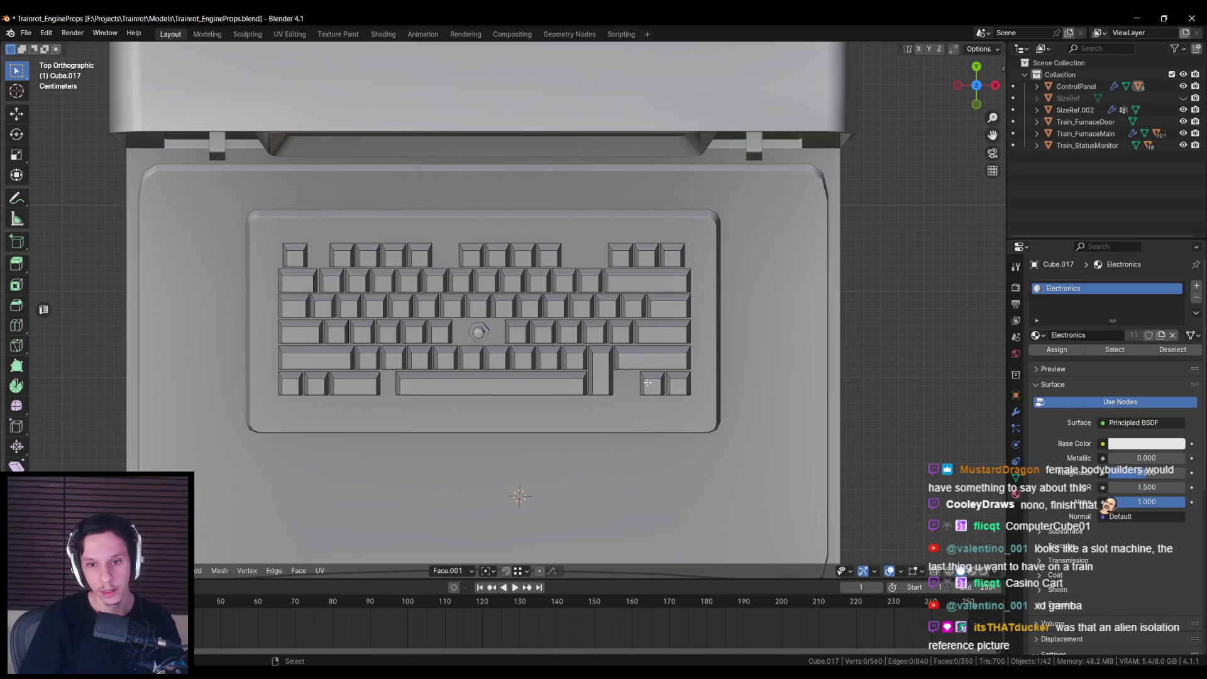
# Step: Try repositioning the bottom-right and bottom-left keycaps, cancelling the moves
pyautogui.press('l')
pyautogui.press('g')
pyautogui.press('x')
pyautogui.click(615, 383)
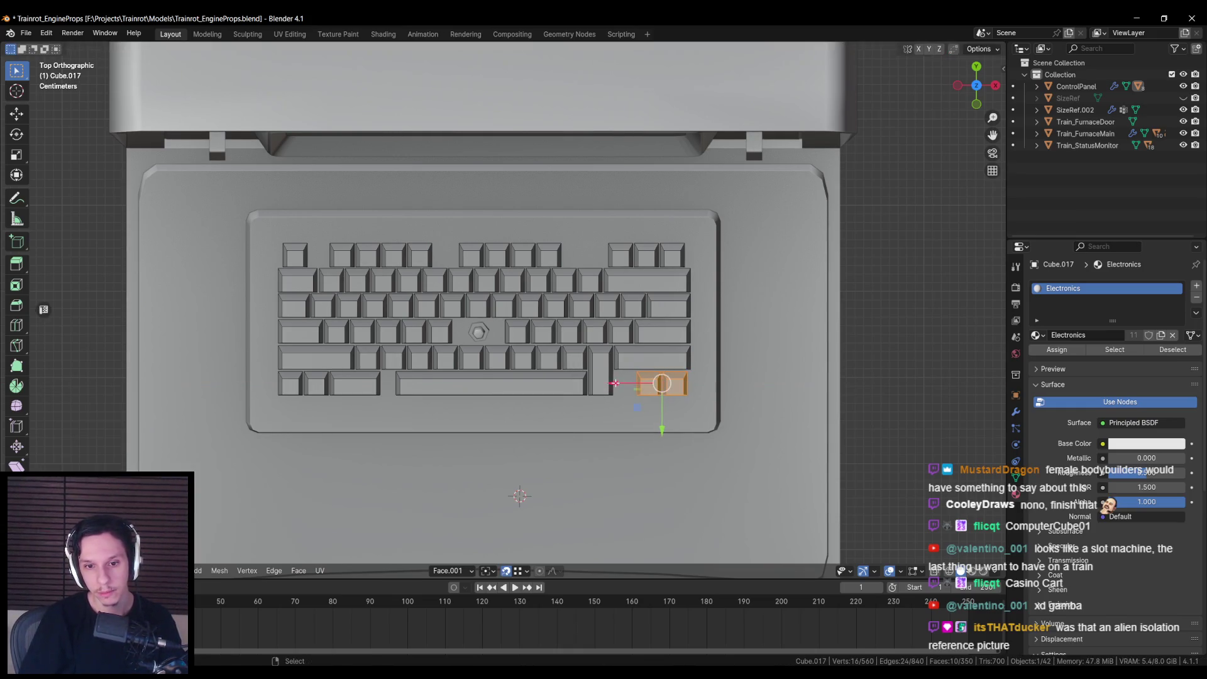
pyautogui.press('g')
pyautogui.press('Escape')
pyautogui.hotkey('alt', 'a')
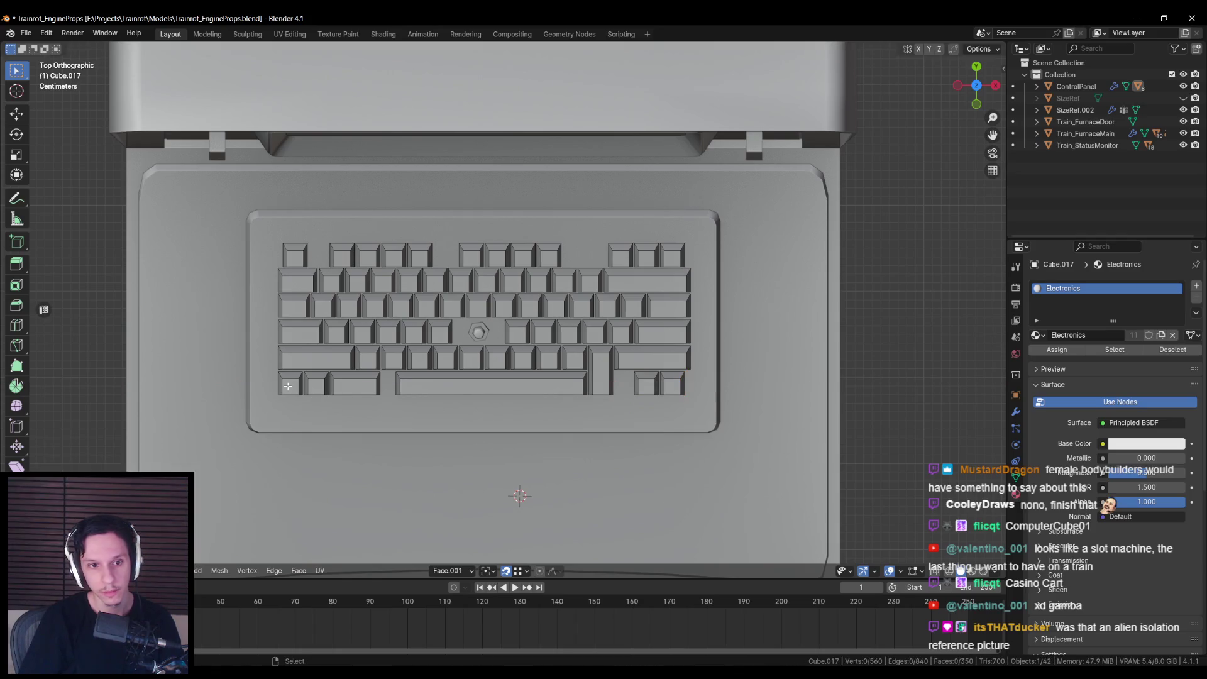
pyautogui.press('l')
pyautogui.press('l')
pyautogui.press('l')
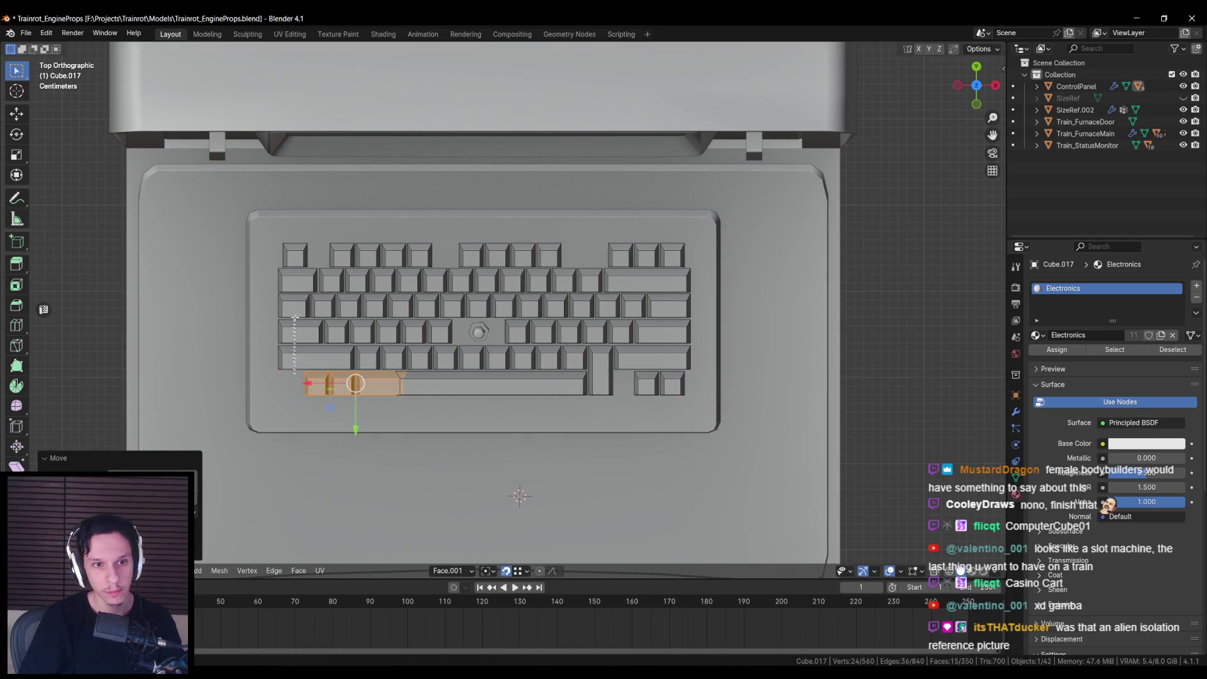
pyautogui.moveTo(282, 384); pyautogui.dragTo(304, 382)
pyautogui.rightClick(304, 381)
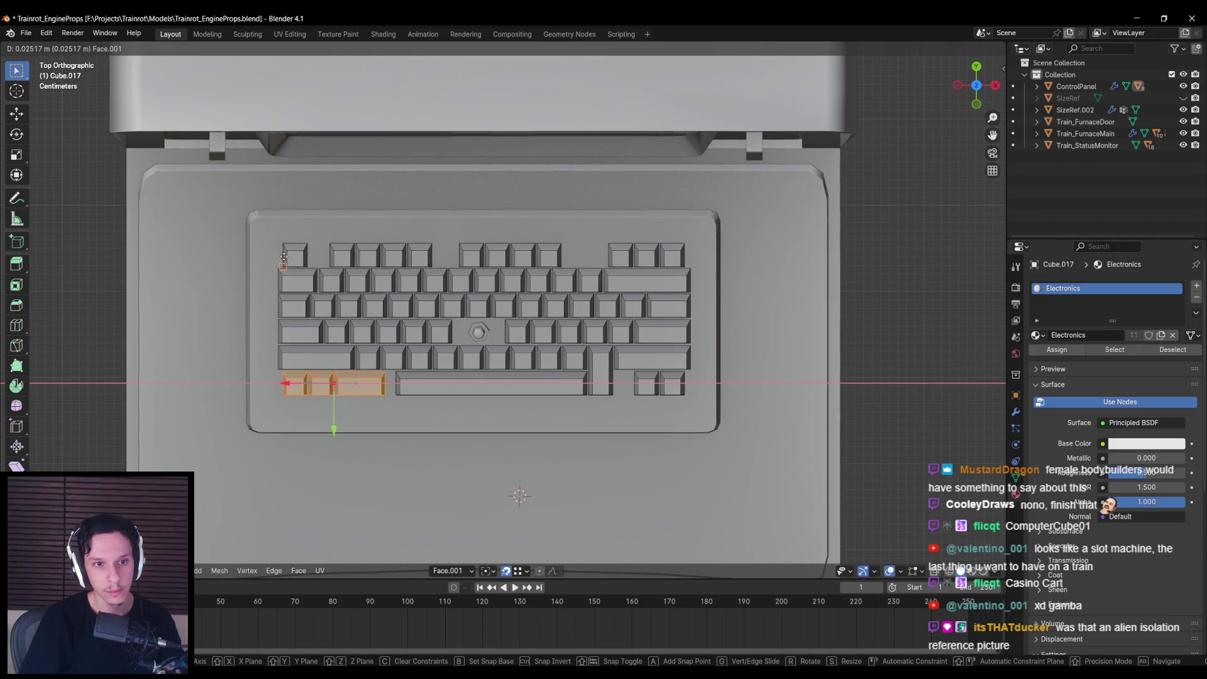
# Step: Select all keycaps, exit Edit Mode and orbit to a perspective view of the console
pyautogui.press('a')
pyautogui.press('Tab')
pyautogui.scroll(-6, 433, 445)
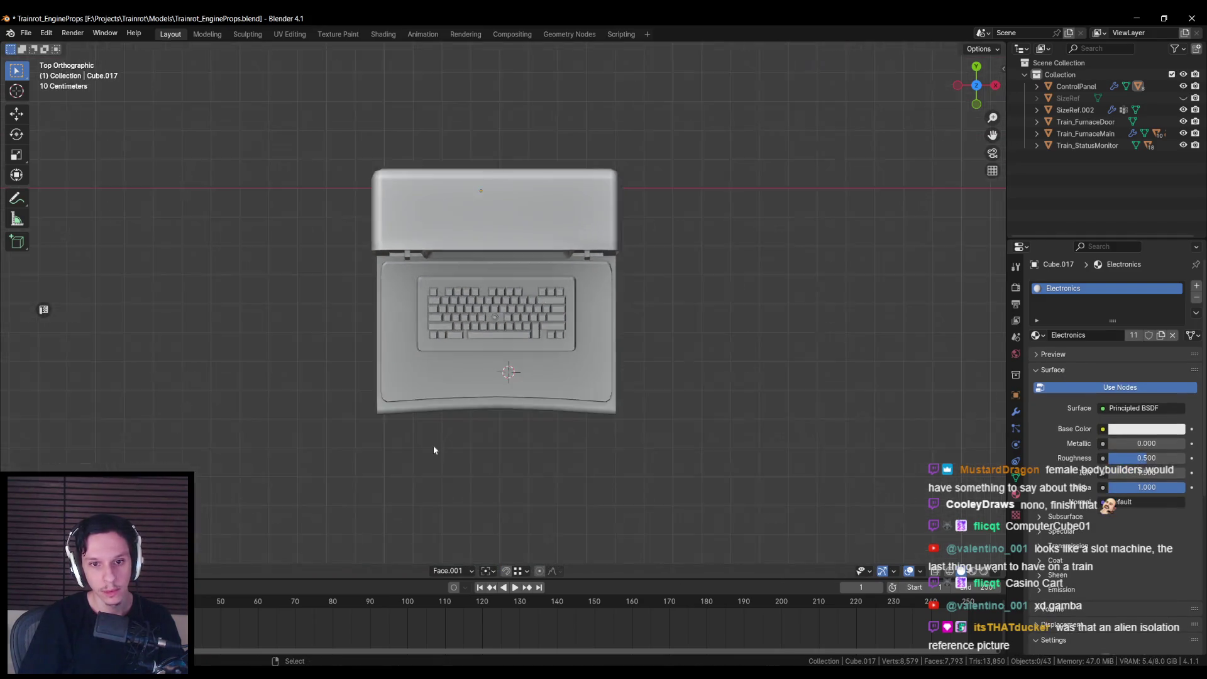
pyautogui.moveTo(433, 445)
pyautogui.mouseDown()
pyautogui.moveTo(439, 380)
pyautogui.moveTo(450, 398)
pyautogui.mouseUp()
pyautogui.scroll(3, 443, 400)
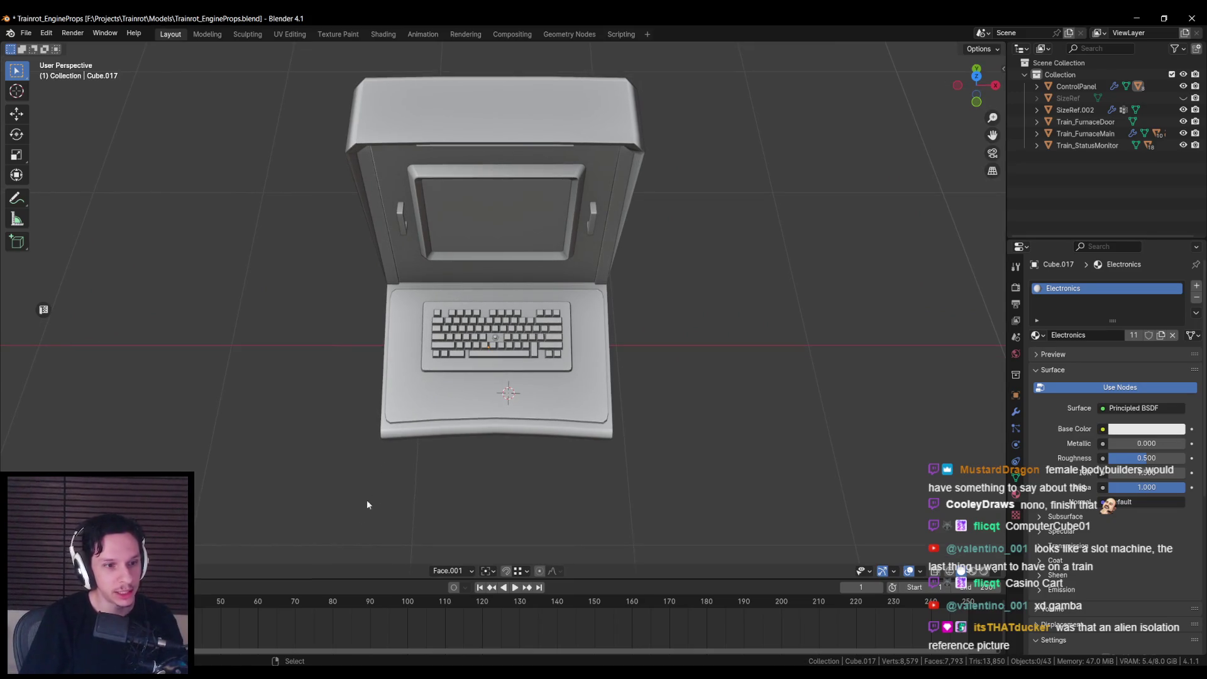
# Step: Bring the PureRef sci-fi console board forward and zoom around the USER SIGNED IN console
pyautogui.moveTo(189, 671)
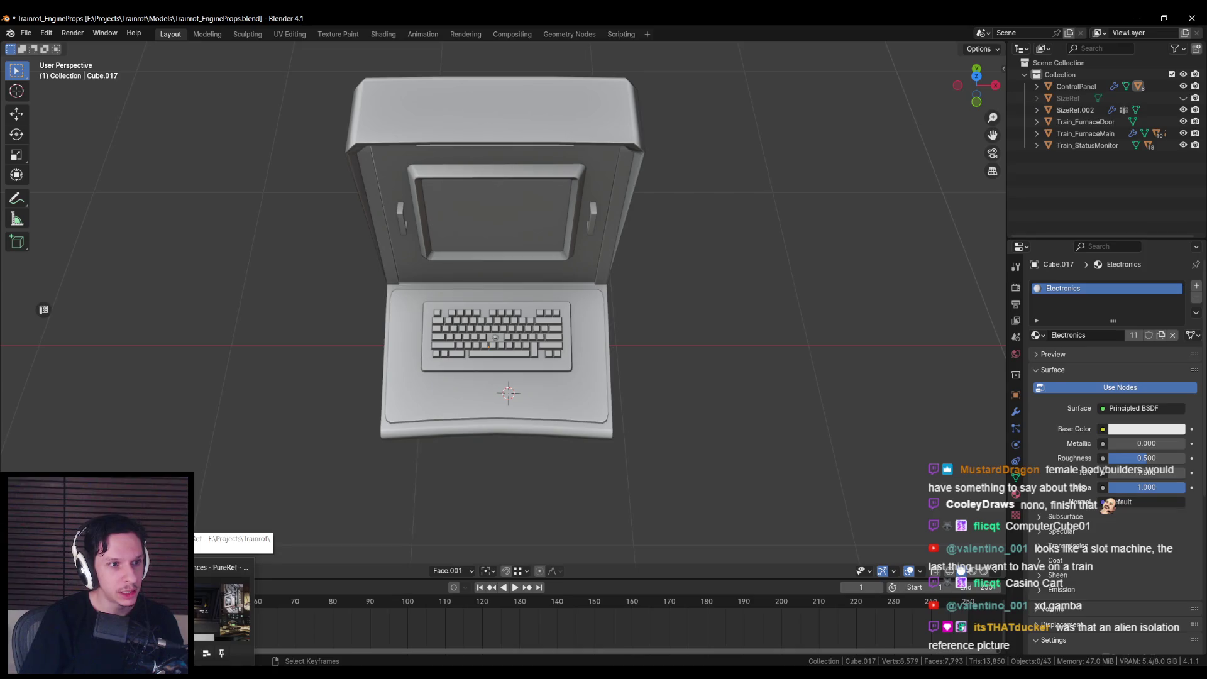
pyautogui.click(221, 603)
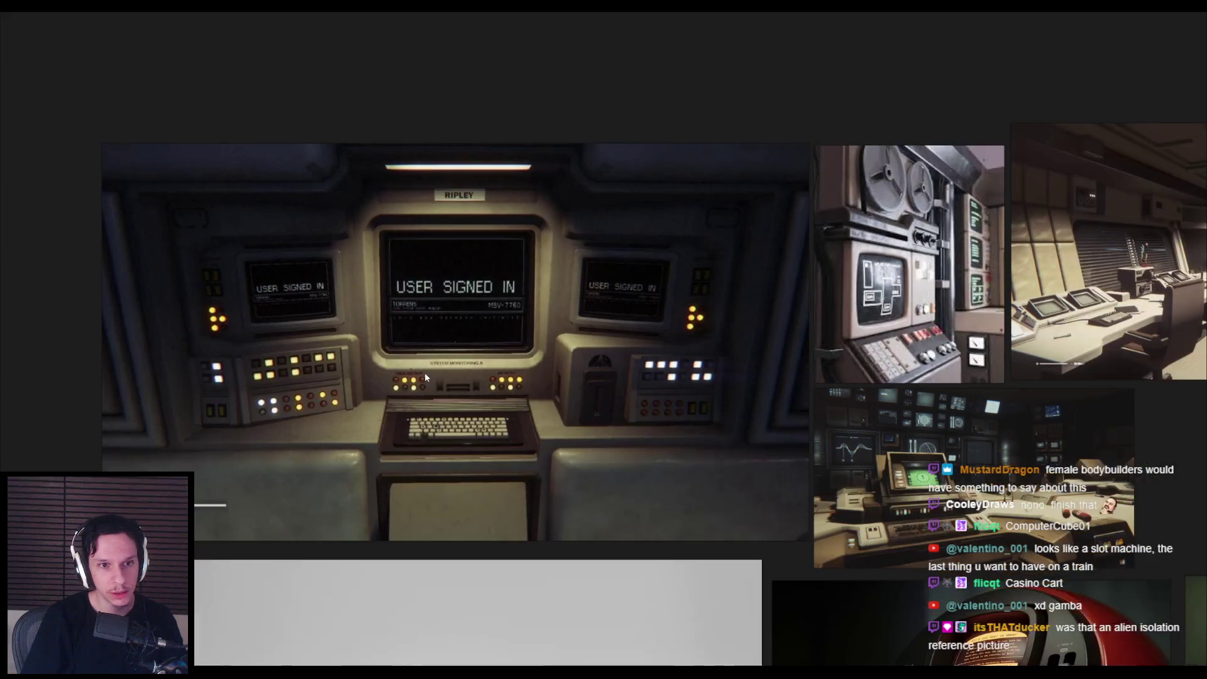
pyautogui.scroll(-2, 424, 376)
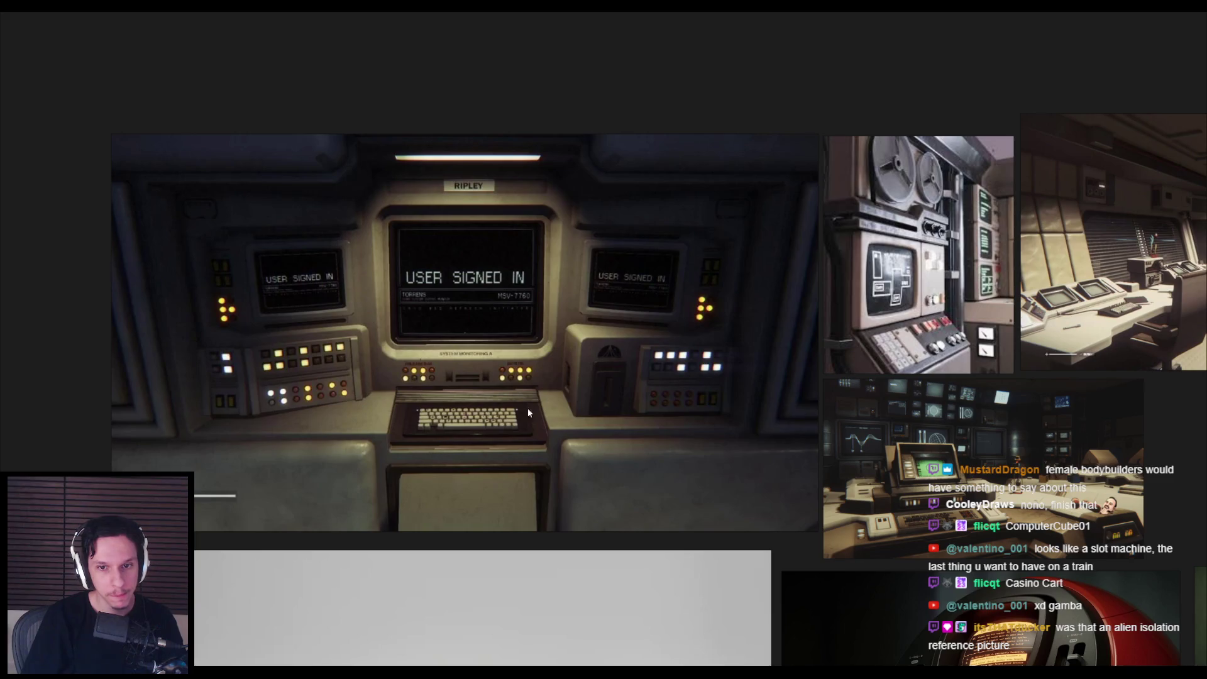
pyautogui.scroll(1, 531, 409)
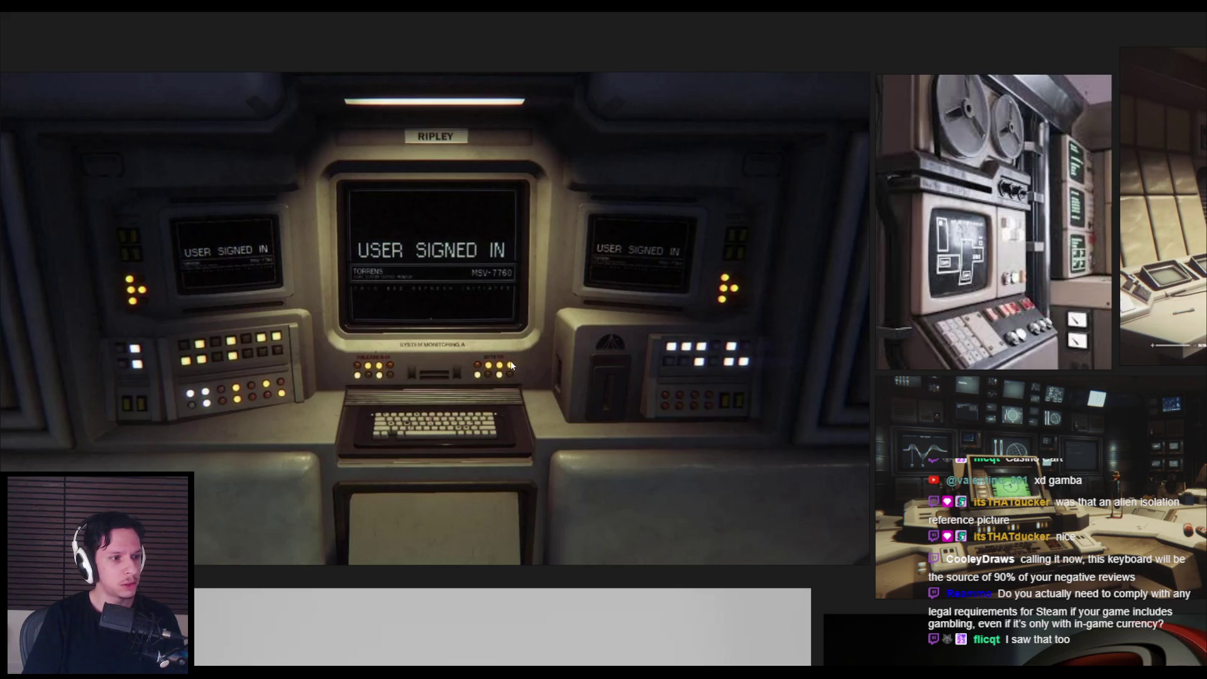
pyautogui.scroll(-5, 511, 366)
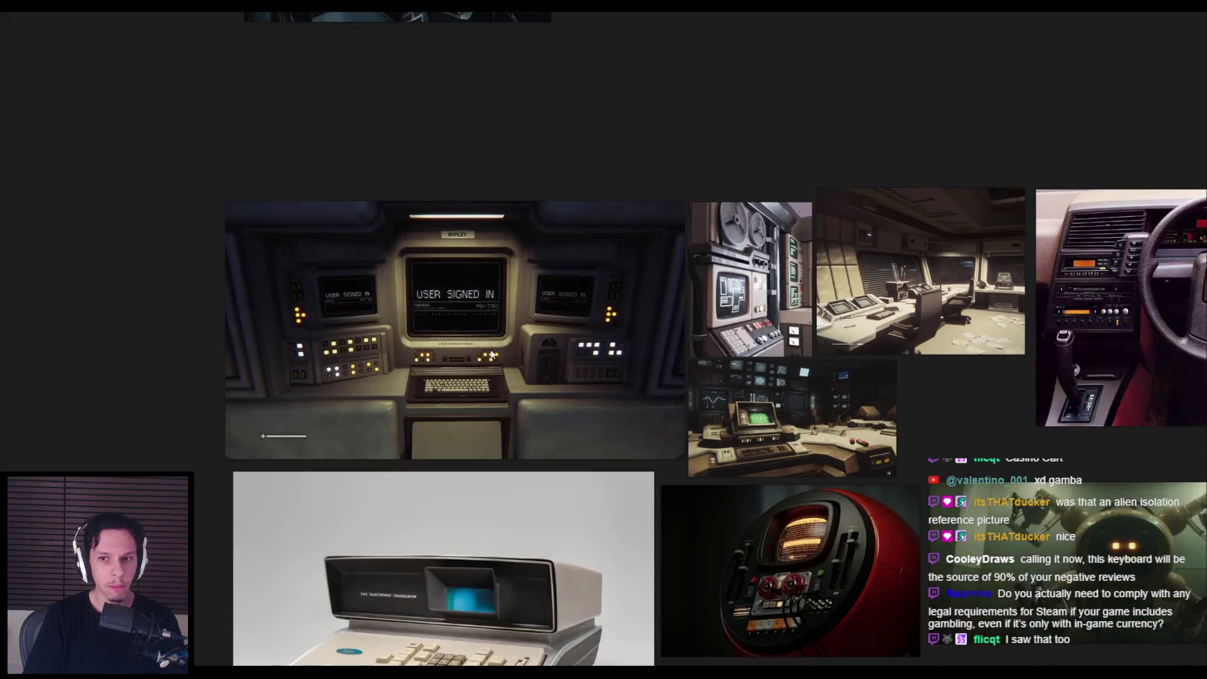
pyautogui.scroll(5, 543, 347)
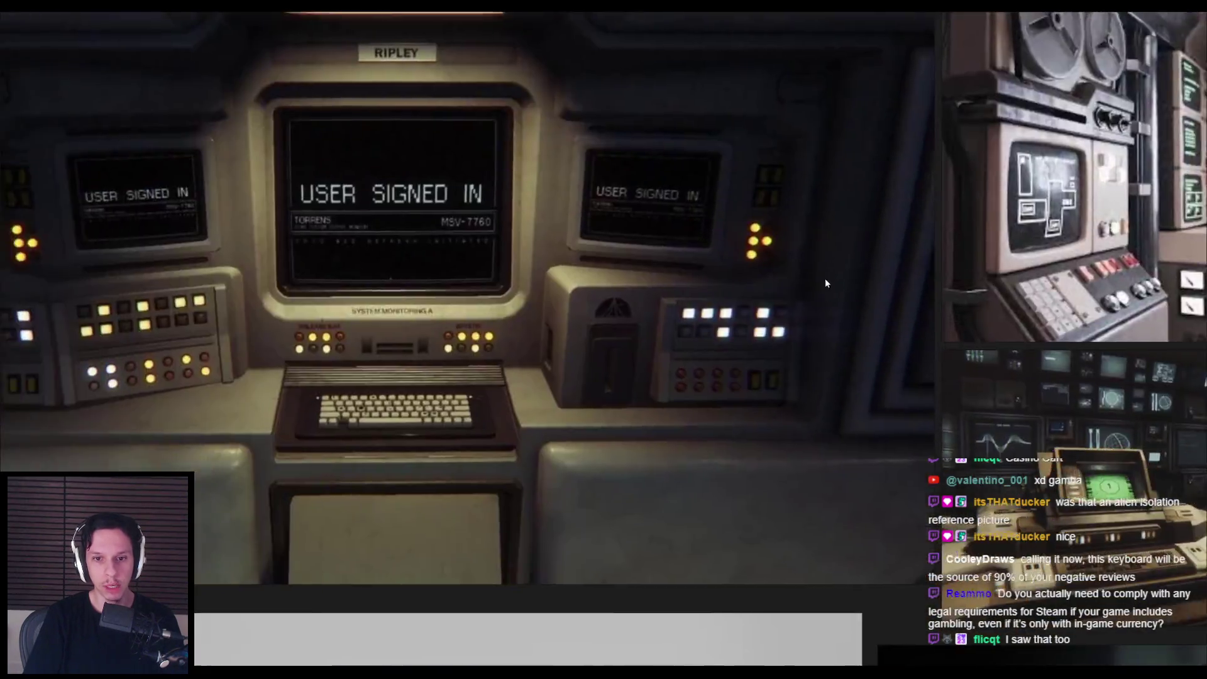
pyautogui.scroll(3, 485, 344)
pyautogui.scroll(-2, 500, 343)
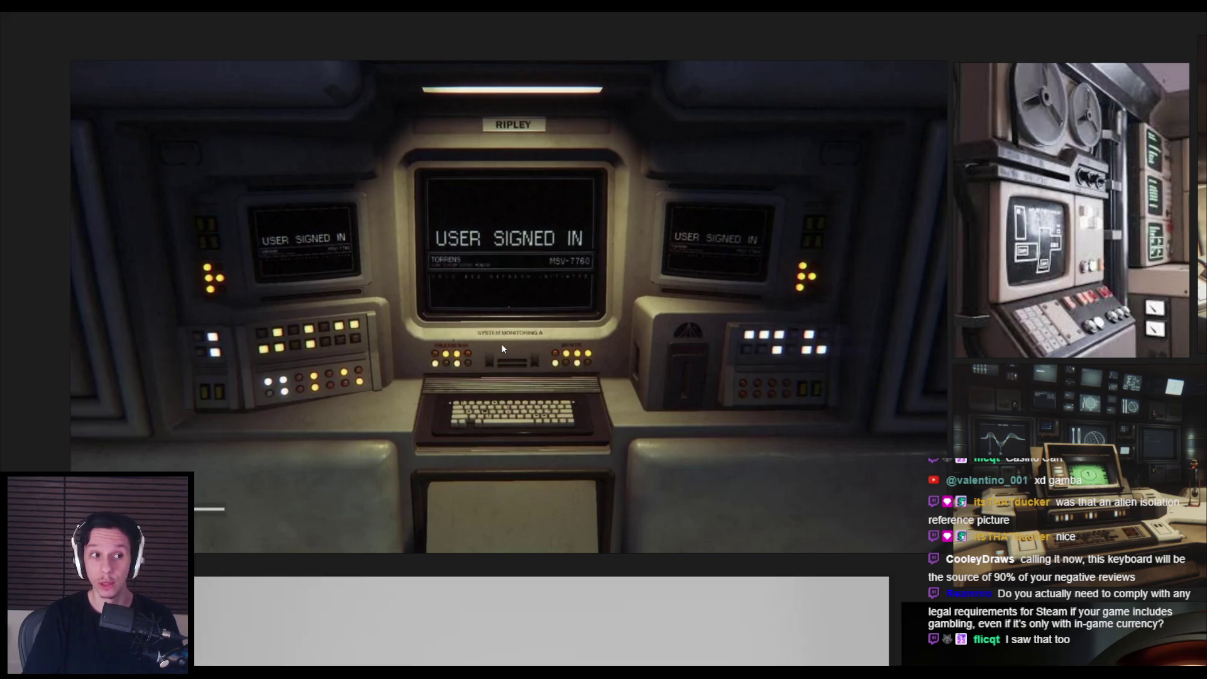
pyautogui.scroll(-5, 502, 348)
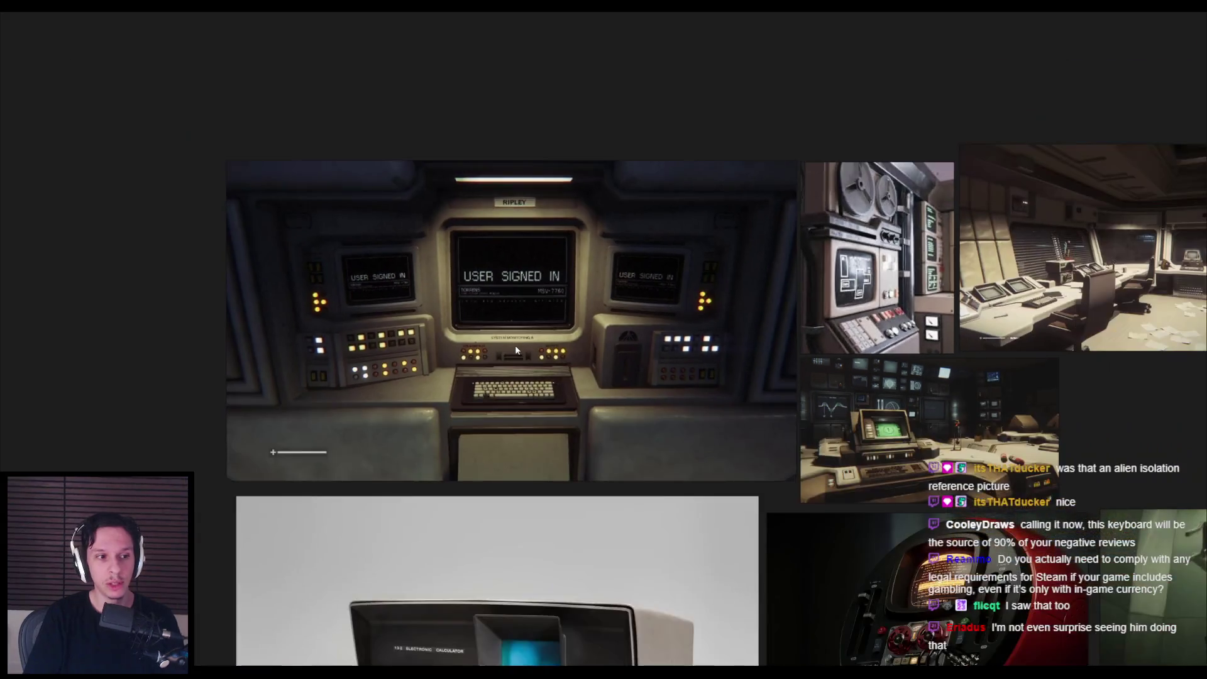
pyautogui.scroll(5, 462, 435)
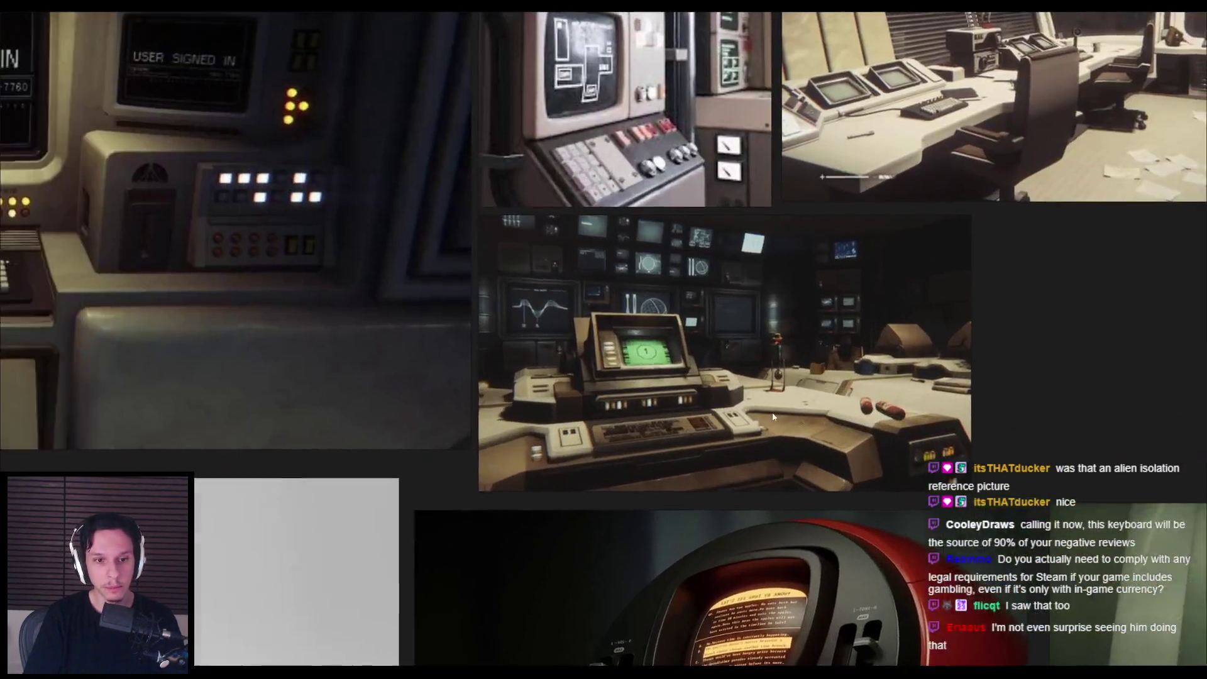
pyautogui.scroll(-2, 435, 371)
pyautogui.scroll(2, 509, 373)
pyautogui.scroll(-4, 537, 375)
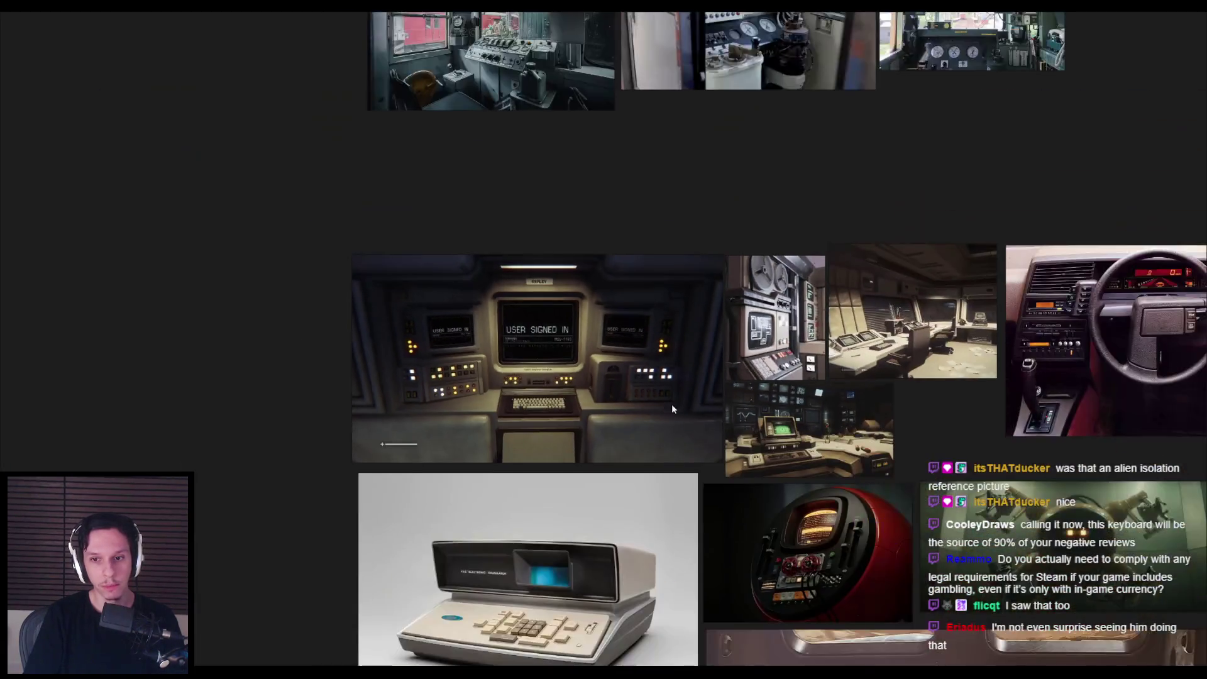
pyautogui.scroll(2, 672, 403)
pyautogui.scroll(-1, 409, 387)
pyautogui.scroll(-2, 473, 264)
pyautogui.scroll(2, 516, 370)
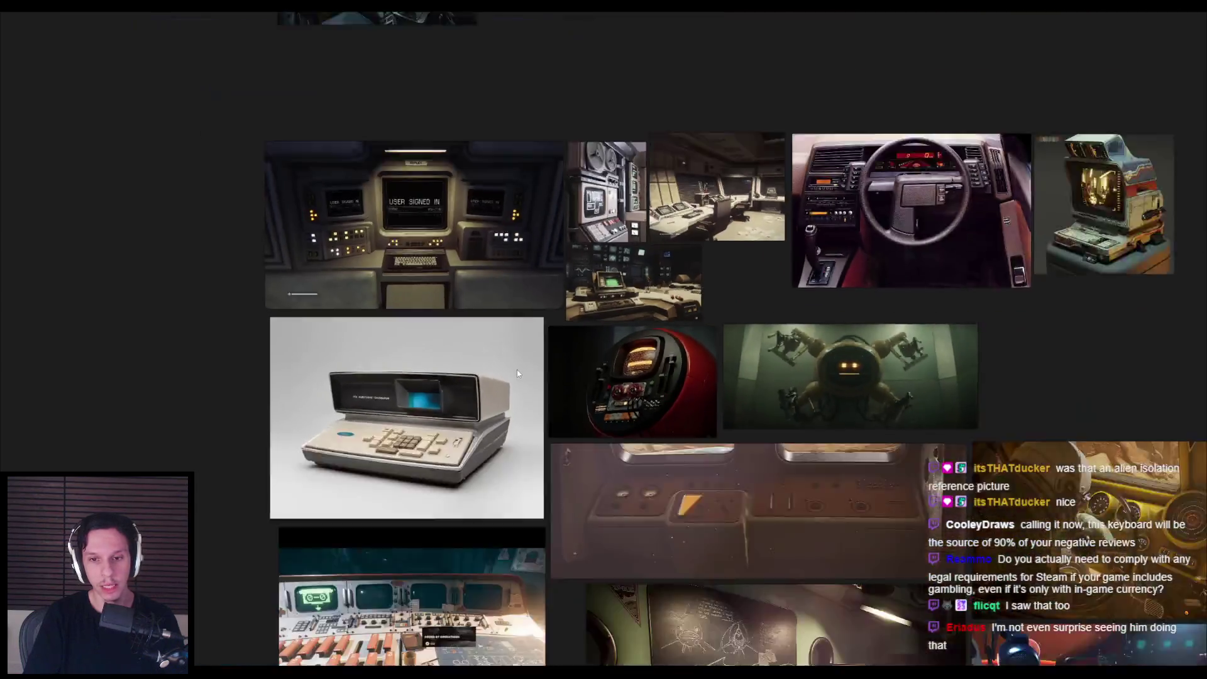
pyautogui.scroll(-3, 516, 369)
pyautogui.scroll(3, 541, 400)
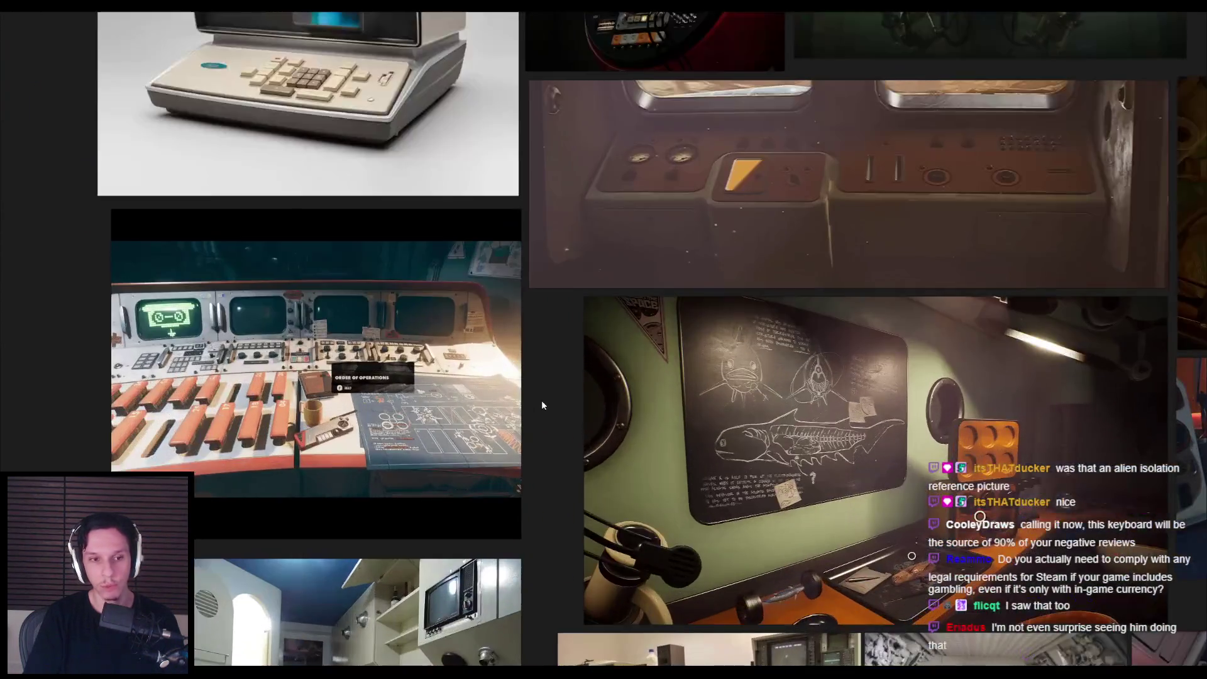
pyautogui.scroll(-3, 541, 400)
pyautogui.scroll(3, 517, 336)
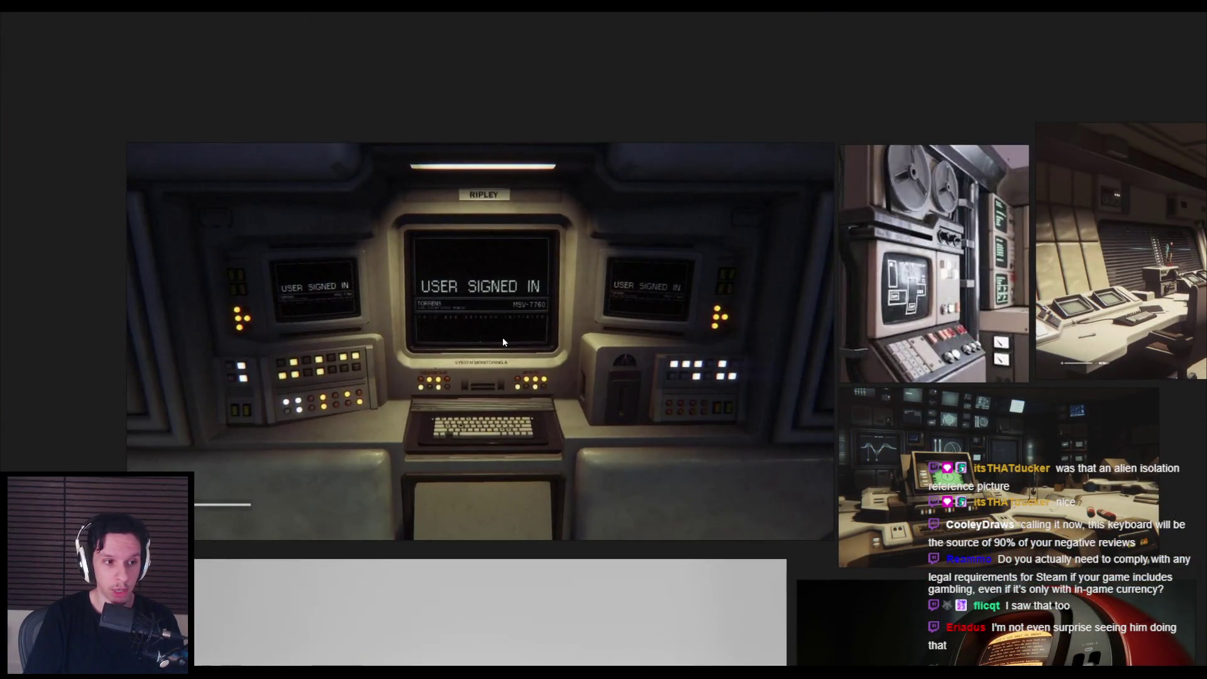
pyautogui.scroll(-2, 503, 341)
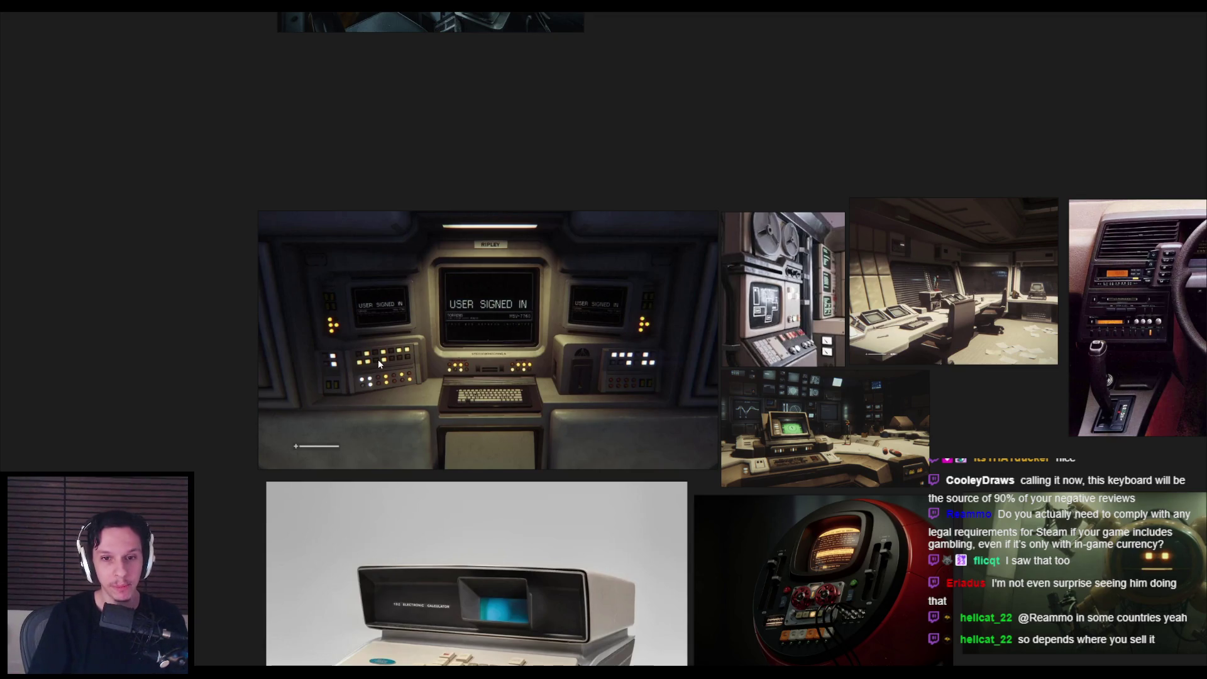
# Step: Zoom in and out on the Alien Isolation terminal reference, then return to Blender
pyautogui.scroll(4, 477, 359)
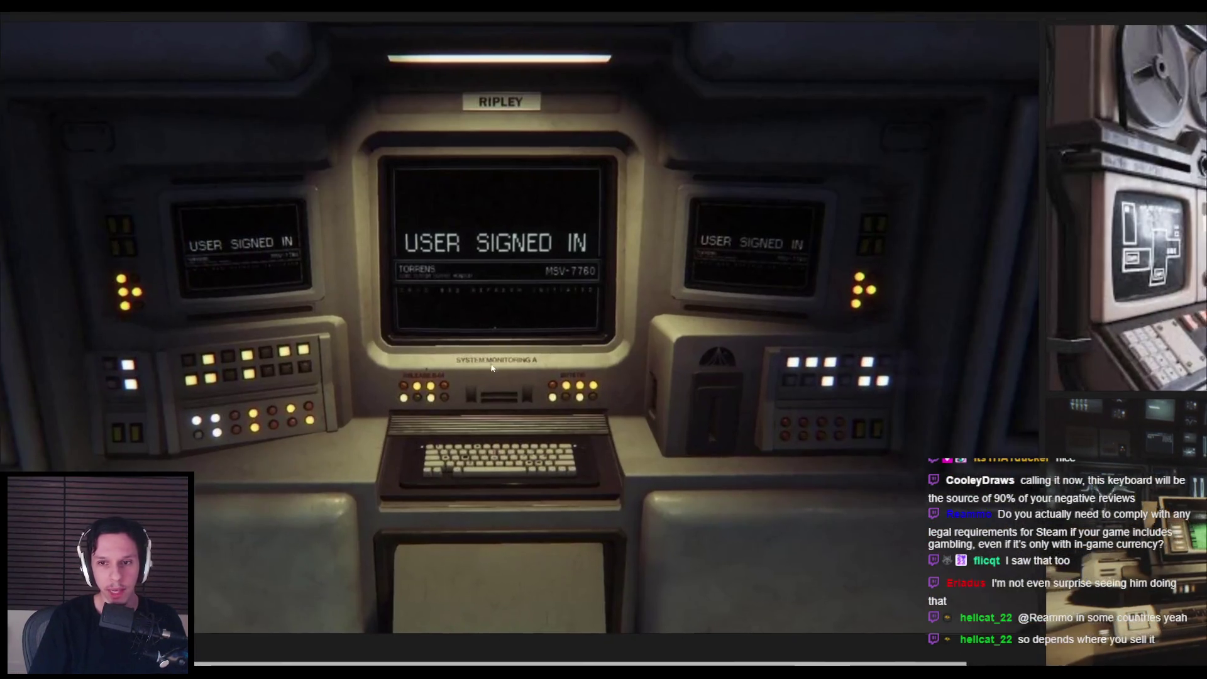
pyautogui.scroll(2, 491, 368)
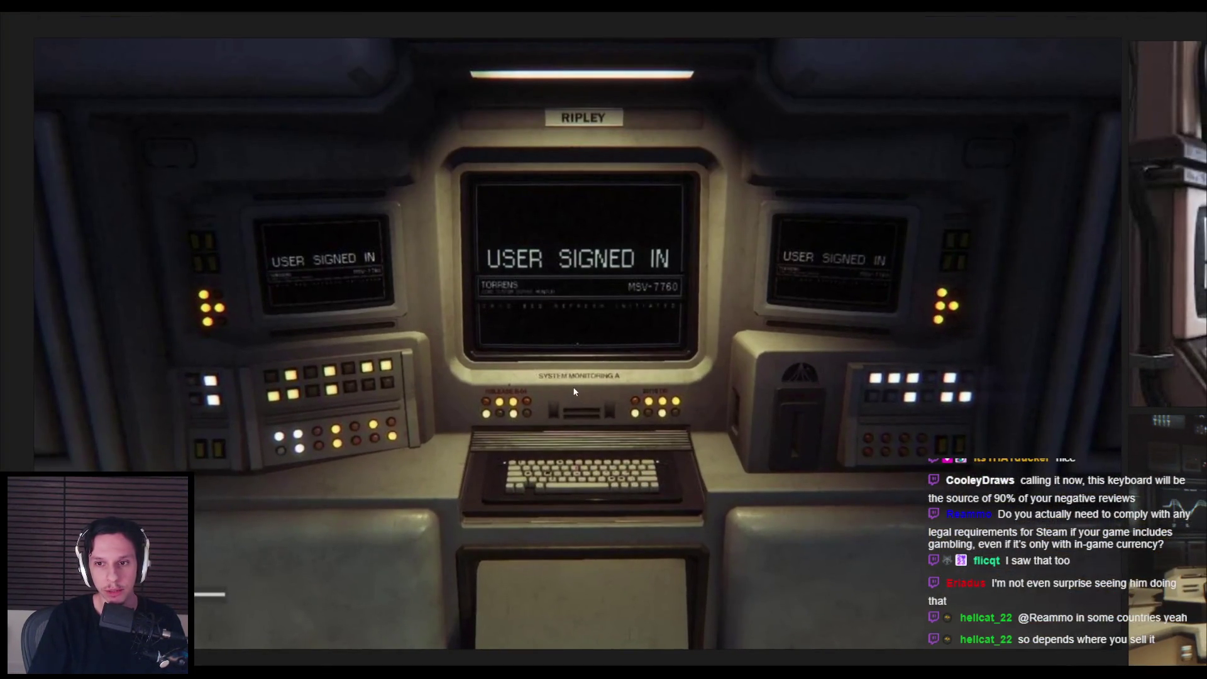
pyautogui.scroll(1, 591, 378)
pyautogui.scroll(-1, 596, 390)
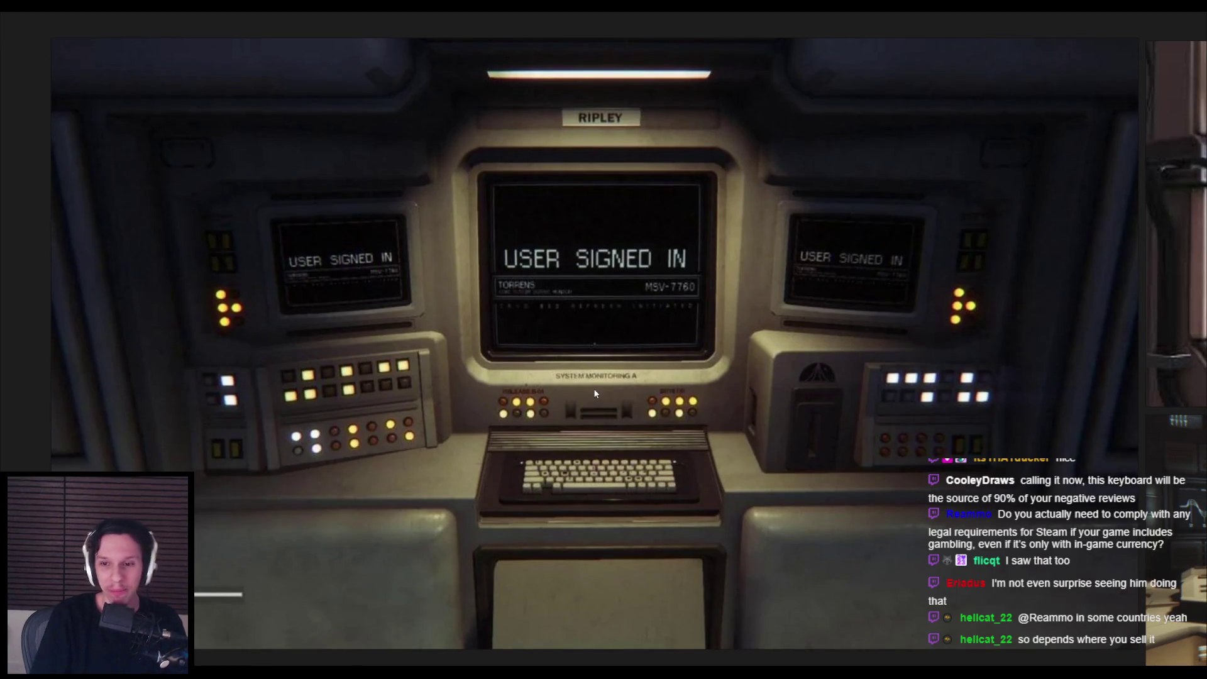
pyautogui.scroll(-2, 594, 394)
pyautogui.scroll(1, 595, 393)
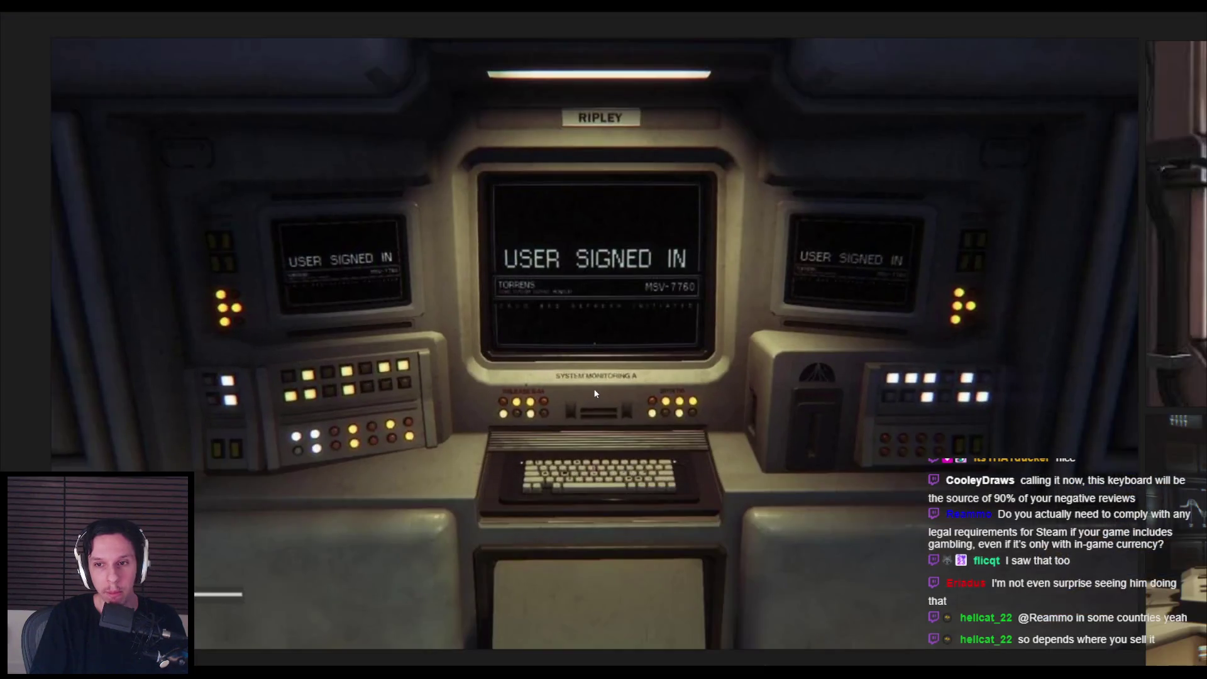
pyautogui.scroll(-1, 595, 394)
pyautogui.scroll(-1, 594, 393)
pyautogui.scroll(2, 595, 393)
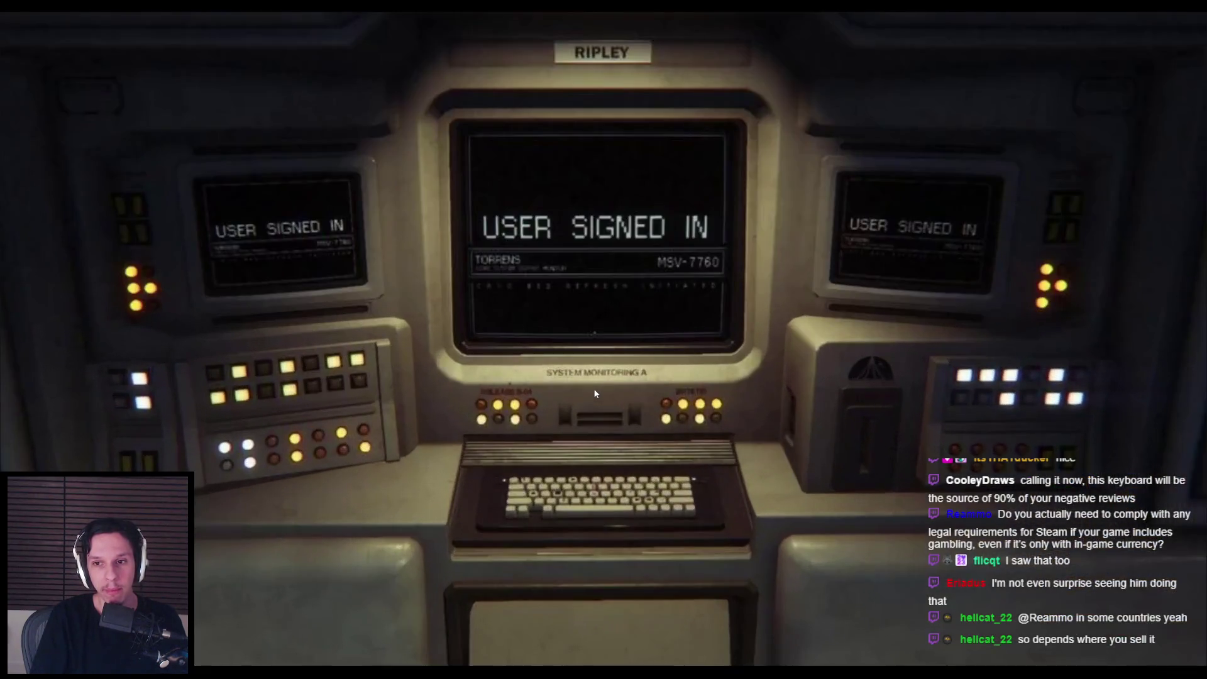
pyautogui.scroll(-1, 594, 394)
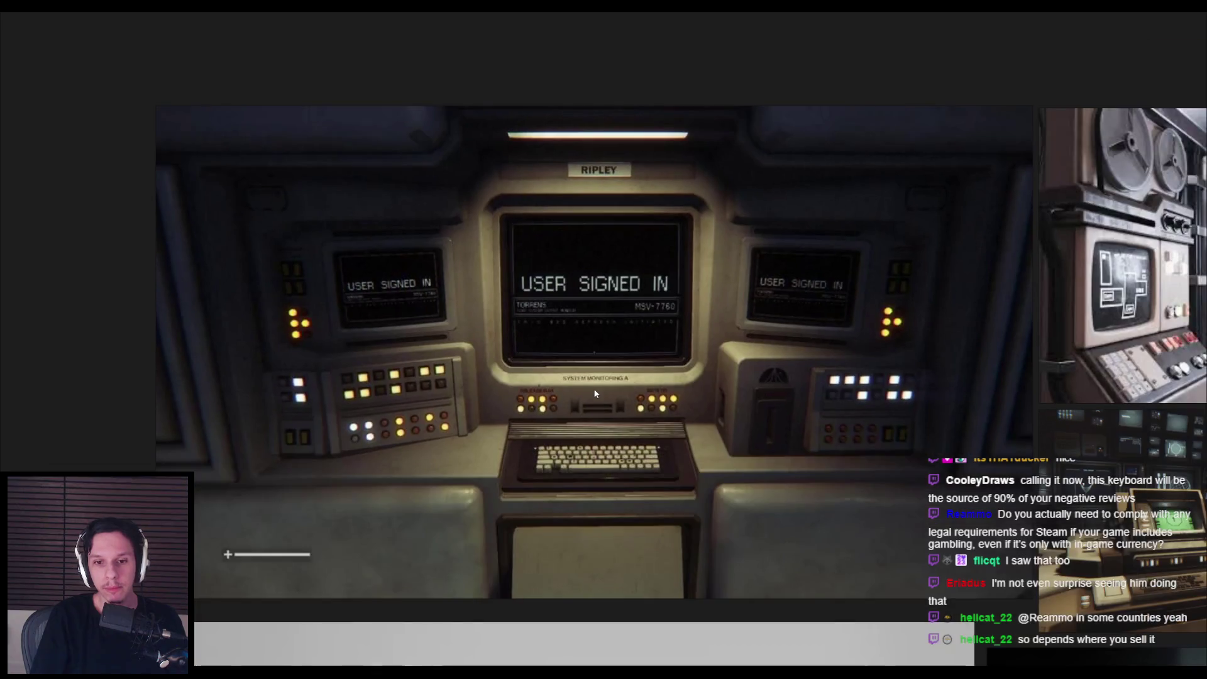
pyautogui.scroll(1, 595, 393)
pyautogui.scroll(-2, 595, 390)
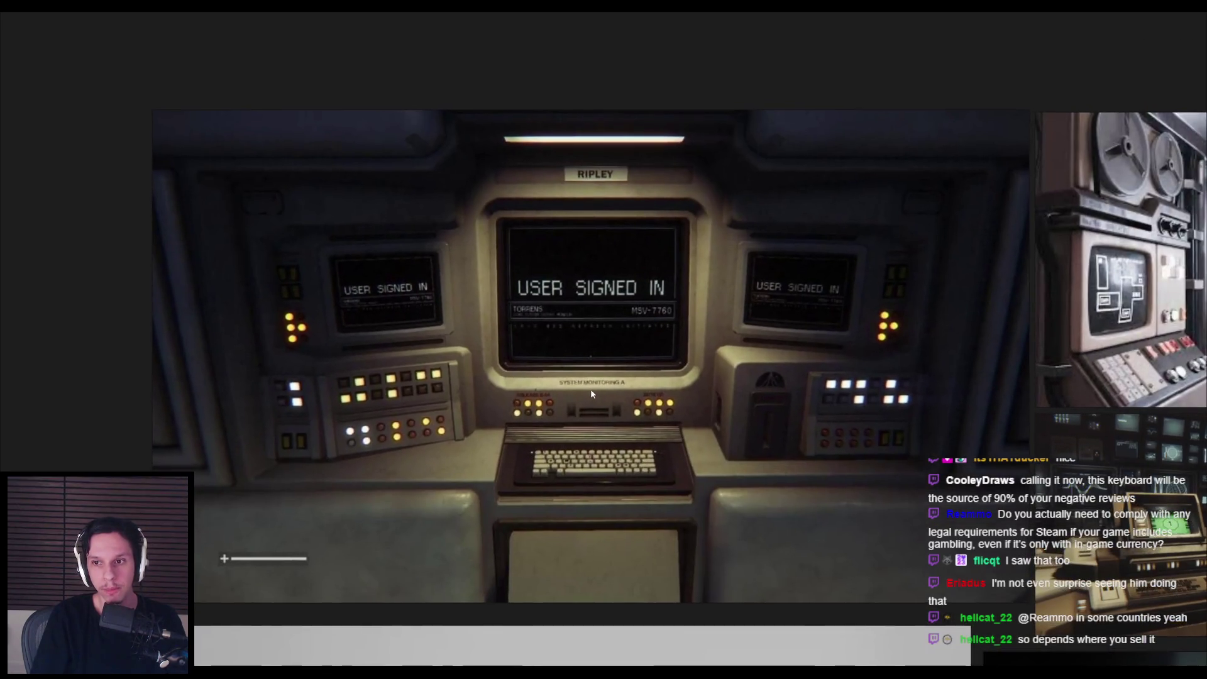
pyautogui.scroll(2, 592, 395)
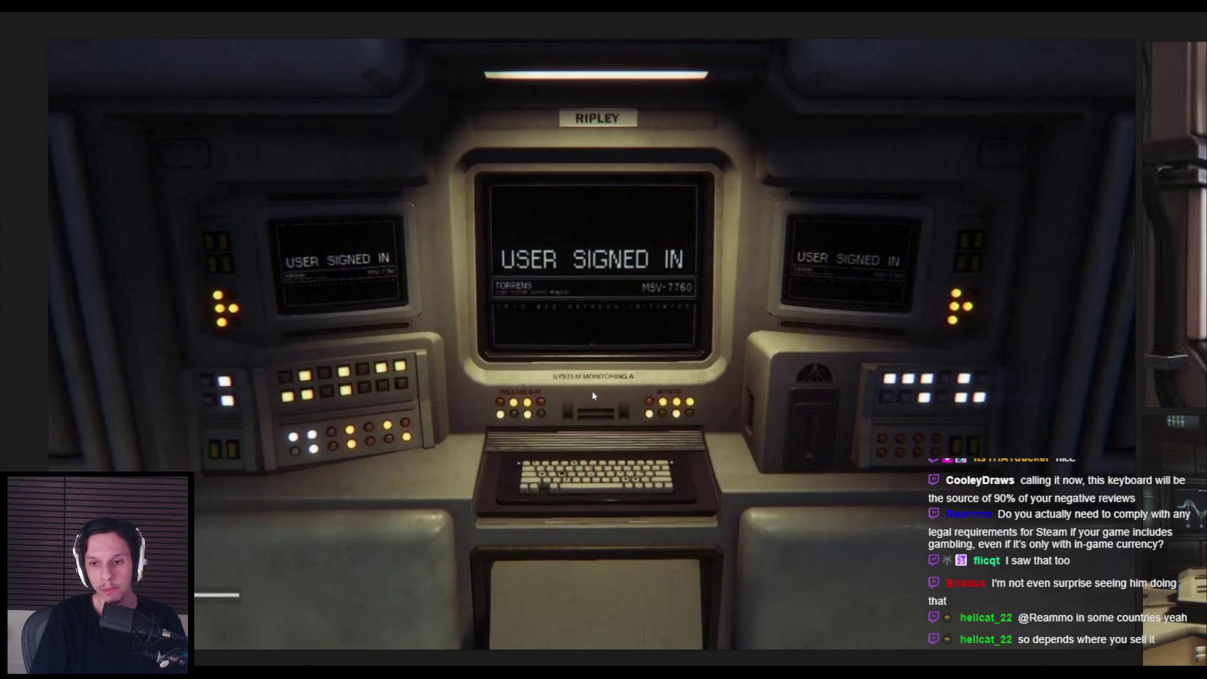
pyautogui.scroll(-2, 593, 398)
pyautogui.scroll(2, 593, 396)
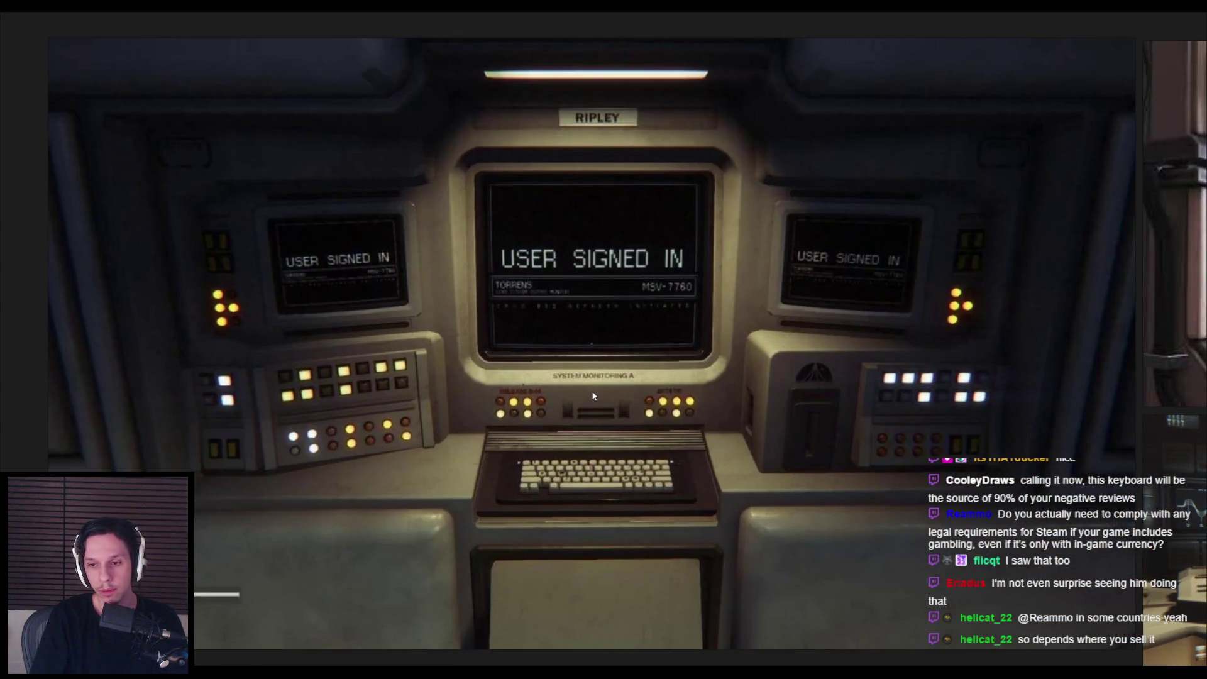
pyautogui.scroll(-2, 593, 396)
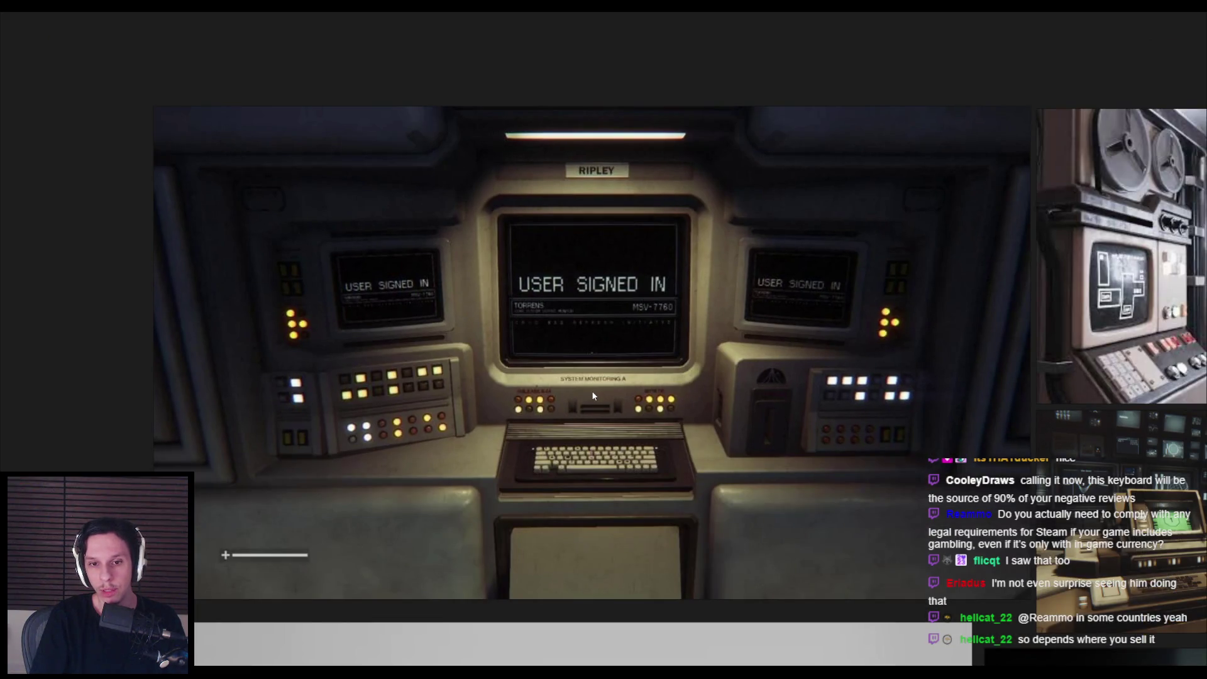
pyautogui.scroll(2, 592, 396)
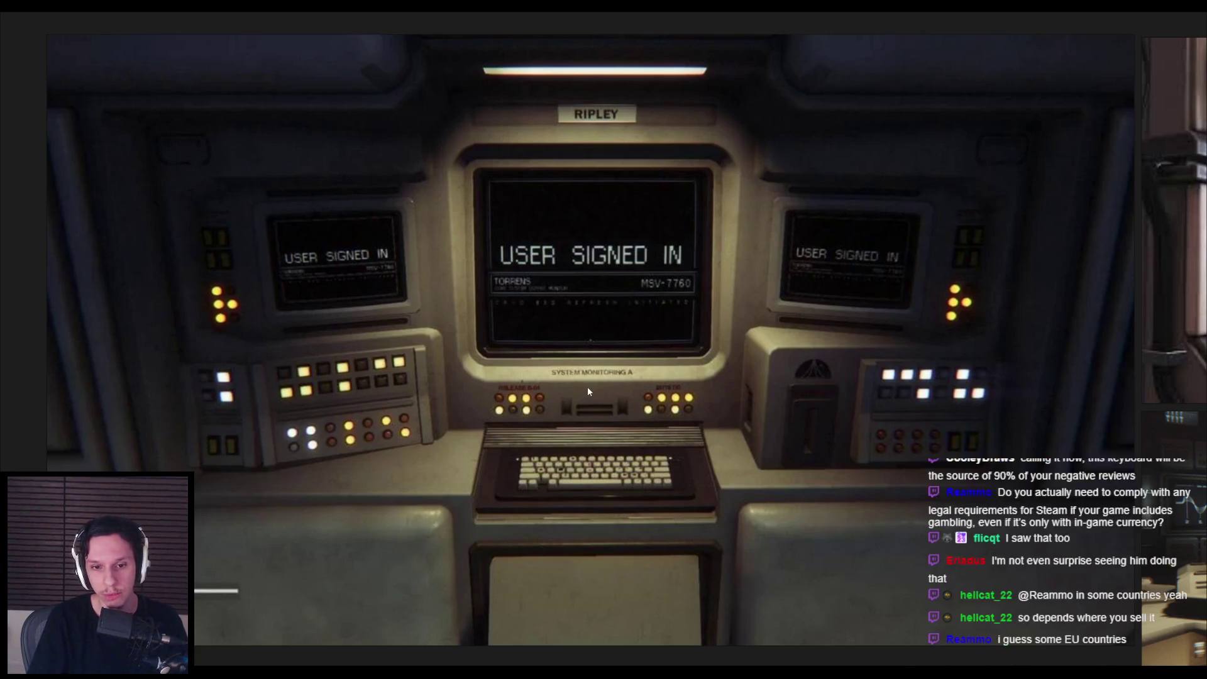
pyautogui.hotkey('alt', 'Tab')
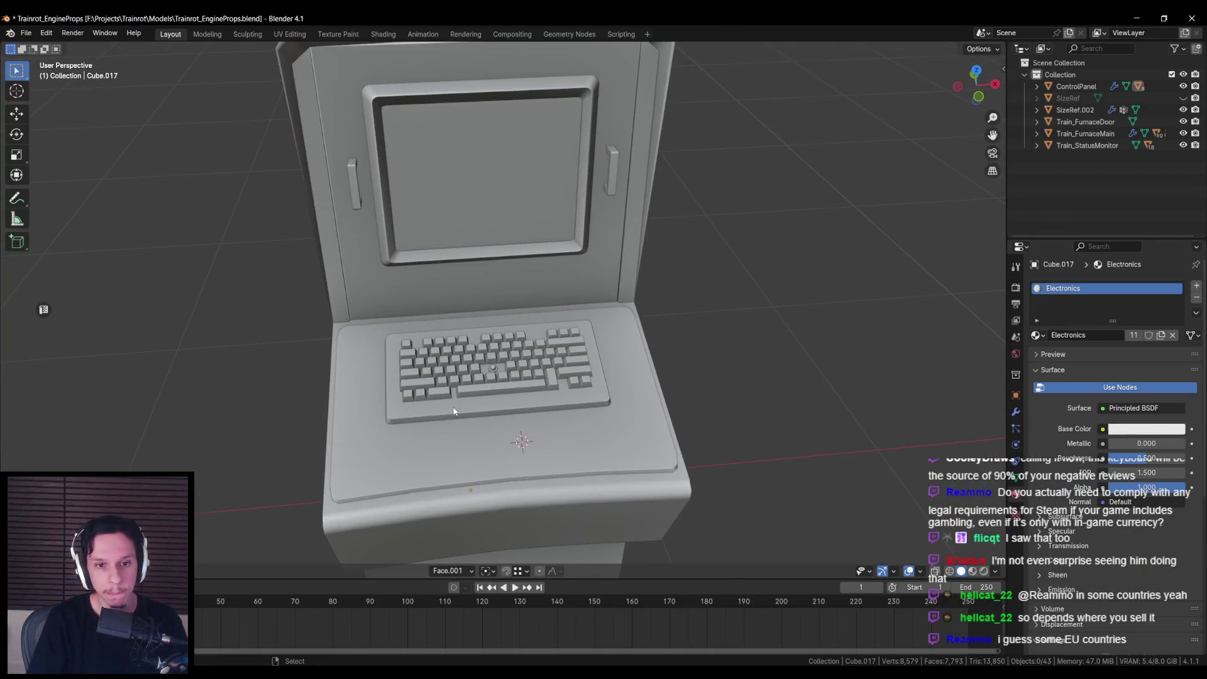
# Step: Select the frame piece Cube.015 surrounding the console's screen
pyautogui.click(501, 427)
pyautogui.scroll(2, 500, 426)
pyautogui.moveTo(499, 428)
pyautogui.mouseDown()
pyautogui.moveTo(478, 415)
pyautogui.moveTo(490, 388)
pyautogui.mouseUp()
pyautogui.click(470, 273)
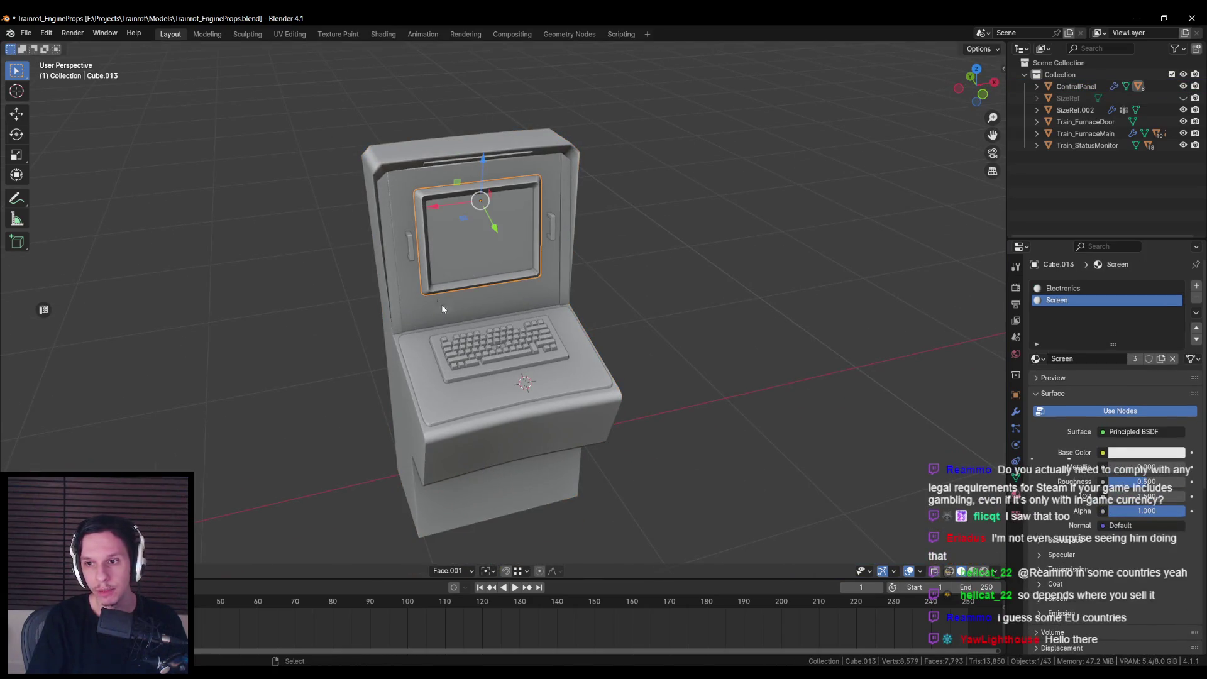
pyautogui.click(425, 321)
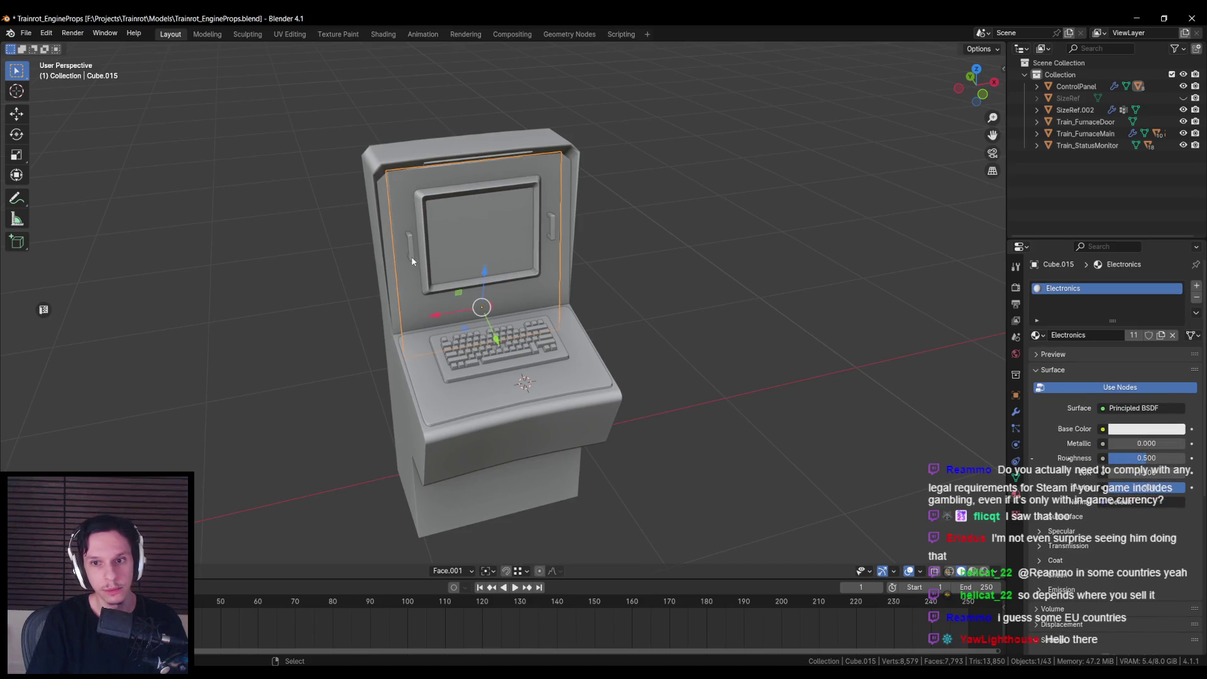
pyautogui.moveTo(412, 261)
pyautogui.mouseDown()
pyautogui.moveTo(443, 283)
pyautogui.moveTo(452, 327)
pyautogui.mouseUp()
# Step: Create a custom Face.002 transform orientation from the frame's right inner face
pyautogui.press('Tab')
pyautogui.hotkey('shift', 'z')
pyautogui.moveTo(337, 358); pyautogui.dragTo(469, 393)
pyautogui.hotkey('shift', 'z')
pyautogui.scroll(4, 440, 394)
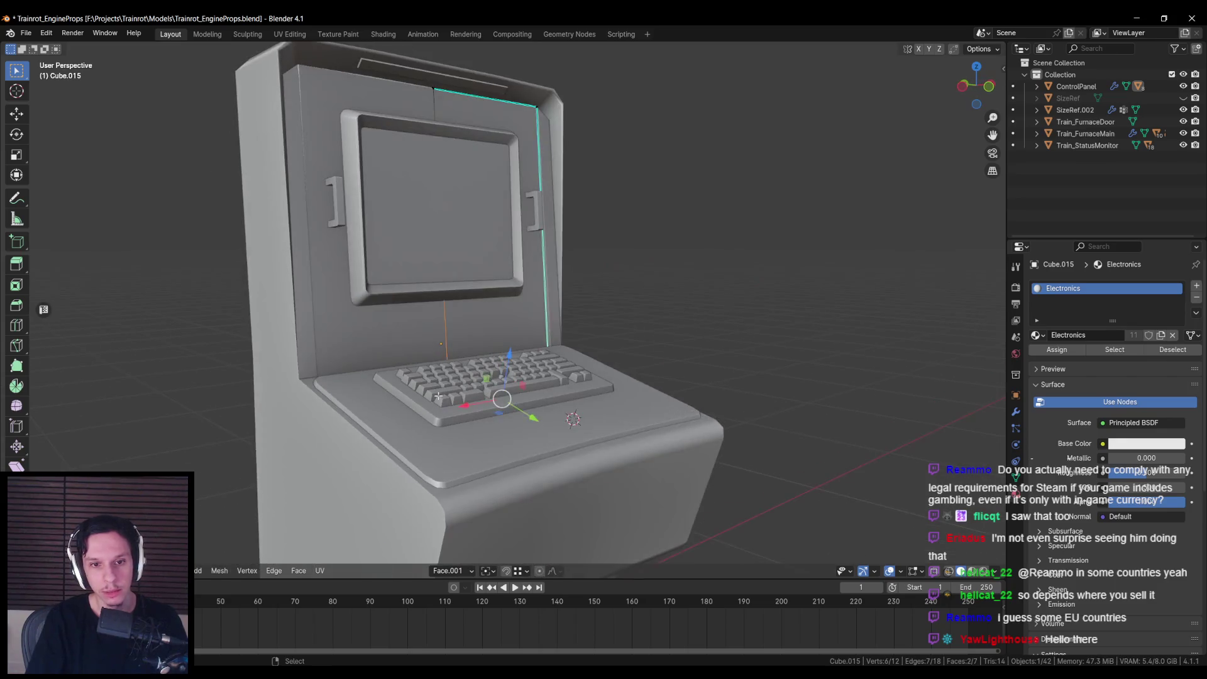
pyautogui.click(481, 327)
pyautogui.click(450, 570)
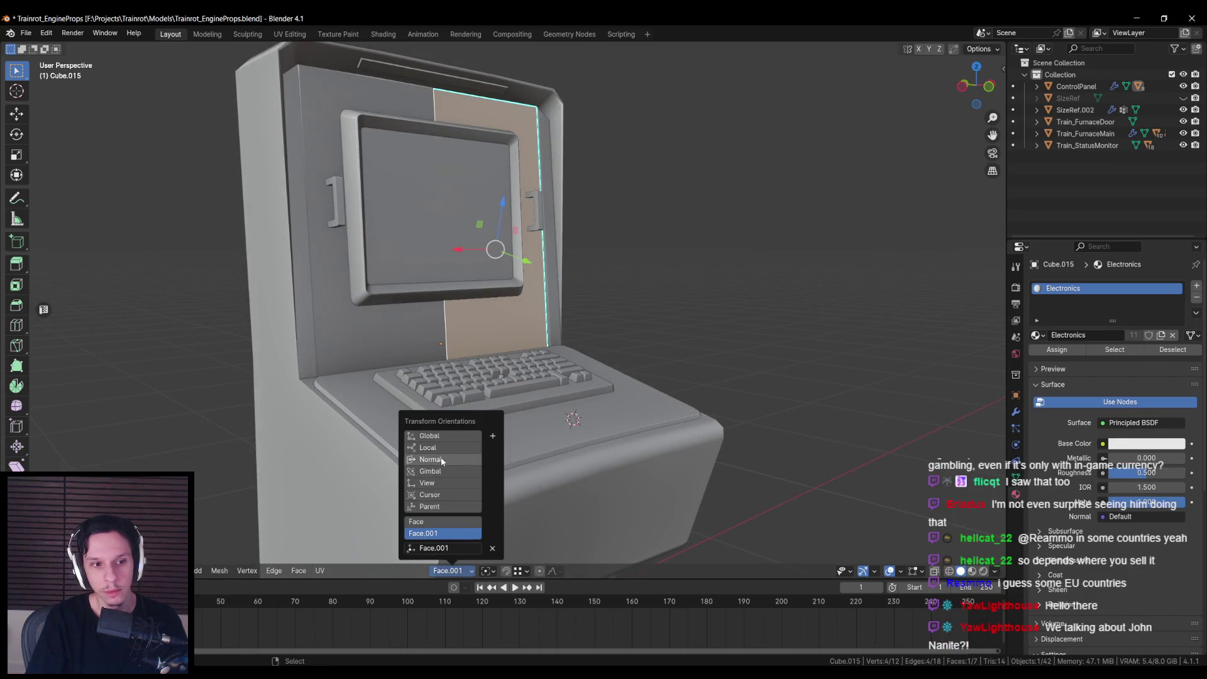
pyautogui.click(443, 461)
pyautogui.click(493, 436)
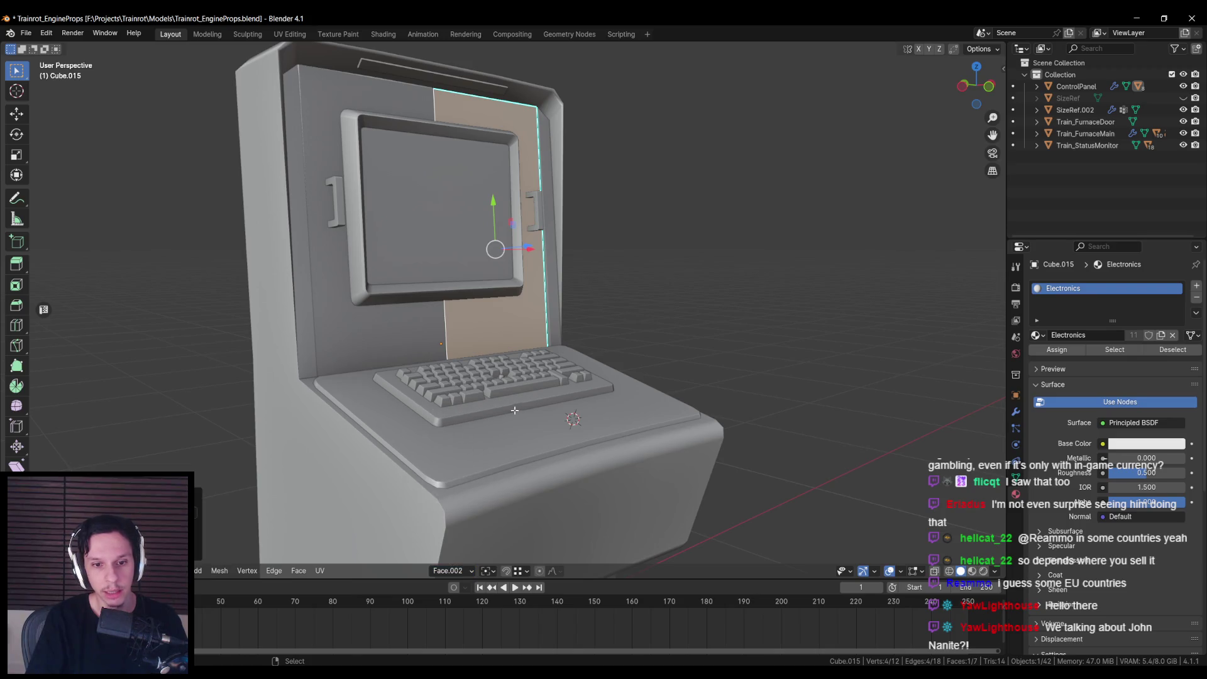
# Step: Add the neighbouring face, start a Y move and cancel it, then return to Object Mode
pyautogui.hotkey('shift', 'z')
pyautogui.click(387, 351)
pyautogui.hotkey('shift', 'z')
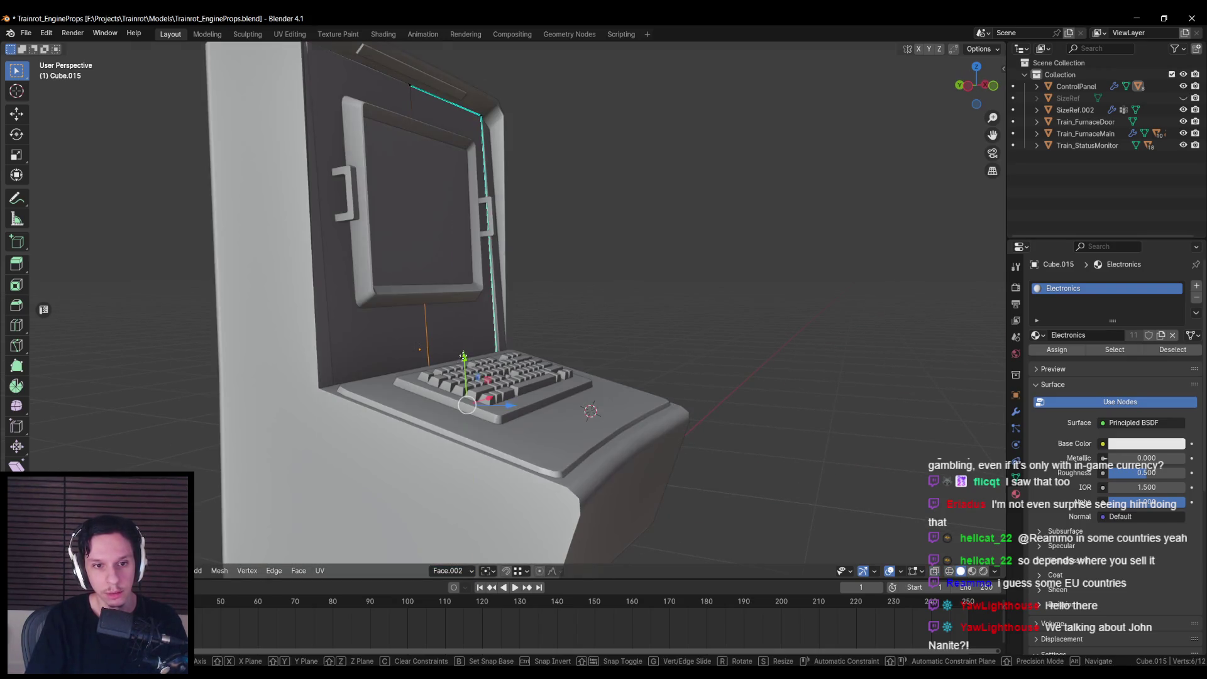
pyautogui.scroll(3, 459, 310)
pyautogui.scroll(5, 459, 310)
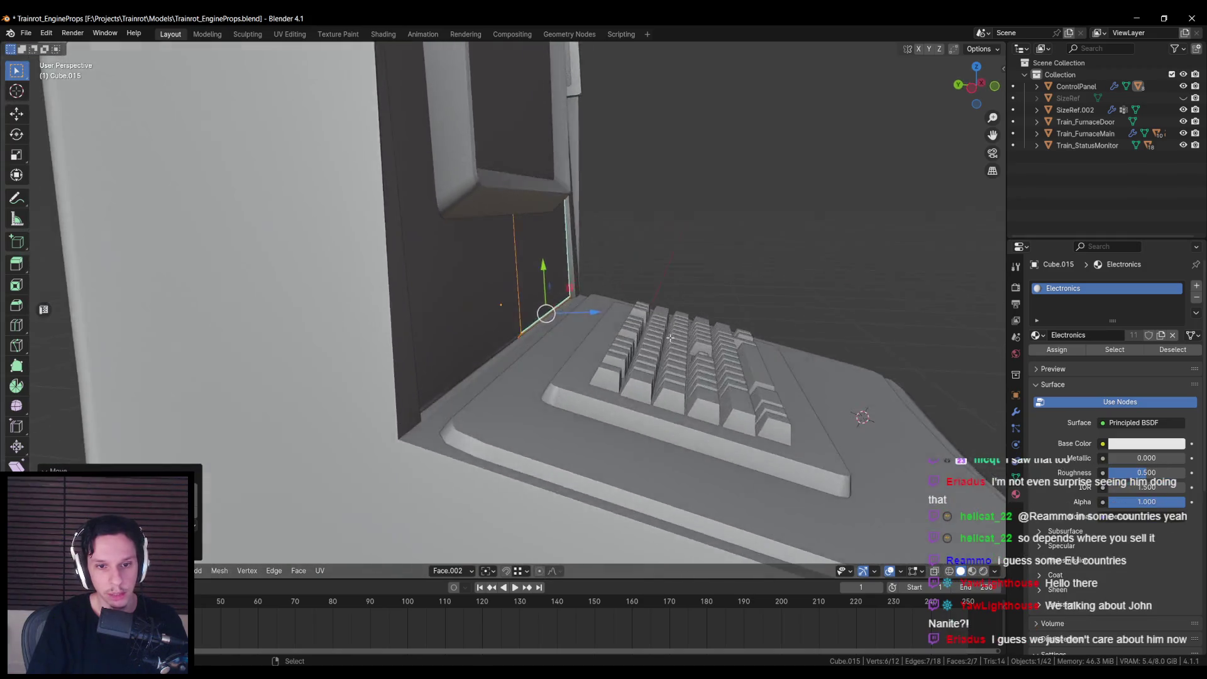
pyautogui.press('g')
pyautogui.press('y')
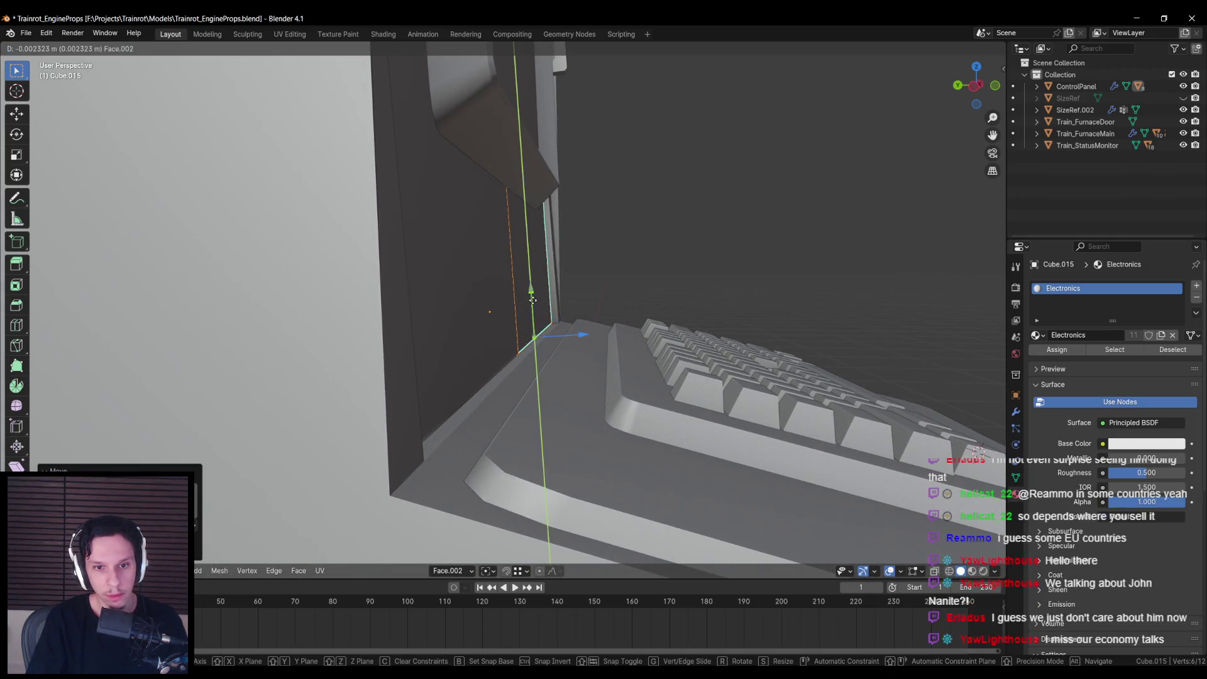
pyautogui.press('Escape')
pyautogui.scroll(-8, 471, 323)
pyautogui.press('Tab')
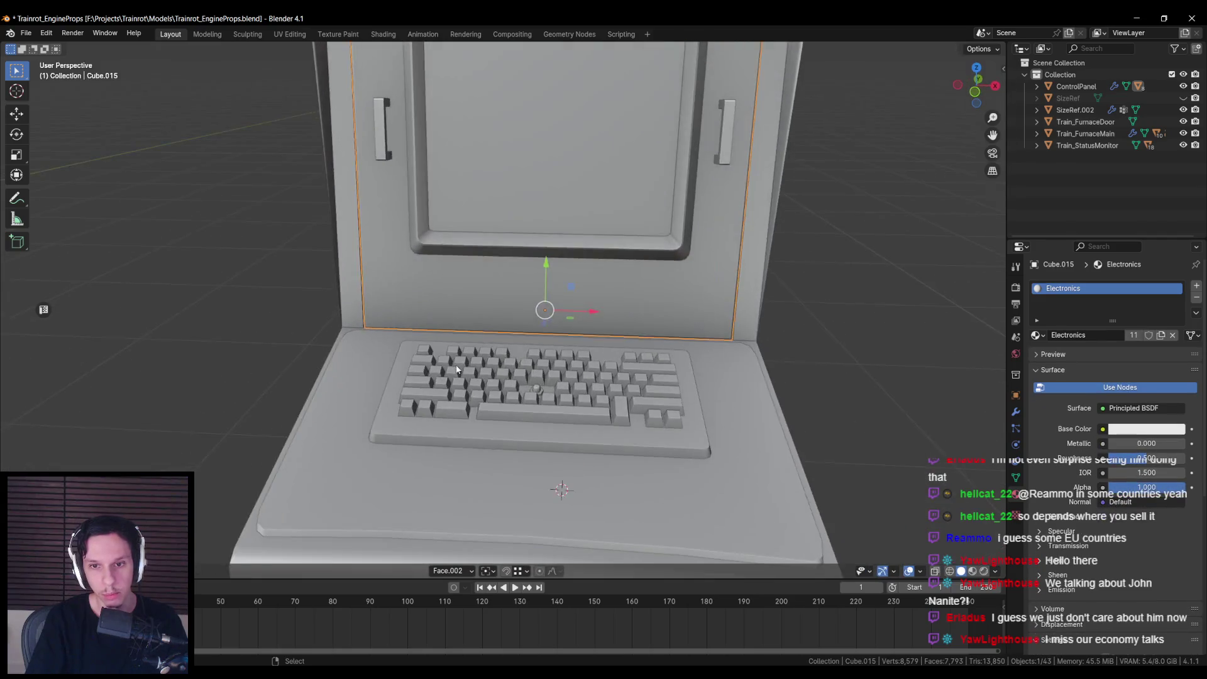
pyautogui.scroll(-3, 484, 367)
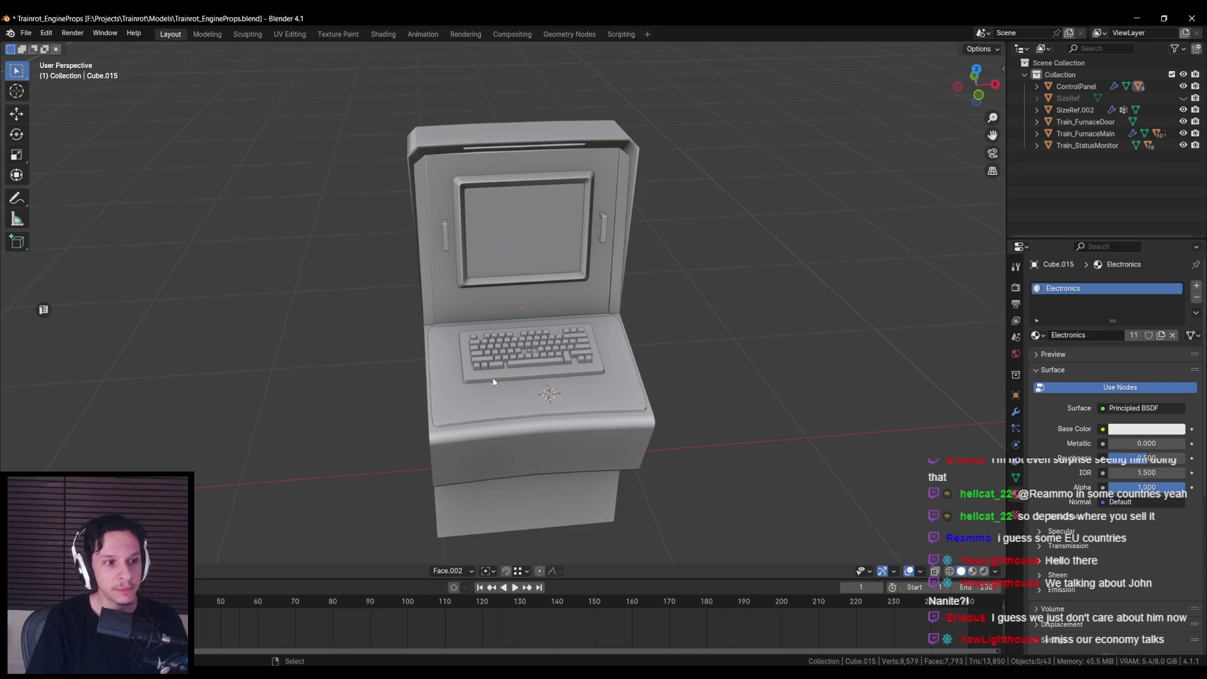
pyautogui.scroll(3, 494, 382)
pyautogui.scroll(-3, 489, 382)
pyautogui.scroll(3, 485, 359)
# Step: Frame the view on the ControlPanel console and save the file
pyautogui.press('a')
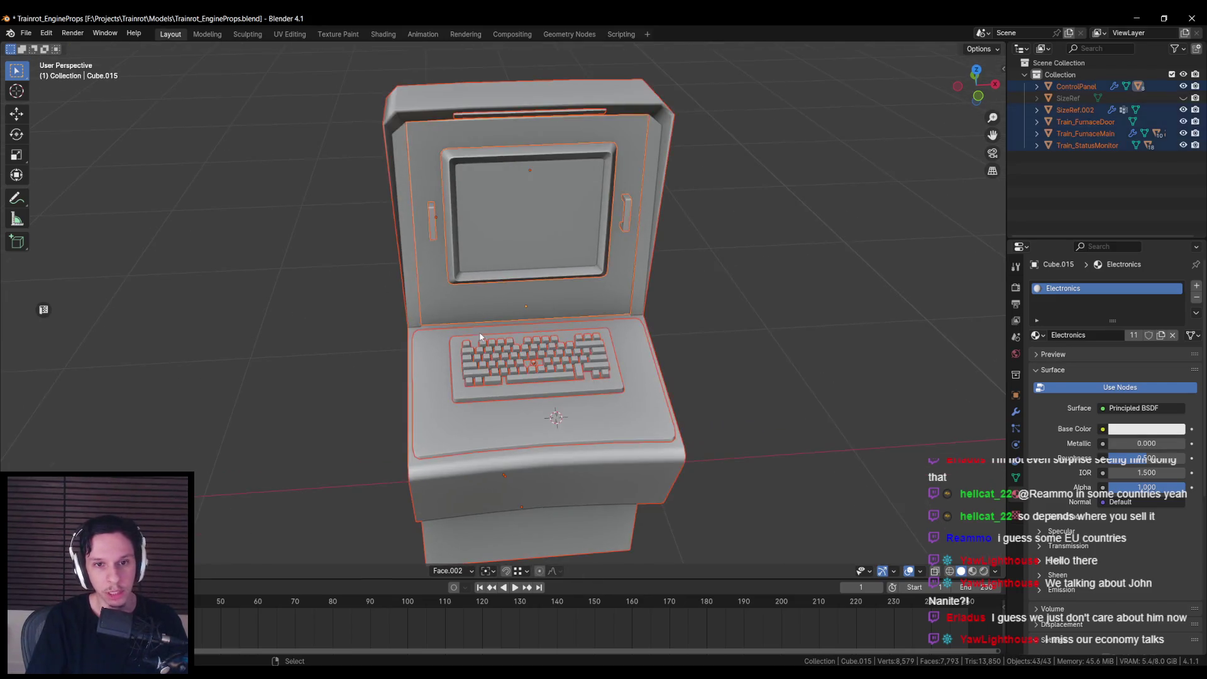
pyautogui.click(458, 386)
pyautogui.press('KP_Decimal')
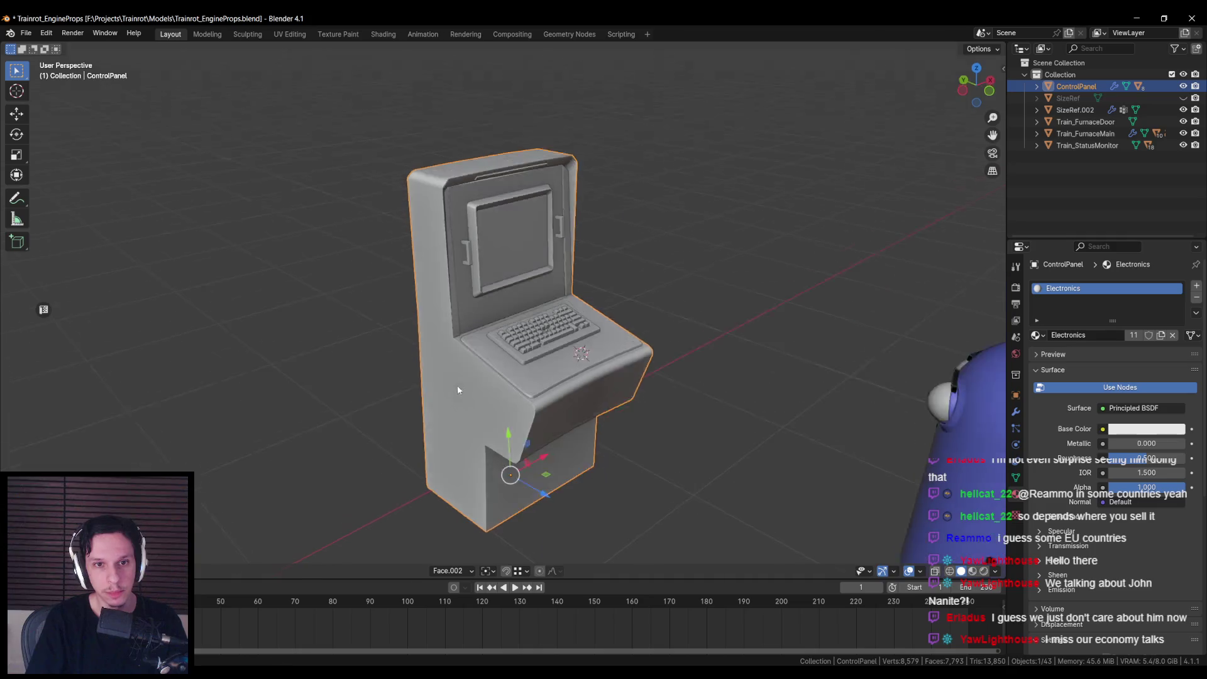
pyautogui.scroll(5, 428, 270)
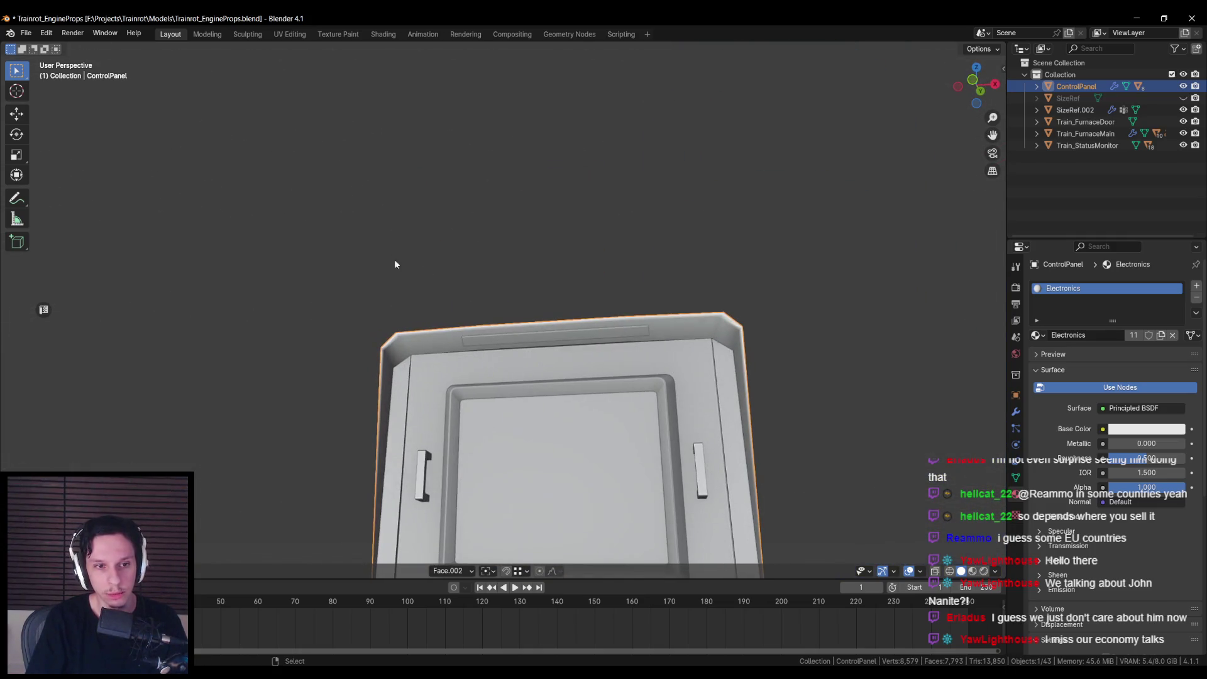
pyautogui.scroll(-3, 395, 264)
pyautogui.moveTo(394, 259)
pyautogui.mouseDown()
pyautogui.moveTo(376, 301)
pyautogui.moveTo(546, 427)
pyautogui.moveTo(459, 340)
pyautogui.mouseUp()
pyautogui.hotkey('alt', 'a')
pyautogui.click(547, 430)
pyautogui.scroll(3, 459, 339)
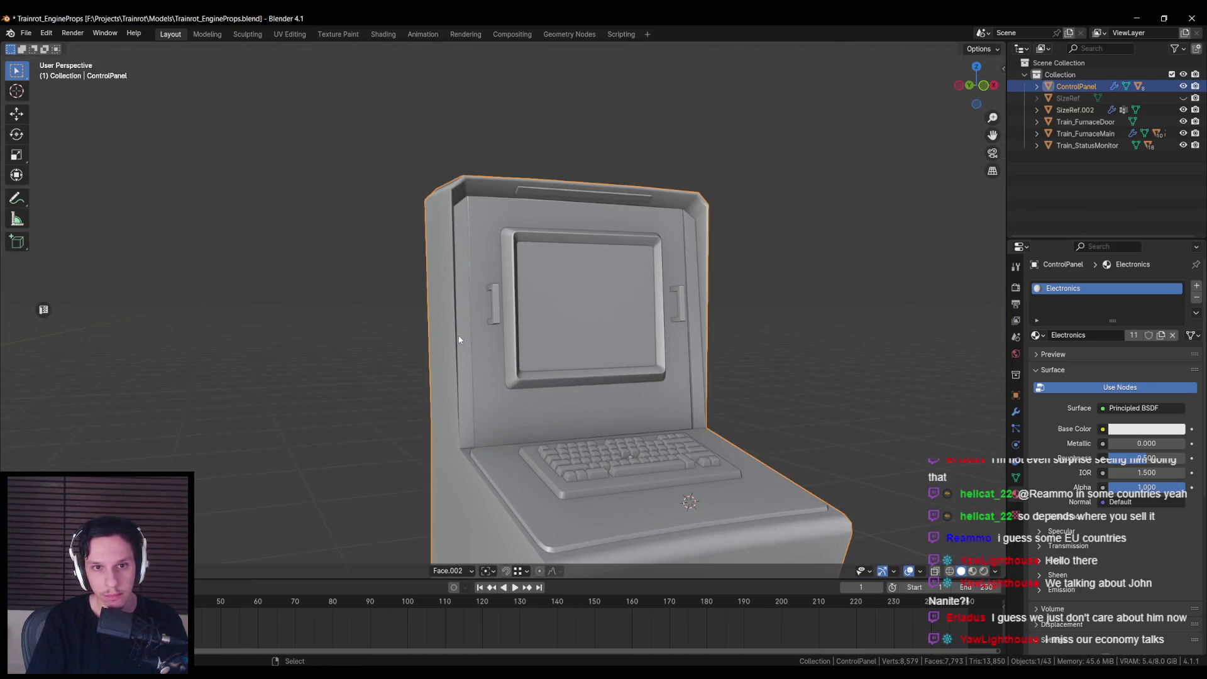
pyautogui.scroll(-2, 459, 339)
pyautogui.hotkey('ctrl', 's')
# Step: Check the top light strip's Emissive material, then view the Unreal cab's fuel capacity box
pyautogui.scroll(-3, 462, 356)
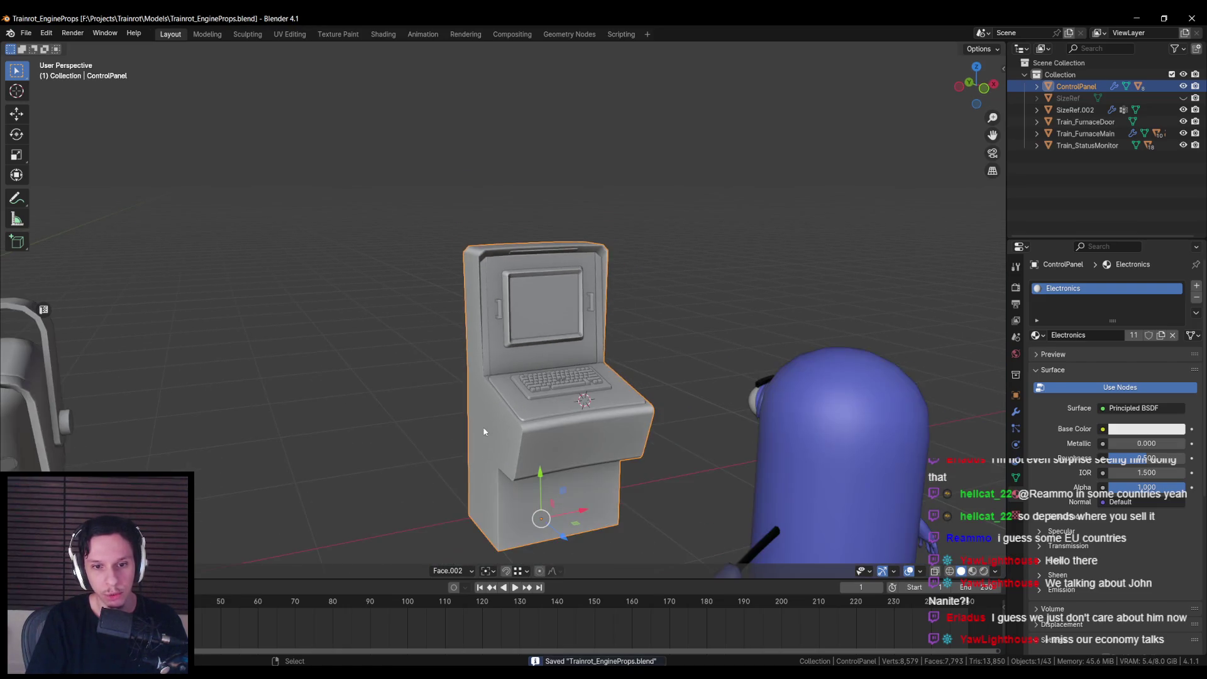
pyautogui.click(483, 426)
pyautogui.moveTo(484, 420)
pyautogui.mouseDown()
pyautogui.moveTo(456, 447)
pyautogui.moveTo(436, 441)
pyautogui.mouseUp()
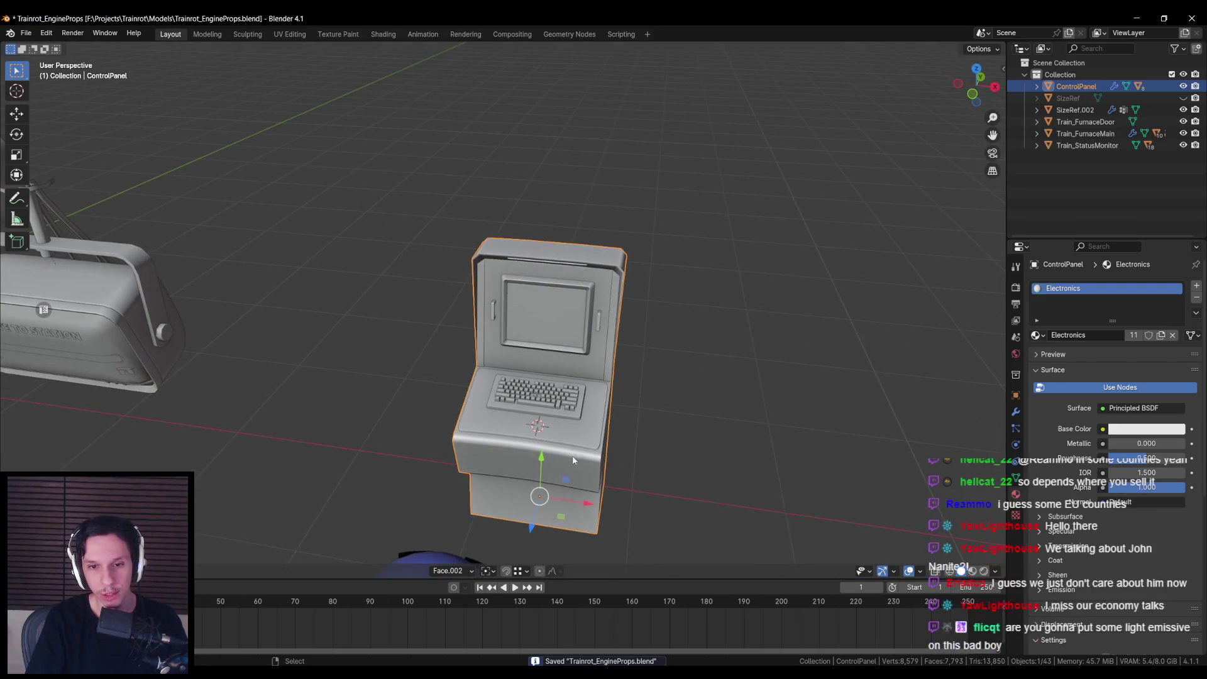
pyautogui.moveTo(572, 455); pyautogui.dragTo(459, 393)
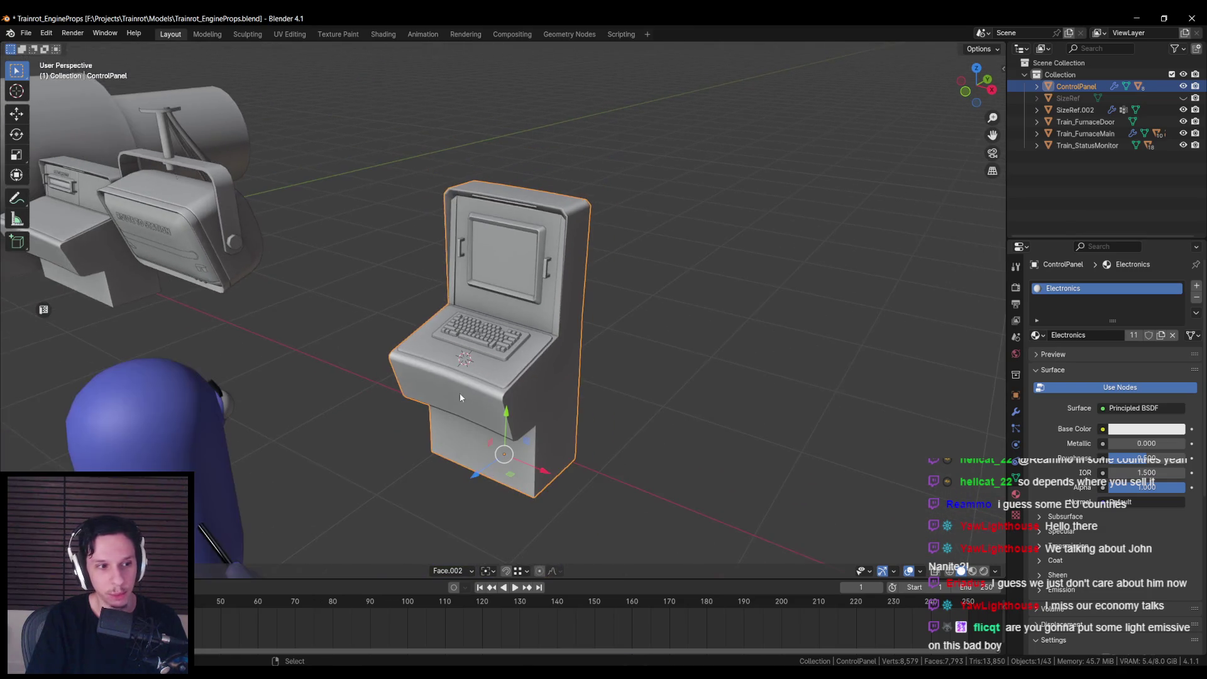
pyautogui.scroll(4, 466, 397)
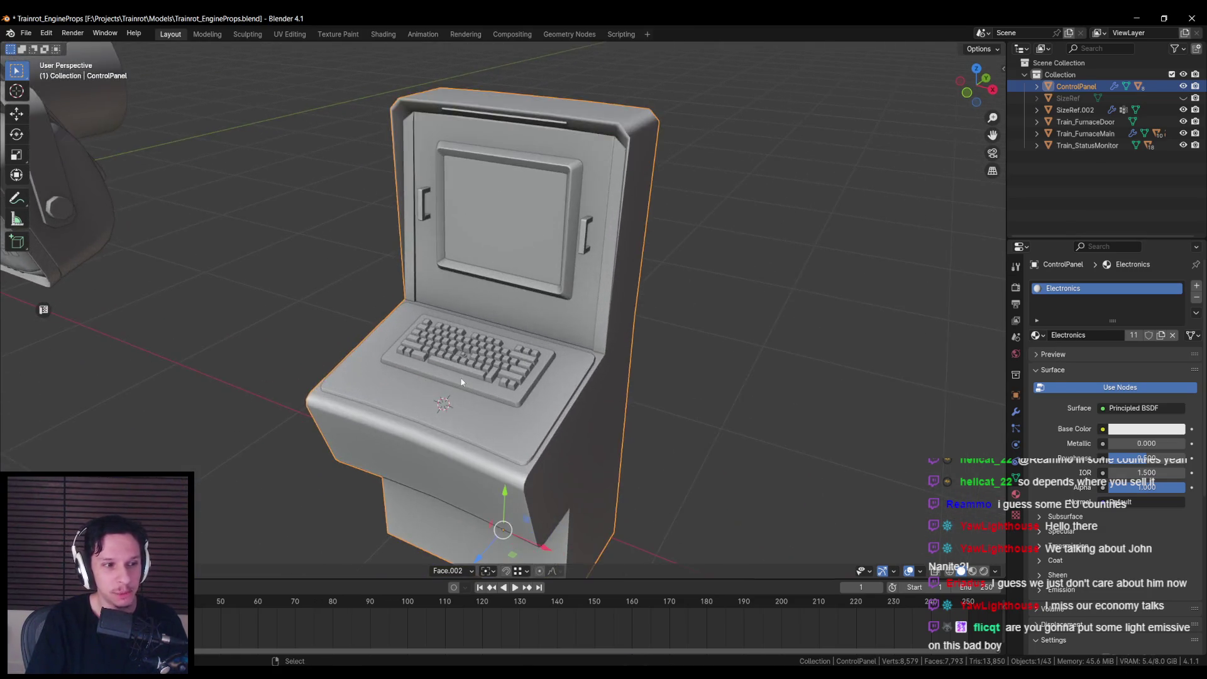
pyautogui.scroll(-4, 482, 284)
pyautogui.hotkey('alt', 'a')
pyautogui.scroll(4, 482, 284)
pyautogui.moveTo(481, 284); pyautogui.dragTo(490, 188)
pyautogui.click(492, 154)
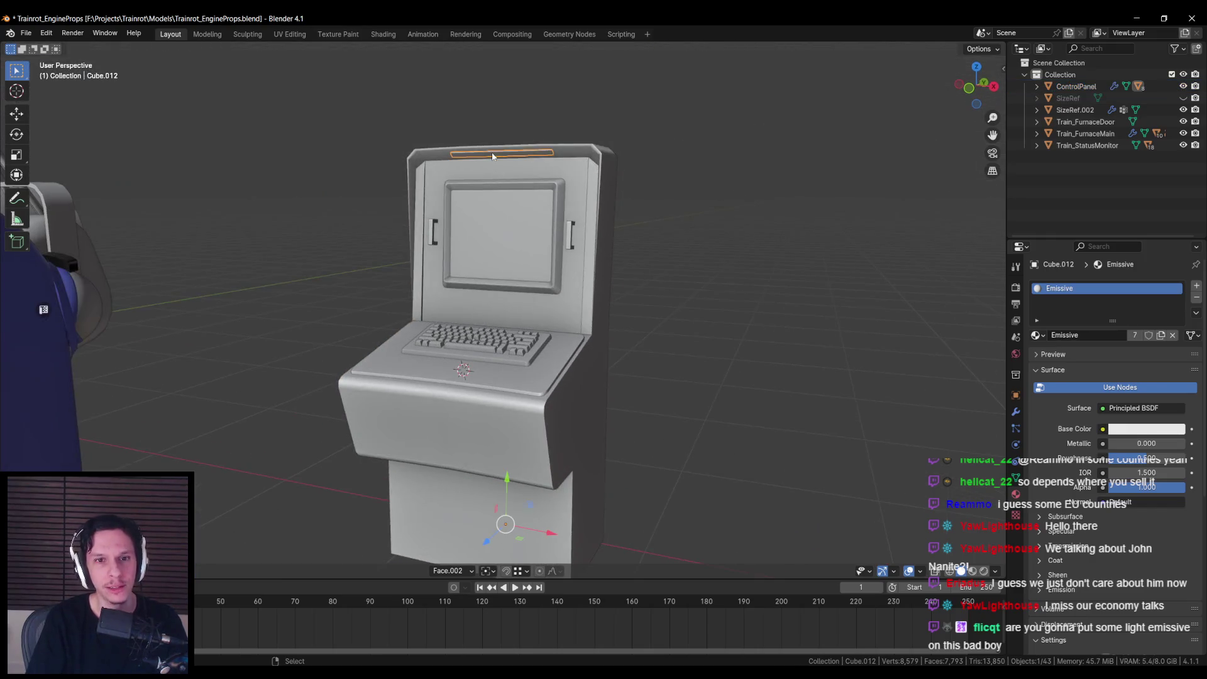
pyautogui.click(432, 155)
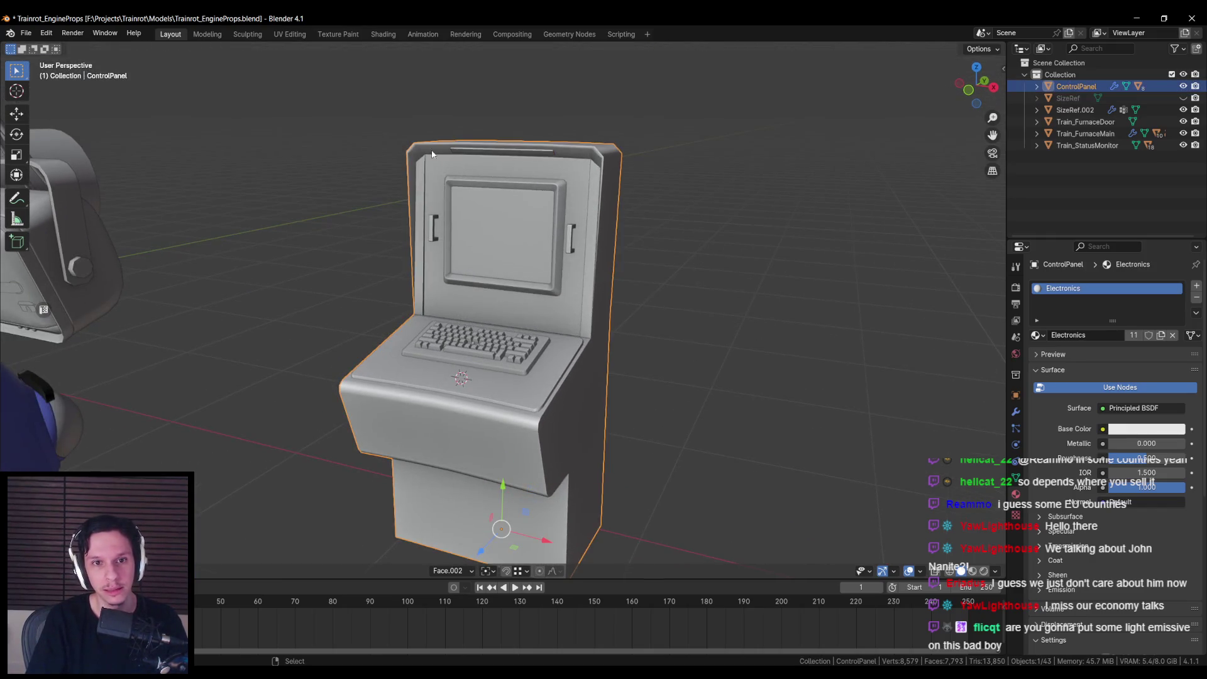
pyautogui.hotkey('alt', 'Tab')
pyautogui.moveTo(440, 592); pyautogui.dragTo(585, 327)
# Step: Return from the Unreal fuel box to Blender, orbit the console and save Trainrot_EngineProps.blend
pyautogui.scroll(-2, 585, 326)
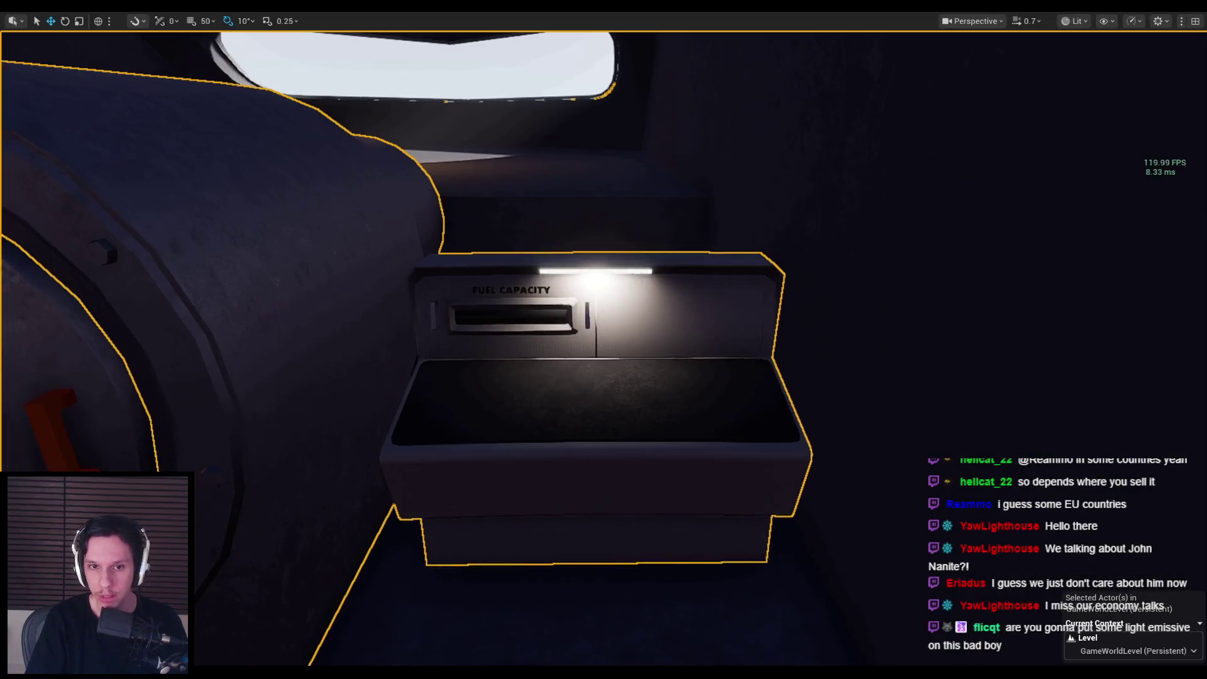
pyautogui.scroll(-5, 606, 348)
pyautogui.hotkey('alt', 'Tab')
pyautogui.moveTo(597, 391); pyautogui.dragTo(533, 354)
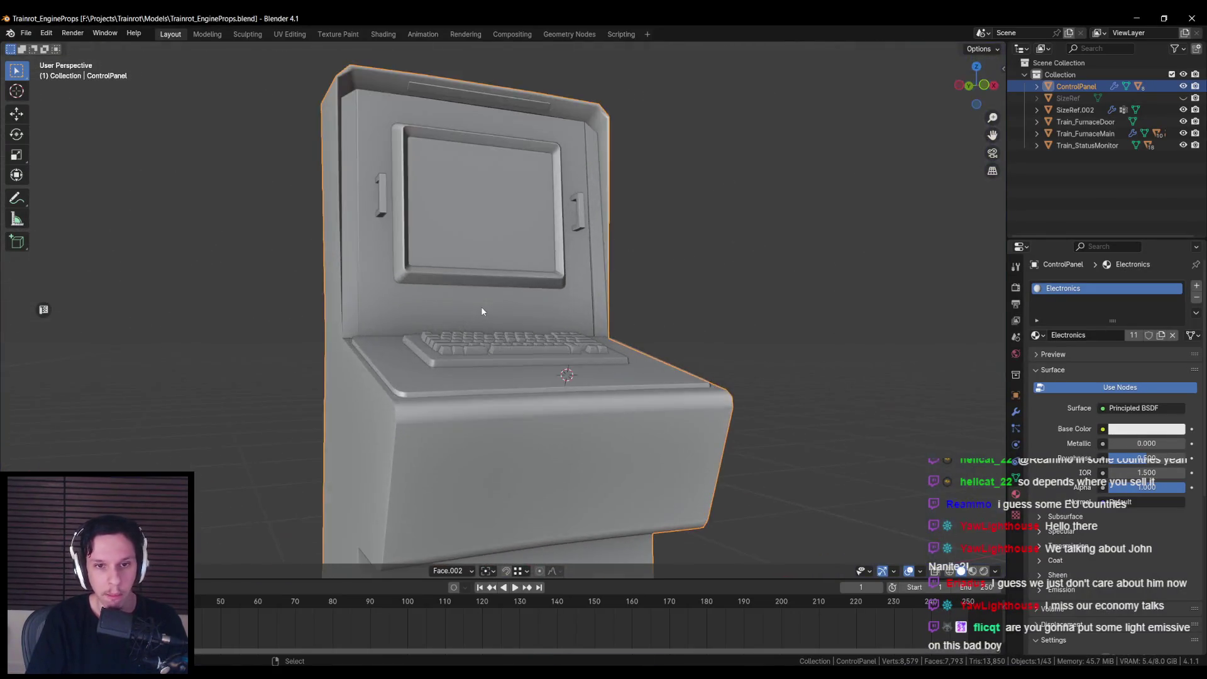
pyautogui.scroll(-5, 481, 307)
pyautogui.moveTo(481, 359)
pyautogui.mouseDown()
pyautogui.moveTo(582, 284)
pyautogui.moveTo(552, 229)
pyautogui.moveTo(612, 373)
pyautogui.moveTo(772, 327)
pyautogui.mouseUp()
pyautogui.press('Tab')
pyautogui.press('Tab')
pyautogui.hotkey('ctrl', 's')
# Step: Show the Unreal Engine export sidebar and check the console's screen, keyboard plate and body
pyautogui.press('n')
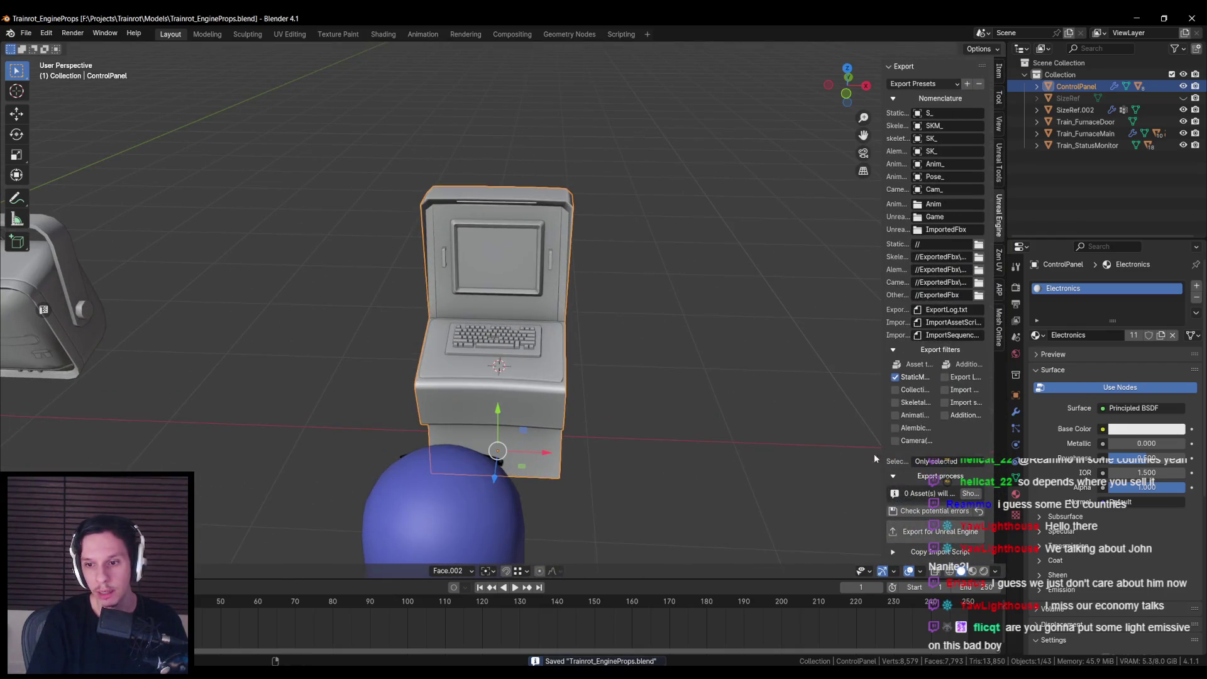
pyautogui.scroll(10, 959, 182)
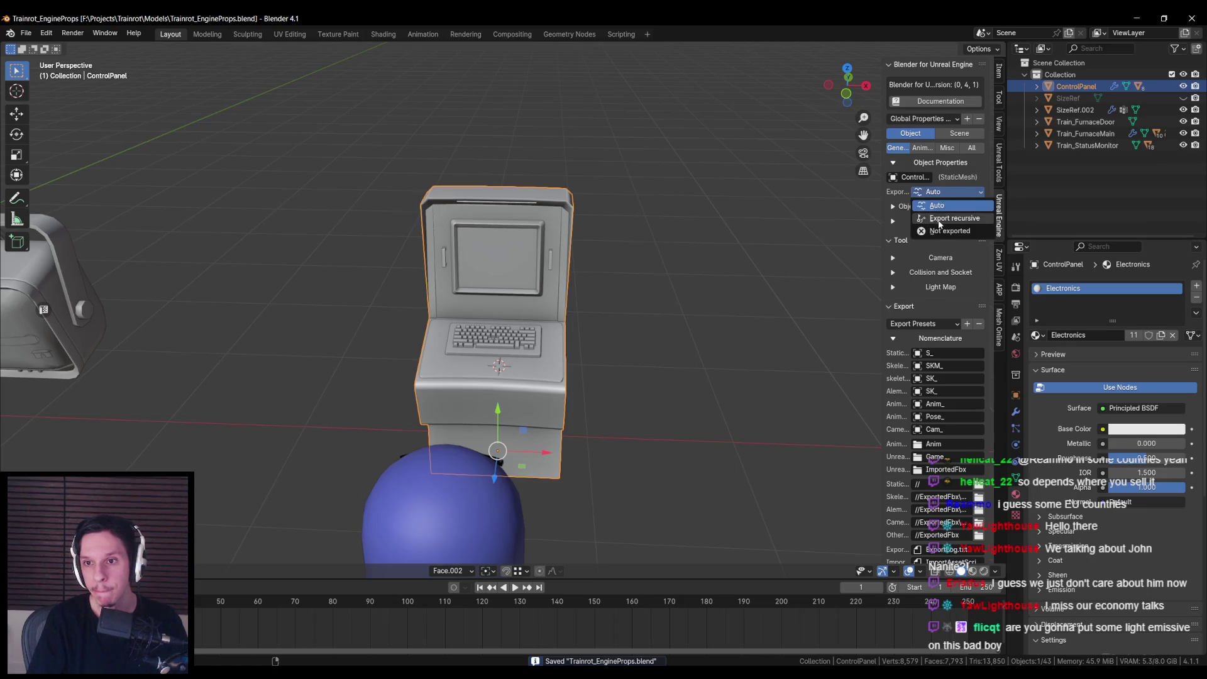
pyautogui.click(490, 262)
pyautogui.scroll(-5, 934, 440)
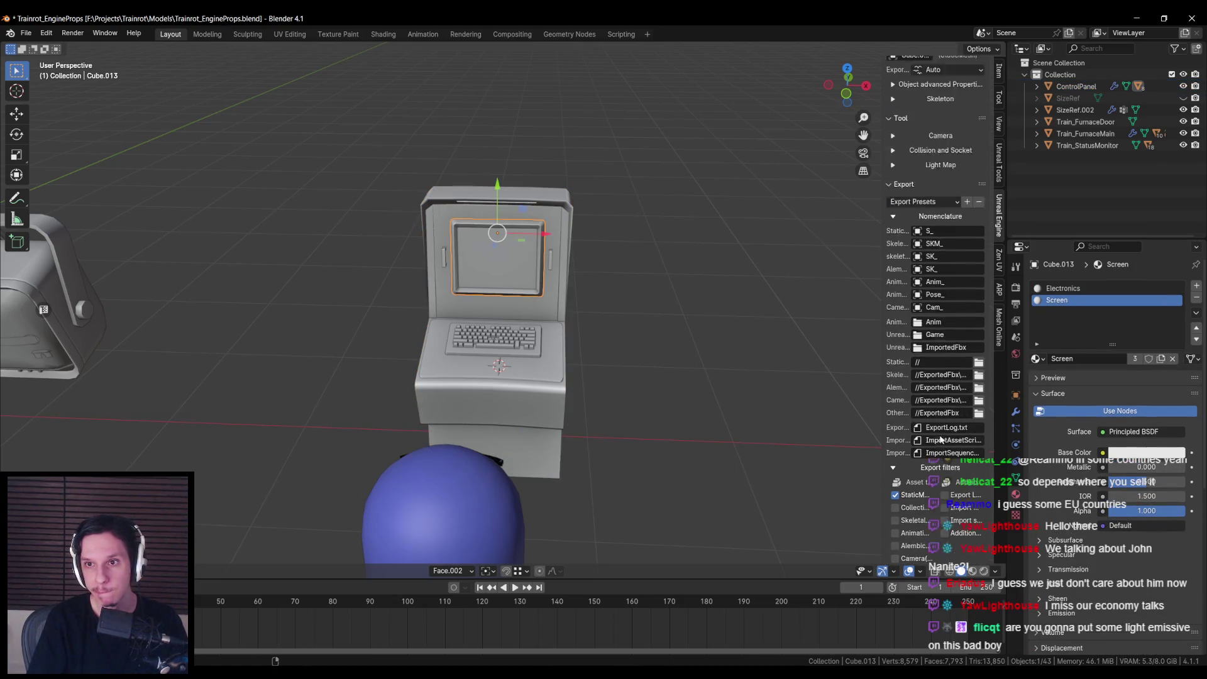
pyautogui.scroll(5, 940, 438)
pyautogui.click(443, 224)
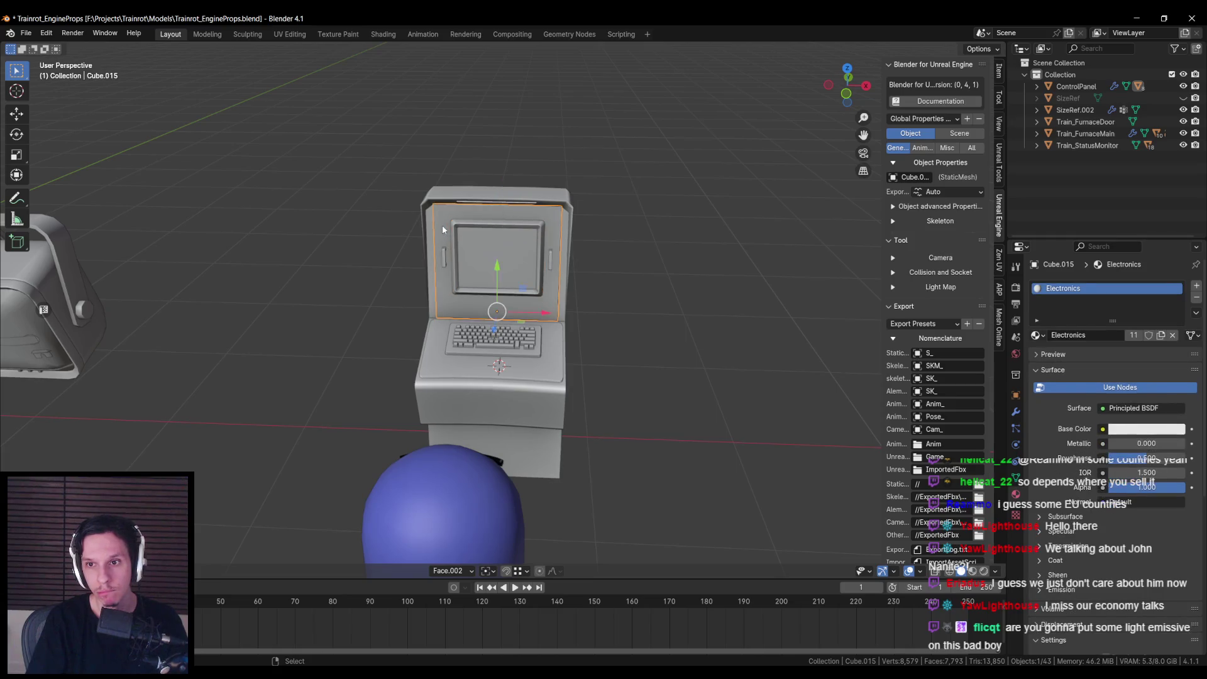
pyautogui.click(444, 361)
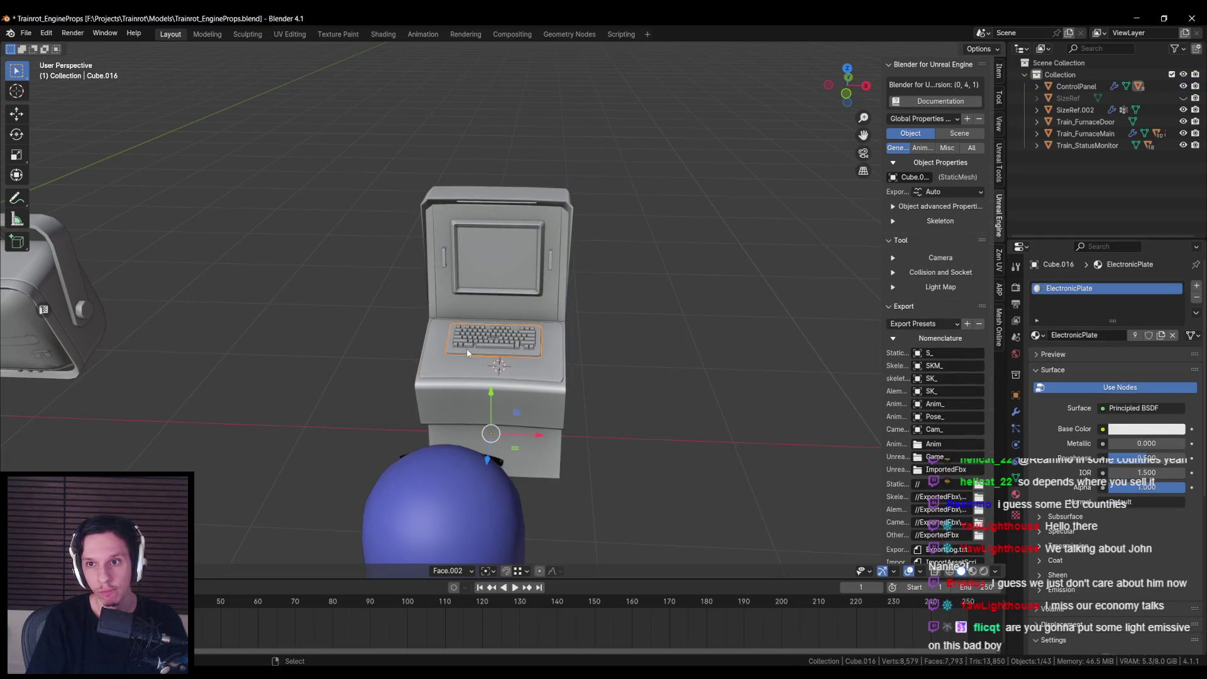
pyautogui.click(455, 391)
pyautogui.scroll(-8, 937, 478)
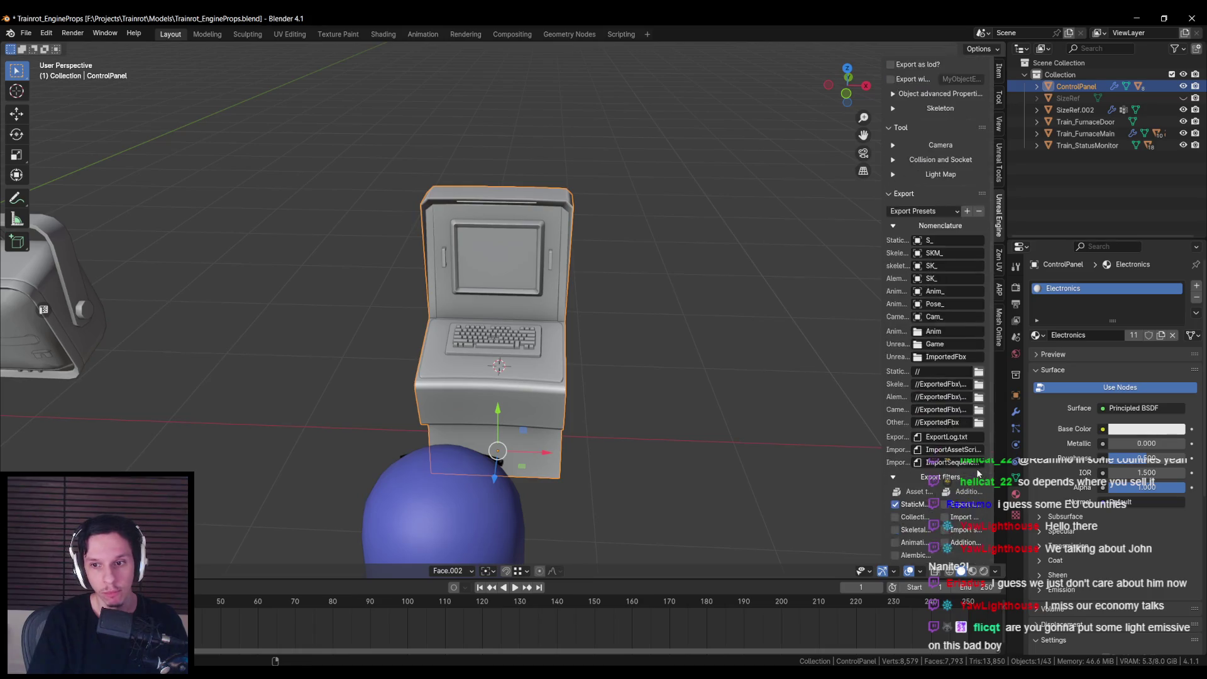
pyautogui.moveTo(450, 451); pyautogui.dragTo(462, 417)
# Step: Save the Blender file and switch to the PureRef reference board
pyautogui.hotkey('ctrl', 's')
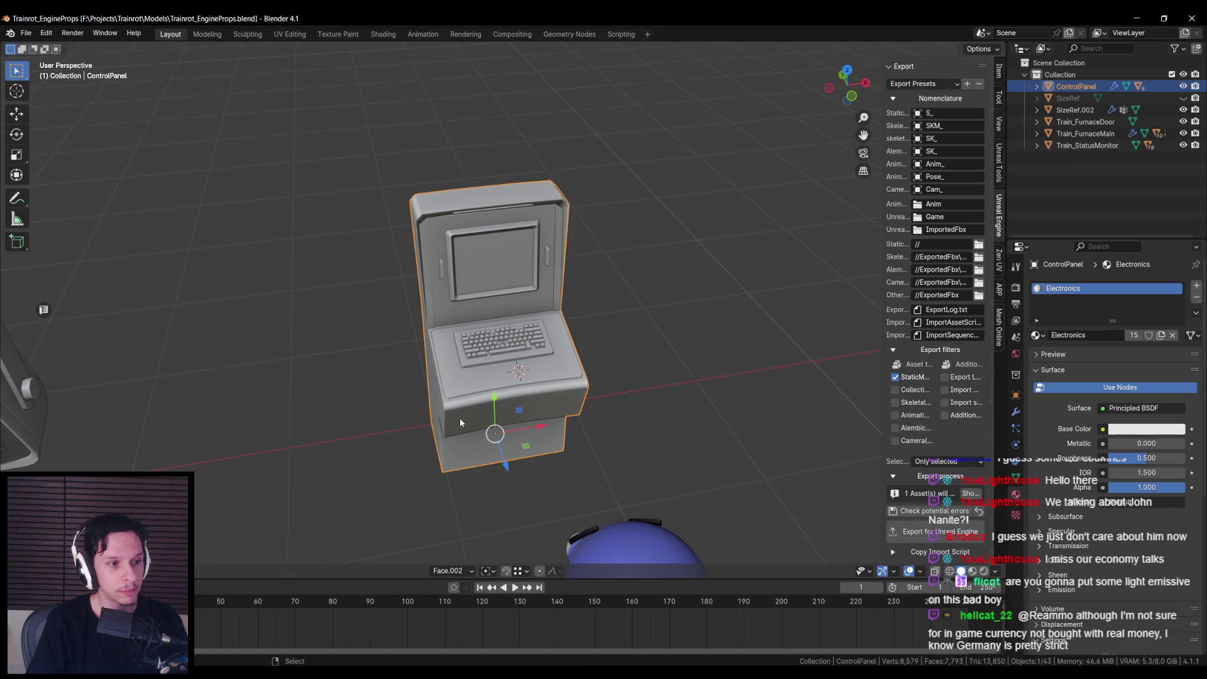
pyautogui.scroll(5, 459, 417)
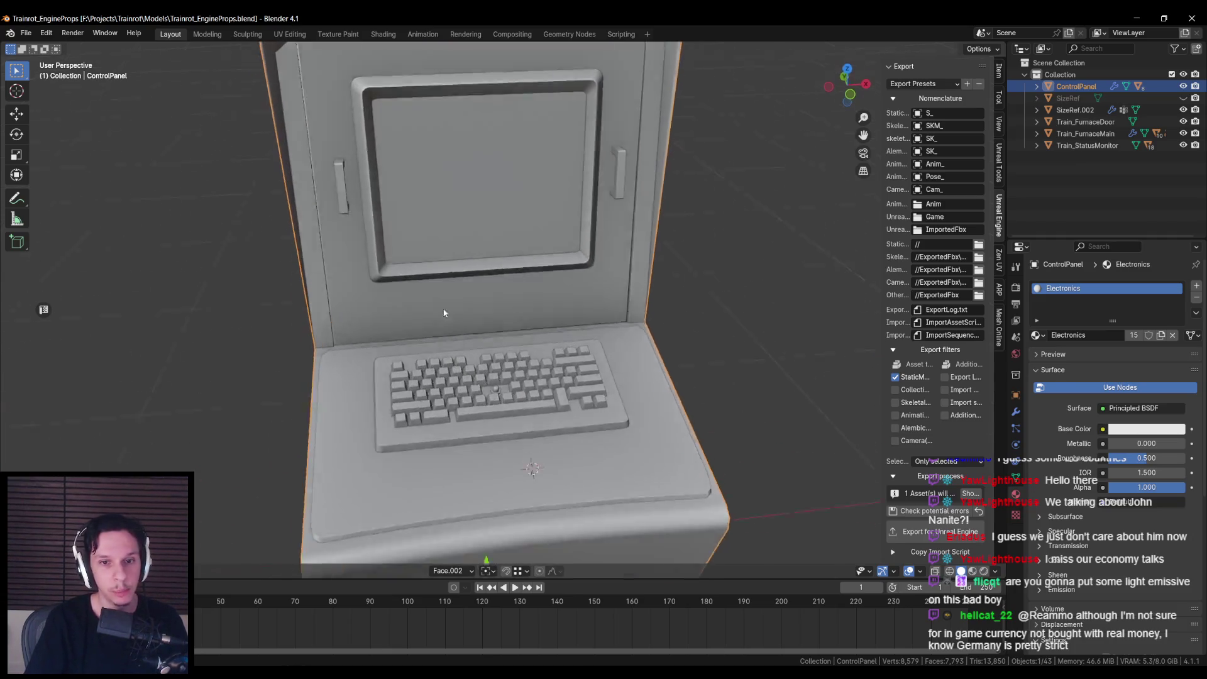
pyautogui.scroll(-1, 495, 310)
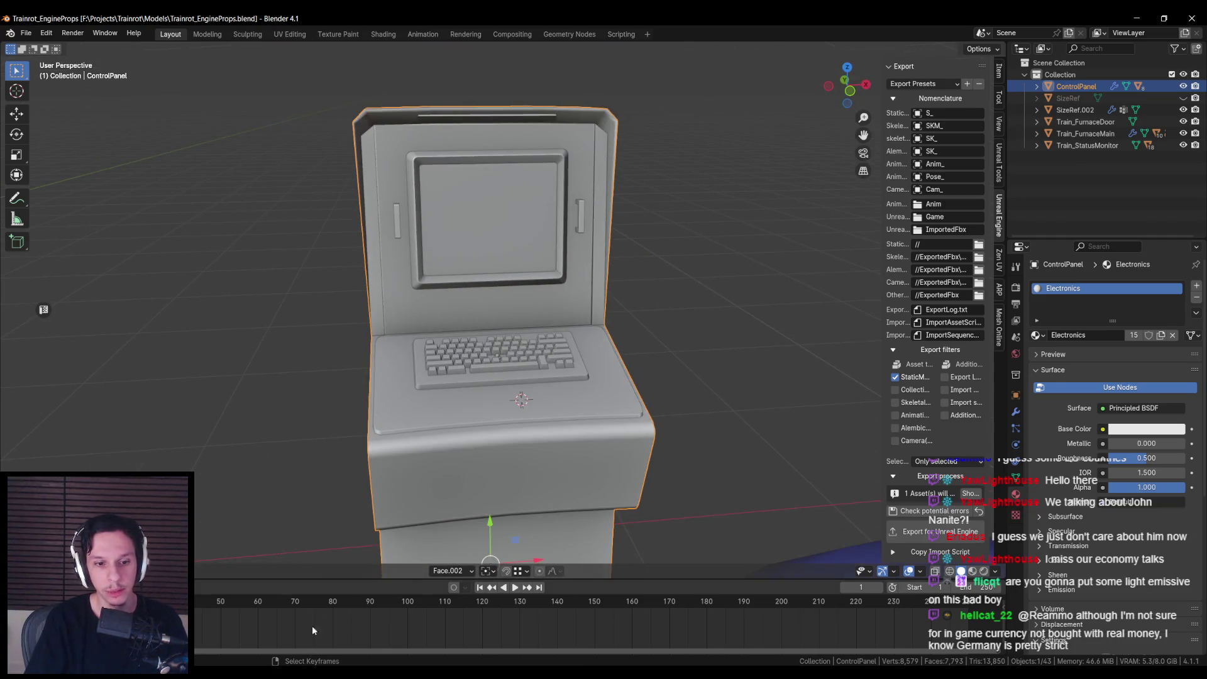
pyautogui.hotkey('alt', 'Tab')
pyautogui.scroll(-10, 540, 408)
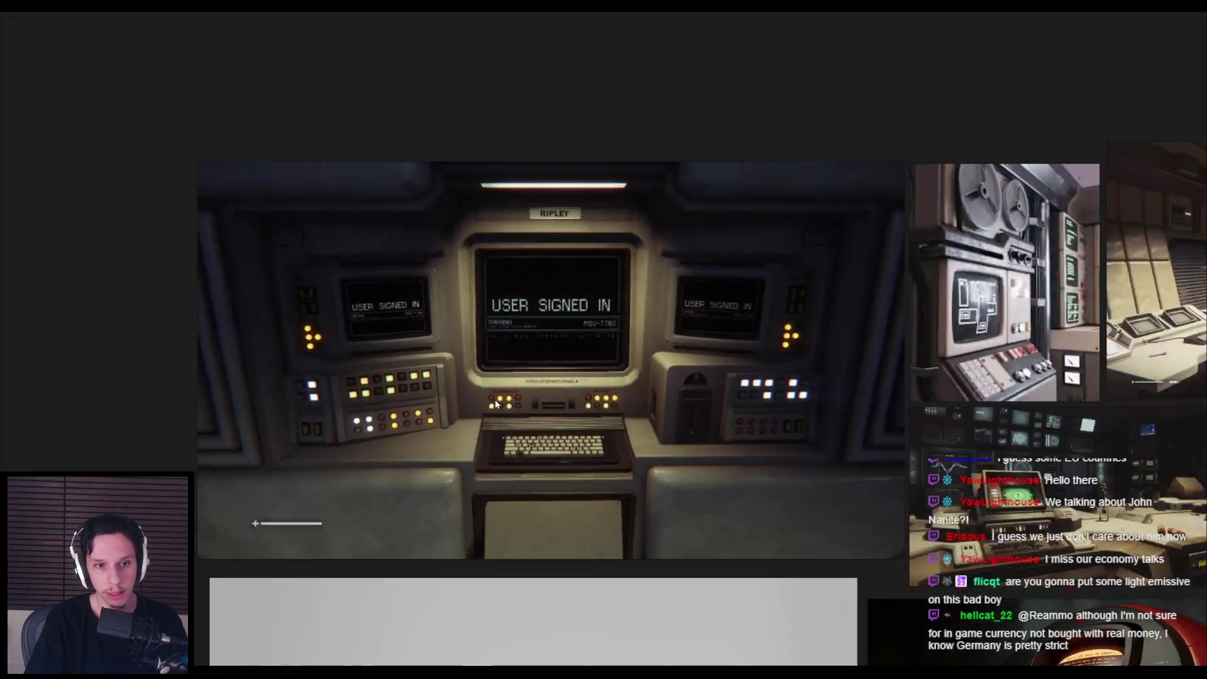
# Step: Zoom and pan across the PureRef board to study the control-room console photos, then return to Blender
pyautogui.scroll(8, 441, 463)
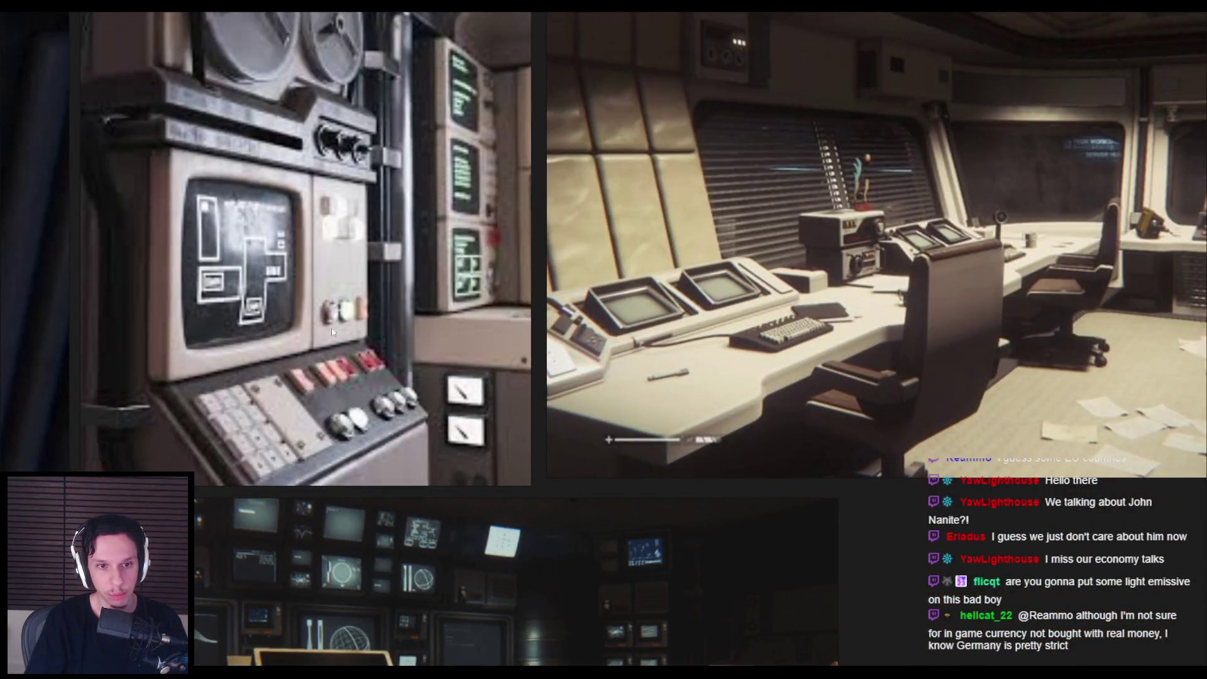
pyautogui.scroll(-4, 330, 310)
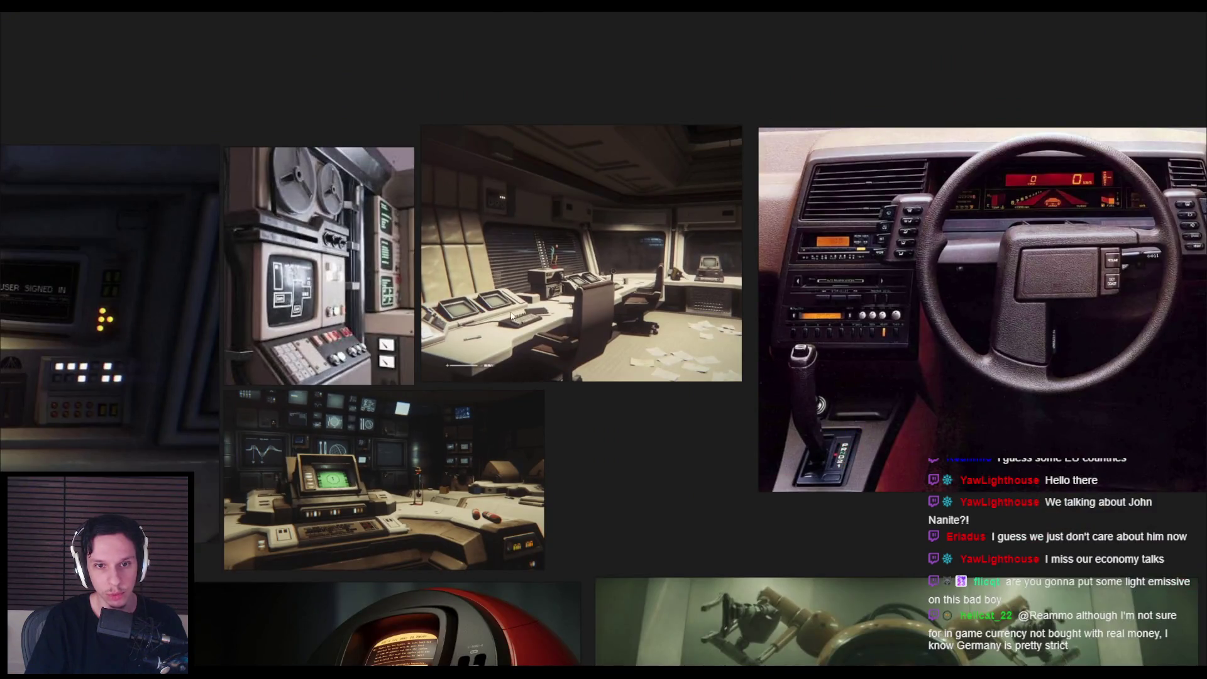
pyautogui.scroll(-10, 510, 316)
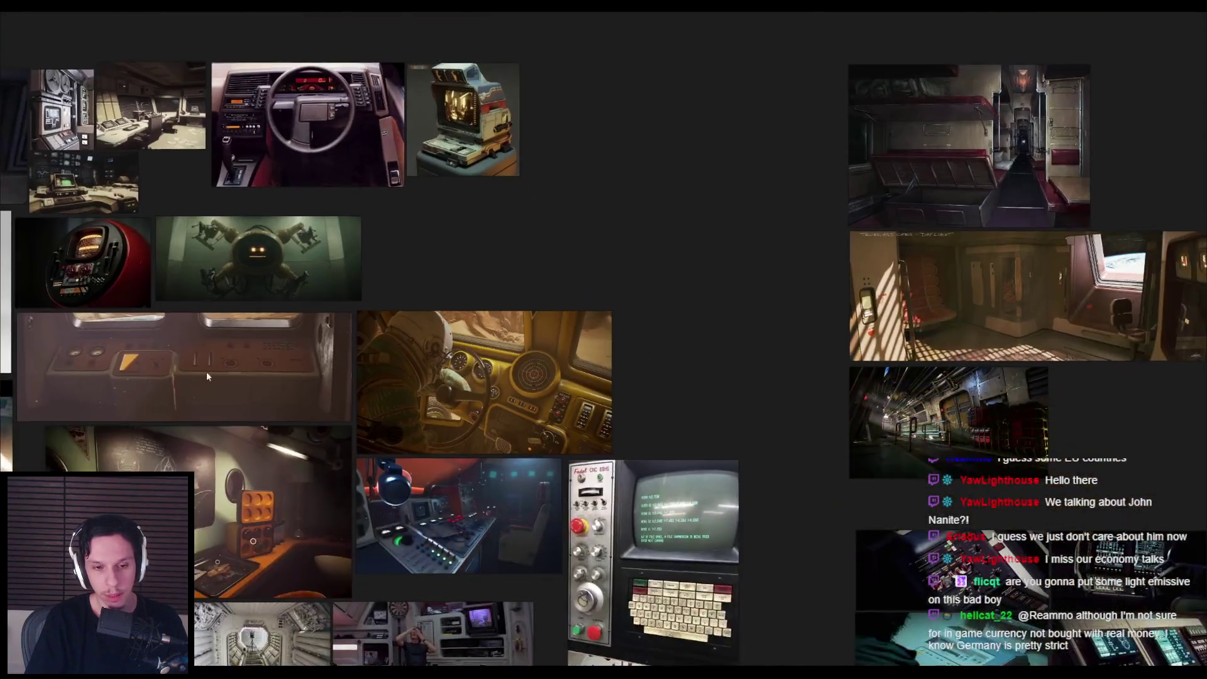
pyautogui.scroll(-3, 207, 376)
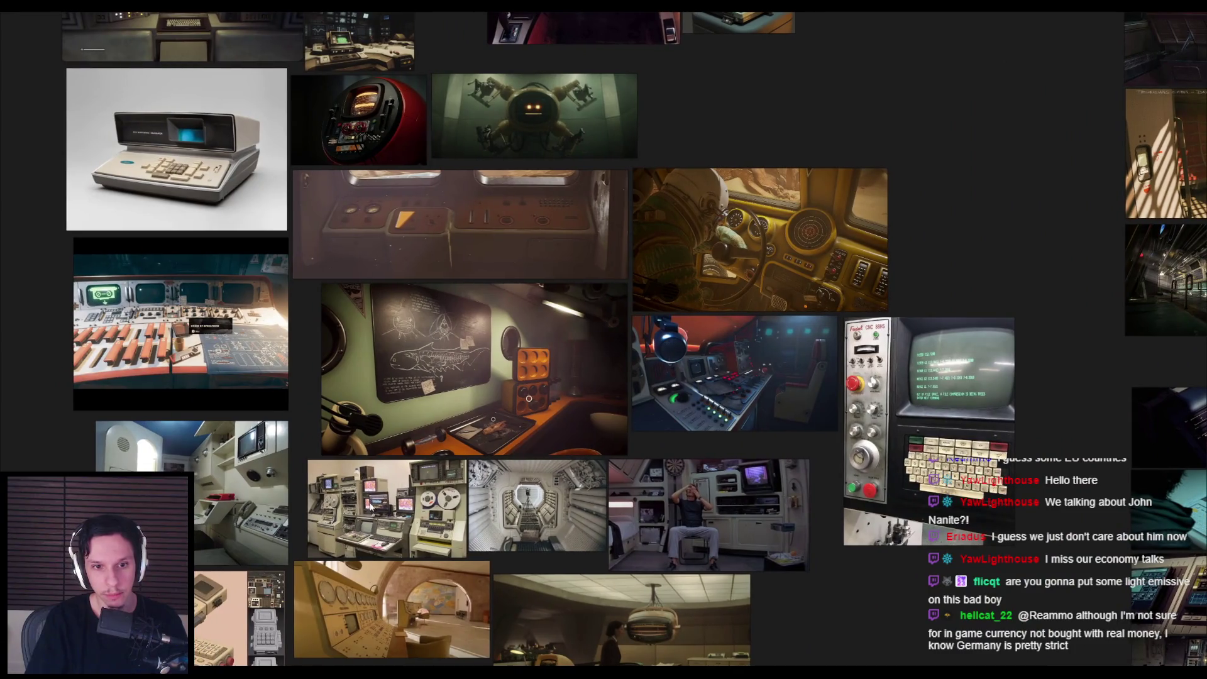
pyautogui.scroll(10, 371, 507)
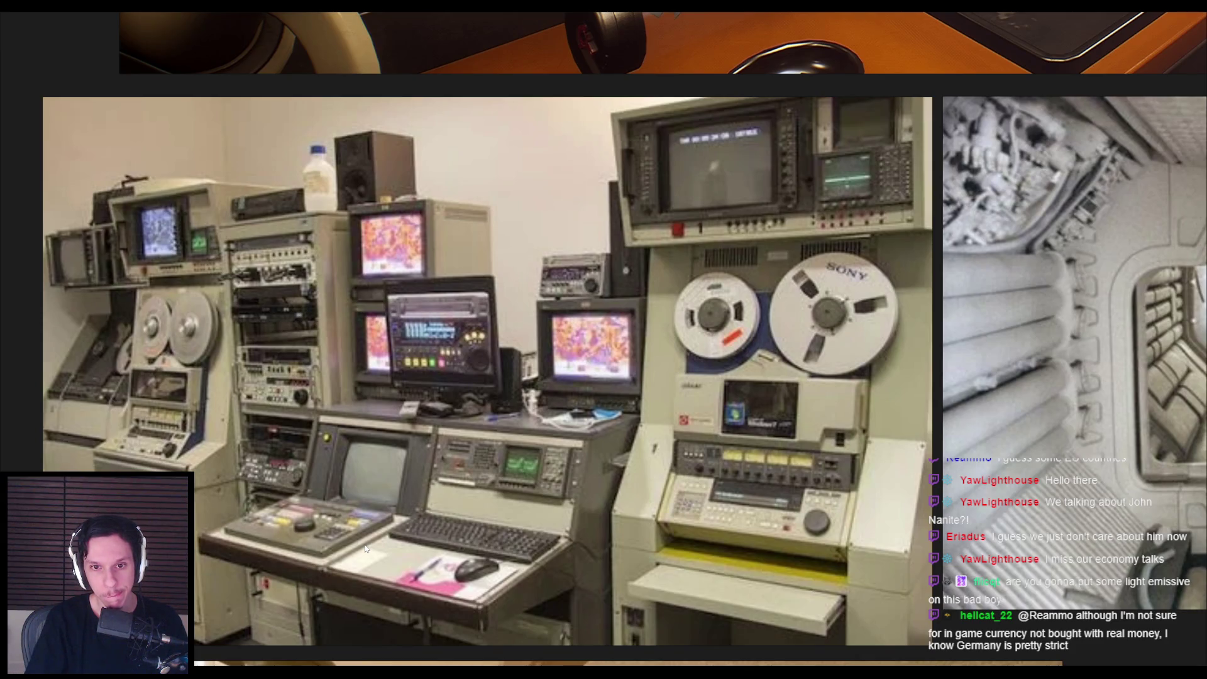
pyautogui.scroll(-5, 366, 549)
pyautogui.moveTo(371, 611); pyautogui.dragTo(527, 315)
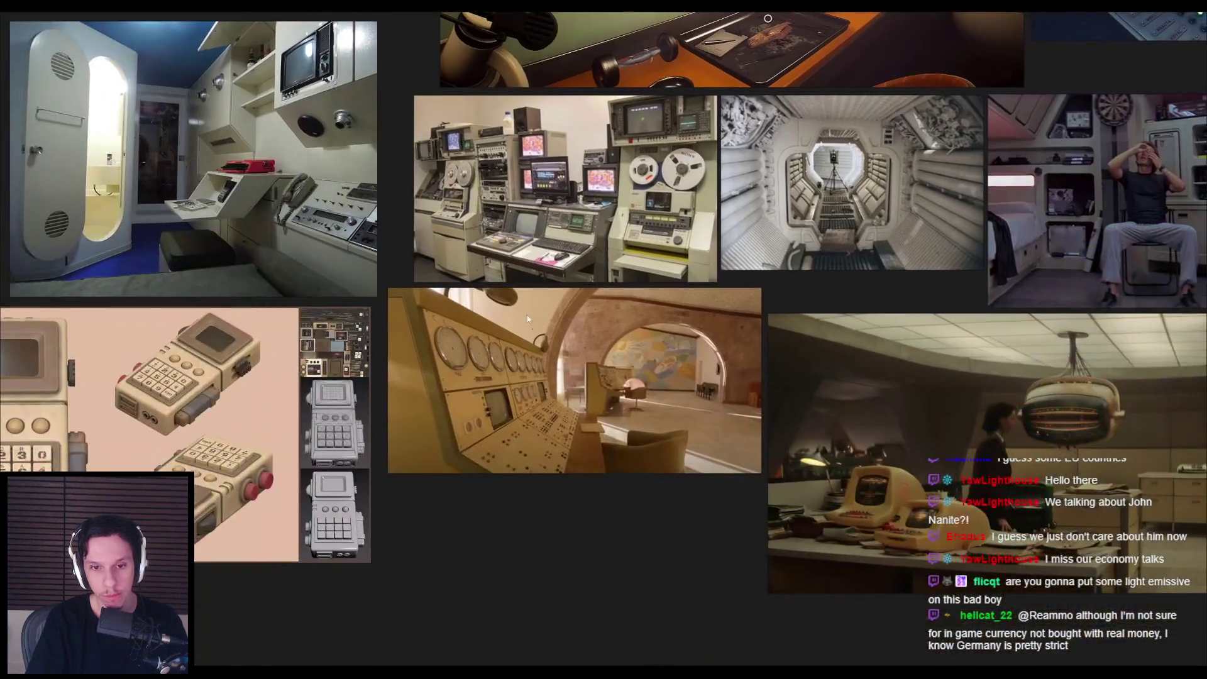
pyautogui.scroll(5, 482, 375)
pyautogui.scroll(-5, 482, 375)
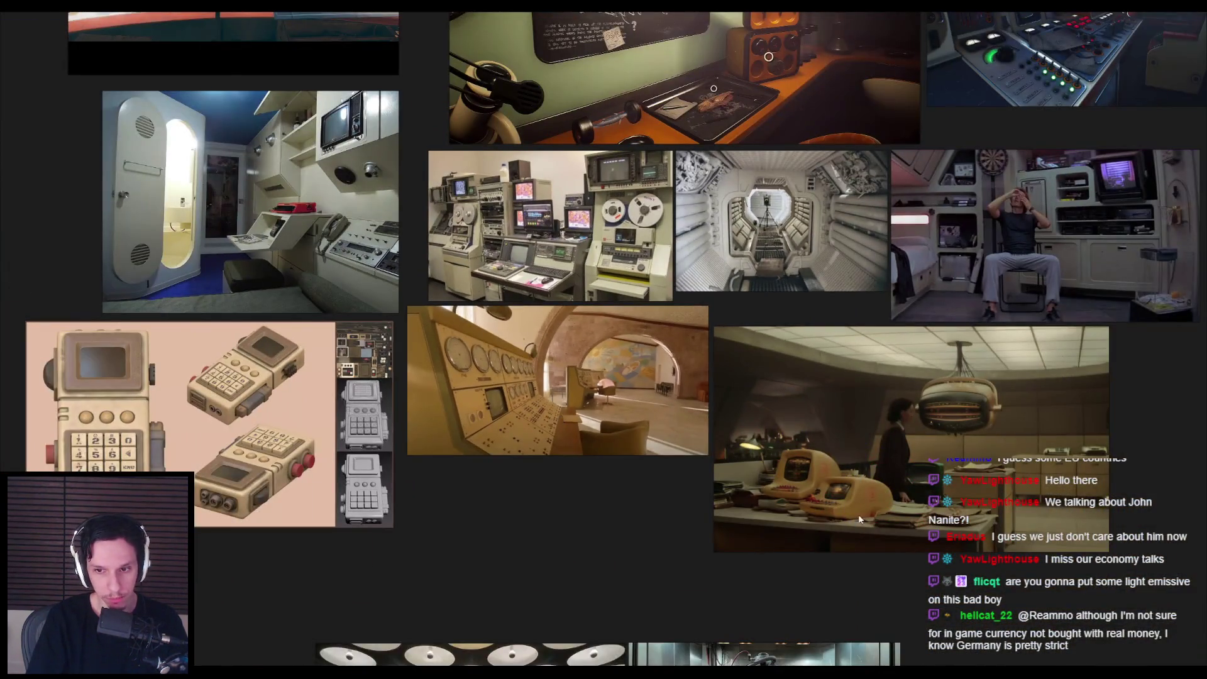
pyautogui.scroll(5, 859, 518)
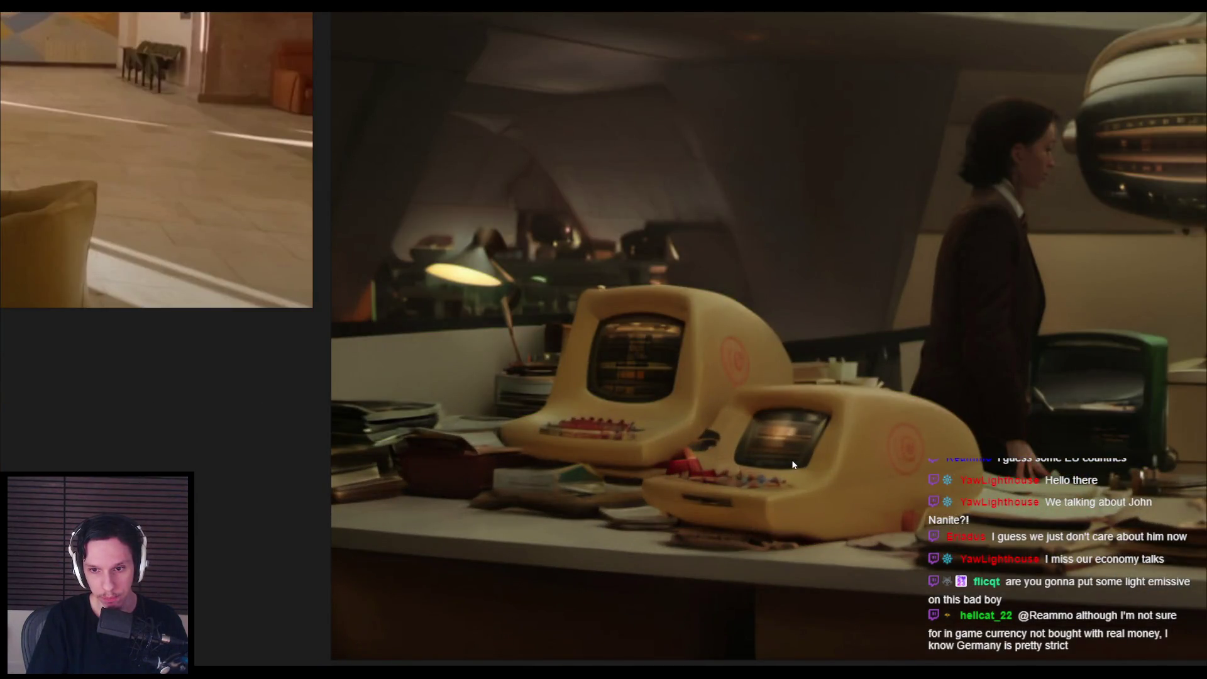
pyautogui.scroll(-2, 793, 465)
pyautogui.hotkey('alt', 'Tab')
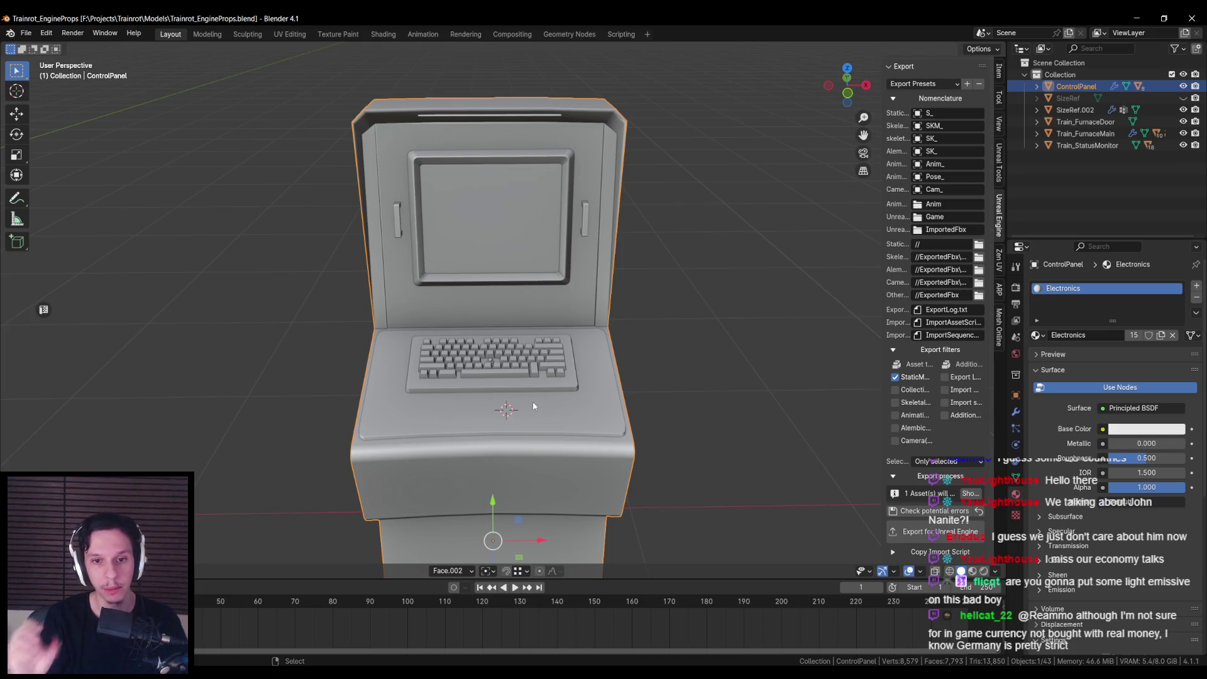
# Step: Deselect the ControlPanel console and inspect it from above, the side and over the keyboard
pyautogui.moveTo(533, 401); pyautogui.dragTo(525, 447)
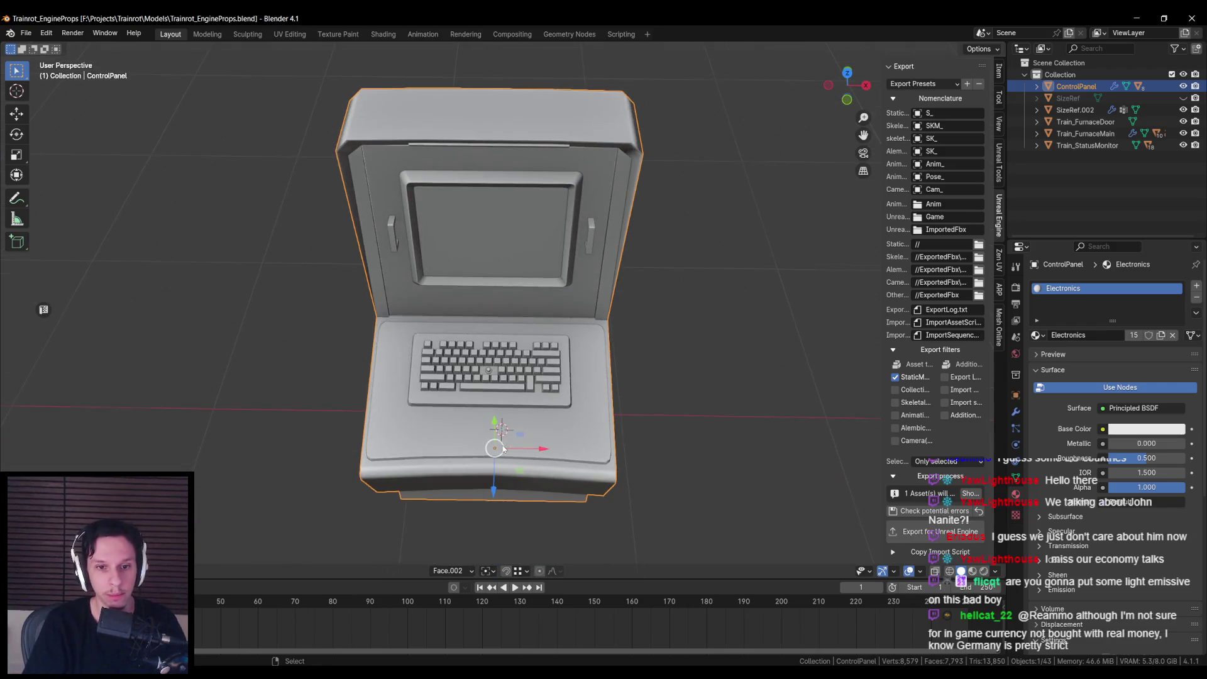
pyautogui.scroll(3, 432, 436)
pyautogui.scroll(-4, 432, 435)
pyautogui.moveTo(432, 435)
pyautogui.mouseDown()
pyautogui.moveTo(583, 391)
pyautogui.moveTo(421, 378)
pyautogui.moveTo(478, 371)
pyautogui.moveTo(571, 398)
pyautogui.moveTo(564, 368)
pyautogui.moveTo(587, 390)
pyautogui.moveTo(523, 382)
pyautogui.moveTo(551, 383)
pyautogui.moveTo(391, 449)
pyautogui.moveTo(398, 472)
pyautogui.moveTo(440, 420)
pyautogui.moveTo(511, 400)
pyautogui.moveTo(493, 423)
pyautogui.mouseUp()
pyautogui.hotkey('alt', 'a')
pyautogui.scroll(2, 542, 363)
pyautogui.scroll(3, 478, 414)
pyautogui.scroll(3, 563, 370)
pyautogui.scroll(-5, 549, 379)
pyautogui.scroll(3, 395, 450)
pyautogui.scroll(-2, 398, 465)
pyautogui.scroll(3, 511, 401)
pyautogui.scroll(-4, 510, 400)
pyautogui.scroll(2, 493, 424)
pyautogui.scroll(2, 465, 408)
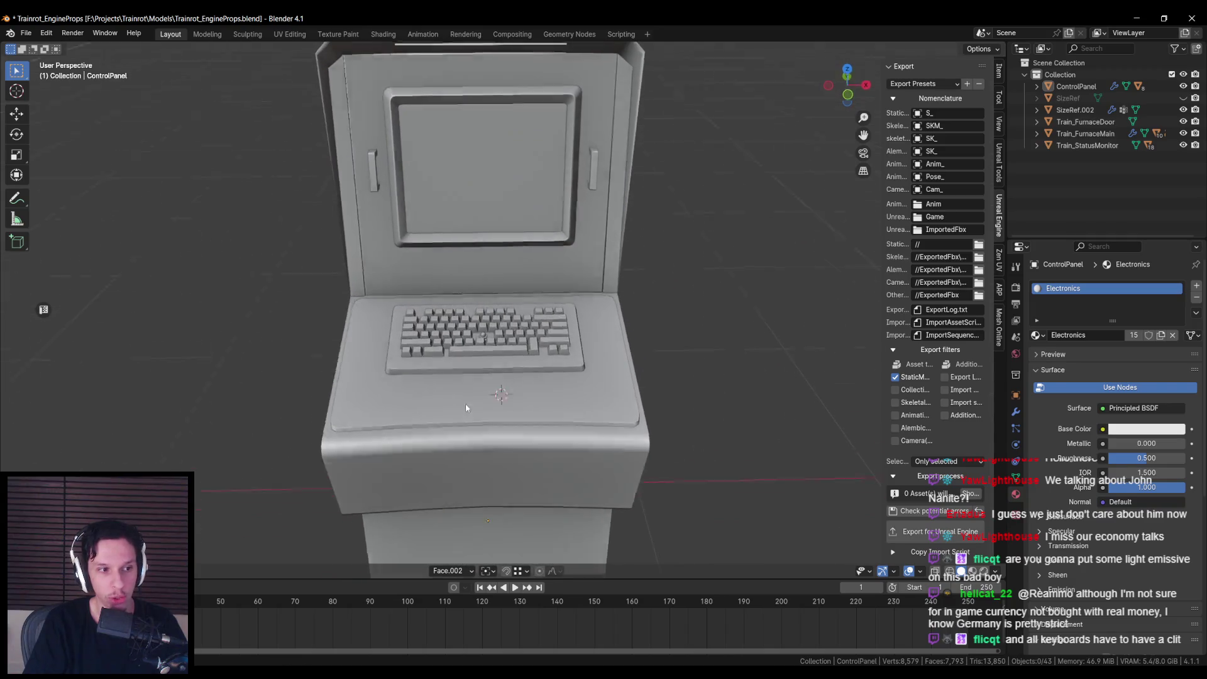
pyautogui.scroll(6, 467, 412)
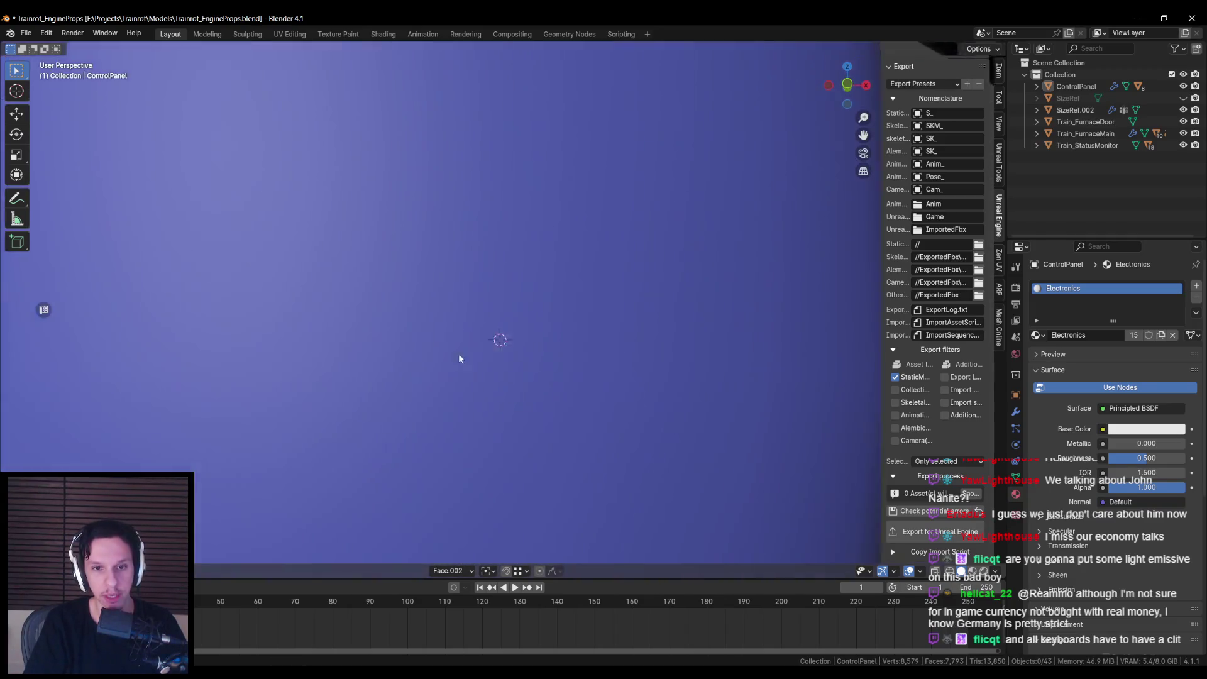
pyautogui.scroll(-3, 459, 358)
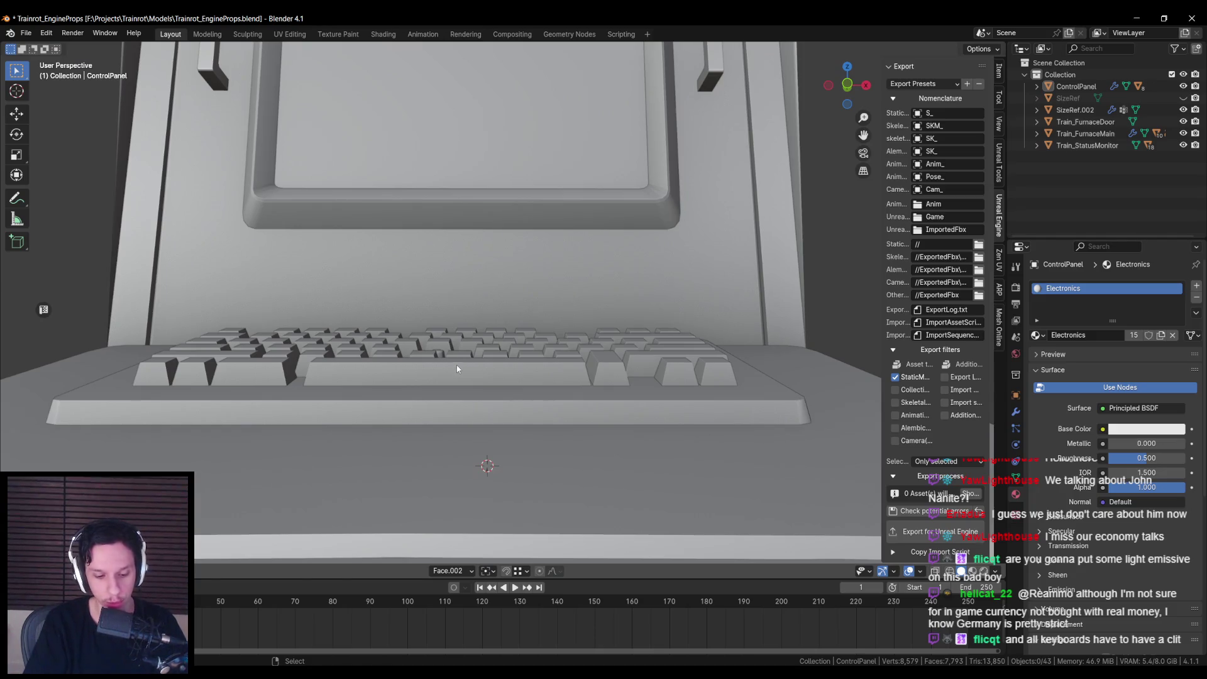
pyautogui.scroll(-2, 457, 369)
pyautogui.moveTo(456, 369)
pyautogui.mouseDown()
pyautogui.moveTo(432, 471)
pyautogui.moveTo(431, 445)
pyautogui.mouseUp()
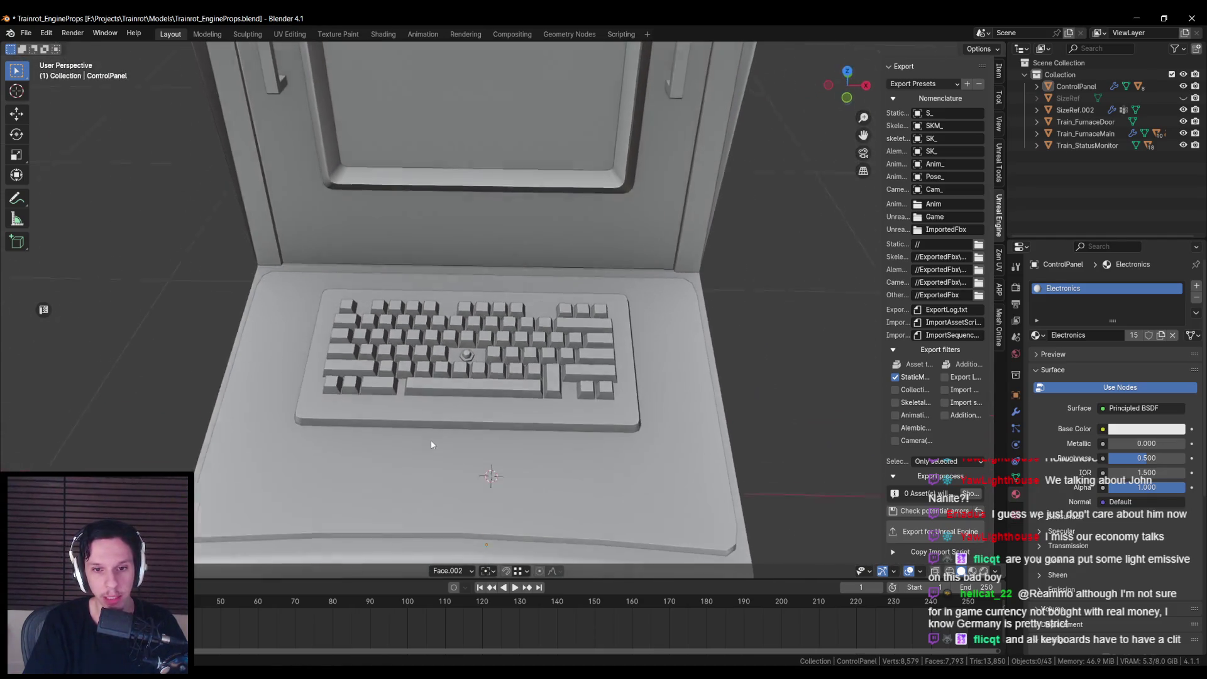
pyautogui.scroll(-2, 432, 445)
pyautogui.scroll(4, 434, 446)
# Step: Save Trainrot_EngineProps.blend, frame the whole console frontally, and open the exported models folder
pyautogui.hotkey('ctrl', 's')
pyautogui.scroll(1, 439, 450)
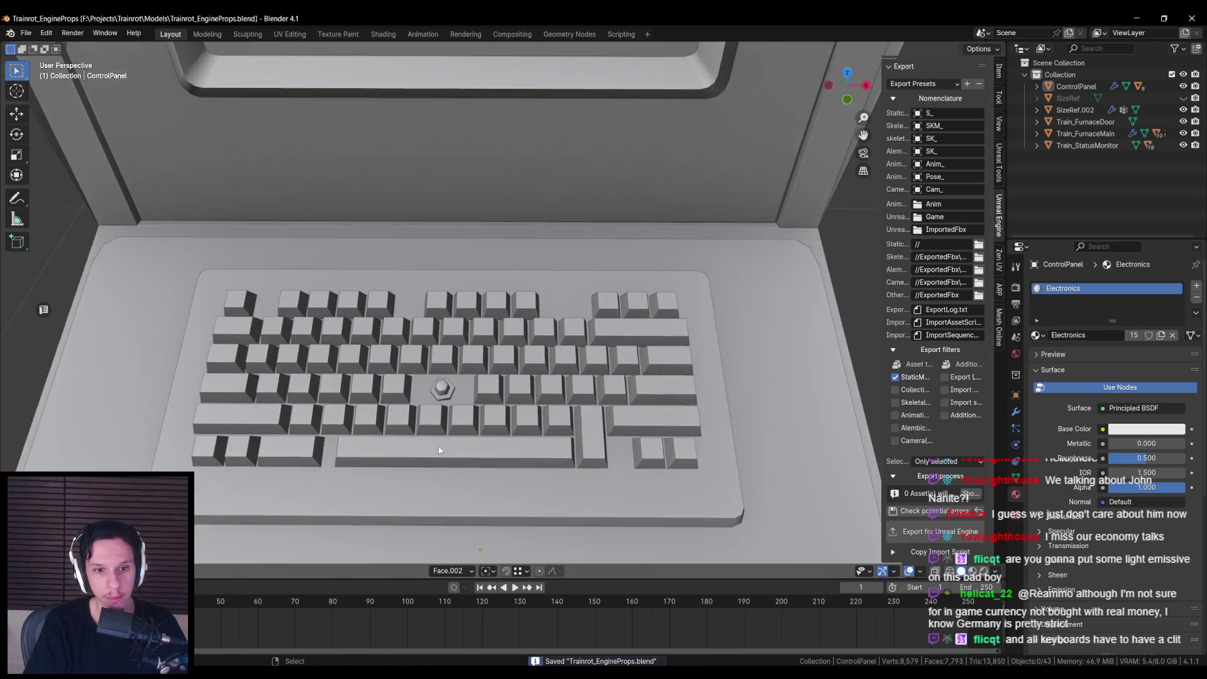
pyautogui.scroll(-4, 439, 450)
pyautogui.scroll(-2, 436, 470)
pyautogui.moveTo(436, 466); pyautogui.dragTo(446, 428)
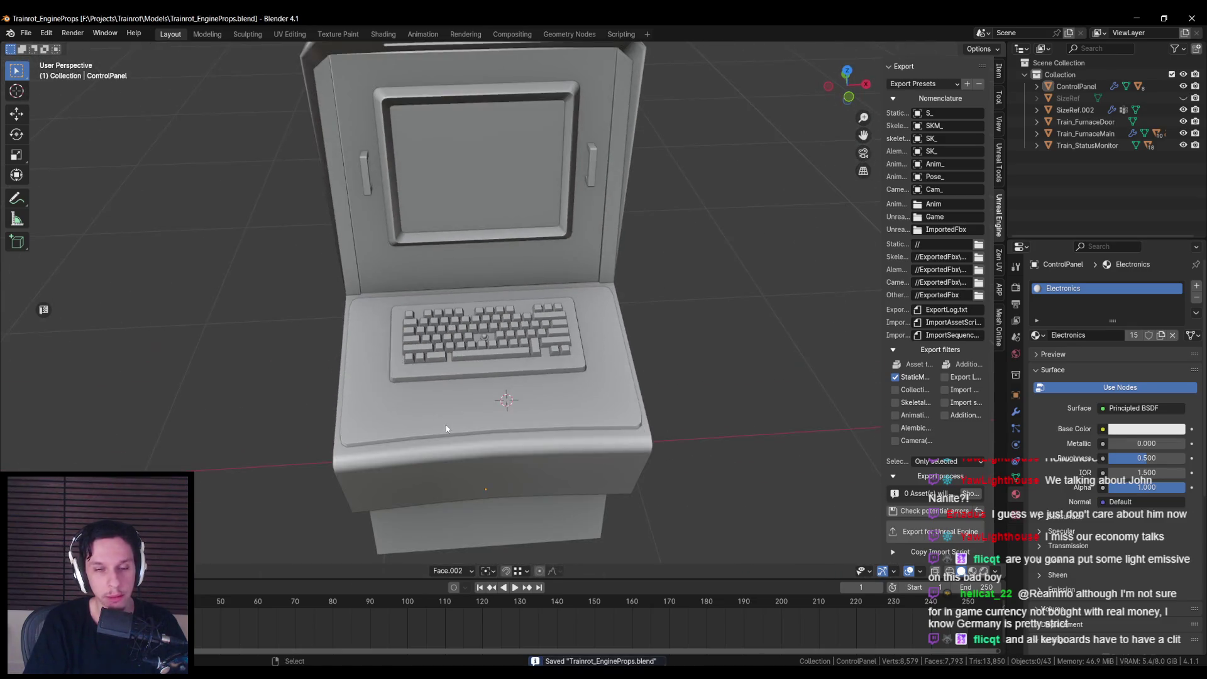
pyautogui.scroll(-2, 512, 413)
pyautogui.click(978, 258)
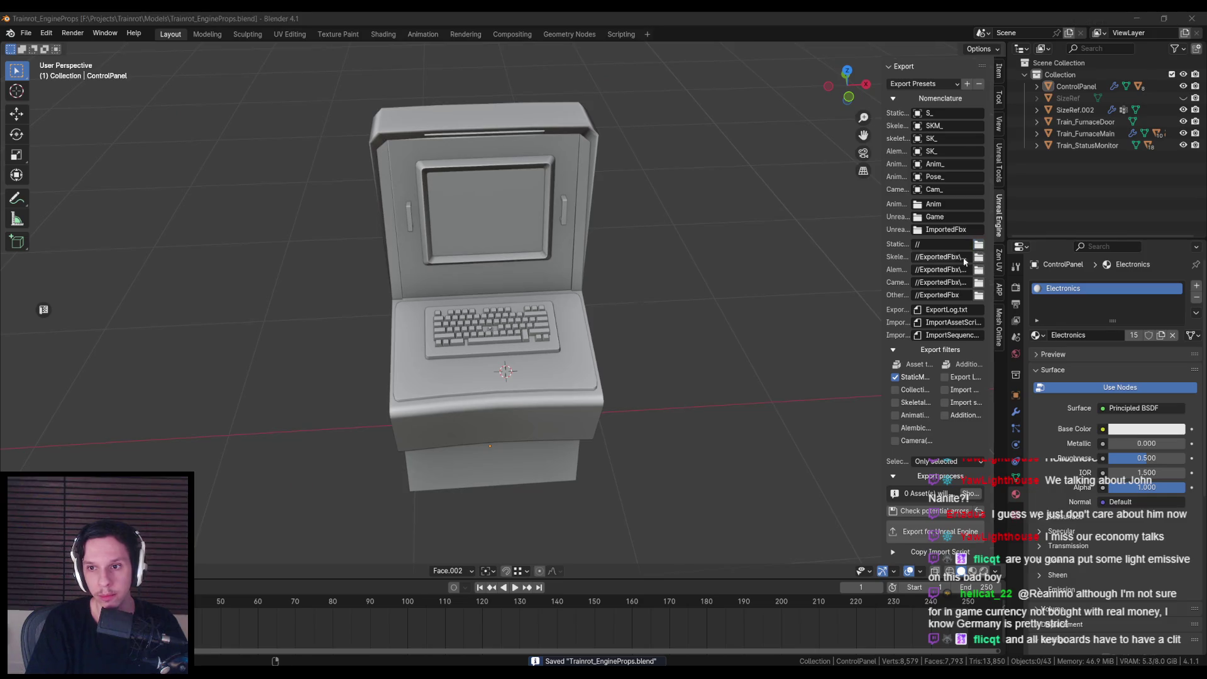
# Step: In Unreal's Content Browser, navigate to the 0_Core/Objects folder
pyautogui.hotkey('alt', 'Tab')
pyautogui.press('F11')
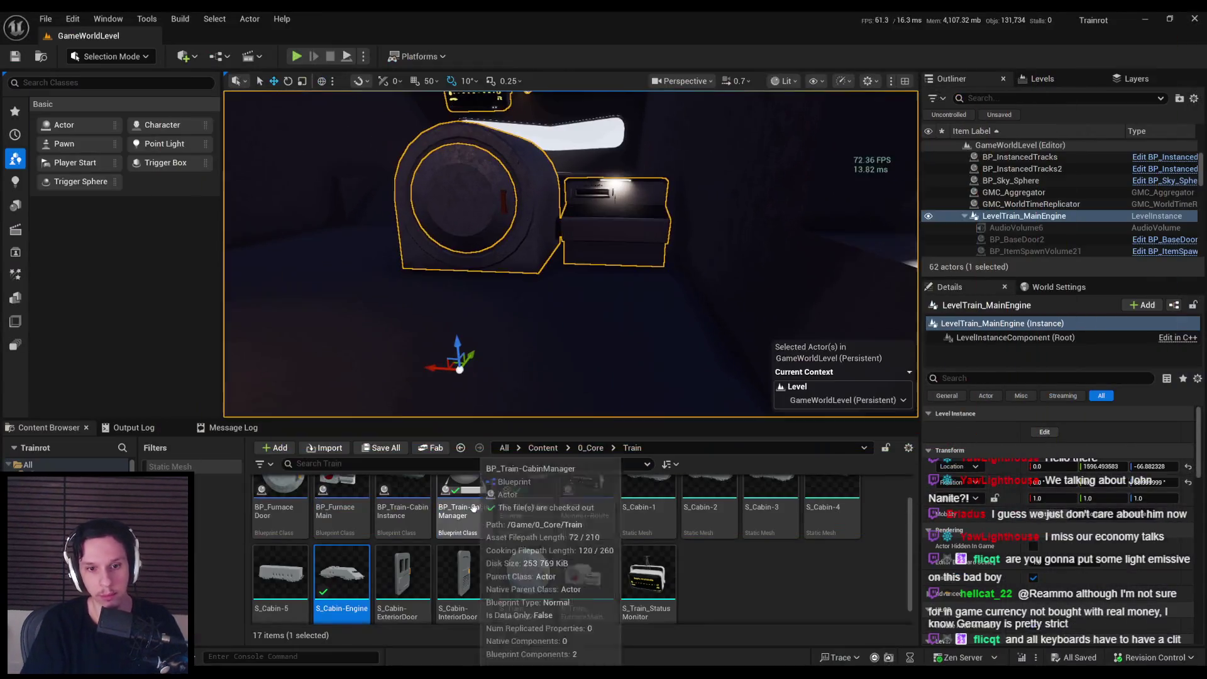
pyautogui.click(591, 450)
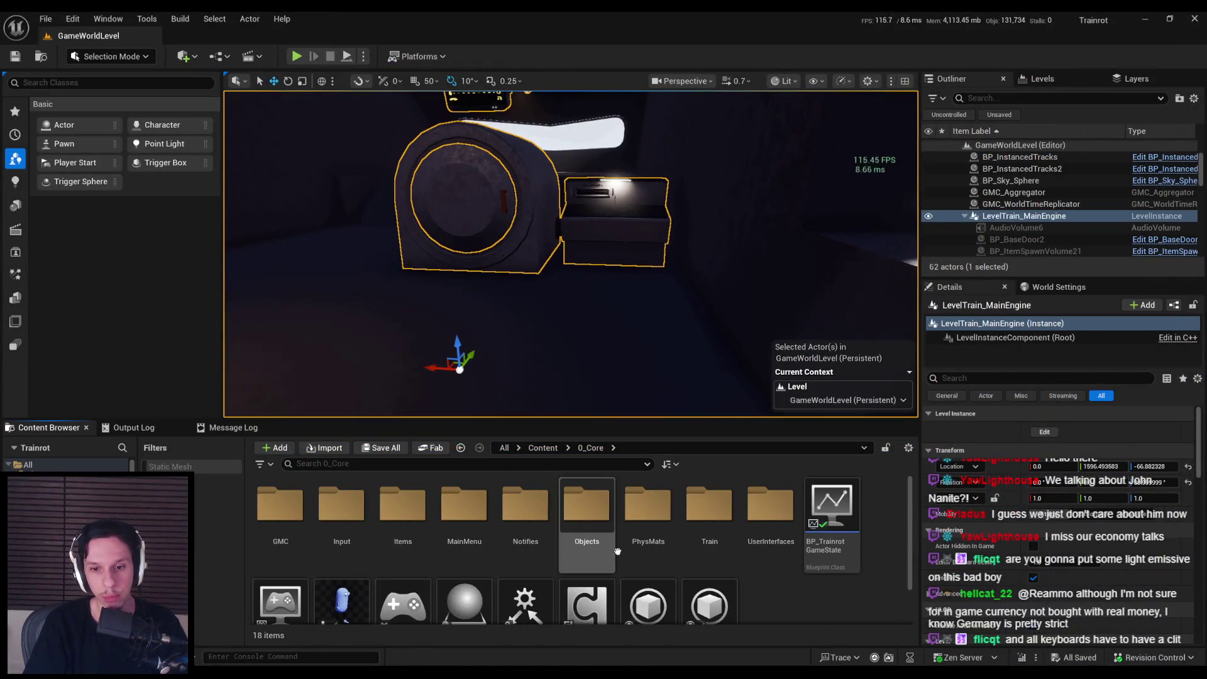
pyautogui.doubleClick(578, 526)
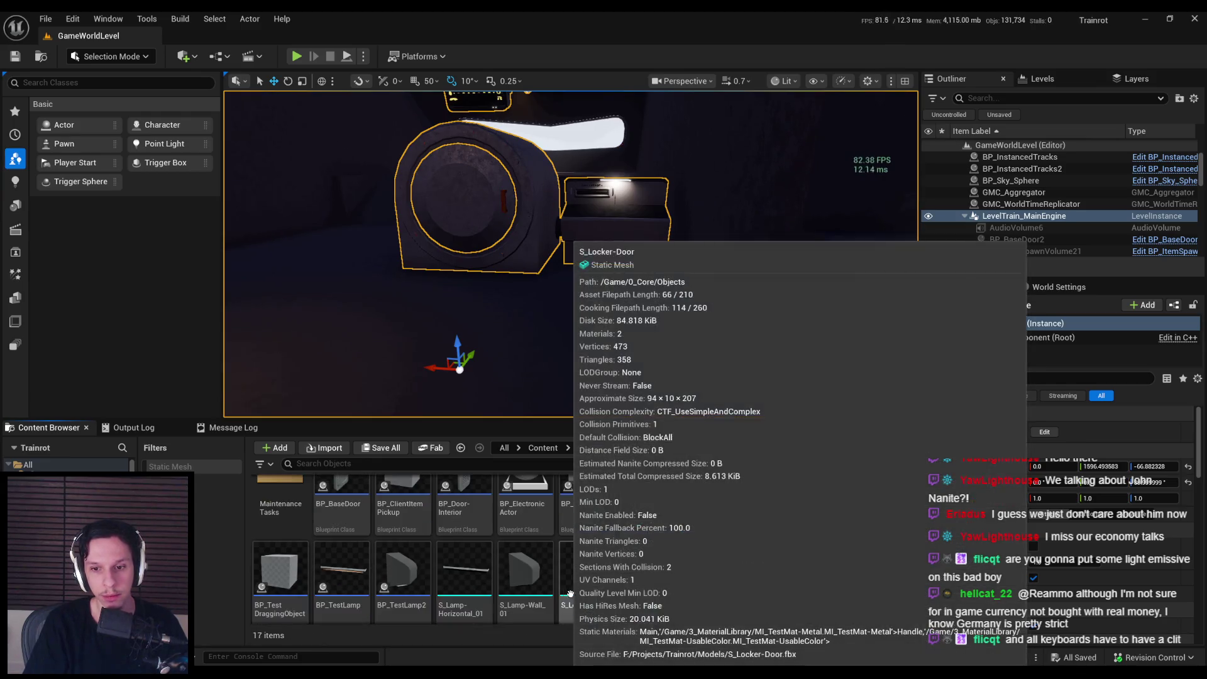
# Step: Import S_ControlPanel.fbx into Objects, open and frame the new mesh, then return to Blender
pyautogui.hotkey('alt', 'Tab')
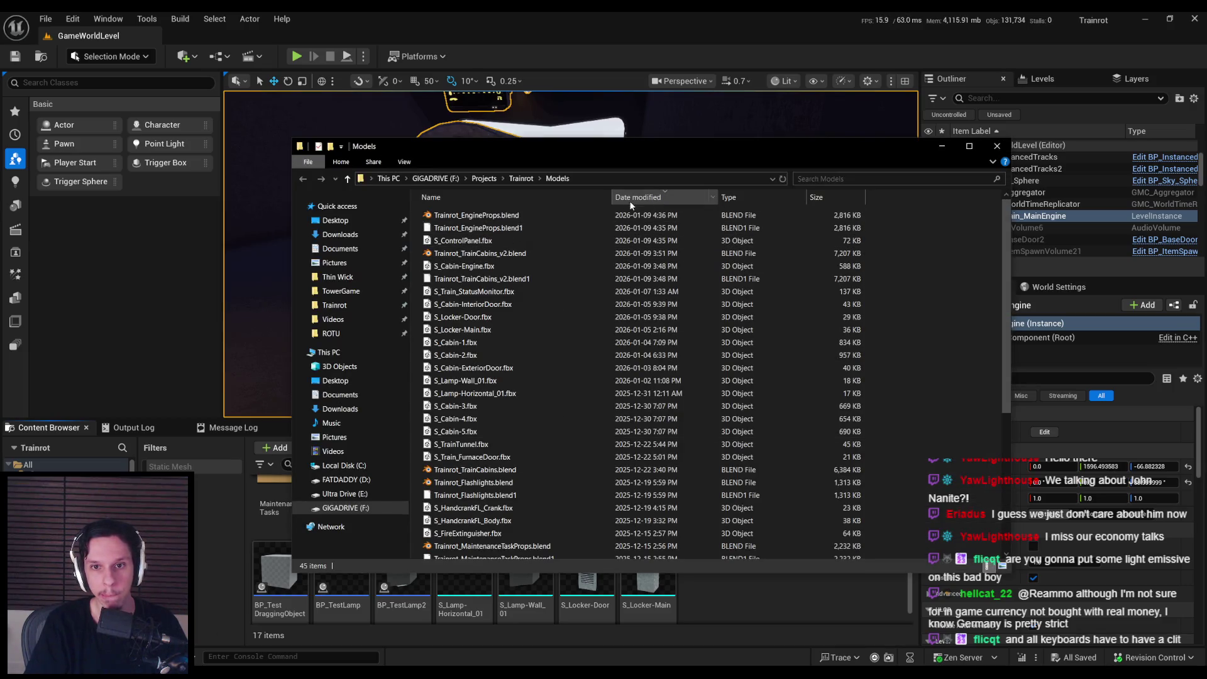
pyautogui.click(462, 241)
pyautogui.moveTo(727, 584); pyautogui.dragTo(730, 584)
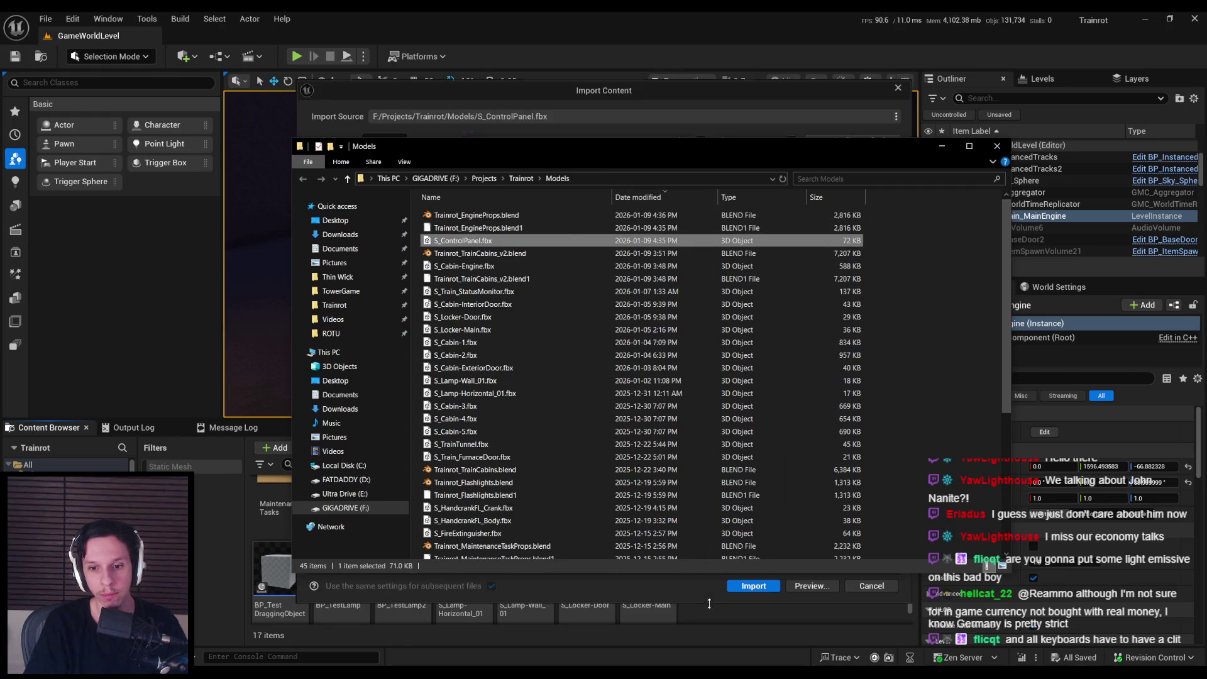
pyautogui.click(751, 584)
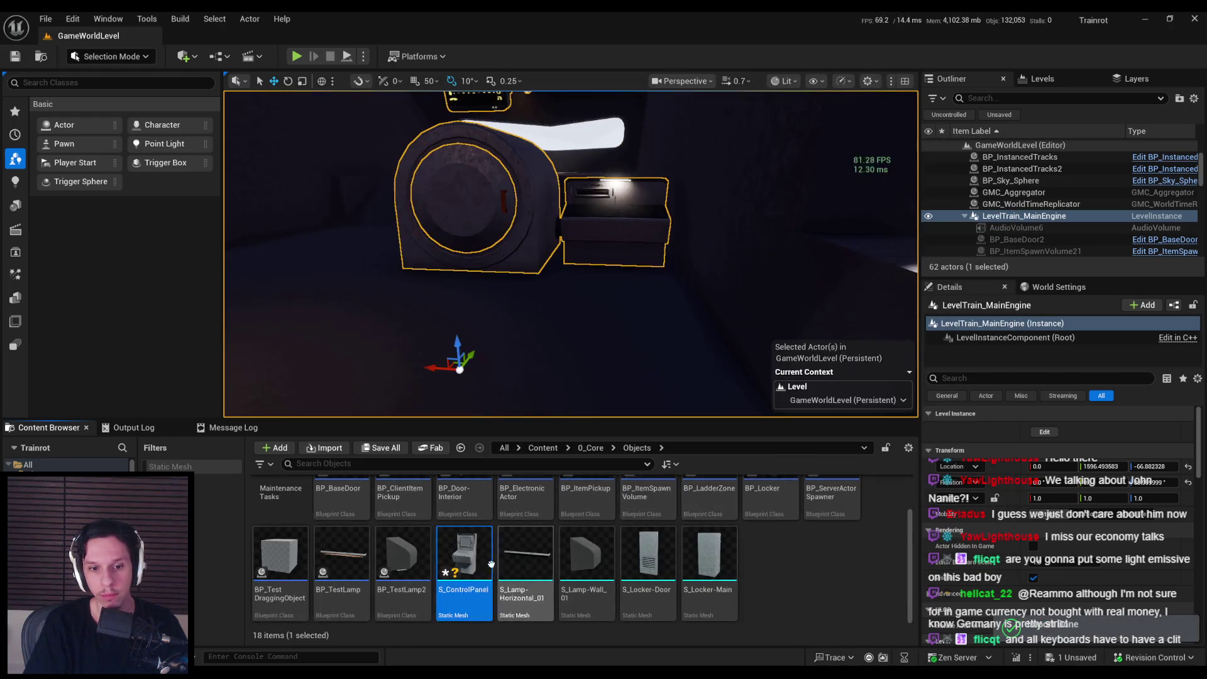
pyautogui.doubleClick(464, 569)
pyautogui.press('f')
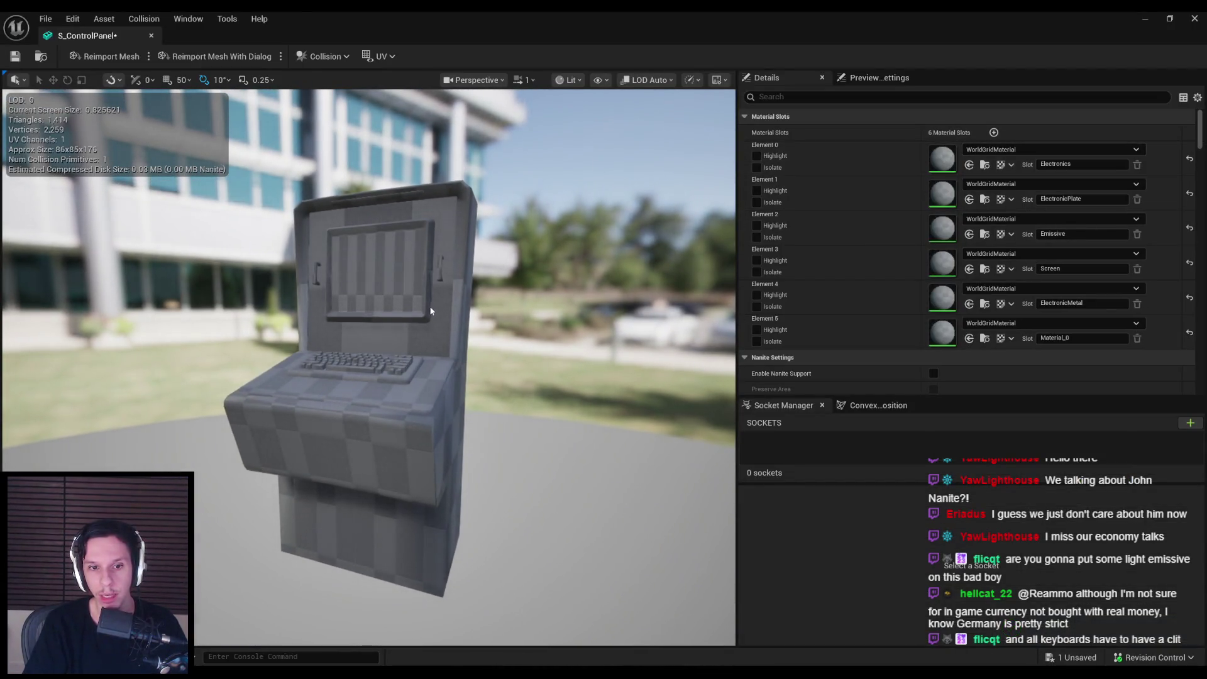
pyautogui.hotkey('alt', 'Tab')
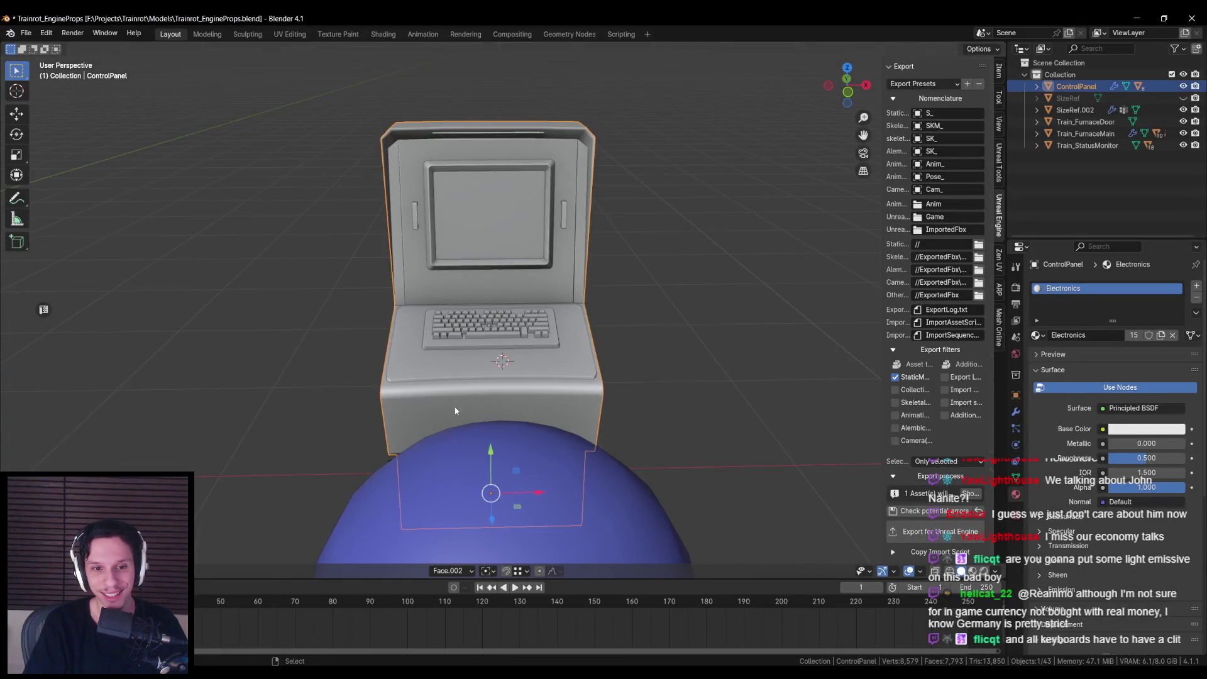
# Step: Cube-project the whole ControlPanel's UVs, re-export it for Unreal, and reimport the mesh
pyautogui.scroll(-3, 469, 347)
pyautogui.hotkey('shift', 'z')
pyautogui.hotkey('shift', 'z')
pyautogui.press('Tab')
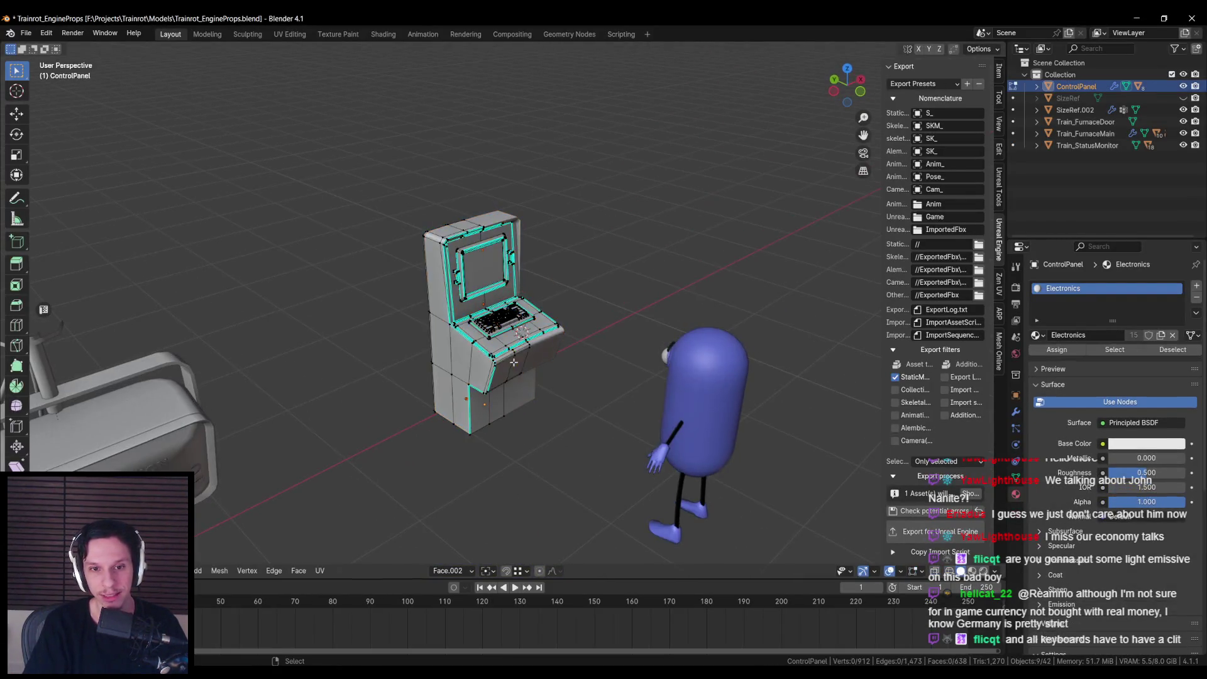
pyautogui.press('a')
pyautogui.press('u')
pyautogui.click(482, 417)
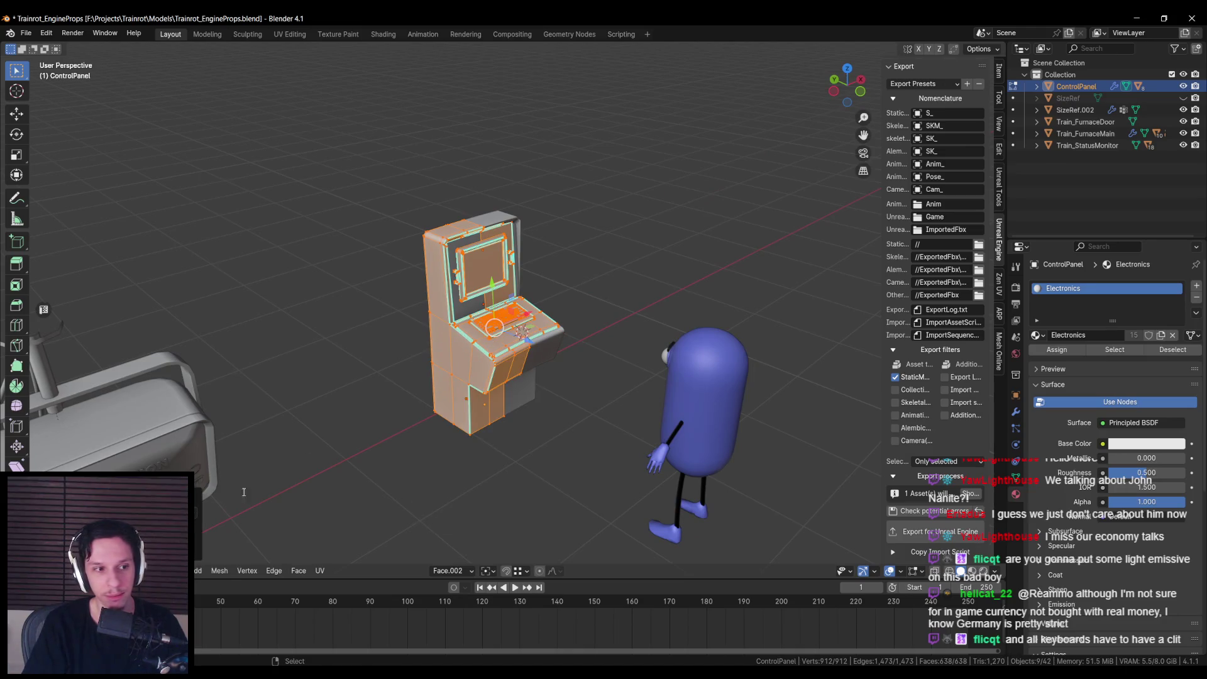
pyautogui.press('Tab')
pyautogui.click(922, 533)
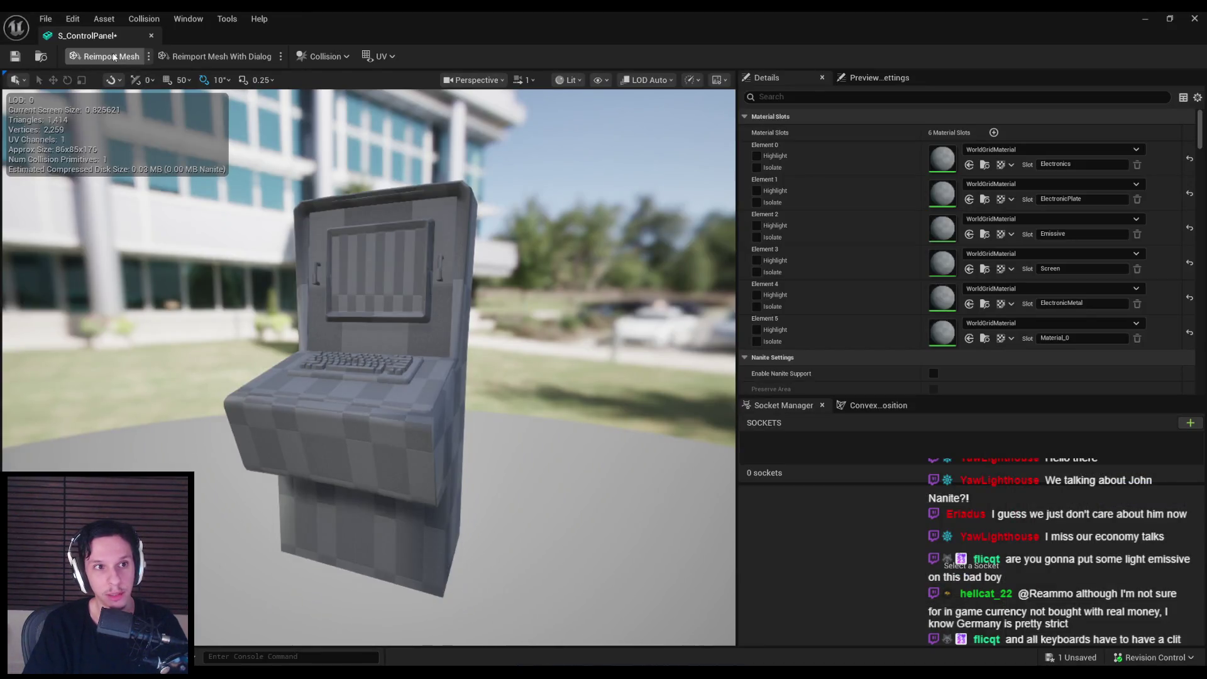
pyautogui.click(114, 57)
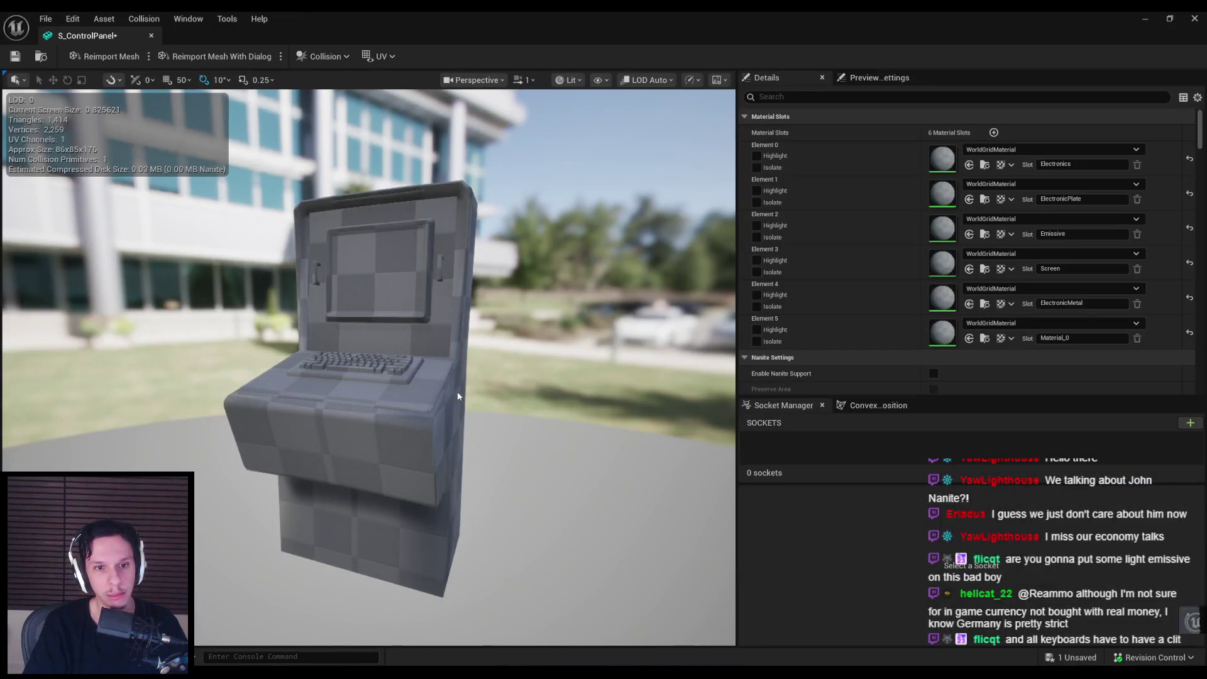
# Step: Assign MI_TestMat-ElectronicsMain and MI_TestMat-ElectronicsPlate to the Electronics and ElectronicsPlate slots
pyautogui.scroll(5, 450, 391)
pyautogui.scroll(-3, 371, 371)
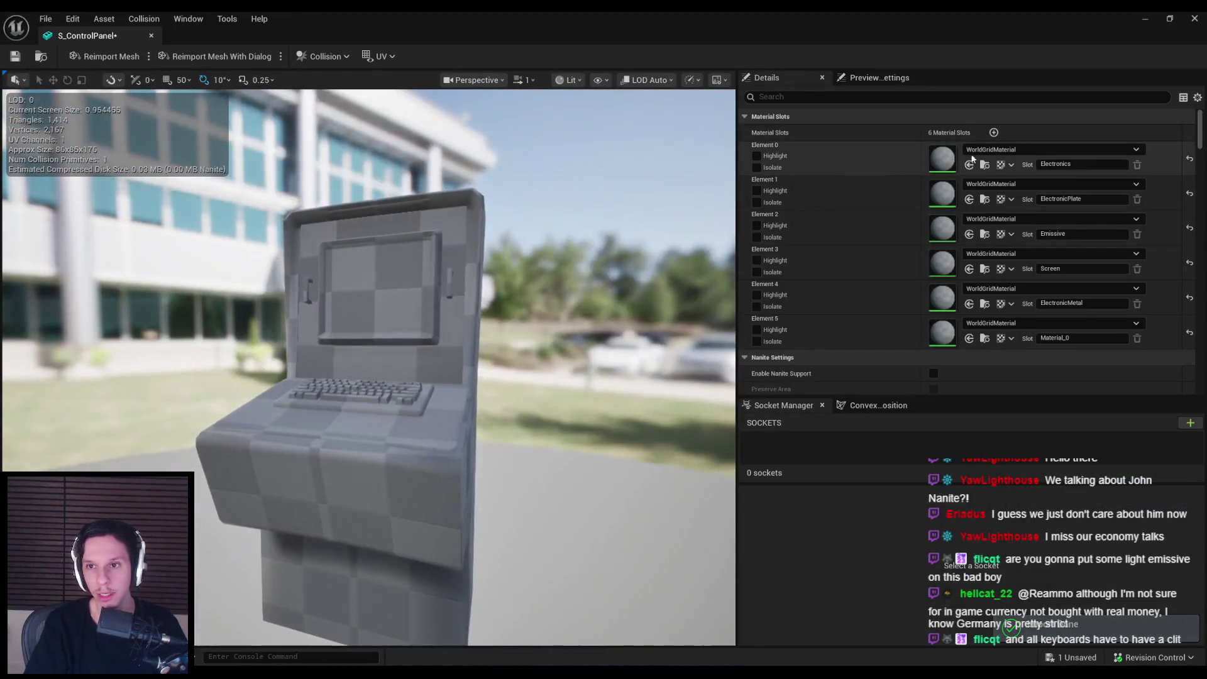
pyautogui.click(1044, 150)
pyautogui.write('elec')
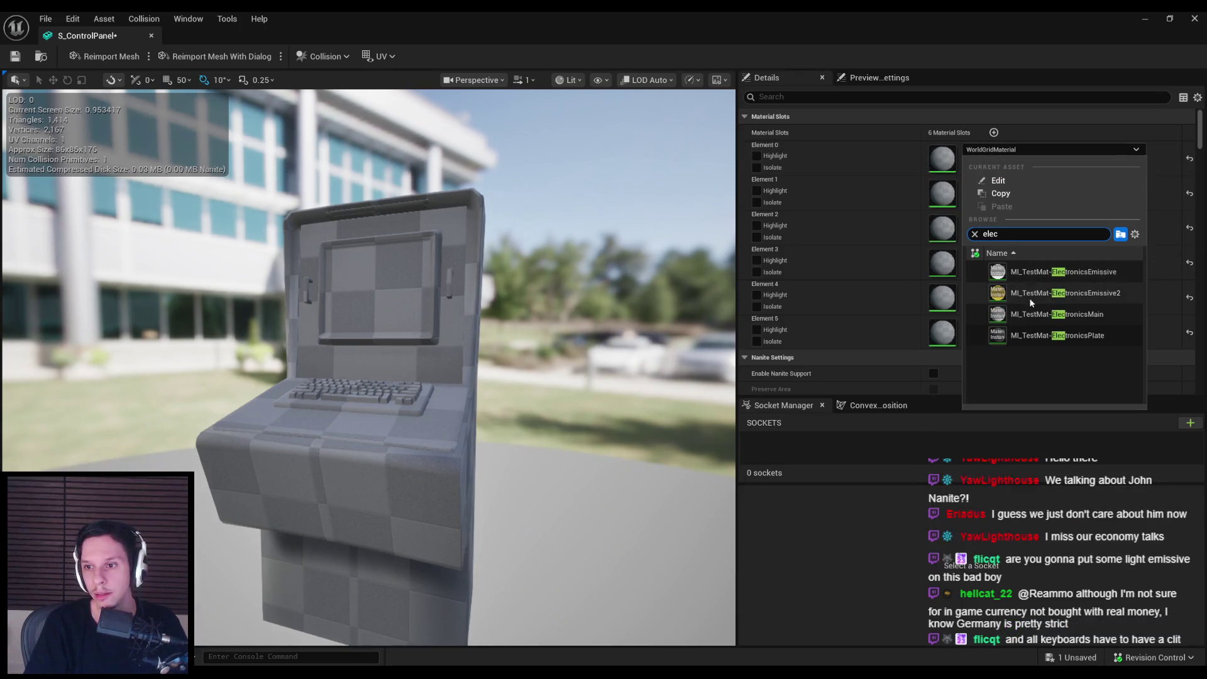
pyautogui.click(1038, 315)
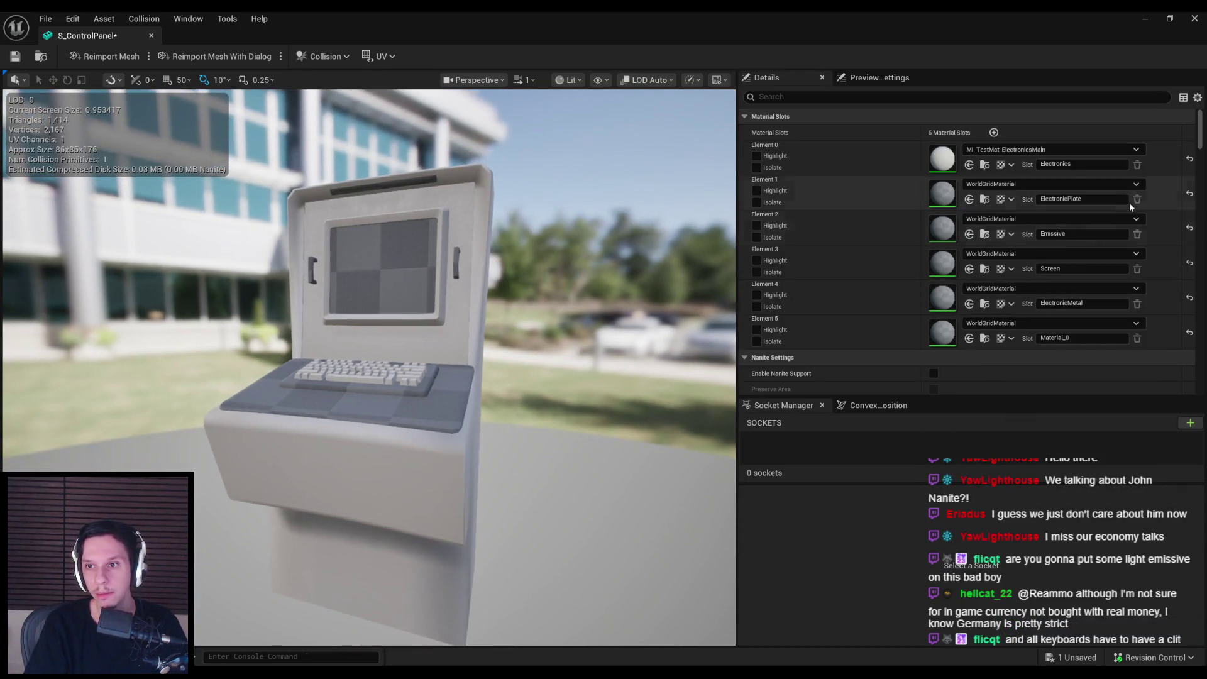
pyautogui.click(1129, 185)
pyautogui.write('electr')
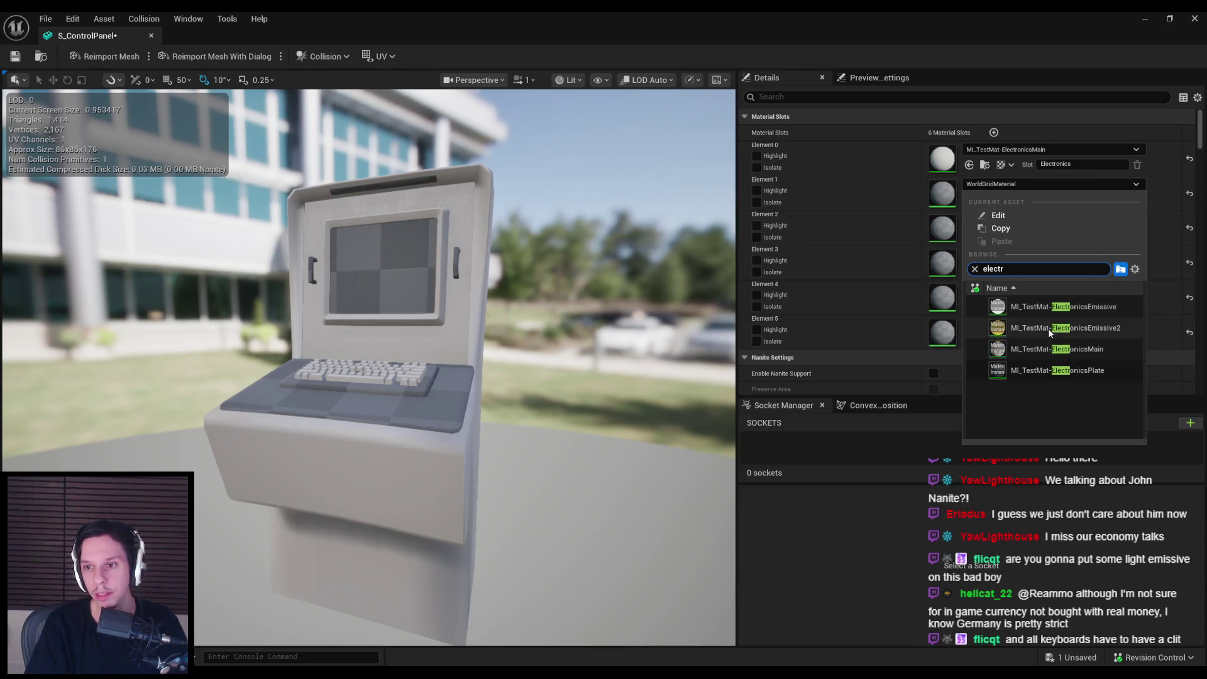
pyautogui.click(1050, 371)
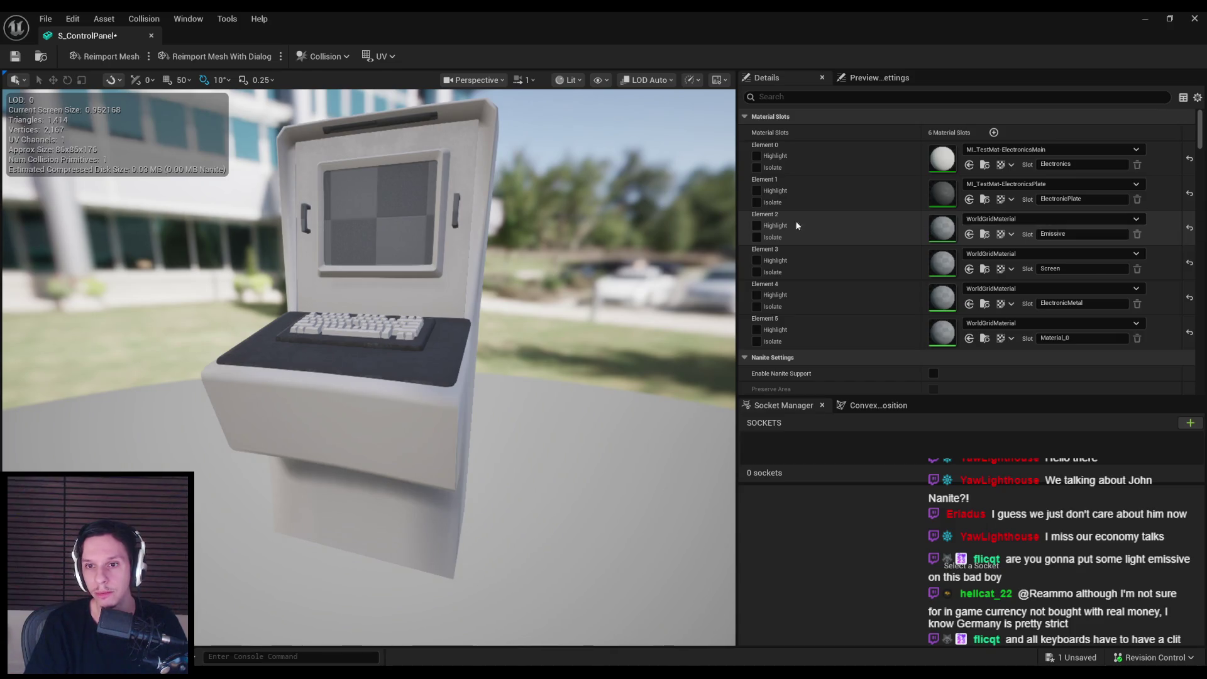
# Step: Assign MI_TestMat-ElectronicsEmissive and MI_TestMat-Screen to the Emissive and Screen slots
pyautogui.click(997, 222)
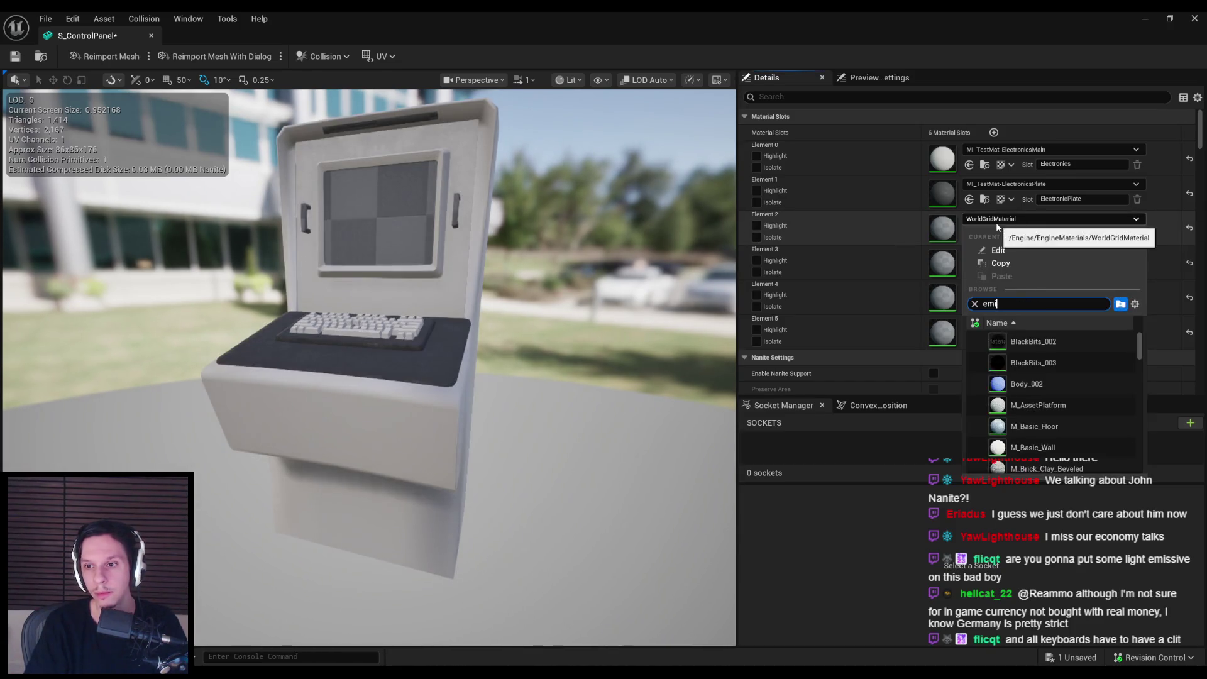
pyautogui.write('emis')
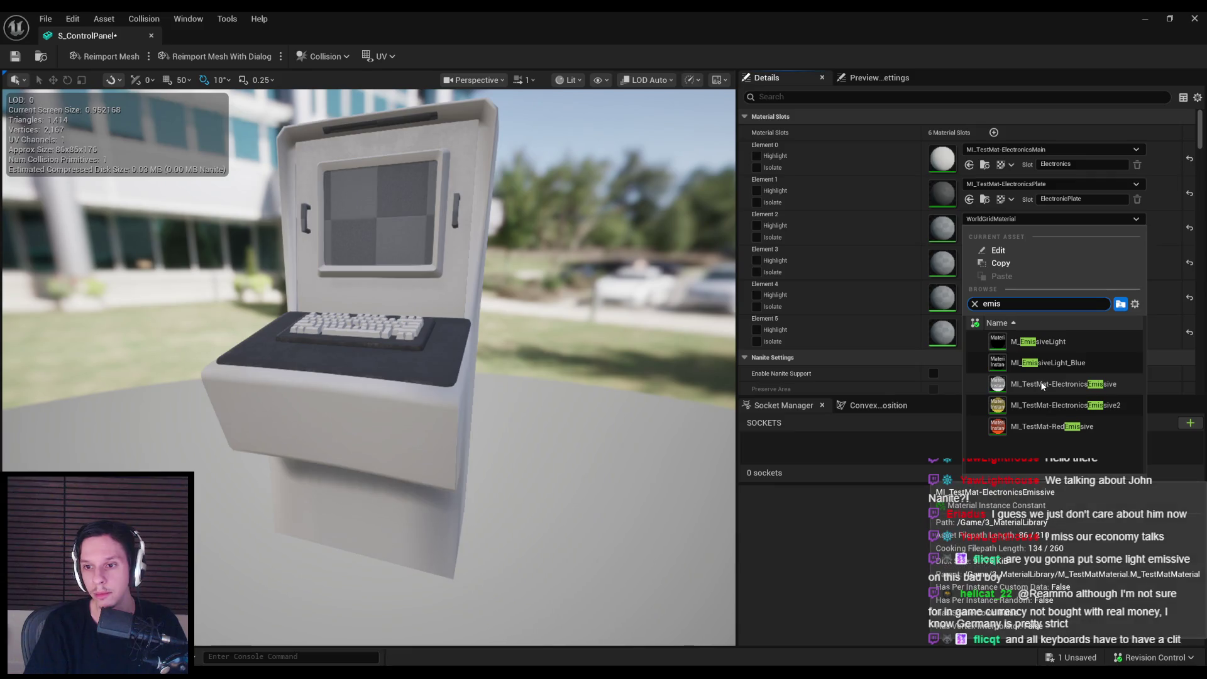
pyautogui.click(1042, 384)
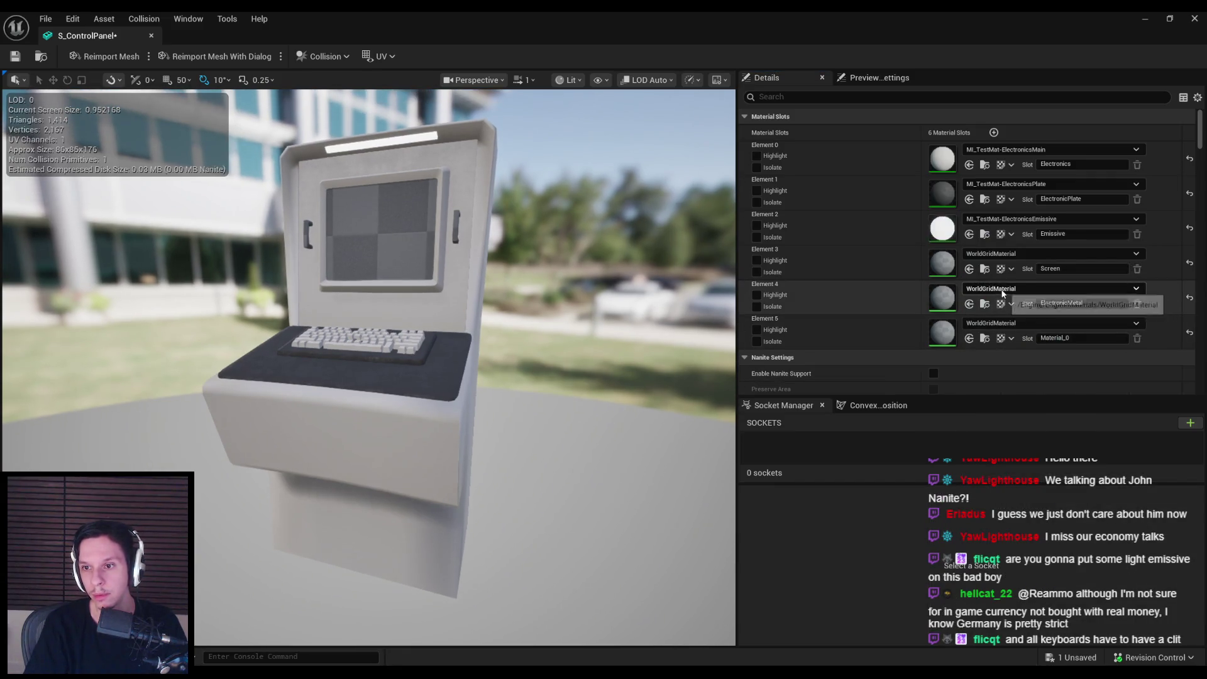
pyautogui.click(1024, 253)
pyautogui.write('scree')
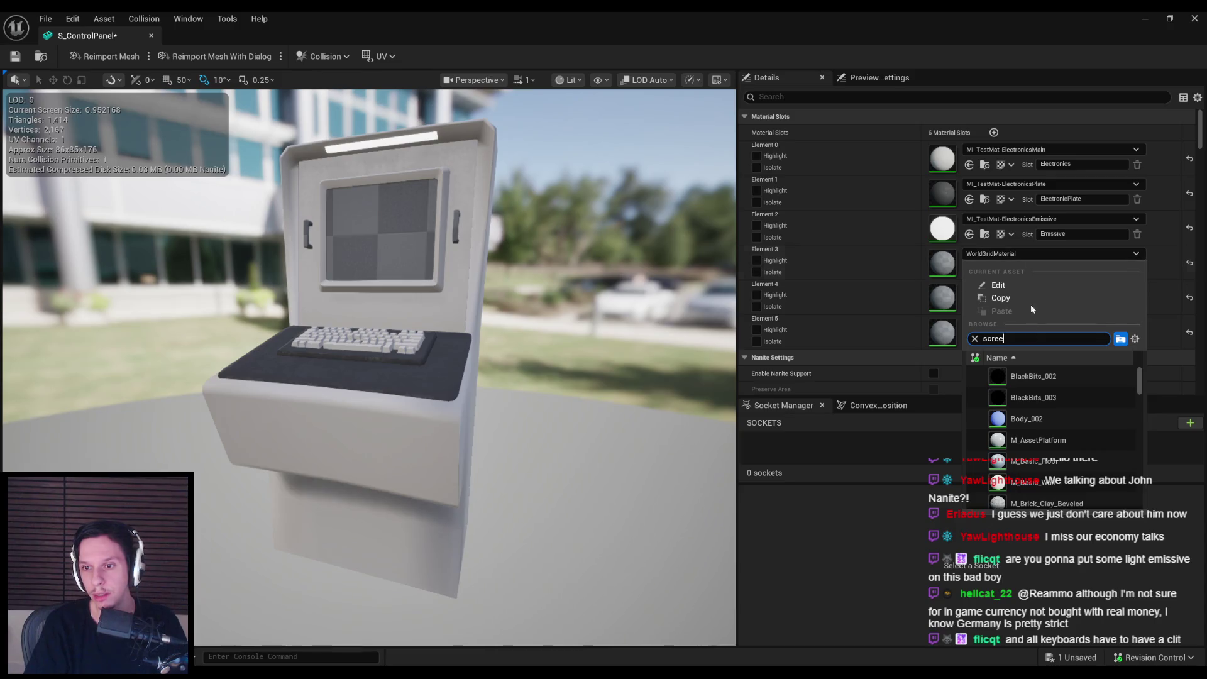
pyautogui.write('n')
pyautogui.click(1038, 376)
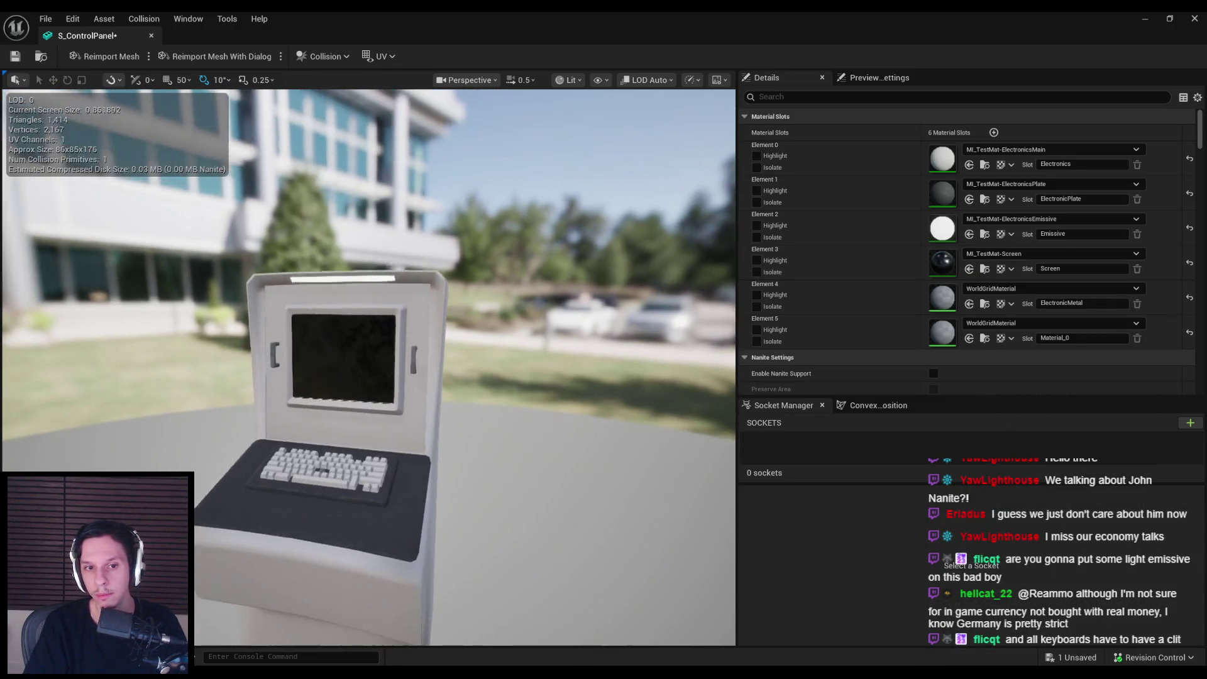
# Step: Orbit the mesh preview to inspect the newly textured console and its screen
pyautogui.scroll(5, 174, 249)
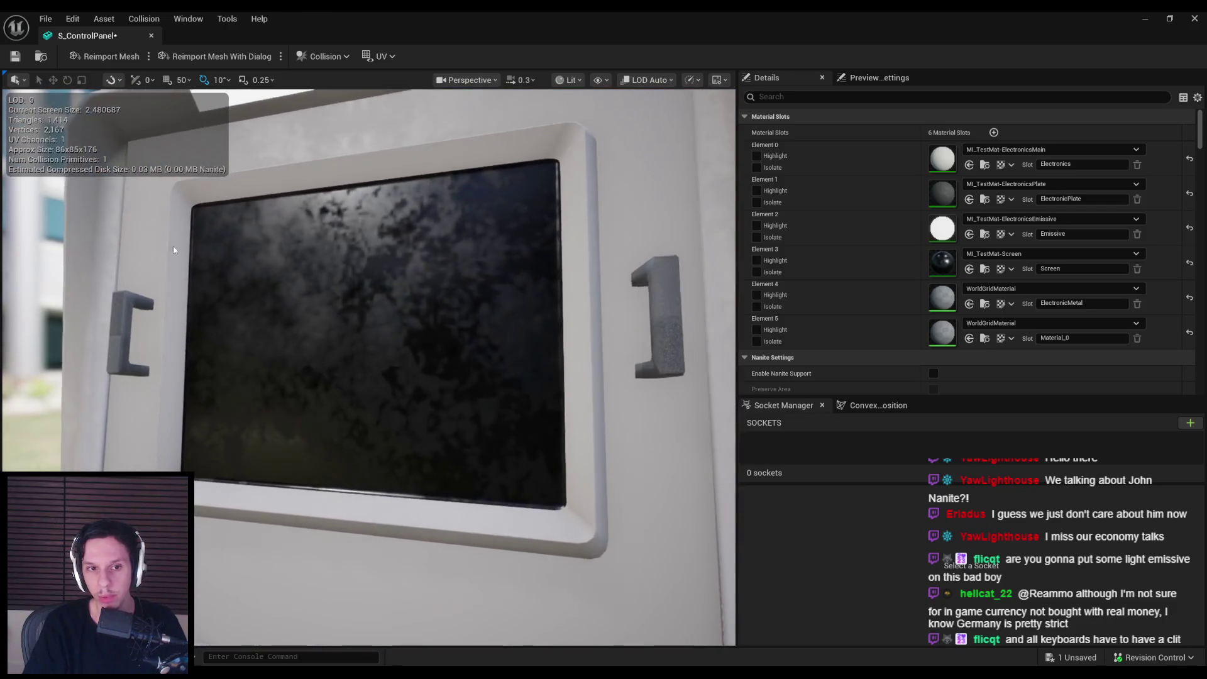
pyautogui.moveTo(173, 249); pyautogui.dragTo(173, 249)
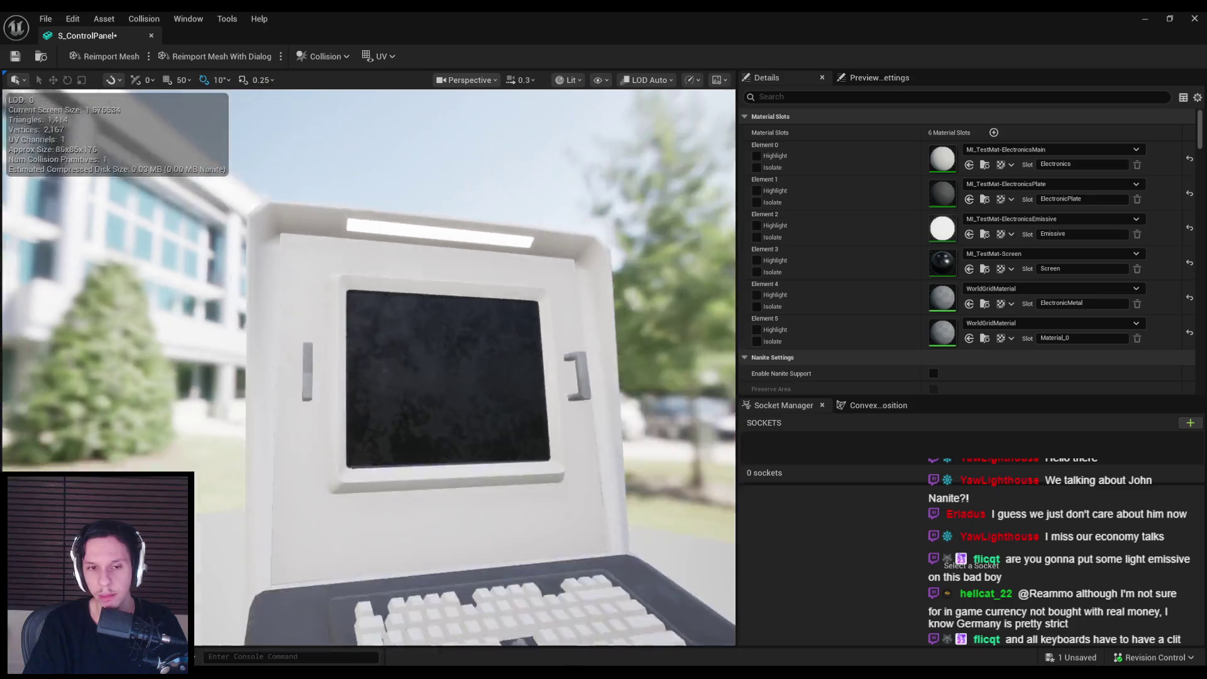
pyautogui.moveTo(319, 371); pyautogui.dragTo(319, 371)
pyautogui.moveTo(397, 348); pyautogui.dragTo(397, 349)
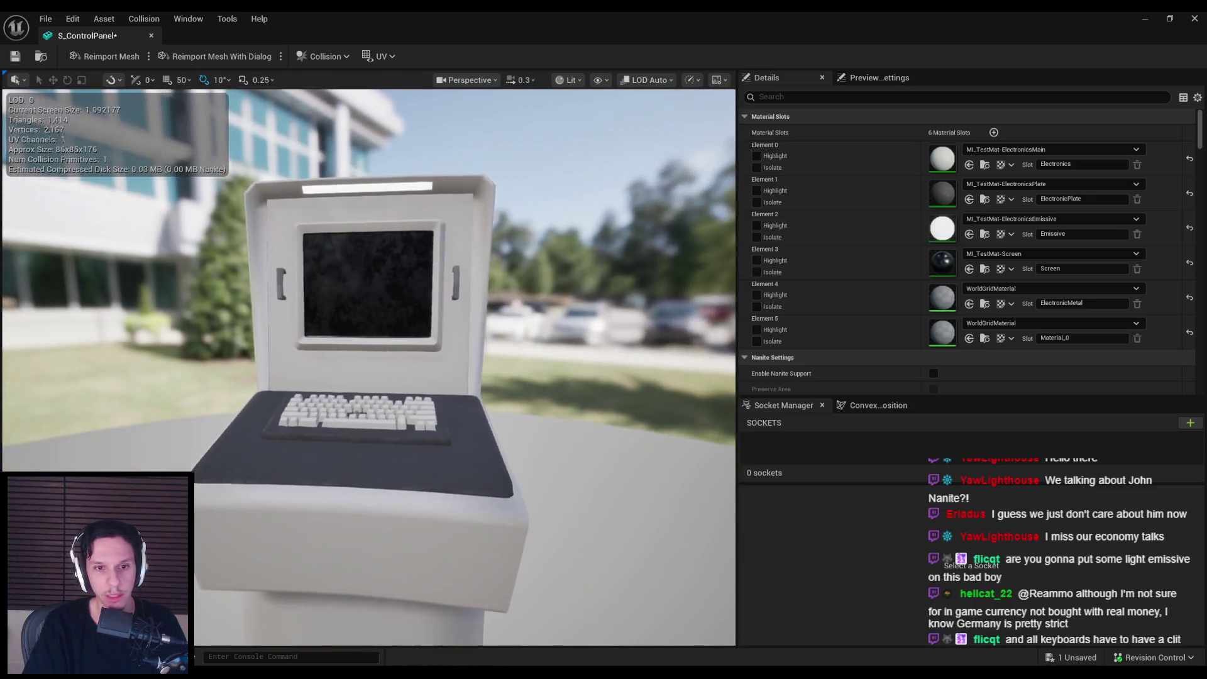
pyautogui.moveTo(378, 262); pyautogui.dragTo(379, 262)
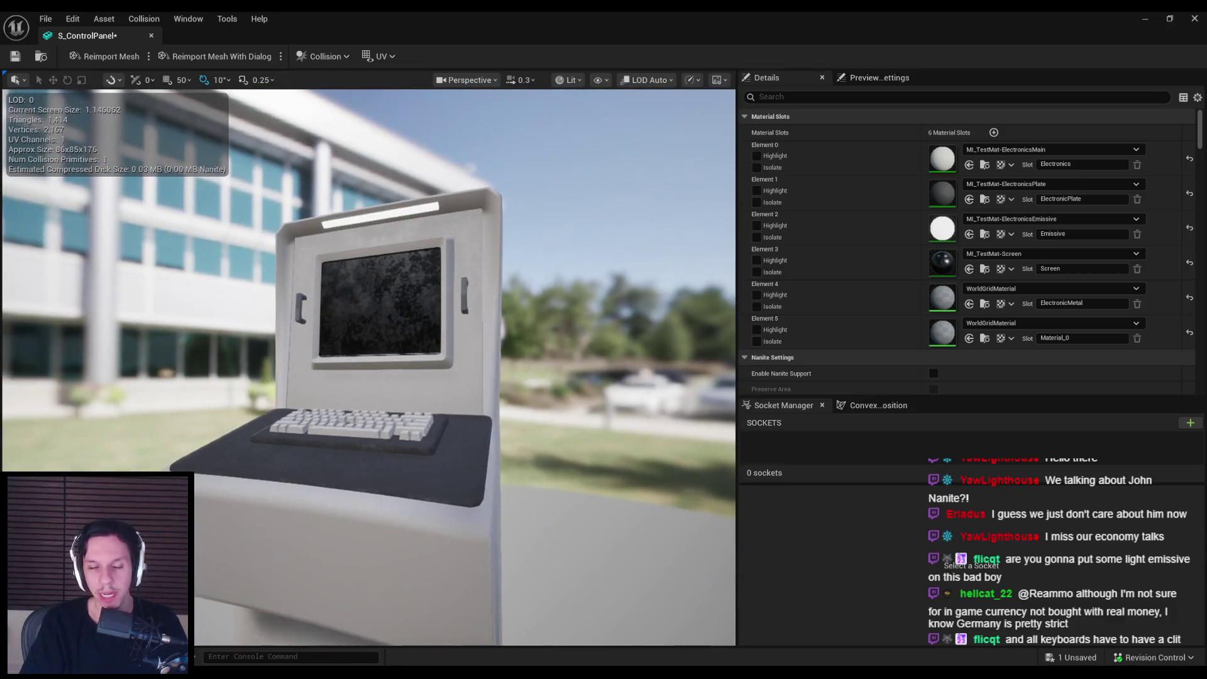
pyautogui.click(1054, 288)
# Step: Assign MI_TestMat-Metal to the ElectronicMetal material slot
pyautogui.write('elec')
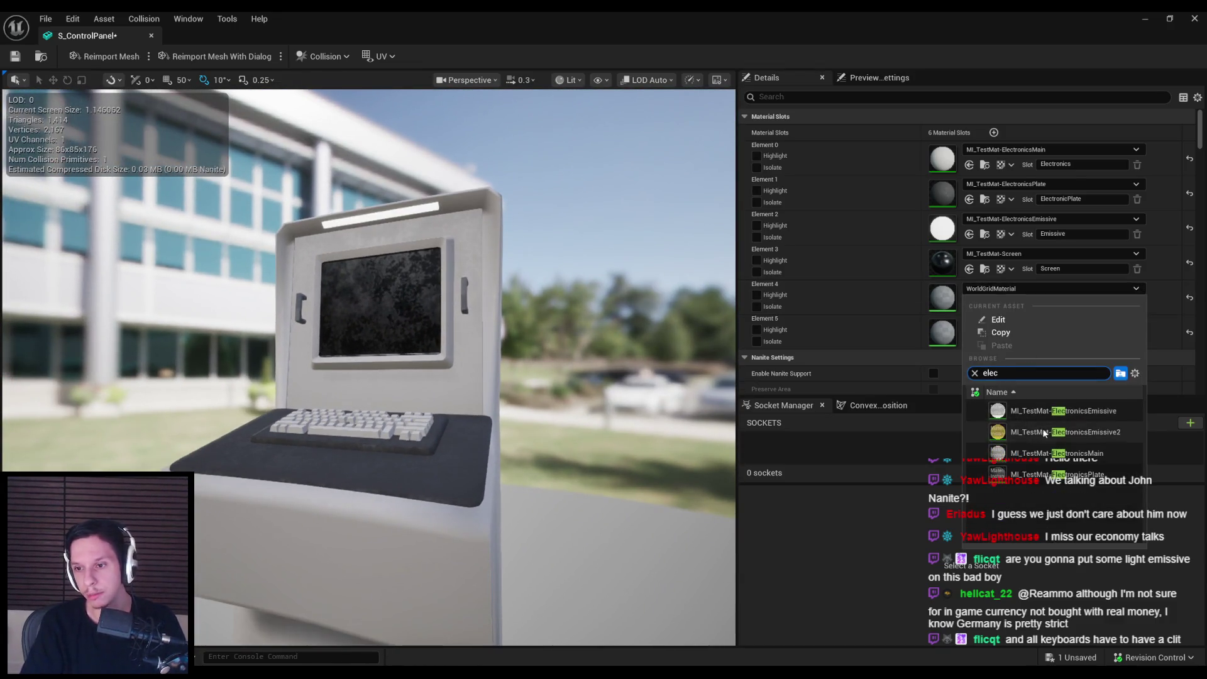
pyautogui.write('metal')
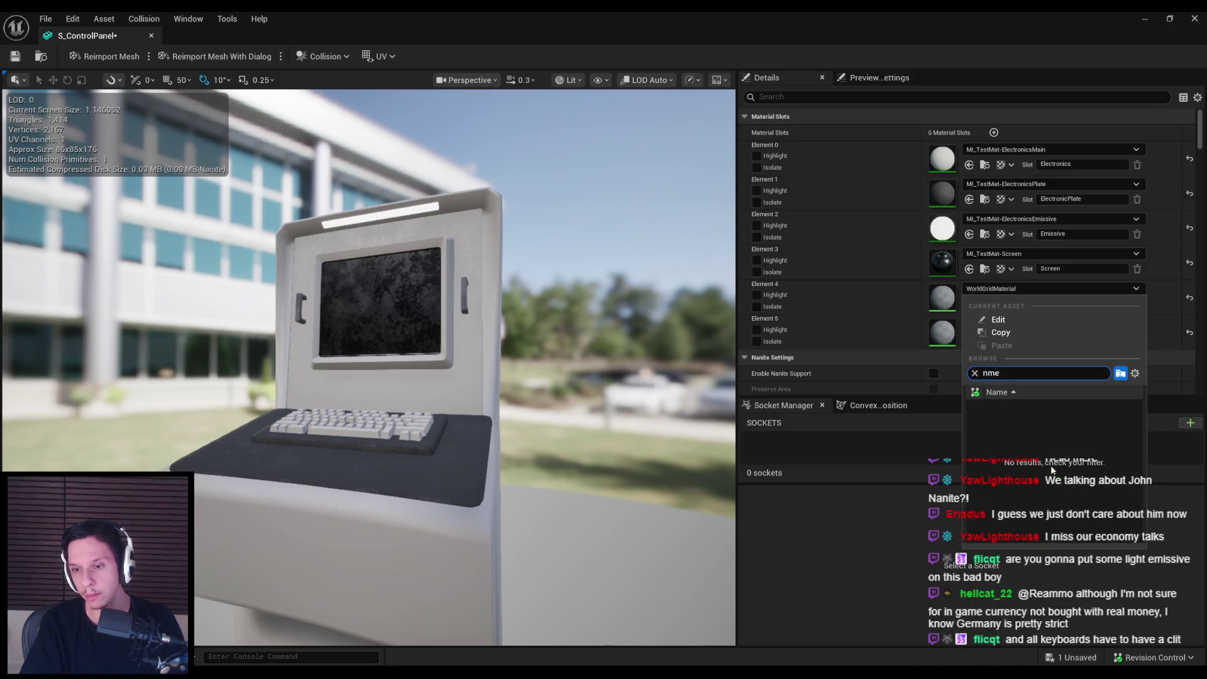
pyautogui.scroll(-3, 1038, 453)
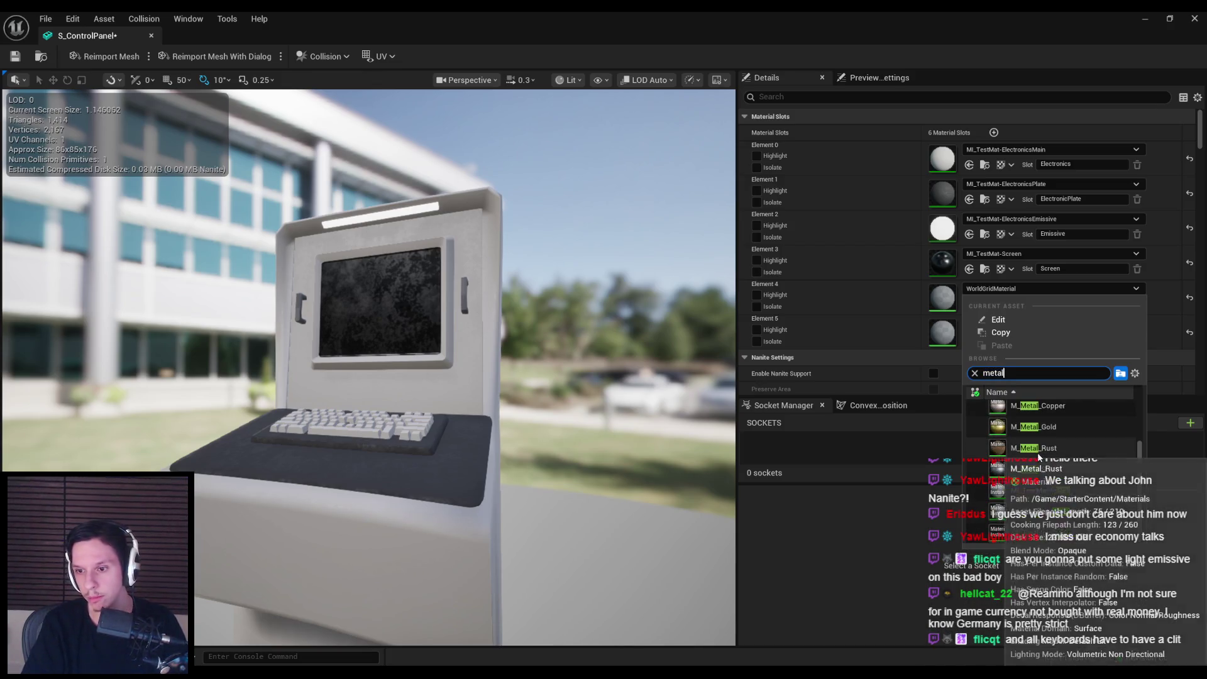
pyautogui.click(1038, 496)
# Step: Isolate the last material slot on the mesh to check it, then show the whole mesh again
pyautogui.scroll(4, 616, 406)
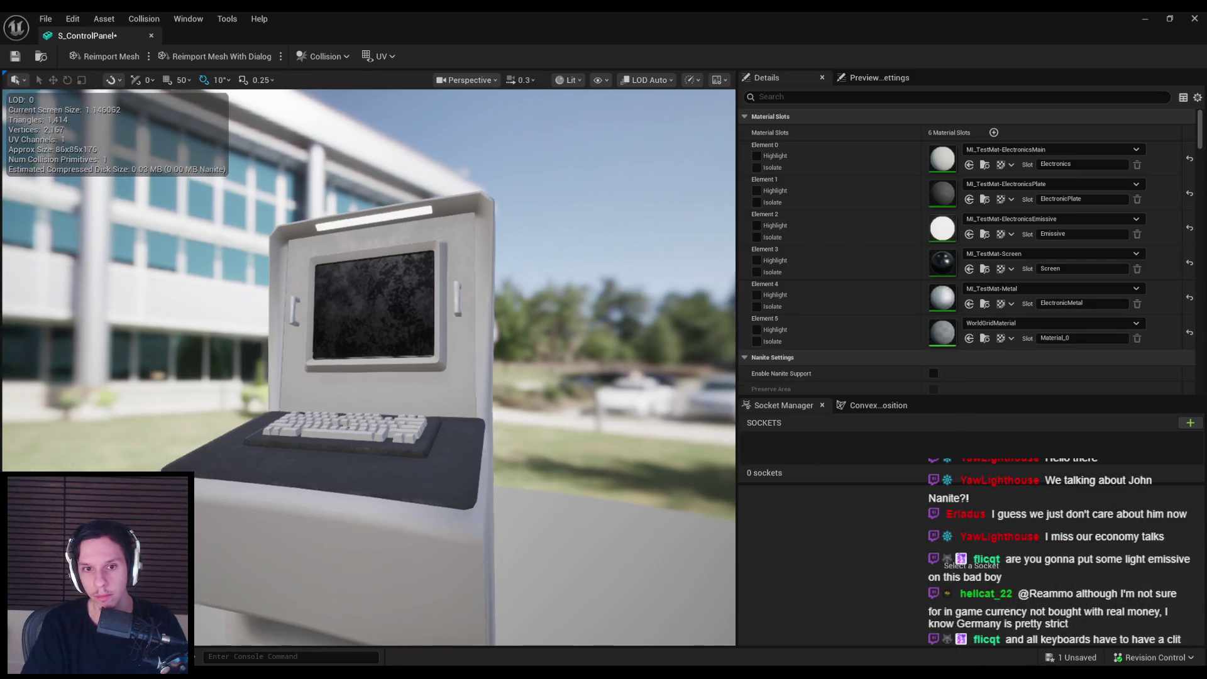
pyautogui.scroll(-10, 966, 322)
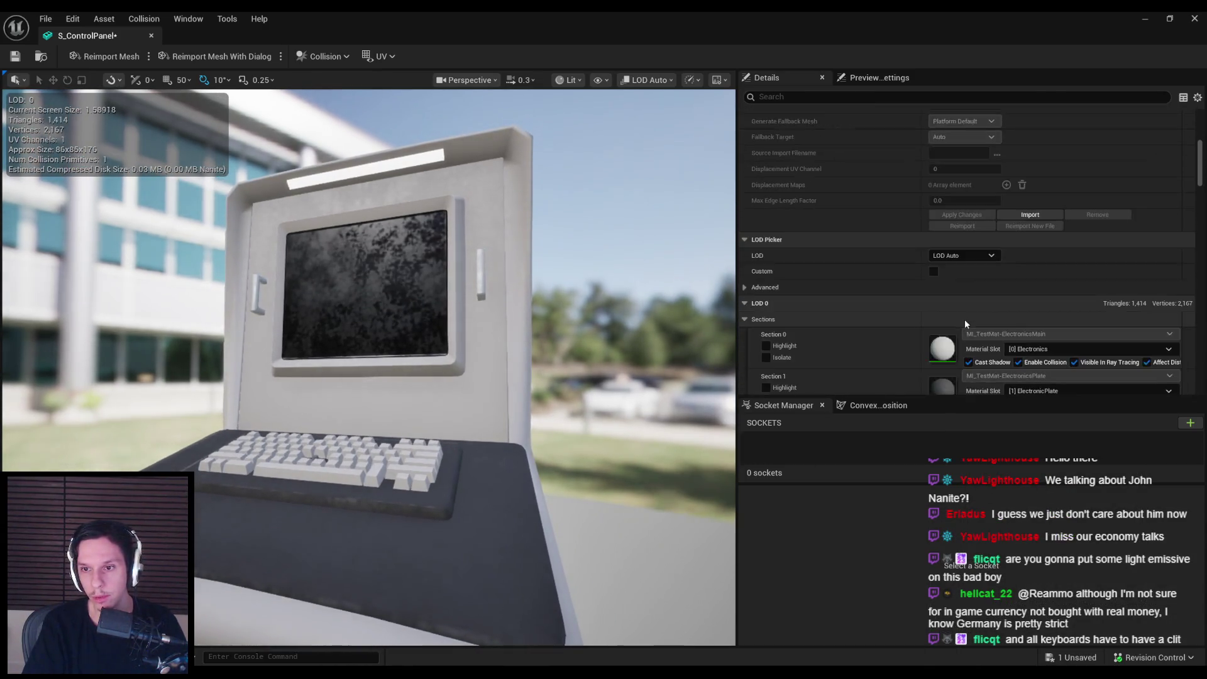
pyautogui.scroll(-10, 965, 319)
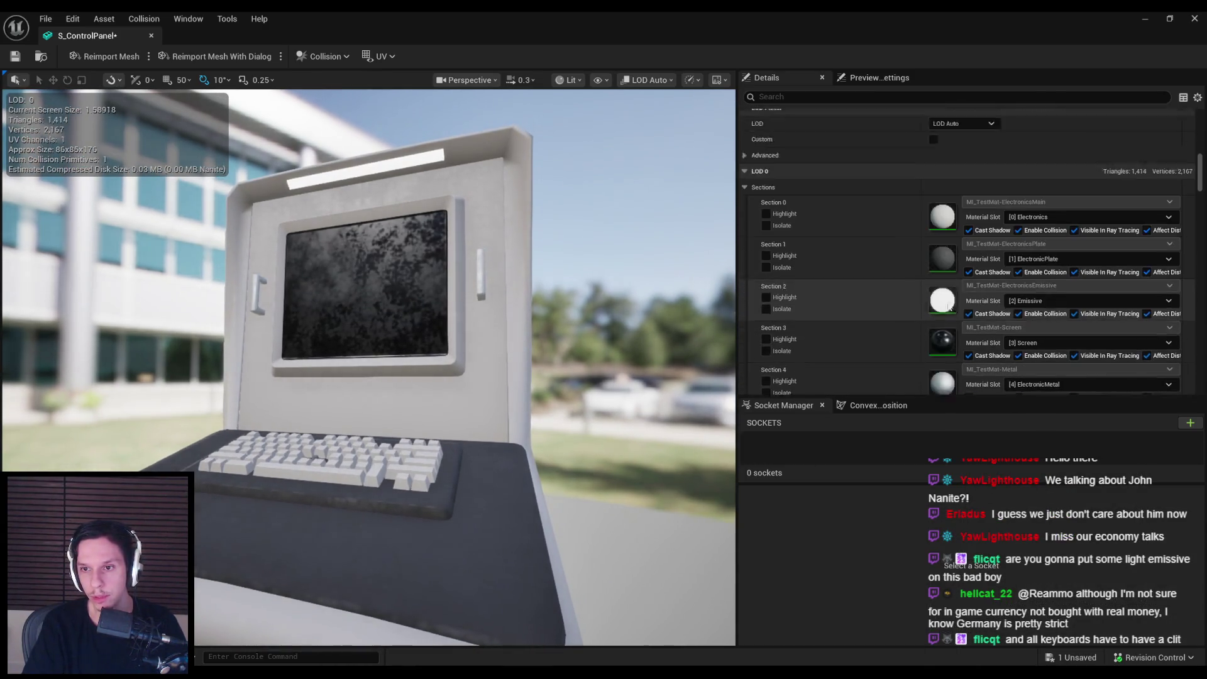
pyautogui.scroll(-8, 909, 336)
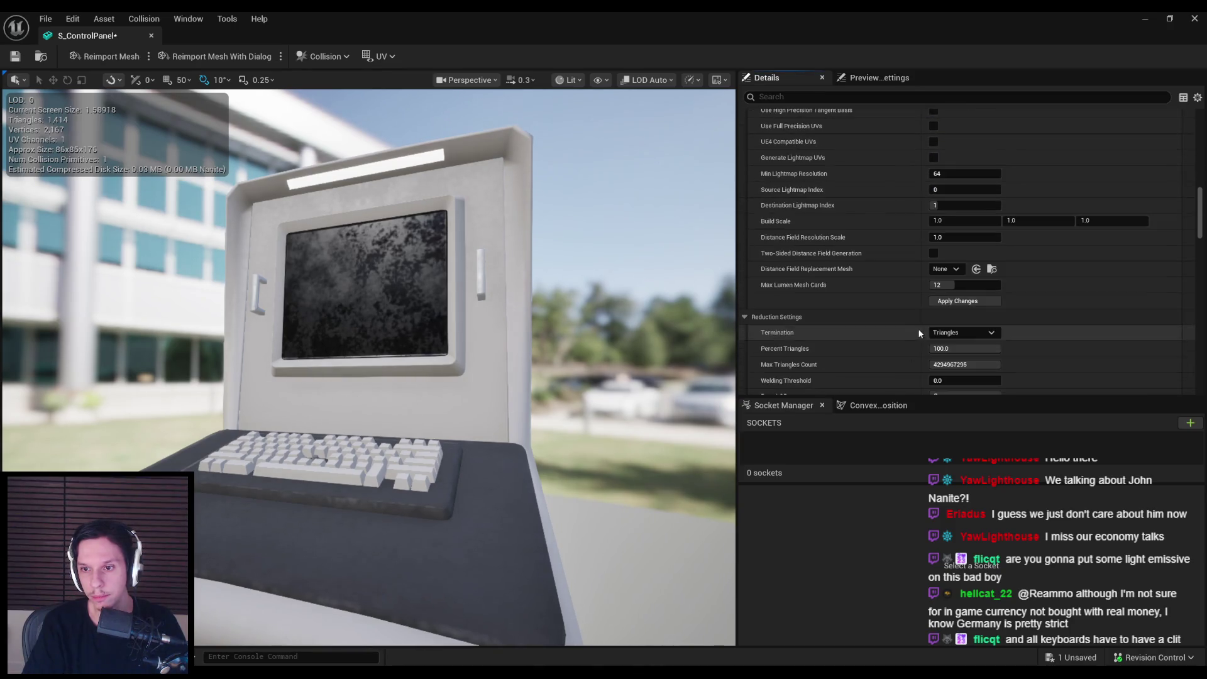
pyautogui.scroll(-1, 402, 368)
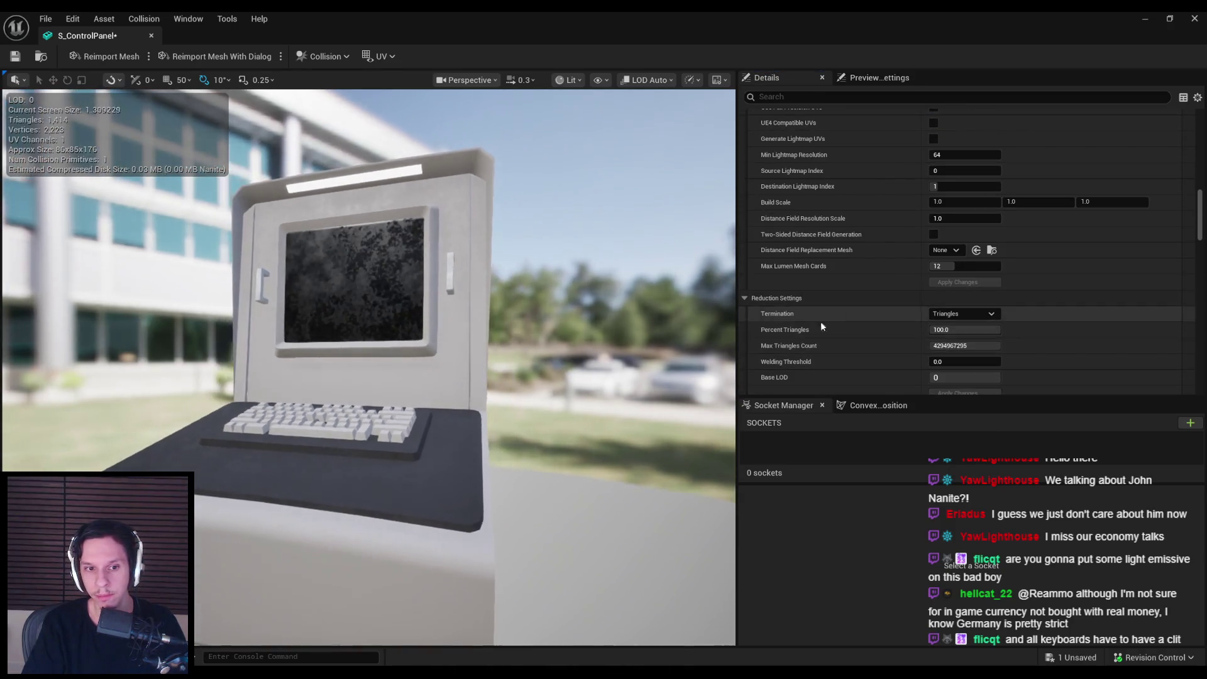
pyautogui.scroll(8, 809, 306)
pyautogui.scroll(10, 926, 292)
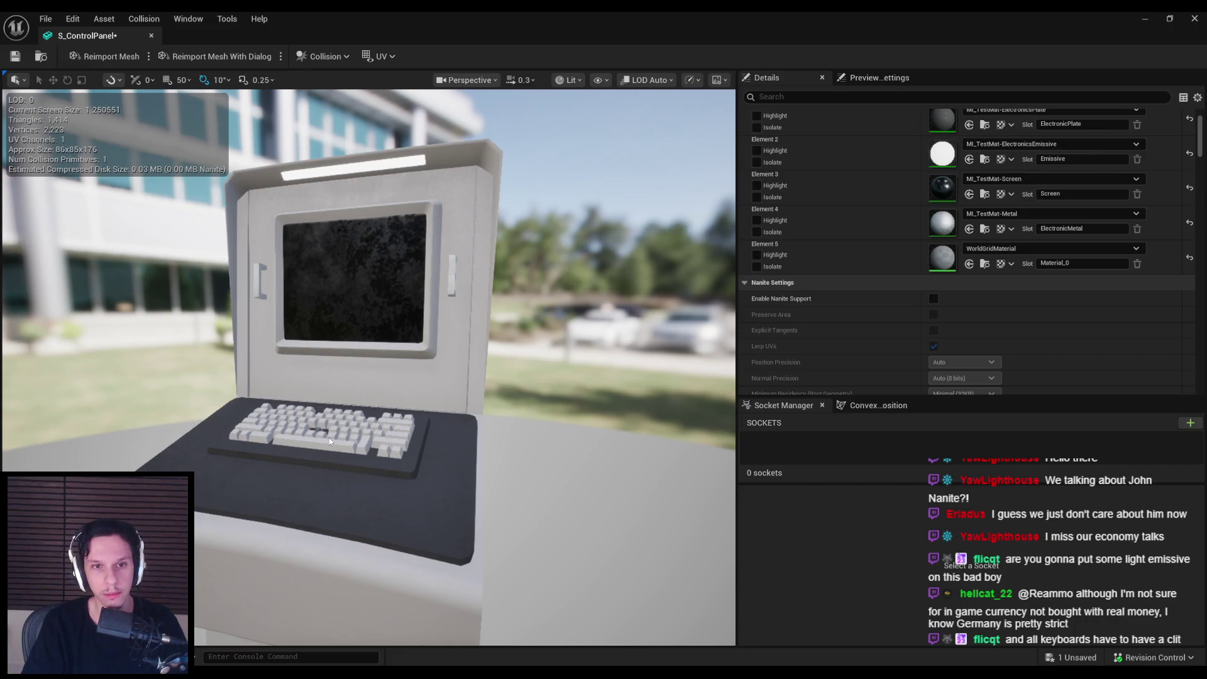
pyautogui.click(754, 268)
pyautogui.click(754, 267)
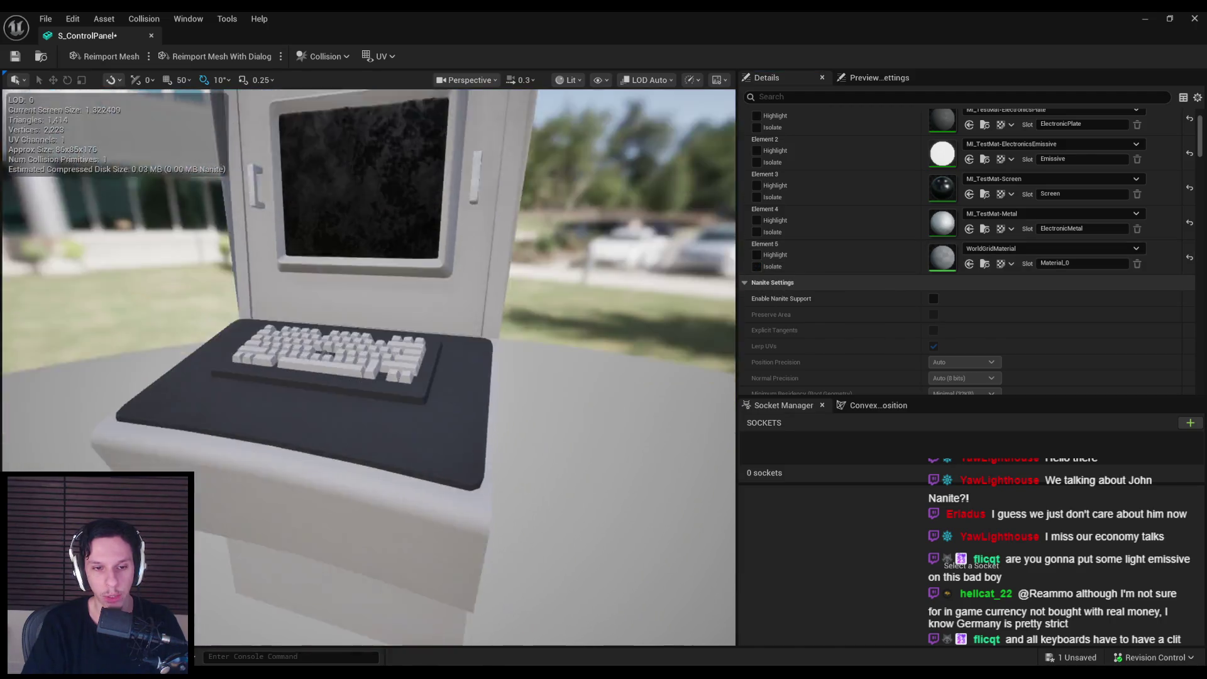
# Step: Give the keyboard's nub Cylinder.007 a new material named Clit
pyautogui.hotkey('alt', 'Tab')
pyautogui.scroll(8, 521, 361)
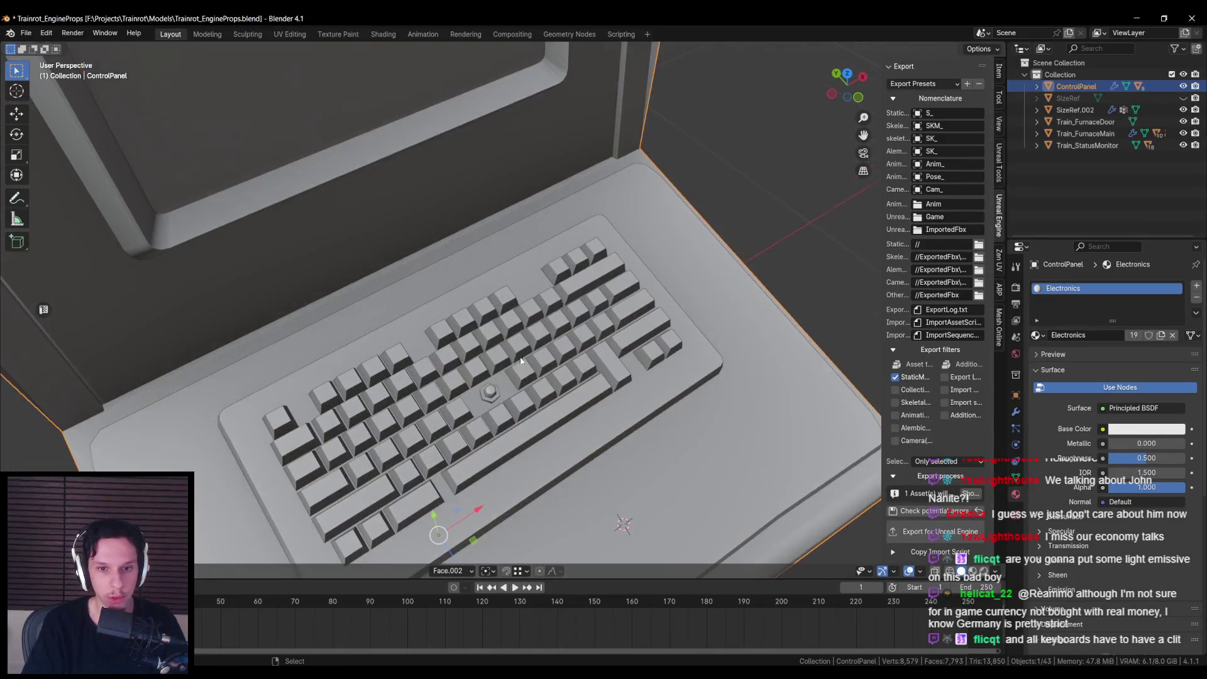
pyautogui.click(491, 394)
pyautogui.click(1037, 335)
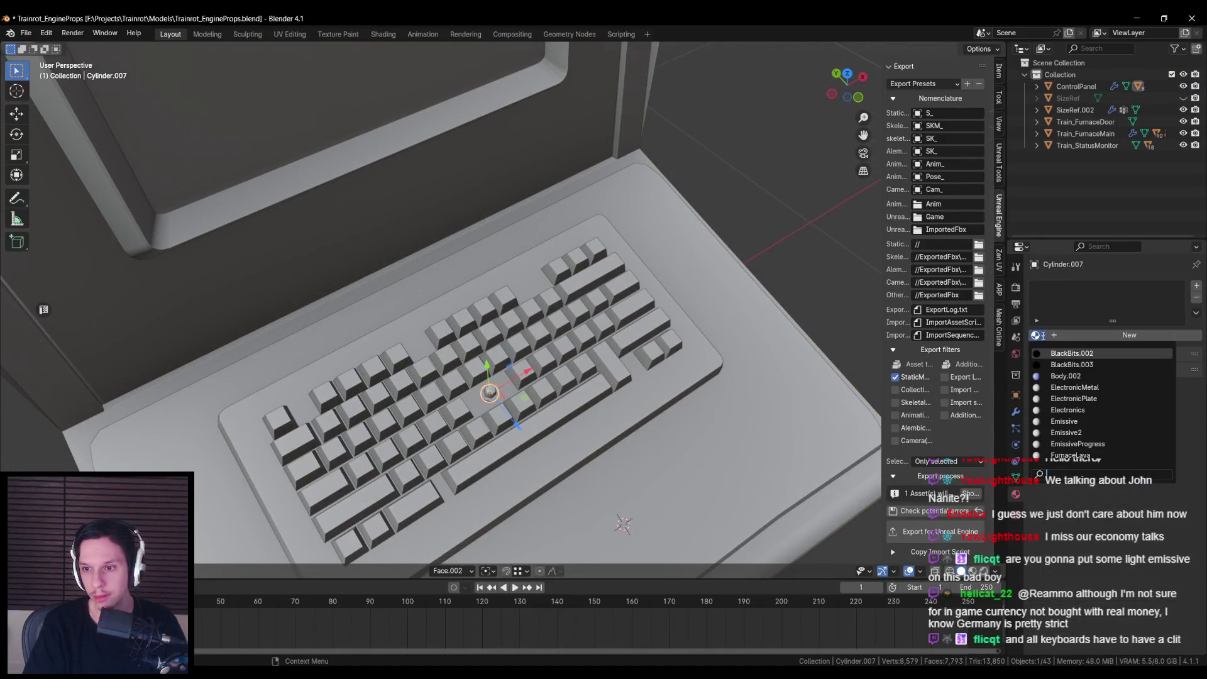
pyautogui.click(1081, 334)
pyautogui.doubleClick(1075, 335)
pyautogui.write('Clit')
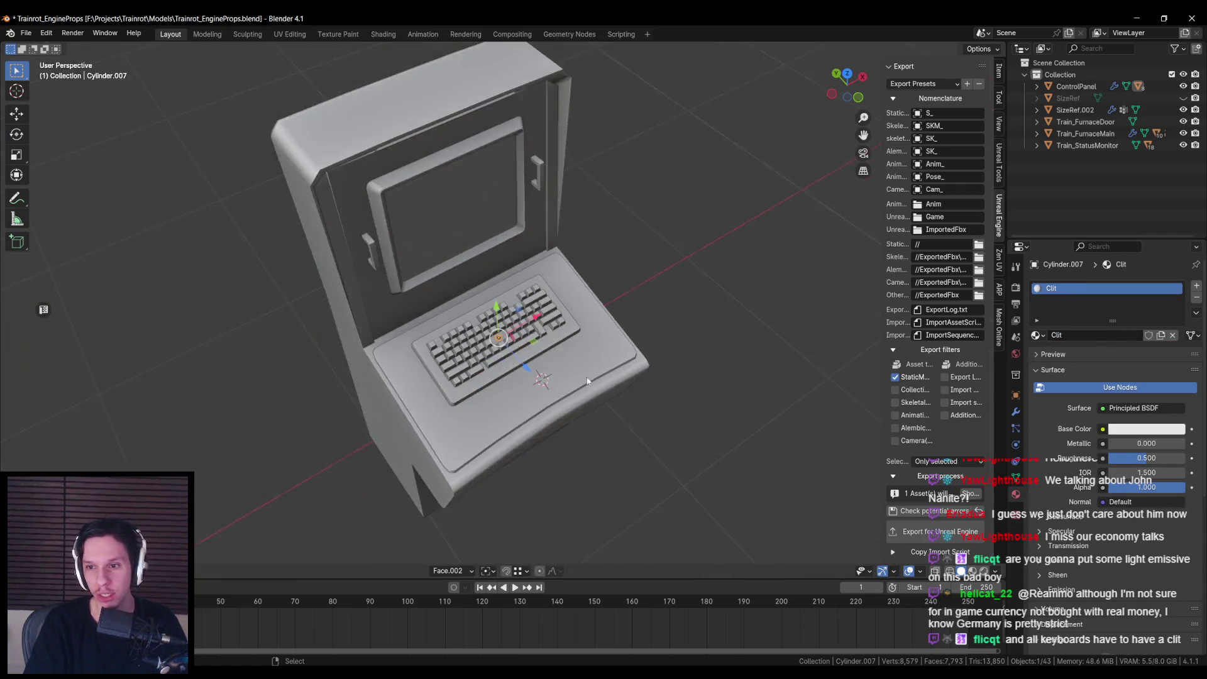
# Step: Reselect the ControlPanel object and export it to Unreal Engine
pyautogui.scroll(-5, 538, 437)
pyautogui.click(538, 436)
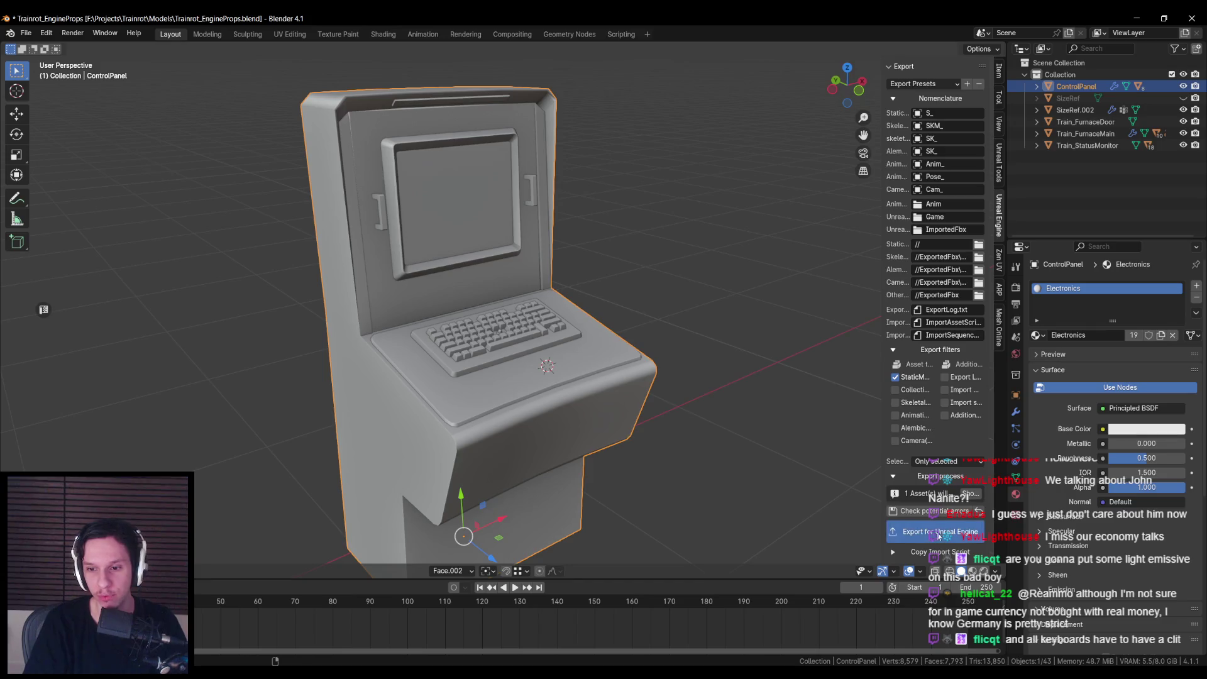
pyautogui.click(939, 533)
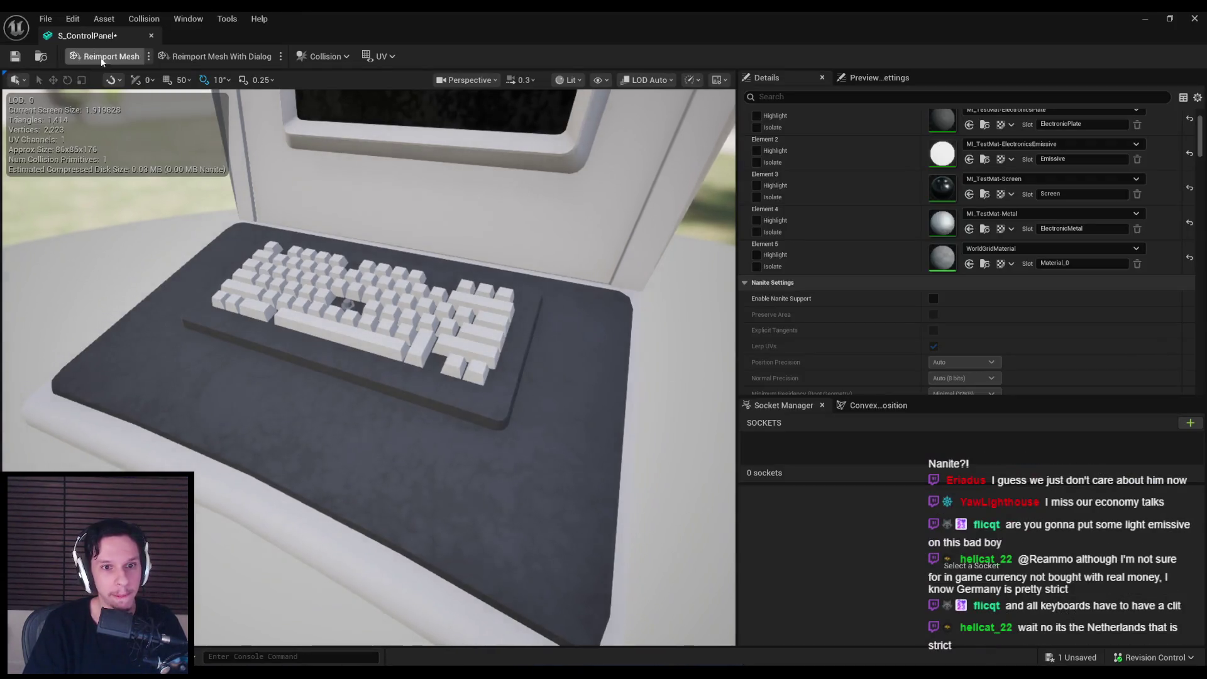
# Step: Reimport S_ControlPanel, assign MI_TestMat-Red to its Clit slot, and save the mesh
pyautogui.click(101, 61)
pyautogui.click(994, 249)
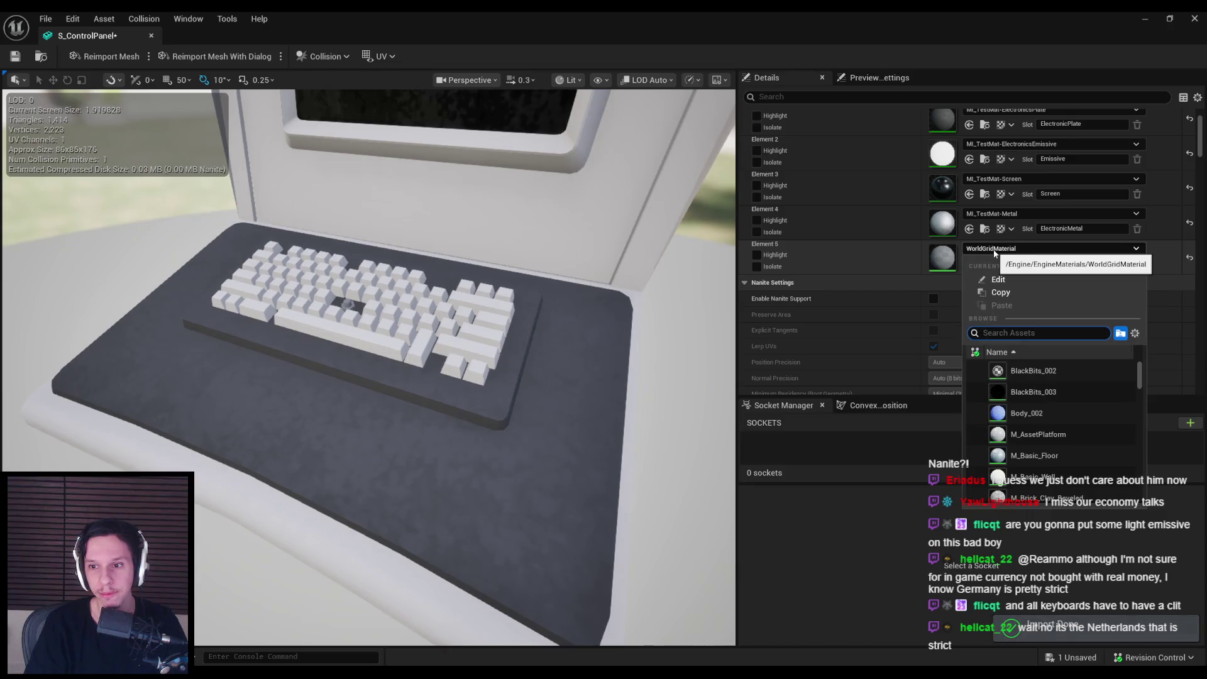
pyautogui.write('red')
pyautogui.click(1045, 376)
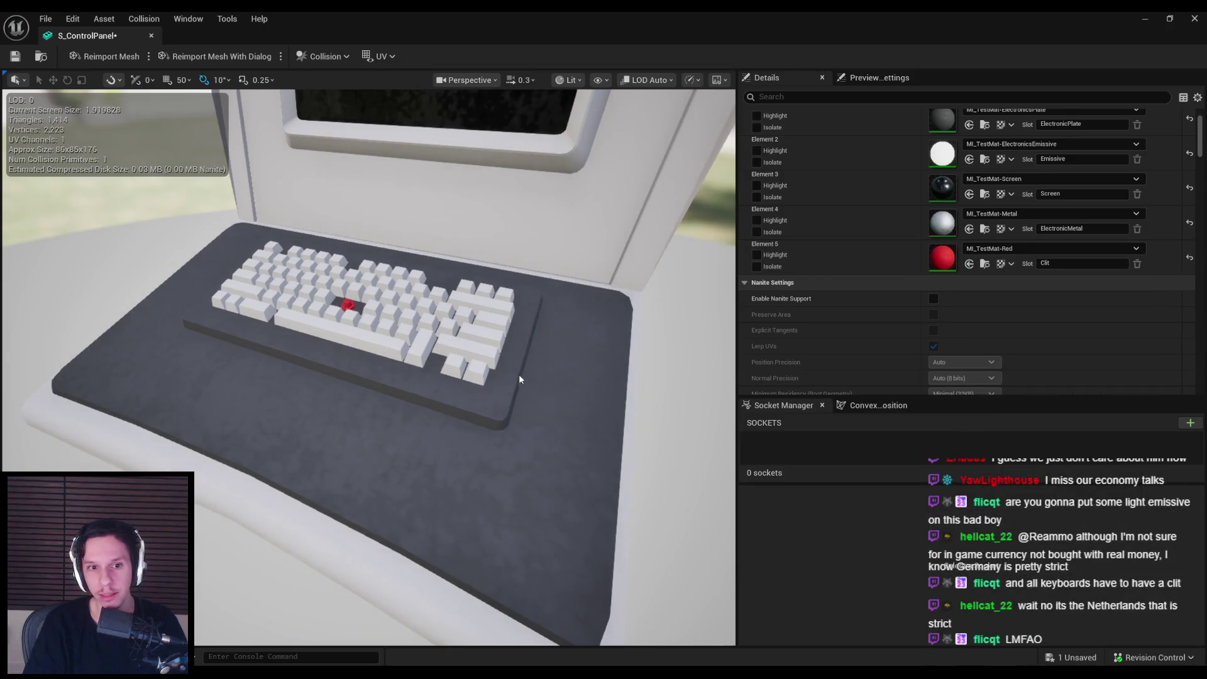
pyautogui.moveTo(519, 379); pyautogui.dragTo(523, 376)
pyautogui.hotkey('ctrl', 's')
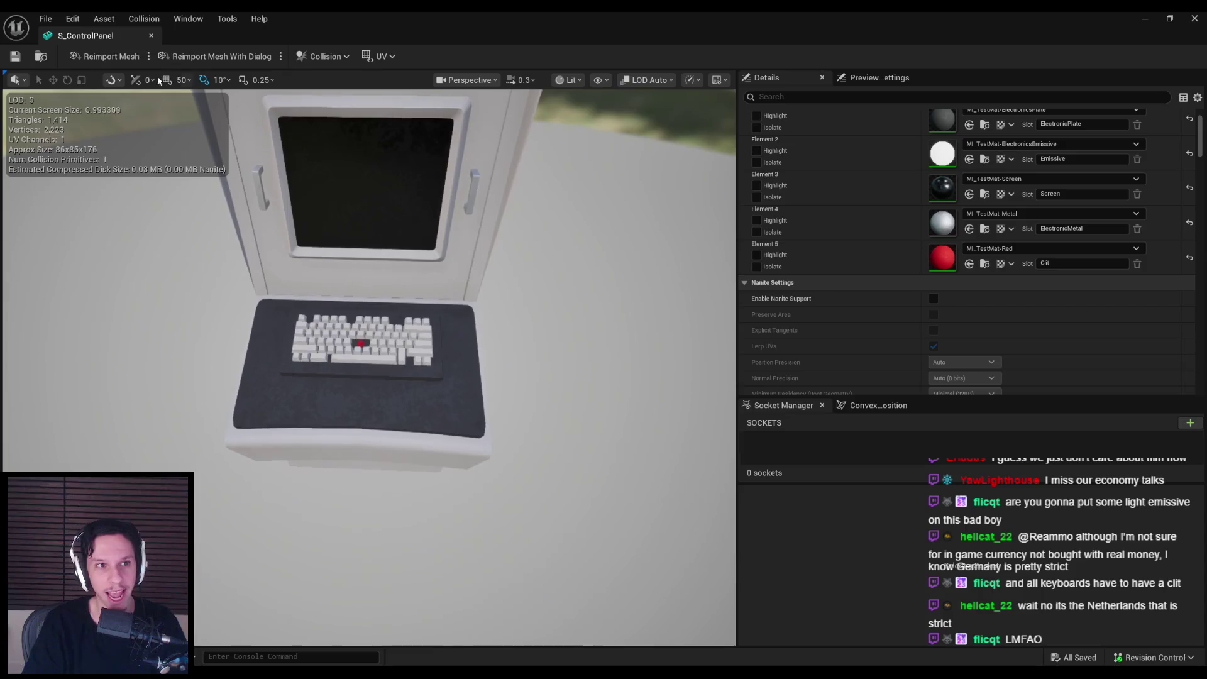
pyautogui.click(1013, 251)
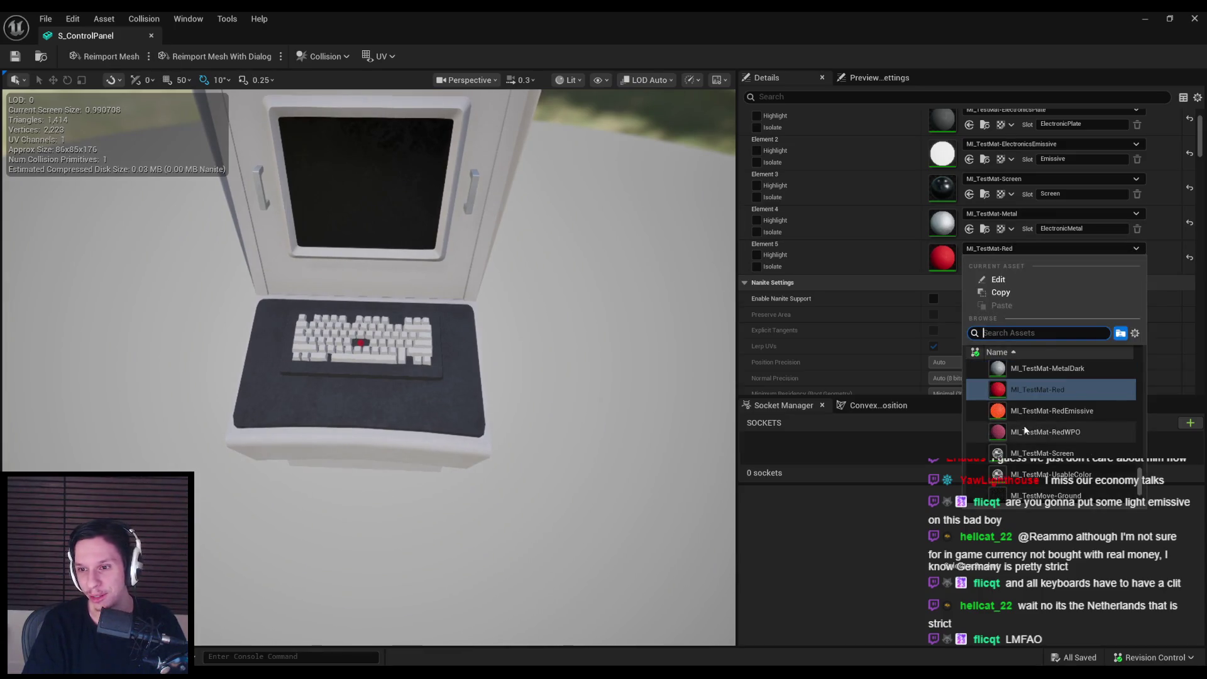
pyautogui.moveTo(390, 365)
pyautogui.mouseDown()
pyautogui.moveTo(402, 355)
pyautogui.moveTo(379, 334)
pyautogui.moveTo(379, 350)
pyautogui.mouseUp()
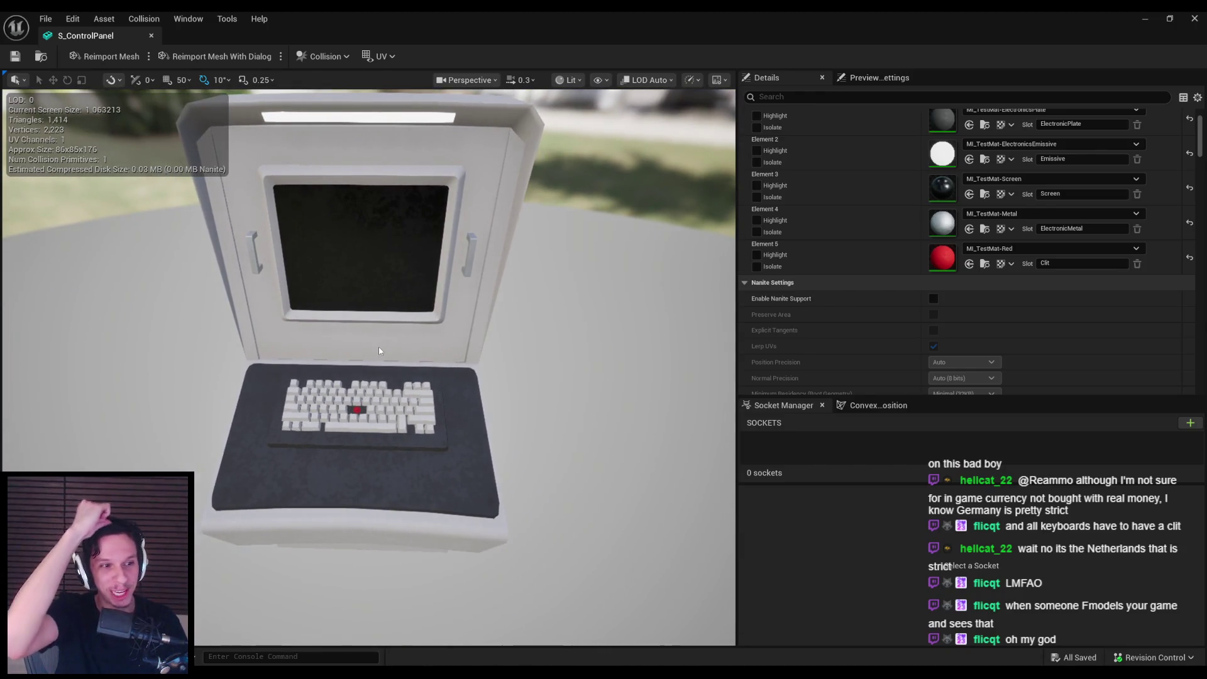
pyautogui.scroll(3, 379, 350)
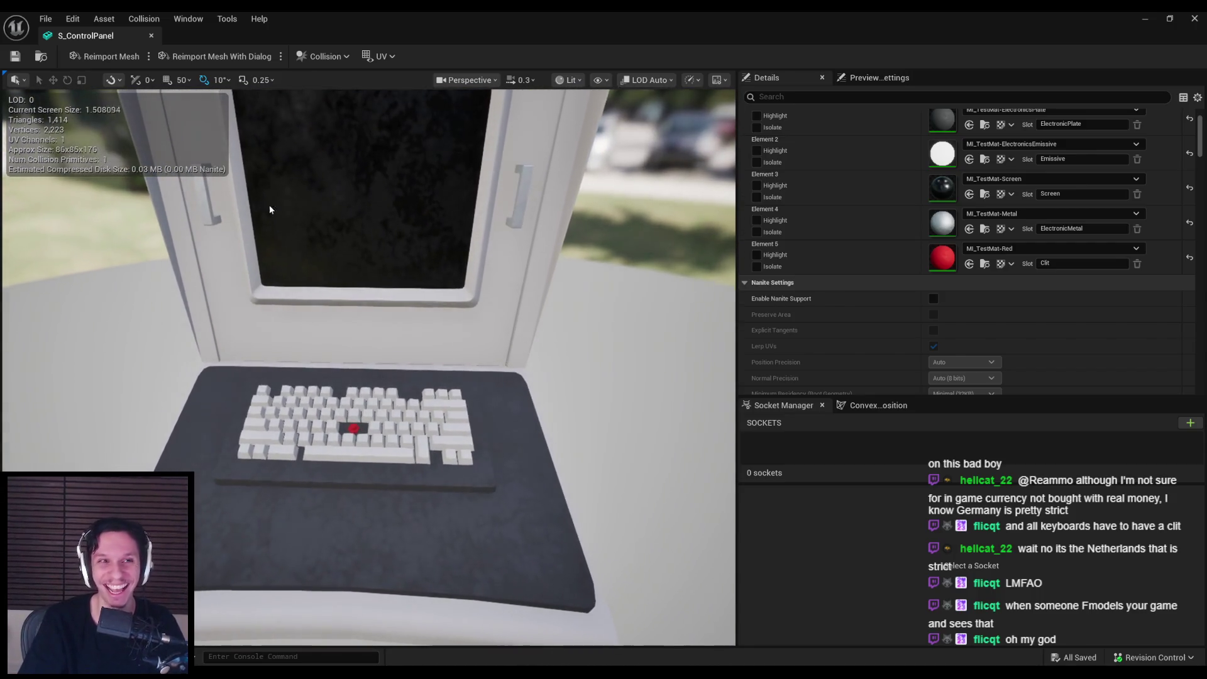
pyautogui.hotkey('alt', 'Tab')
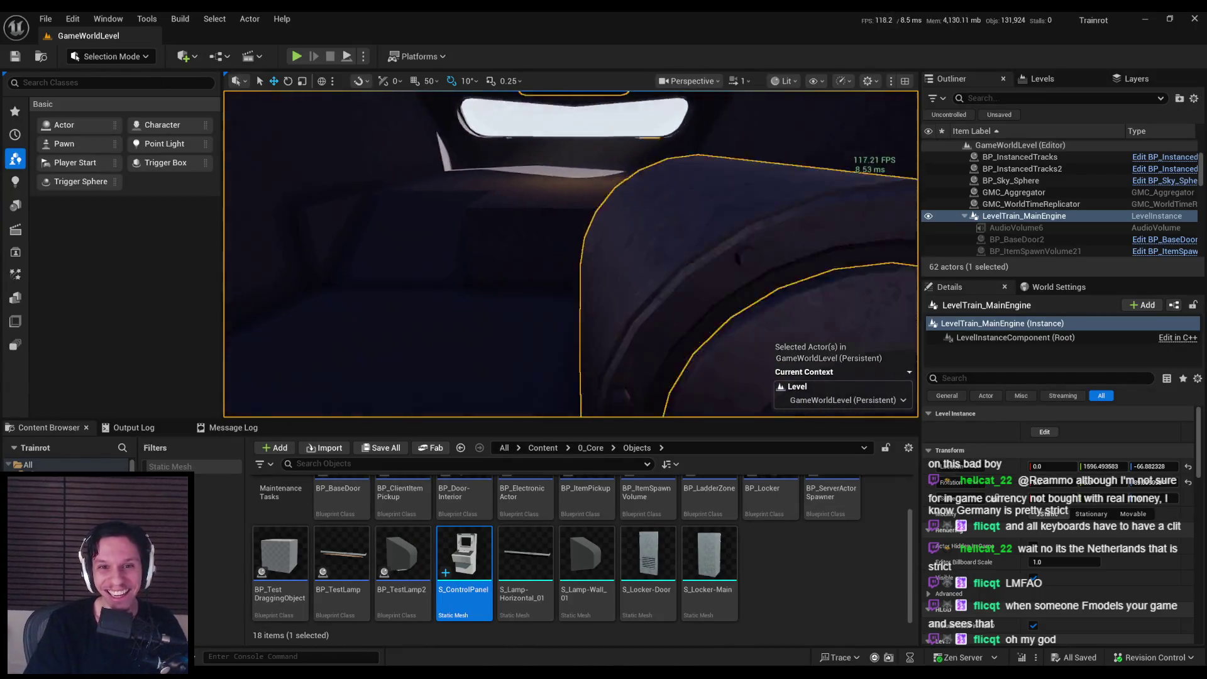
# Step: Place S_ControlPanel inside the train in GameWorldLevel, position it, and save the level
pyautogui.moveTo(379, 351)
pyautogui.mouseDown()
pyautogui.moveTo(352, 343)
pyautogui.moveTo(379, 350)
pyautogui.moveTo(402, 333)
pyautogui.mouseUp()
pyautogui.moveTo(464, 566)
pyautogui.mouseDown()
pyautogui.moveTo(561, 278)
pyautogui.moveTo(567, 318)
pyautogui.moveTo(616, 308)
pyautogui.mouseUp()
pyautogui.press('e')
pyautogui.press('w')
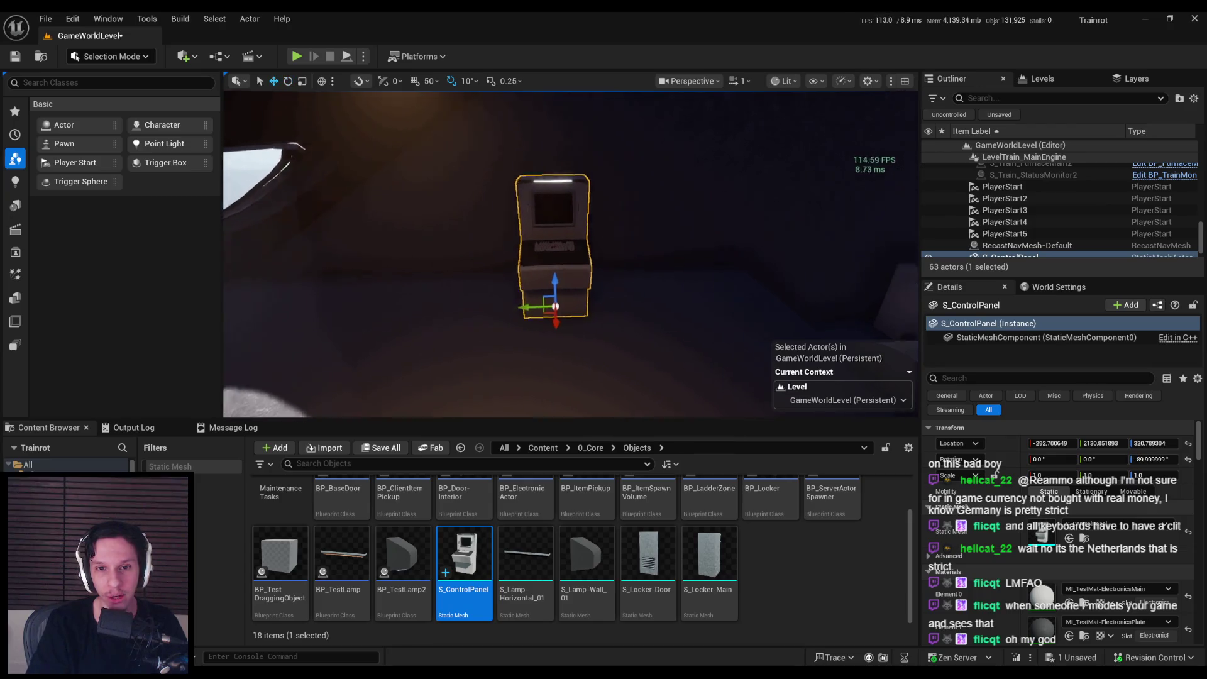
pyautogui.moveTo(562, 314)
pyautogui.mouseDown()
pyautogui.moveTo(553, 277)
pyautogui.moveTo(563, 314)
pyautogui.moveTo(481, 303)
pyautogui.moveTo(525, 349)
pyautogui.moveTo(574, 360)
pyautogui.moveTo(541, 271)
pyautogui.mouseUp()
pyautogui.hotkey('ctrl', 's')
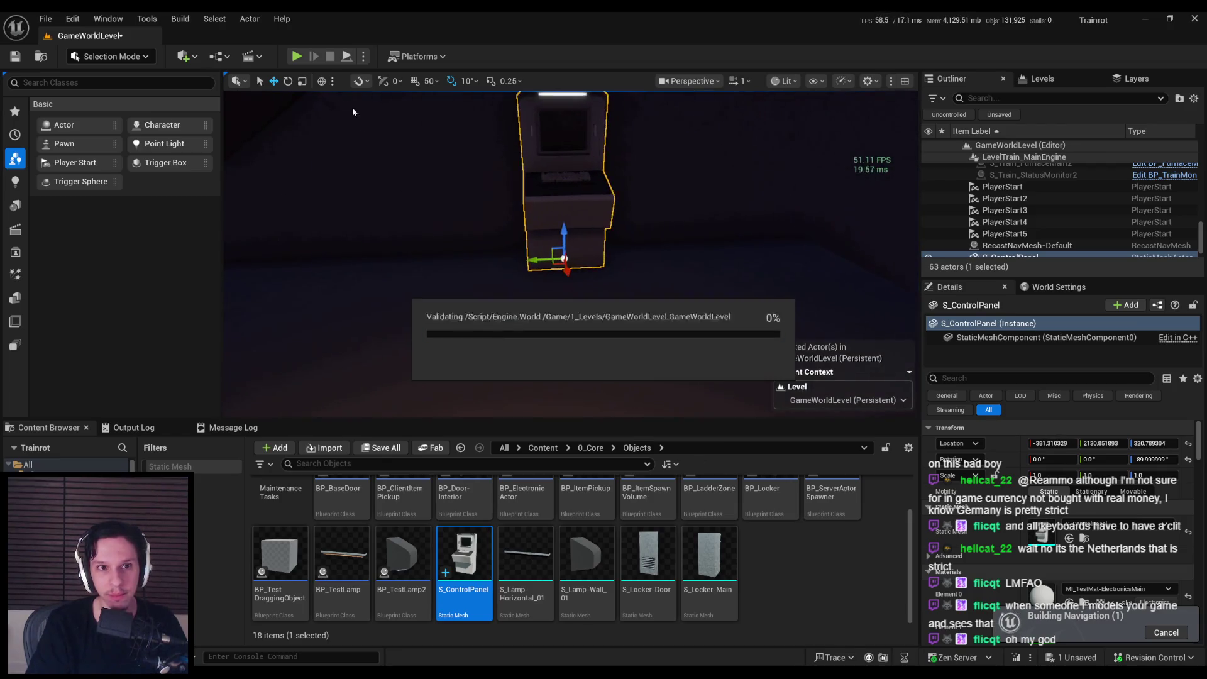
pyautogui.click(297, 57)
# Step: Walk up to the placed control panel and strafe side to side to inspect it
pyautogui.press('w')
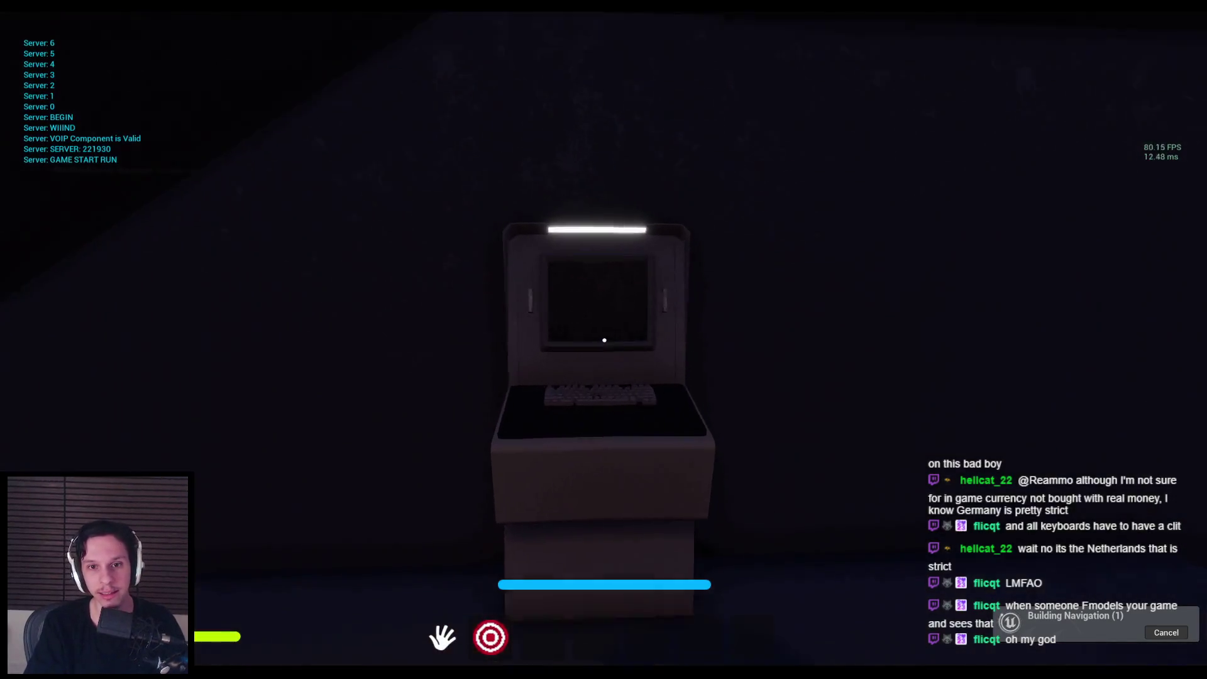
pyautogui.press('w')
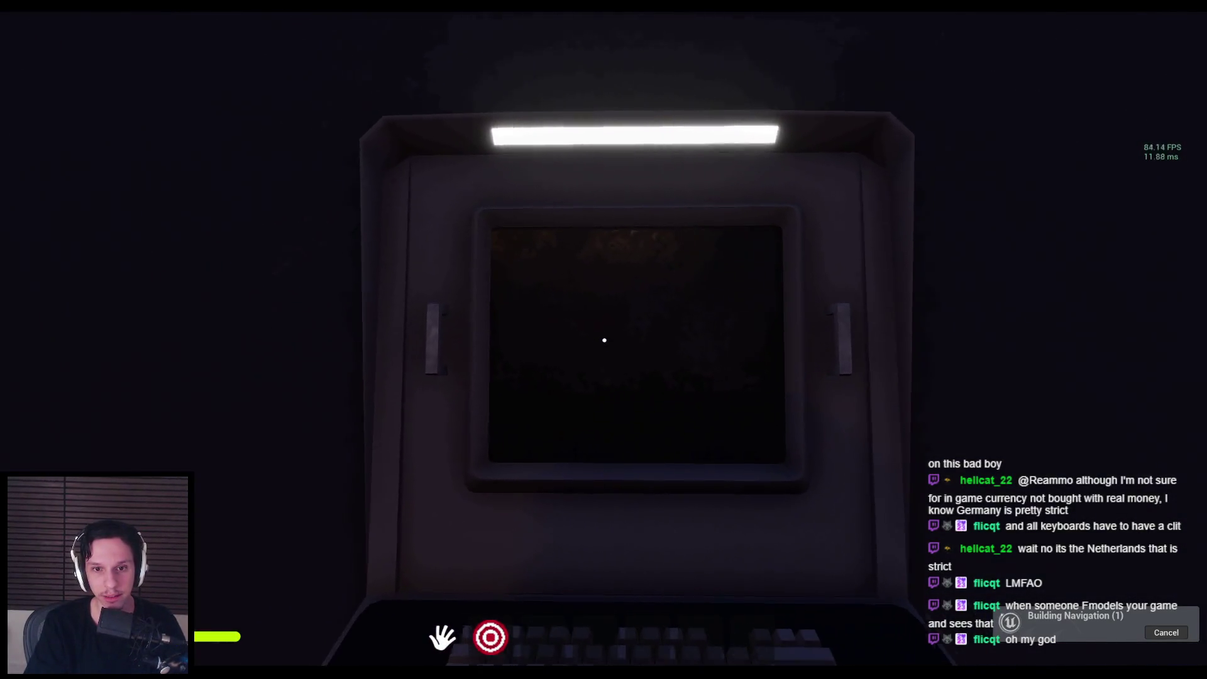
pyautogui.press('a')
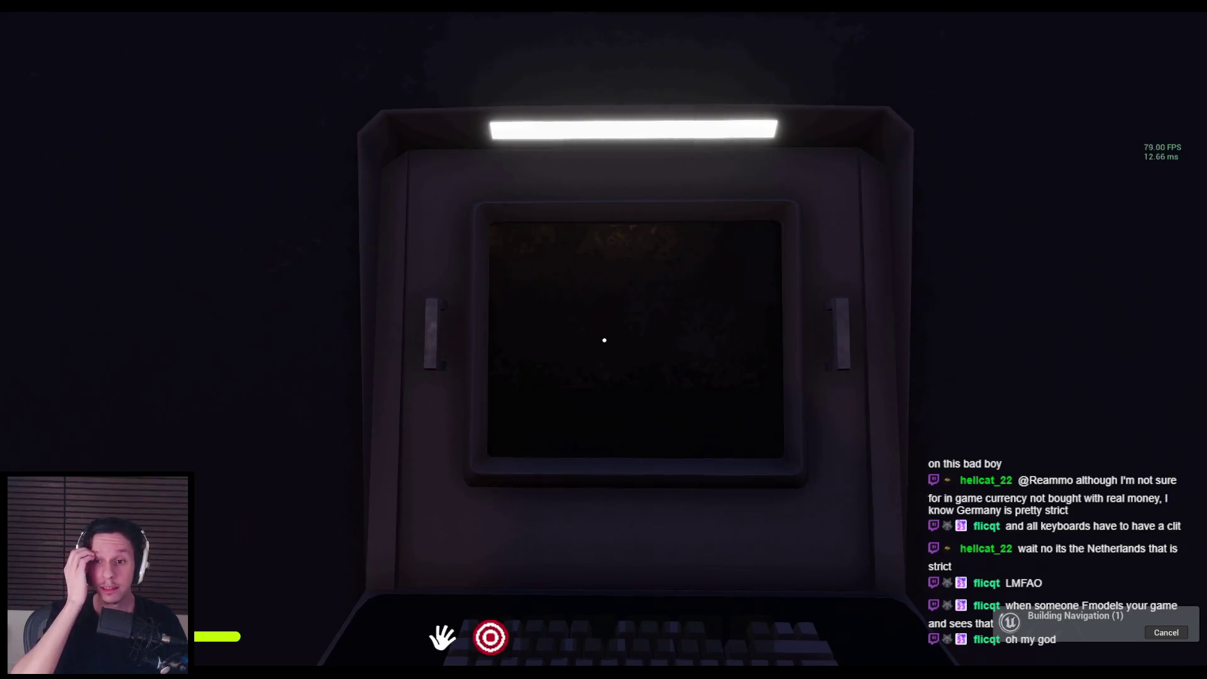
pyautogui.press('d')
pyautogui.press('a')
pyautogui.press('d')
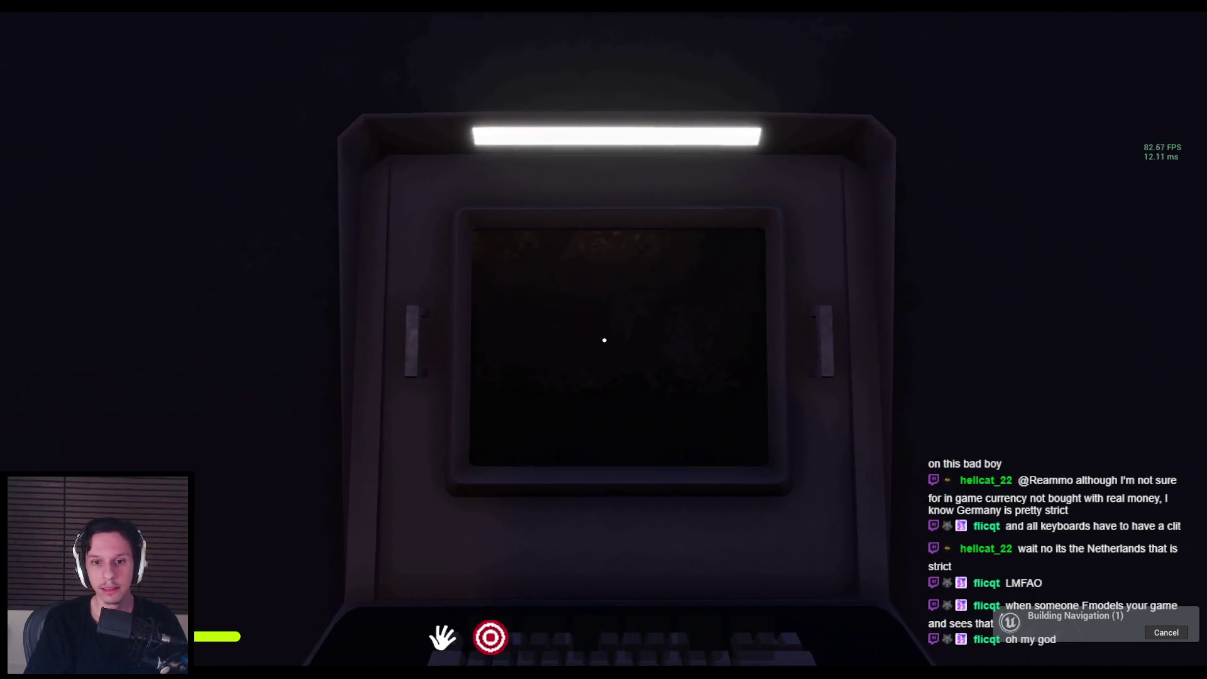
pyautogui.press('d')
pyautogui.press('a')
pyautogui.press('d')
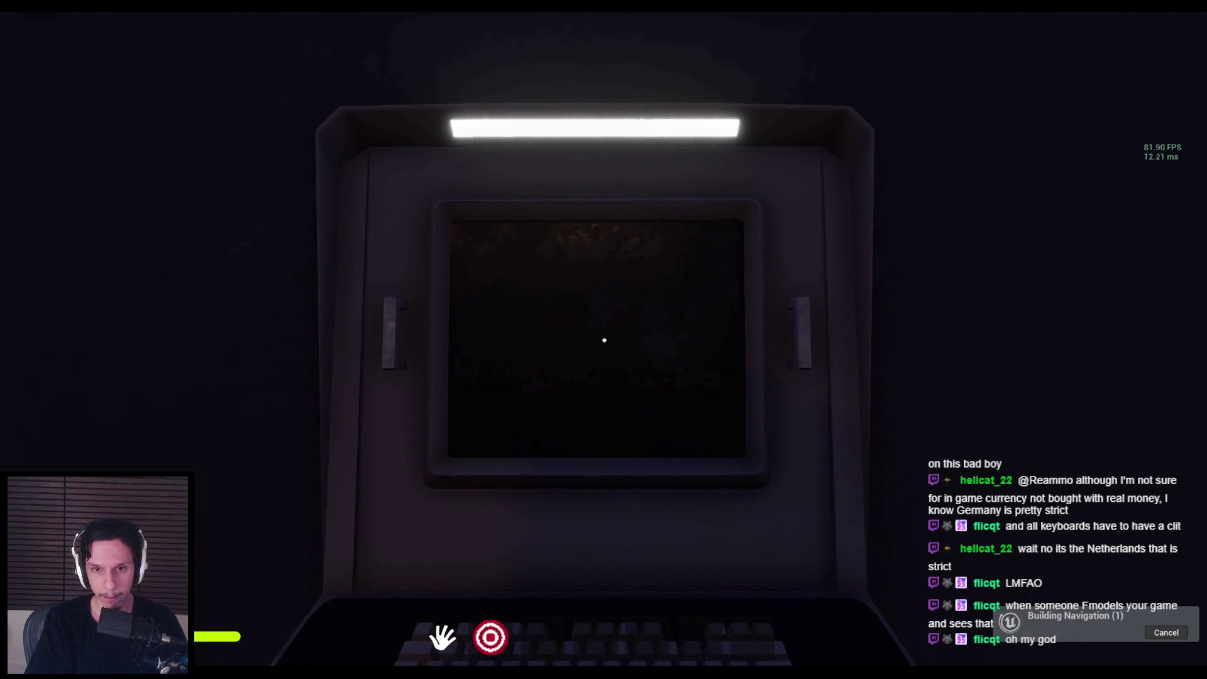
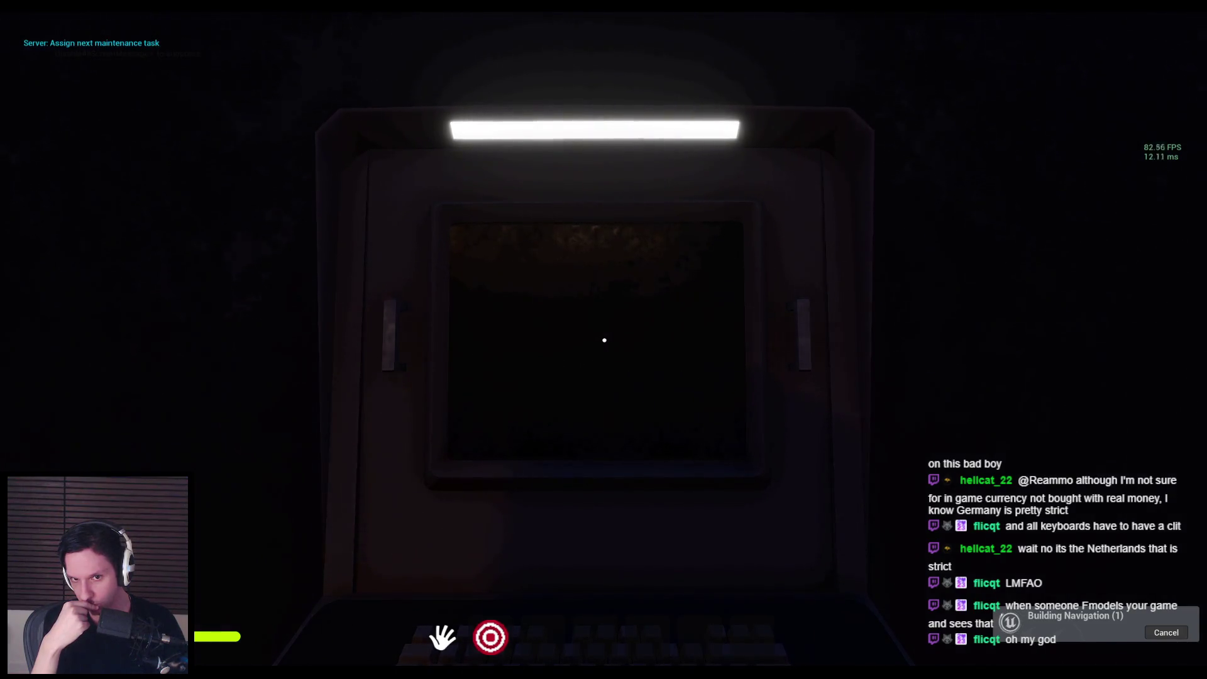
# Step: Stop the play-test, frame the console cabinet in the editor, and switch to Blender
pyautogui.press('s')
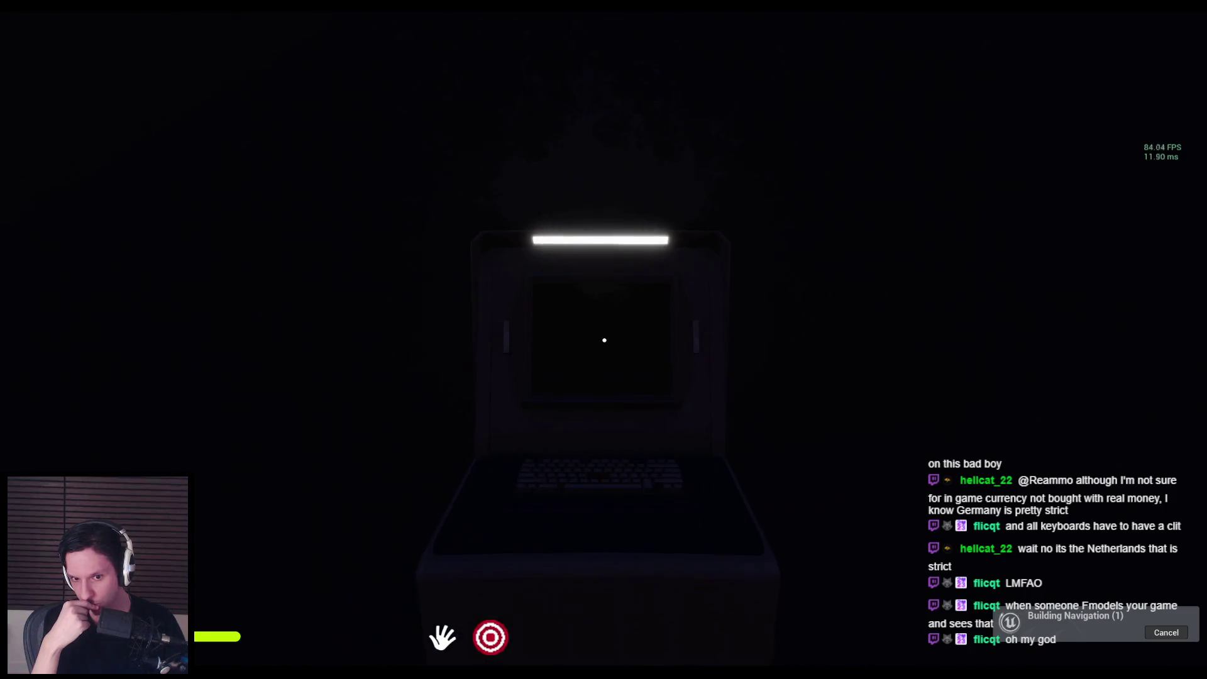
pyautogui.press('F8')
pyautogui.click(550, 329)
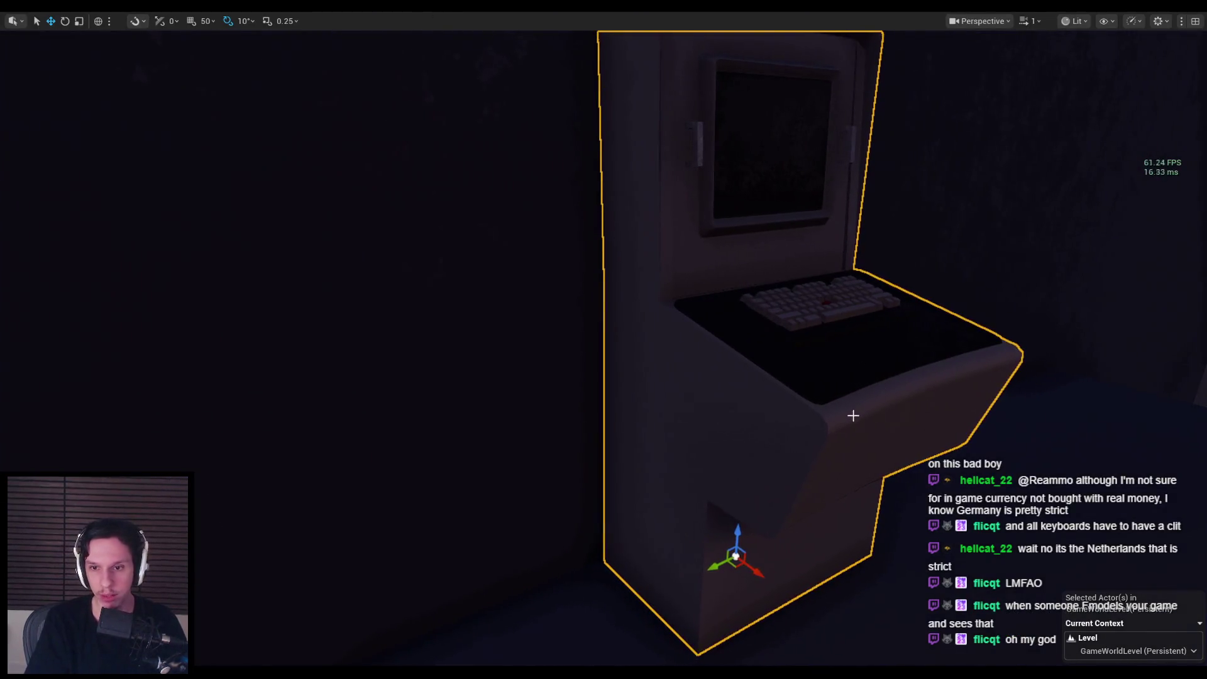
pyautogui.hotkey('alt', 'Tab')
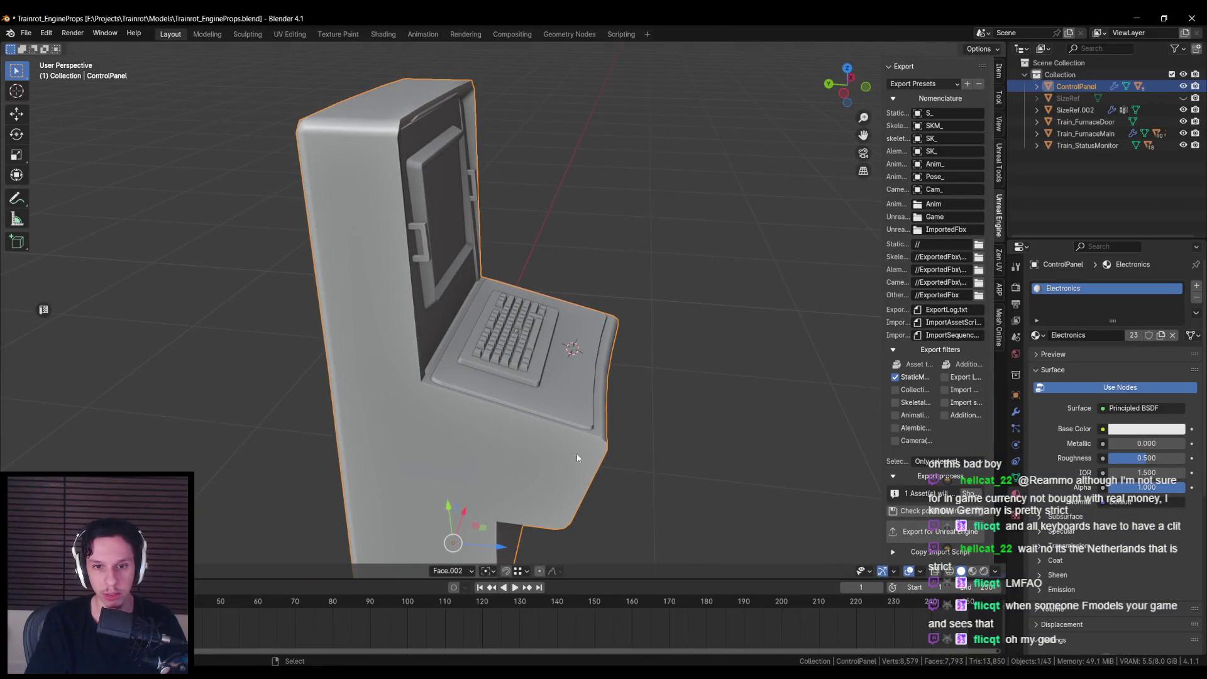
# Step: Push the console body's lower front faces outward along the Z axis in Edit Mode
pyautogui.click(572, 386)
pyautogui.keyDown('shift'); pyautogui.click(569, 434); pyautogui.keyUp('shift')
pyautogui.press('Tab')
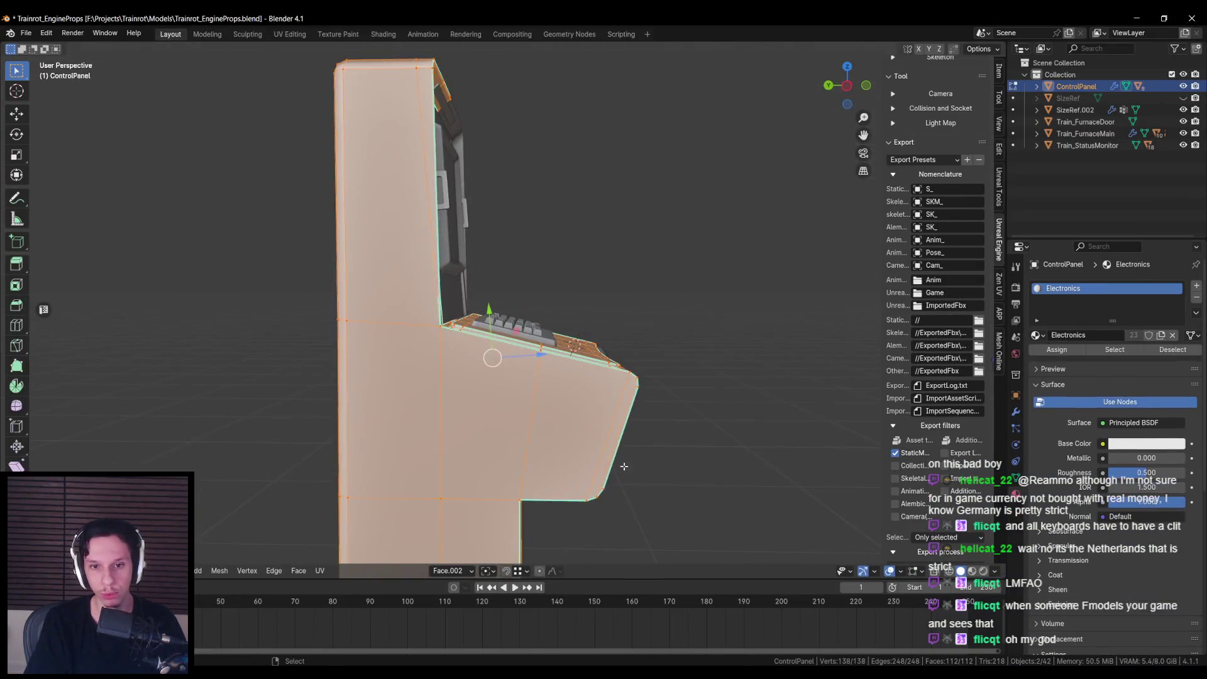
pyautogui.hotkey('alt', 'z')
pyautogui.moveTo(547, 283); pyautogui.dragTo(709, 543)
pyautogui.press('b')
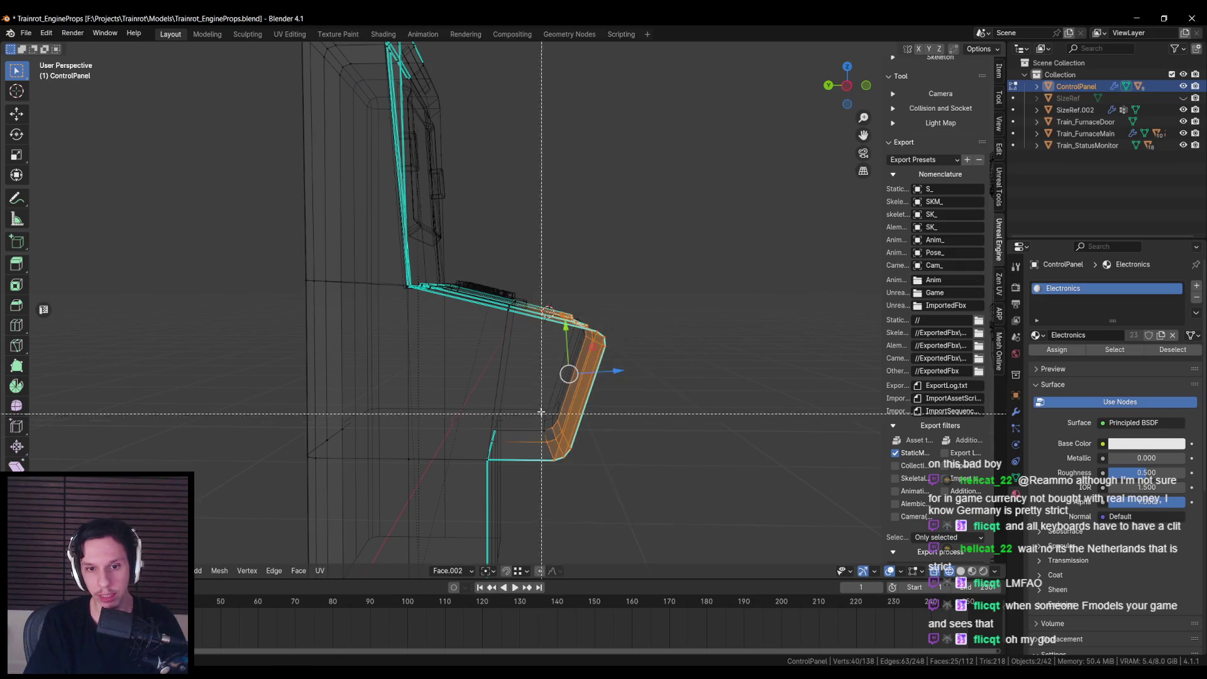
pyautogui.hotkey('alt', 'z')
pyautogui.press('g')
pyautogui.press('z')
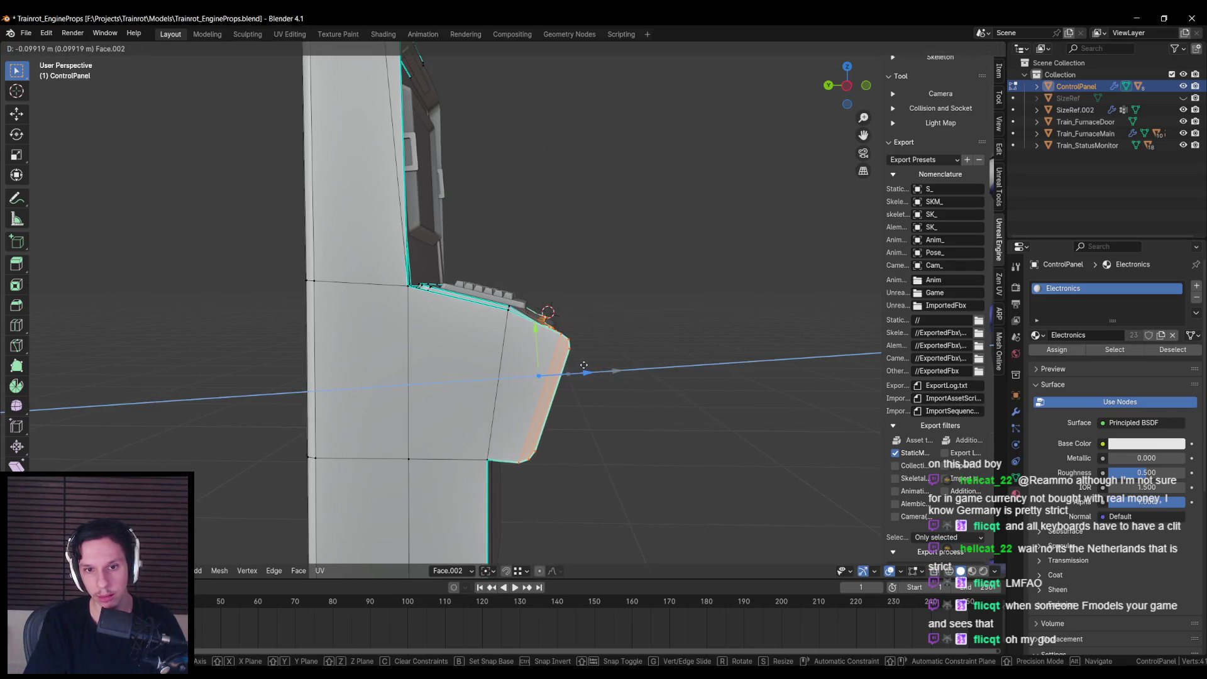
pyautogui.click(584, 365)
# Step: Create a custom transform orientation from a keyboard plate face
pyautogui.scroll(2, 603, 367)
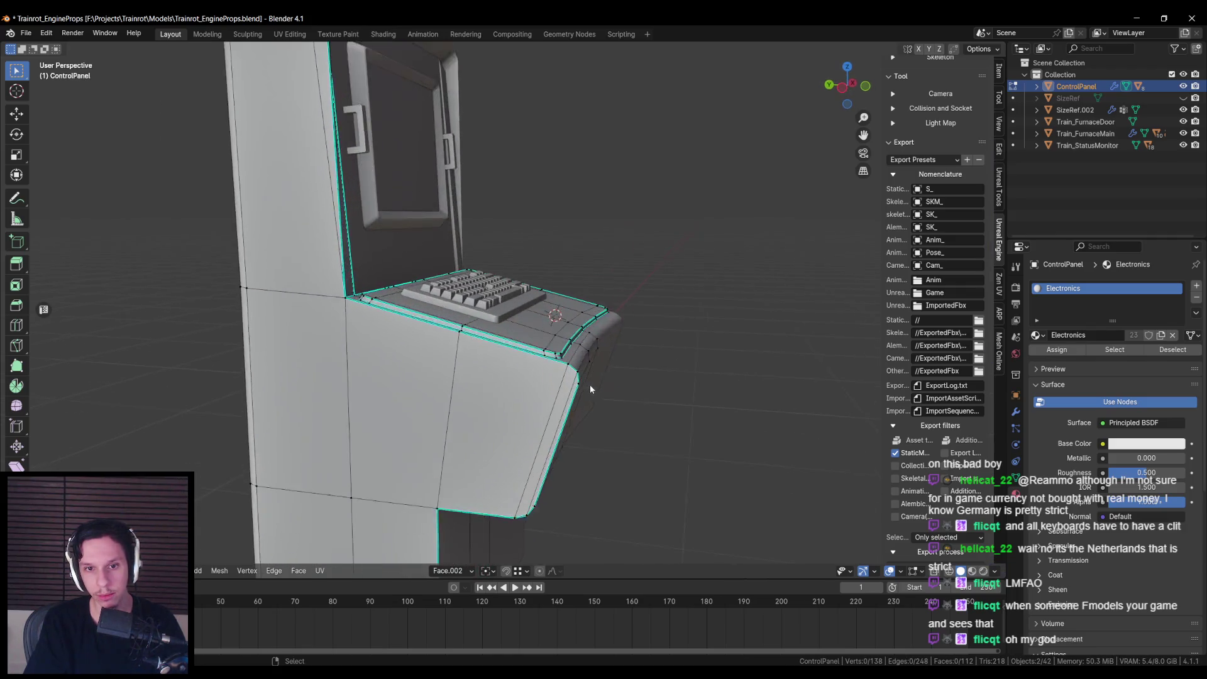
pyautogui.click(571, 346)
pyautogui.scroll(-1, 578, 358)
pyautogui.click(464, 572)
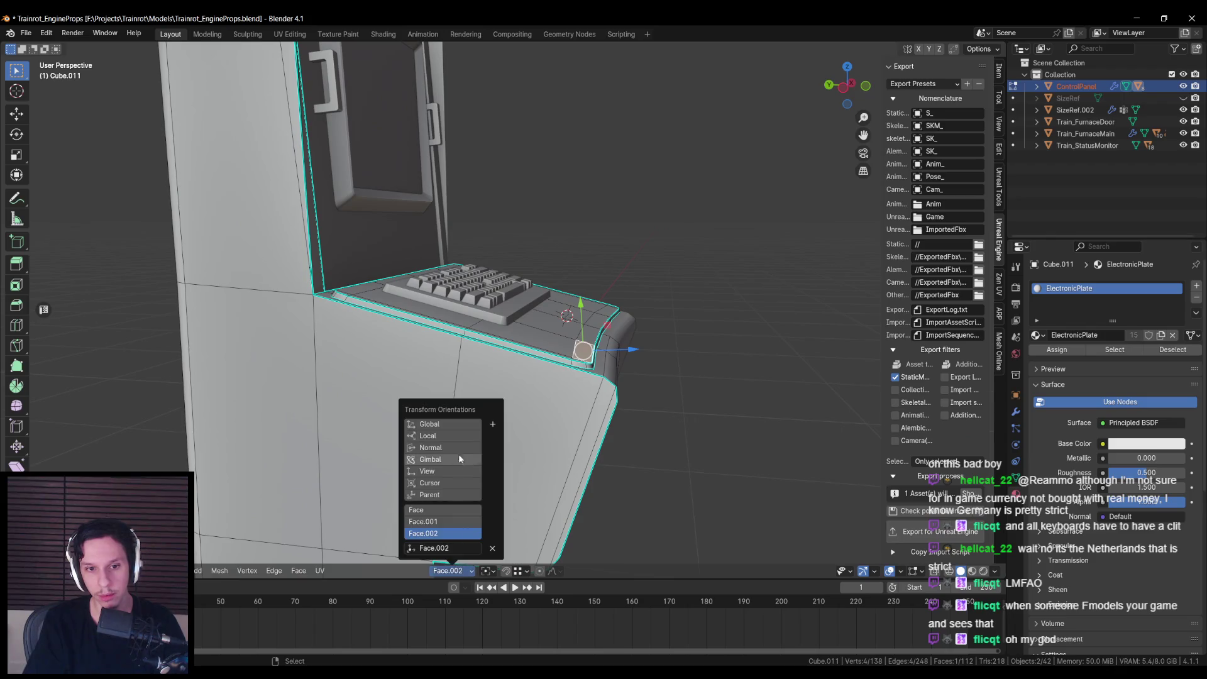
pyautogui.click(492, 424)
# Step: Try sliding the plate's front edge face along the custom X axis, then undo it
pyautogui.hotkey('alt', 'z')
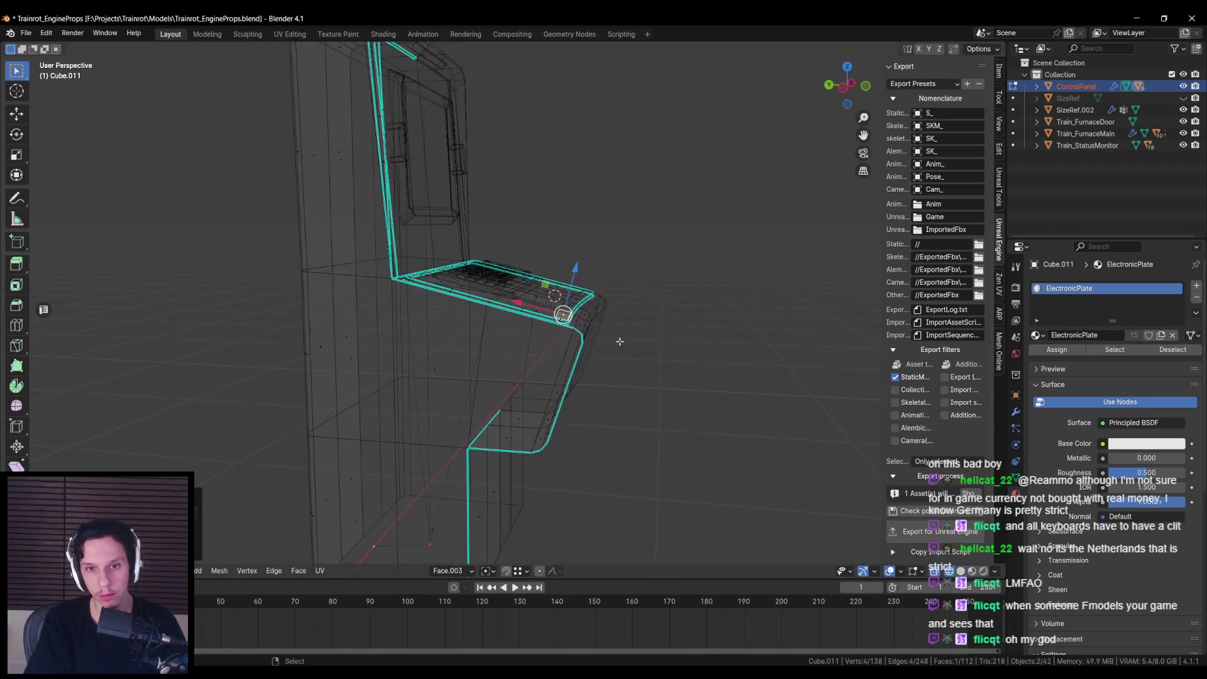
pyautogui.click(562, 300)
pyautogui.hotkey('alt', 'z')
pyautogui.scroll(4, 566, 301)
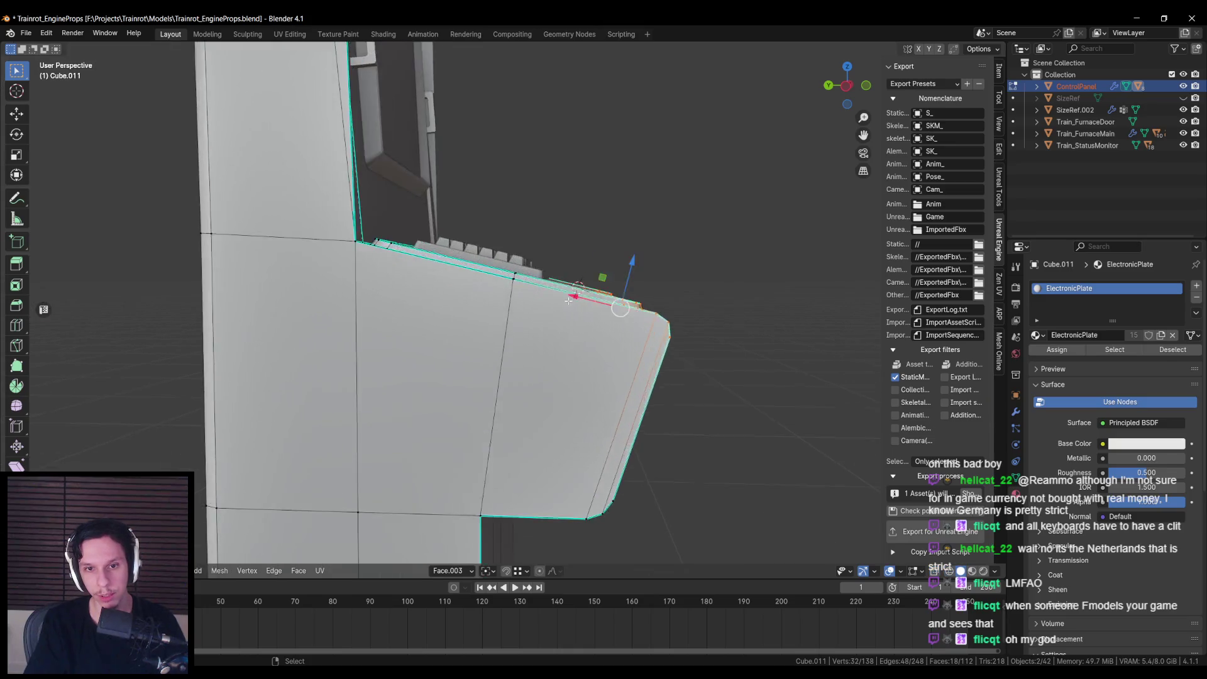
pyautogui.press('g')
pyautogui.press('x')
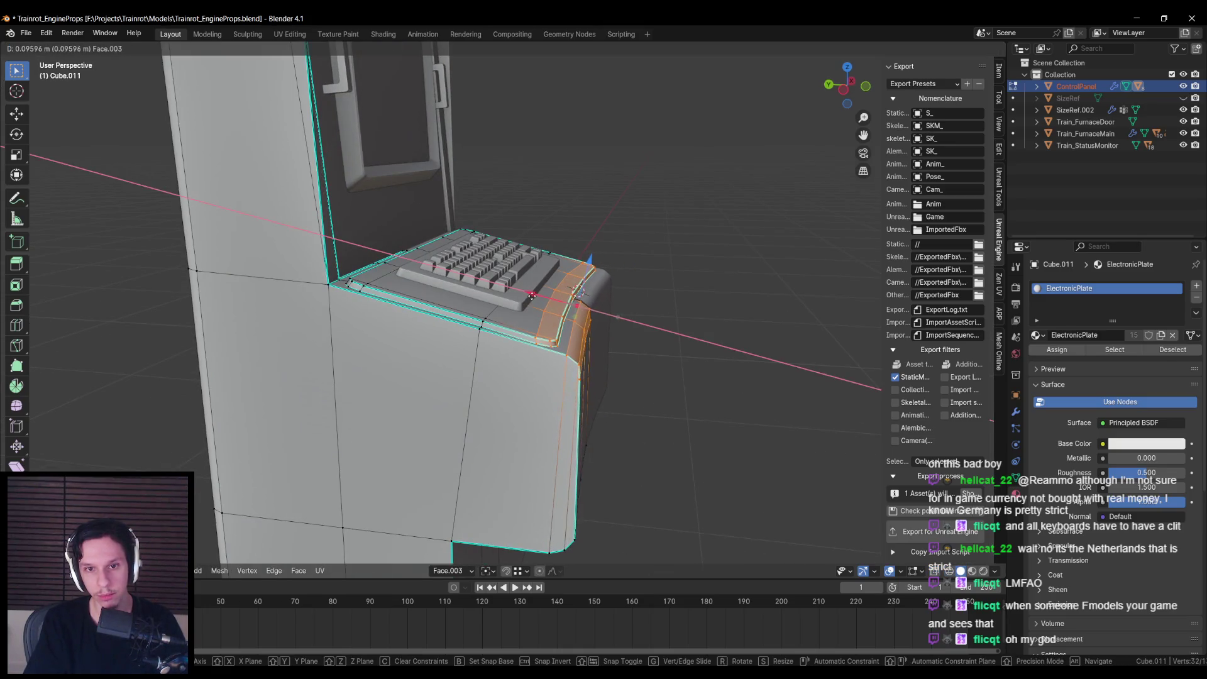
pyautogui.click(529, 294)
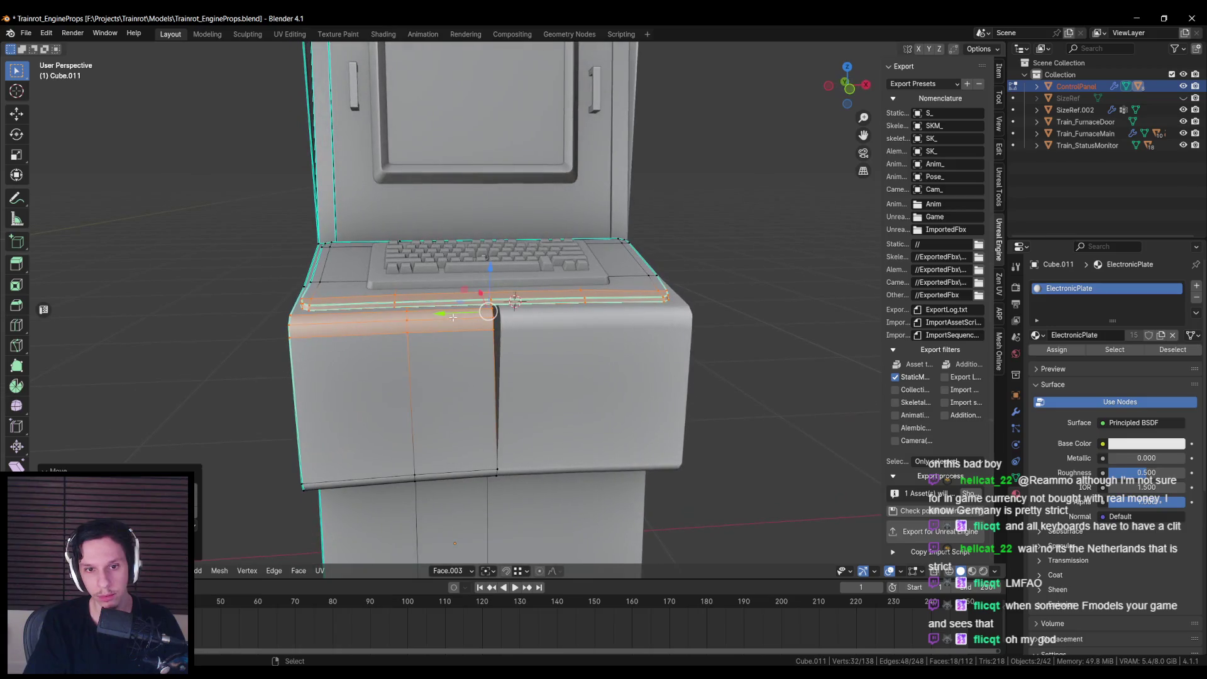
pyautogui.hotkey('ctrl', 'z')
# Step: Re-enter editing on the keyboard plate and shift its front faces outward along X
pyautogui.click(1016, 412)
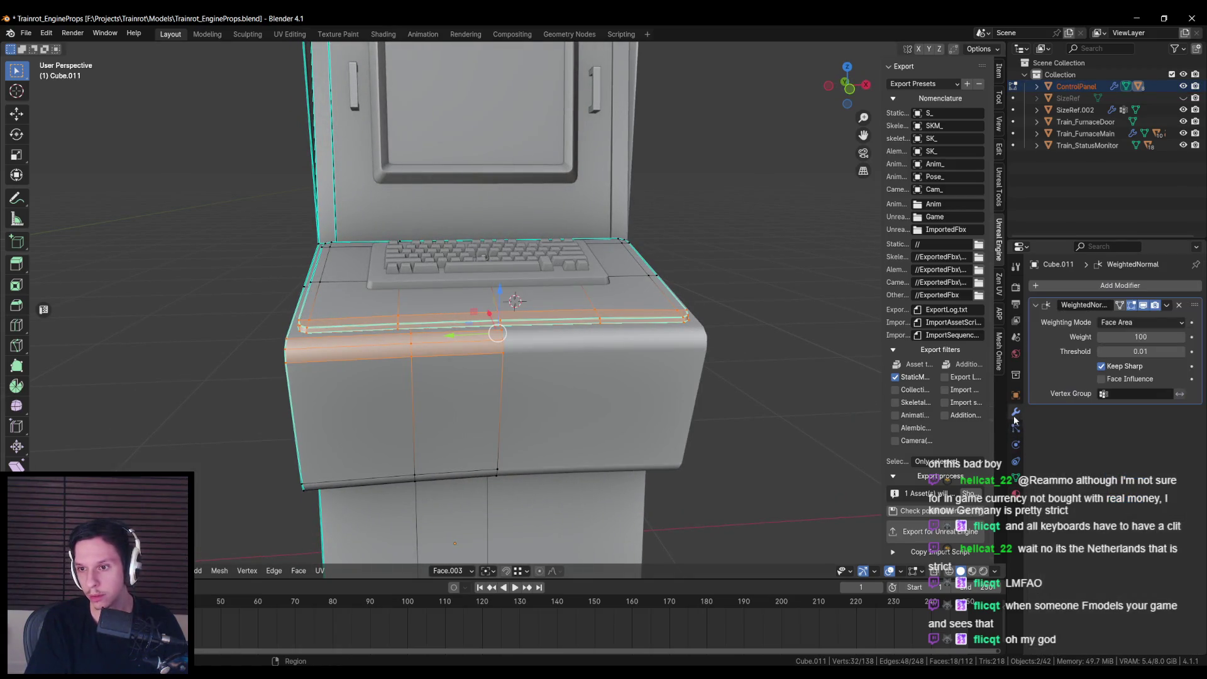
pyautogui.press('Tab')
pyautogui.click(512, 400)
pyautogui.press('Tab')
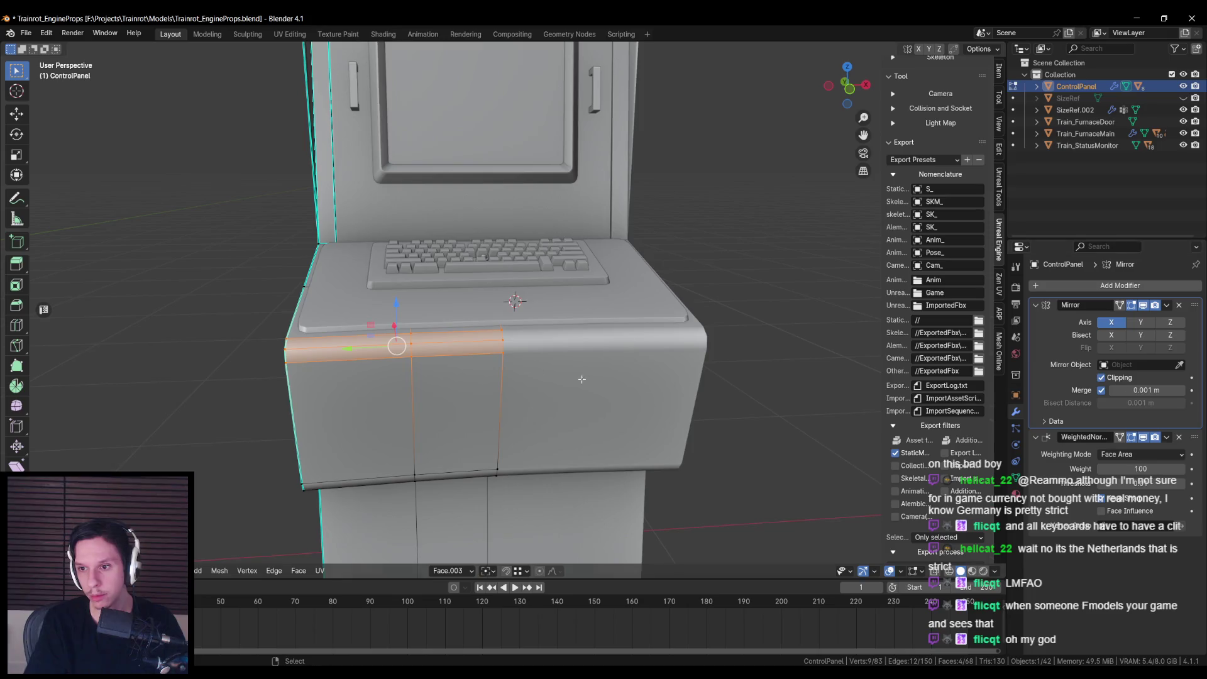
pyautogui.press('Tab')
pyautogui.keyDown('shift'); pyautogui.click(607, 350); pyautogui.keyUp('shift')
pyautogui.press('Tab')
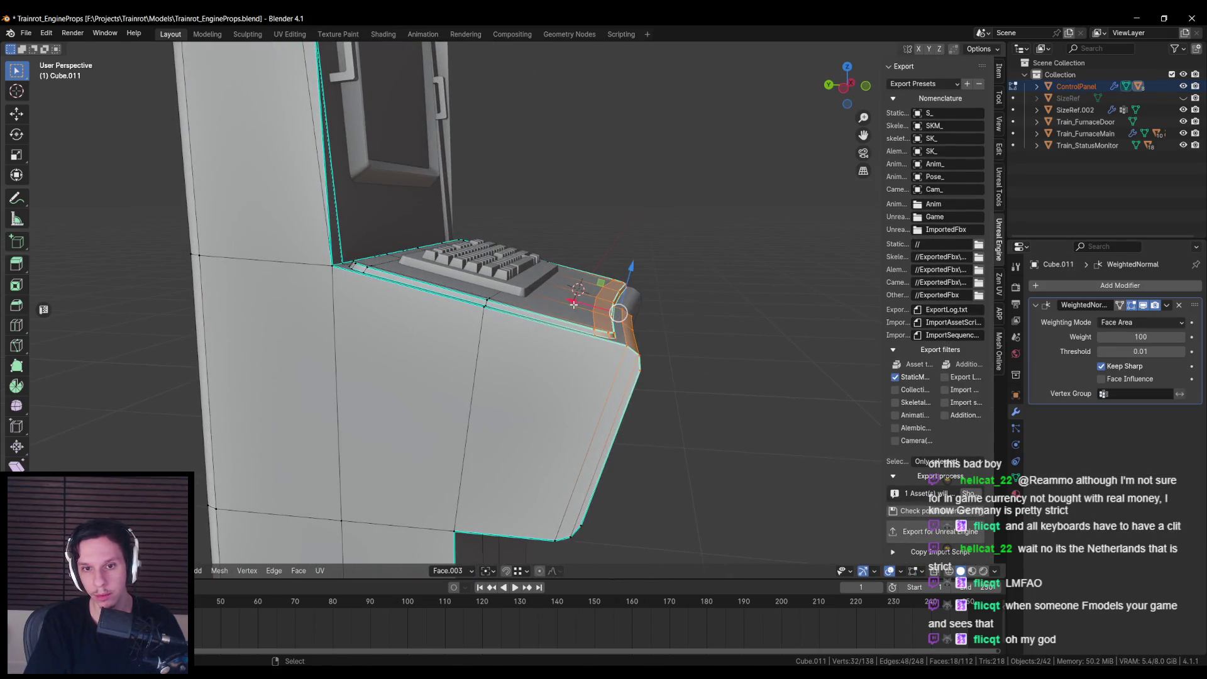
pyautogui.moveTo(574, 304); pyautogui.dragTo(549, 303)
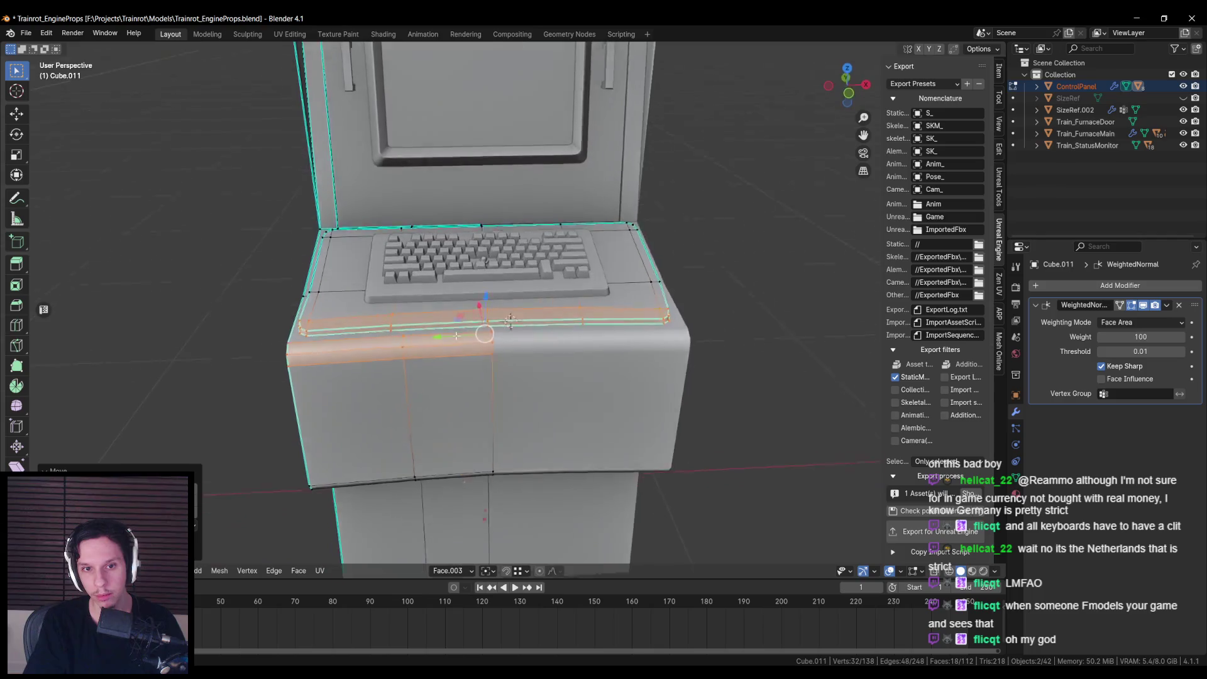
pyautogui.moveTo(455, 335); pyautogui.dragTo(458, 400)
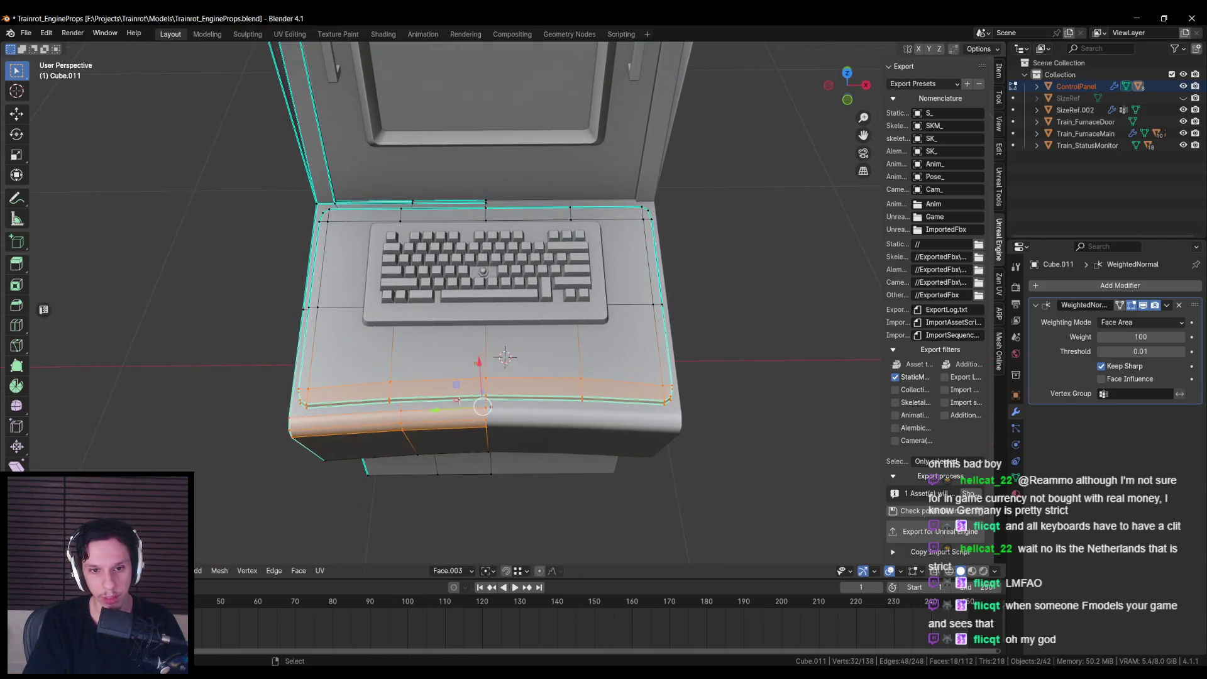
# Step: Select the keyboard plate's rounded front edge face loop and move it forward along X
pyautogui.click(462, 381)
pyautogui.keyDown('shift'); pyautogui.click(544, 357); pyautogui.keyUp('shift')
pyautogui.click(464, 571)
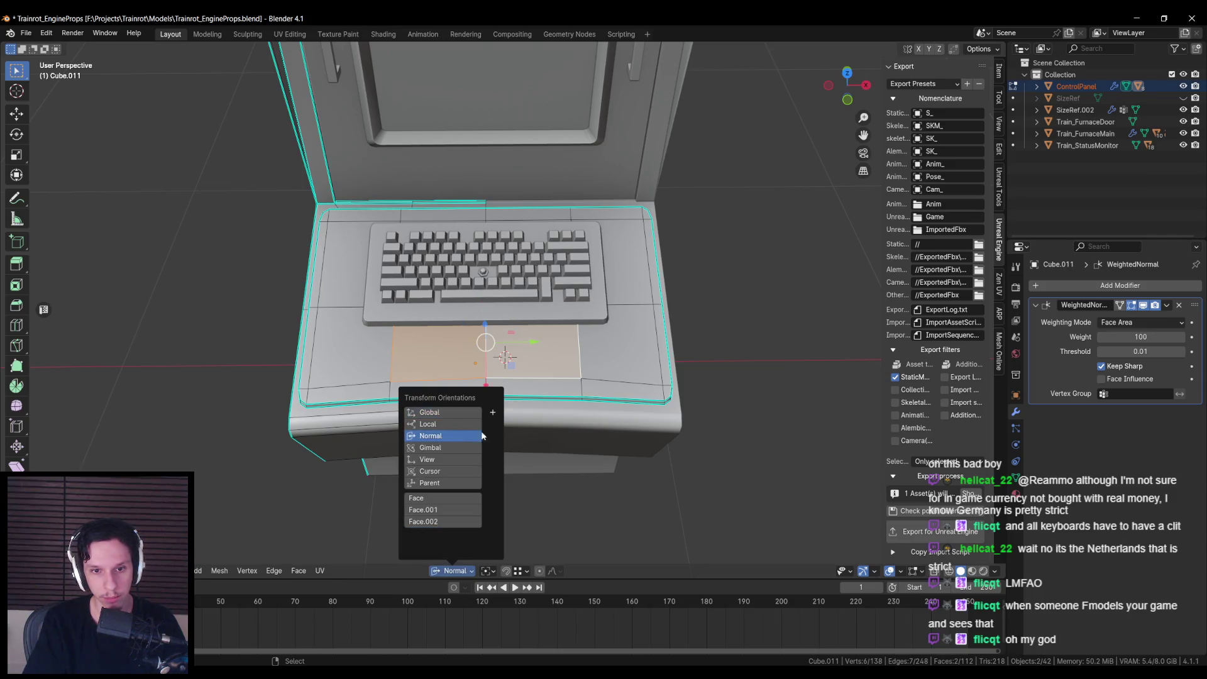
pyautogui.moveTo(496, 427)
pyautogui.mouseDown()
pyautogui.moveTo(566, 352)
pyautogui.moveTo(643, 313)
pyautogui.mouseUp()
pyautogui.click(643, 313)
pyautogui.keyDown('alt'); pyautogui.click(638, 330); pyautogui.keyUp('alt')
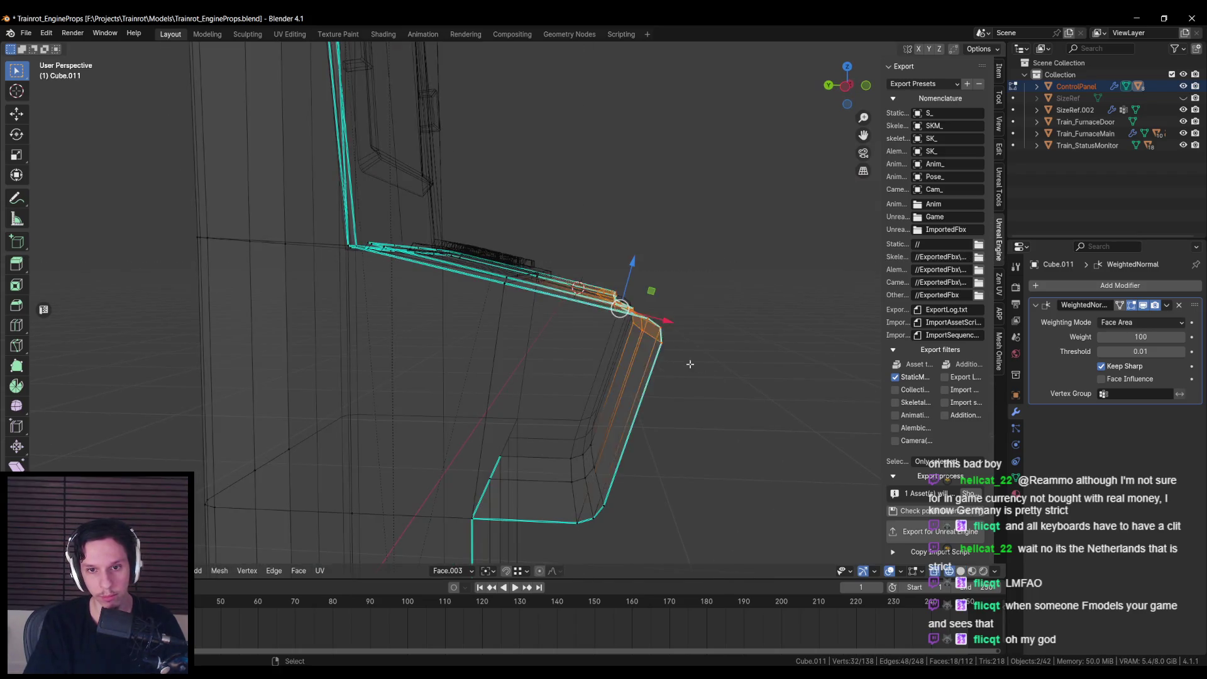
pyautogui.press('g')
pyautogui.press('x')
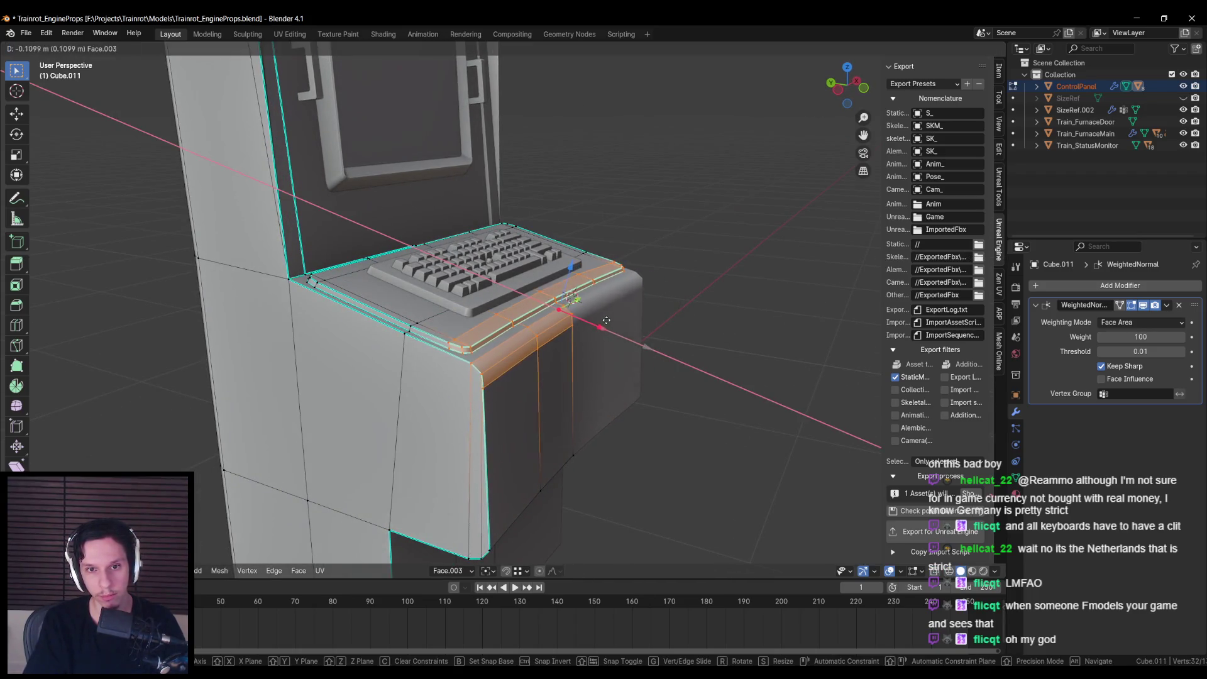
pyautogui.click(605, 319)
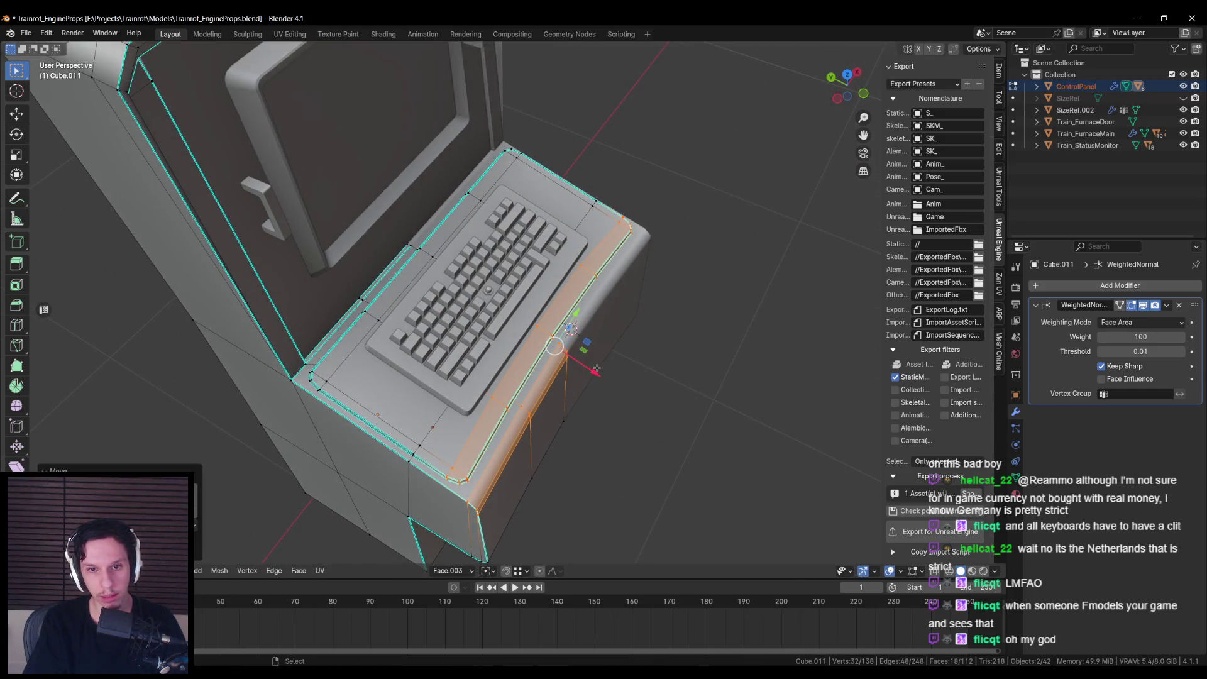
# Step: Nudge the lower corner vertex slightly along Y using the Global orientation
pyautogui.hotkey('alt', 'a')
pyautogui.scroll(-5, 602, 383)
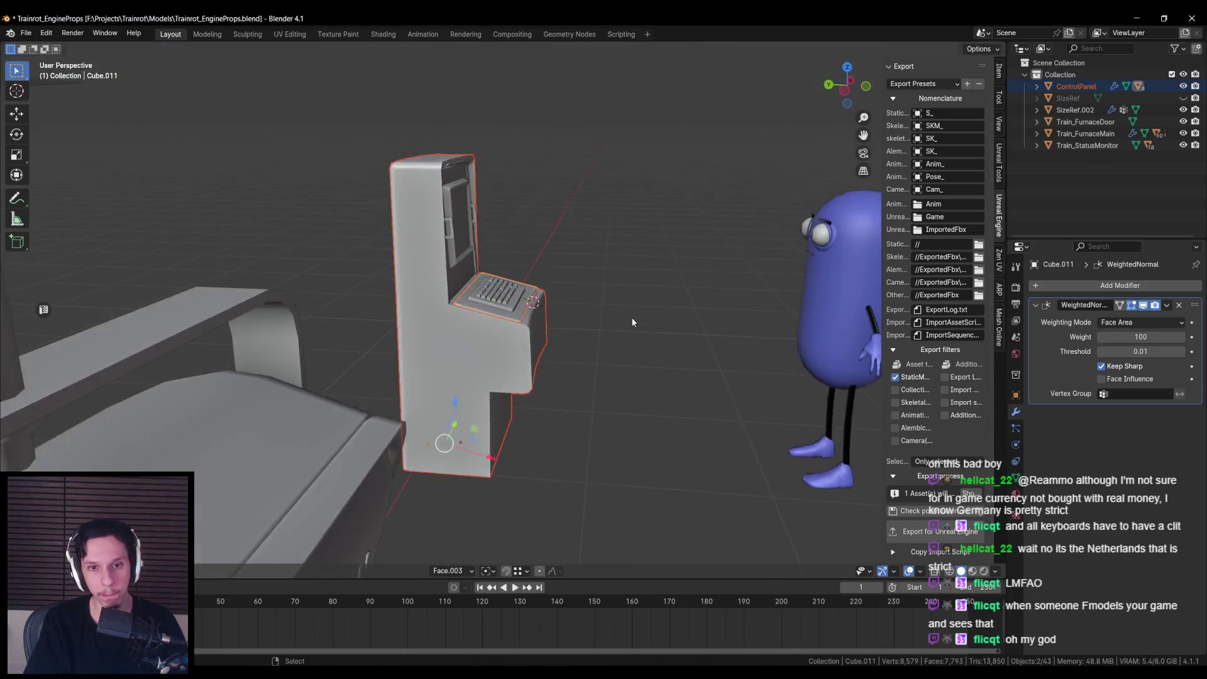
pyautogui.scroll(5, 575, 377)
pyautogui.hotkey('alt', 'z')
pyautogui.moveTo(533, 370); pyautogui.dragTo(591, 419)
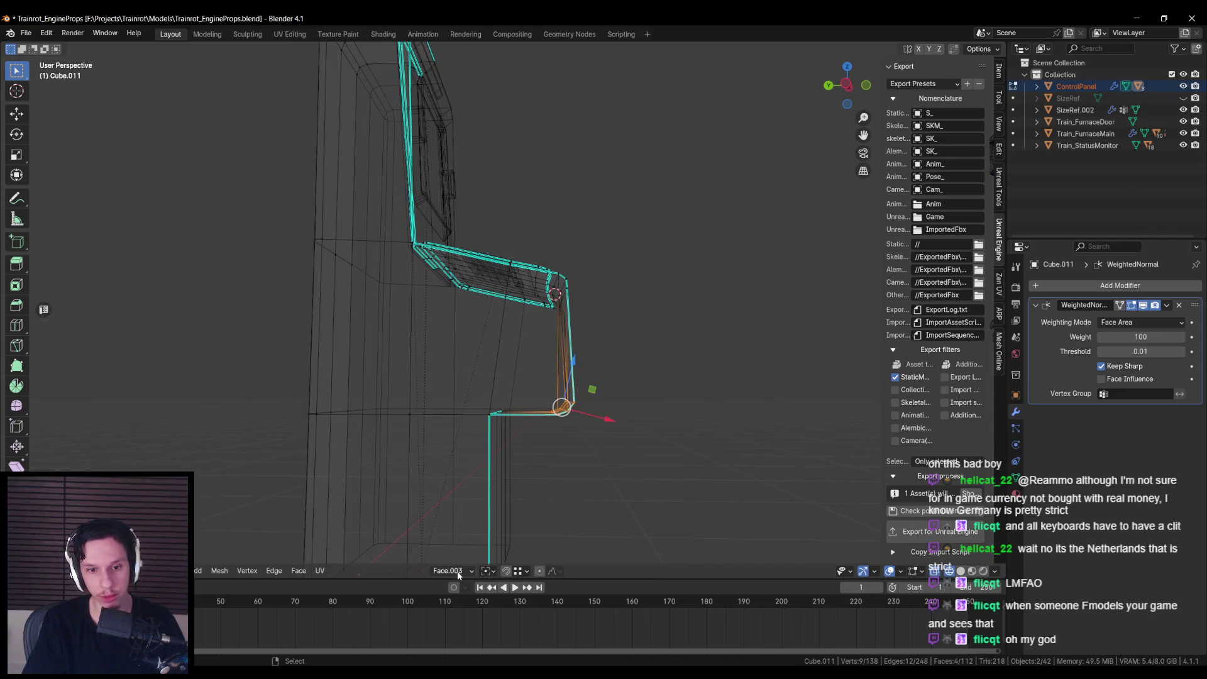
pyautogui.click(458, 572)
pyautogui.click(456, 412)
pyautogui.press('KP_3')
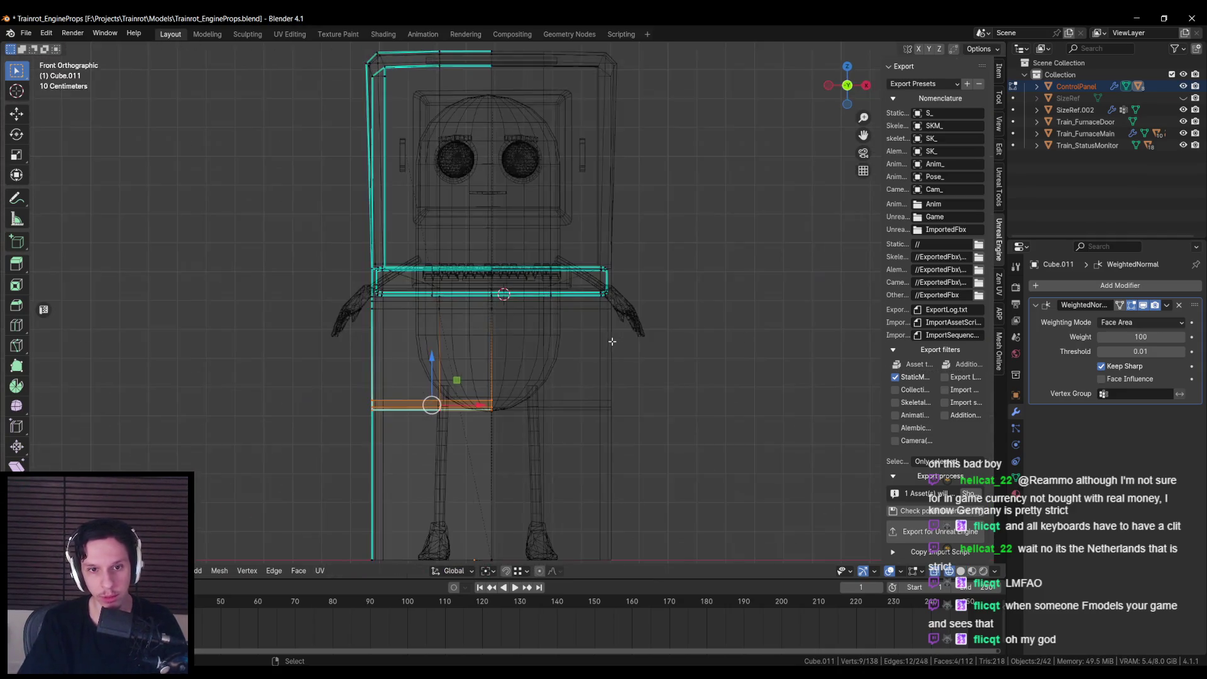
pyautogui.moveTo(486, 404); pyautogui.dragTo(513, 403)
pyautogui.hotkey('alt', 'z')
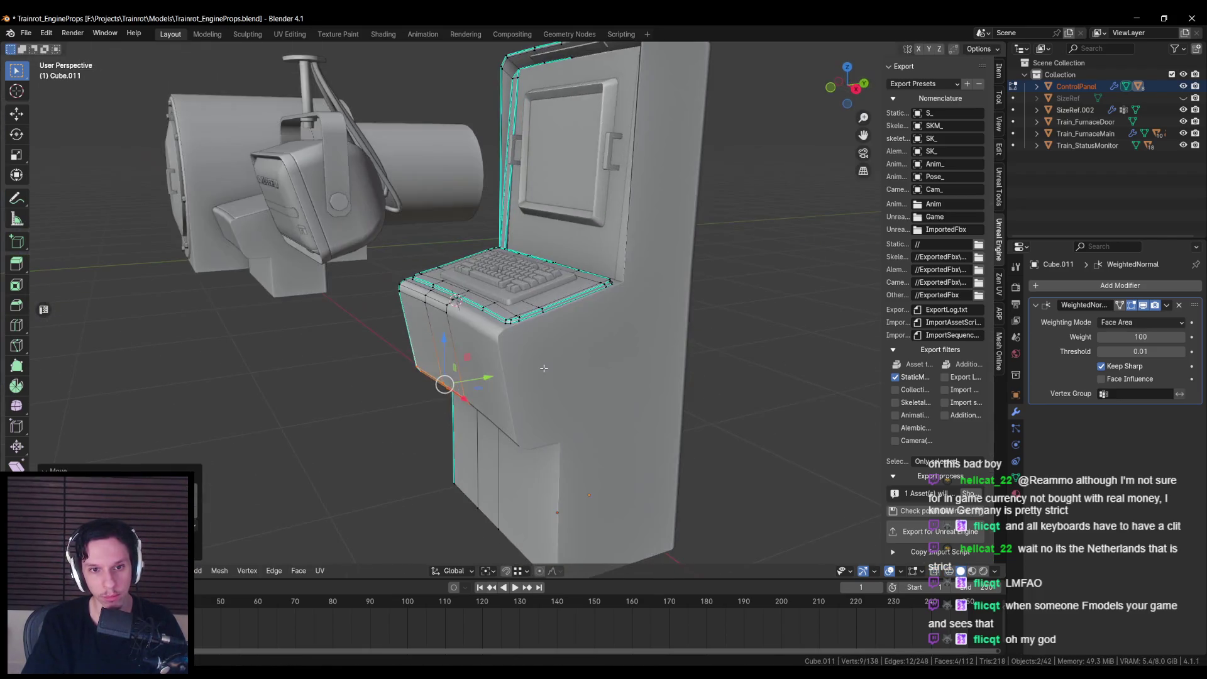
# Step: Return to Object Mode, select the console cabinet, and inspect its keyboard and side
pyautogui.press('Tab')
pyautogui.hotkey('alt', 'a')
pyautogui.moveTo(511, 344)
pyautogui.mouseDown()
pyautogui.moveTo(540, 368)
pyautogui.moveTo(420, 379)
pyautogui.moveTo(457, 345)
pyautogui.moveTo(510, 338)
pyautogui.mouseUp()
pyautogui.scroll(3, 458, 345)
pyautogui.click(510, 337)
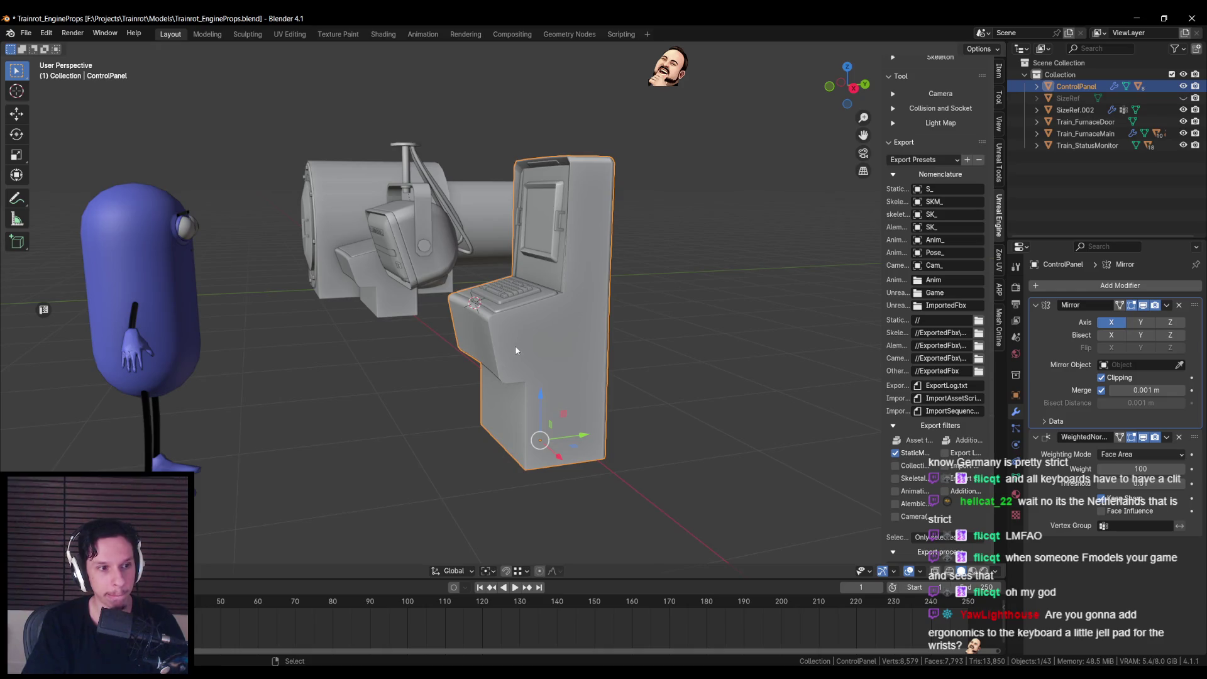
pyautogui.scroll(4, 515, 350)
pyautogui.moveTo(521, 353)
pyautogui.mouseDown()
pyautogui.moveTo(487, 371)
pyautogui.moveTo(470, 361)
pyautogui.mouseUp()
pyautogui.scroll(-3, 481, 346)
pyautogui.scroll(3, 510, 389)
pyautogui.scroll(-1, 470, 361)
pyautogui.scroll(-3, 555, 375)
pyautogui.moveTo(555, 376)
pyautogui.mouseDown()
pyautogui.moveTo(656, 326)
pyautogui.moveTo(725, 357)
pyautogui.mouseUp()
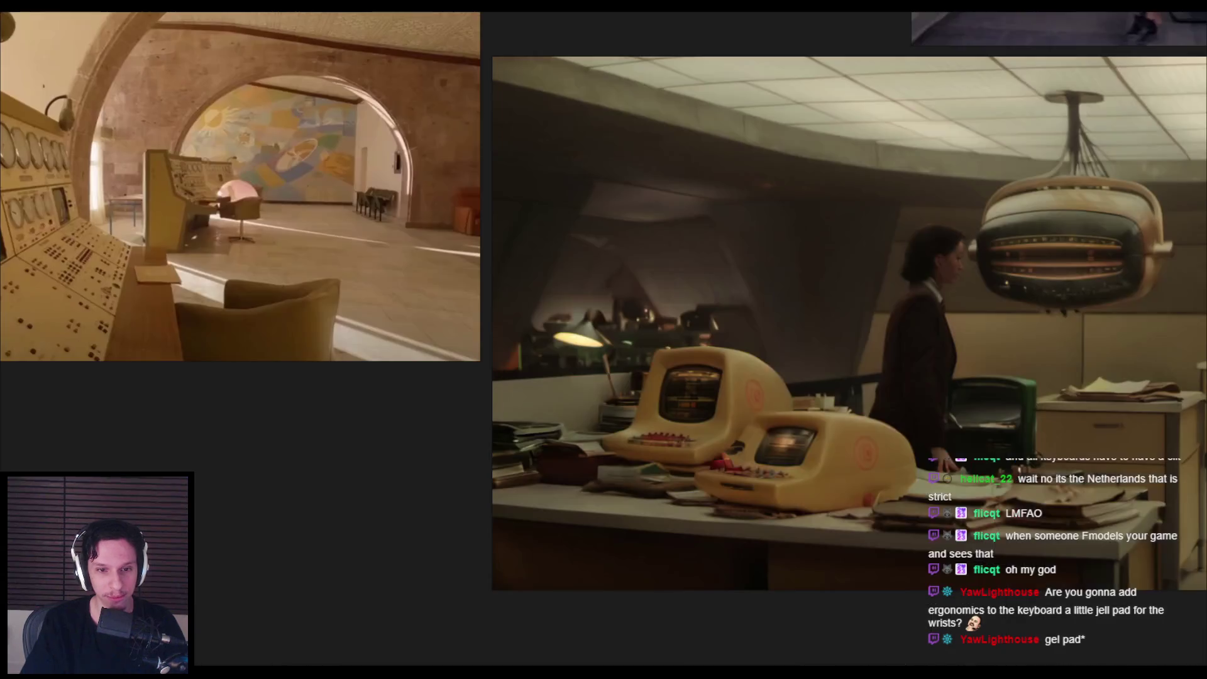
# Step: Zoom and pan the PureRef board onto the console, calculator and control-room references
pyautogui.scroll(-8, 268, 628)
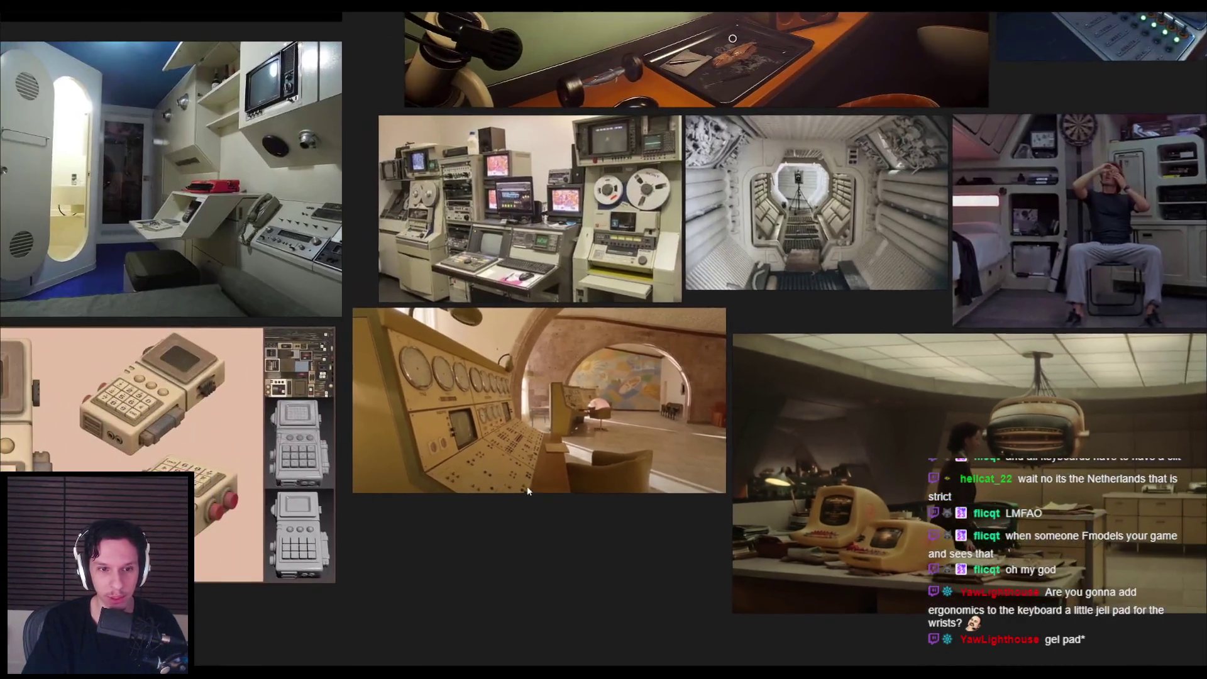
pyautogui.scroll(-5, 293, 452)
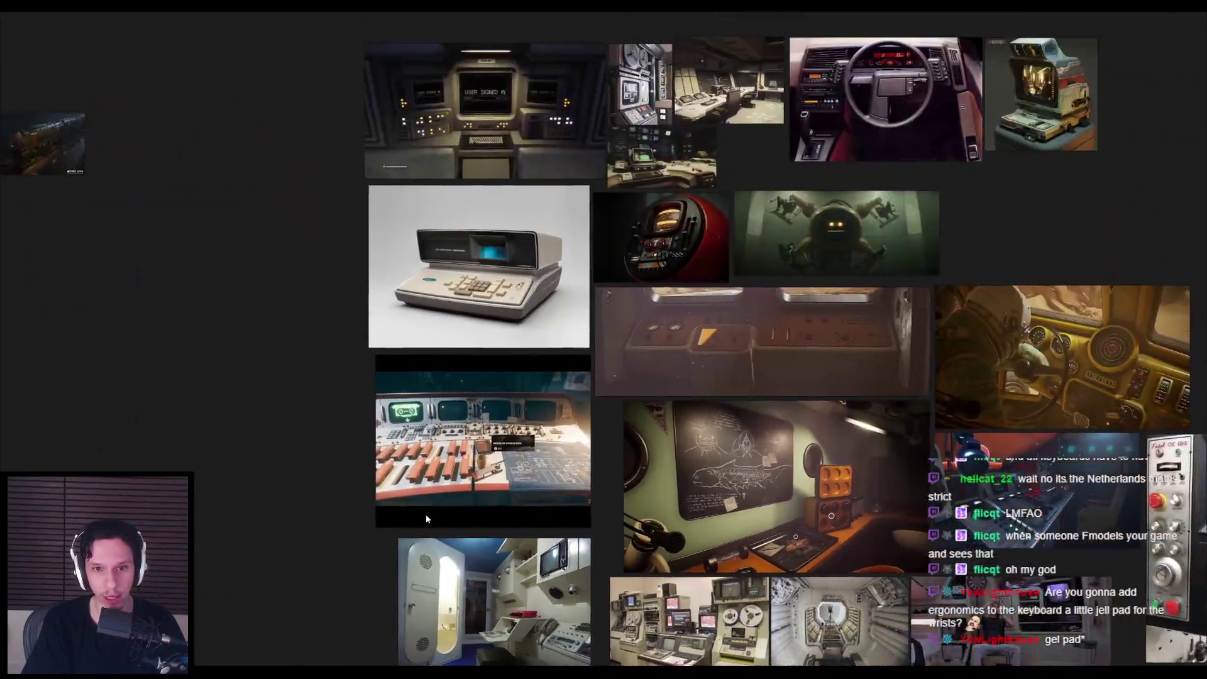
pyautogui.scroll(5, 484, 266)
pyautogui.scroll(-4, 688, 368)
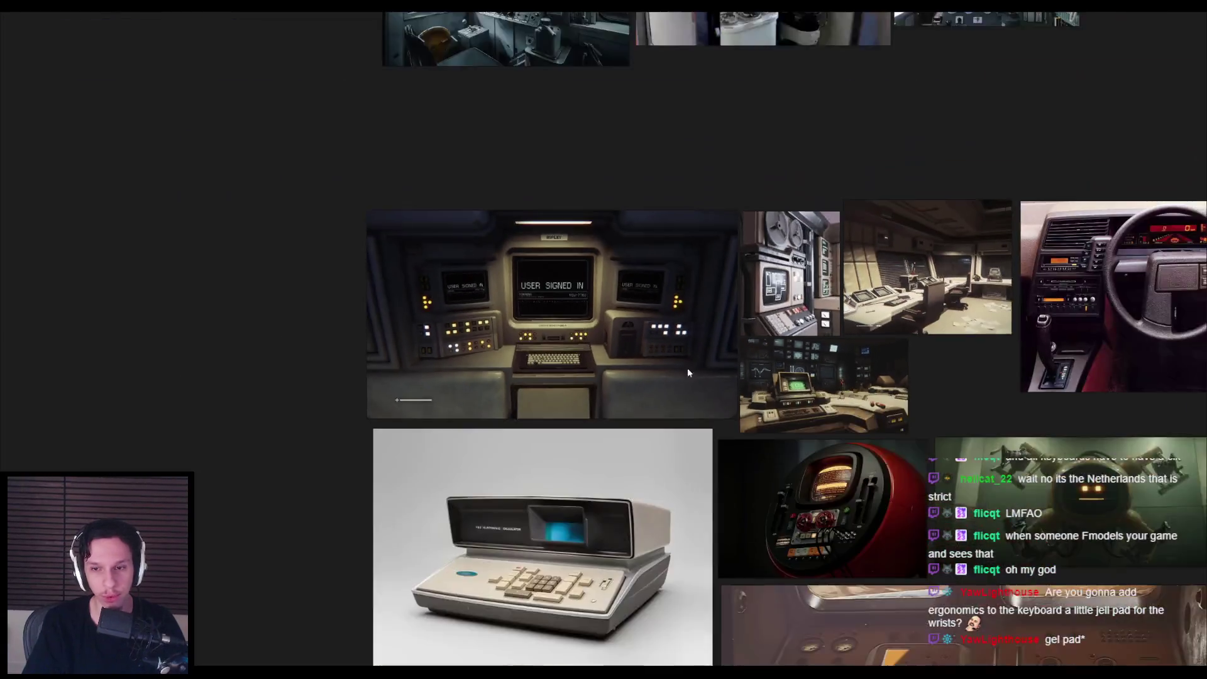
pyautogui.scroll(3, 606, 306)
pyautogui.scroll(2, 606, 306)
pyautogui.scroll(-2, 556, 440)
pyautogui.moveTo(555, 440); pyautogui.dragTo(926, 342)
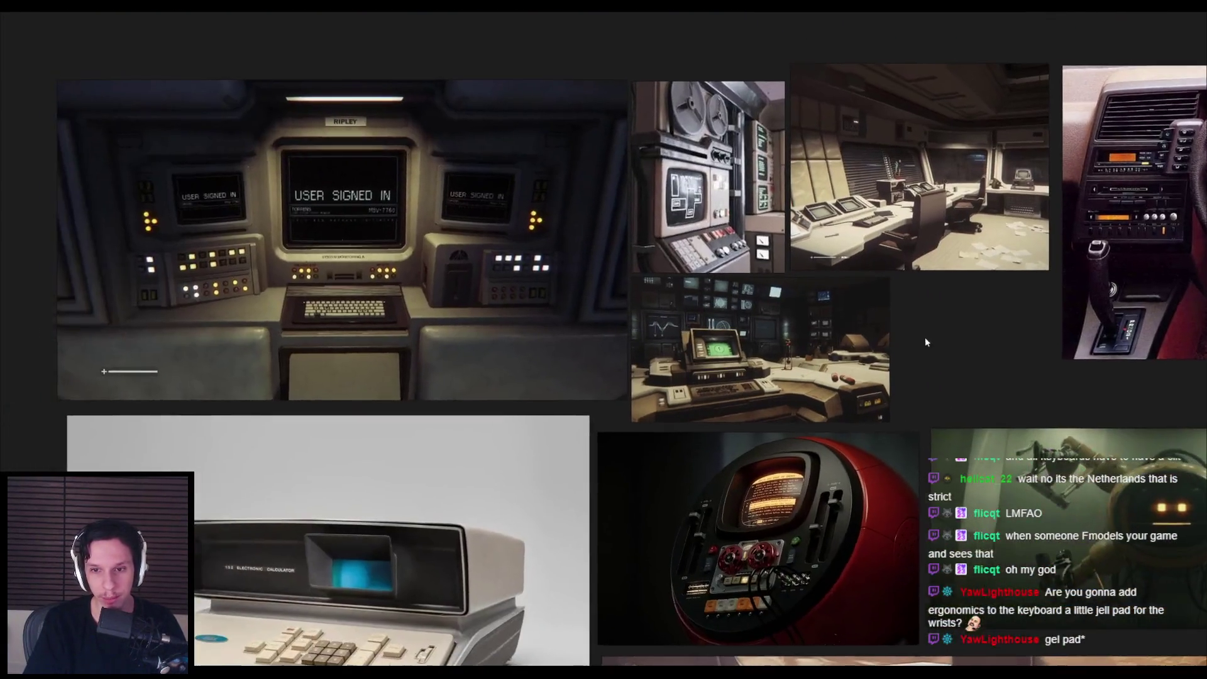
pyautogui.hotkey('alt', 'Tab')
# Step: Inspect the keyboard close up in Blender, then return to Unreal's full editor layout
pyautogui.scroll(5, 449, 335)
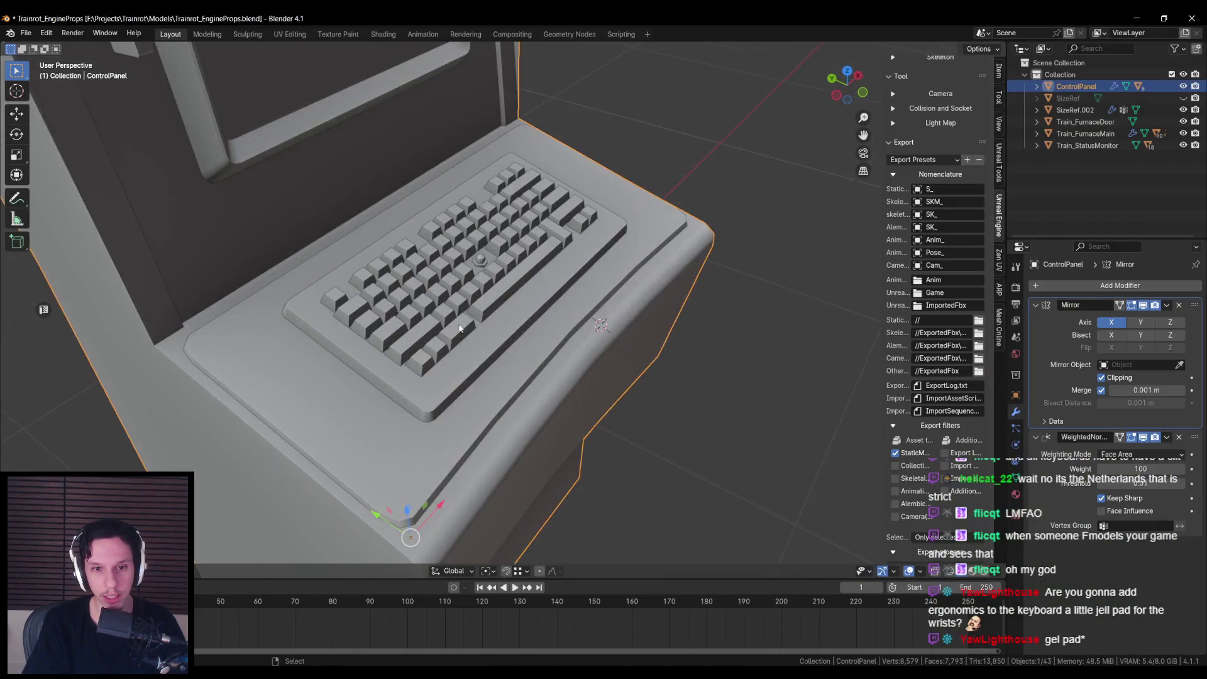
pyautogui.scroll(3, 336, 314)
pyautogui.scroll(-2, 332, 320)
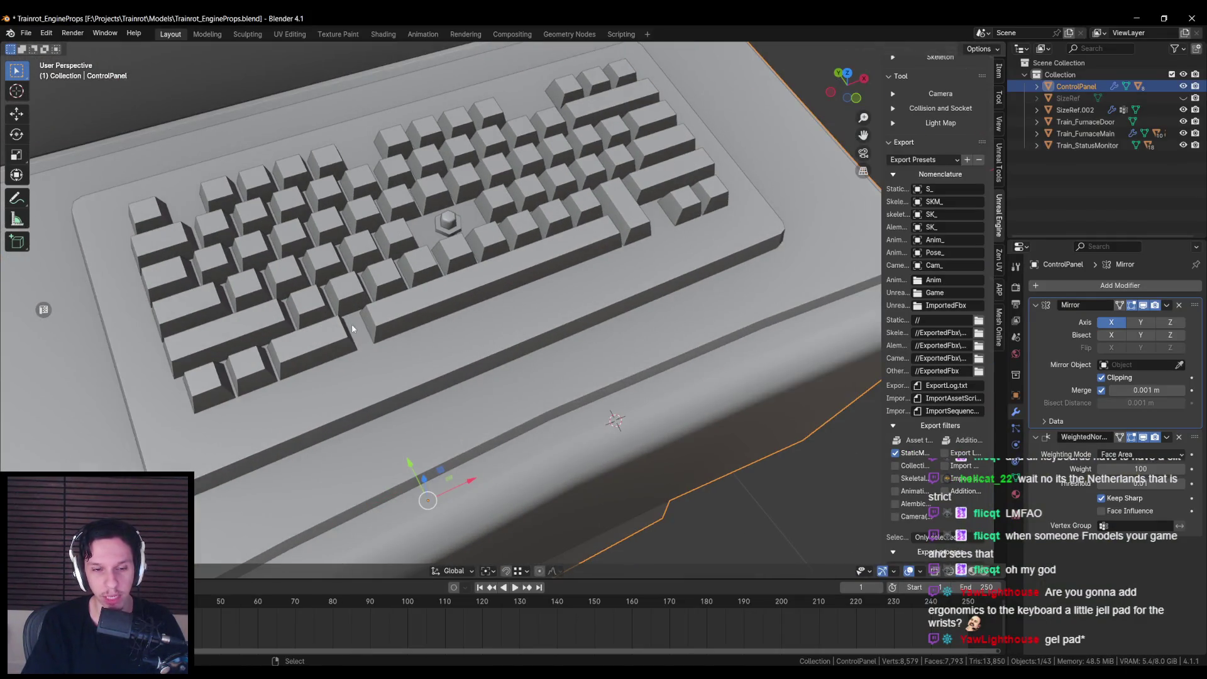
pyautogui.scroll(-7, 374, 316)
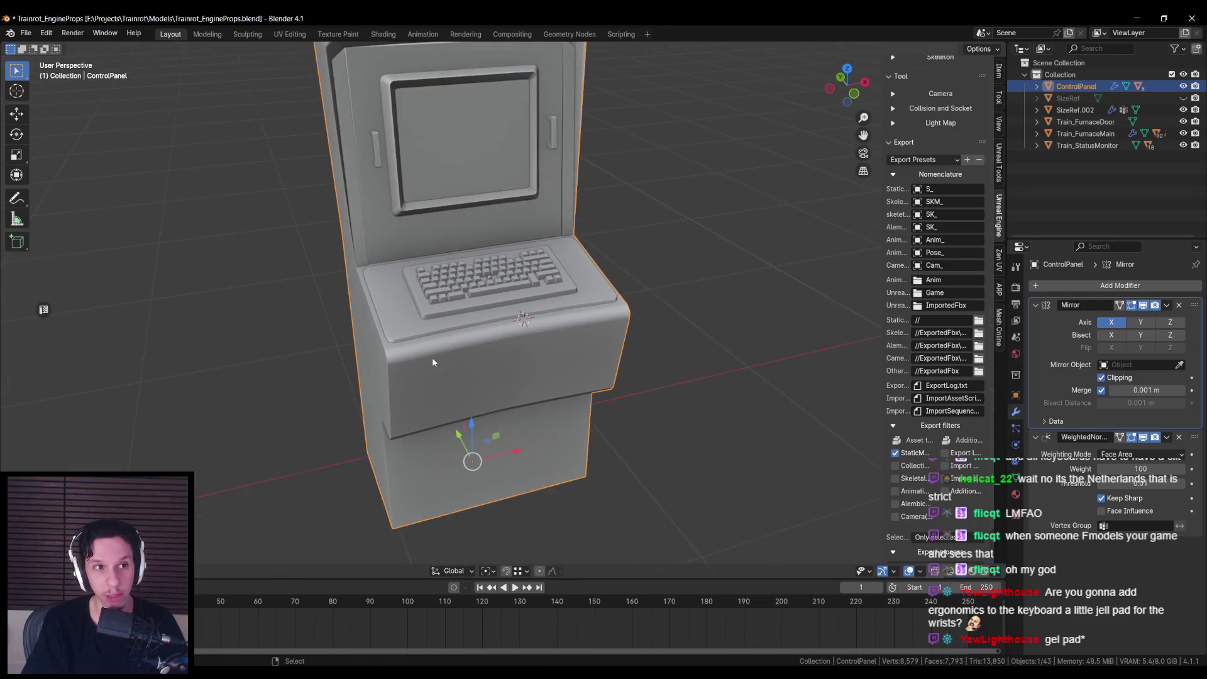
pyautogui.scroll(-3, 952, 491)
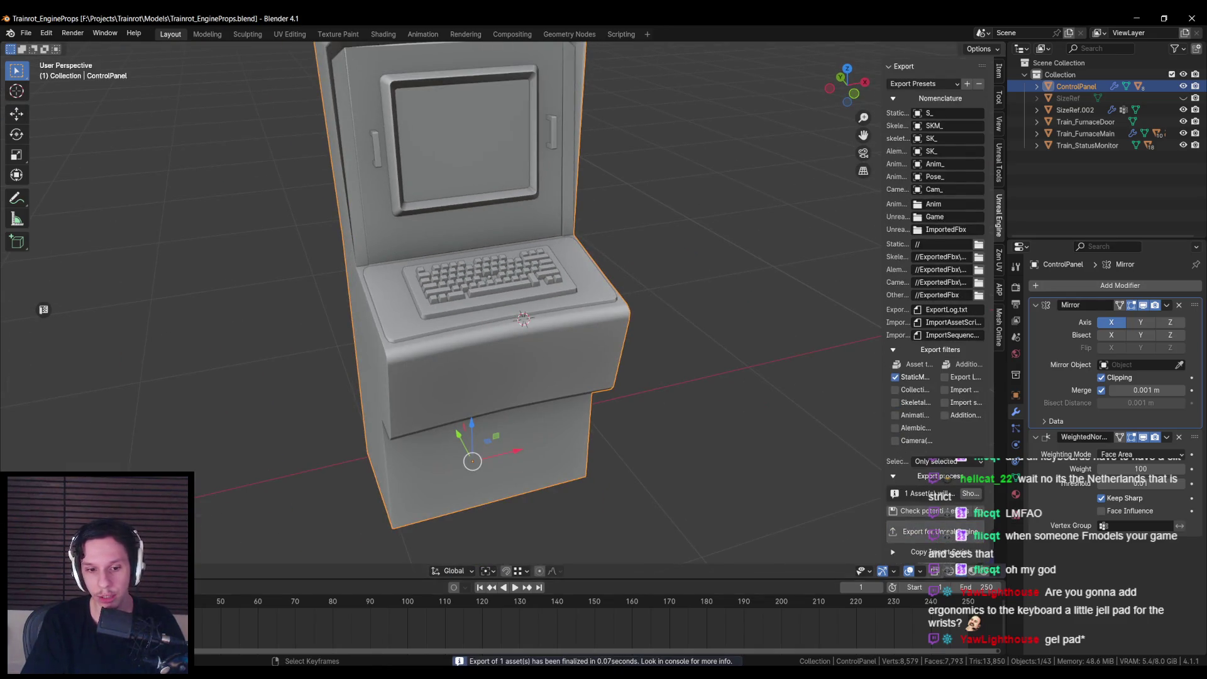
pyautogui.hotkey('alt', 'Tab')
pyautogui.press('F11')
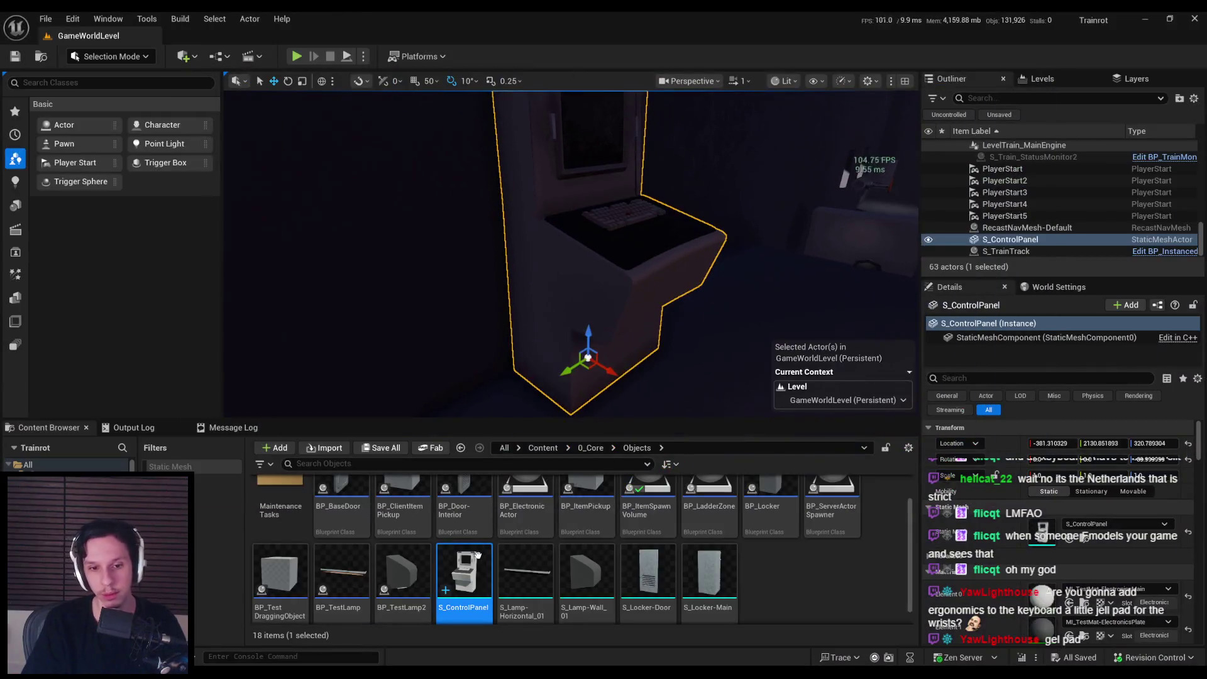
# Step: Reimport the updated S_ControlPanel mesh and play-test the level full screen
pyautogui.rightClick(478, 555)
pyautogui.click(530, 181)
pyautogui.scroll(-5, 575, 280)
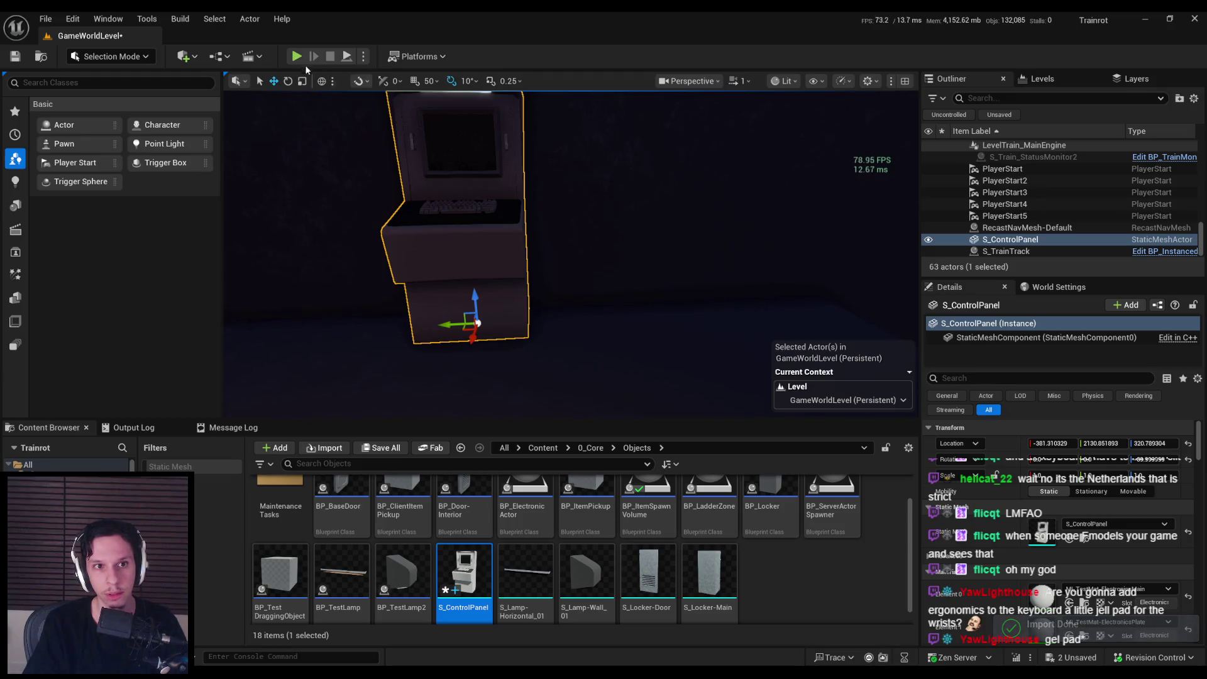
pyautogui.hotkey('alt', 'p')
pyautogui.press('F11')
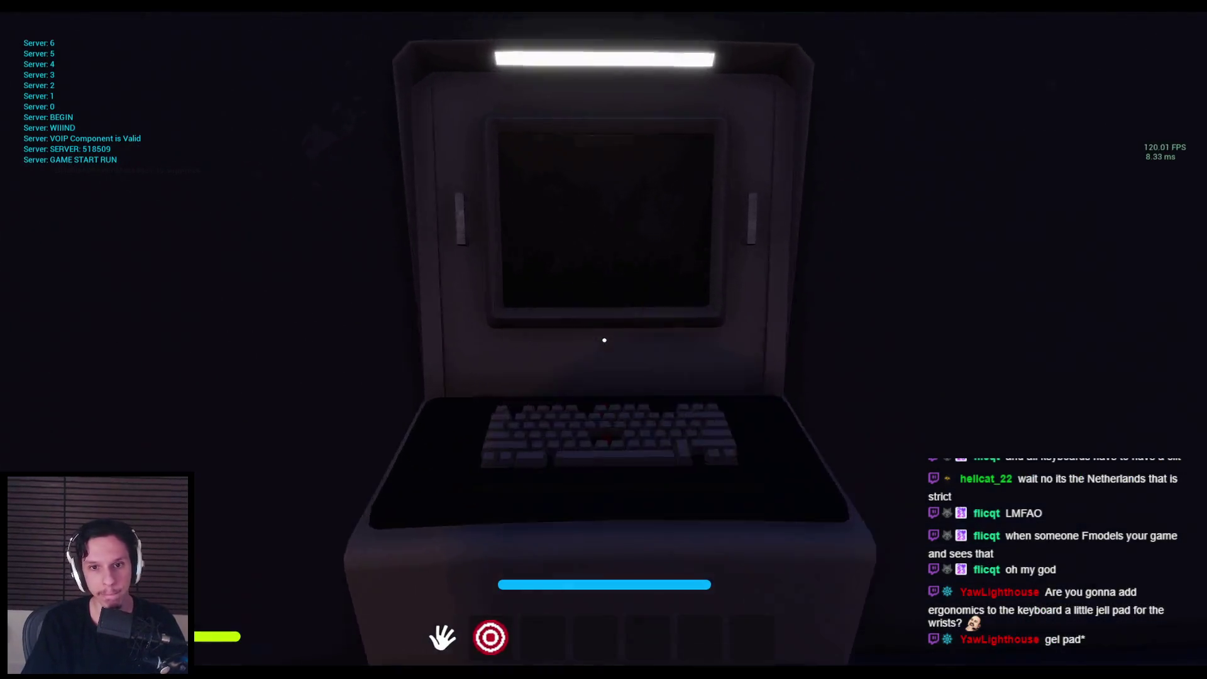
pyautogui.press('Escape')
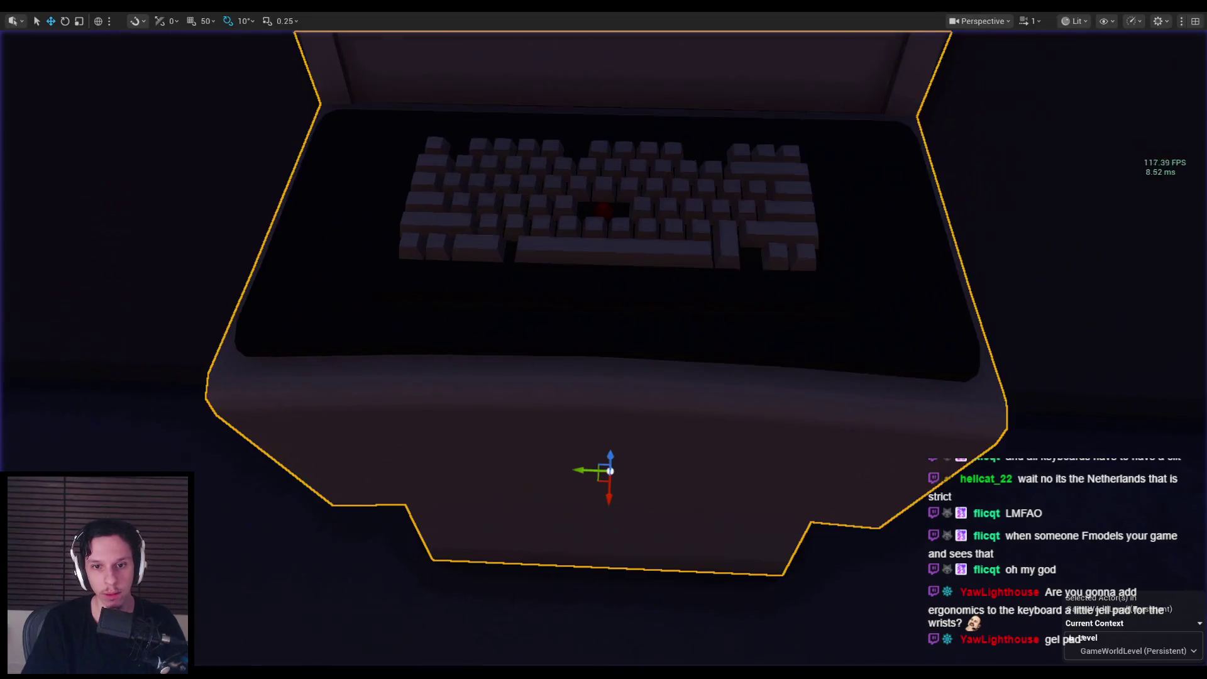
pyautogui.scroll(-5, 534, 360)
# Step: Open the S_ControlPanel mesh editor, save it, and display its simple collision
pyautogui.press('F11')
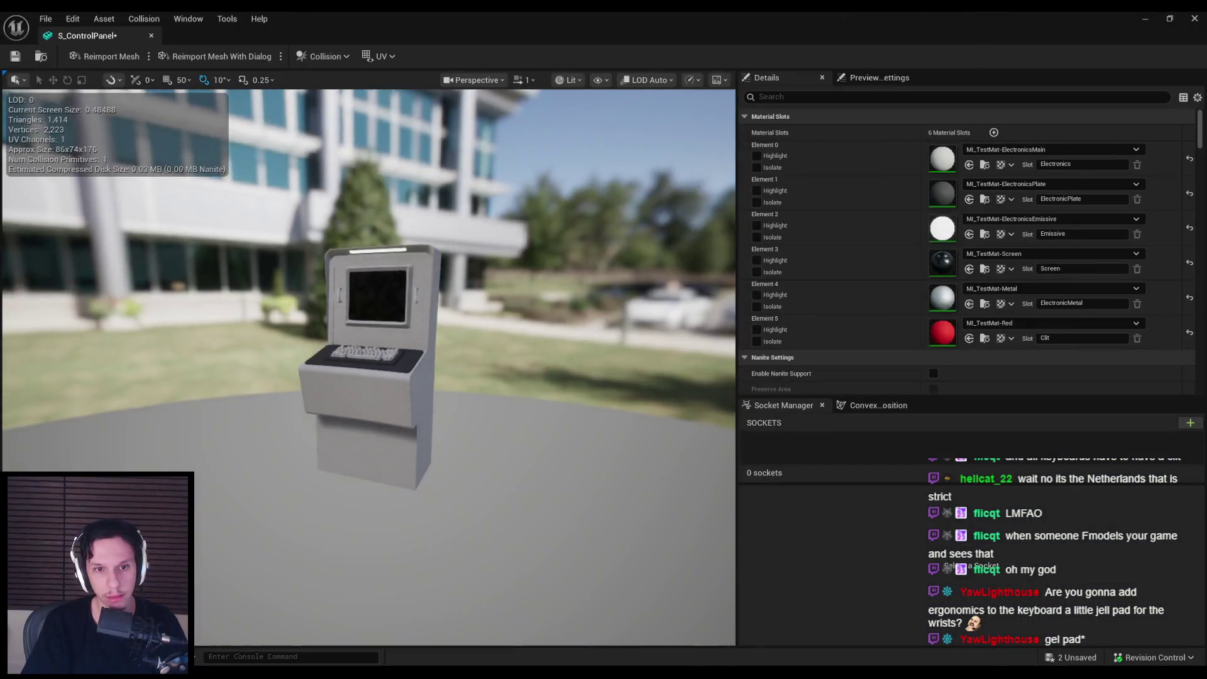
pyautogui.moveTo(508, 259); pyautogui.dragTo(623, 268)
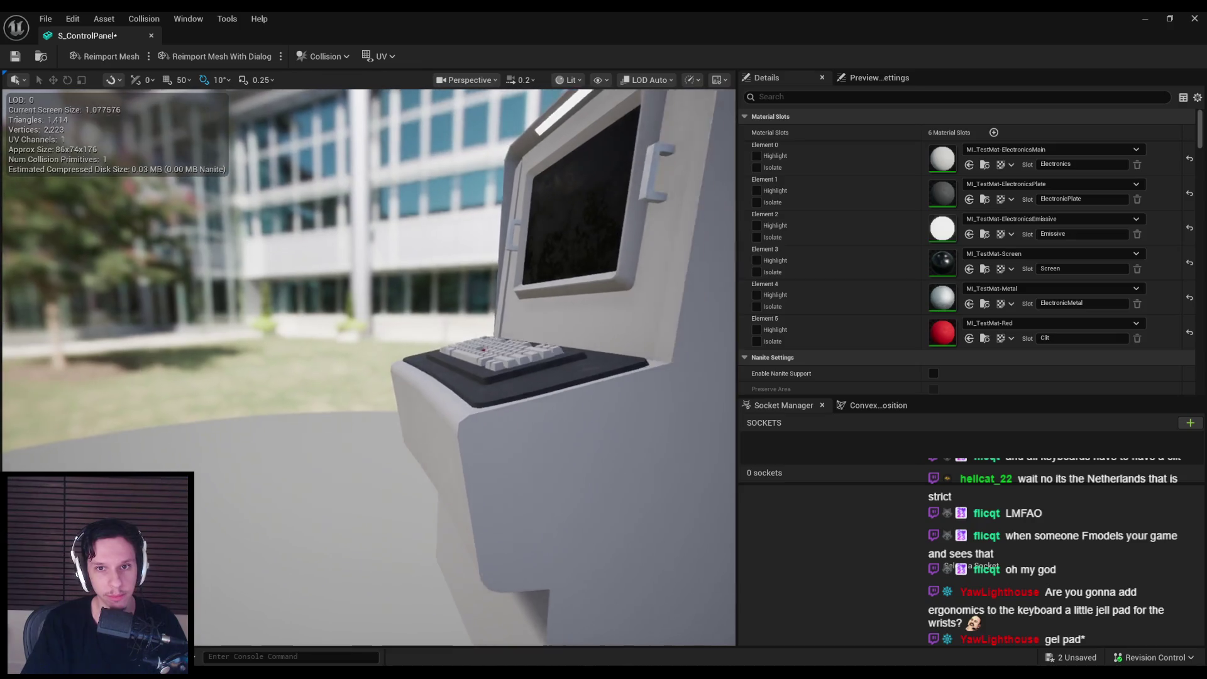
pyautogui.hotkey('ctrl', 's')
pyautogui.moveTo(503, 299)
pyautogui.mouseDown()
pyautogui.moveTo(465, 301)
pyautogui.moveTo(563, 260)
pyautogui.mouseUp()
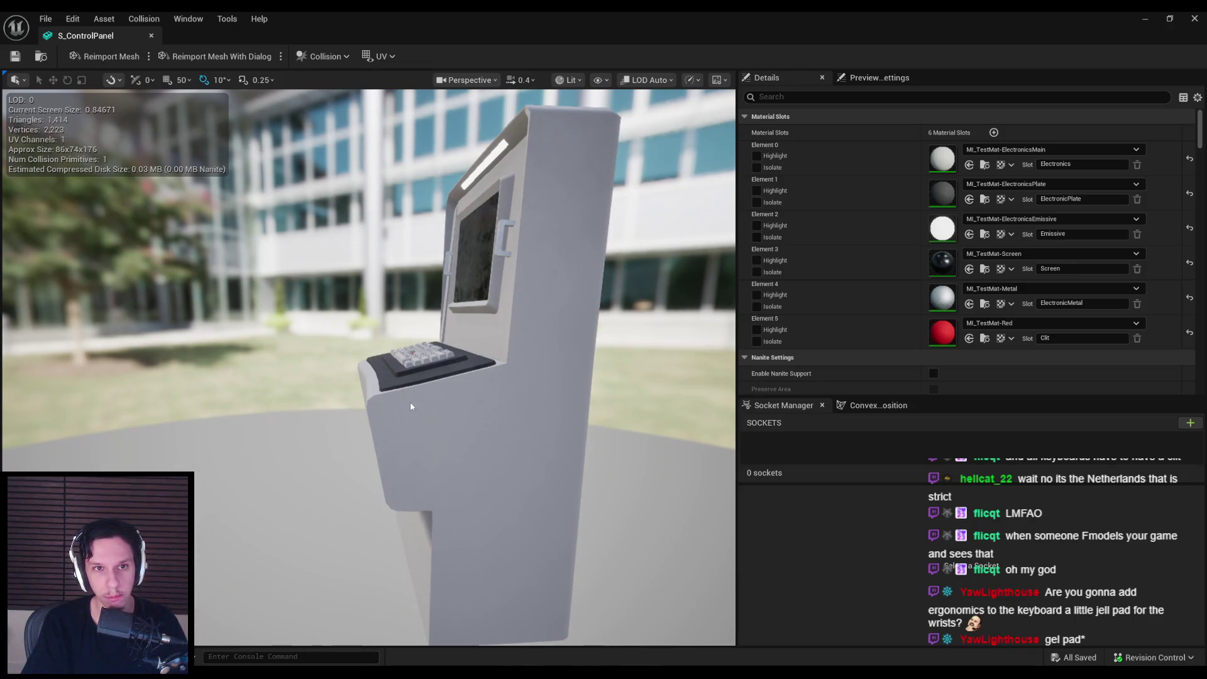
pyautogui.click(573, 80)
pyautogui.click(599, 80)
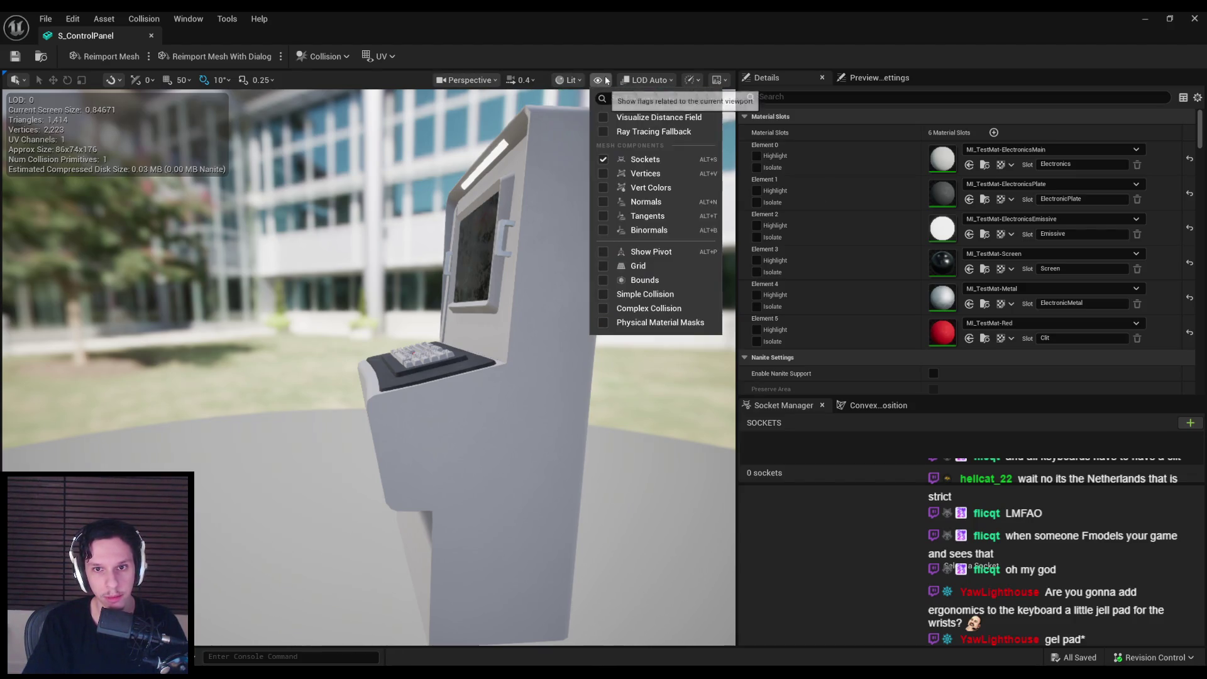
pyautogui.click(628, 291)
pyautogui.moveTo(292, 365)
pyautogui.mouseDown()
pyautogui.moveTo(270, 368)
pyautogui.moveTo(292, 364)
pyautogui.mouseUp()
# Step: Delete the old collision hull, try 10DOP-X, then add a k-DOP hull
pyautogui.click(342, 378)
pyautogui.press('Delete')
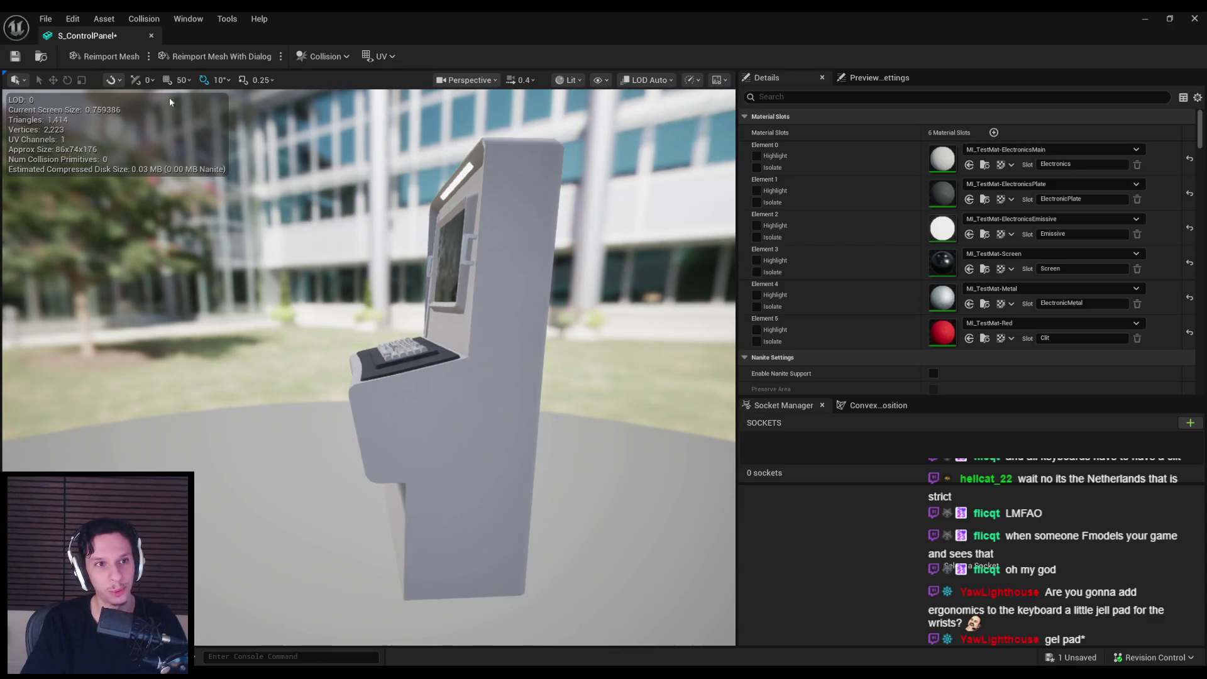
pyautogui.click(132, 21)
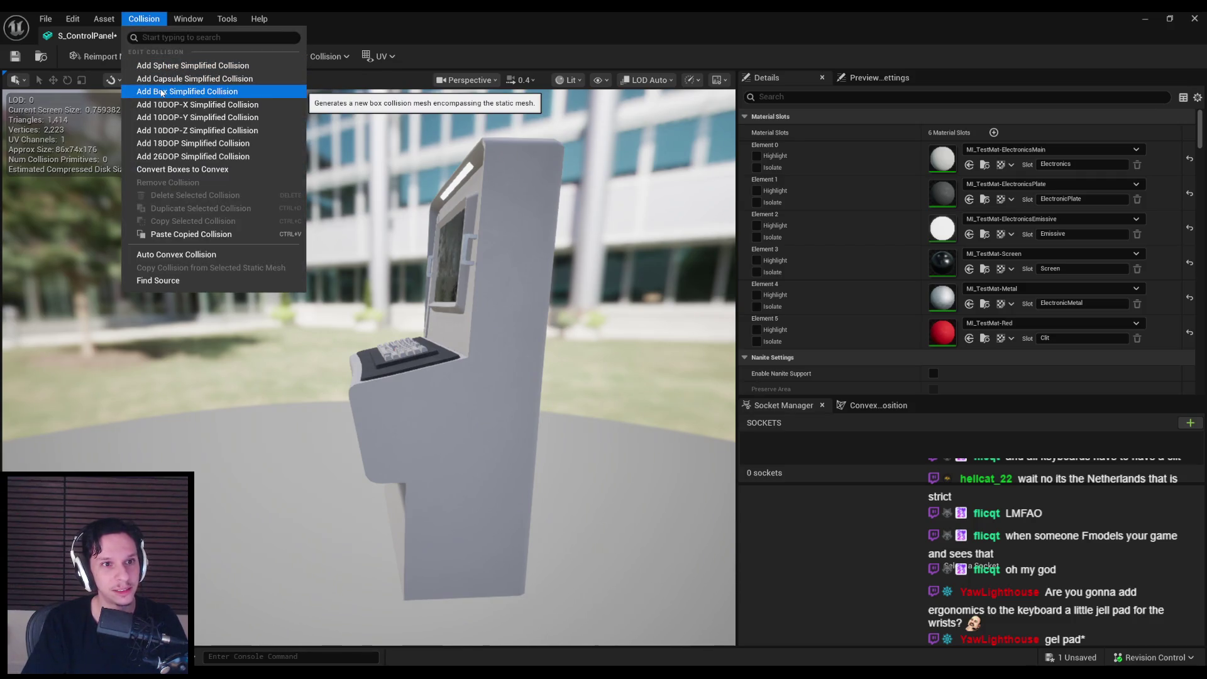
pyautogui.click(197, 104)
pyautogui.hotkey('ctrl', 'z')
pyautogui.click(144, 19)
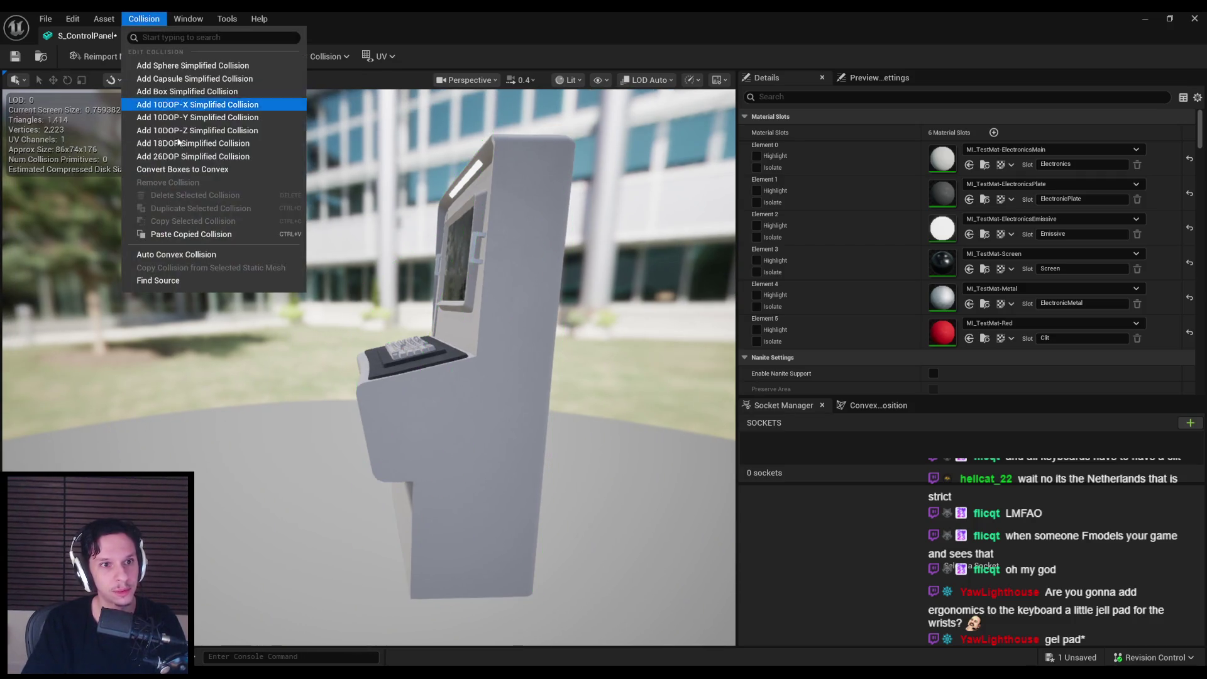
pyautogui.click(173, 119)
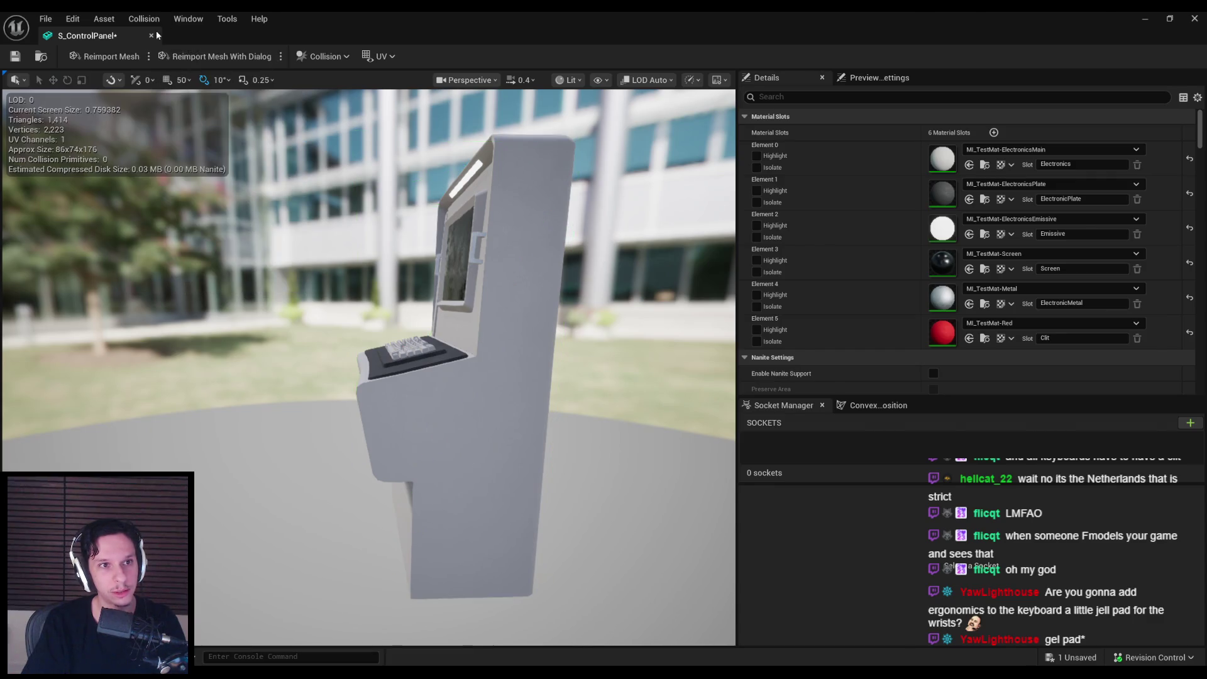
pyautogui.click(154, 33)
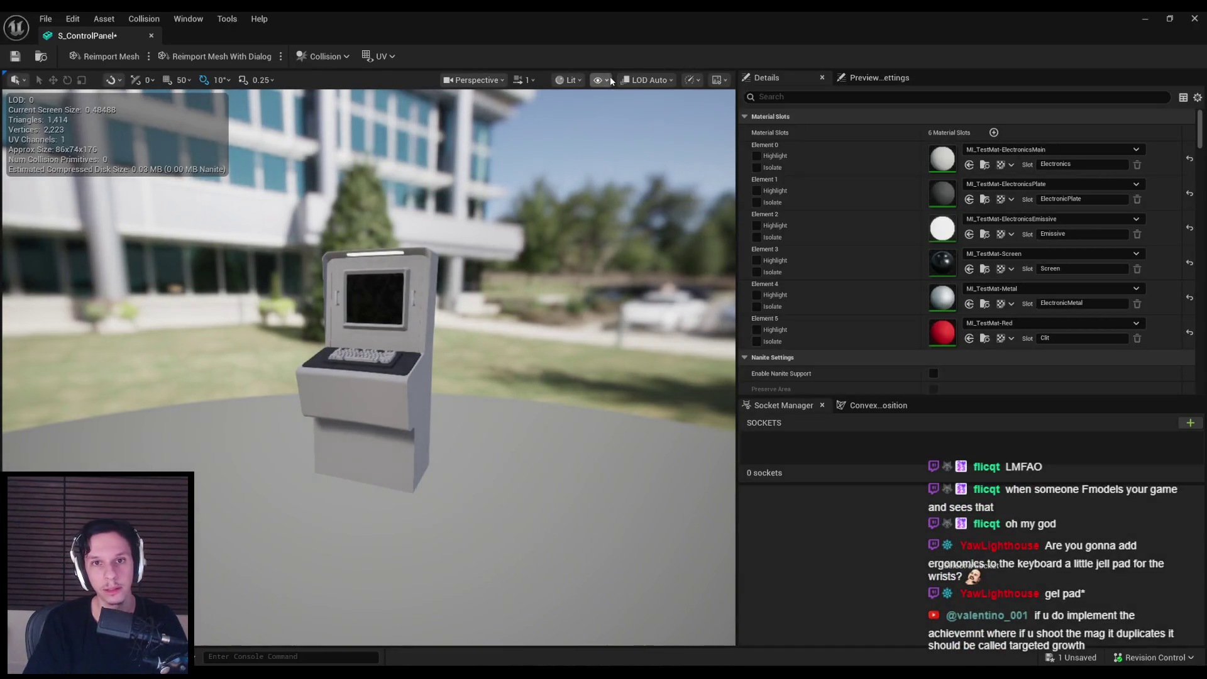
# Step: Try 10DOP and 26DOP hulls, then settle on a simplified box collision
pyautogui.click(606, 80)
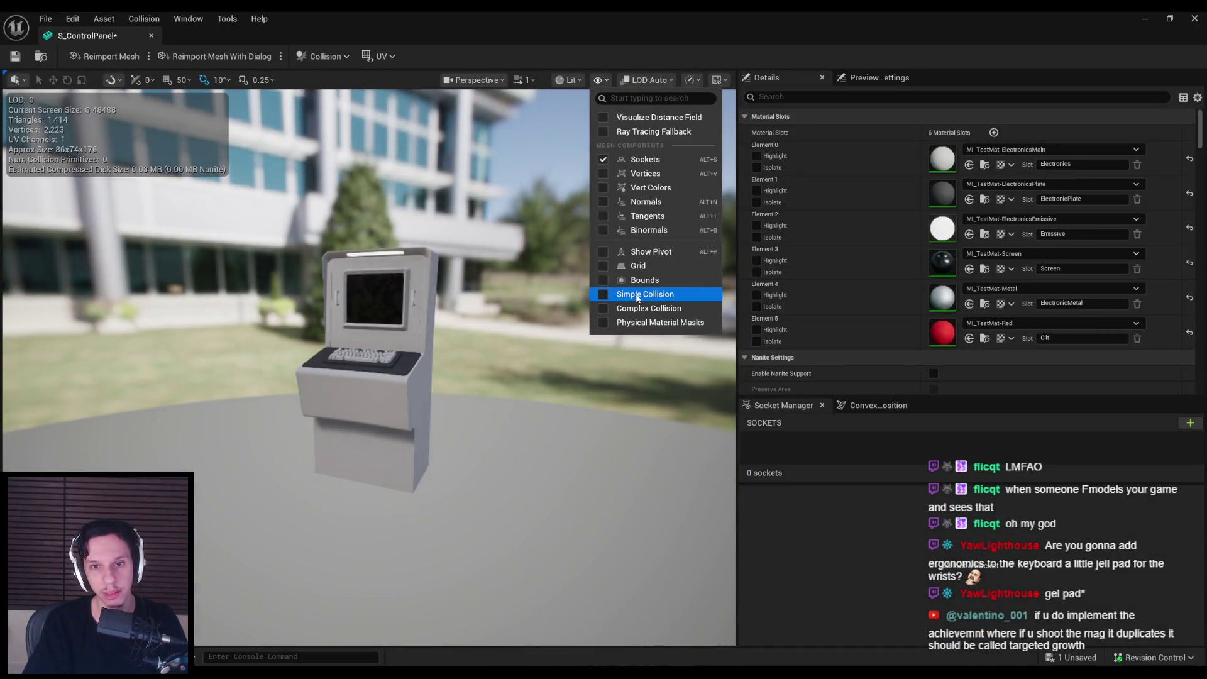
pyautogui.click(638, 298)
pyautogui.moveTo(566, 314); pyautogui.dragTo(389, 314)
pyautogui.click(143, 18)
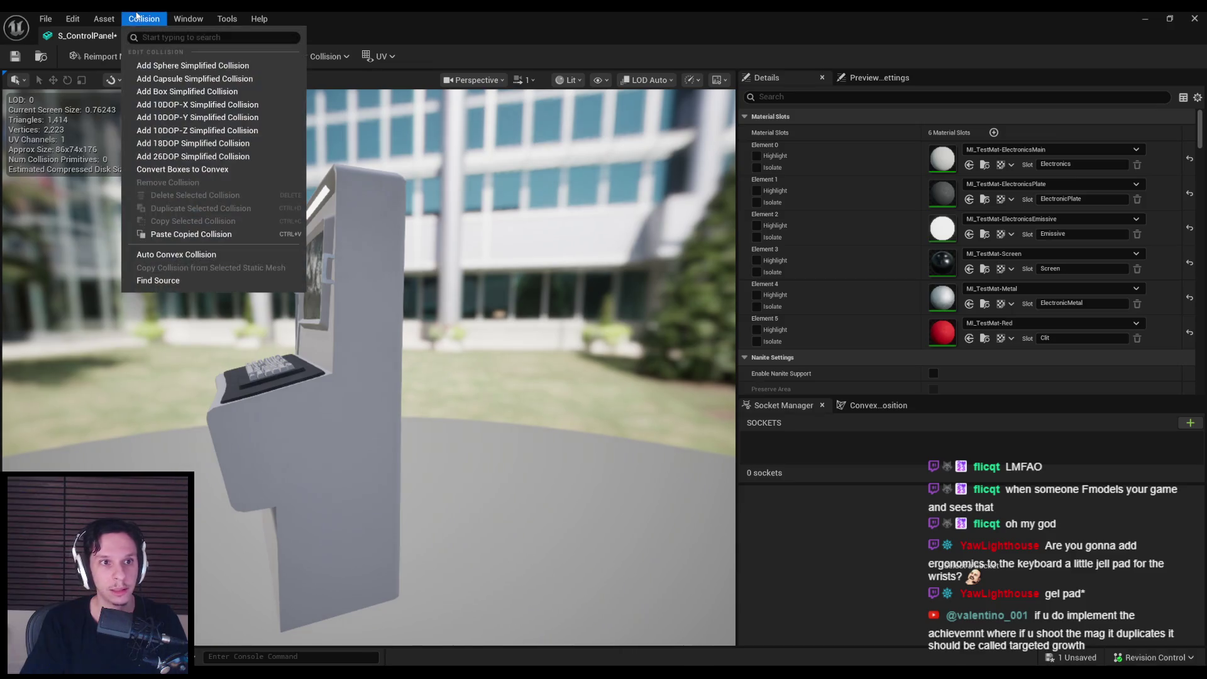
pyautogui.click(188, 130)
pyautogui.hotkey('ctrl', 'z')
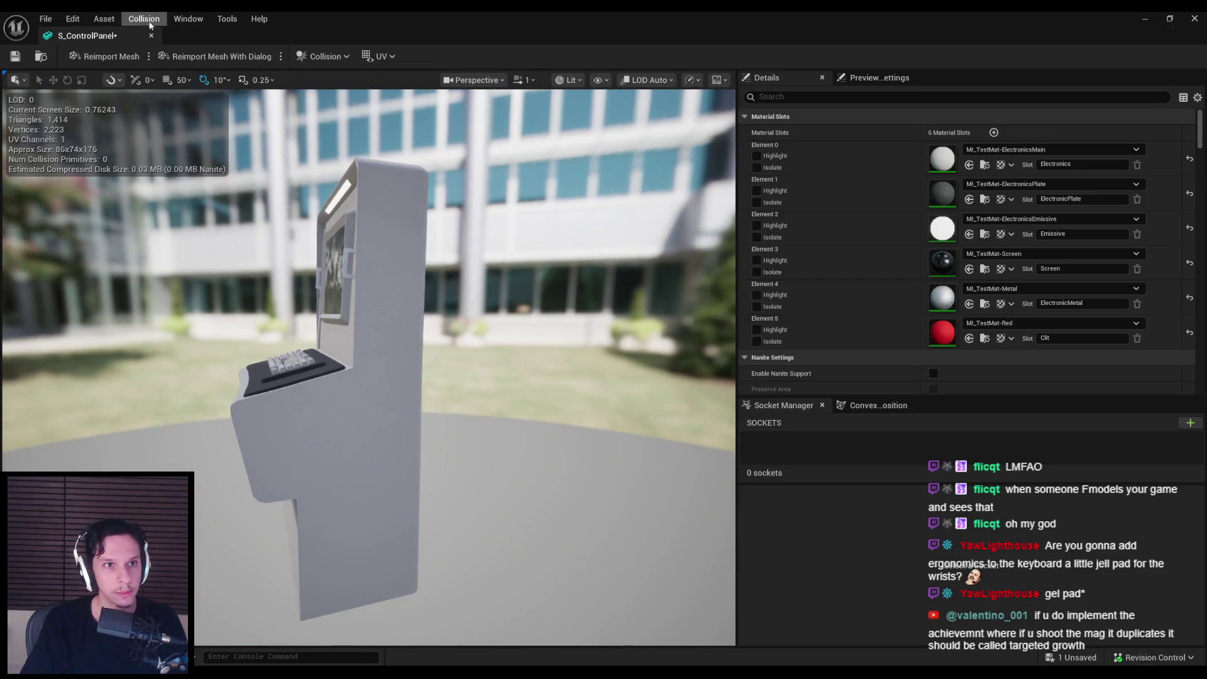
pyautogui.click(146, 19)
pyautogui.click(177, 157)
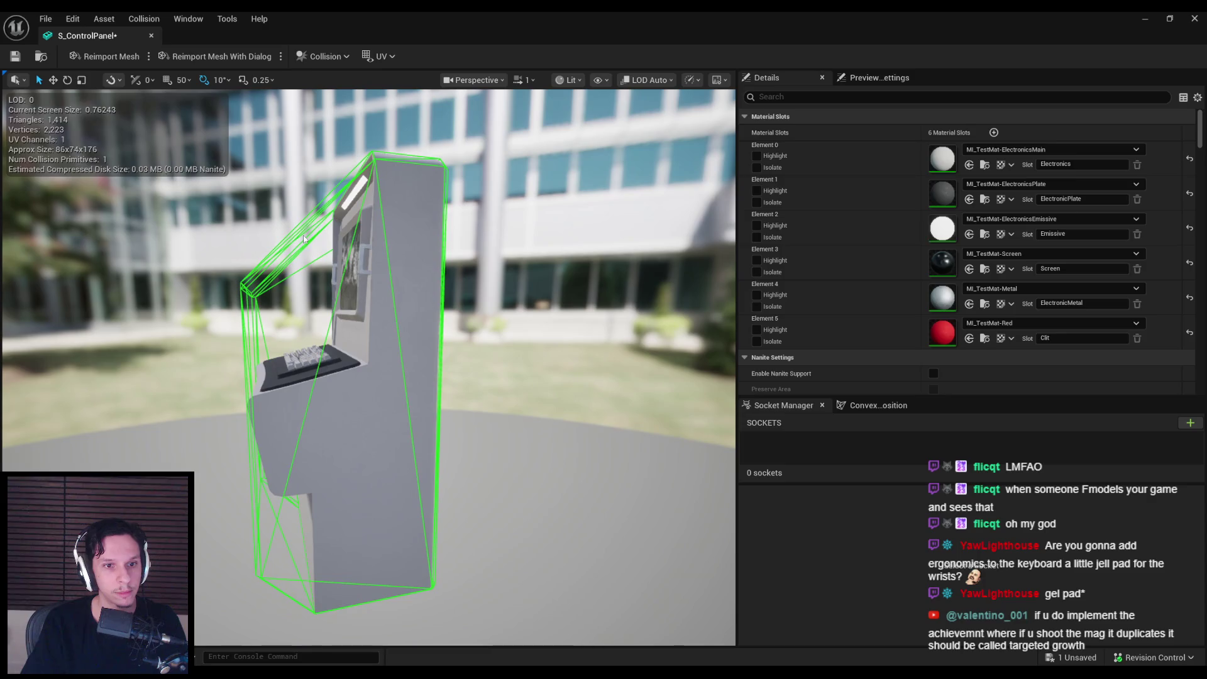
pyautogui.hotkey('ctrl', 'z')
pyautogui.click(144, 19)
pyautogui.click(161, 93)
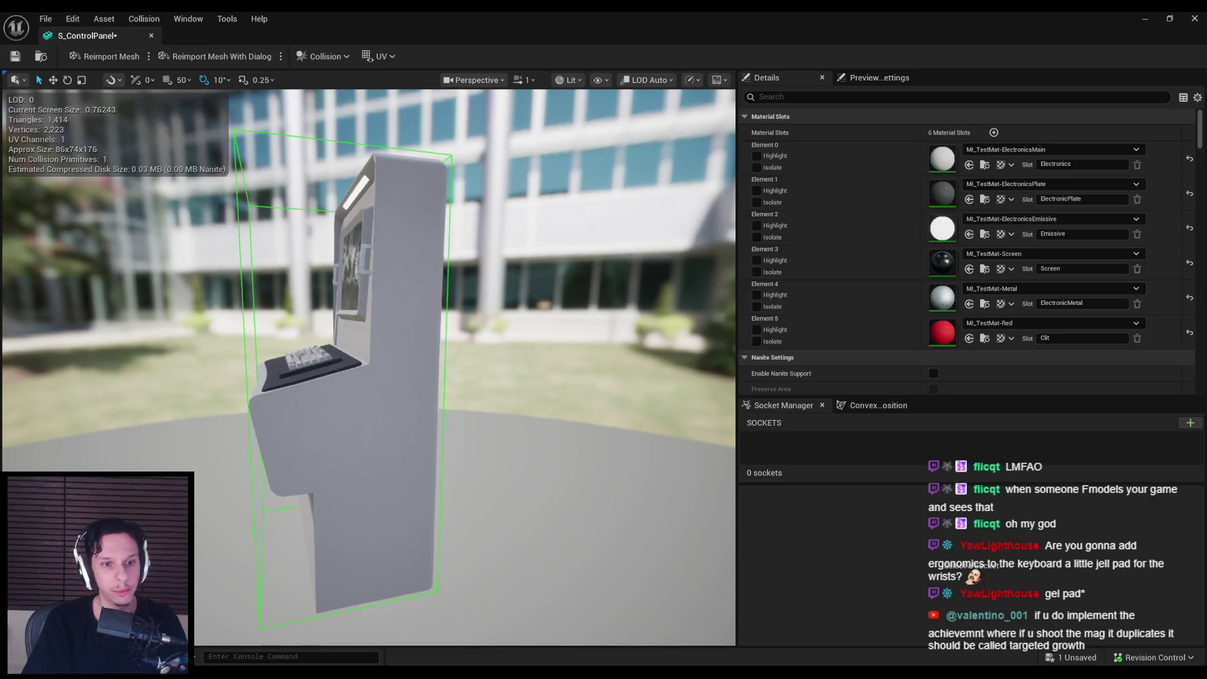
pyautogui.moveTo(264, 208); pyautogui.dragTo(308, 224)
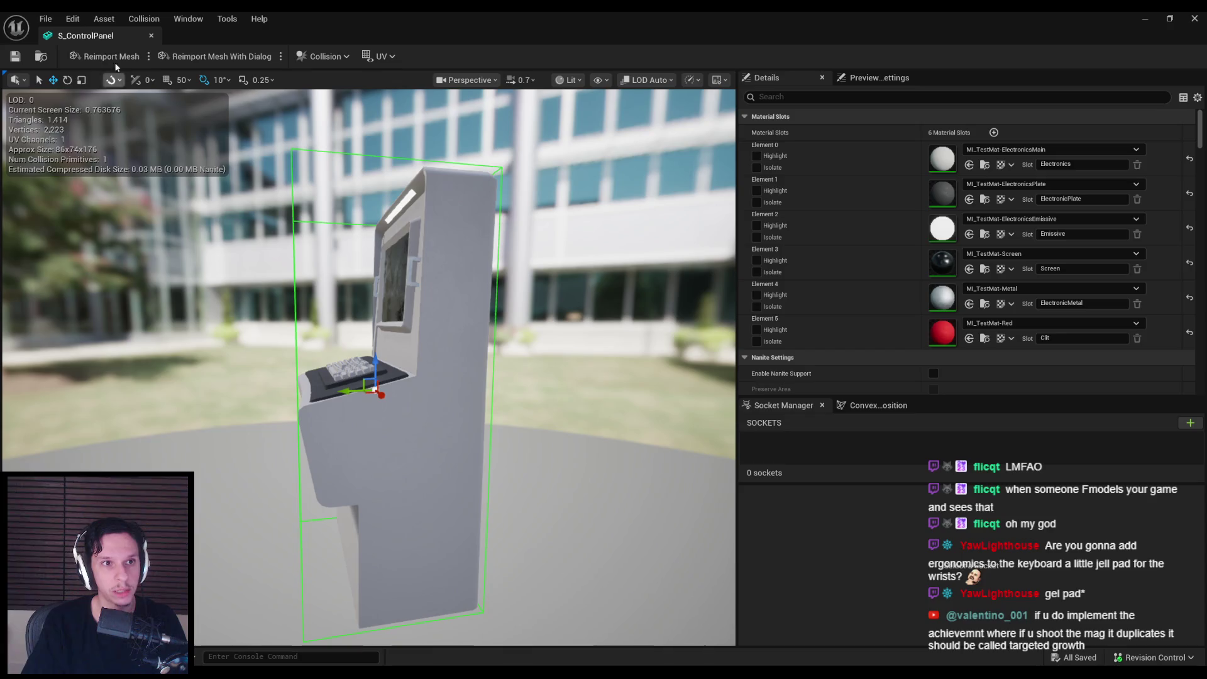
pyautogui.hotkey('alt', 'Tab')
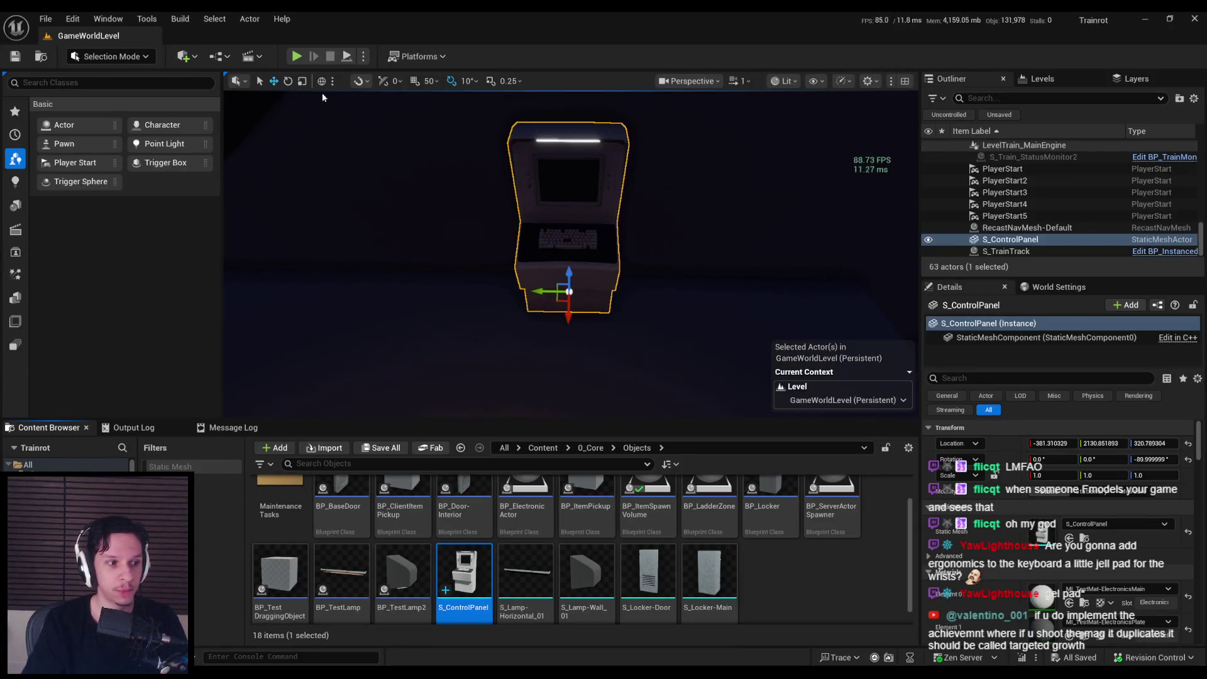
pyautogui.moveTo(322, 94); pyautogui.dragTo(339, 126)
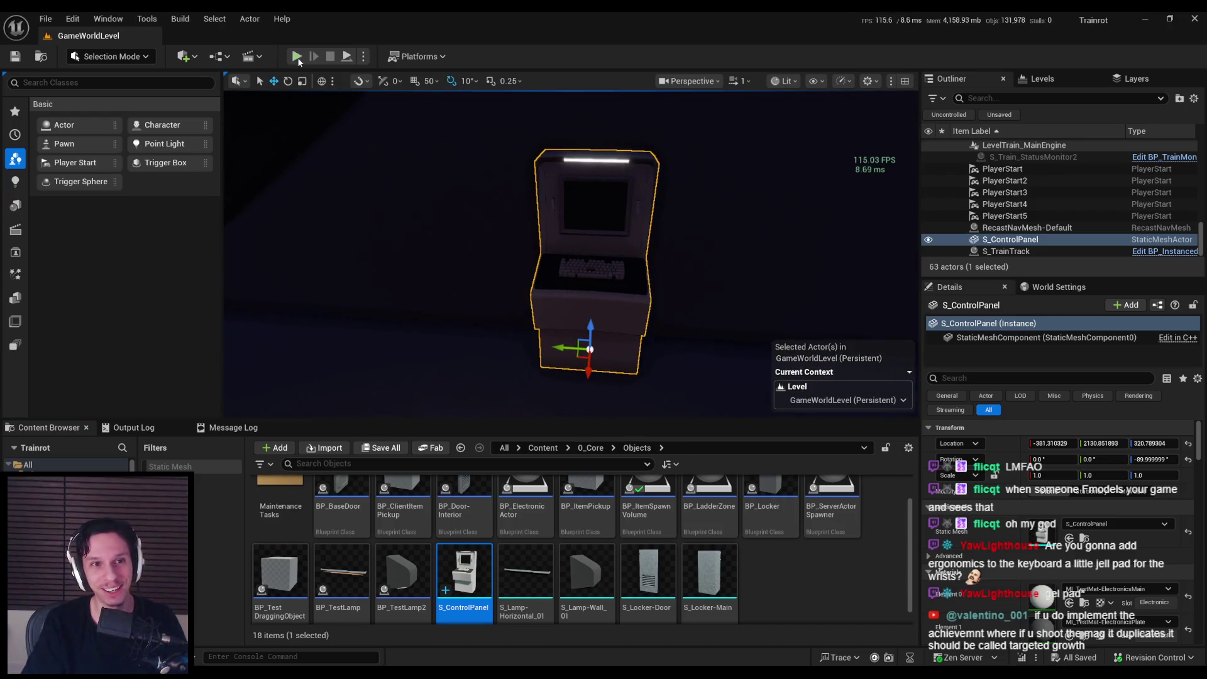
pyautogui.click(296, 56)
pyautogui.press('w')
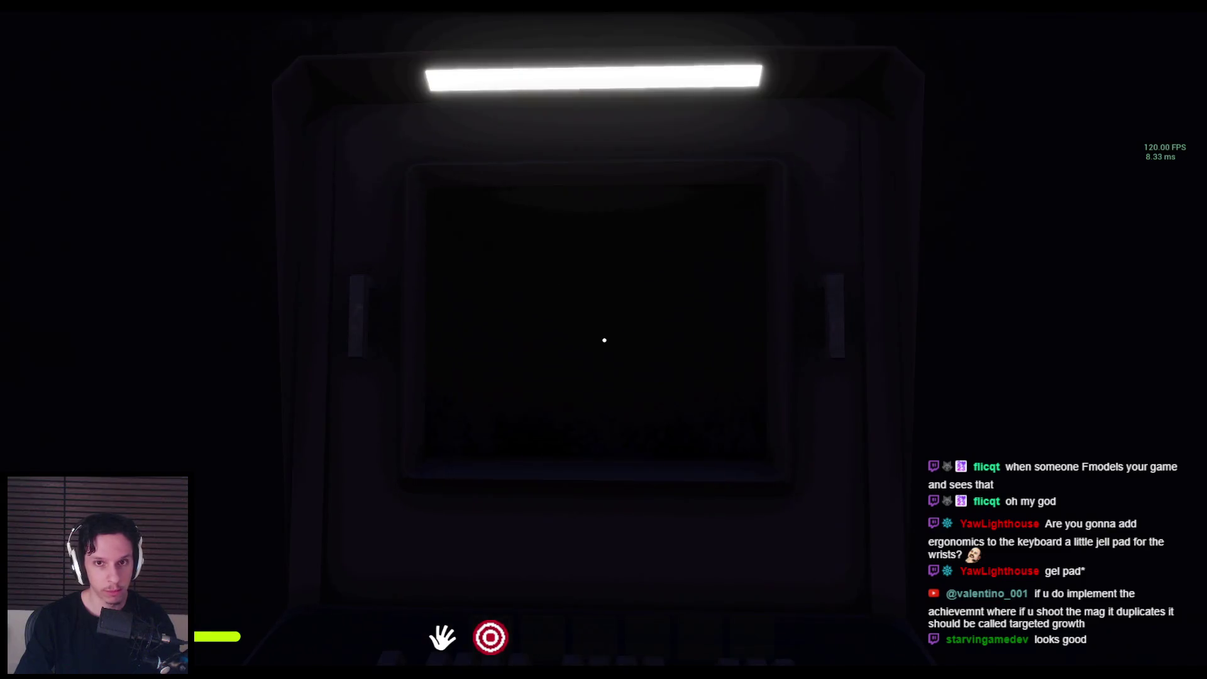
pyautogui.press('F8')
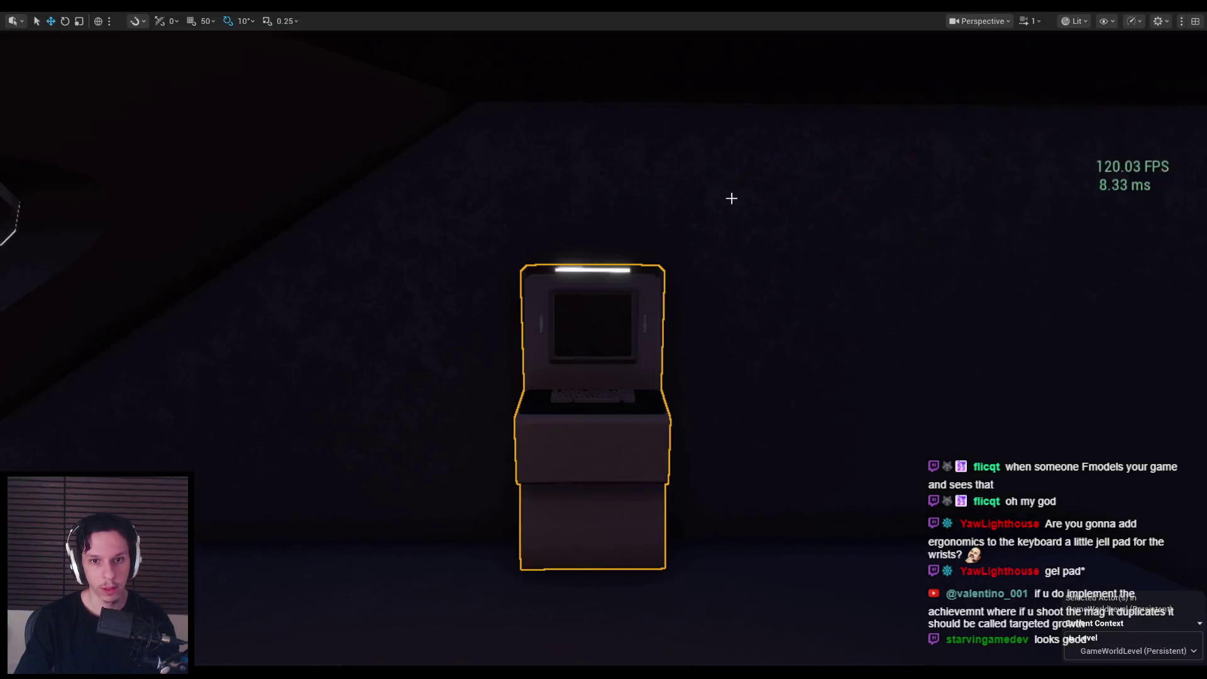
pyautogui.press('Escape')
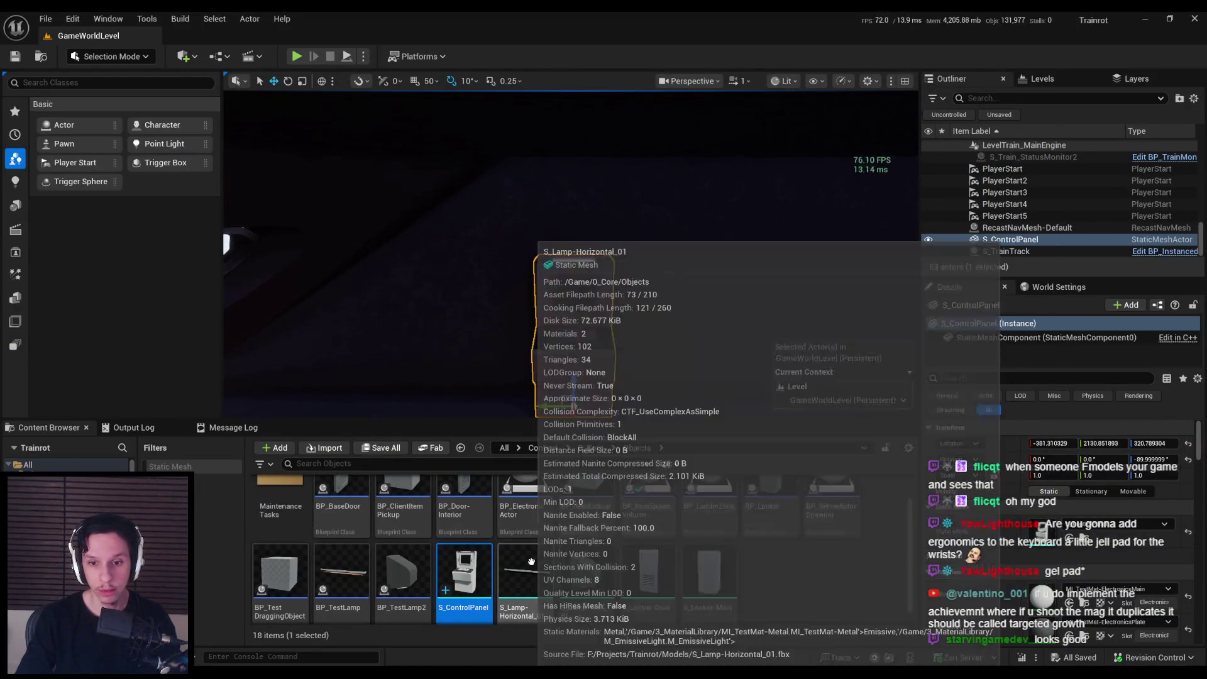
# Step: From BP_ElectronicActor, create a child Blueprint named BP_Electronic_ControlPanel-TaskMonitor
pyautogui.scroll(1, 566, 554)
pyautogui.scroll(-1, 599, 568)
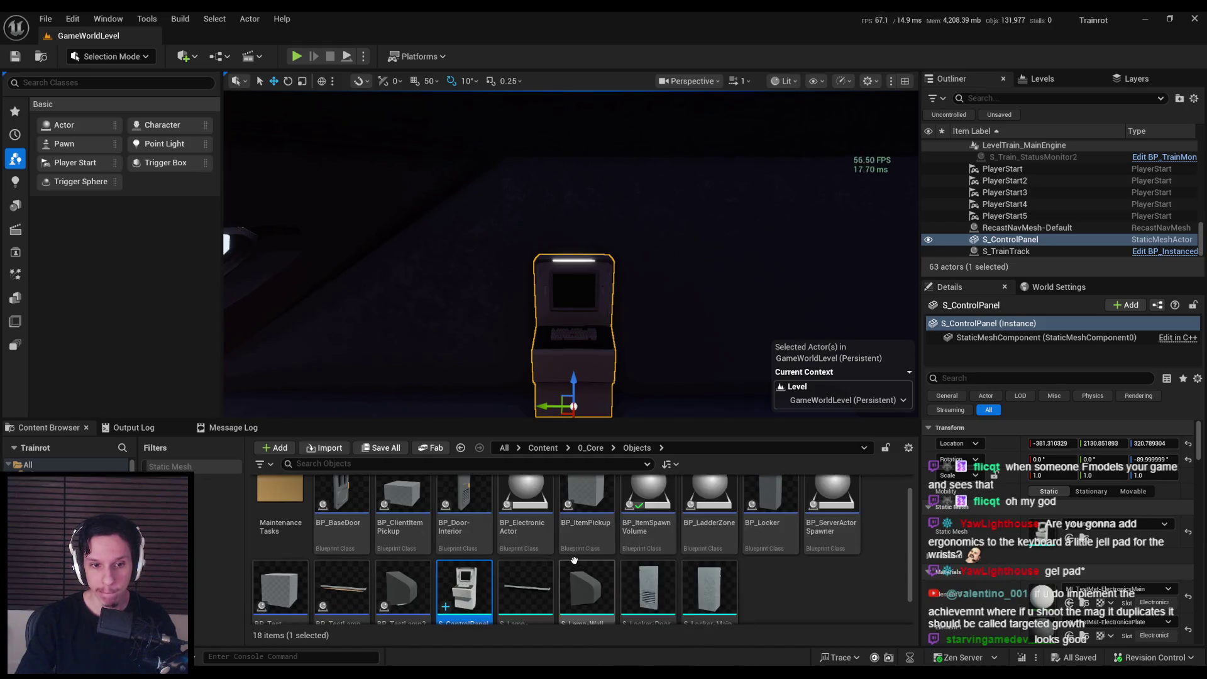
pyautogui.rightClick(531, 535)
pyautogui.click(589, 183)
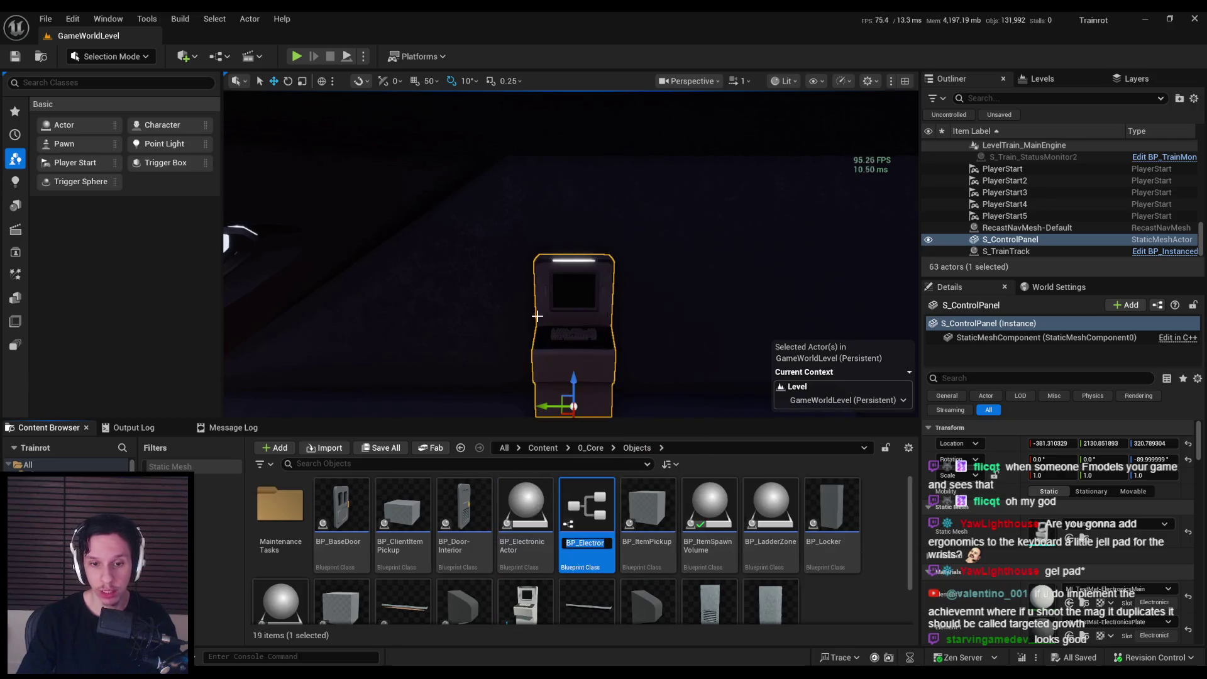
pyautogui.write('BP_Cont')
pyautogui.write('rolPanel-')
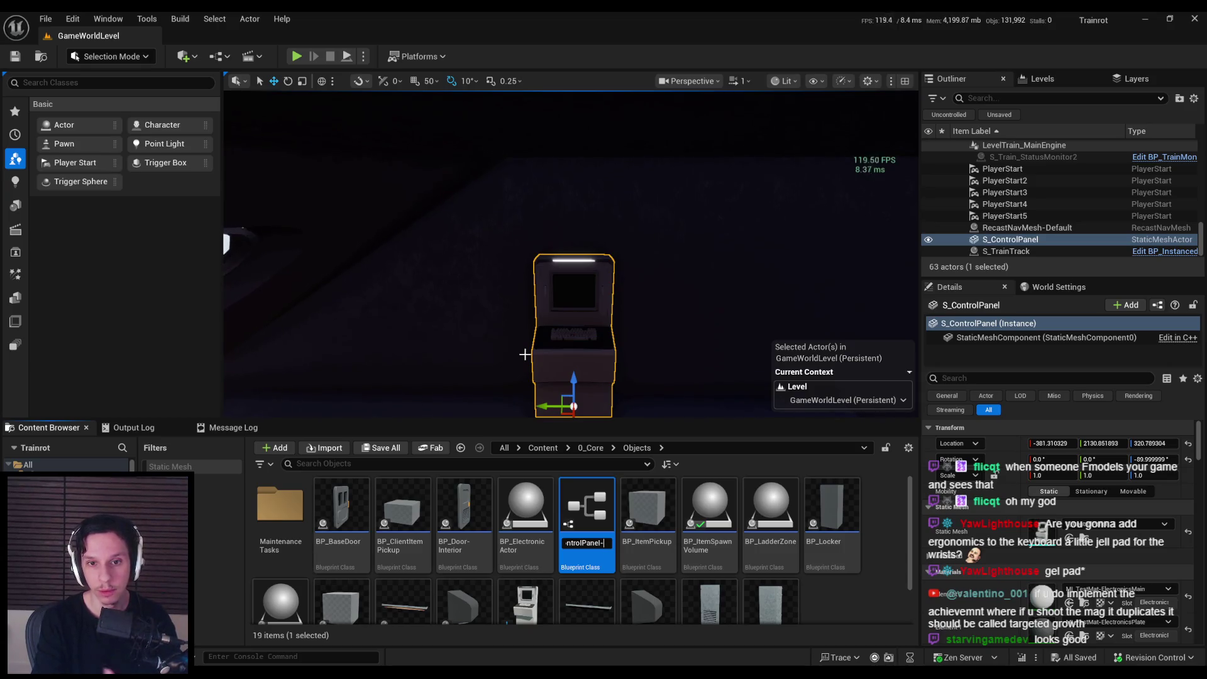
pyautogui.write('skStatus')
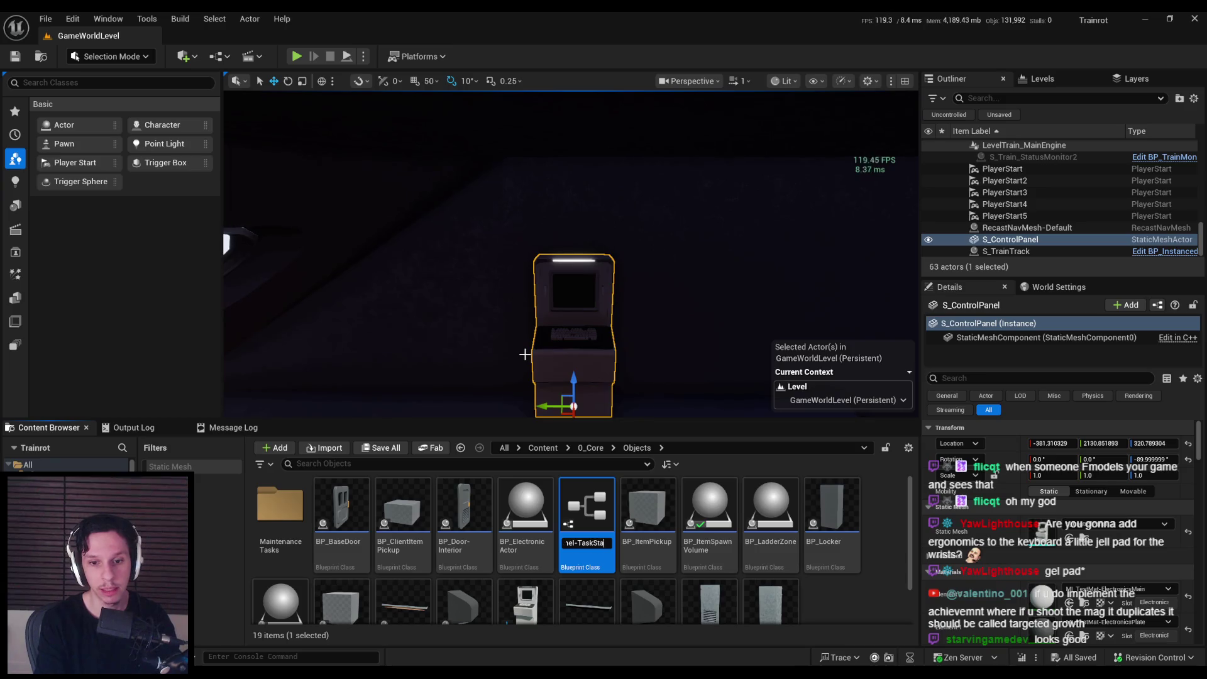
pyautogui.press('BackSpace')
pyautogui.press('BackSpace')
pyautogui.press('BackSpace')
pyautogui.write('Monitor')
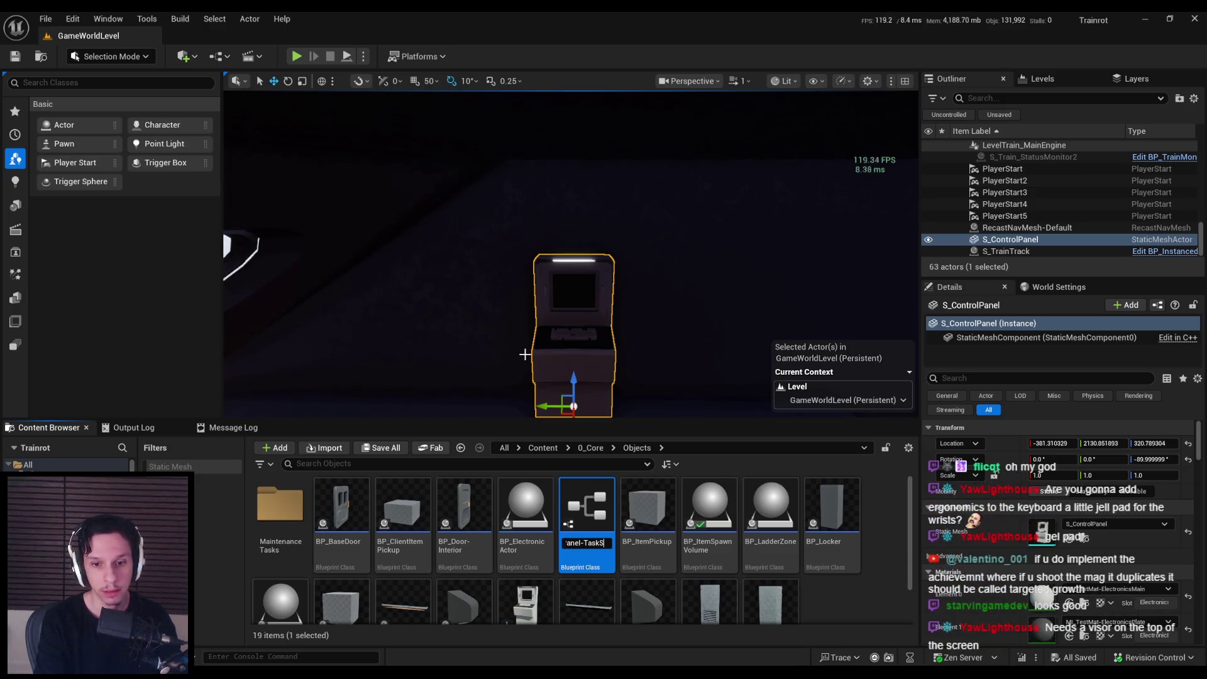
pyautogui.press('Return')
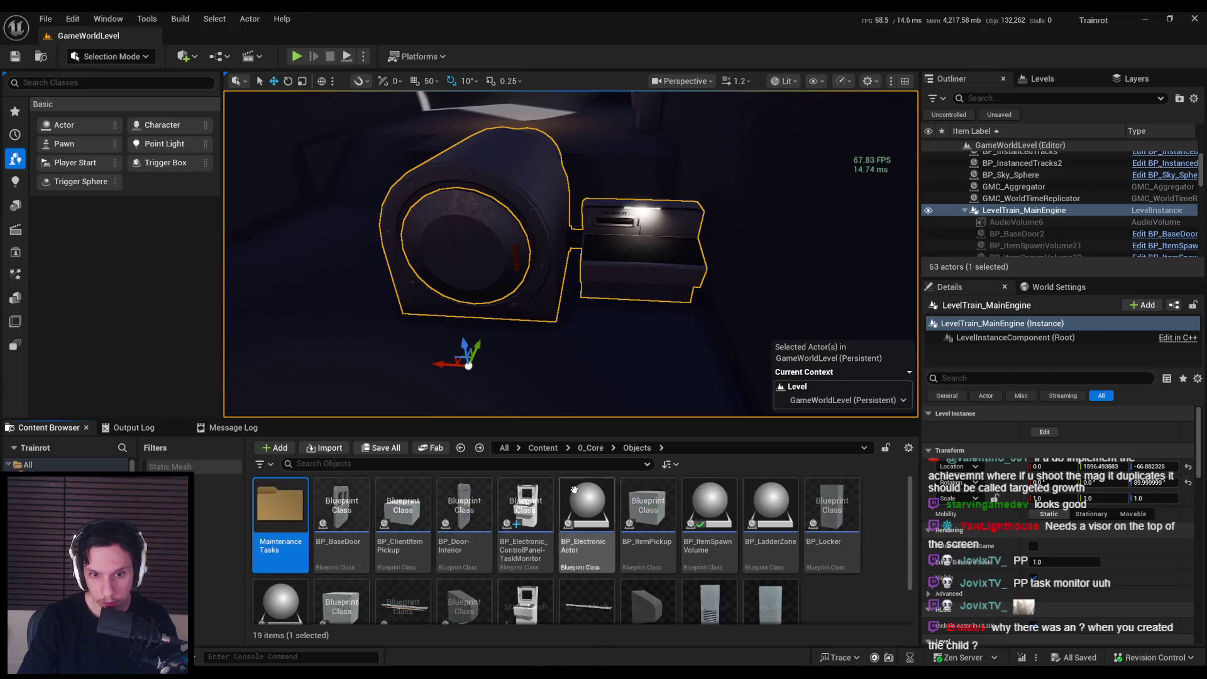
# Step: Copy the SpotLight from BP_FurnaceMain and paste it into the TaskMonitor Blueprint
pyautogui.click(603, 448)
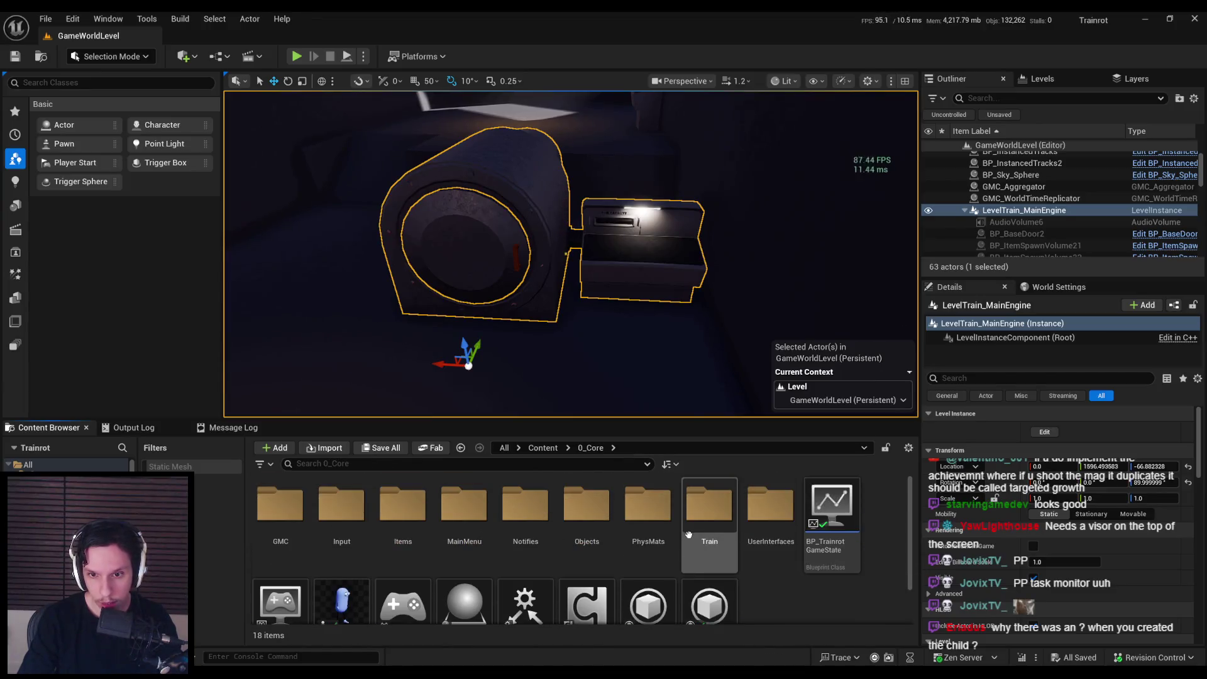
pyautogui.doubleClick(709, 503)
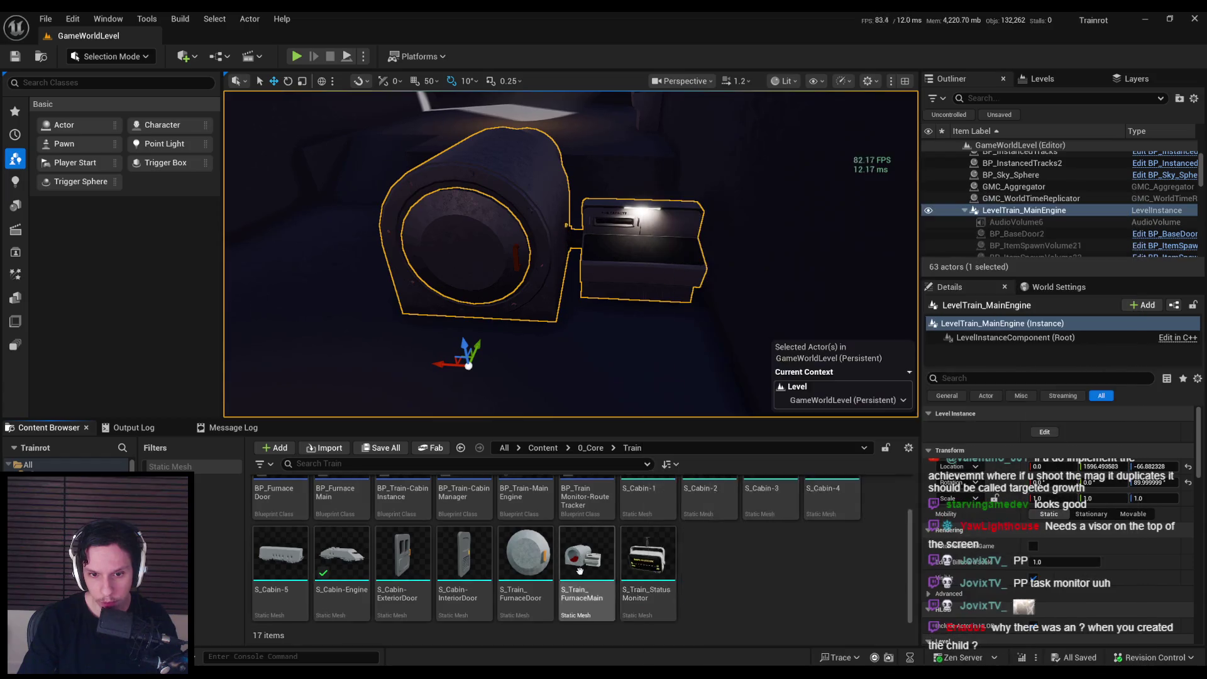
pyautogui.doubleClick(342, 549)
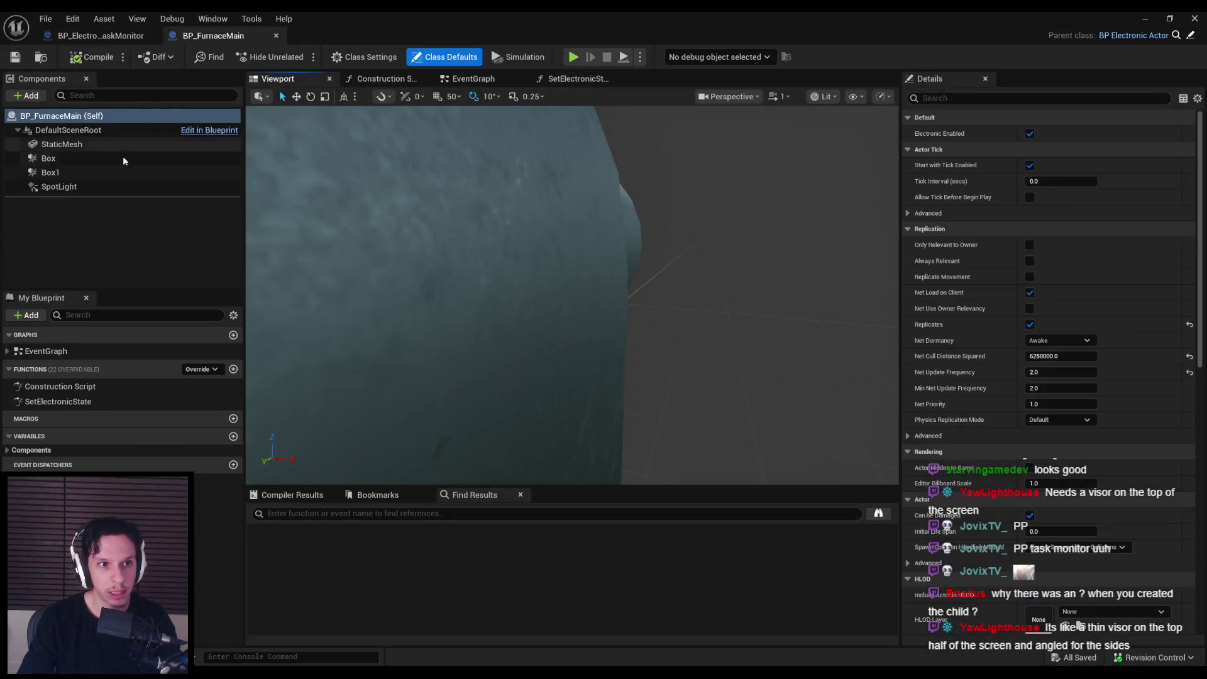
pyautogui.doubleClick(63, 186)
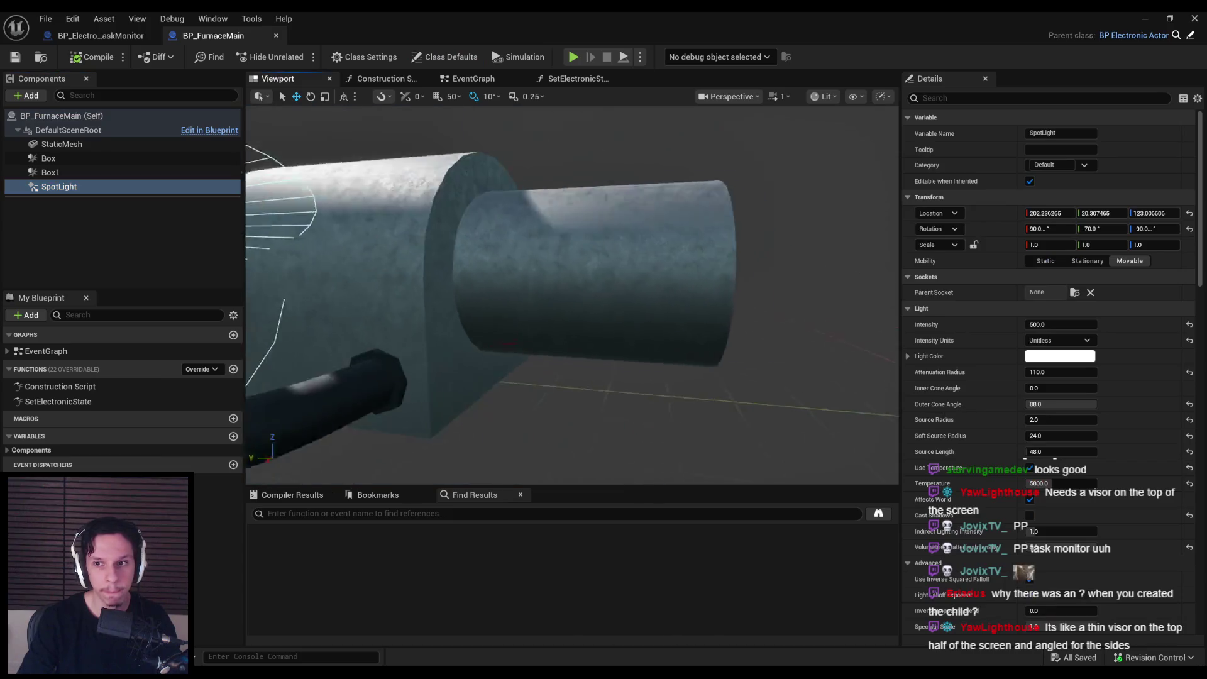
pyautogui.click(101, 35)
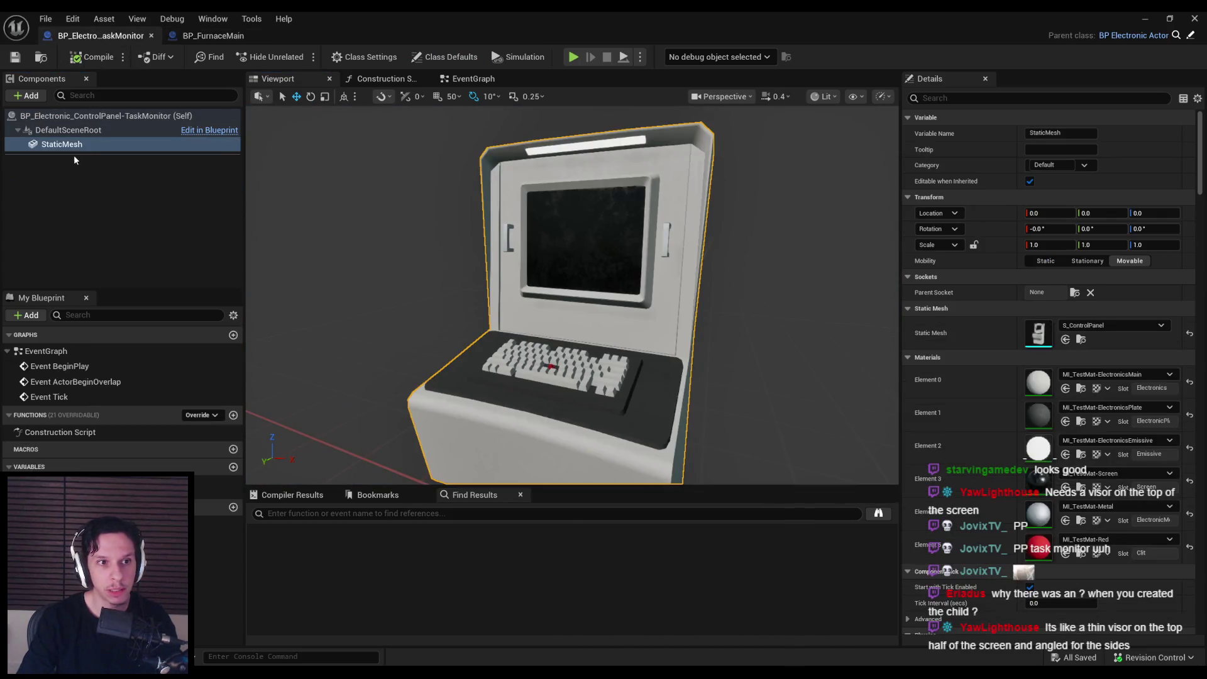
pyautogui.click(101, 173)
pyautogui.hotkey('ctrl', 'v')
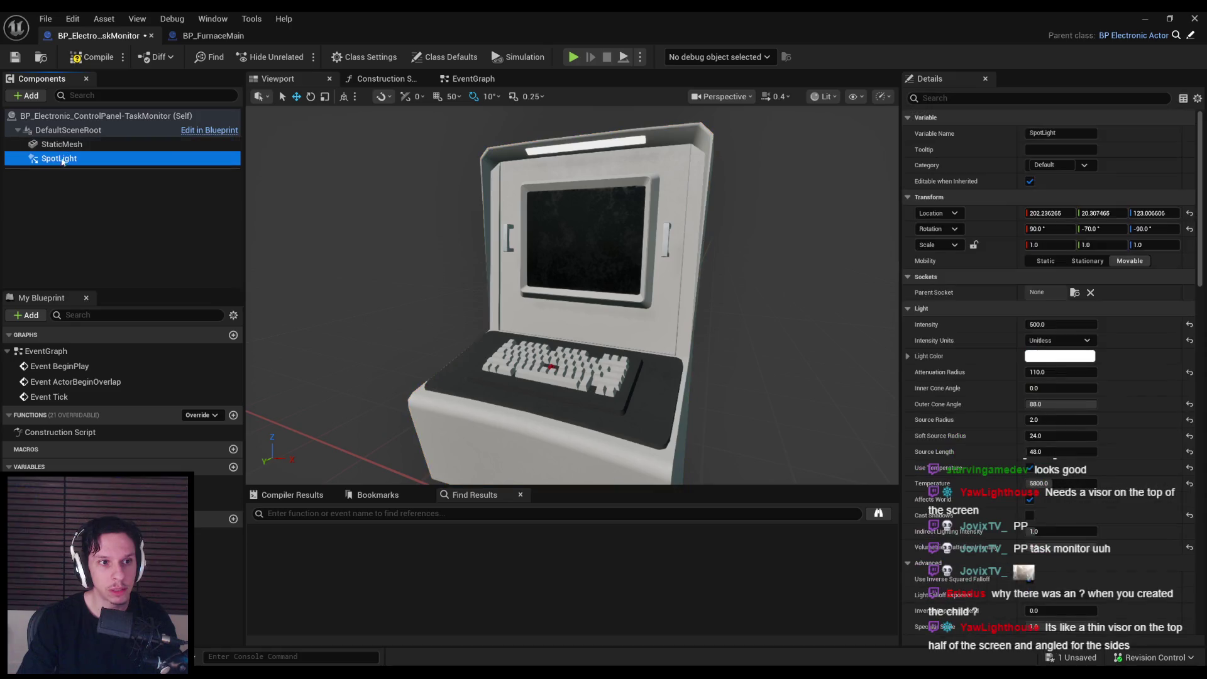
# Step: Reset the pasted spotlight's location to 0, 0, 0
pyautogui.doubleClick(102, 163)
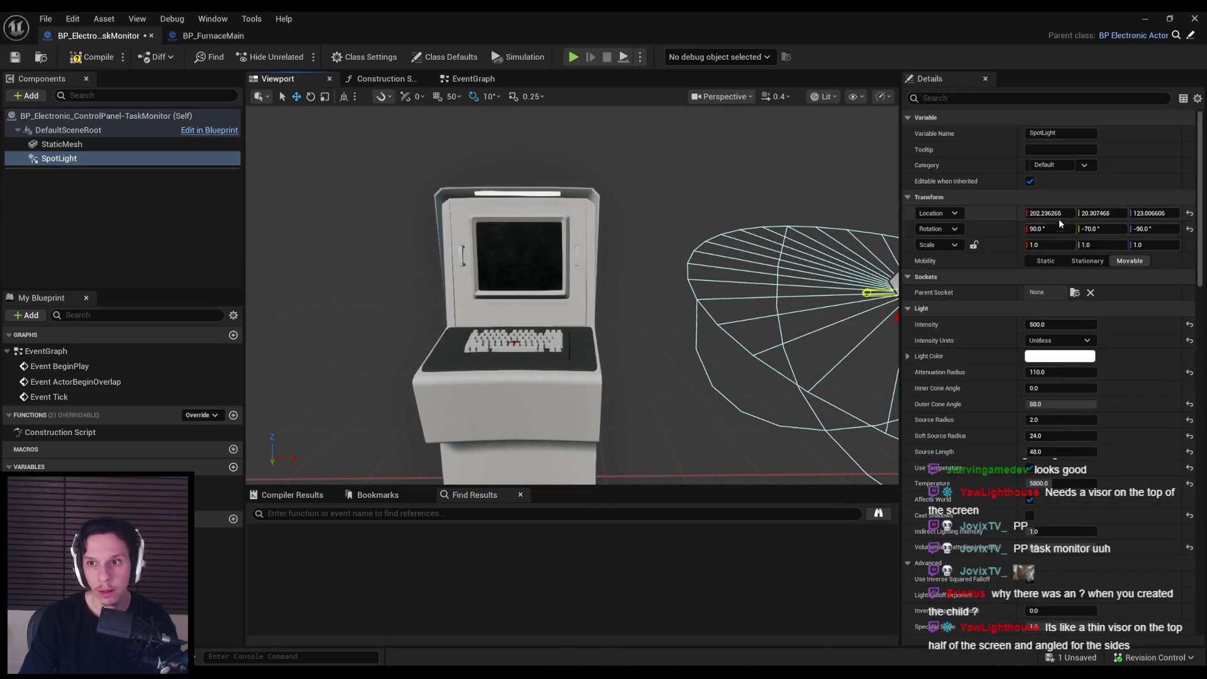
pyautogui.click(1058, 215)
pyautogui.write('0')
pyautogui.press('Tab')
pyautogui.write('0')
pyautogui.press('Tab')
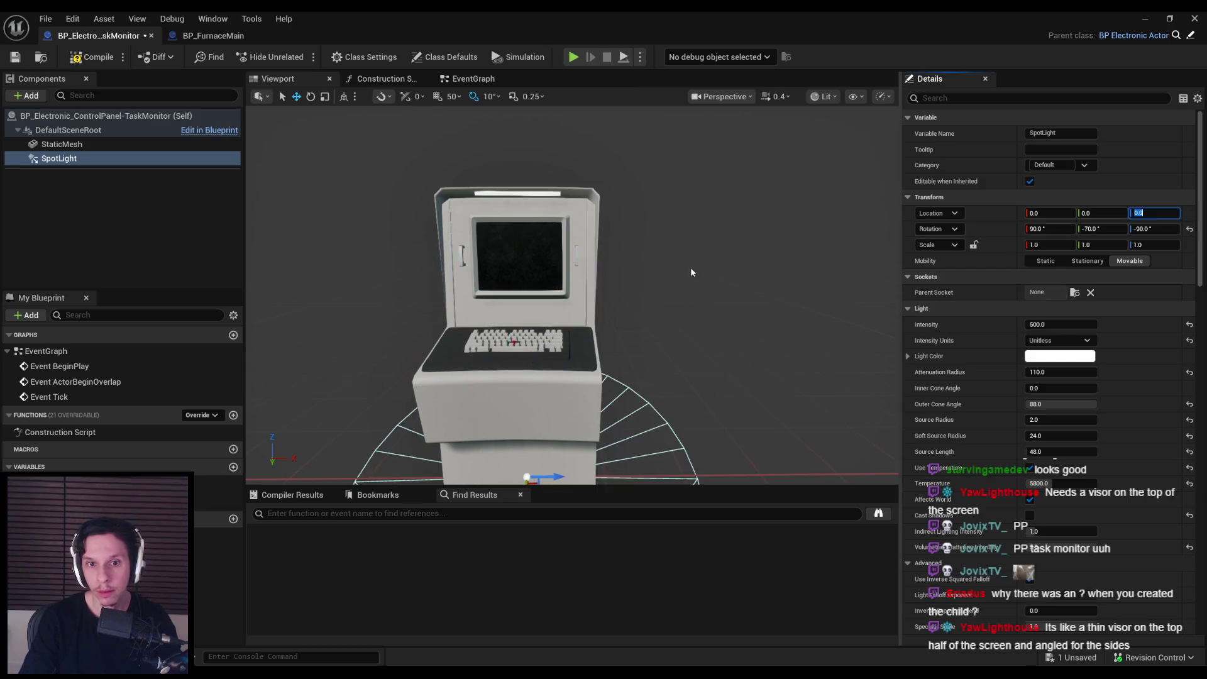
pyautogui.write('0')
pyautogui.press('Return')
# Step: Place the spotlight on top of the kiosk above its screen, then switch to PureRef
pyautogui.moveTo(554, 481); pyautogui.dragTo(580, 177)
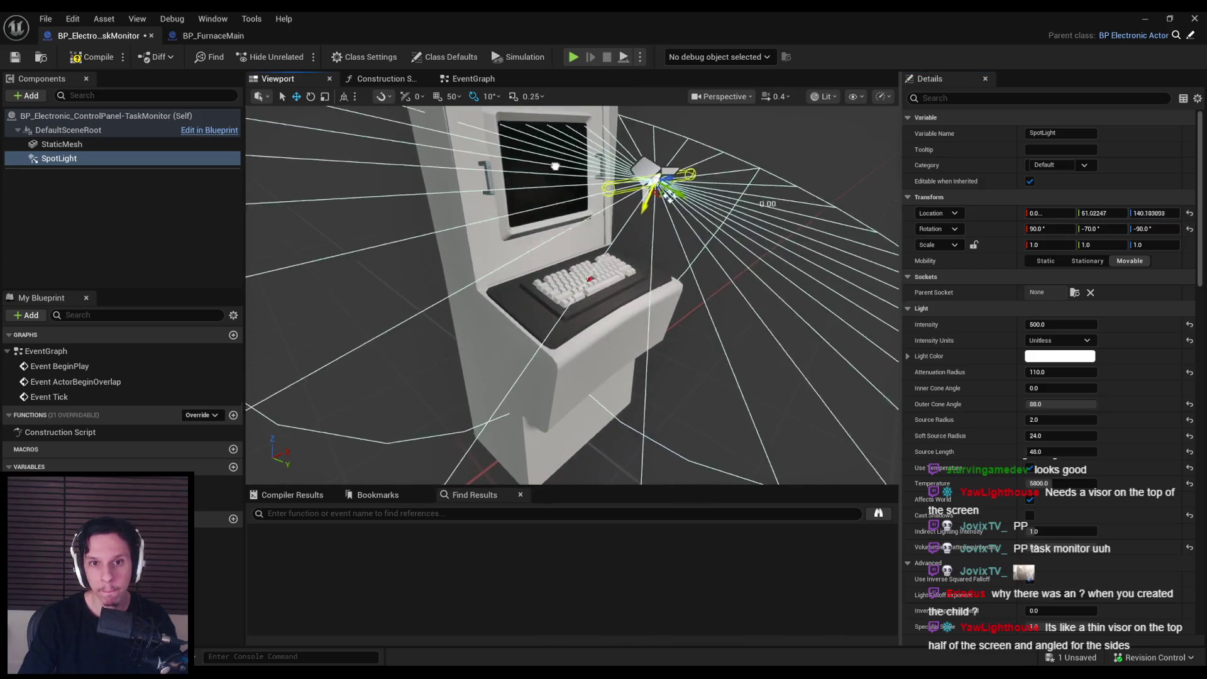
pyautogui.moveTo(576, 254)
pyautogui.mouseDown()
pyautogui.moveTo(598, 248)
pyautogui.moveTo(445, 189)
pyautogui.moveTo(485, 183)
pyautogui.moveTo(544, 234)
pyautogui.mouseUp()
pyautogui.press('e')
pyautogui.press('w')
pyautogui.scroll(-5, 1054, 445)
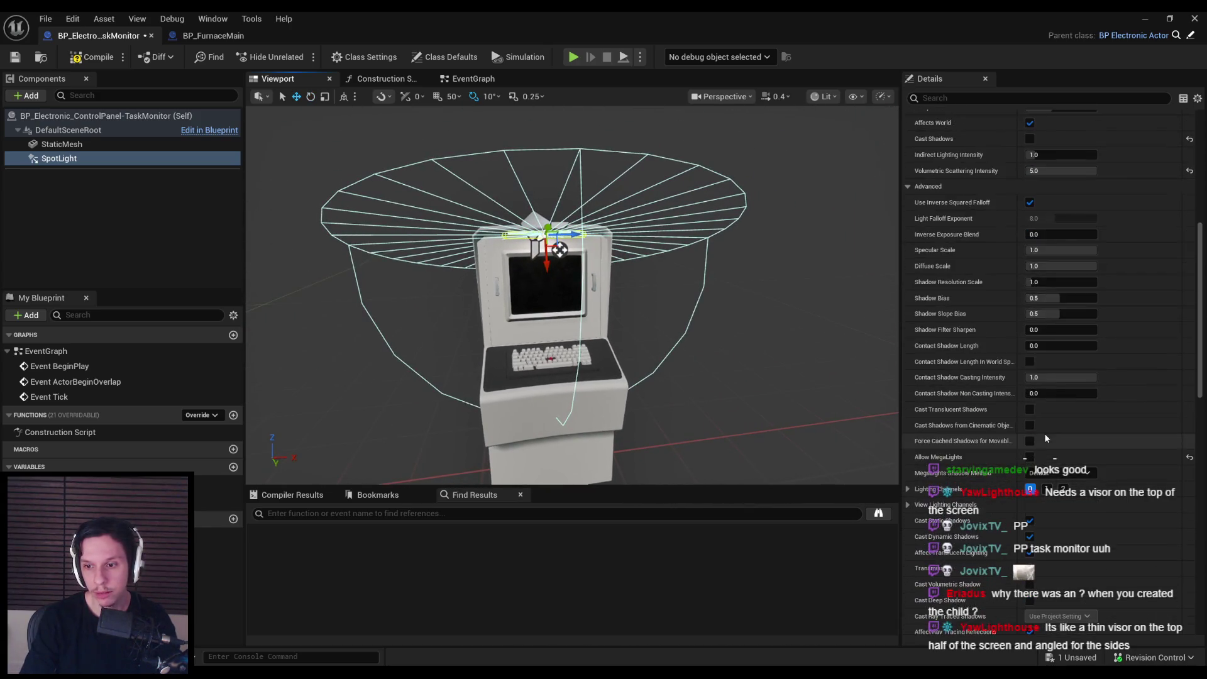
pyautogui.scroll(-1, 1043, 434)
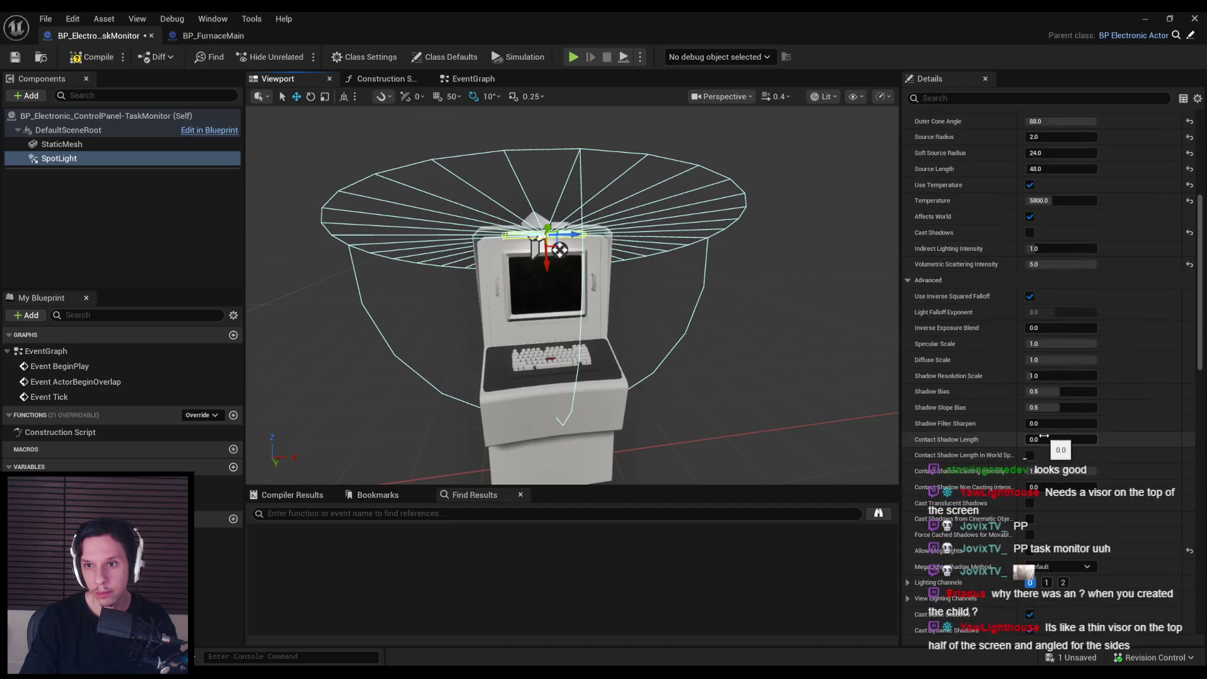
pyautogui.press('f')
pyautogui.moveTo(544, 234); pyautogui.dragTo(544, 234)
pyautogui.moveTo(647, 336); pyautogui.dragTo(592, 351)
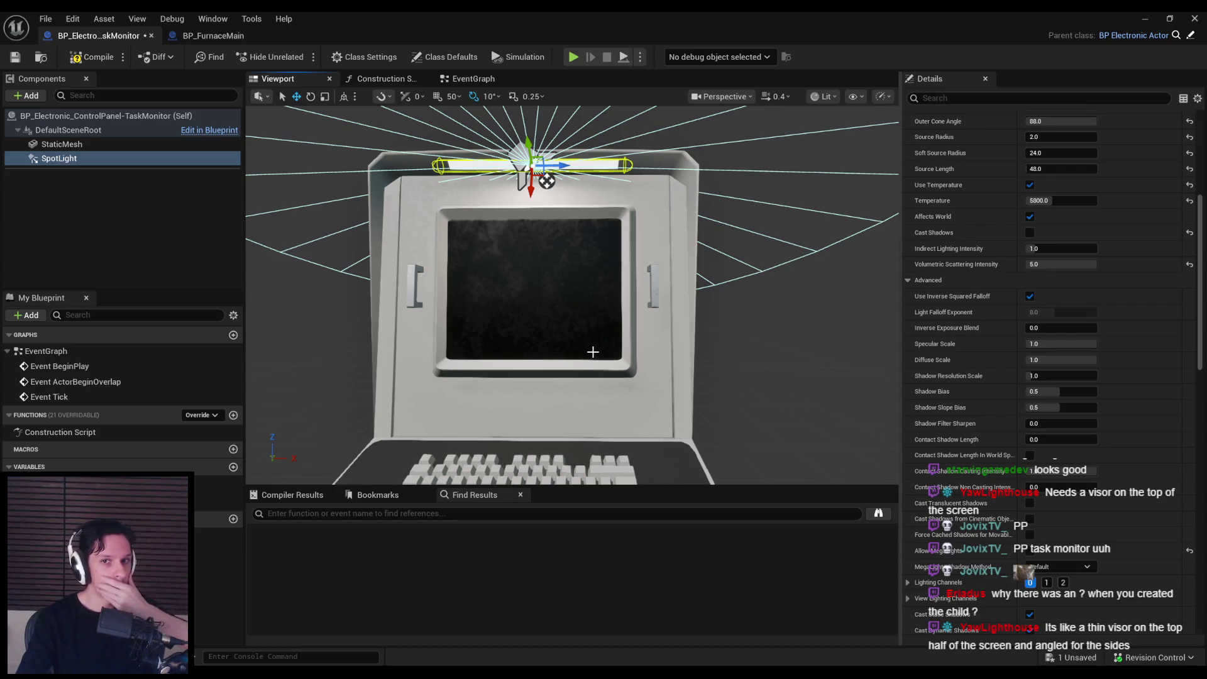
pyautogui.hotkey('alt', 'Tab')
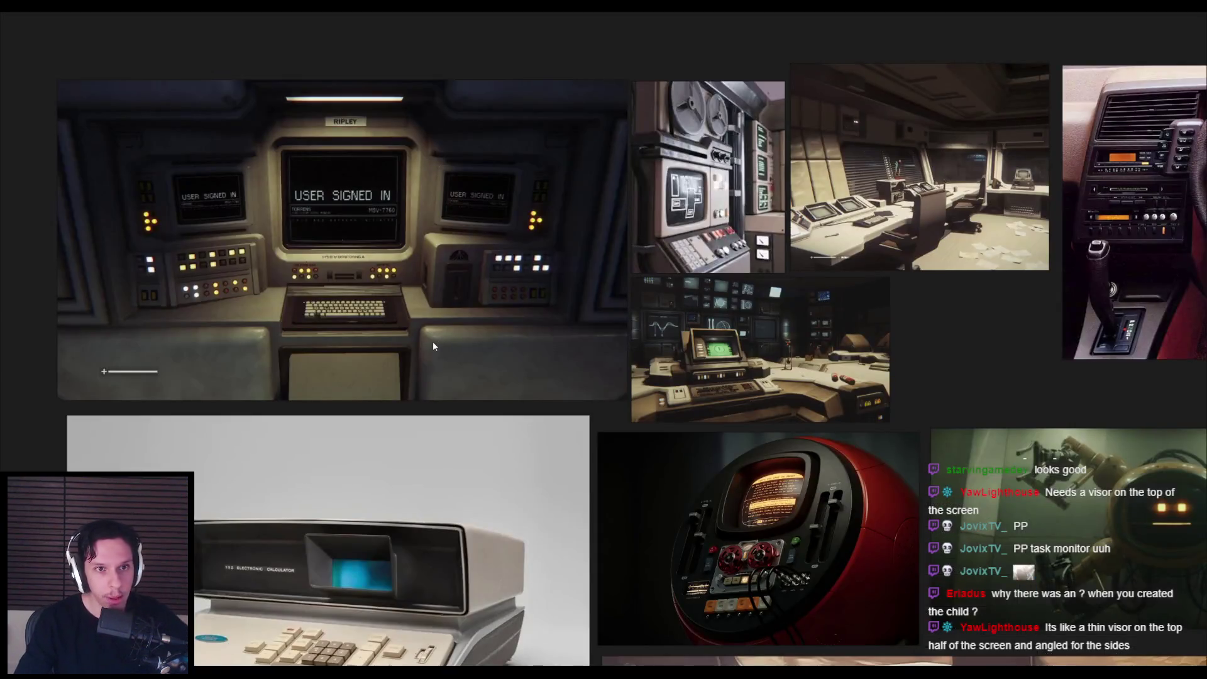
# Step: Zoom in and out on the reference board, briefly glancing back at the Unreal Blueprint
pyautogui.scroll(-4, 429, 348)
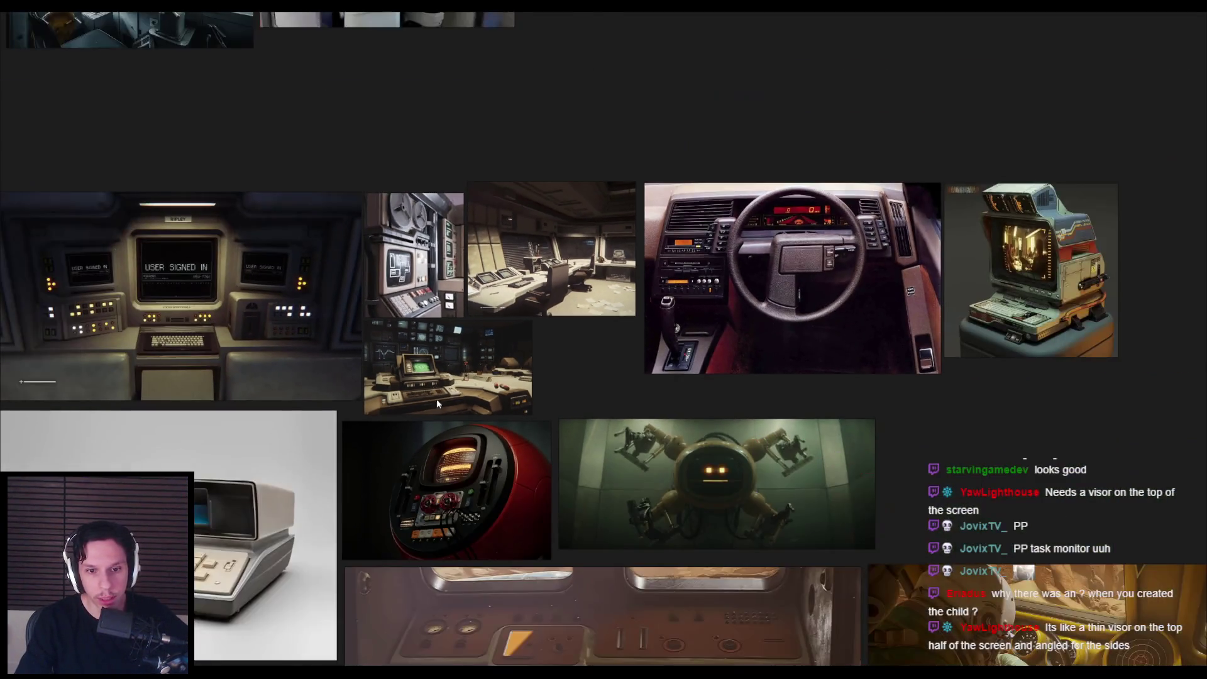
pyautogui.scroll(4, 437, 399)
pyautogui.scroll(-2, 447, 476)
pyautogui.scroll(2, 447, 476)
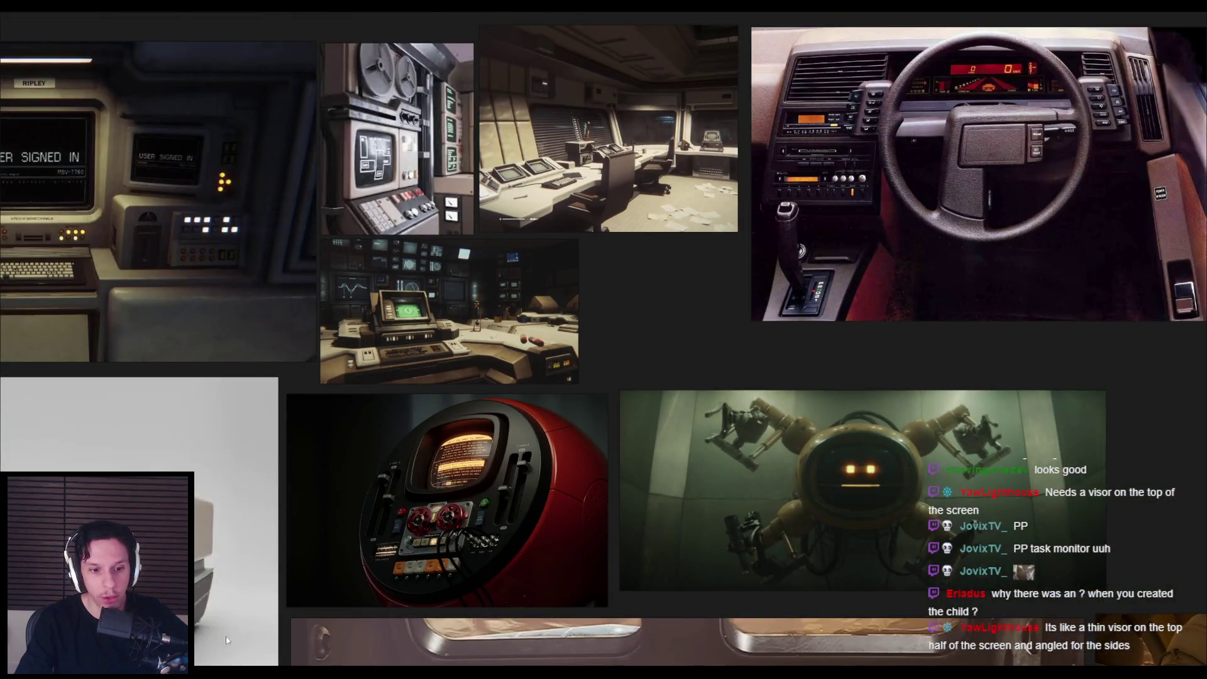
pyautogui.hotkey('alt', 'Tab')
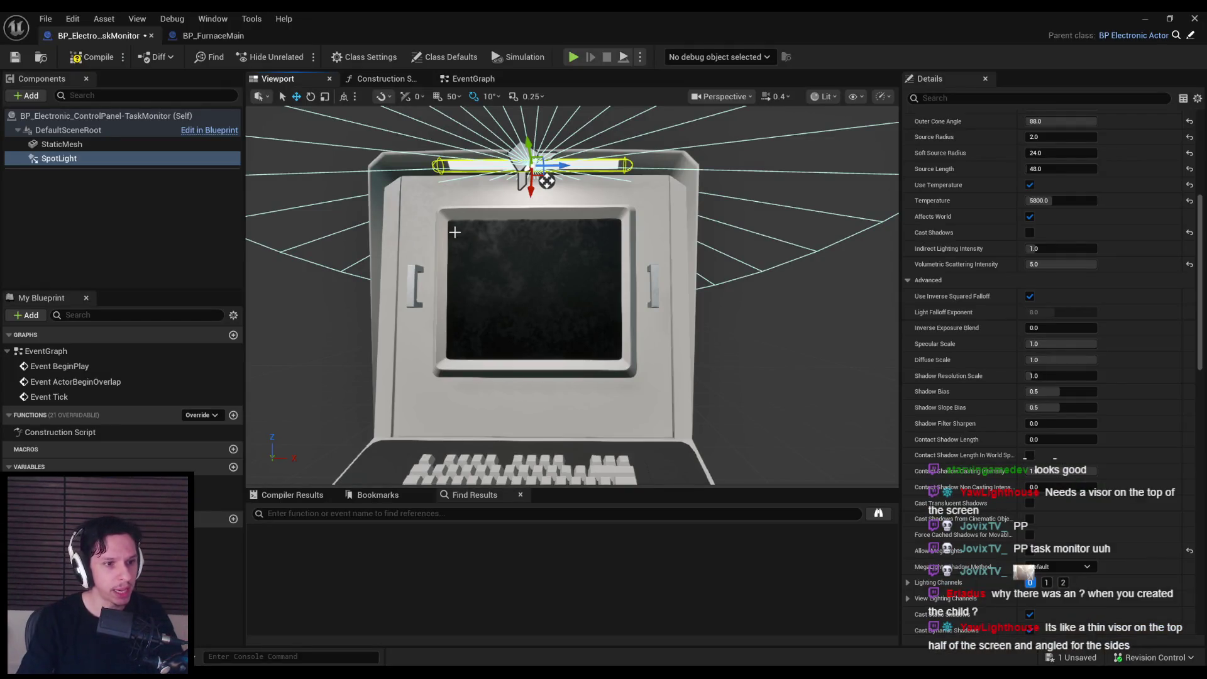
pyautogui.hotkey('alt', 'Tab')
# Step: Pan across the board to the chalkboard, the lower images and the CNC panel reference
pyautogui.scroll(-3, 561, 489)
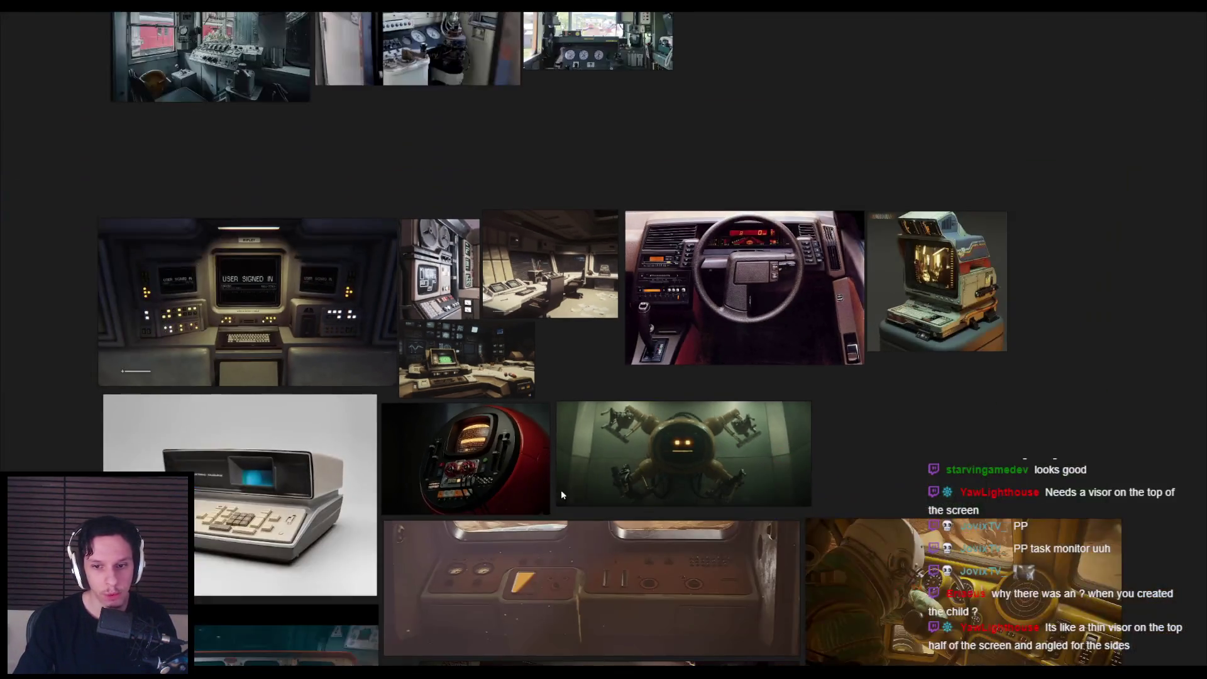
pyautogui.moveTo(561, 489); pyautogui.dragTo(353, 376)
pyautogui.scroll(-2, 353, 376)
pyautogui.scroll(6, 499, 506)
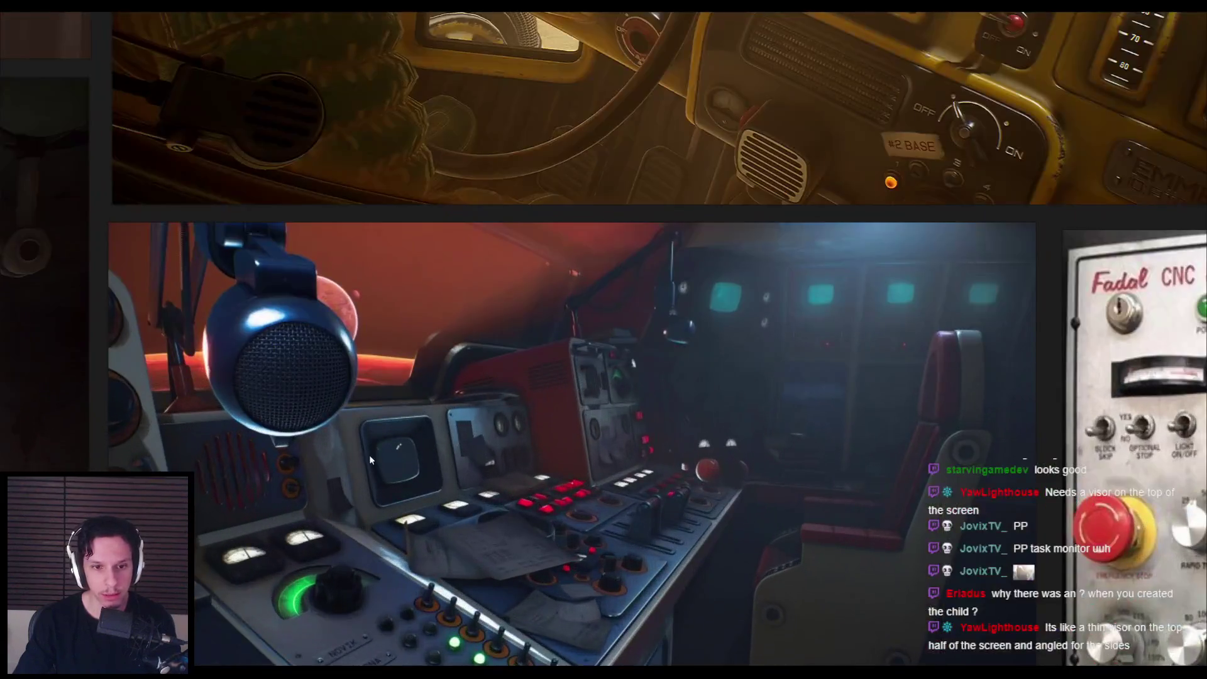
pyautogui.scroll(-5, 369, 454)
pyautogui.scroll(4, 397, 372)
pyautogui.moveTo(397, 372); pyautogui.dragTo(555, 265)
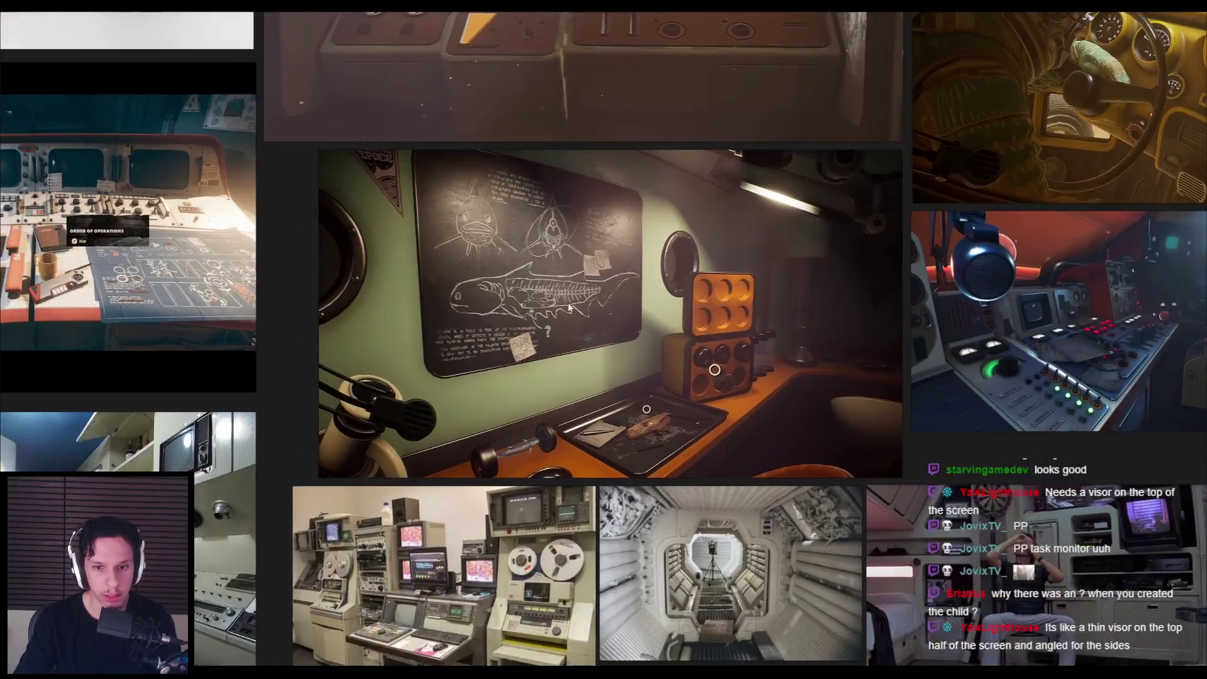
pyautogui.scroll(-1, 556, 417)
pyautogui.moveTo(556, 418)
pyautogui.mouseDown()
pyautogui.moveTo(512, 311)
pyautogui.moveTo(315, 352)
pyautogui.mouseUp()
pyautogui.scroll(3, 512, 310)
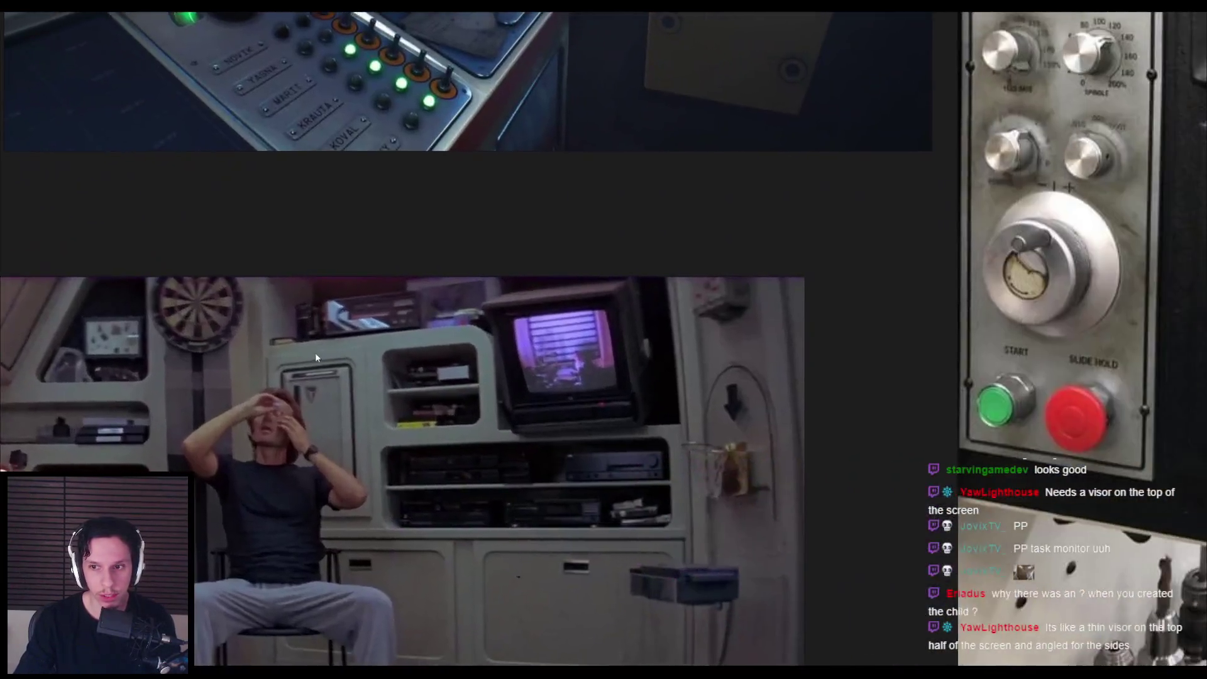
pyautogui.scroll(-2, 315, 352)
pyautogui.moveTo(602, 385); pyautogui.dragTo(416, 508)
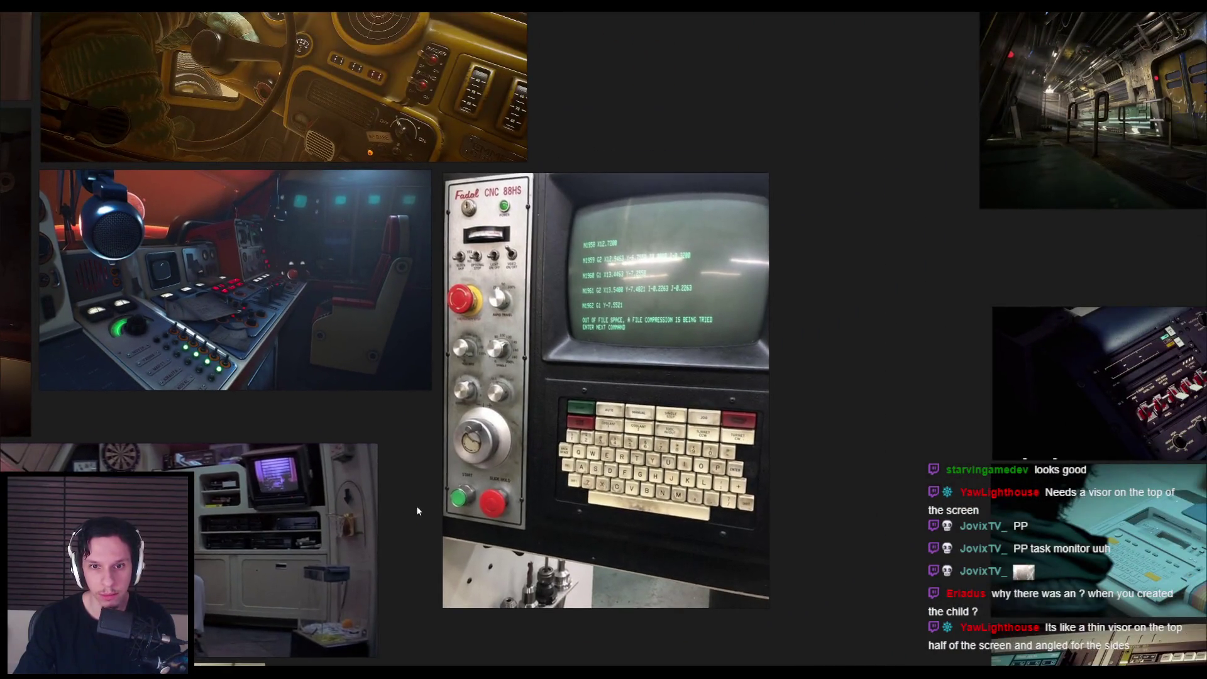
pyautogui.moveTo(188, 672)
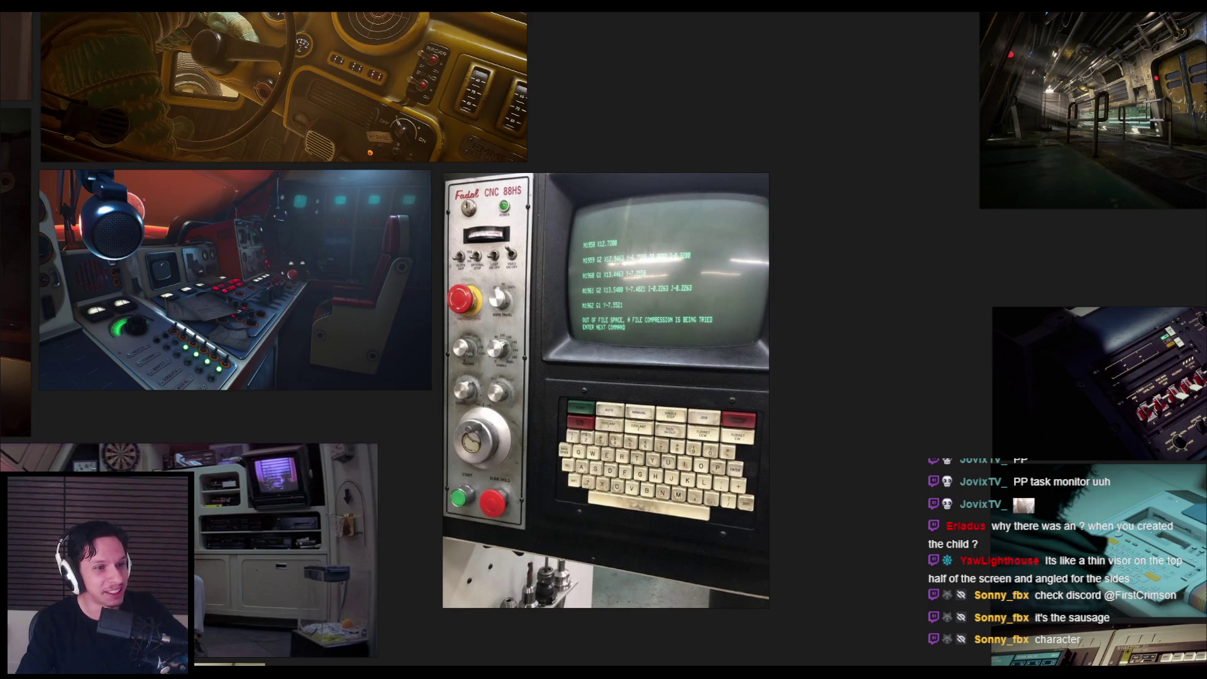
# Step: Reveal more reference images, view and close the MousePad Ideas sketch, and return to Unreal
pyautogui.scroll(-2, 371, 350)
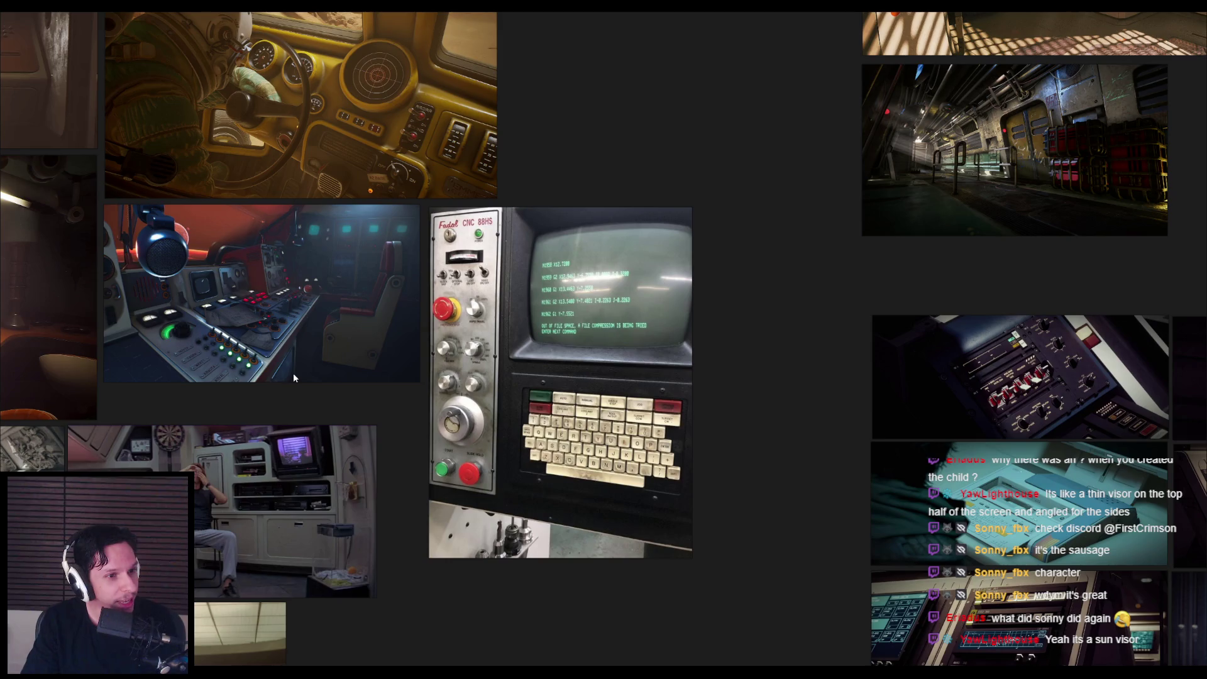
pyautogui.scroll(-3, 288, 378)
pyautogui.moveTo(315, 367)
pyautogui.mouseDown()
pyautogui.moveTo(457, 364)
pyautogui.moveTo(549, 397)
pyautogui.mouseUp()
pyautogui.scroll(1, 416, 361)
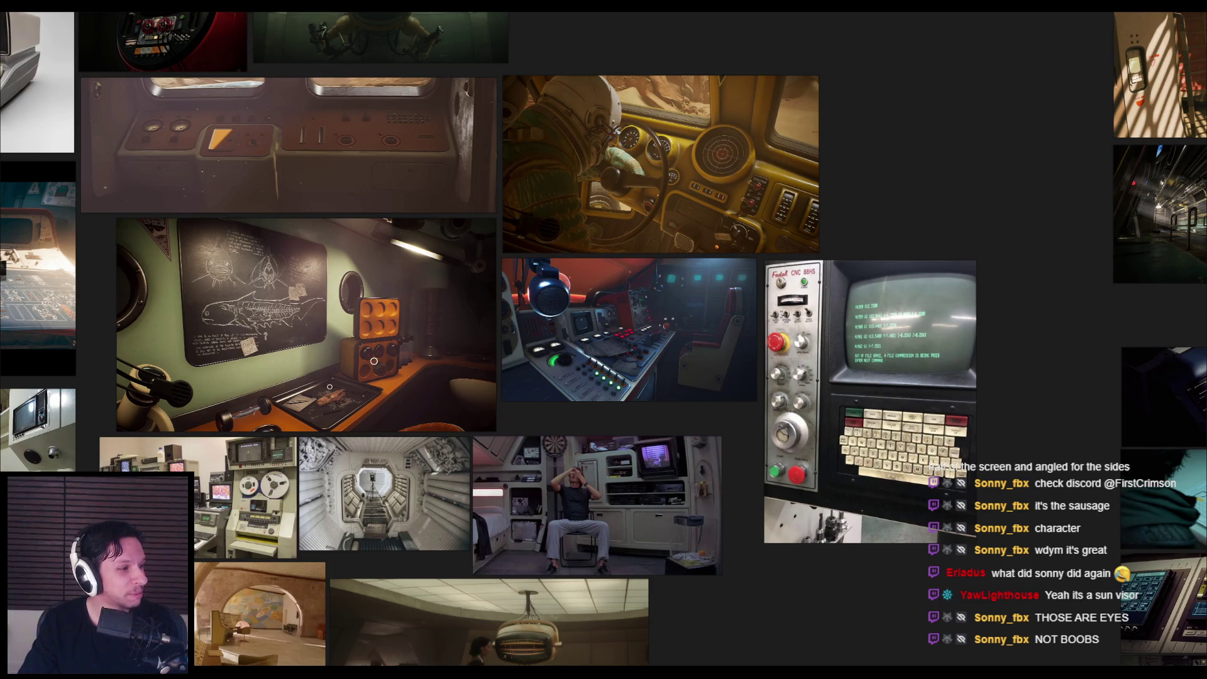
pyautogui.hotkey('alt', 'Tab')
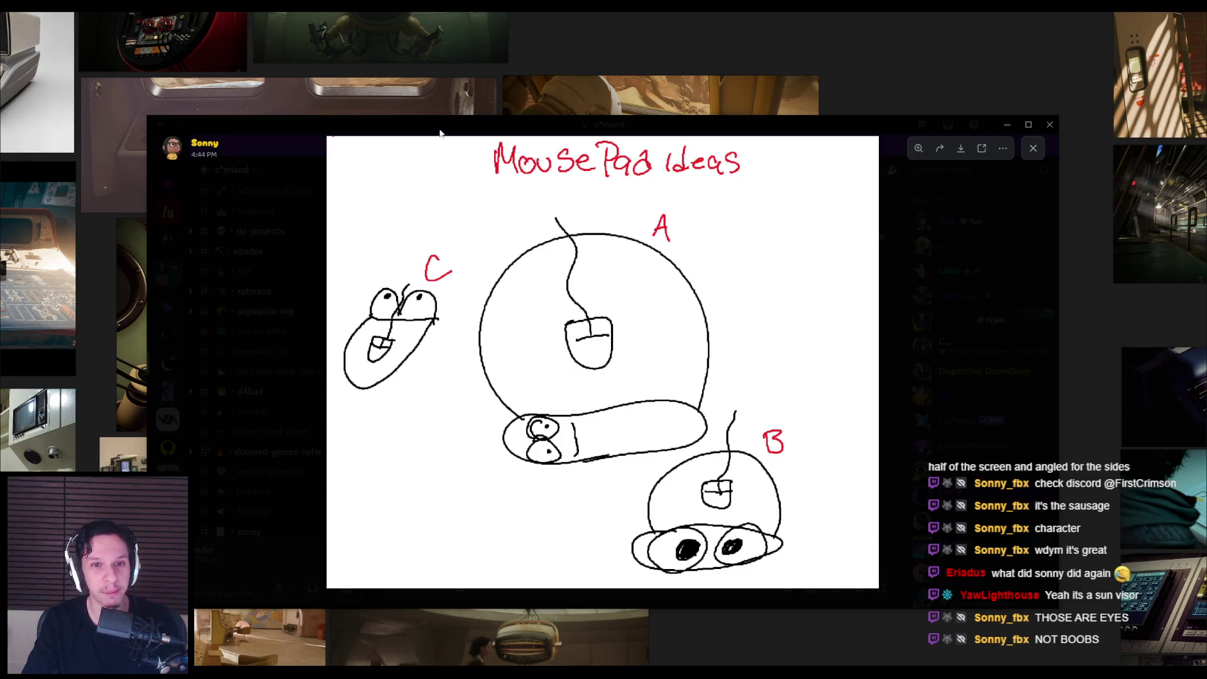
pyautogui.hotkey('alt', 'Tab')
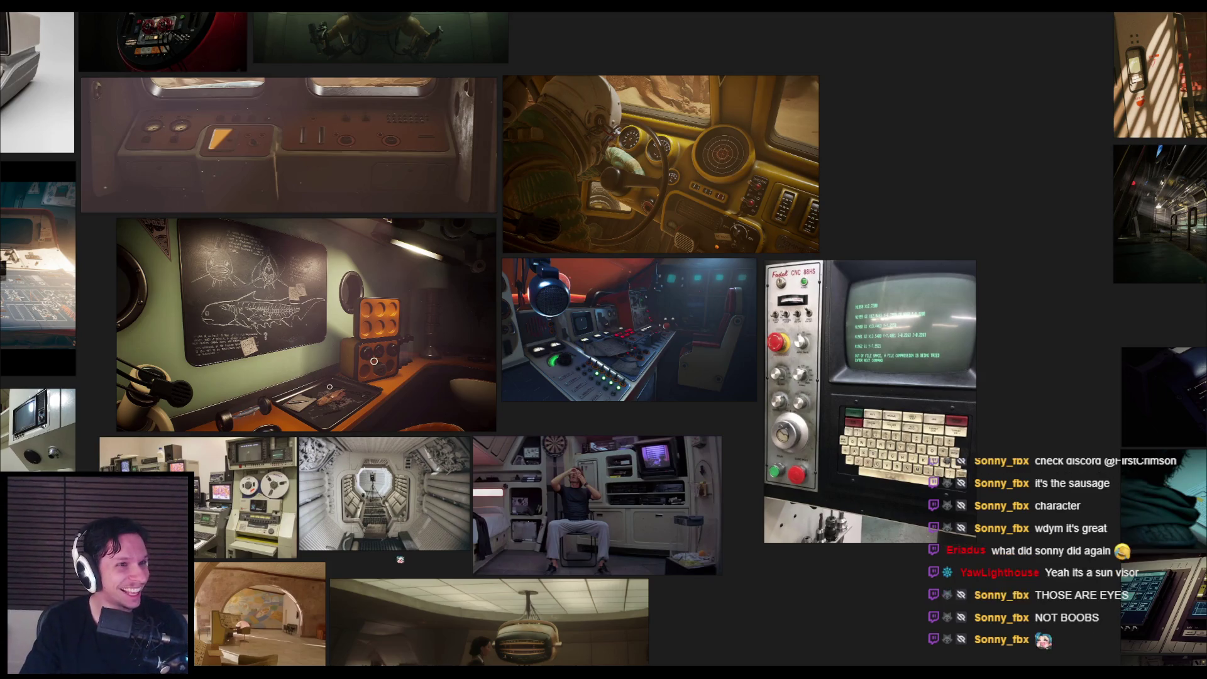
pyautogui.scroll(-3, 443, 403)
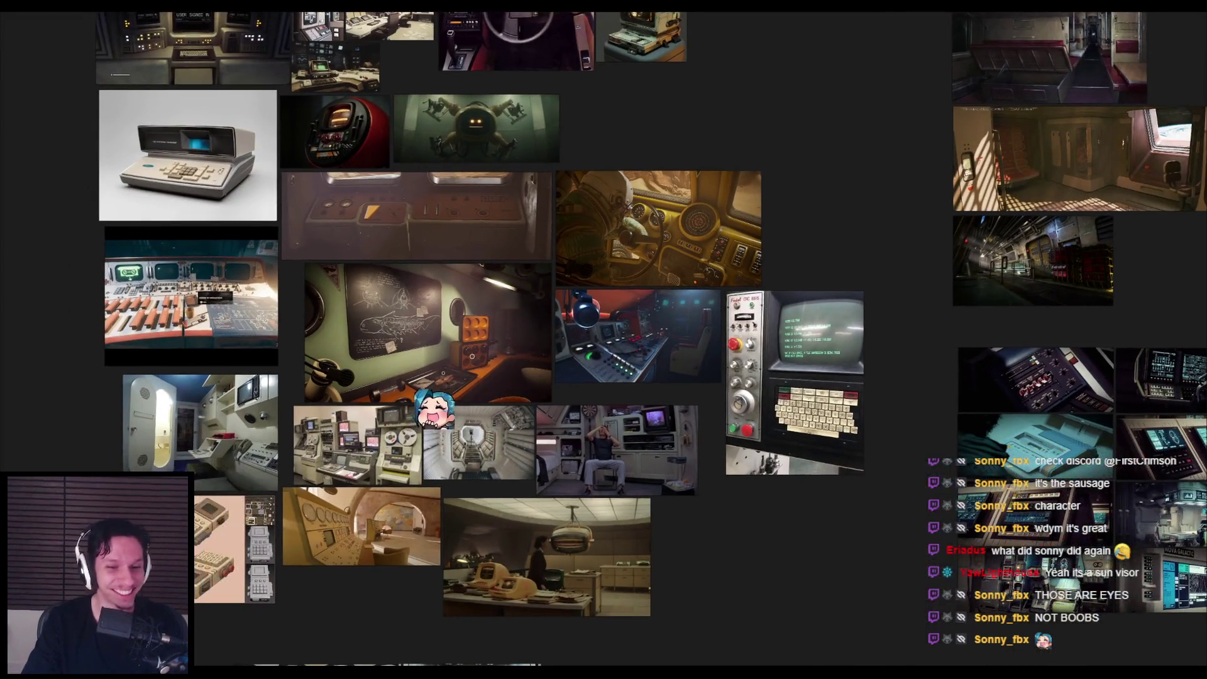
pyautogui.moveTo(364, 669)
pyautogui.click(425, 622)
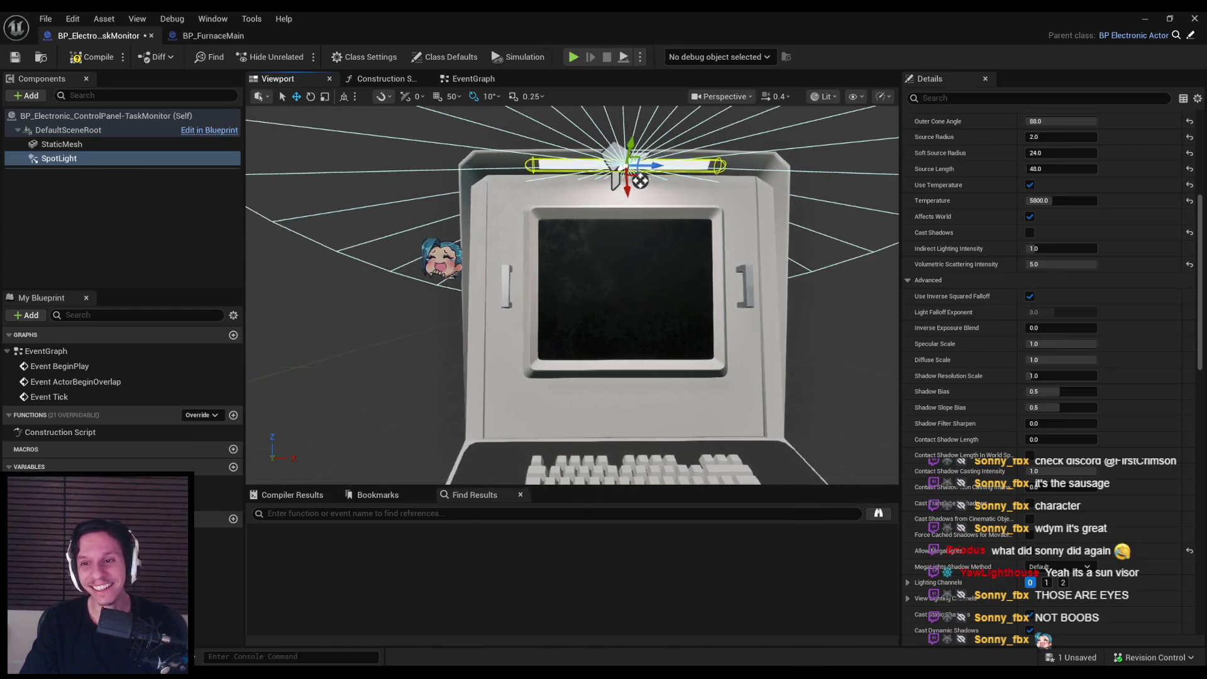
# Step: Compile the TaskMonitor Blueprint and set the SpotLight intensity to 200
pyautogui.click(92, 57)
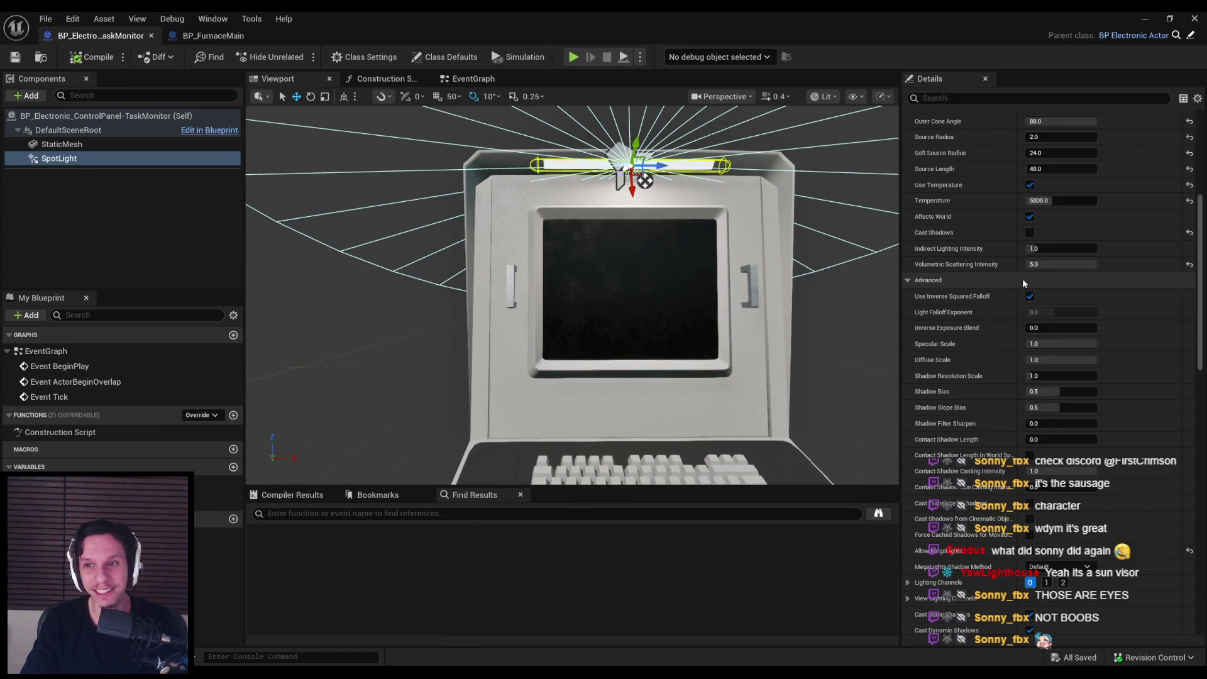
pyautogui.scroll(7, 1056, 265)
pyautogui.click(1059, 267)
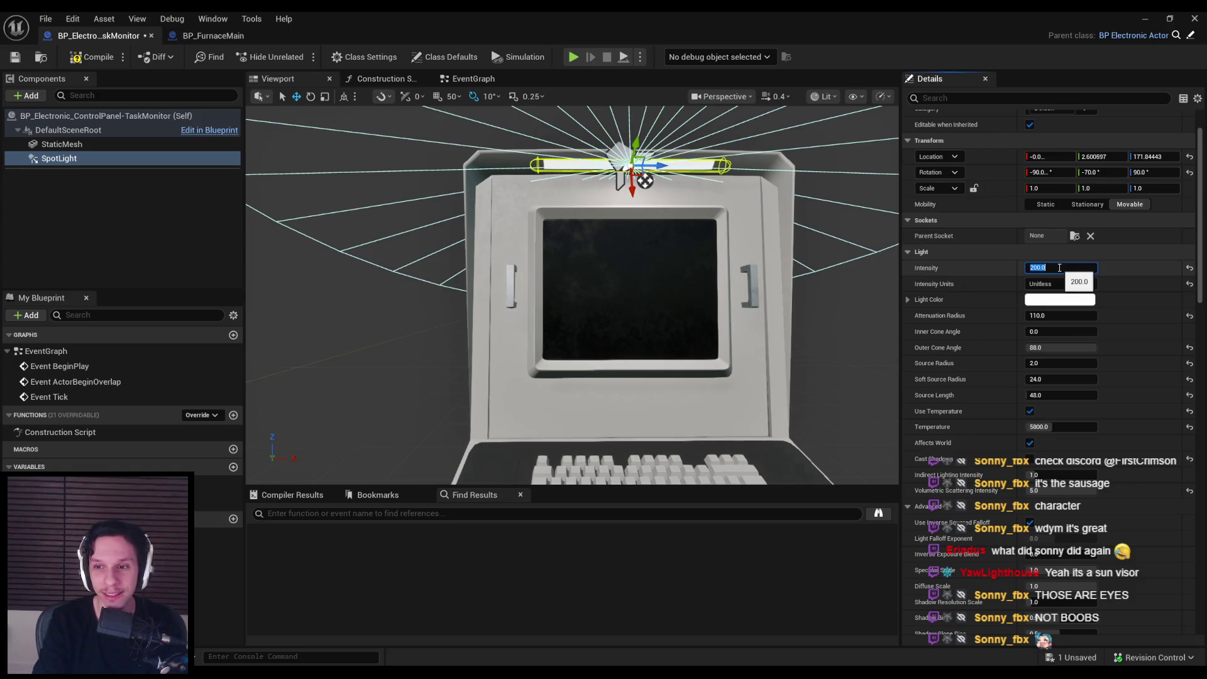
# Step: Replace the level's S_ControlPanel with BP_Electronic_ControlPanel-TaskMonitor using Replace Selected Actors with
pyautogui.press('super+Down')
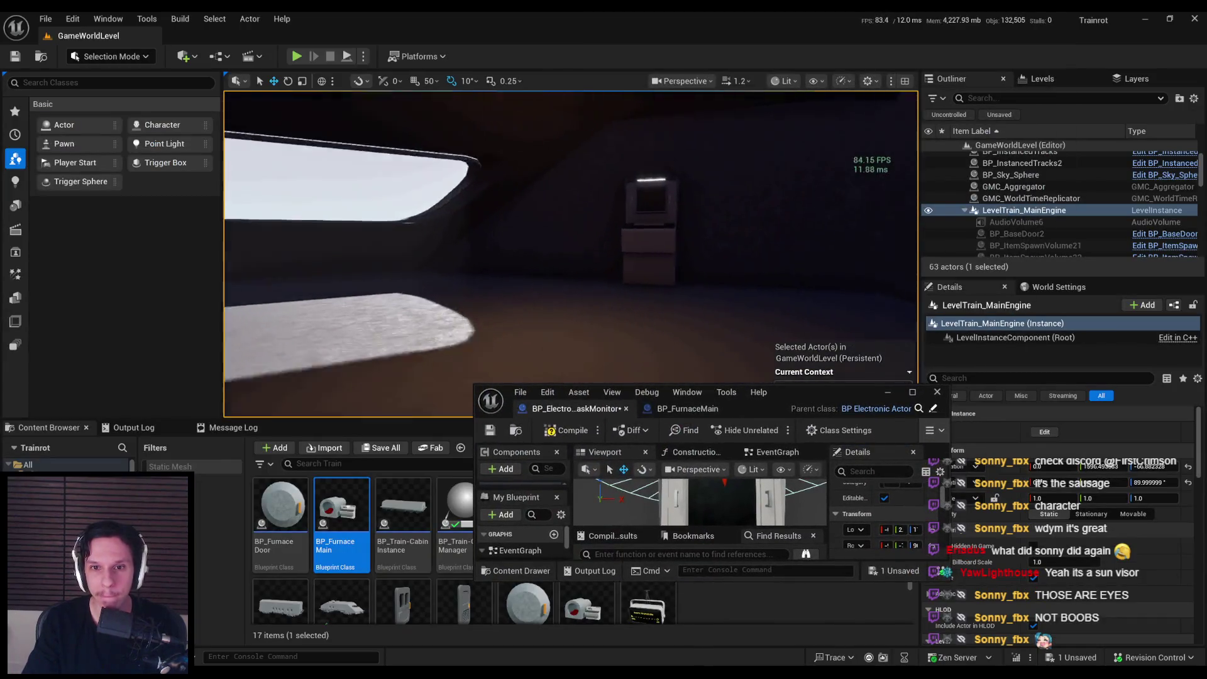
pyautogui.moveTo(787, 391); pyautogui.dragTo(375, 416)
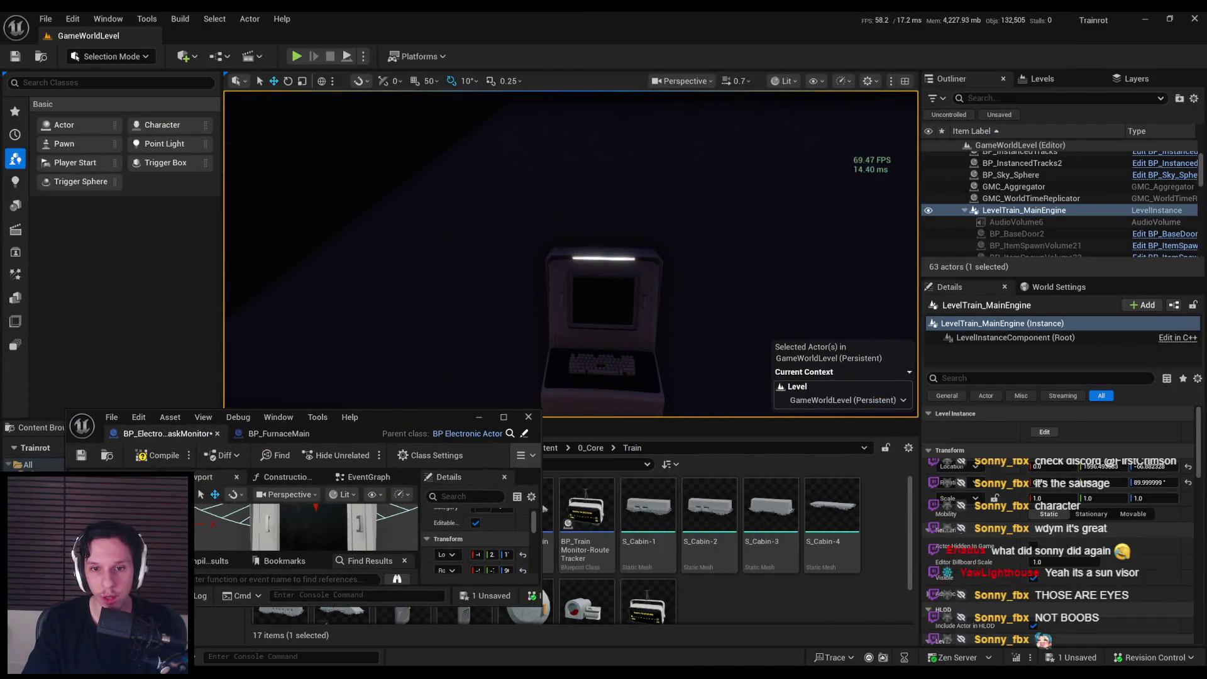
pyautogui.click(603, 315)
pyautogui.moveTo(450, 415); pyautogui.dragTo(445, 552)
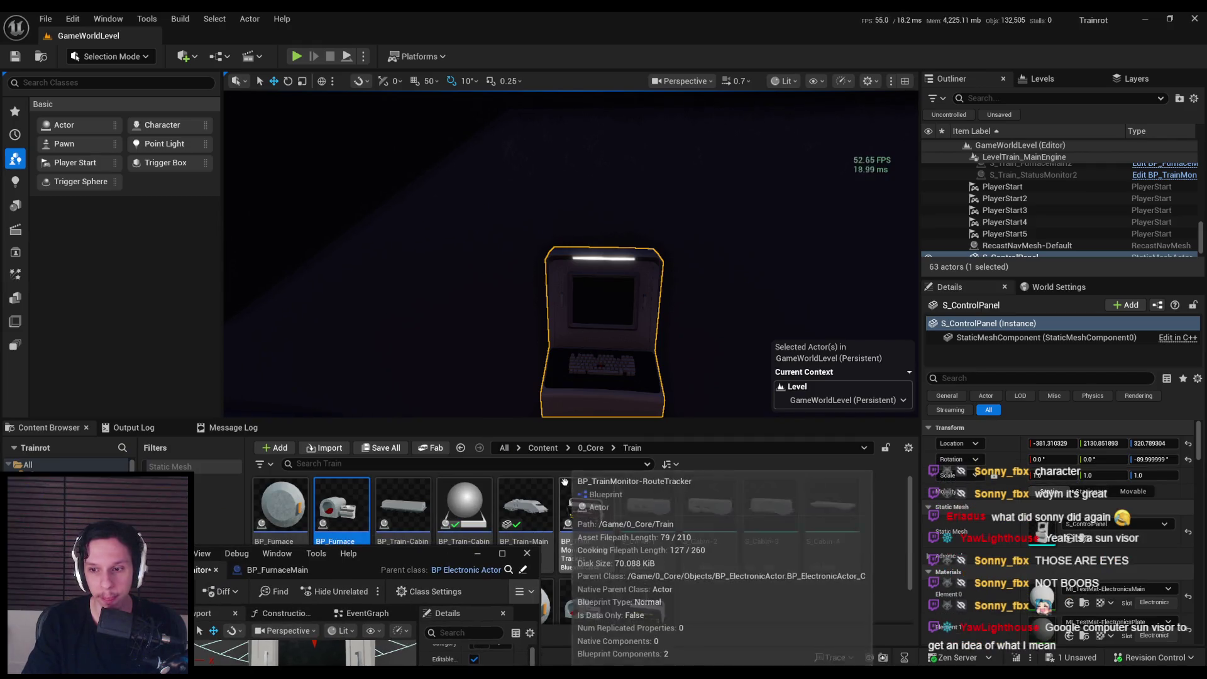
pyautogui.click(509, 570)
pyautogui.click(586, 349)
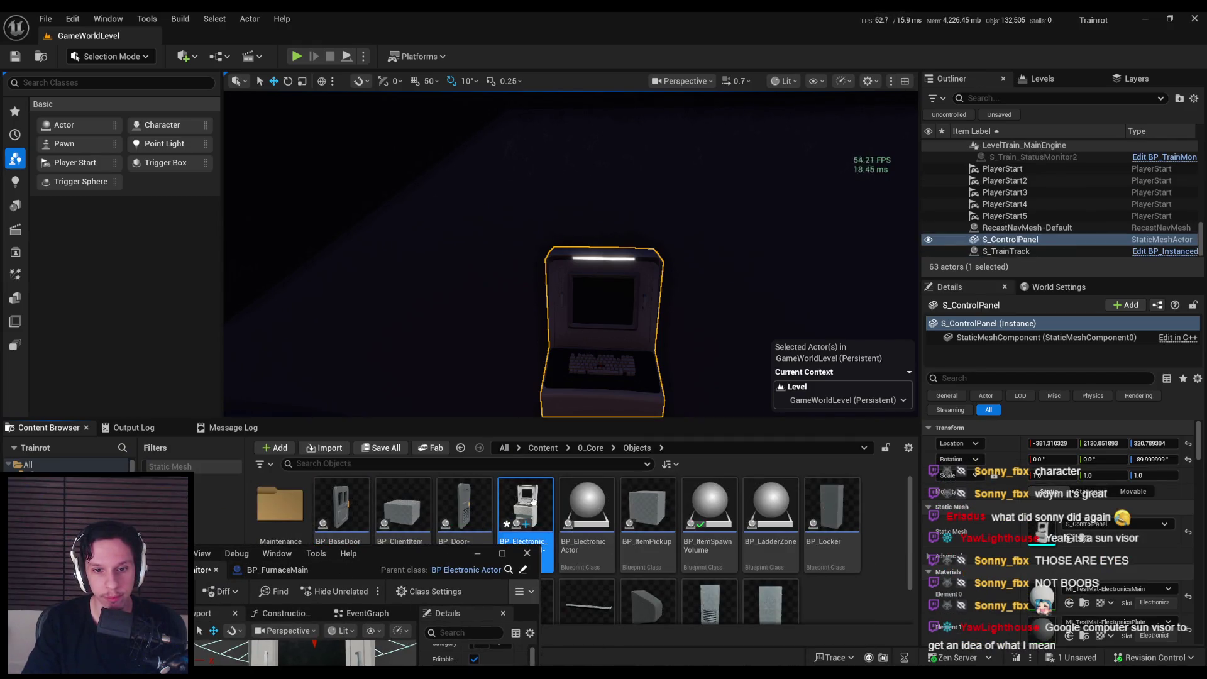
pyautogui.rightClick(604, 349)
pyautogui.moveTo(689, 370)
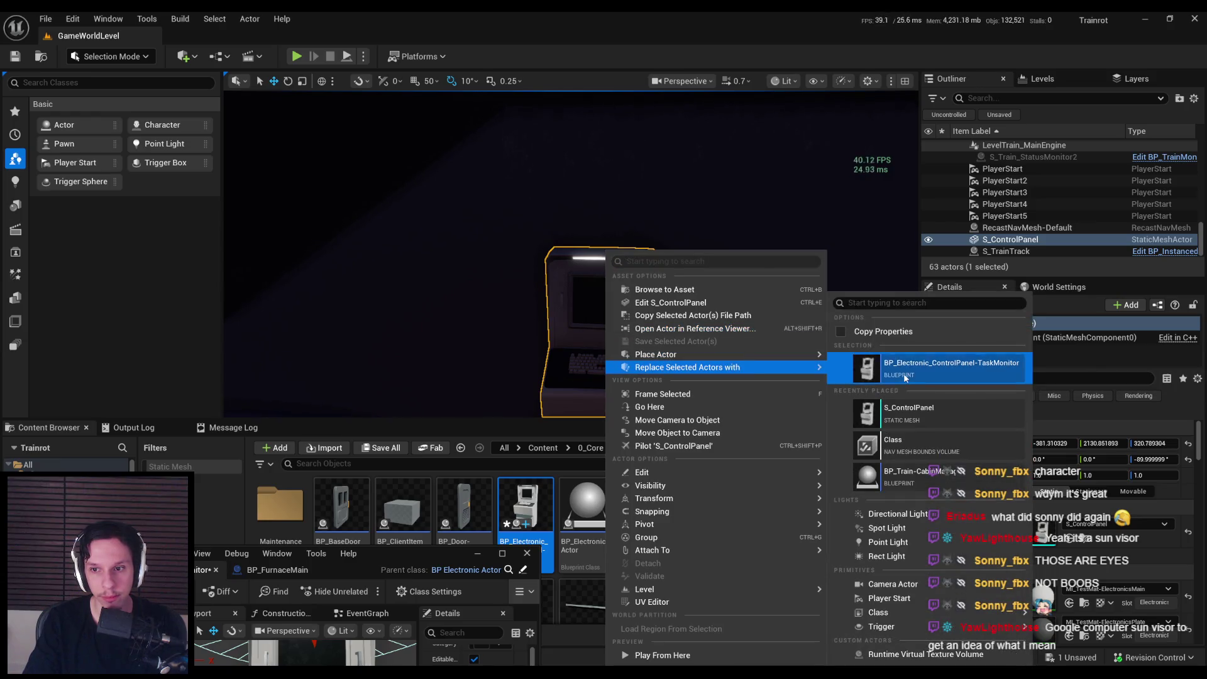
pyautogui.click(903, 372)
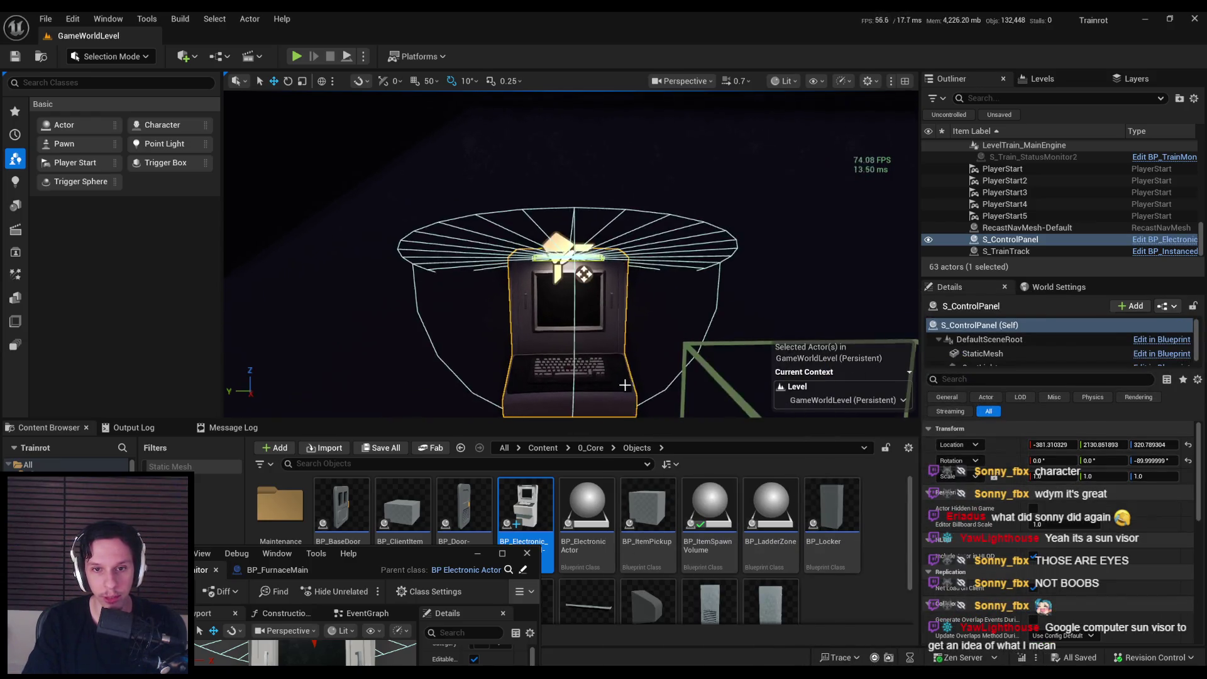
pyautogui.press('f')
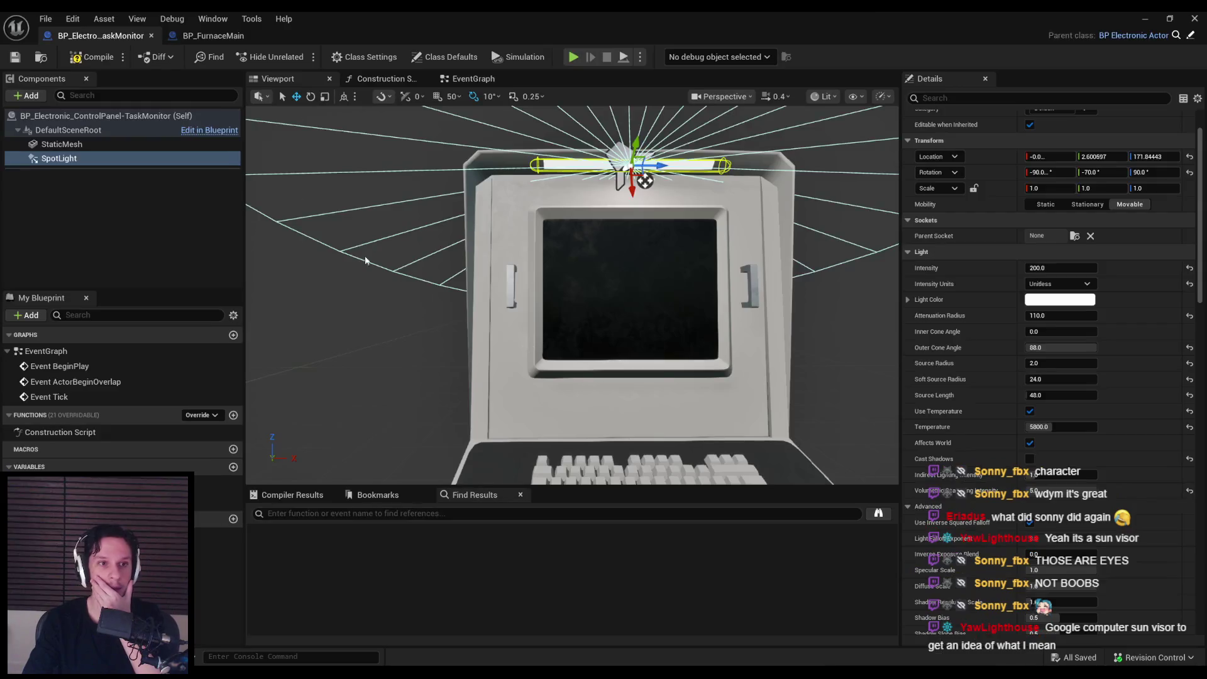
# Step: Copy all nodes of BP_FurnaceMain's SetElectronicState function, then go back to the TaskMonitor Blueprint
pyautogui.click(213, 36)
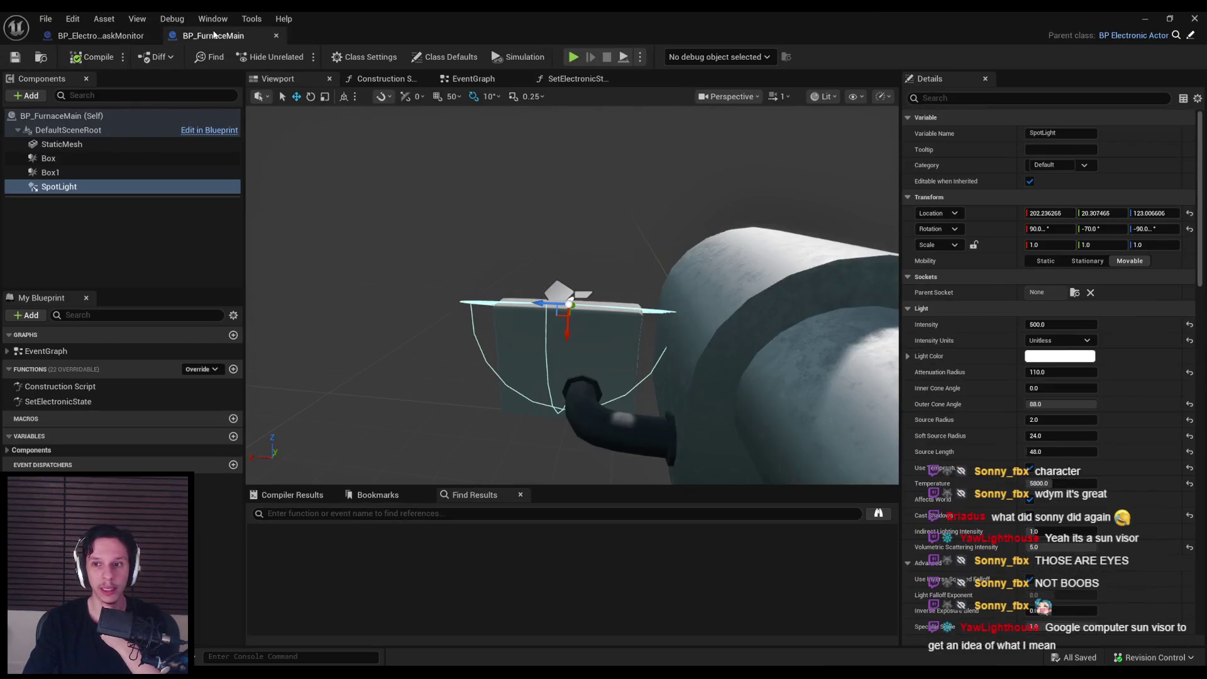
pyautogui.click(487, 82)
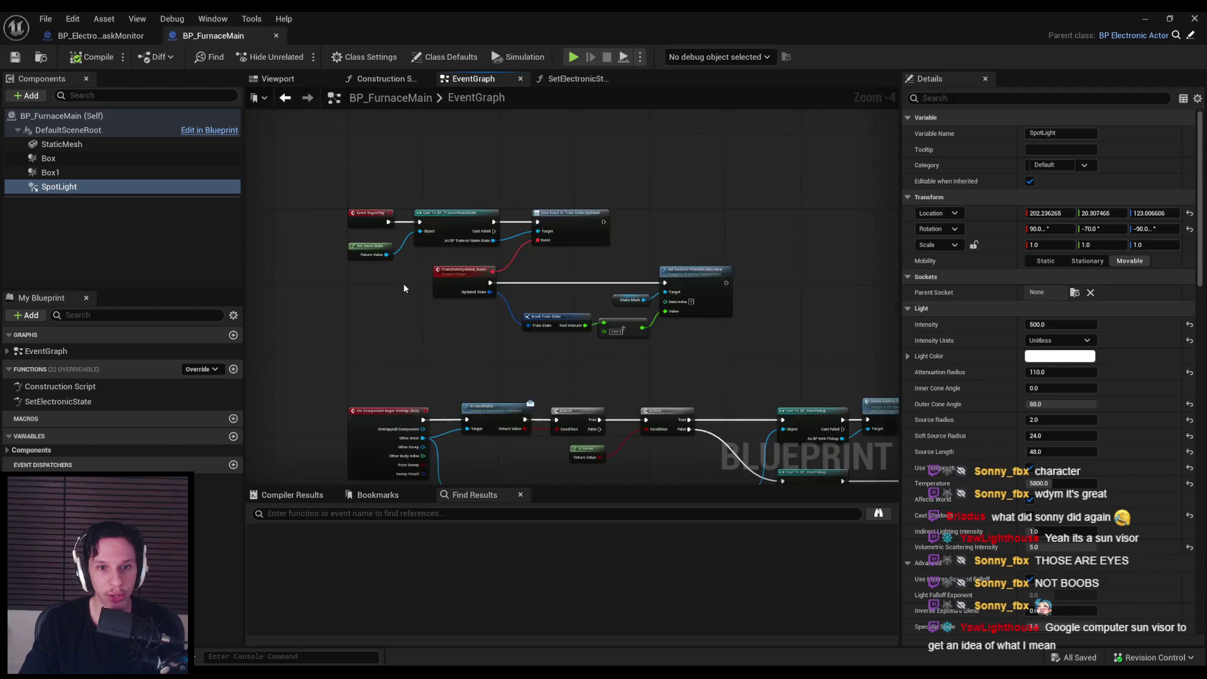
pyautogui.scroll(1, 398, 309)
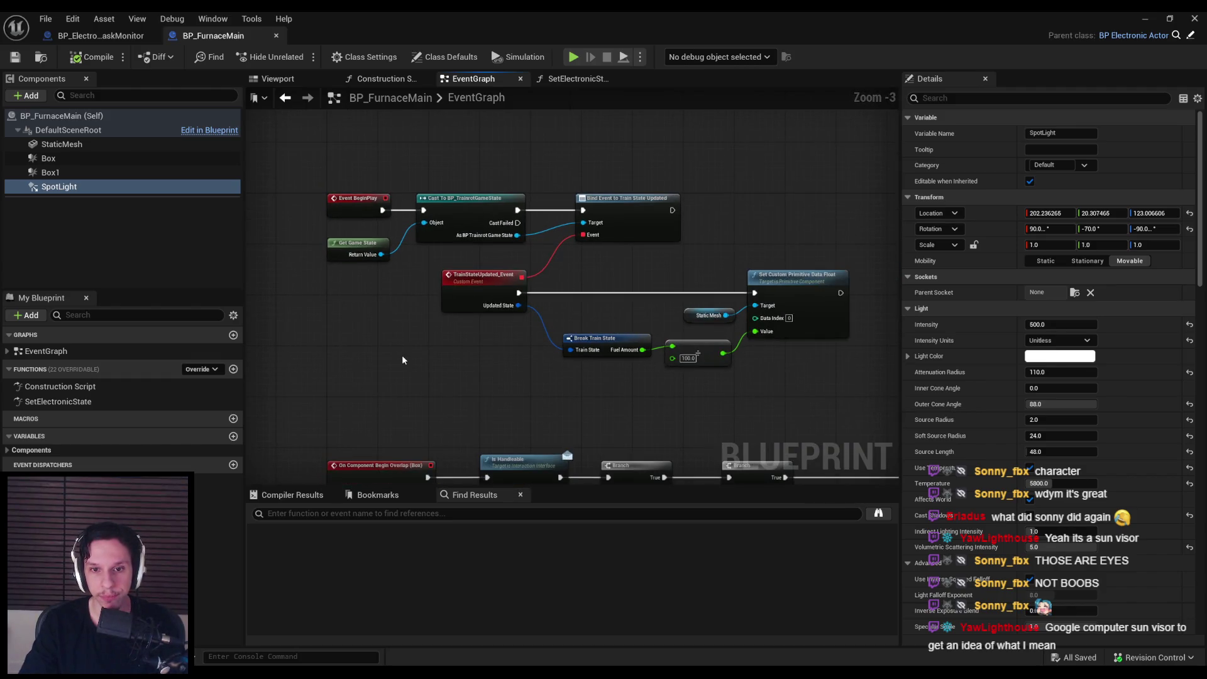
pyautogui.scroll(-2, 530, 368)
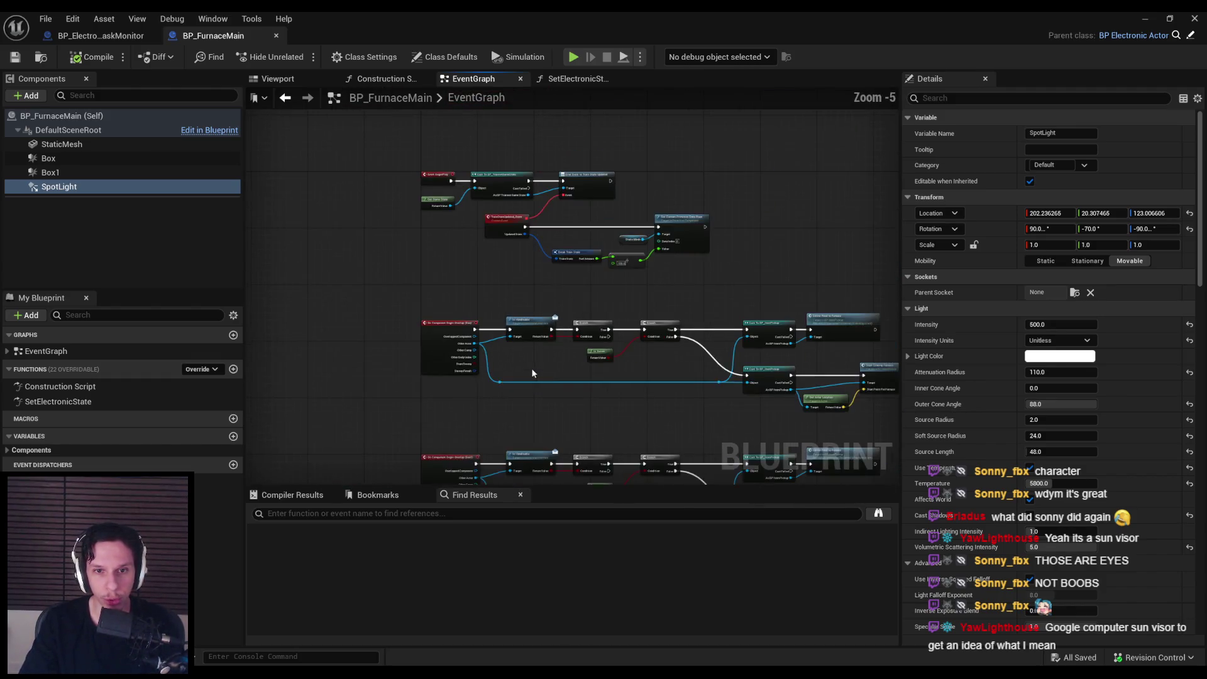
pyautogui.scroll(1, 527, 236)
pyautogui.scroll(-2, 503, 285)
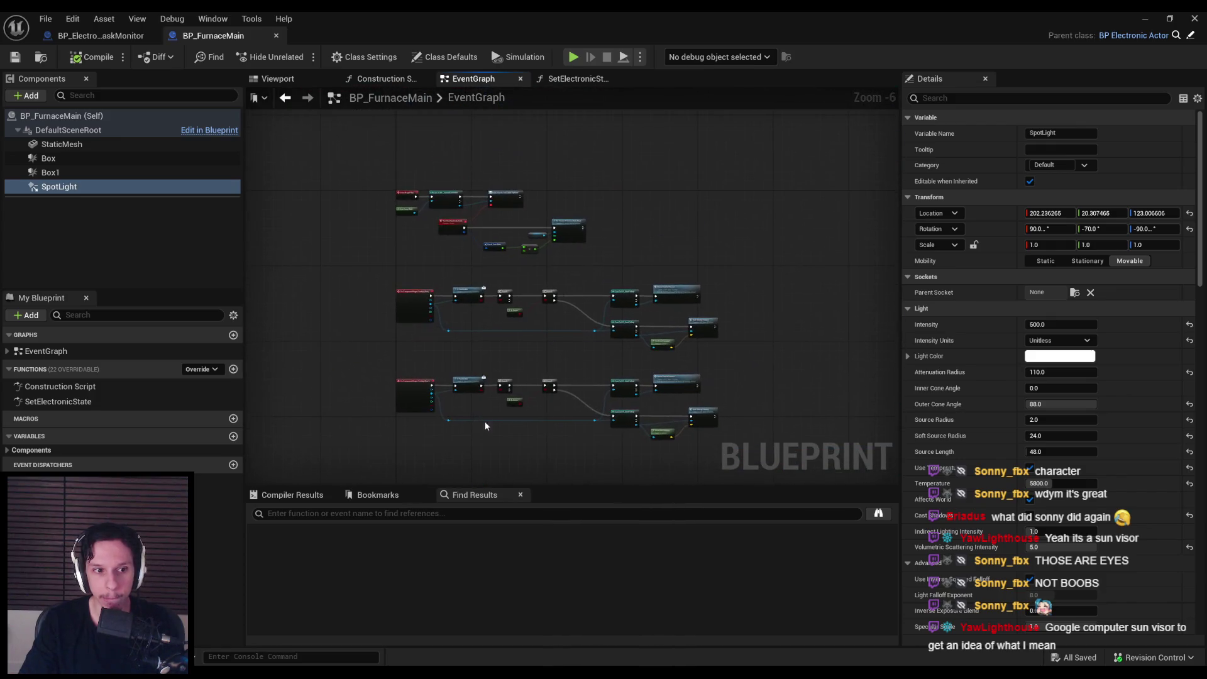
pyautogui.doubleClick(58, 401)
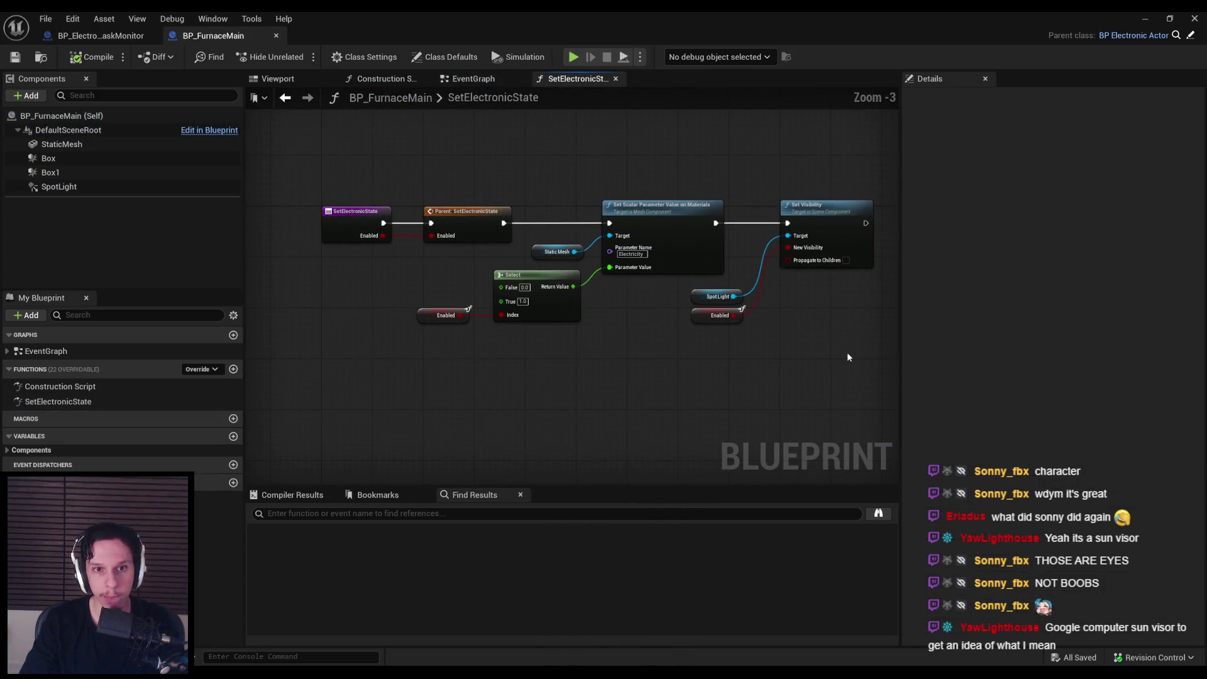
pyautogui.moveTo(848, 357); pyautogui.dragTo(410, 196)
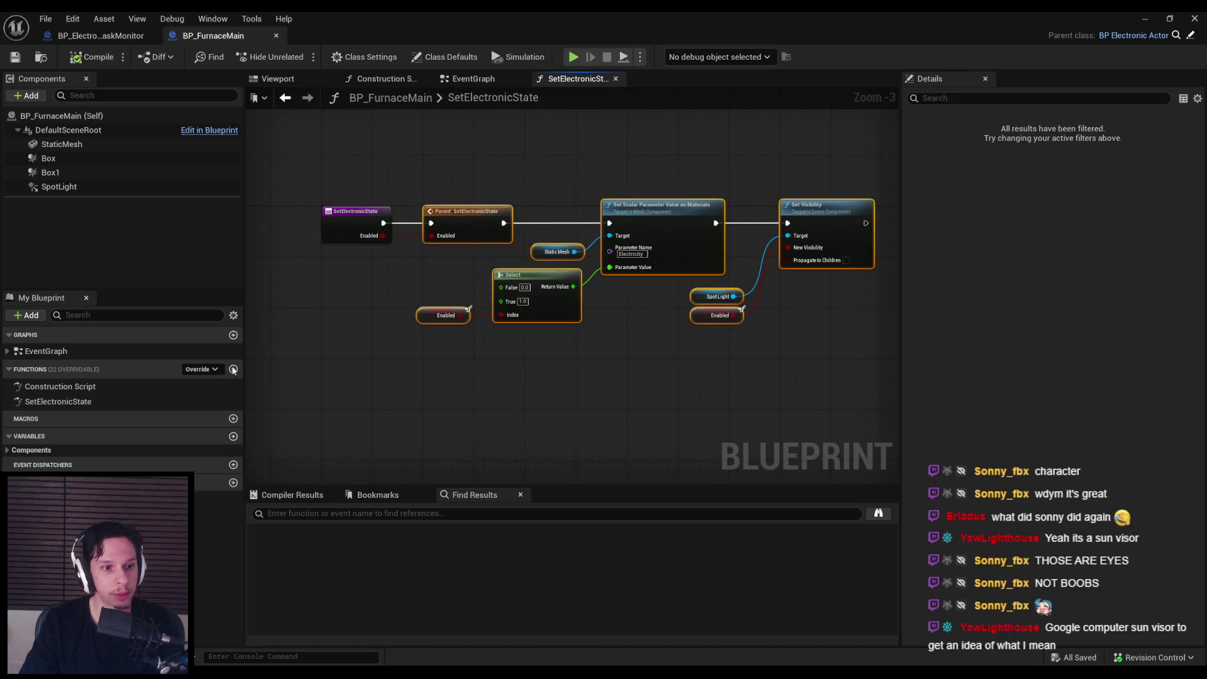
pyautogui.rightClick(56, 403)
pyautogui.press('Escape')
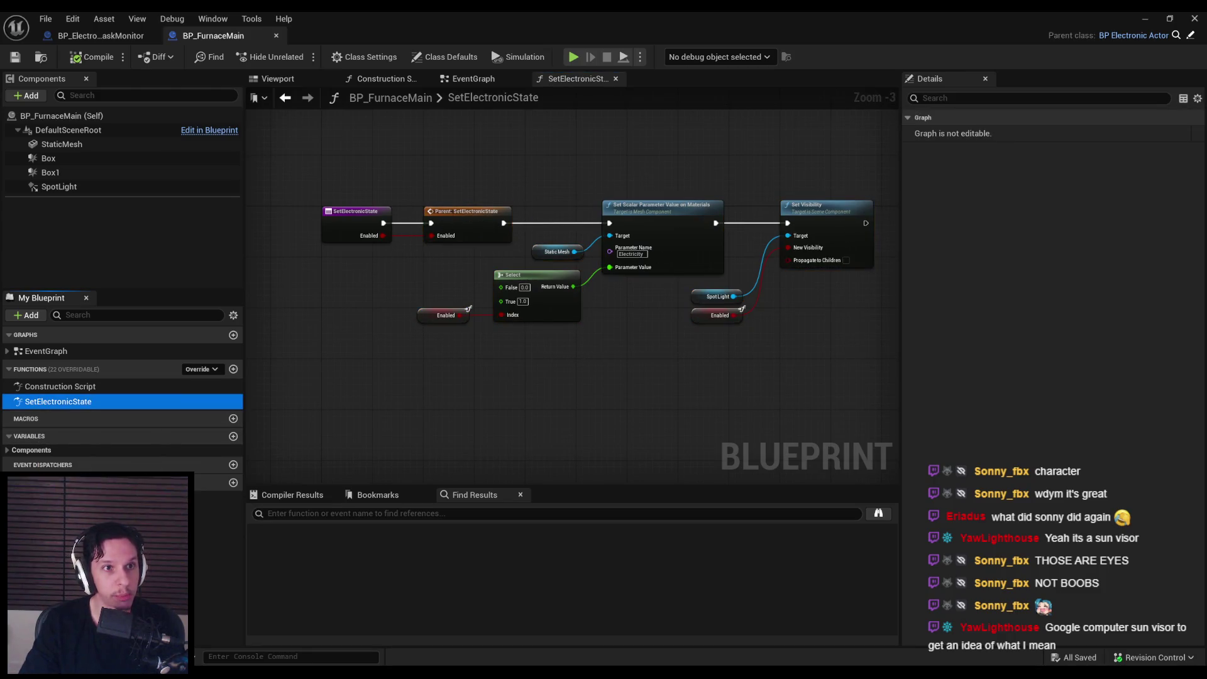
pyautogui.click(101, 36)
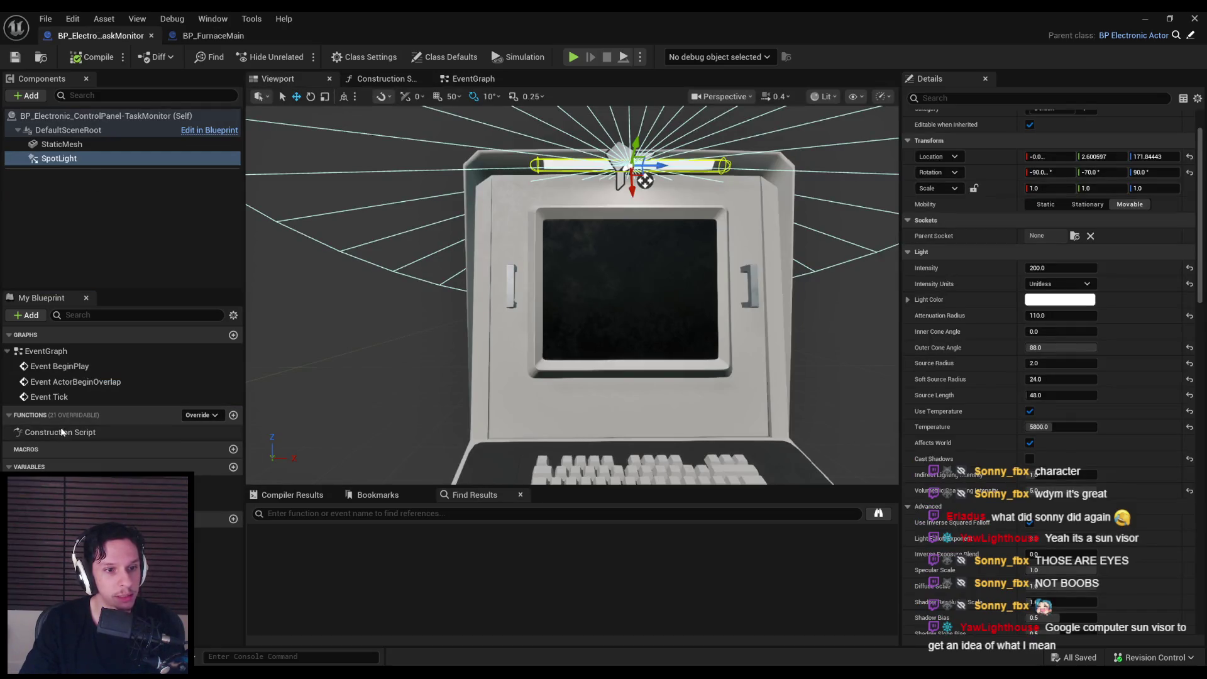
# Step: Delete the duplicate SetElectronicState_0 function created in the functions list
pyautogui.rightClick(63, 433)
pyautogui.rightClick(29, 418)
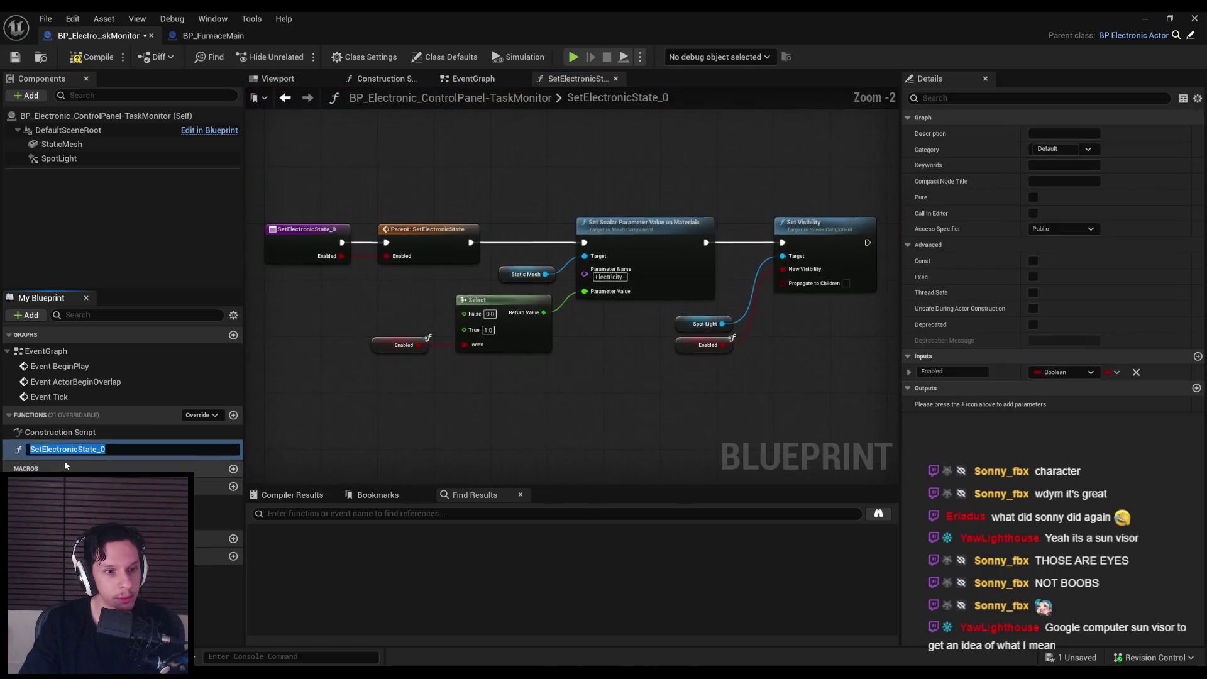
pyautogui.click(117, 449)
pyautogui.press('BackSpace')
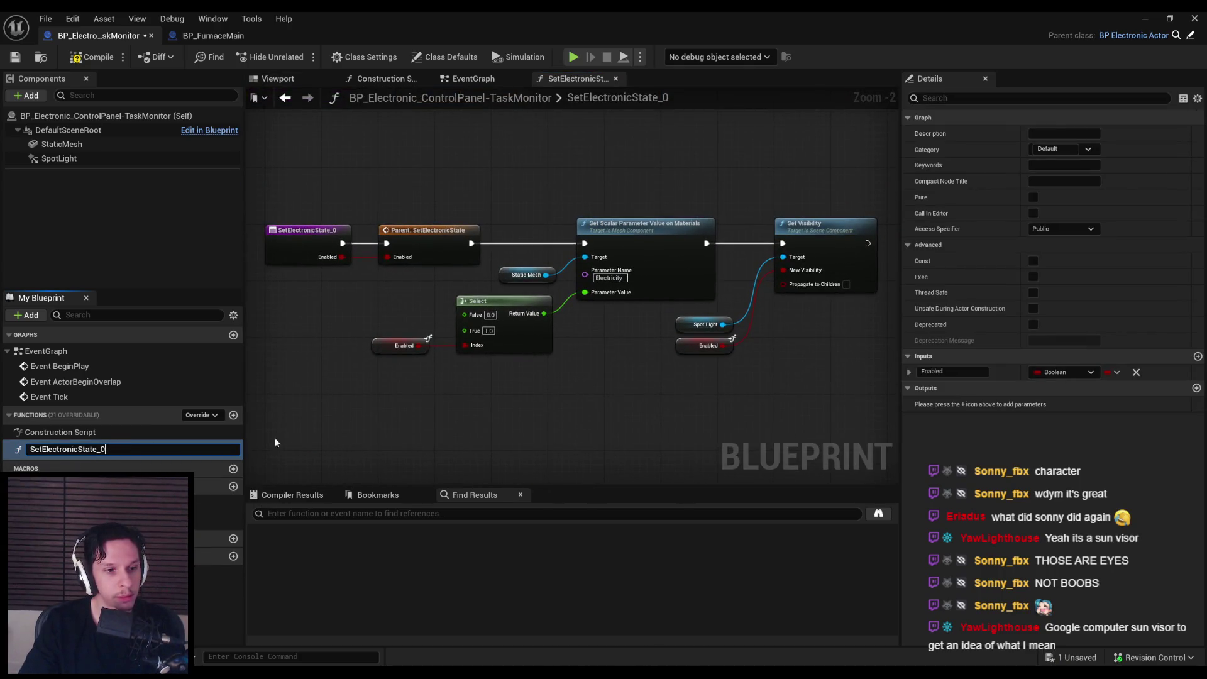
pyautogui.press('Return')
pyautogui.moveTo(403, 168)
pyautogui.mouseDown()
pyautogui.moveTo(714, 310)
pyautogui.moveTo(822, 410)
pyautogui.mouseUp()
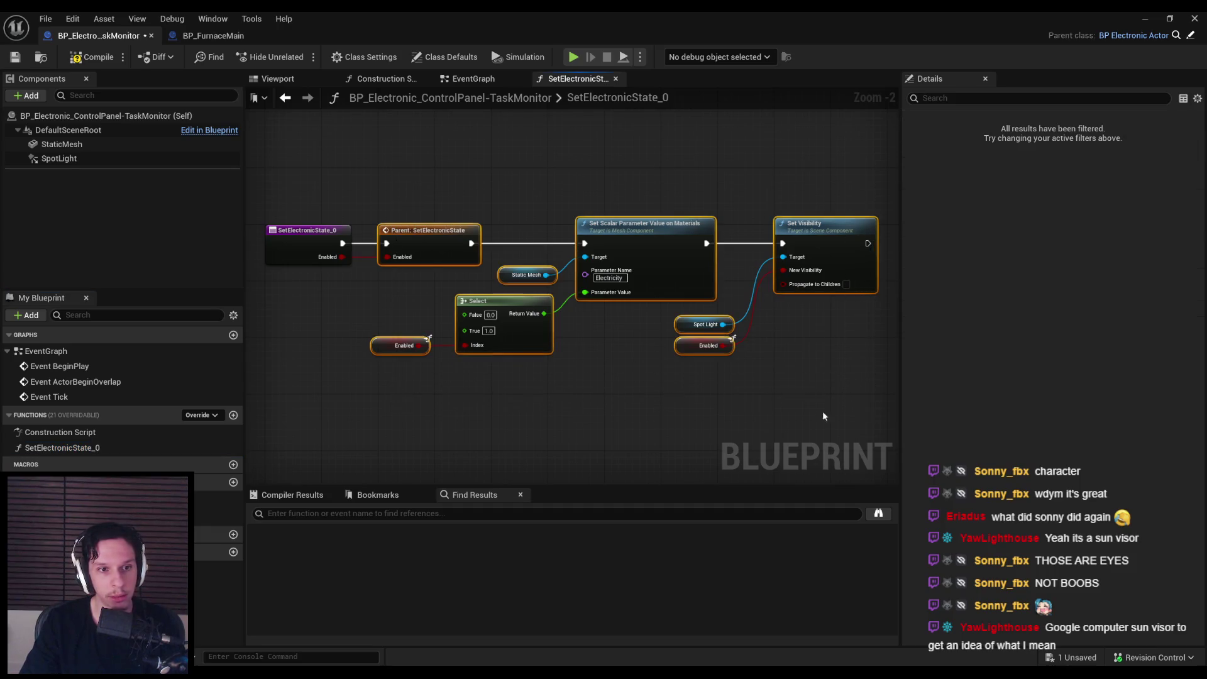
pyautogui.click(189, 447)
pyautogui.press('Delete')
# Step: Override SetElectronicState, paste the copied nodes and wire the parent call into them
pyautogui.click(215, 416)
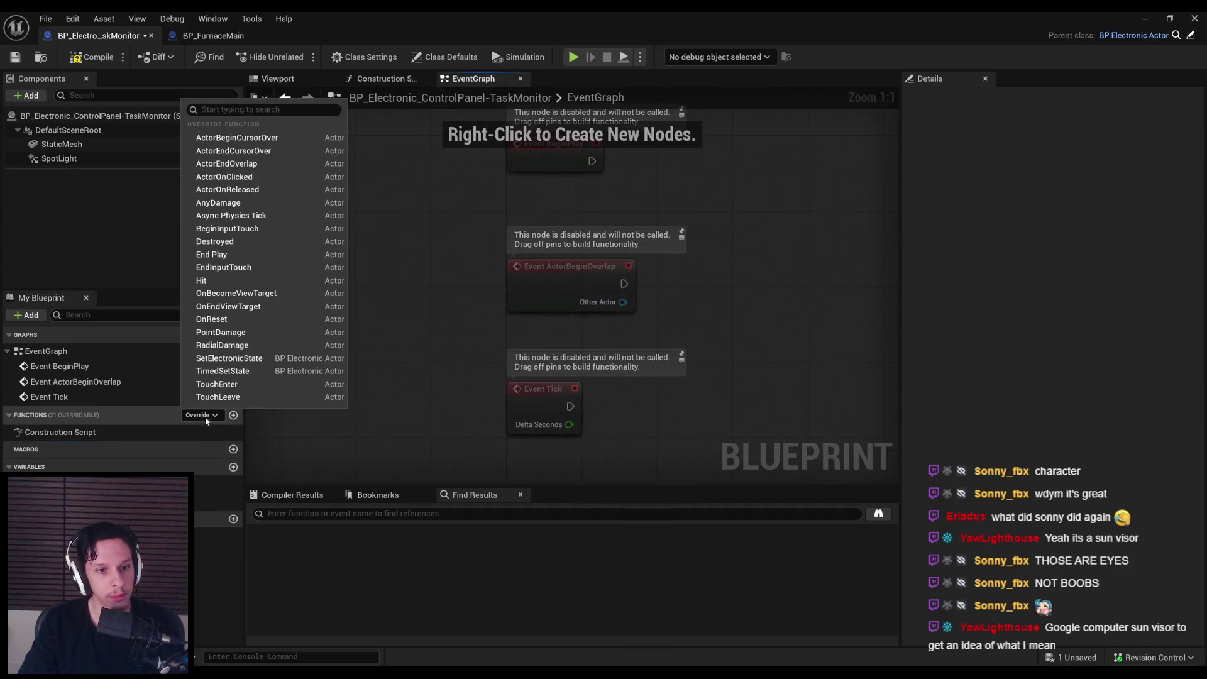
pyautogui.click(225, 357)
pyautogui.scroll(-3, 577, 357)
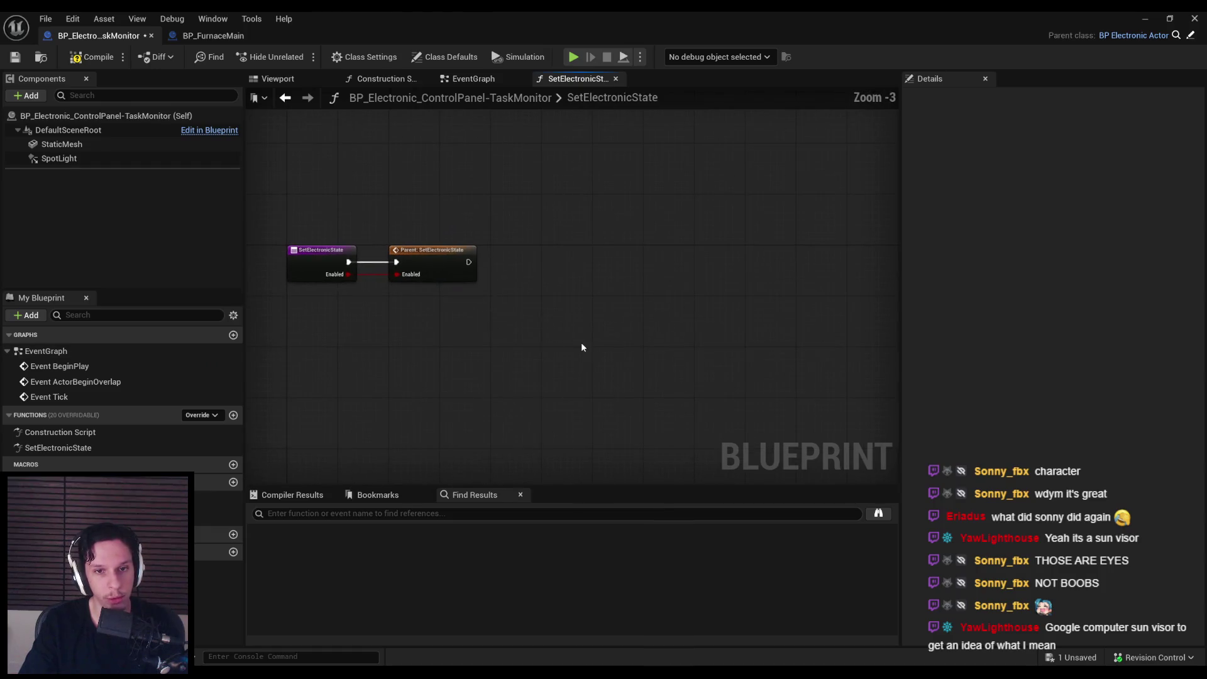
pyautogui.hotkey('ctrl', 'v')
pyautogui.moveTo(452, 350); pyautogui.dragTo(819, 445)
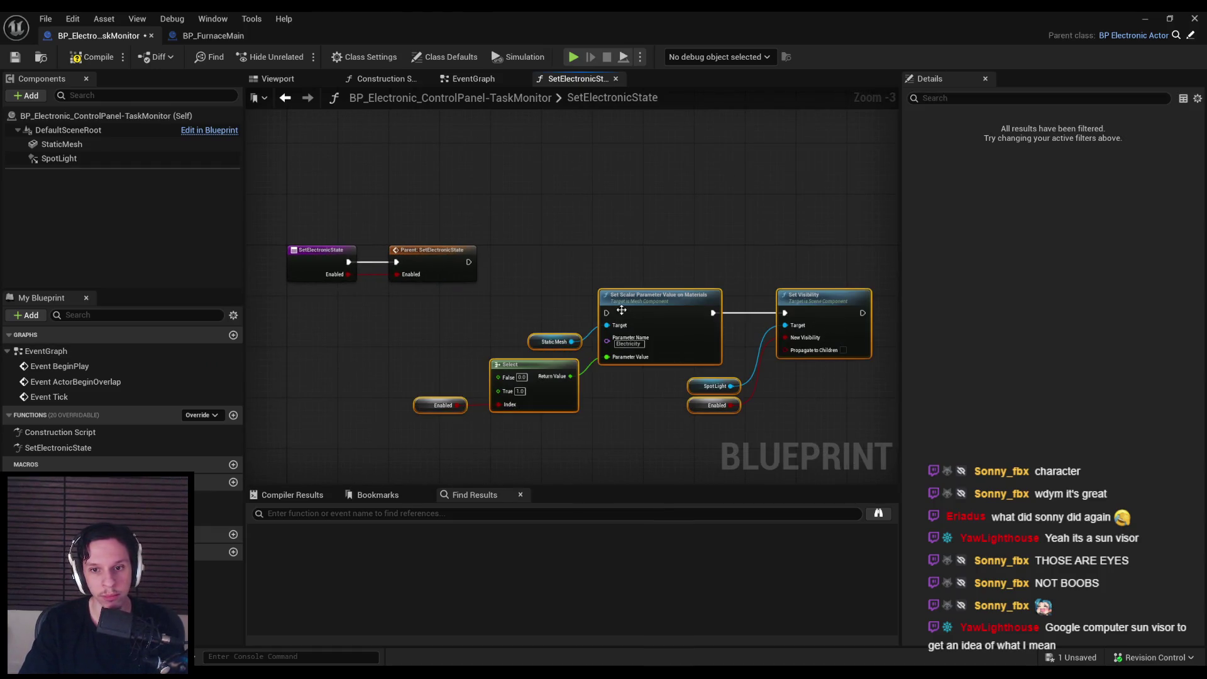
pyautogui.moveTo(660, 296)
pyautogui.mouseDown()
pyautogui.moveTo(660, 231)
pyautogui.moveTo(475, 266)
pyautogui.mouseUp()
pyautogui.moveTo(663, 257); pyautogui.dragTo(651, 269)
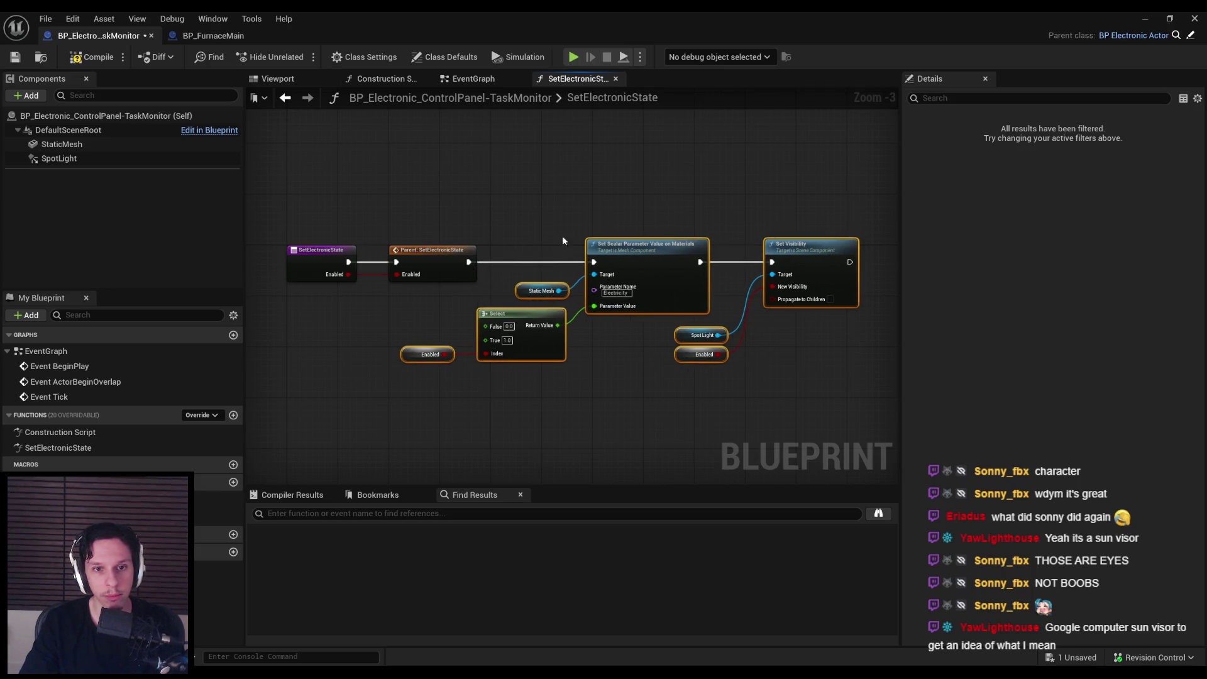
pyautogui.click(488, 223)
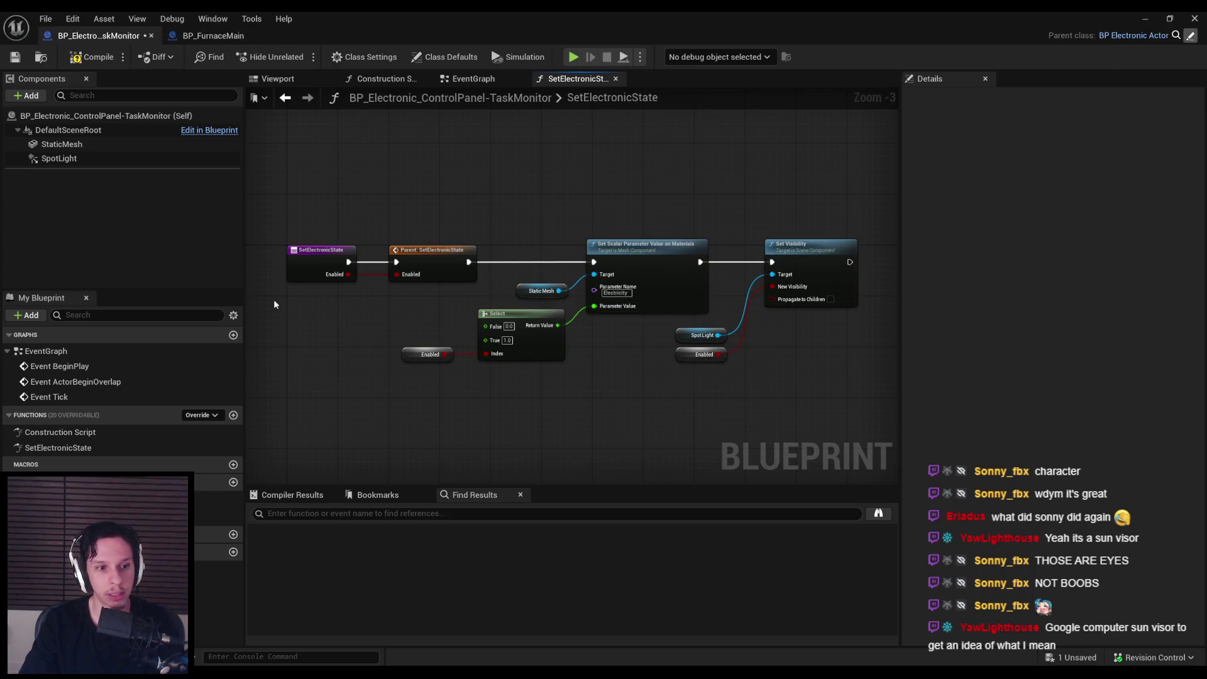
# Step: Add an Enabled getter node and connect it to the Select node's Index
pyautogui.click(239, 36)
pyautogui.click(99, 38)
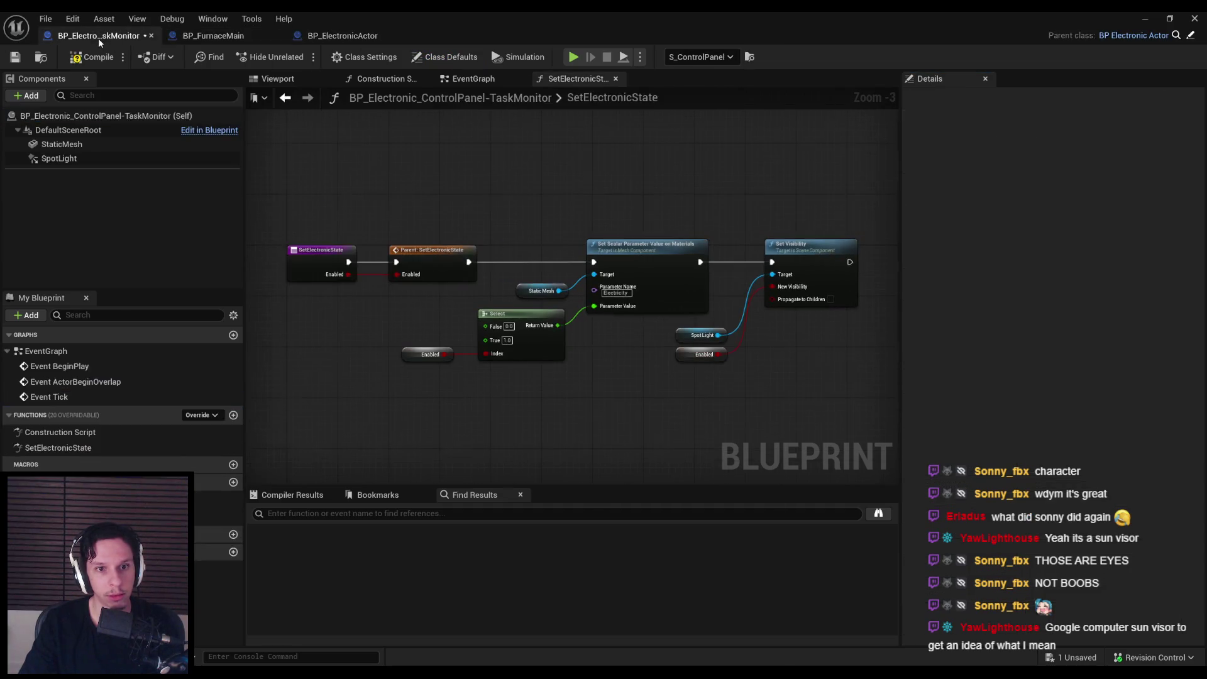
pyautogui.rightClick(412, 353)
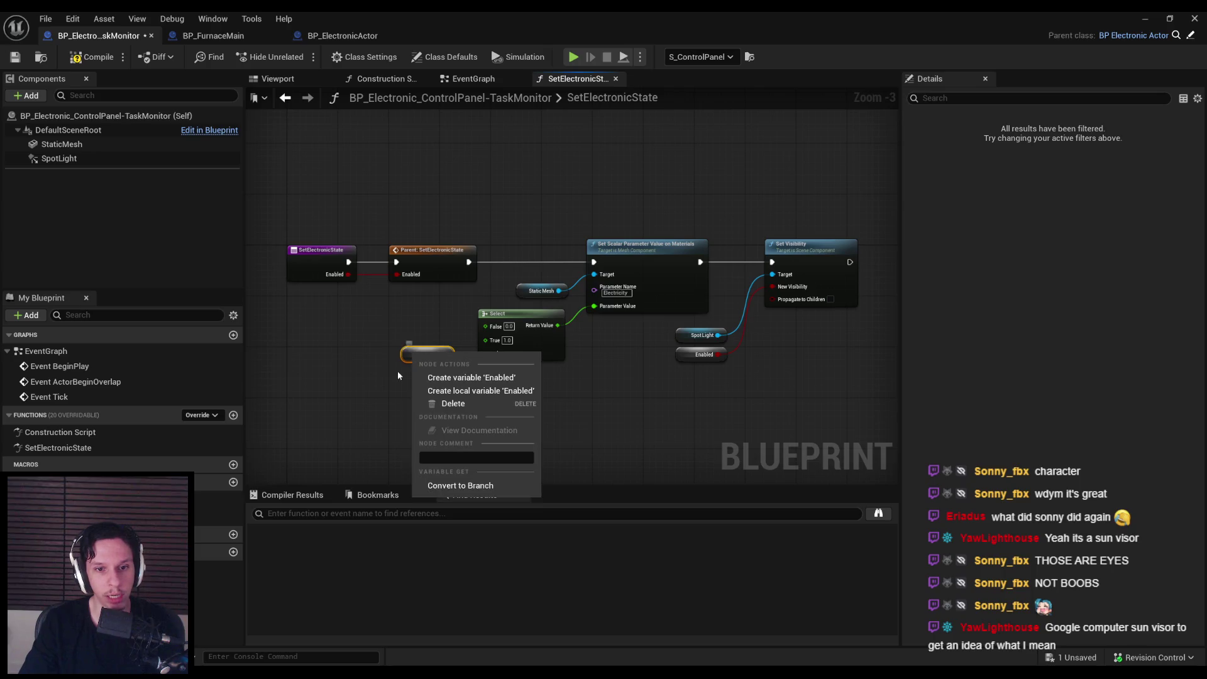
pyautogui.scroll(2, 390, 374)
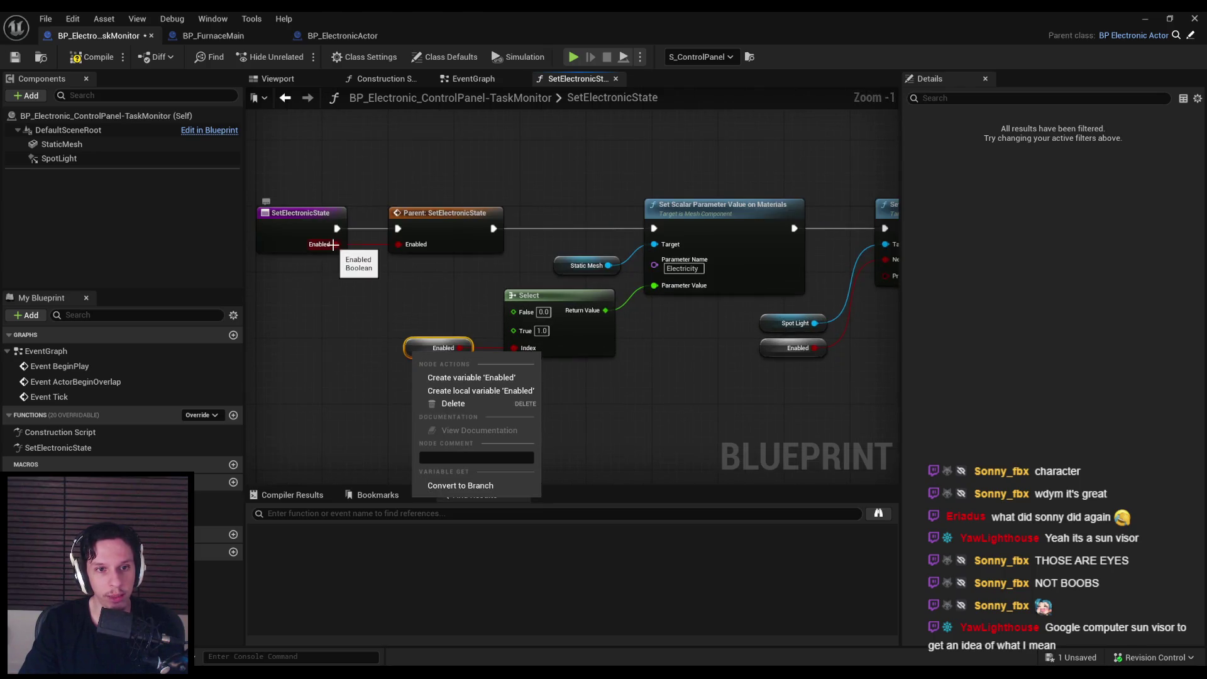
pyautogui.click(376, 350)
pyautogui.rightClick(386, 371)
pyautogui.write('enabled')
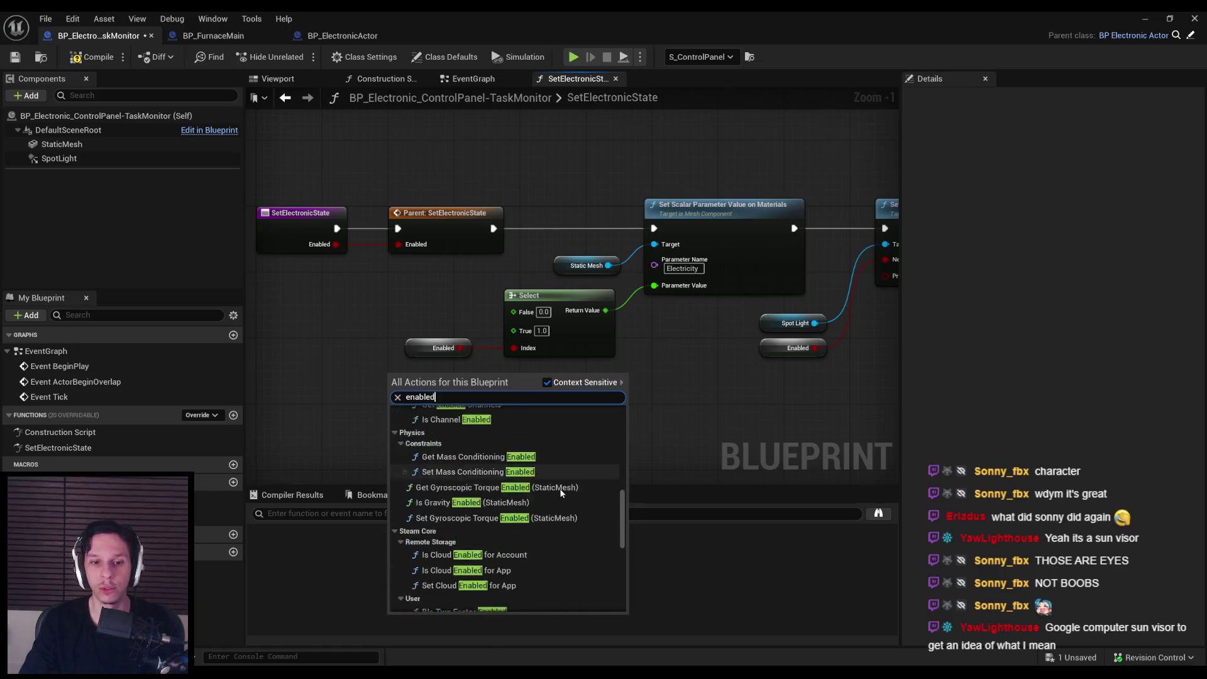
pyautogui.scroll(-5, 593, 523)
pyautogui.scroll(2, 593, 523)
pyautogui.click(514, 556)
pyautogui.moveTo(436, 381)
pyautogui.mouseDown()
pyautogui.moveTo(481, 376)
pyautogui.moveTo(514, 348)
pyautogui.mouseUp()
pyautogui.moveTo(434, 347); pyautogui.dragTo(434, 349)
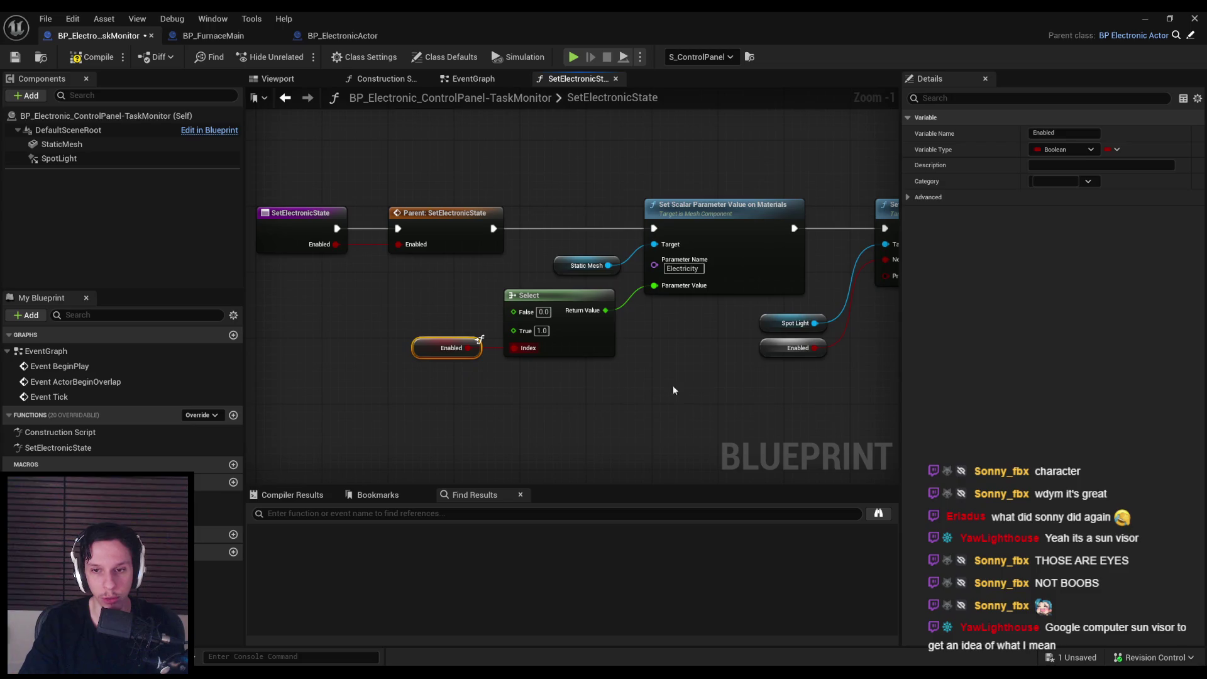
# Step: Undo a stray duplicate Enabled node and review the graph up to Set Visibility
pyautogui.hotkey('ctrl', 'd')
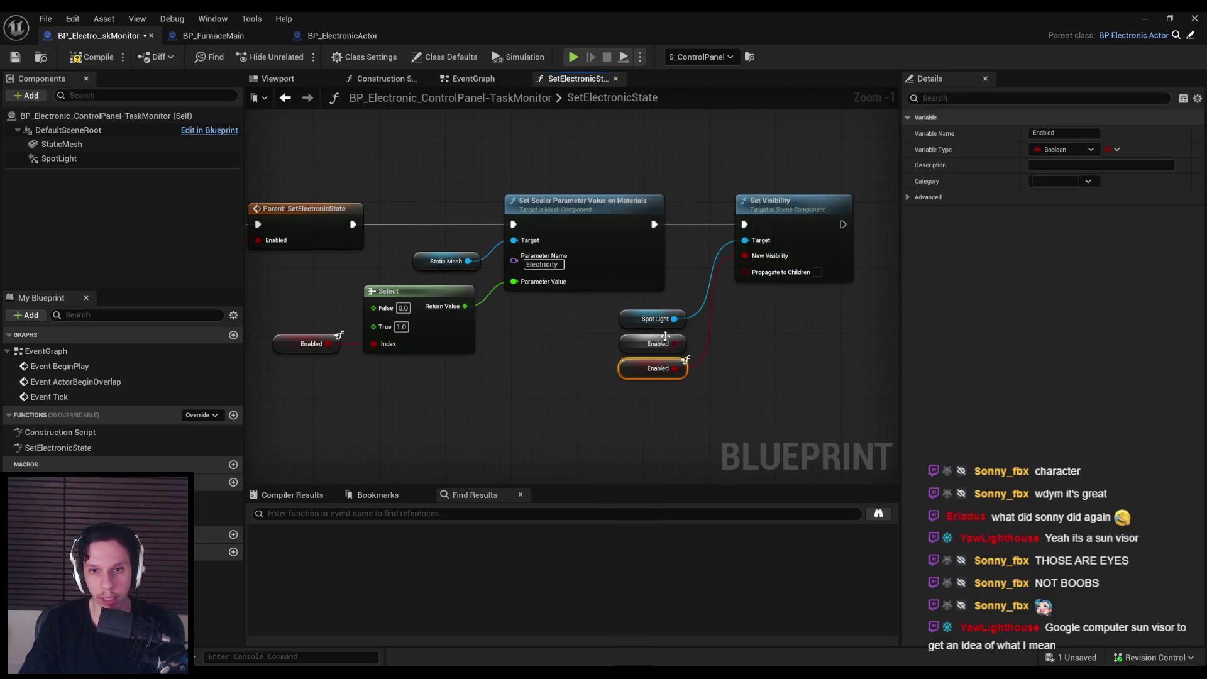
pyautogui.hotkey('ctrl', 'z')
pyautogui.moveTo(575, 381); pyautogui.dragTo(749, 394)
pyautogui.scroll(-1, 748, 395)
pyautogui.click(557, 361)
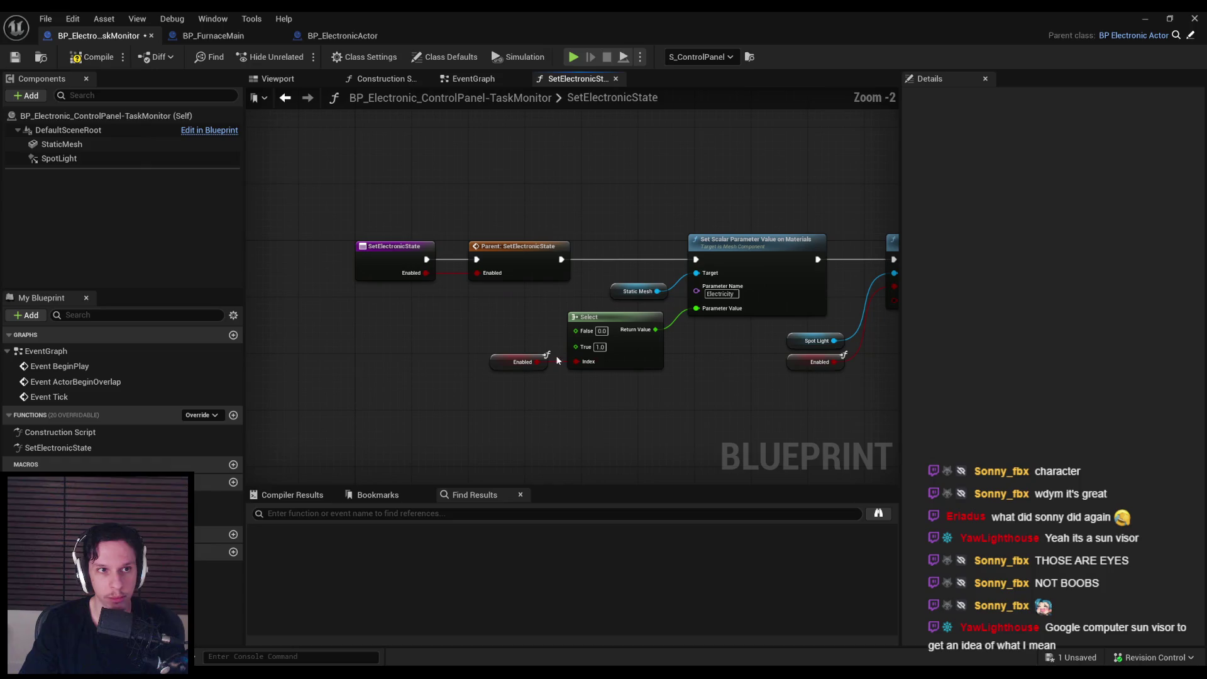
pyautogui.moveTo(473, 271)
pyautogui.mouseDown()
pyautogui.moveTo(334, 290)
pyautogui.moveTo(414, 311)
pyautogui.mouseUp()
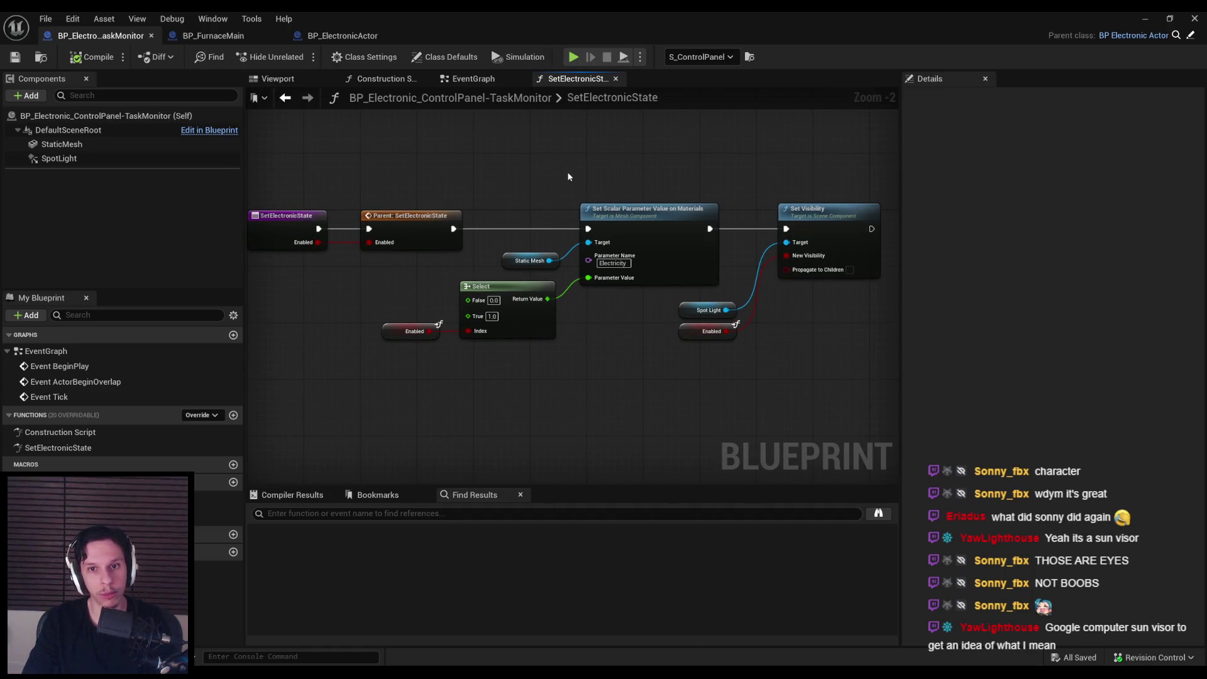
# Step: Close the BP_ElectronicActor and BP_FurnaceMain tabs and minimize the Blueprint editor
pyautogui.click(213, 36)
pyautogui.click(325, 38)
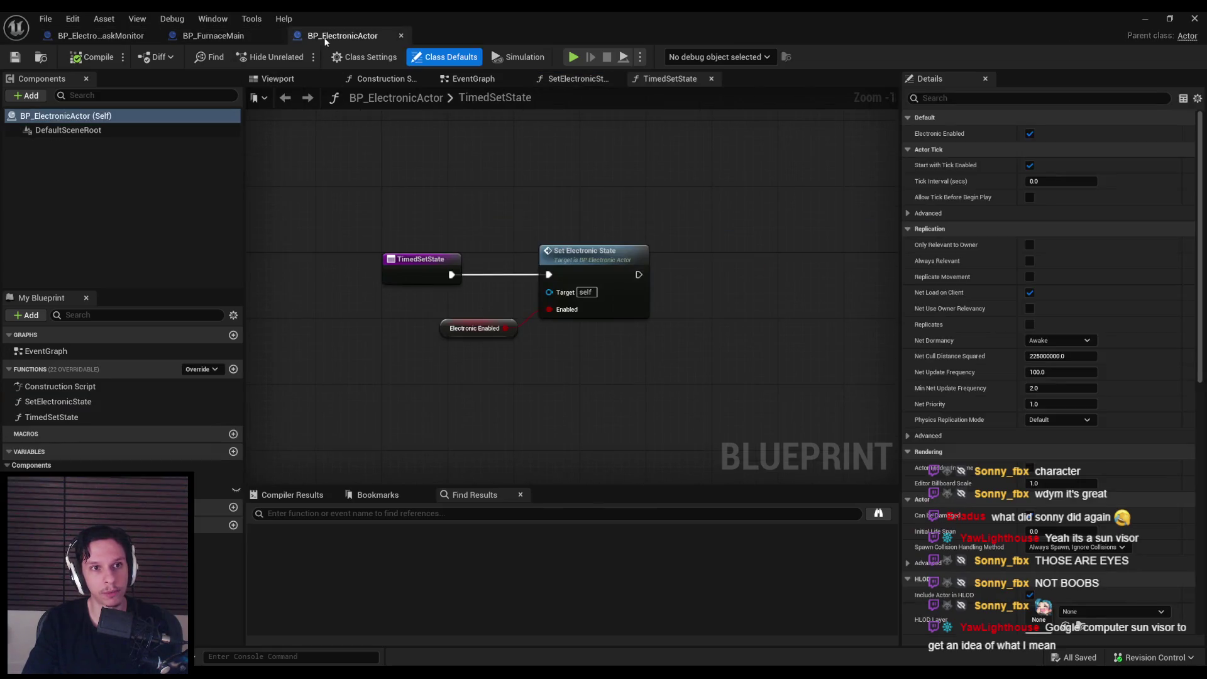
pyautogui.middleClick(283, 42)
pyautogui.middleClick(283, 41)
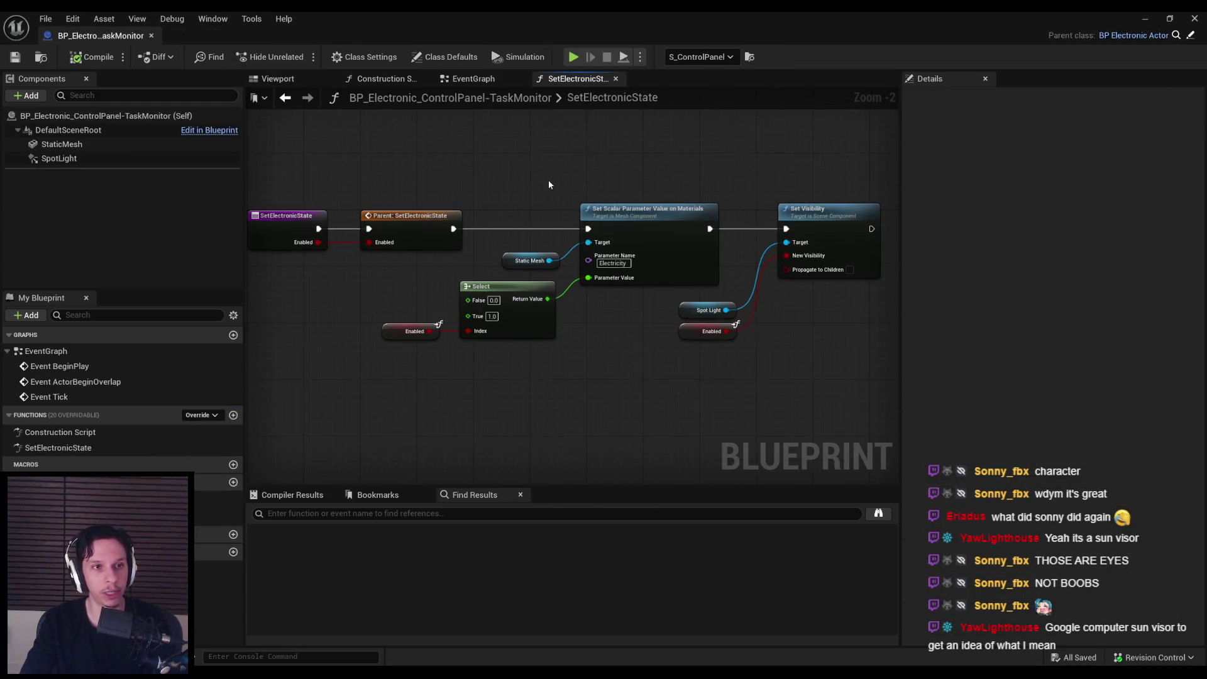
pyautogui.click(1168, 17)
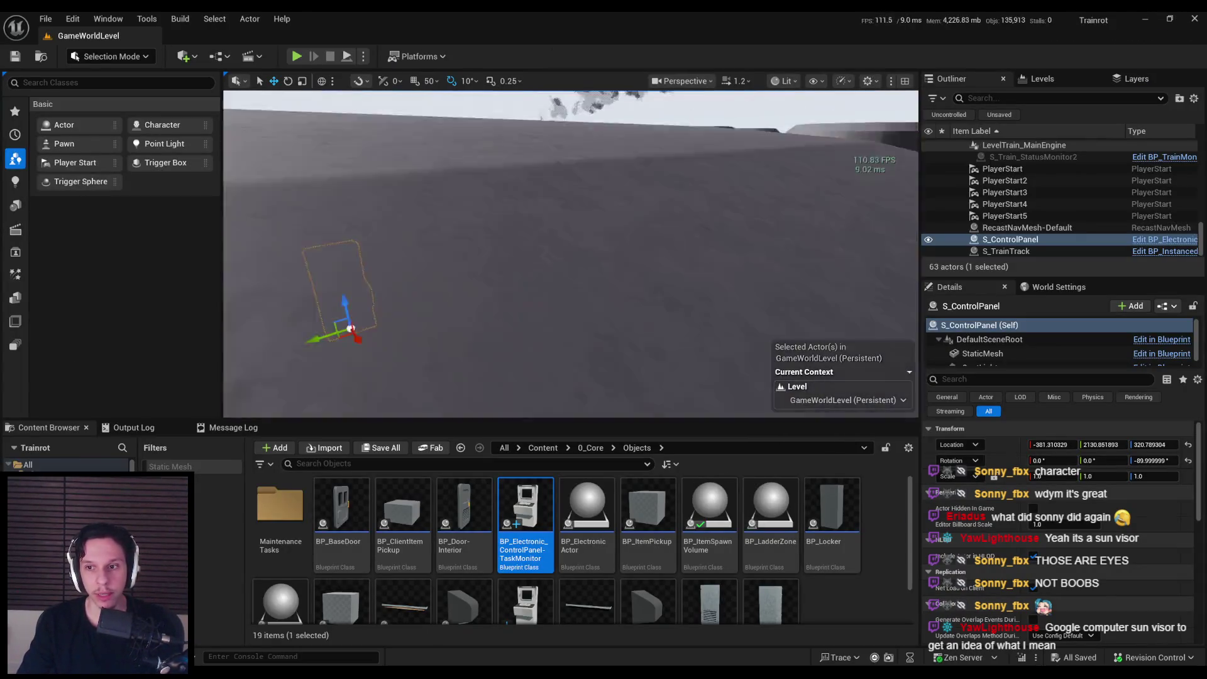
# Step: In LevelTrain_MainEngine, check BP_Train-CabinManager7's Electronic Actors, save the instance, and press Play
pyautogui.doubleClick(613, 238)
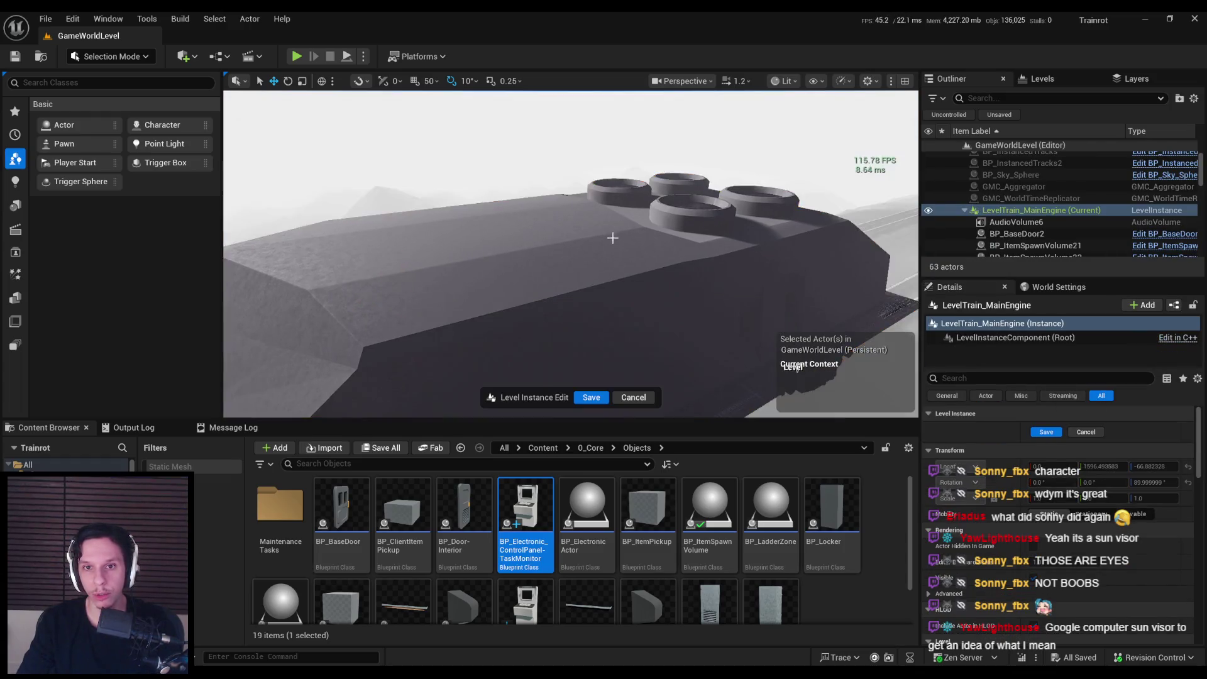
pyautogui.click(684, 189)
pyautogui.press('f')
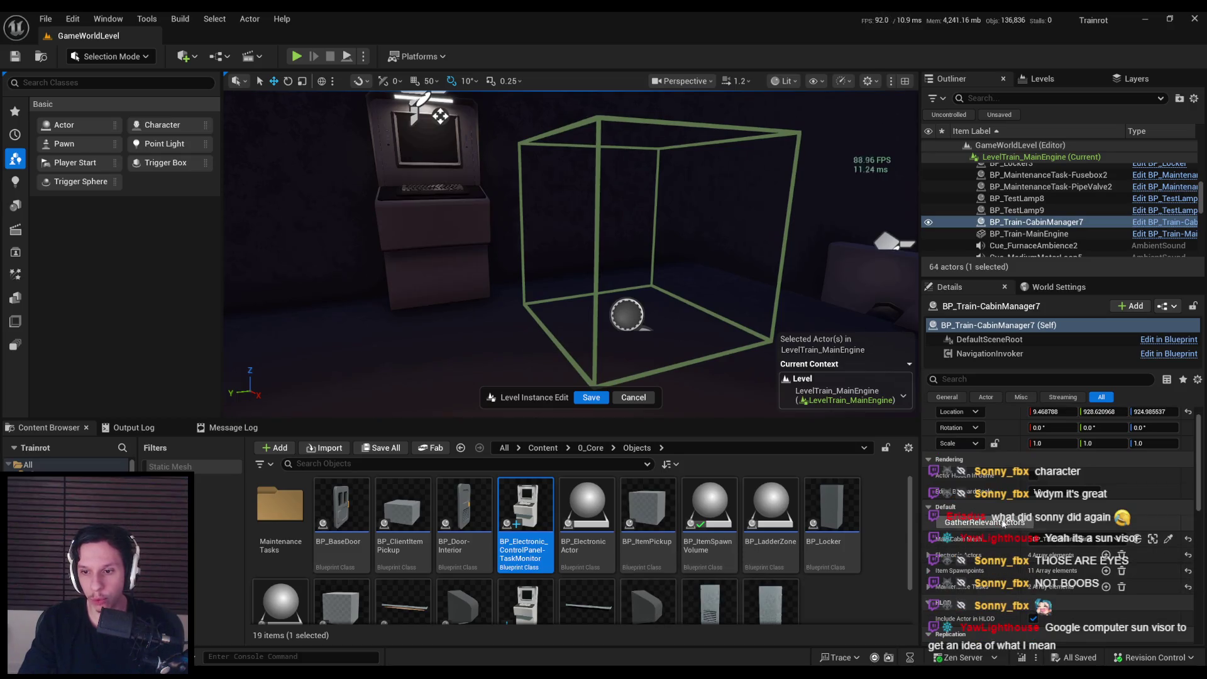
pyautogui.click(930, 556)
pyautogui.scroll(-1, 932, 560)
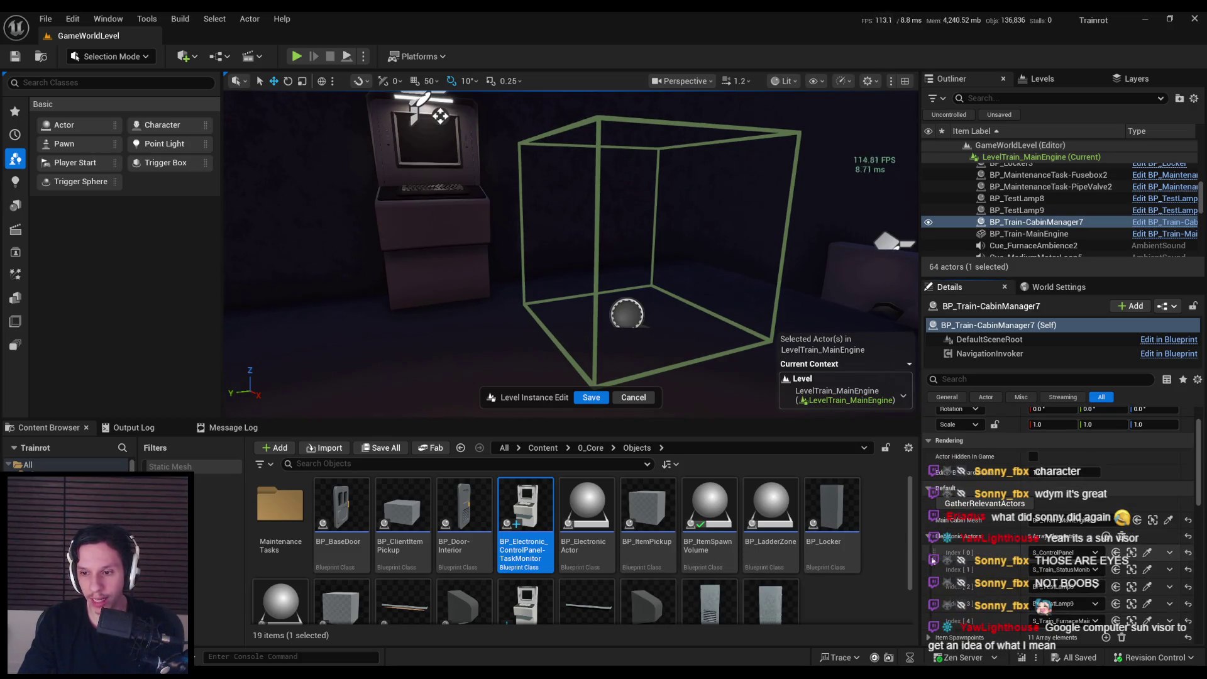
pyautogui.click(930, 539)
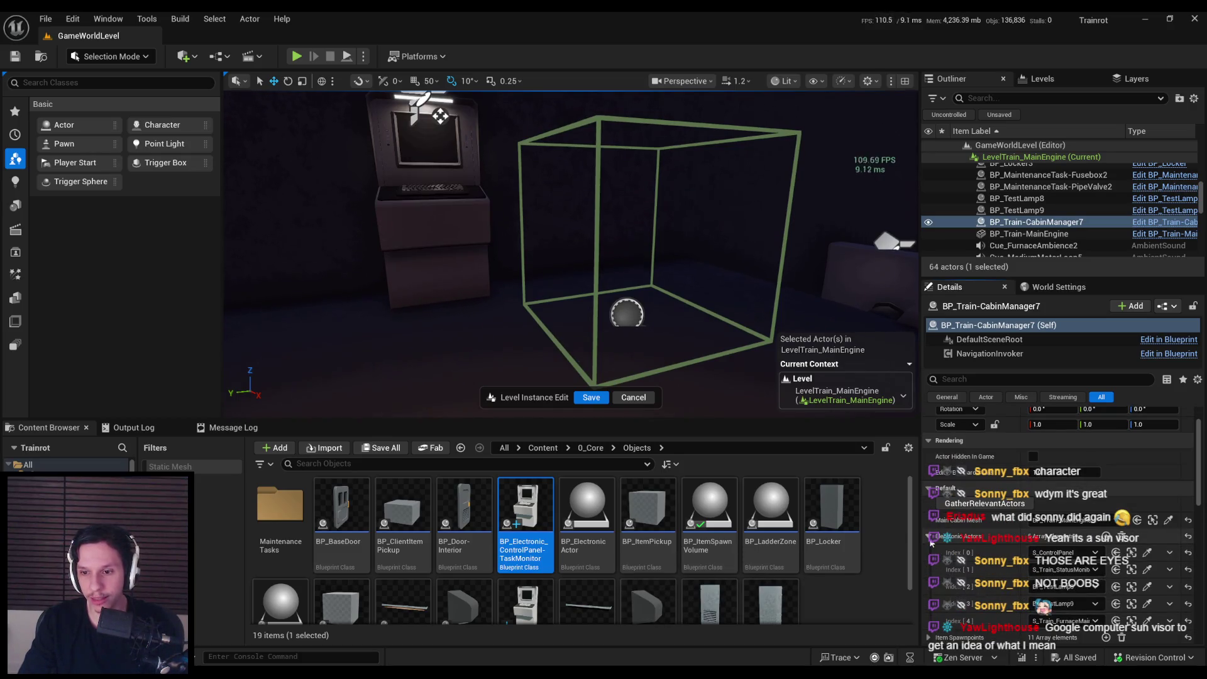
pyautogui.click(592, 397)
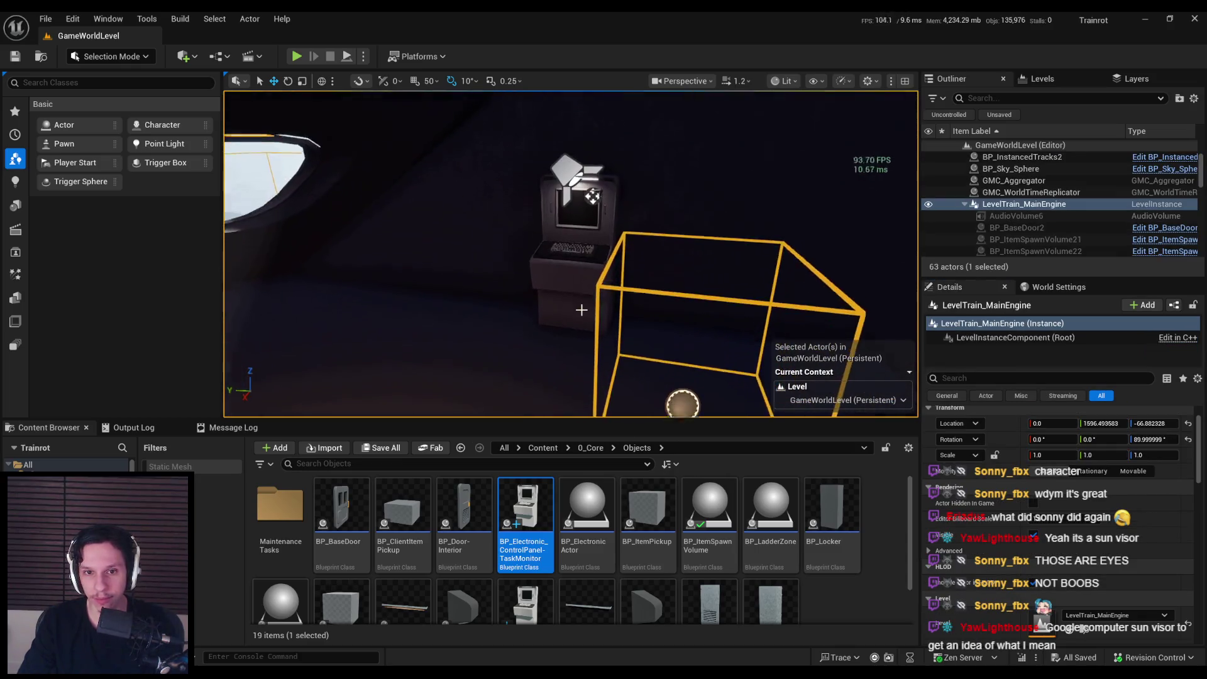
pyautogui.click(297, 56)
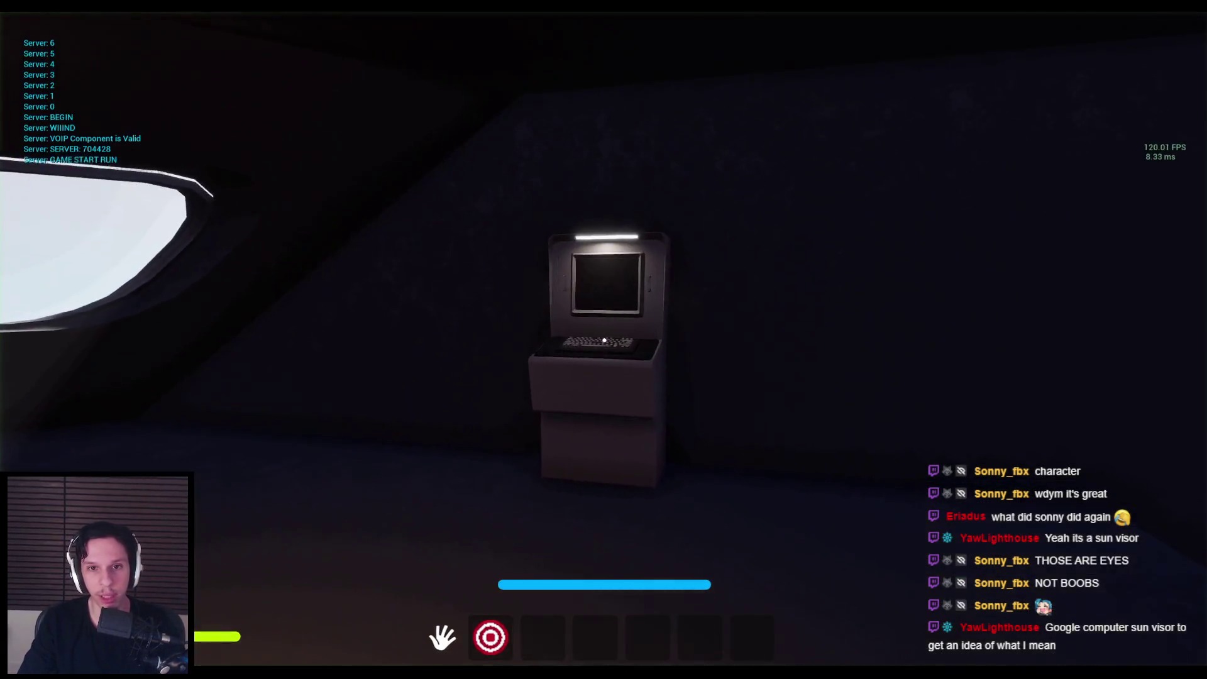
# Step: Walk up to the task-monitor terminal in the play session, then switch to Blender
pyautogui.press('s')
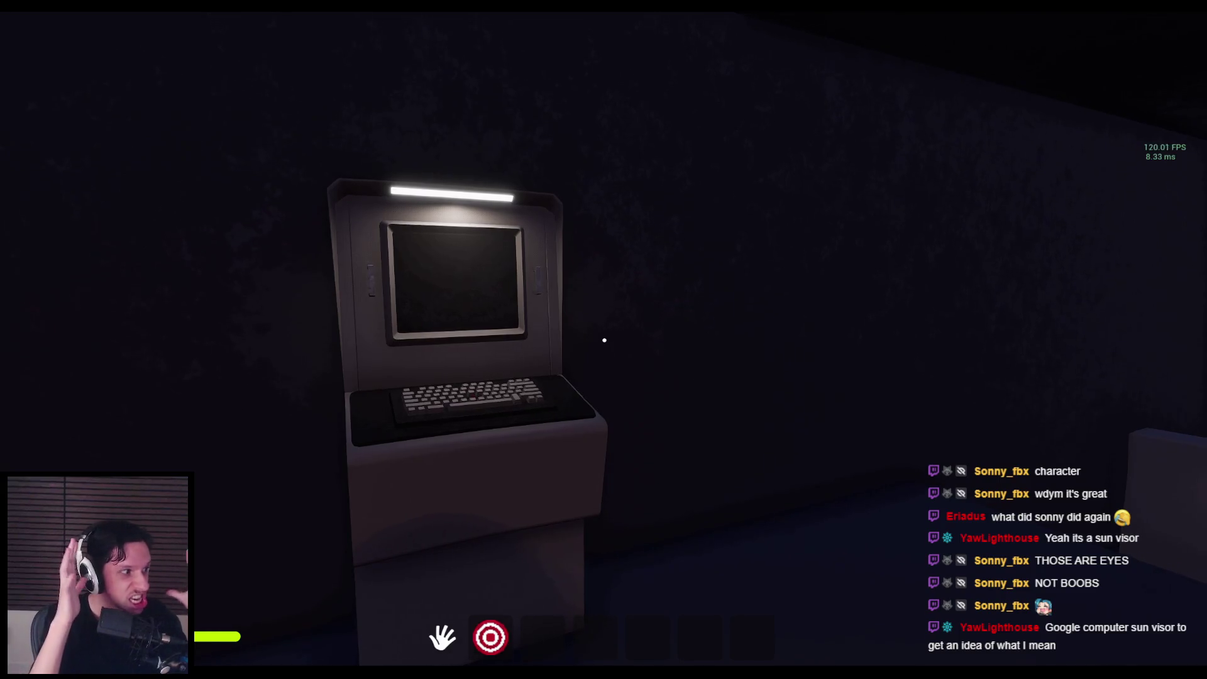
pyautogui.press('w')
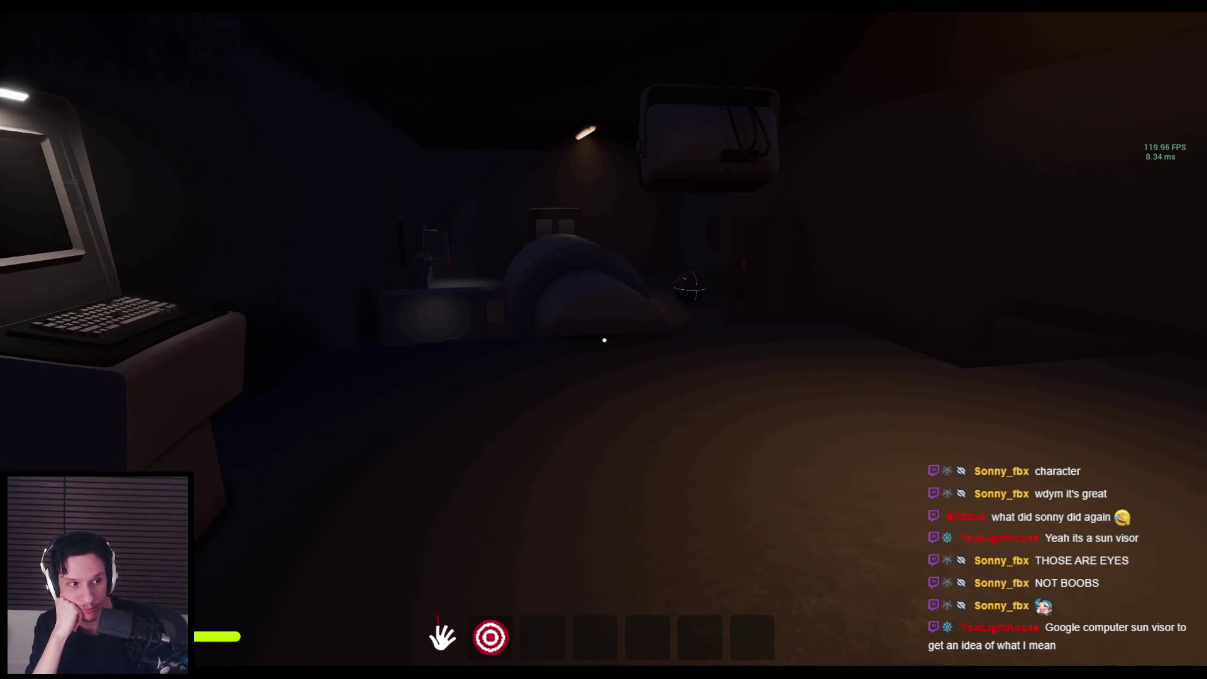
pyautogui.press('super')
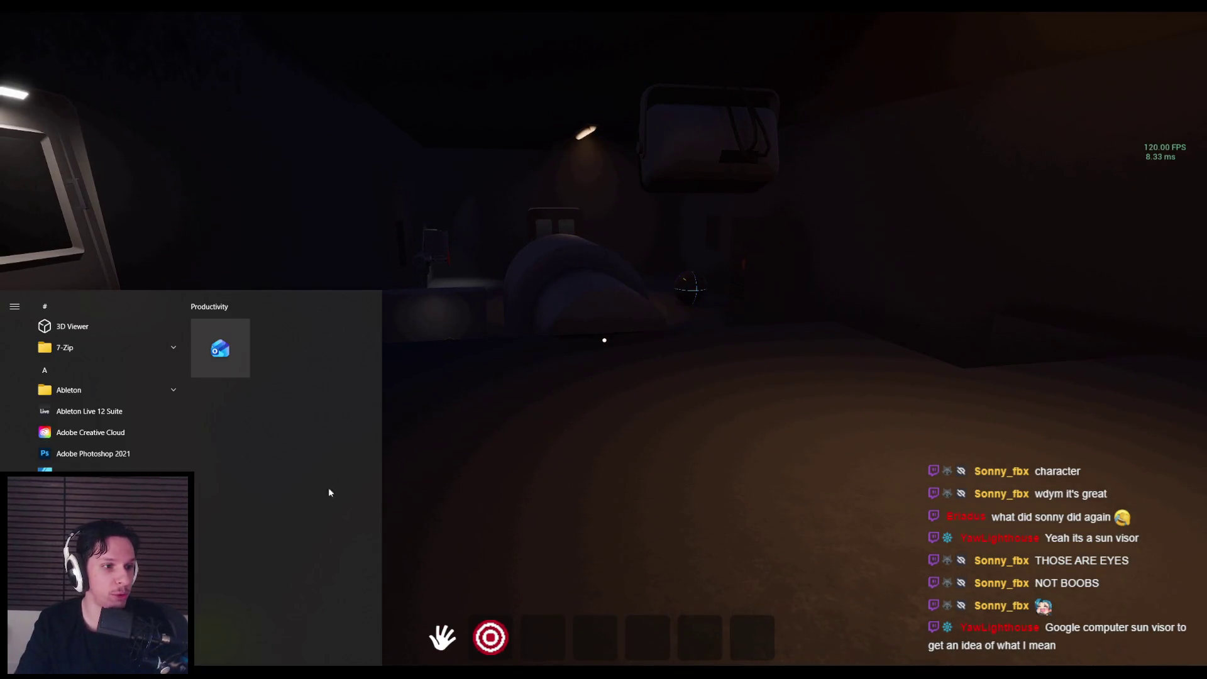
pyautogui.press('super')
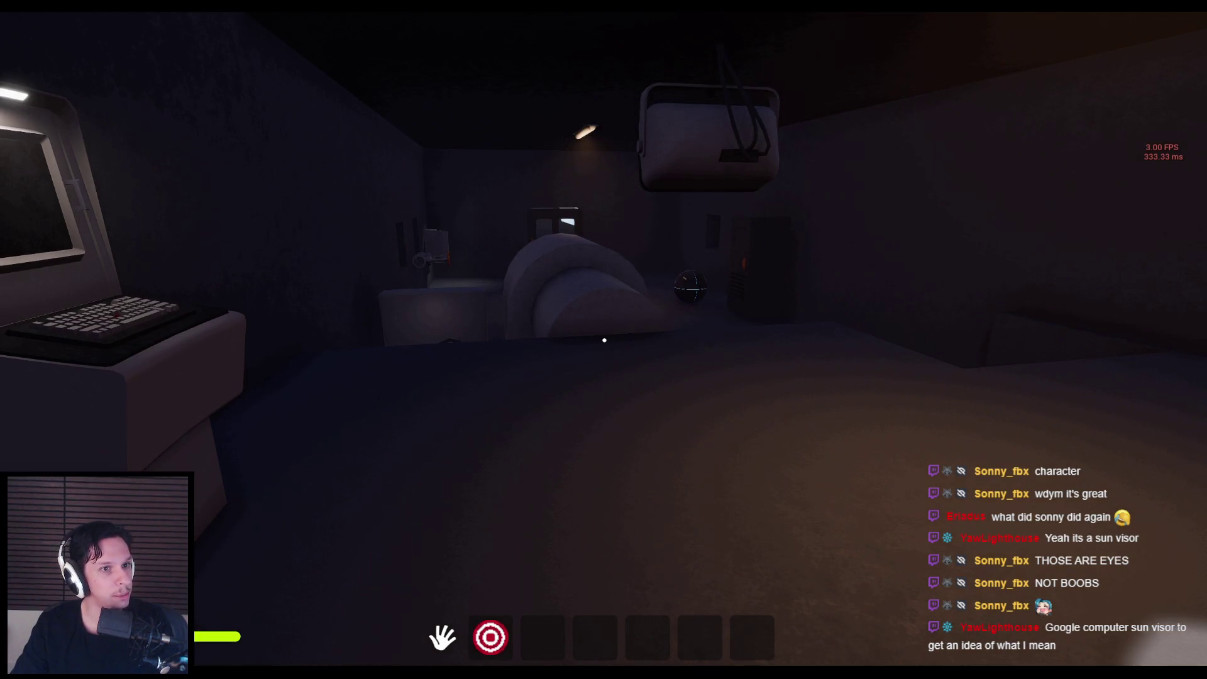
pyautogui.hotkey('alt', 'Tab')
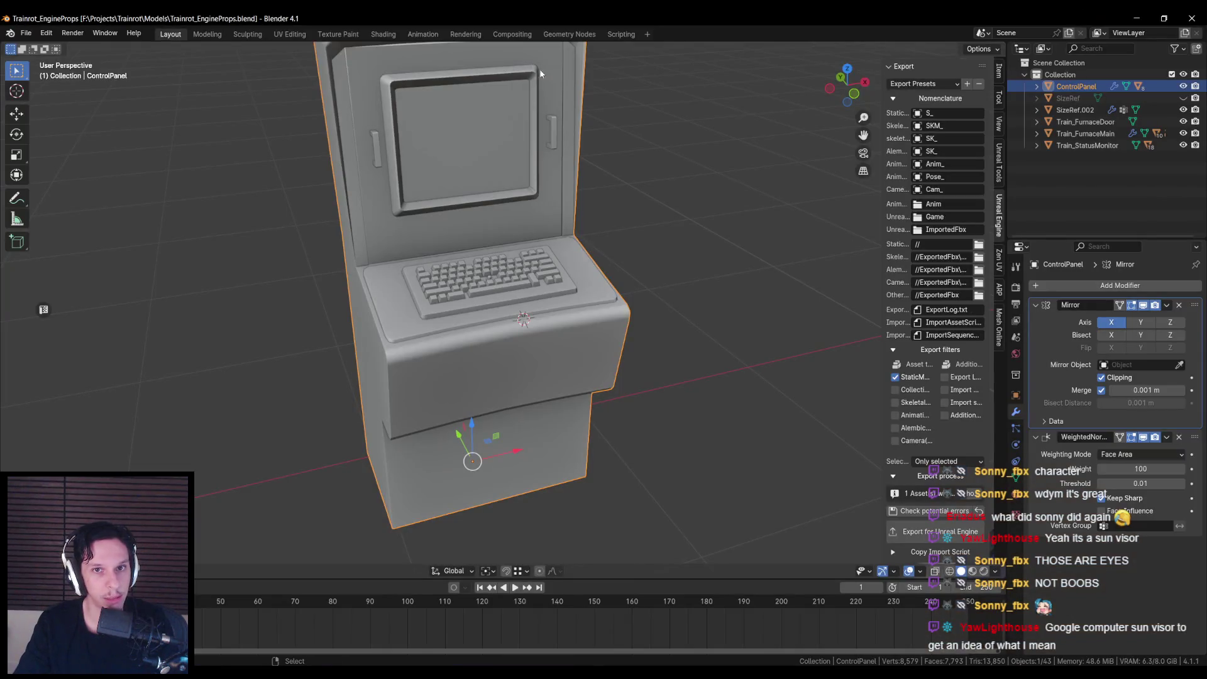
# Step: Orbit the ControlPanel model with numpad 4 and 6, then return to the game
pyautogui.press('KP_4')
pyautogui.press('KP_4')
pyautogui.press('KP_4')
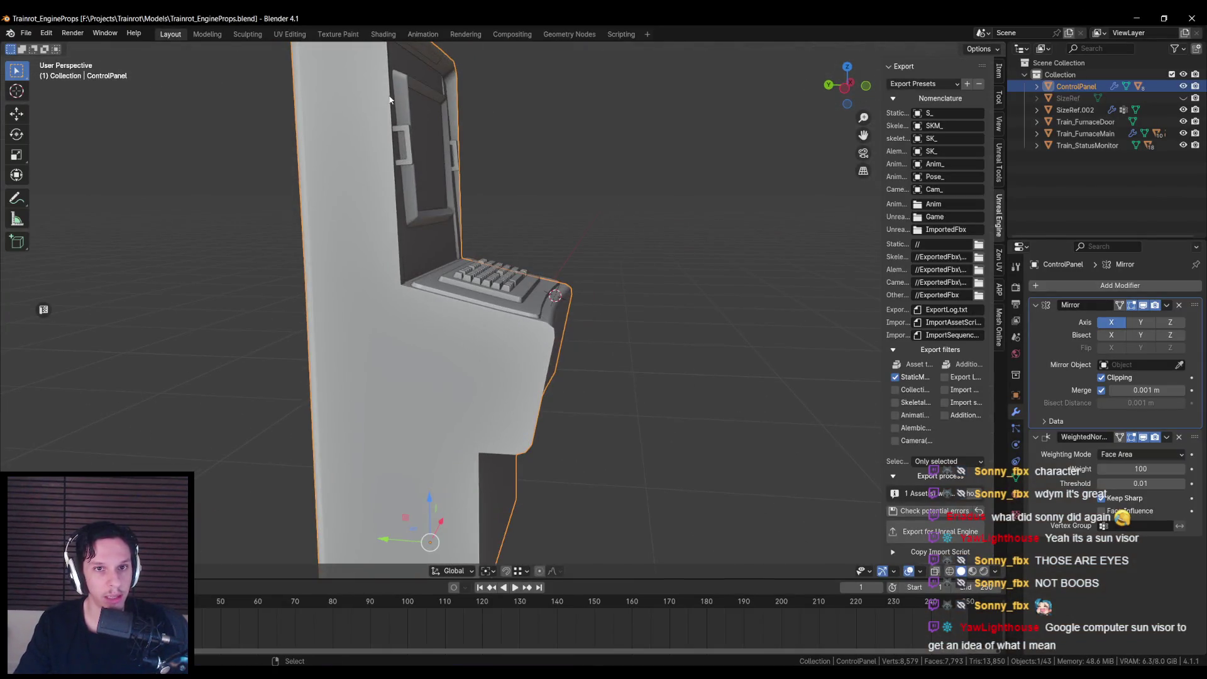
pyautogui.press('KP_6')
pyautogui.press('KP_6')
pyautogui.press('KP_6')
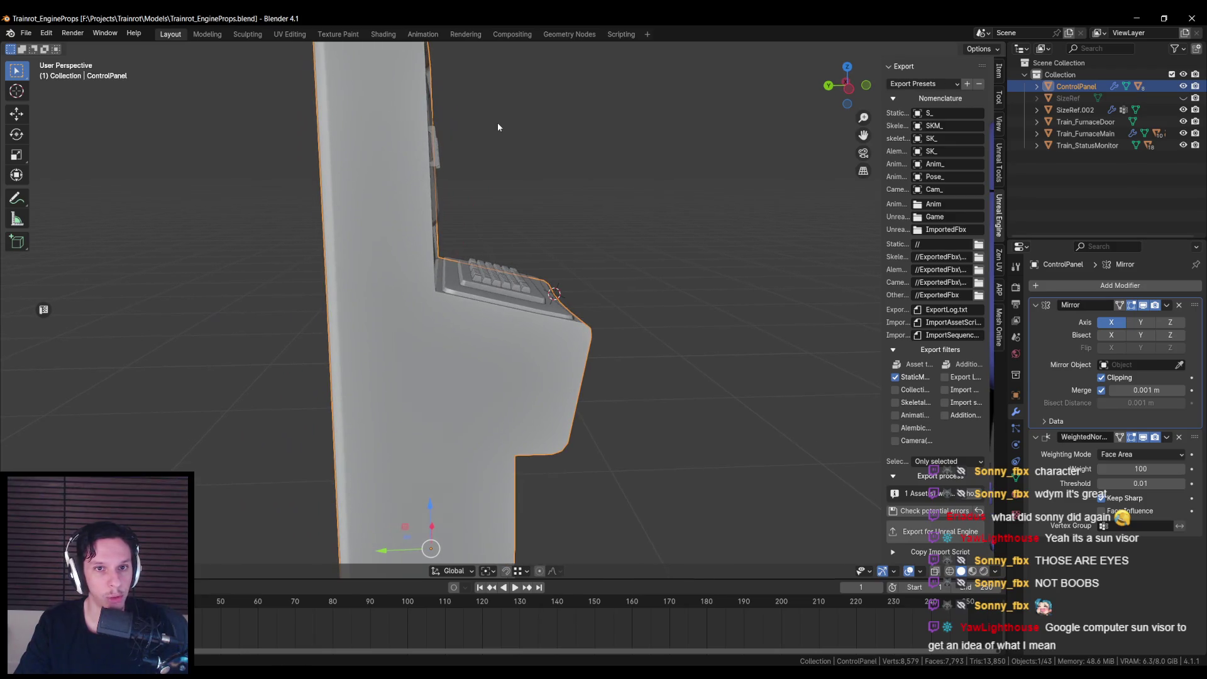
pyautogui.hotkey('alt', 'Tab')
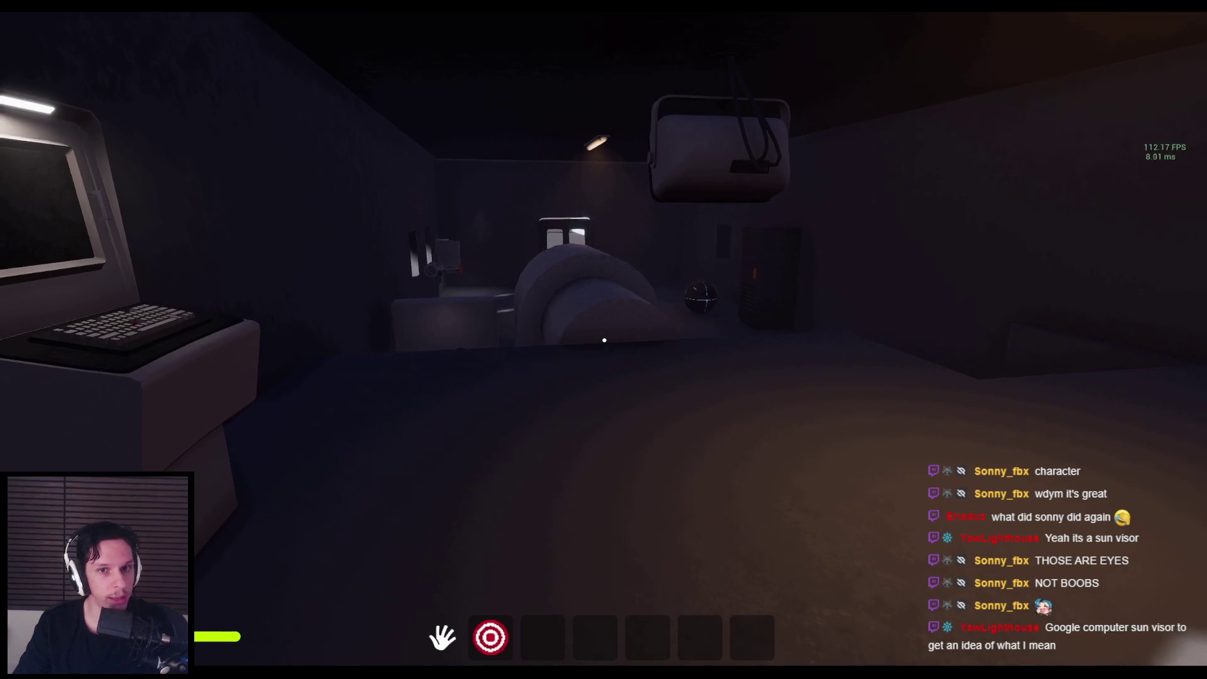
# Step: Step back to view the whole console, then end the play session with Esc
pyautogui.press('s')
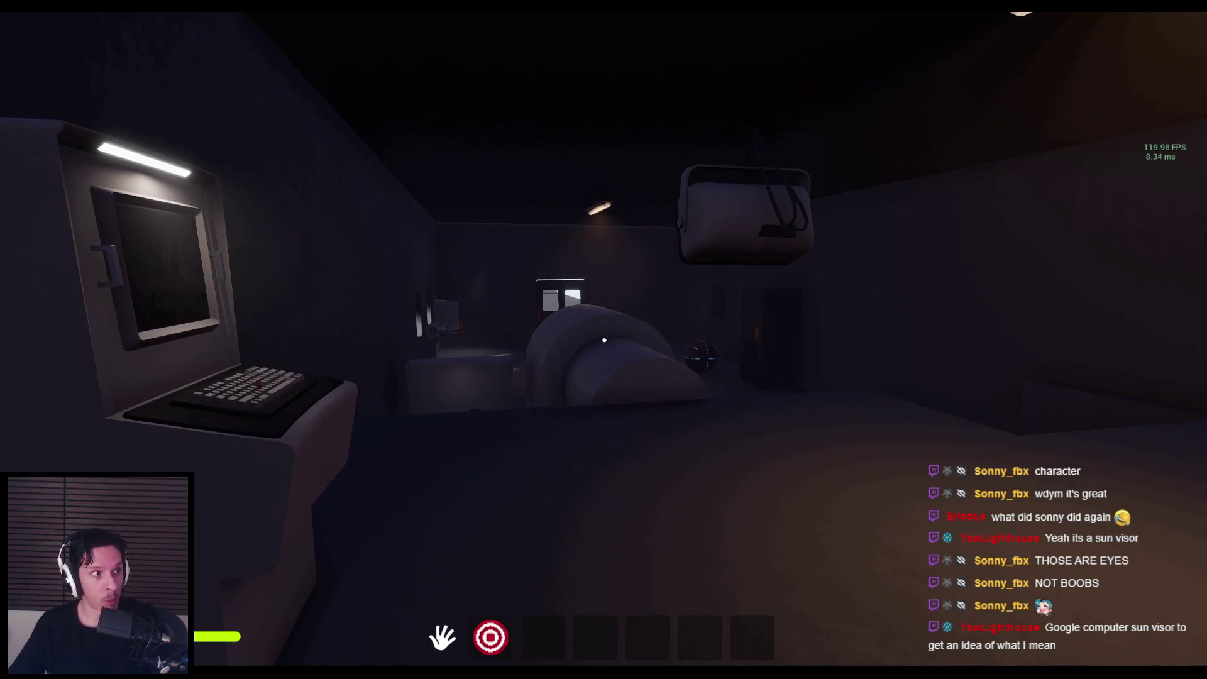
pyautogui.press('super')
pyautogui.press('super')
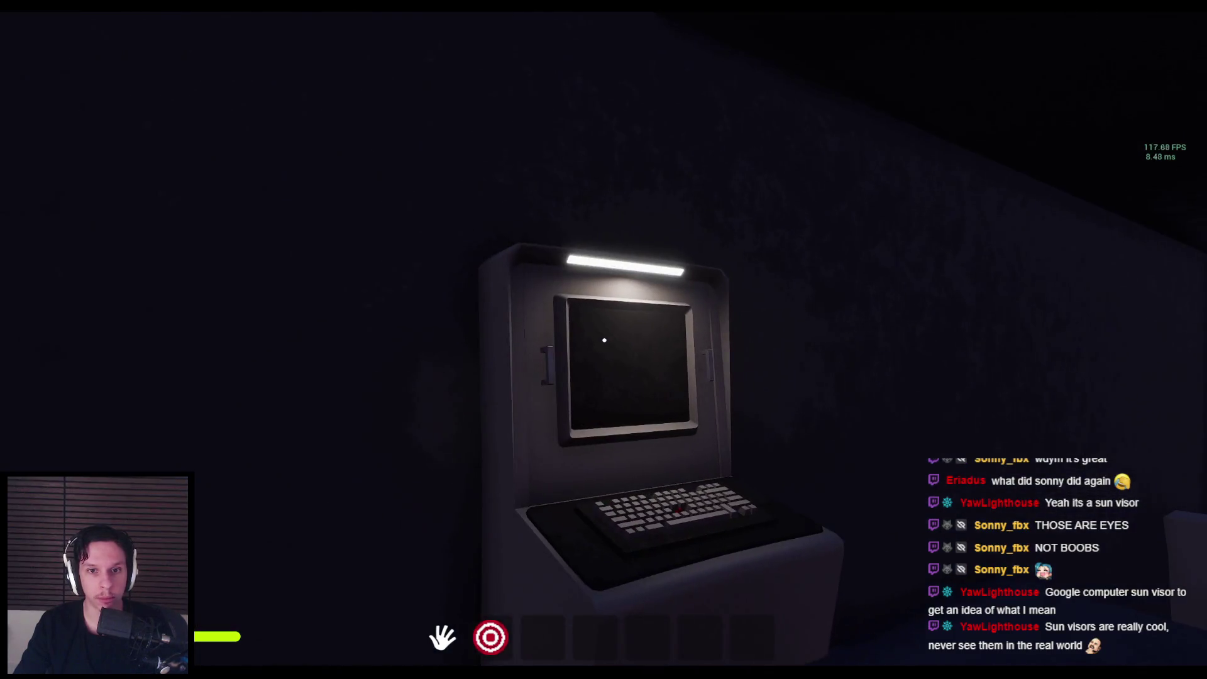
pyautogui.press('Escape')
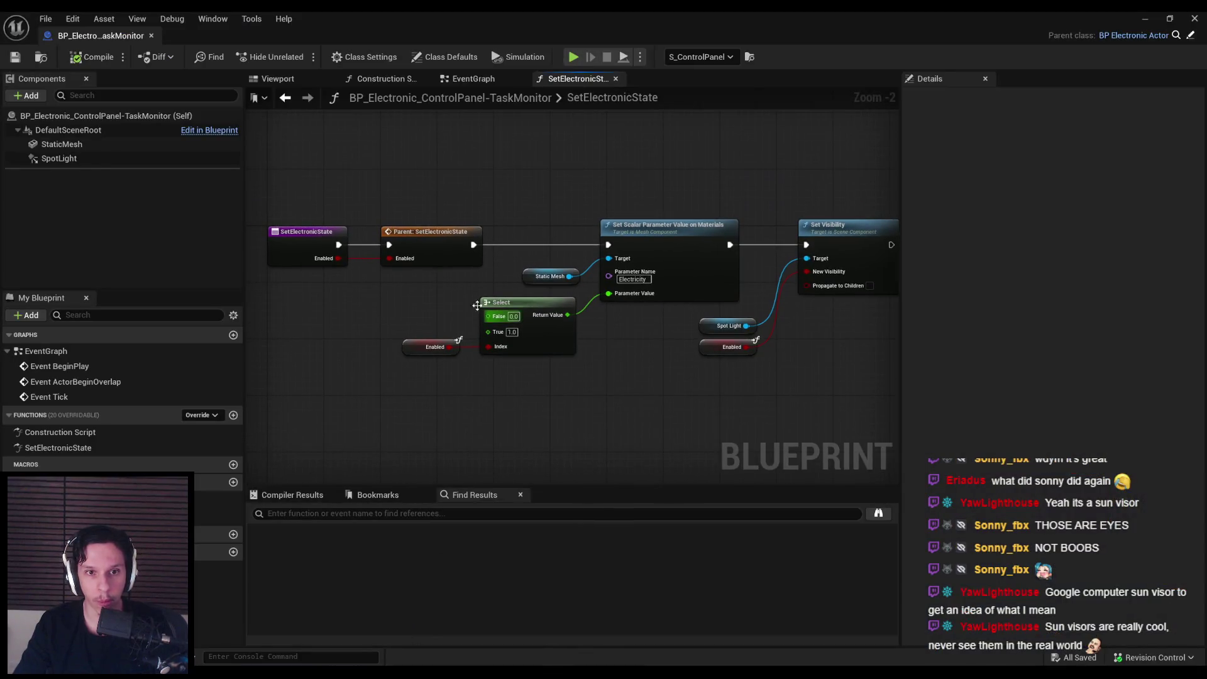
# Step: Review the task-monitor Blueprint's class defaults and class settings
pyautogui.scroll(1, 465, 296)
pyautogui.scroll(-1, 465, 300)
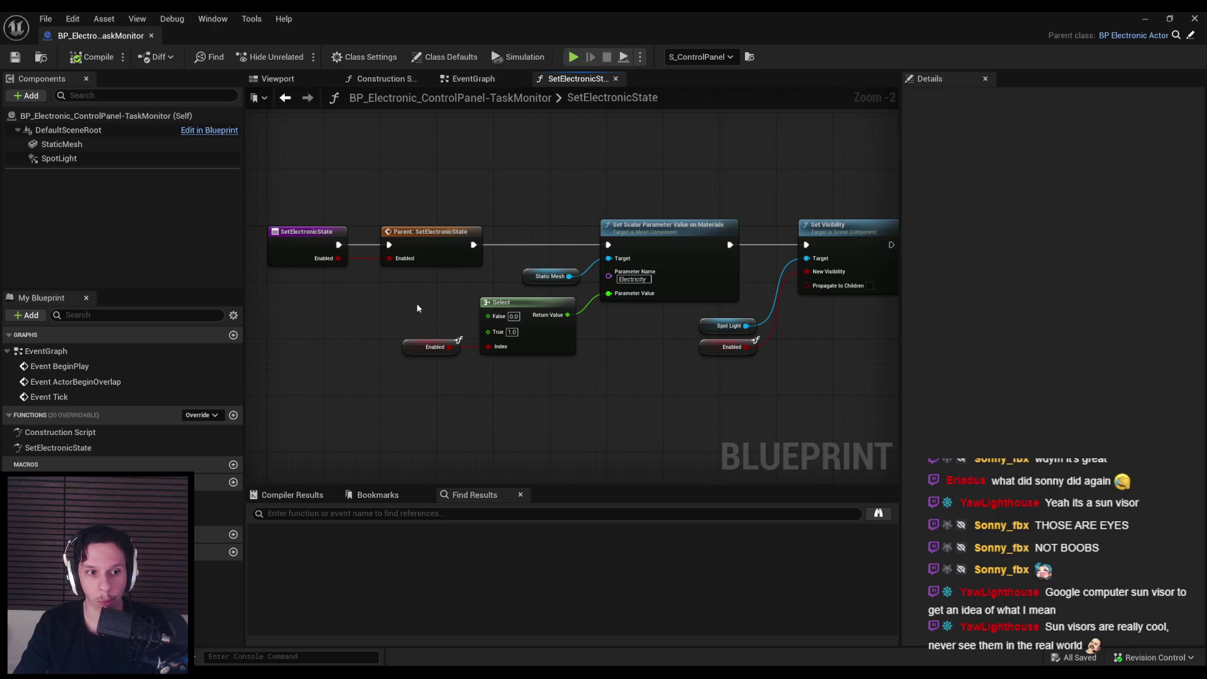
pyautogui.click(451, 58)
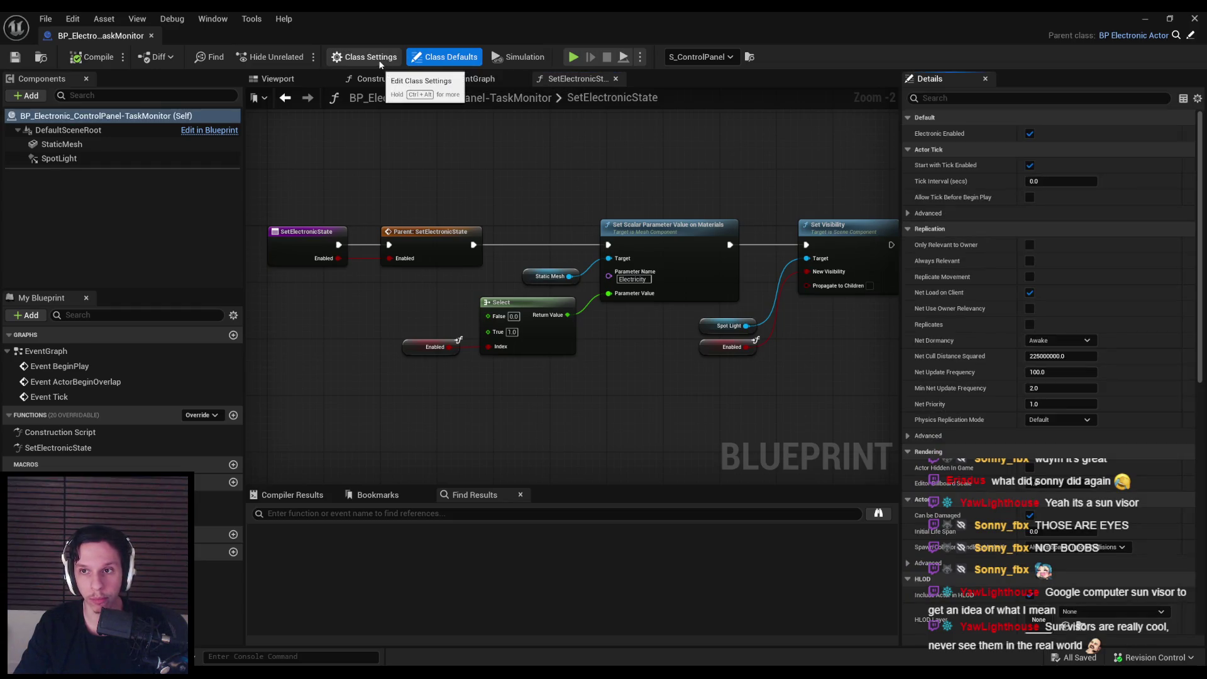
pyautogui.click(378, 59)
pyautogui.click(435, 61)
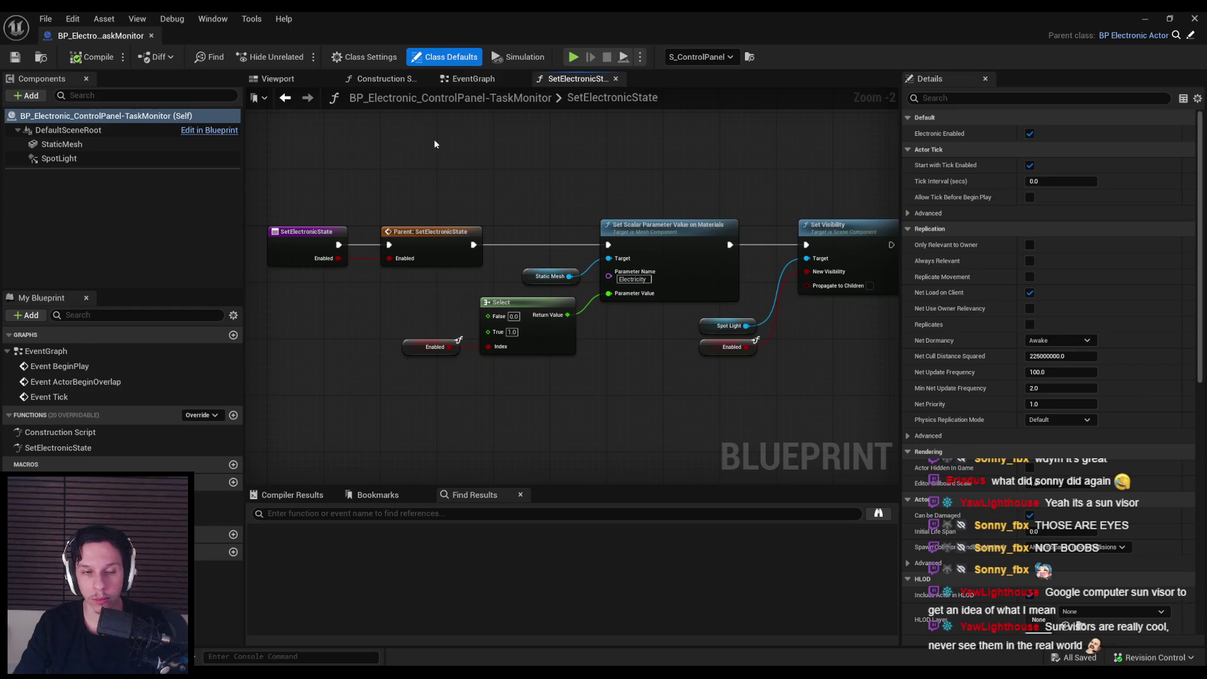
# Step: Select and deselect the Parent: SetElectronicState node, then minimize the Blueprint editor
pyautogui.click(422, 247)
pyautogui.click(406, 290)
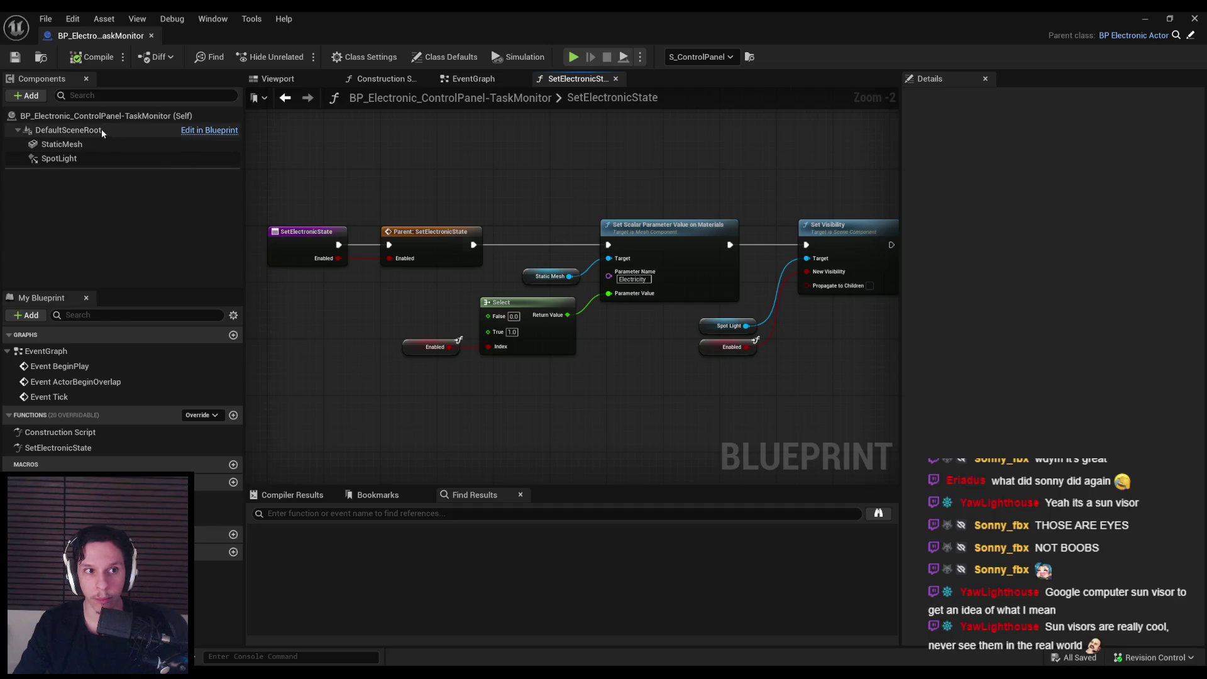
pyautogui.click(1143, 20)
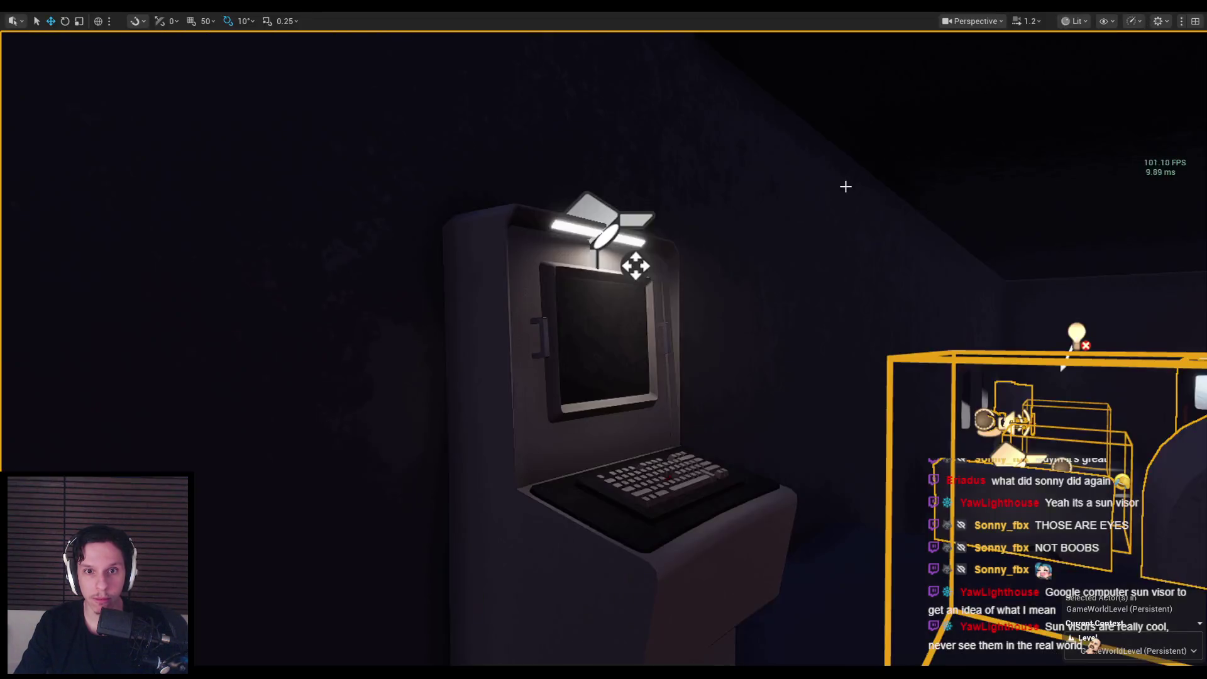
# Step: Edit the LevelTrain_MainEngine level instance and nudge BP_Train-CabinManager7 to mark it changed
pyautogui.press('F11')
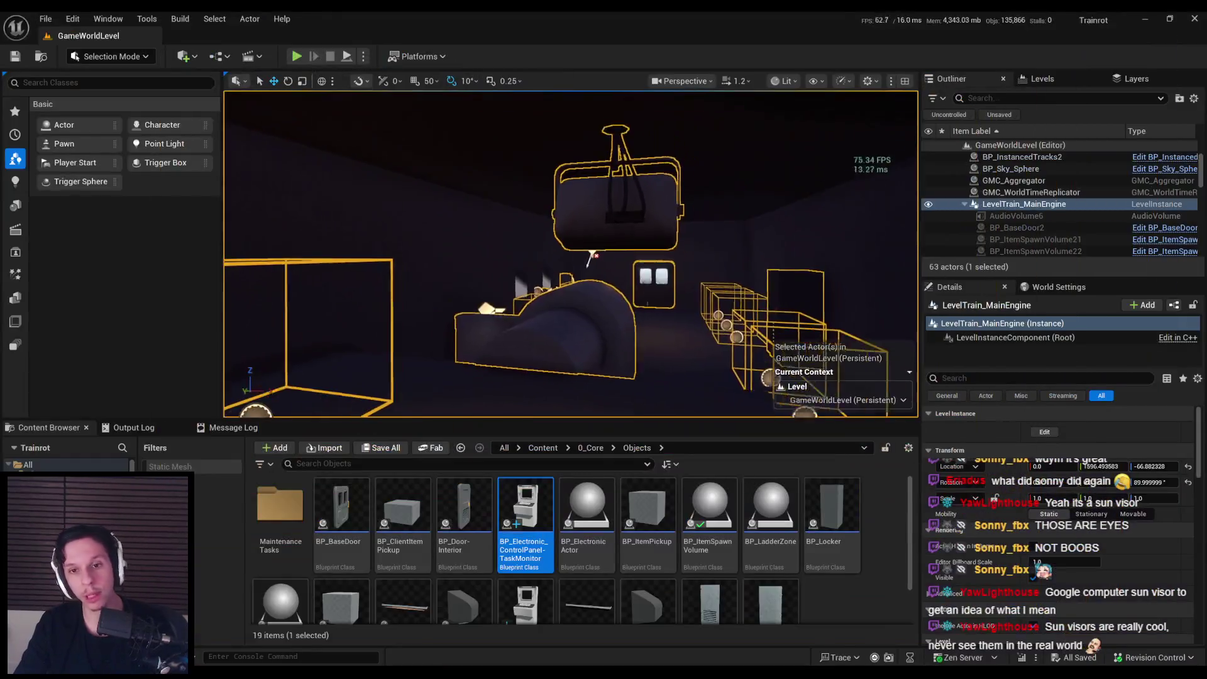
pyautogui.click(1039, 433)
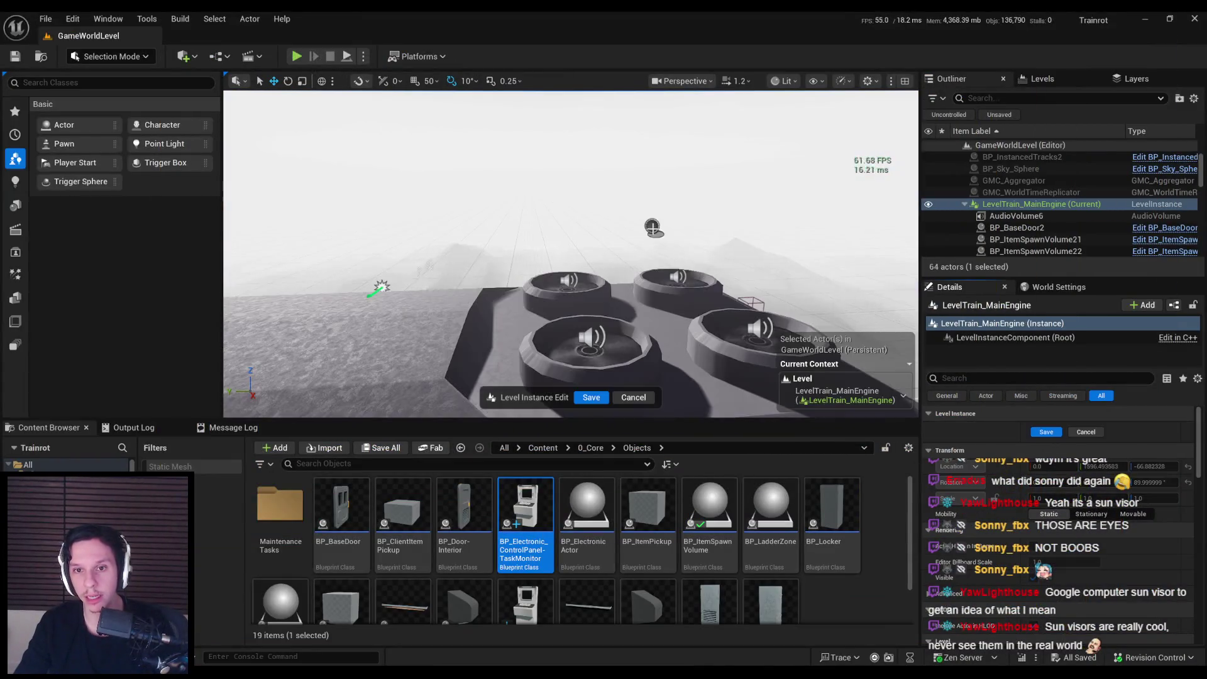
pyautogui.click(654, 227)
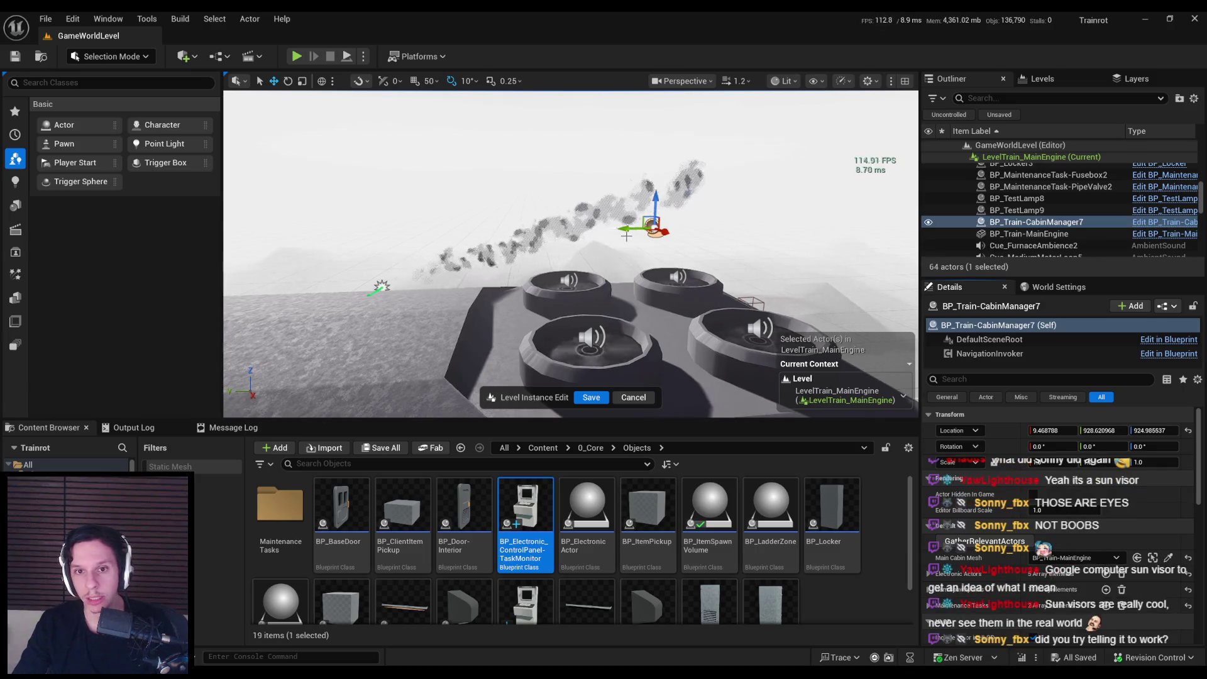
pyautogui.moveTo(654, 228); pyautogui.dragTo(644, 203)
# Step: Save the level instance, dismiss the failed-save prompts, and select S_ControlPanel
pyautogui.hotkey('ctrl', 's')
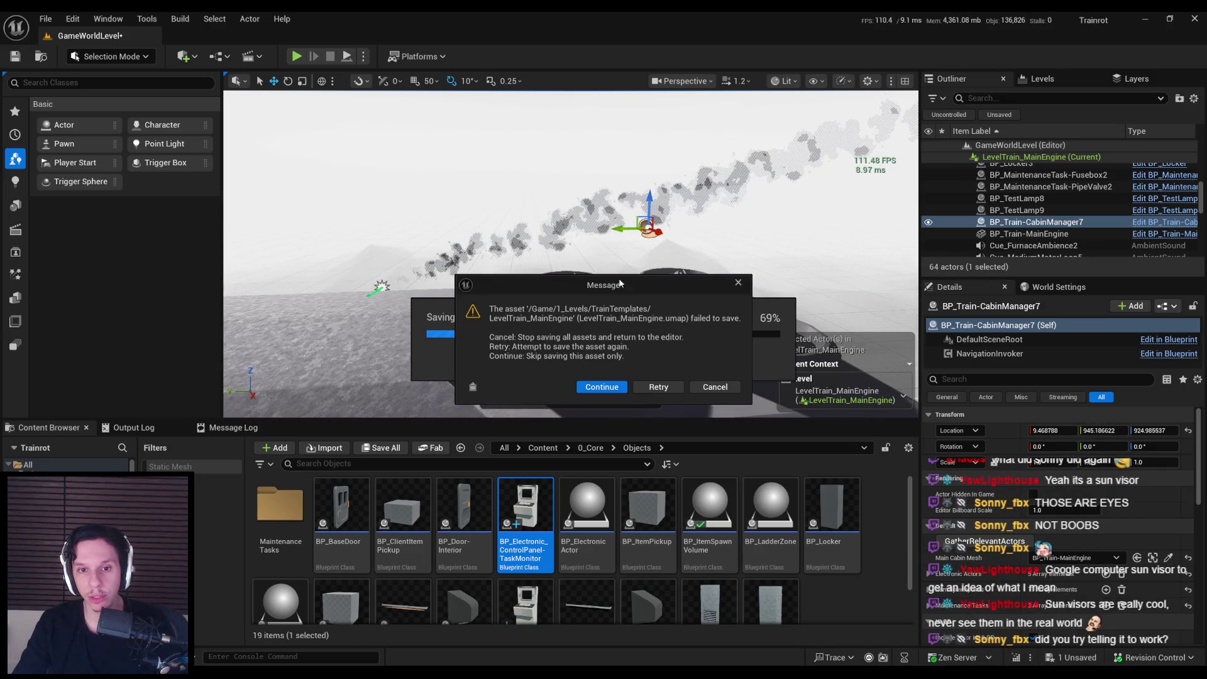
pyautogui.click(601, 387)
pyautogui.click(693, 370)
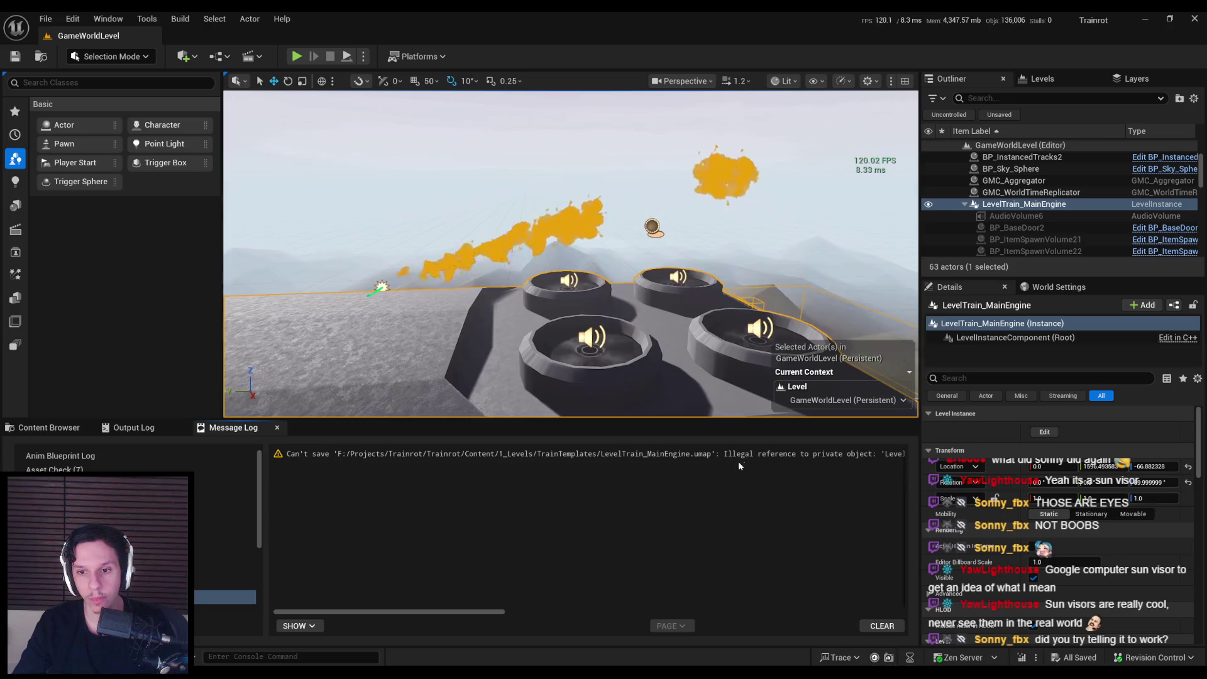
pyautogui.moveTo(463, 611); pyautogui.dragTo(576, 613)
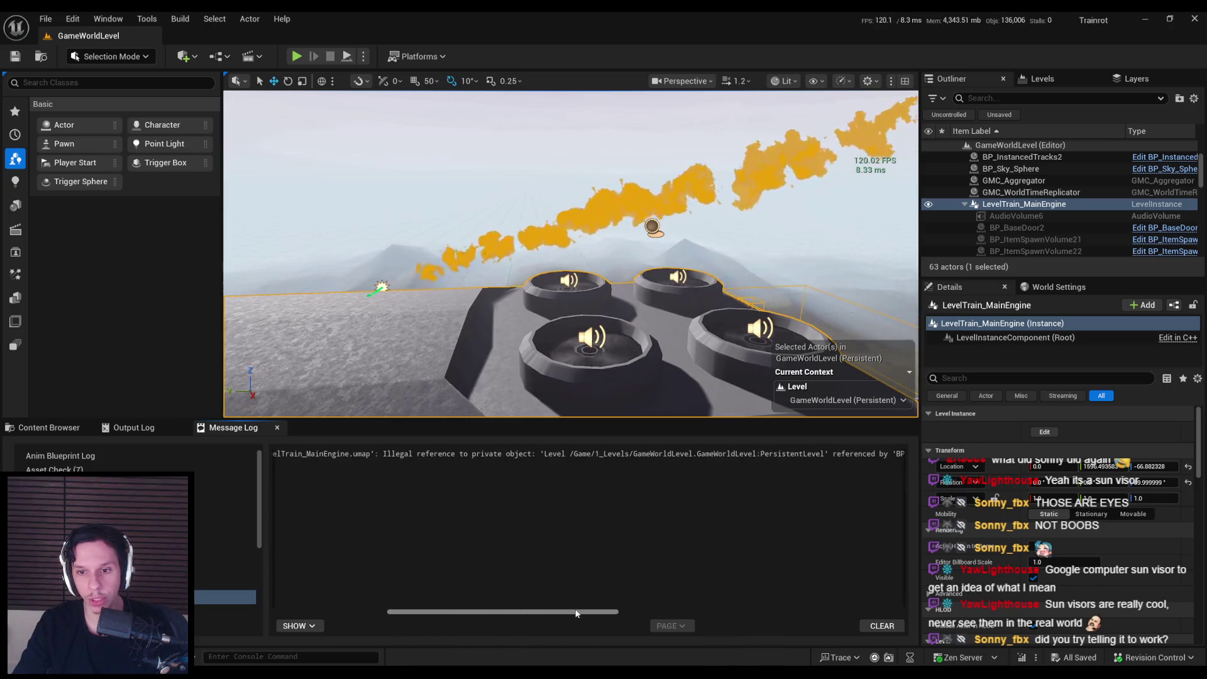
pyautogui.click(628, 453)
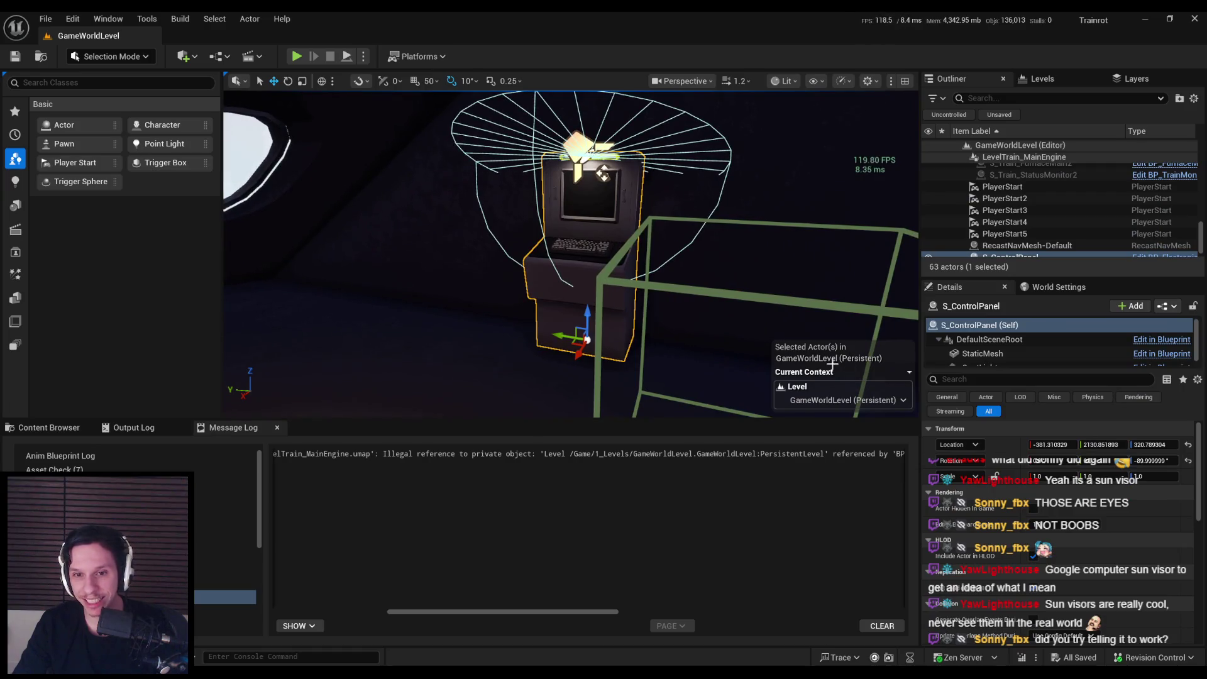
# Step: Paste S_ControlPanel into the engine level instance, nudge the cabin manager, and save
pyautogui.click(649, 310)
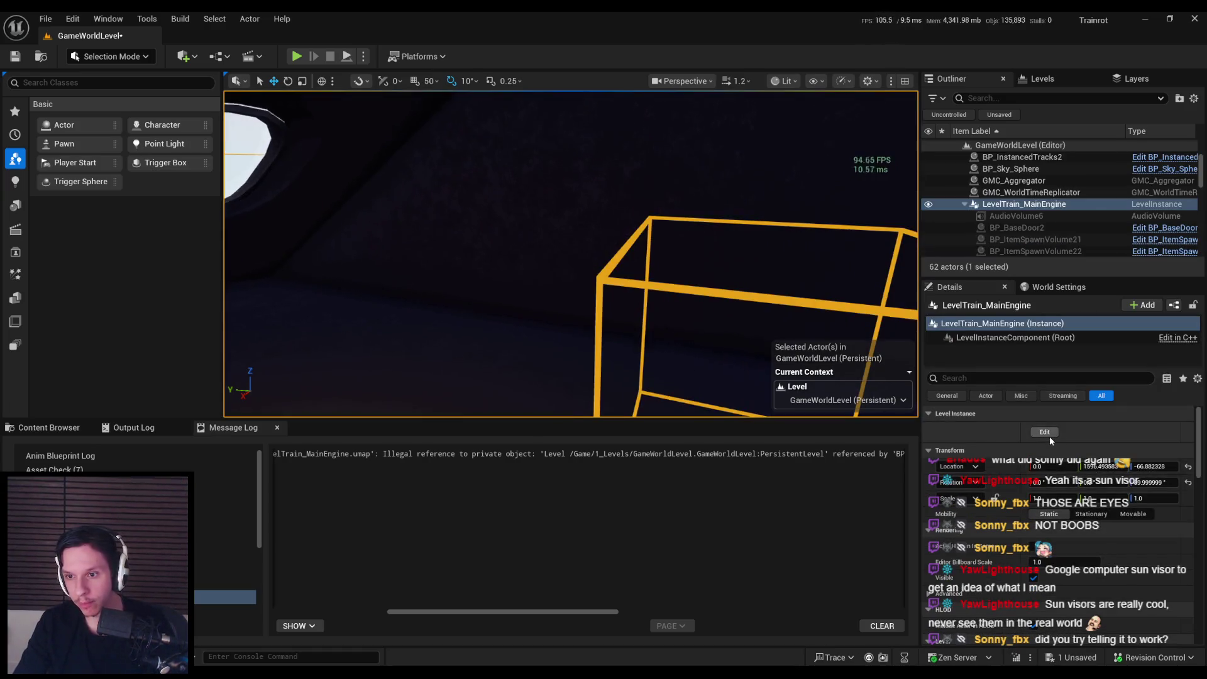
pyautogui.hotkey('ctrl', 'v')
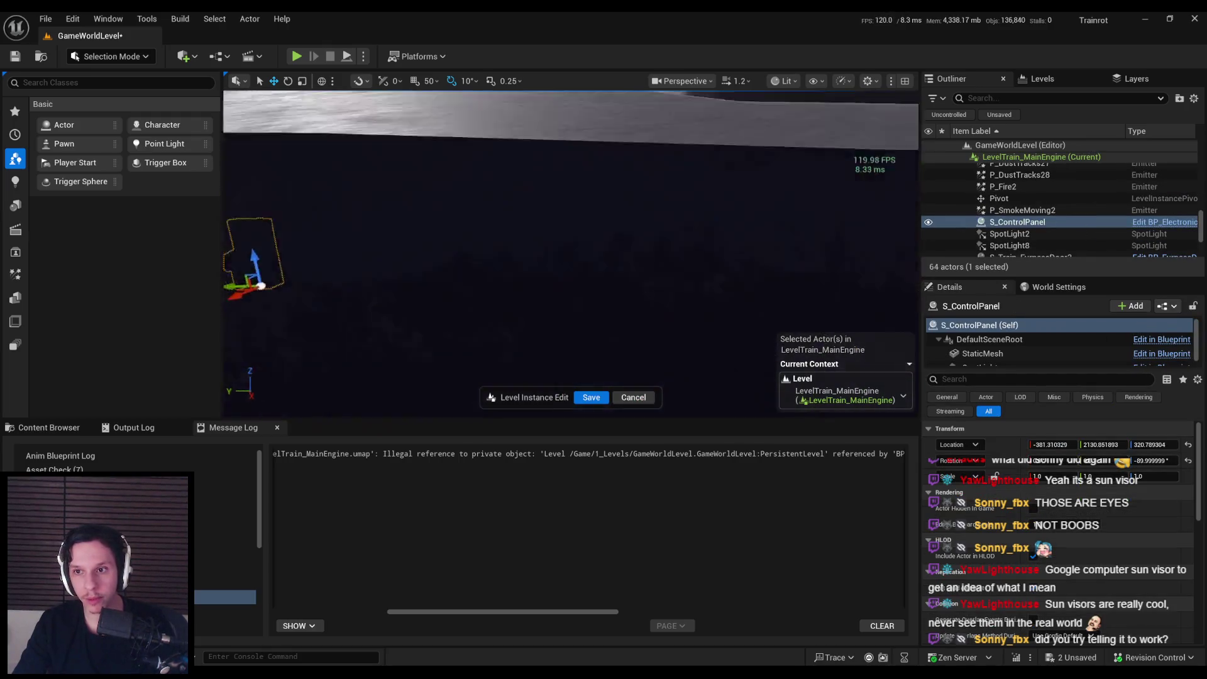
pyautogui.click(646, 184)
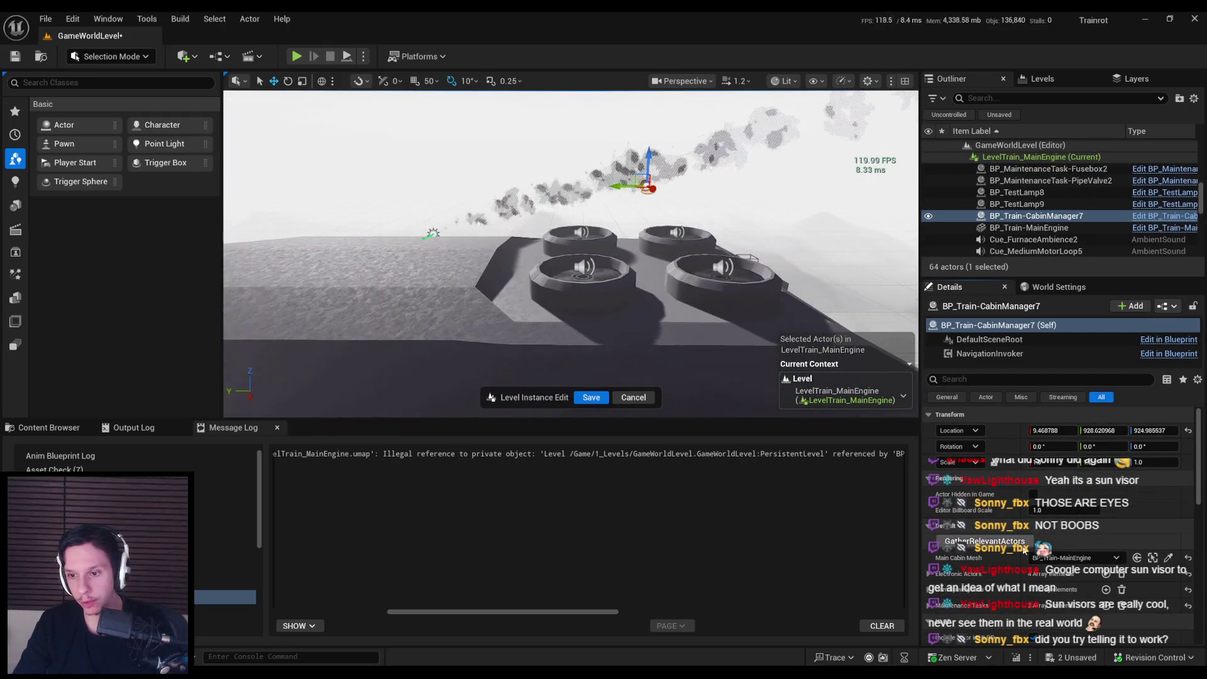
pyautogui.moveTo(629, 186); pyautogui.dragTo(636, 289)
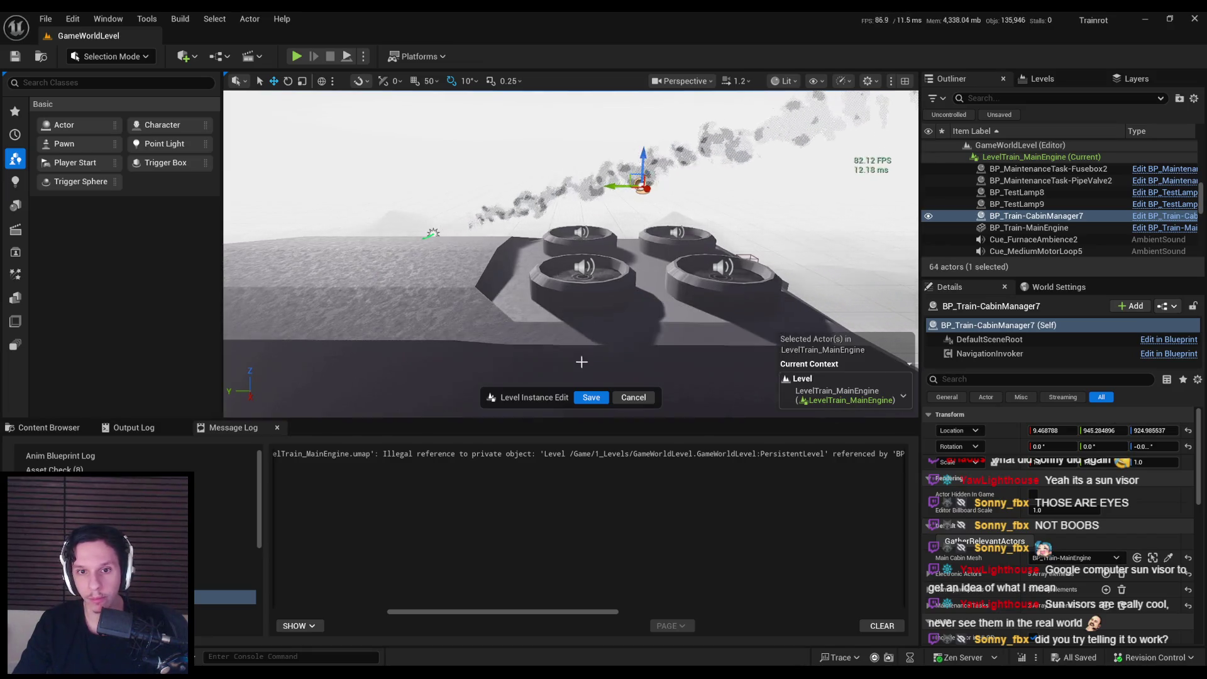
pyautogui.click(591, 397)
# Step: Reframe the view on the terminal, start Play, and walk over to the wall fuse box
pyautogui.press('w')
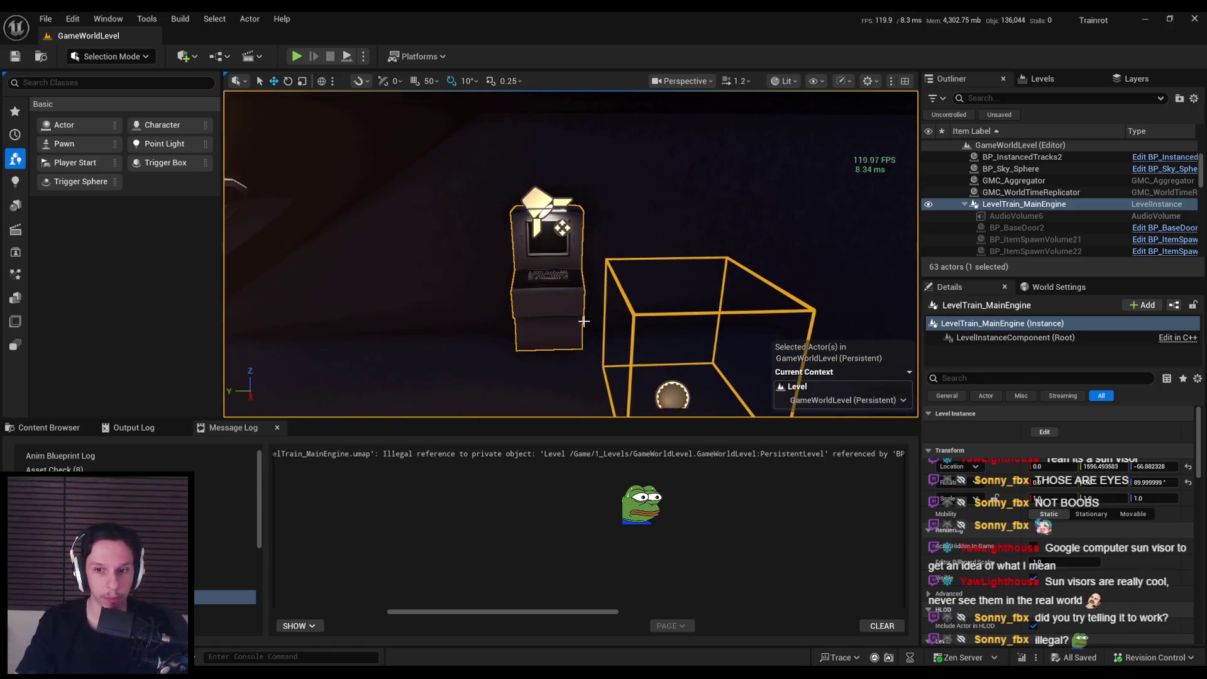
pyautogui.moveTo(520, 615); pyautogui.dragTo(794, 614)
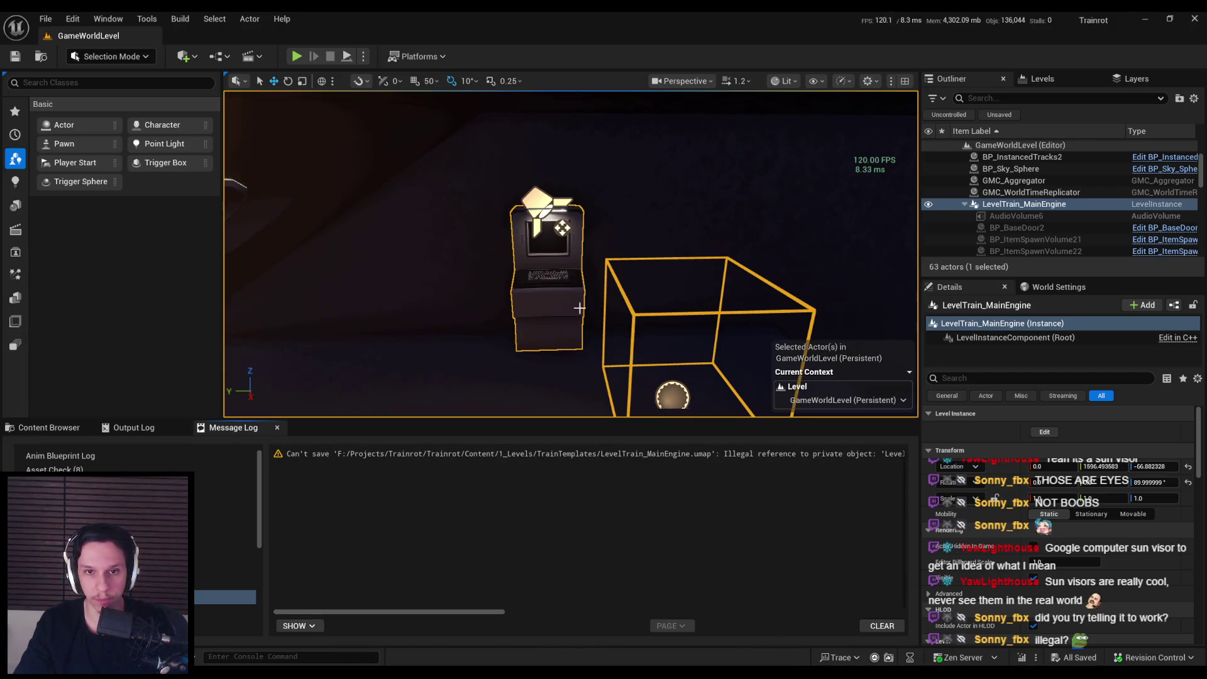
pyautogui.moveTo(552, 269)
pyautogui.mouseDown()
pyautogui.moveTo(536, 305)
pyautogui.moveTo(534, 289)
pyautogui.mouseUp()
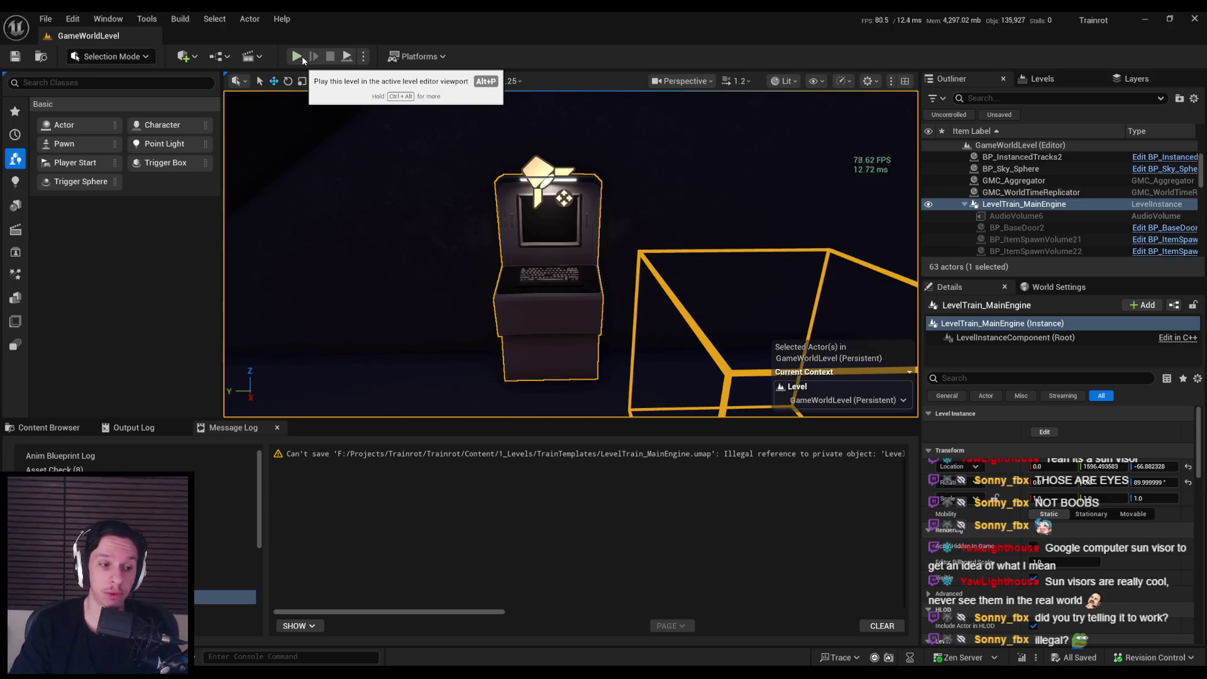
pyautogui.click(303, 59)
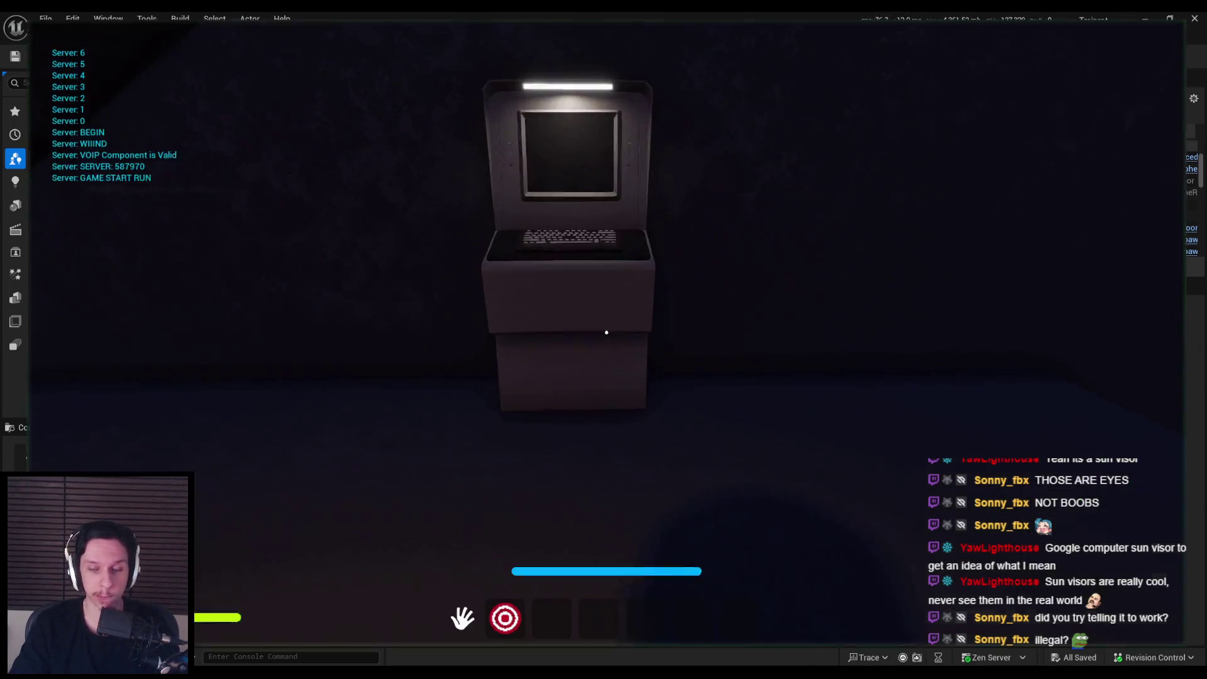
pyautogui.press('s')
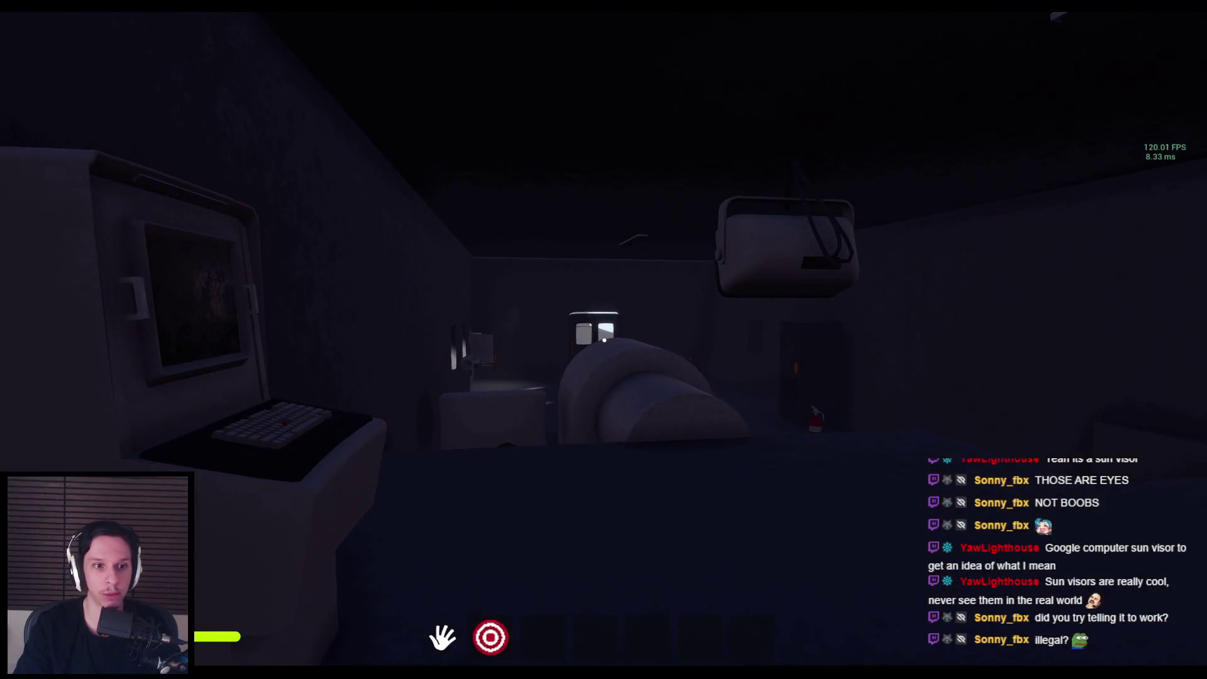
pyautogui.press('w')
pyautogui.press('s')
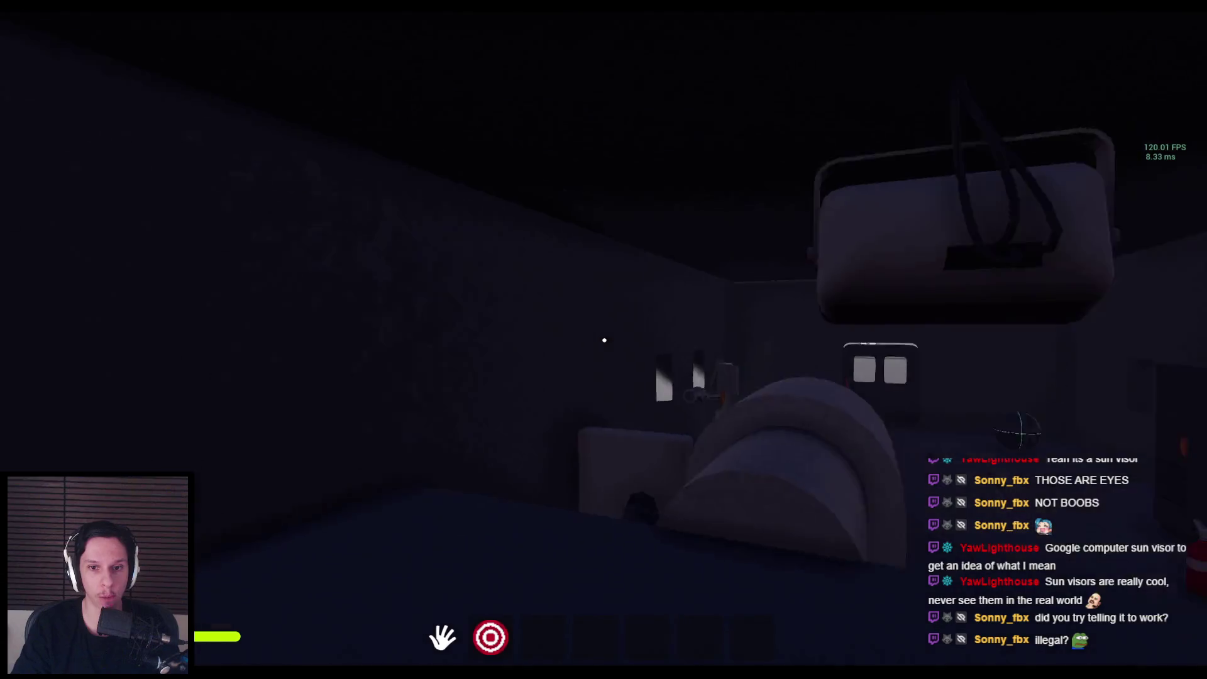
pyautogui.hotkey('shift', 'w')
pyautogui.hotkey('shift', 'w')
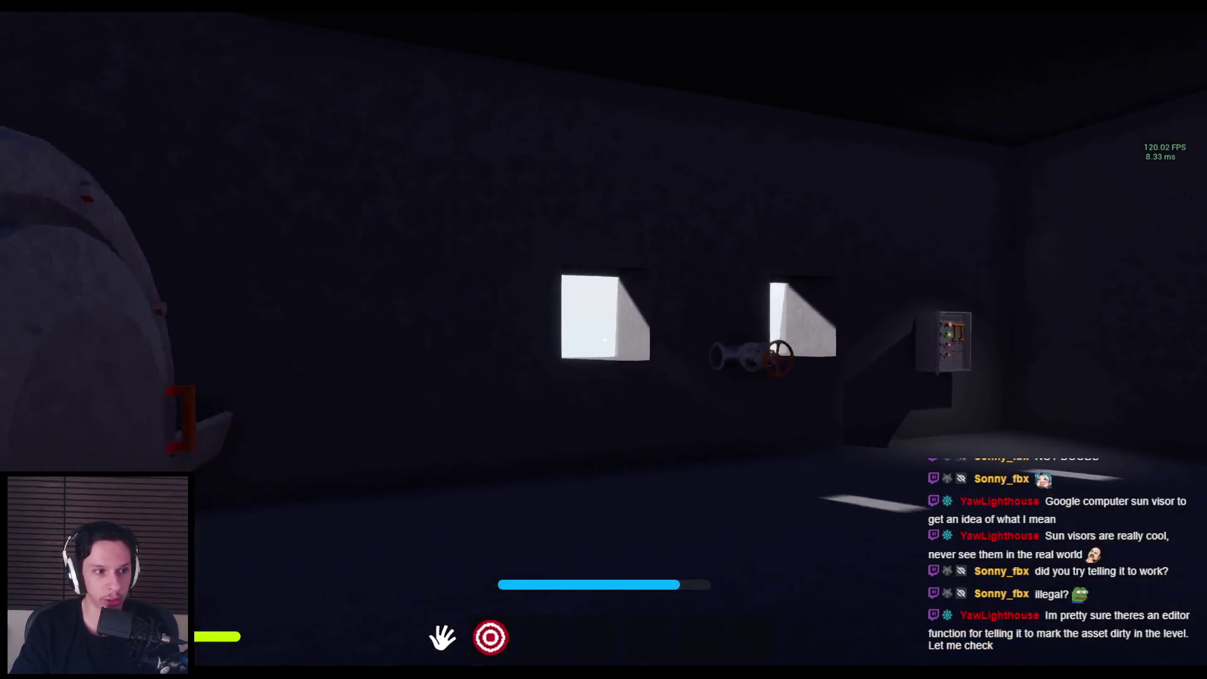
pyautogui.press('w')
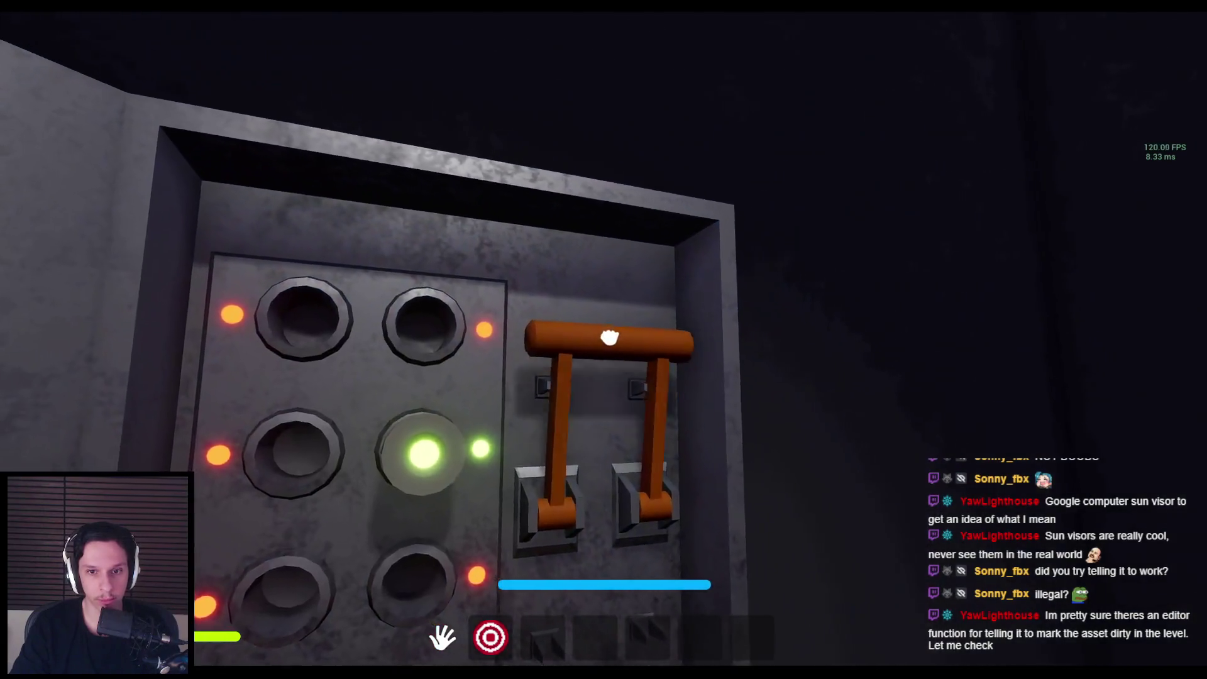
# Step: Pull the fuse box lever, walk to the terminal to inspect it, then stop the play-test
pyautogui.click(603, 341)
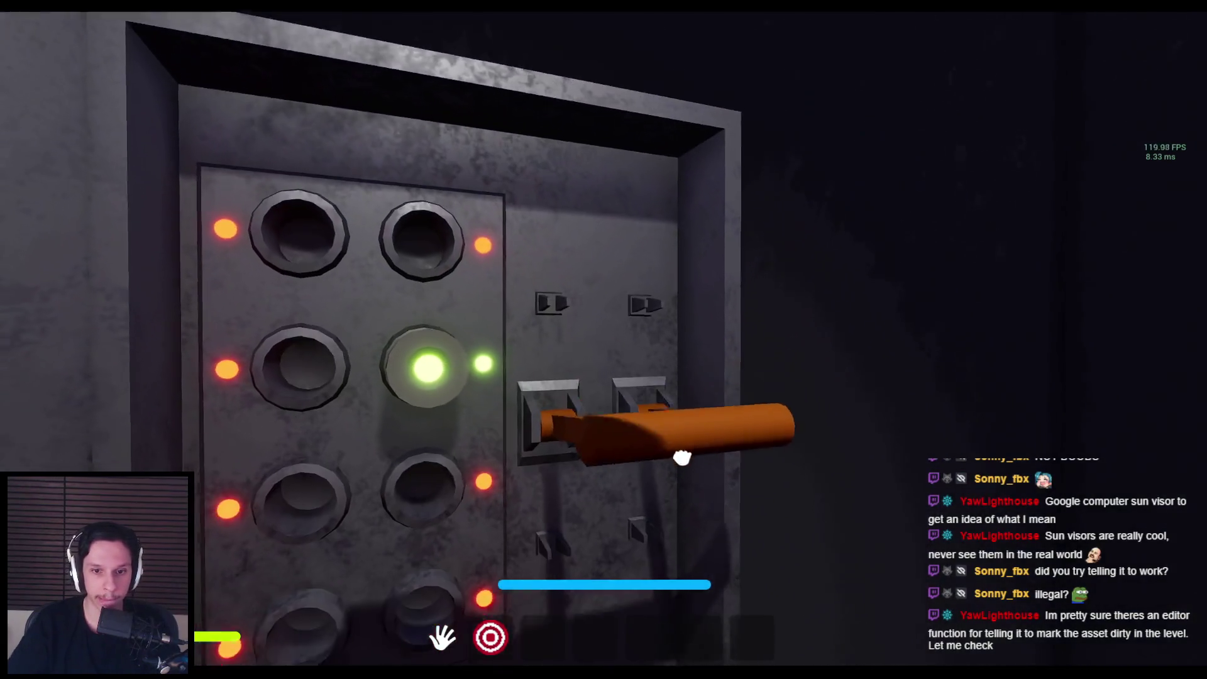
pyautogui.hotkey('shift', 'w')
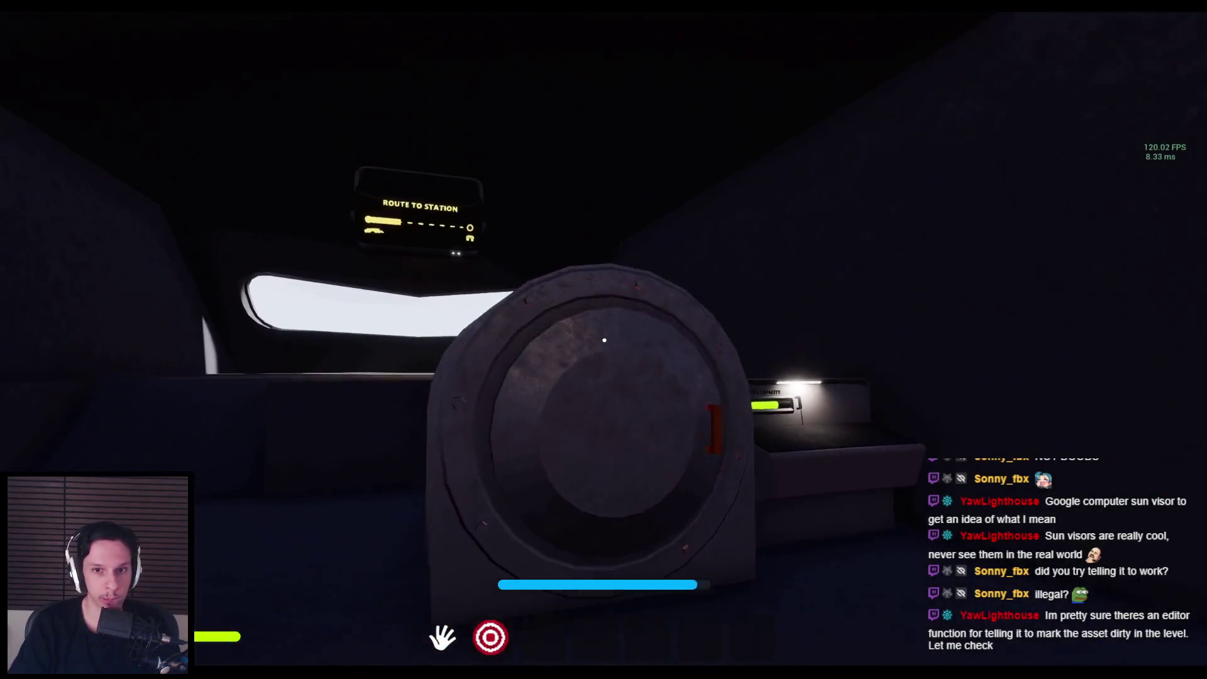
pyautogui.hotkey('shift', 'w')
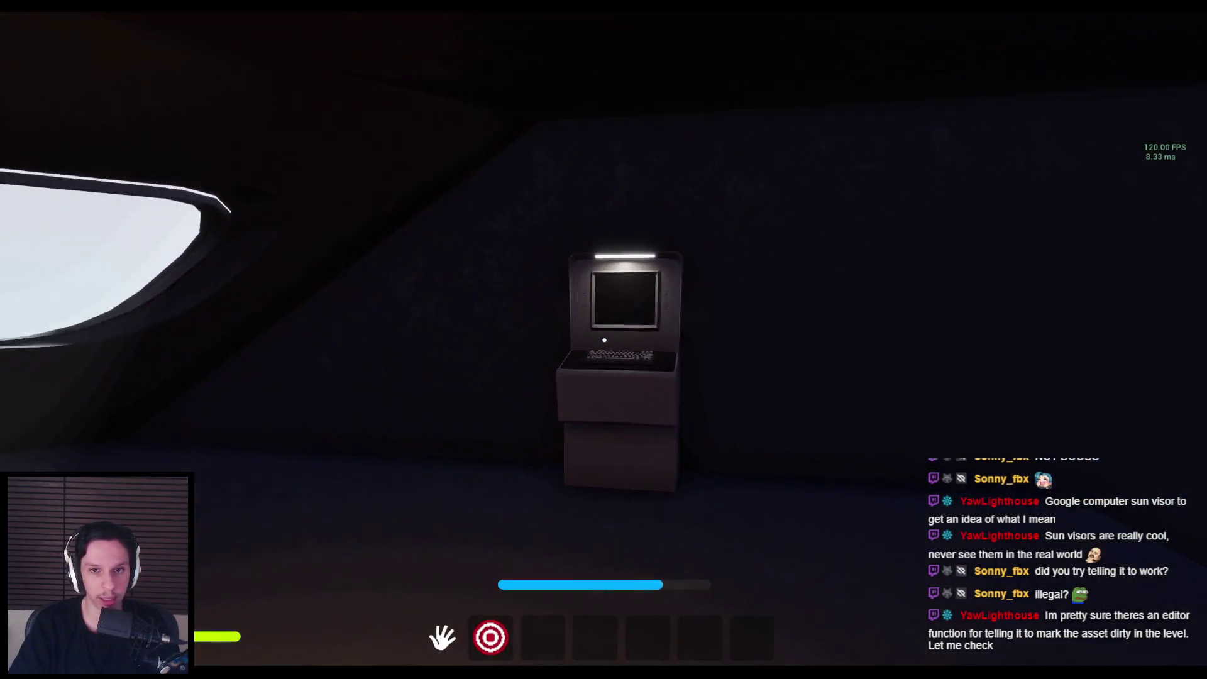
pyautogui.hotkey('shift', 'w')
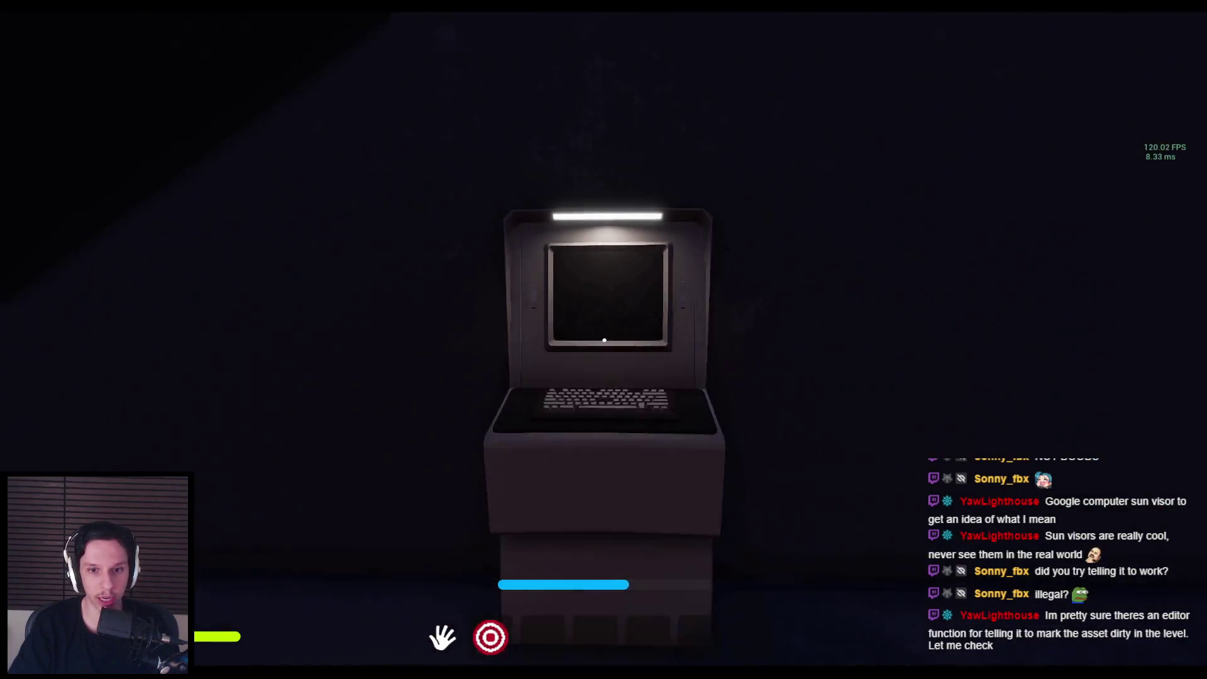
pyautogui.press('s')
pyautogui.press('w')
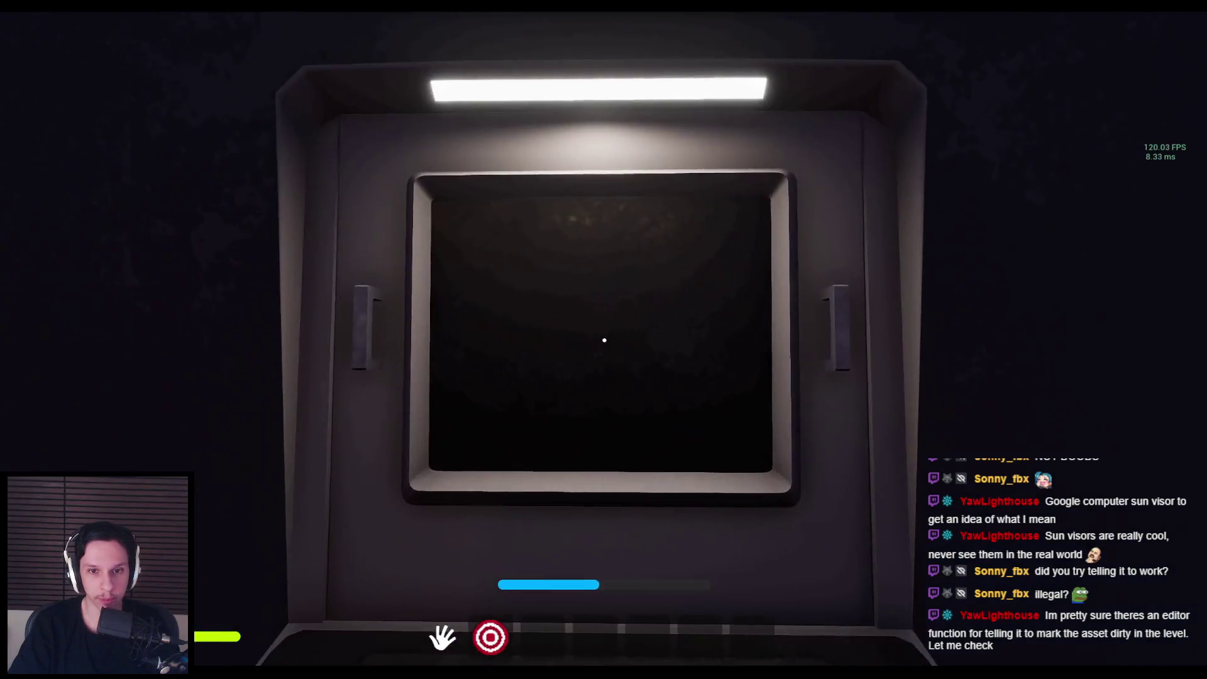
pyautogui.press('s')
pyautogui.press('w')
pyautogui.press('s')
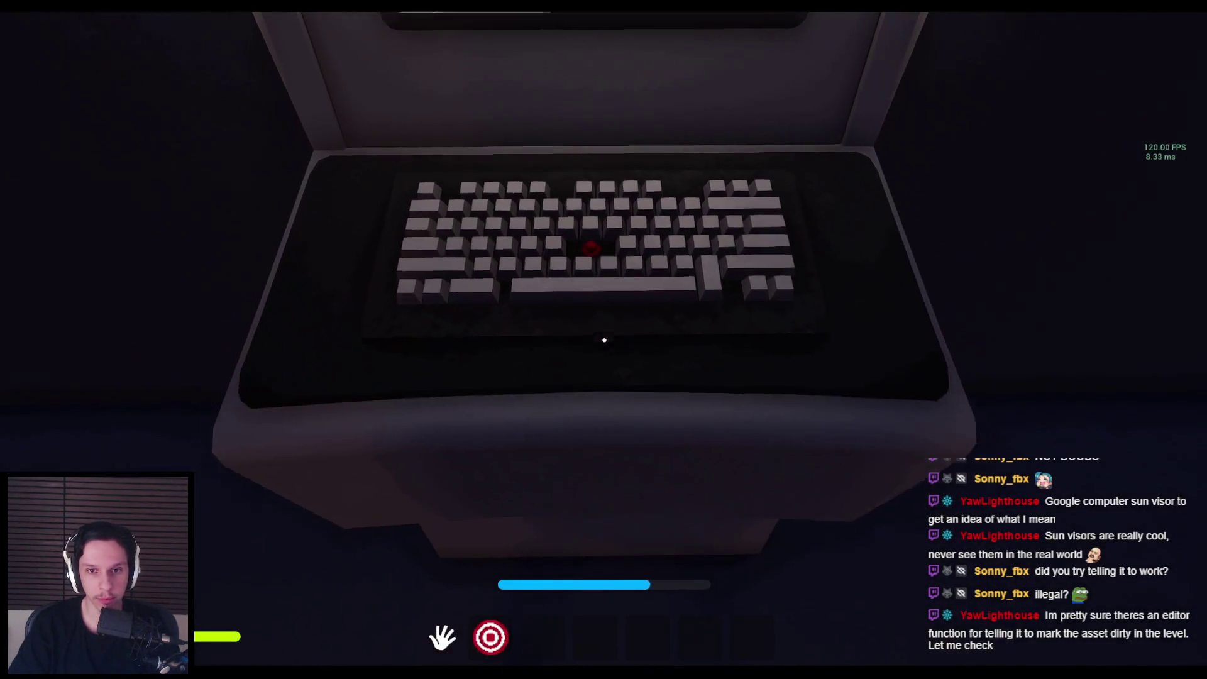
pyautogui.press('Escape')
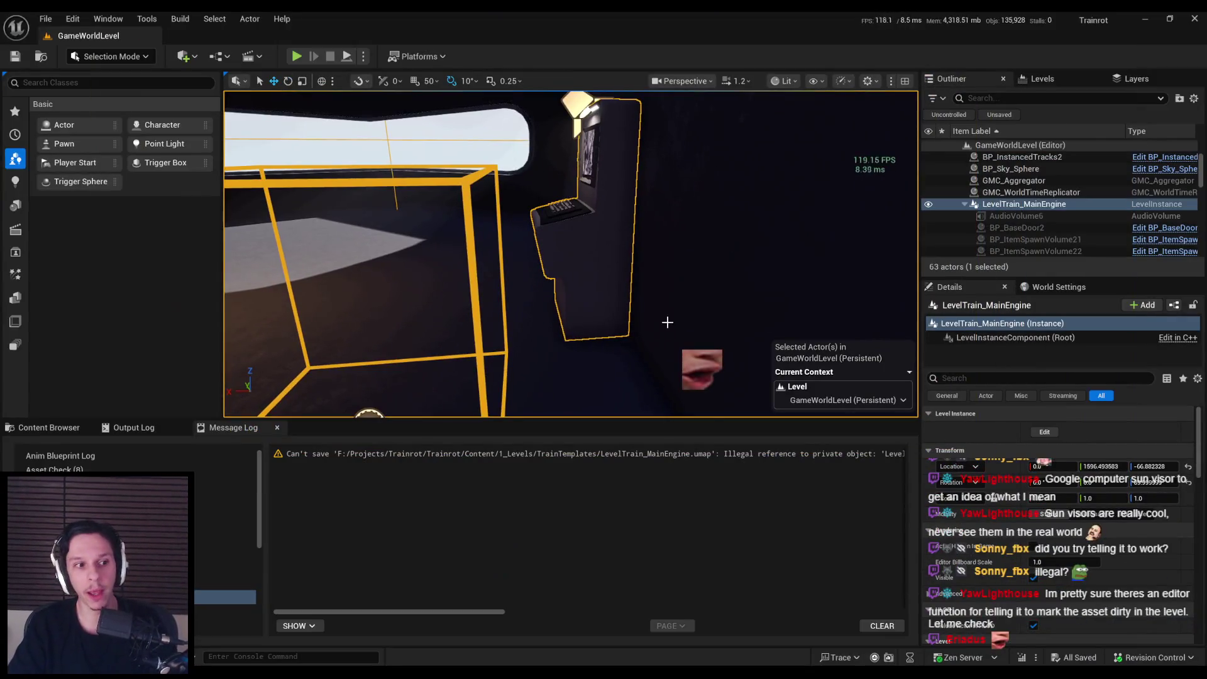
# Step: Open S_ControlPanel from the Objects assets and display its simple collision
pyautogui.press('Left')
pyautogui.click(42, 427)
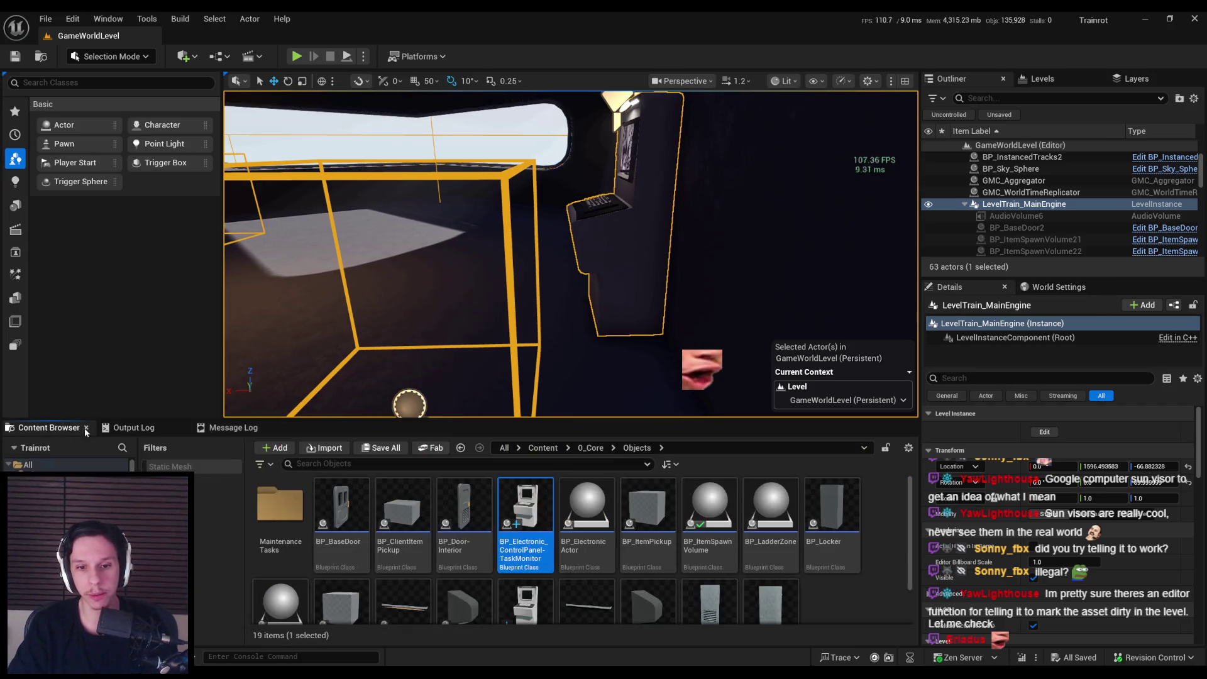
pyautogui.doubleClick(533, 545)
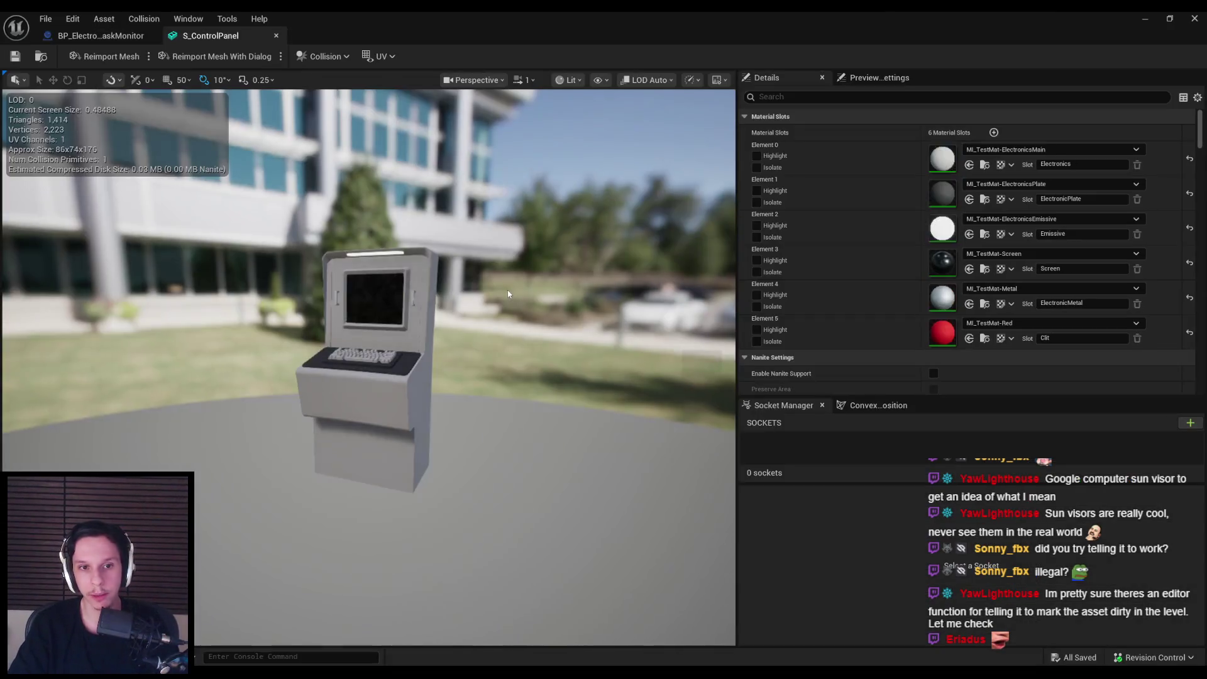
pyautogui.click(598, 79)
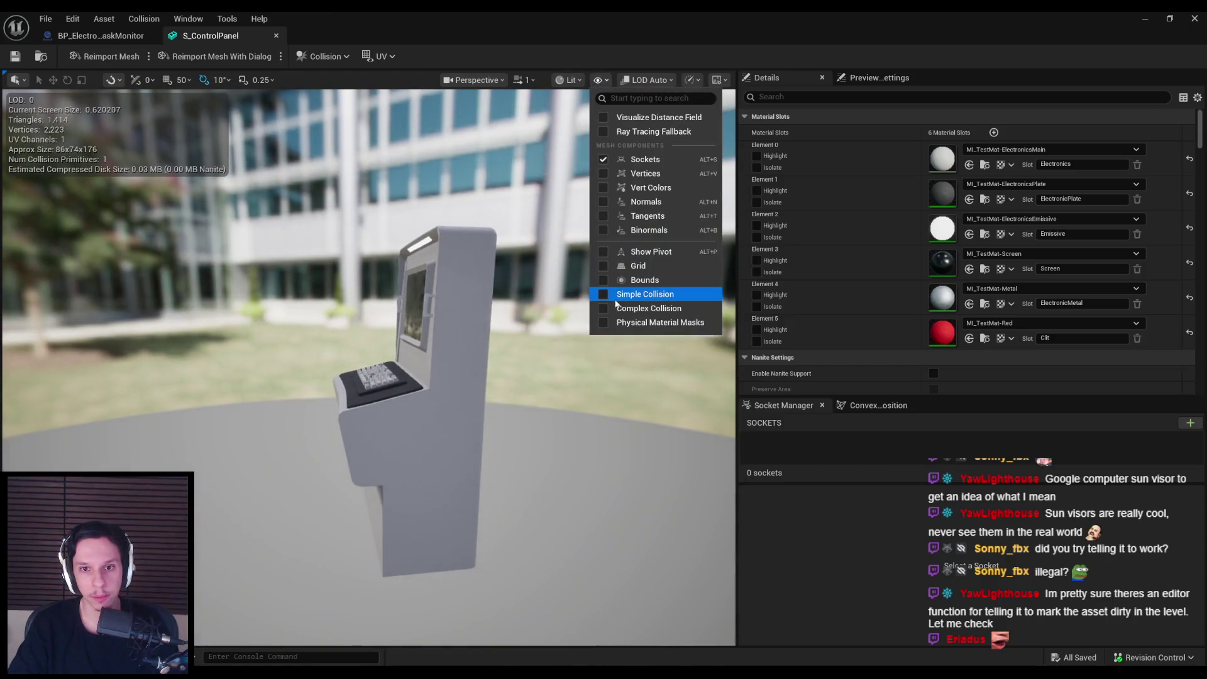
pyautogui.click(634, 298)
# Step: Move and scale the collision box to fit the console, then save the mesh
pyautogui.press('w')
pyautogui.moveTo(395, 271)
pyautogui.mouseDown()
pyautogui.moveTo(415, 352)
pyautogui.moveTo(440, 352)
pyautogui.moveTo(390, 353)
pyautogui.moveTo(425, 355)
pyautogui.mouseUp()
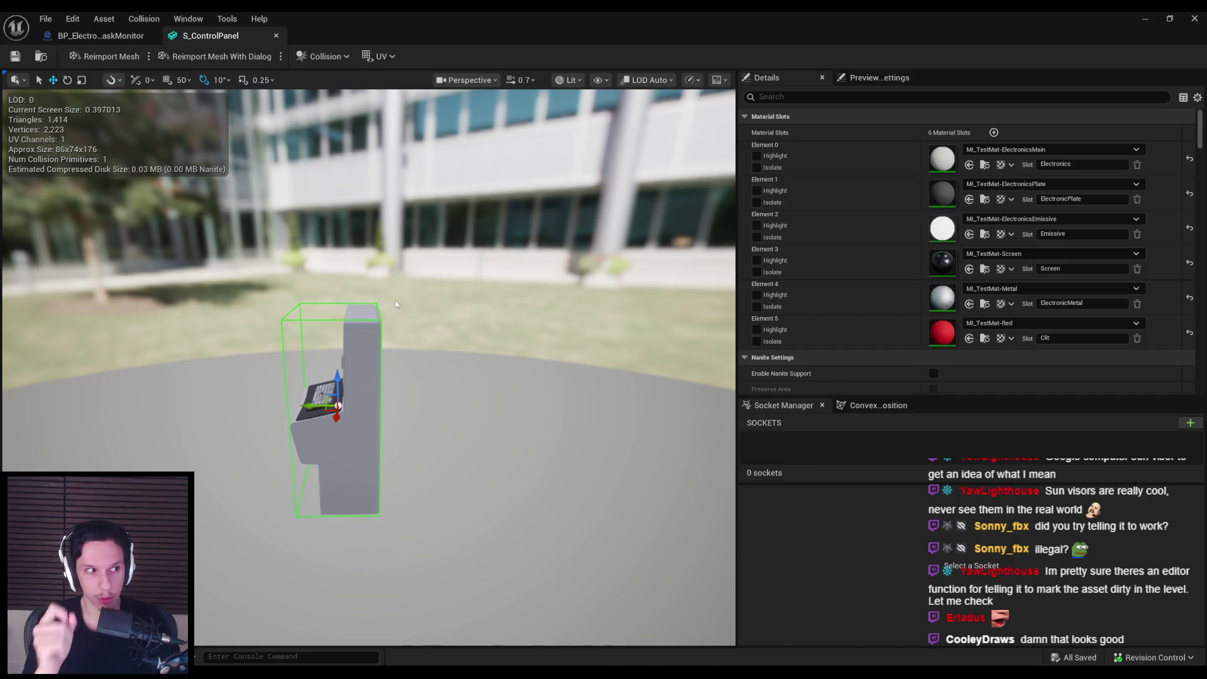
pyautogui.moveTo(413, 275)
pyautogui.mouseDown()
pyautogui.moveTo(345, 357)
pyautogui.moveTo(356, 360)
pyautogui.mouseUp()
pyautogui.press('r')
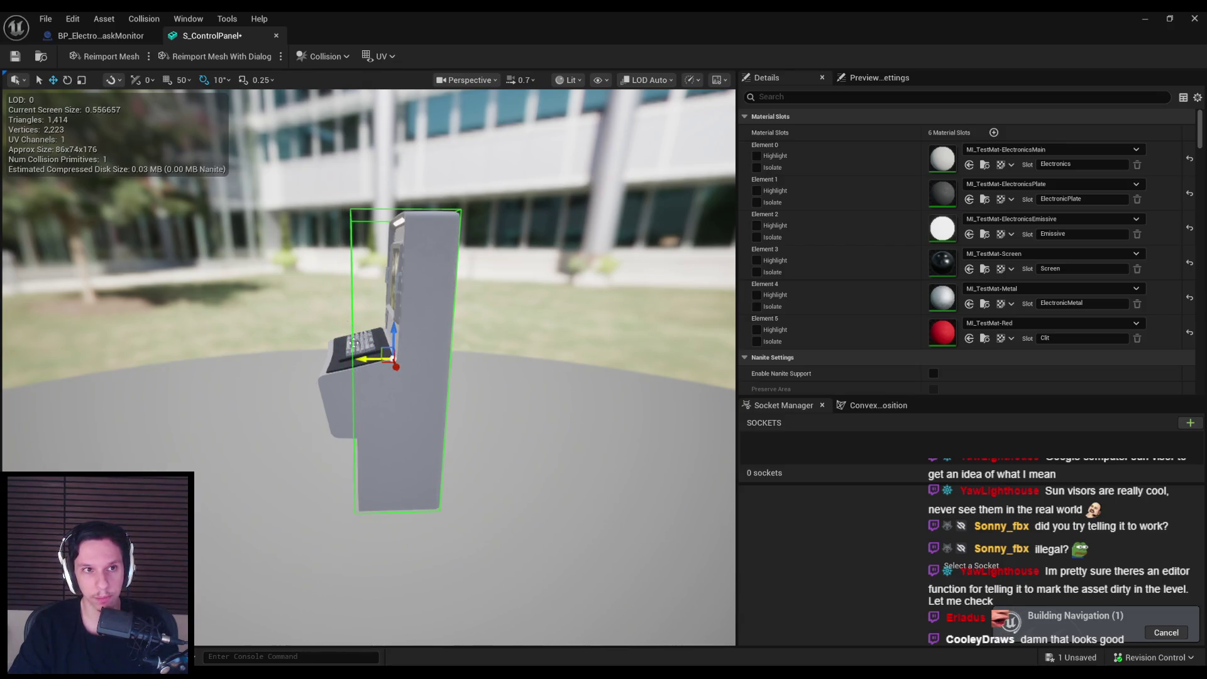
pyautogui.hotkey('ctrl', 's')
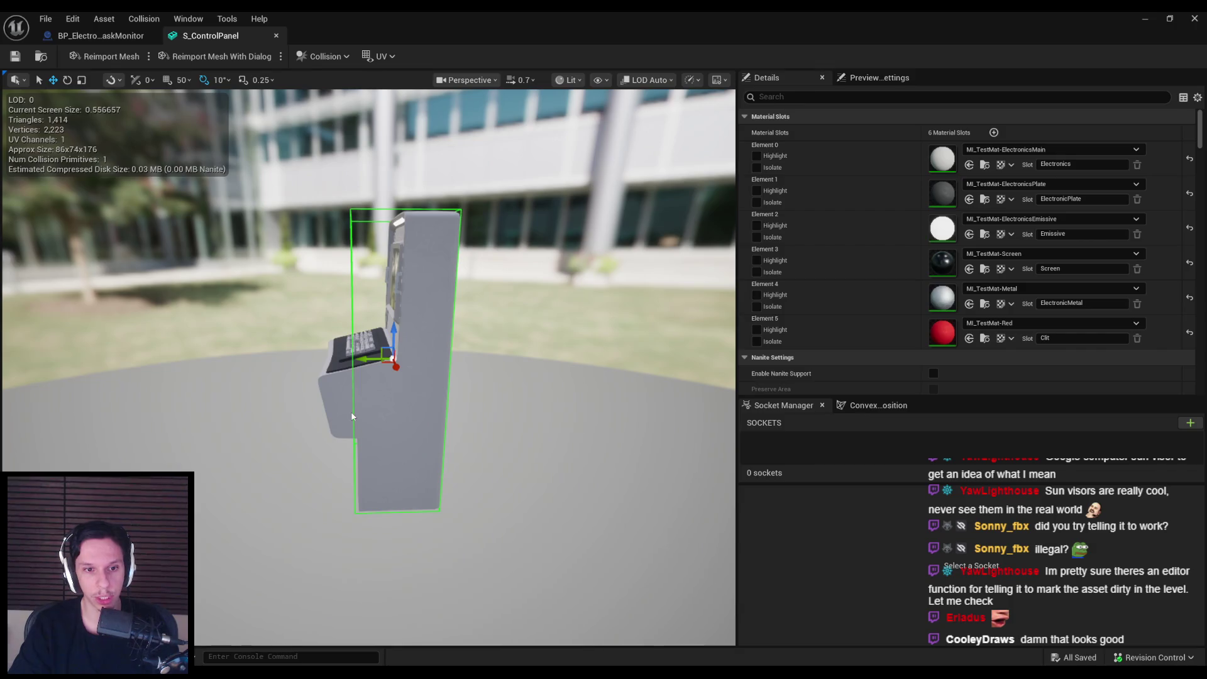
pyautogui.click(119, 36)
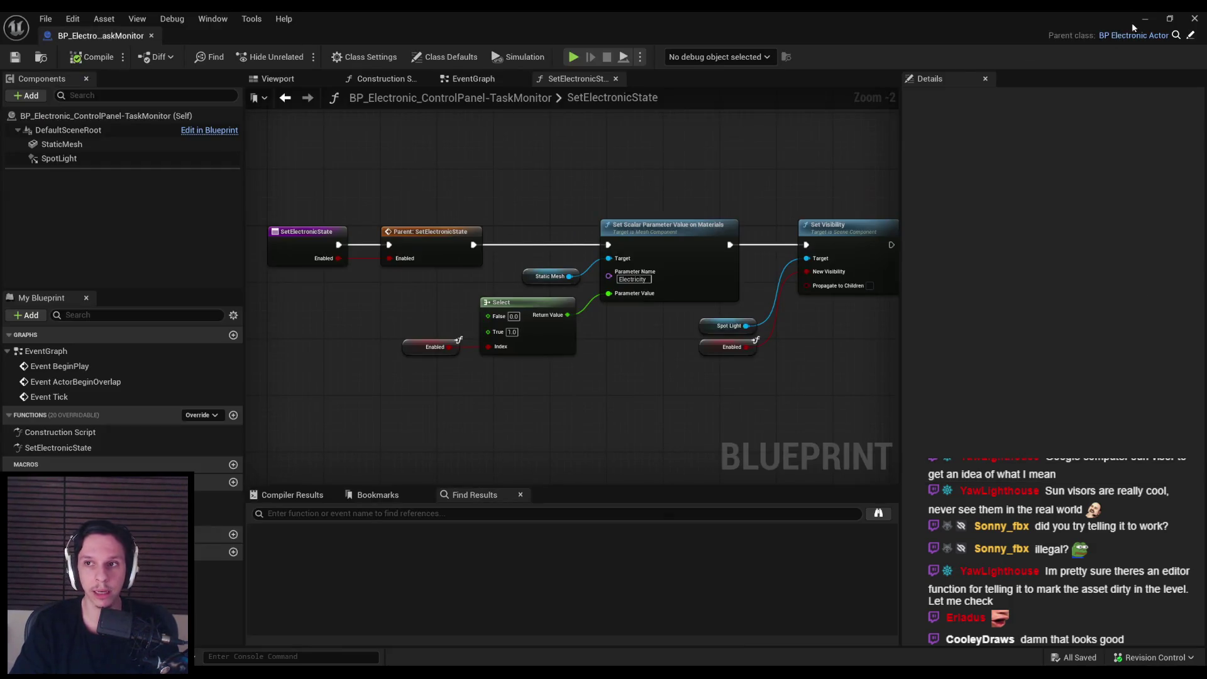
# Step: Play the train level and walk up to the terminal
pyautogui.click(1144, 19)
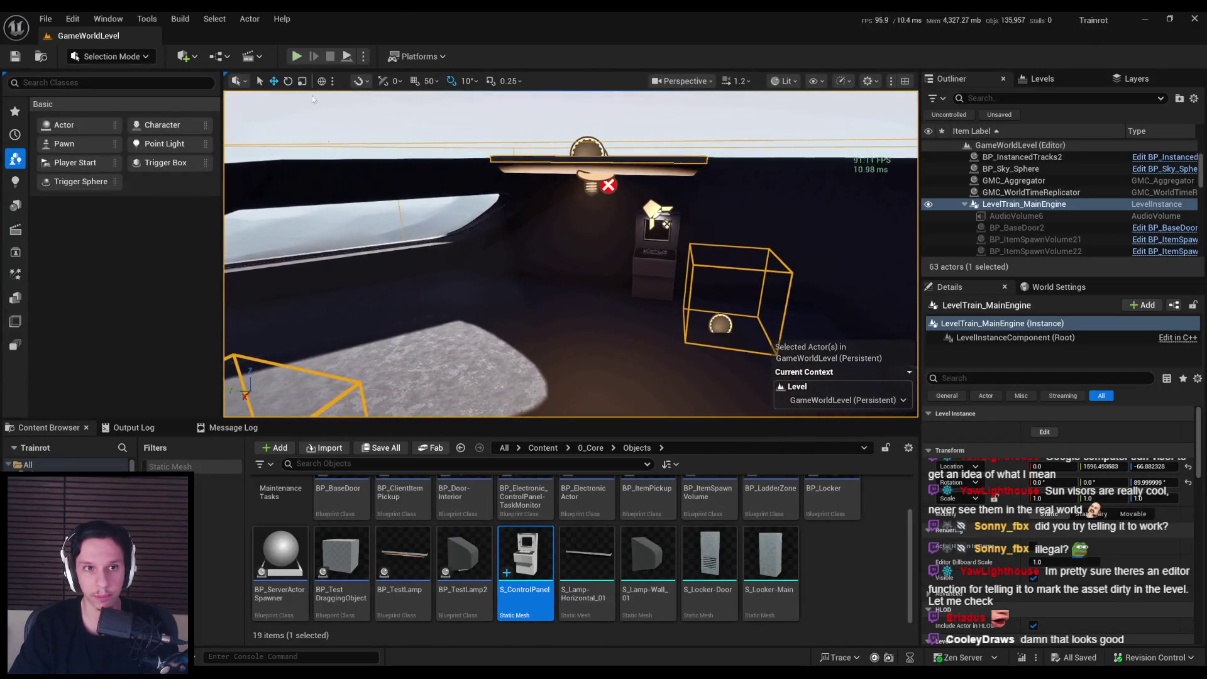
pyautogui.click(296, 56)
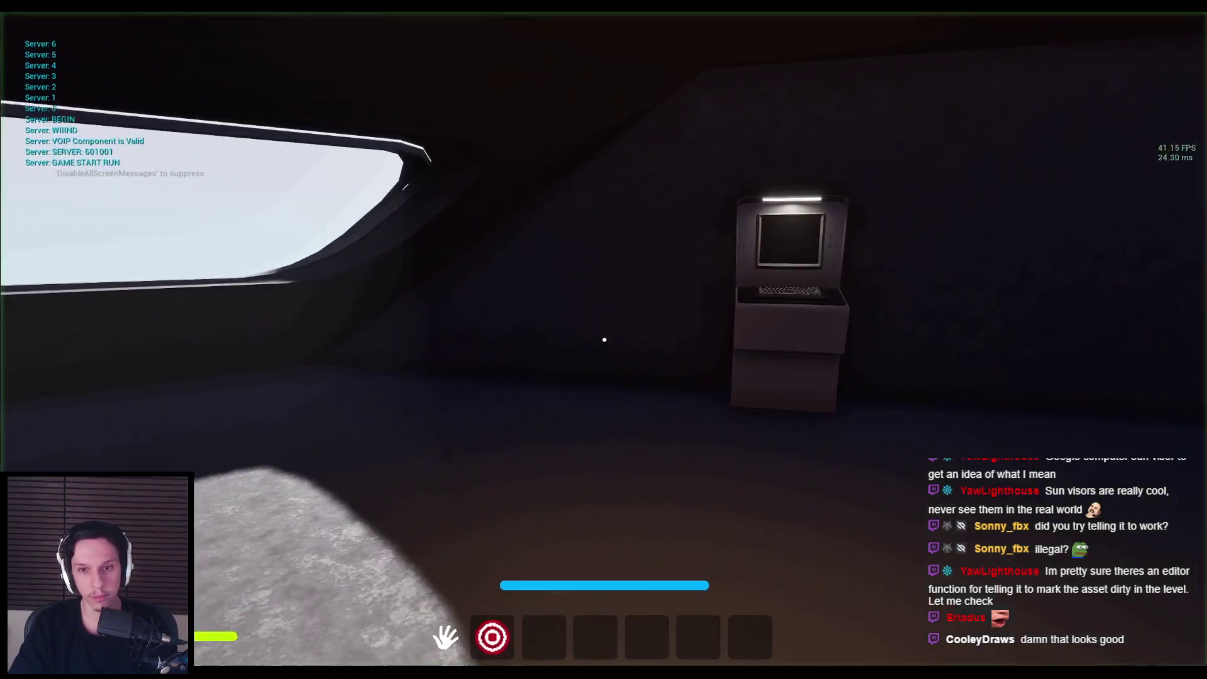
pyautogui.press('w')
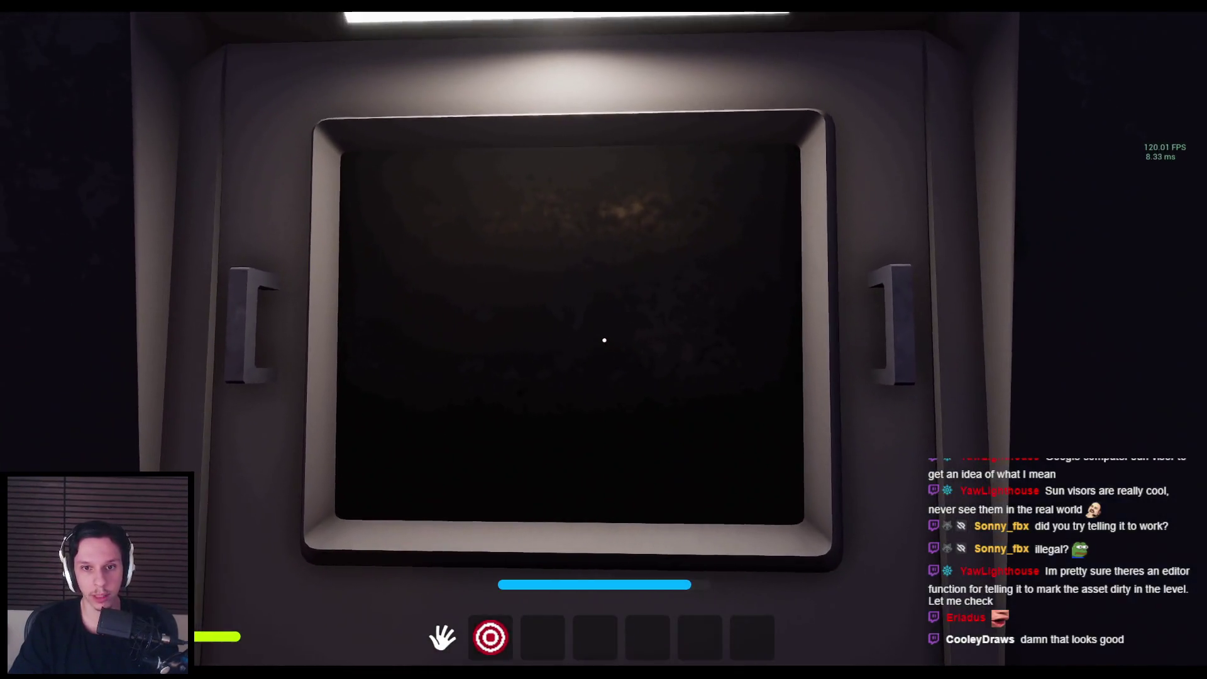
pyautogui.press('s')
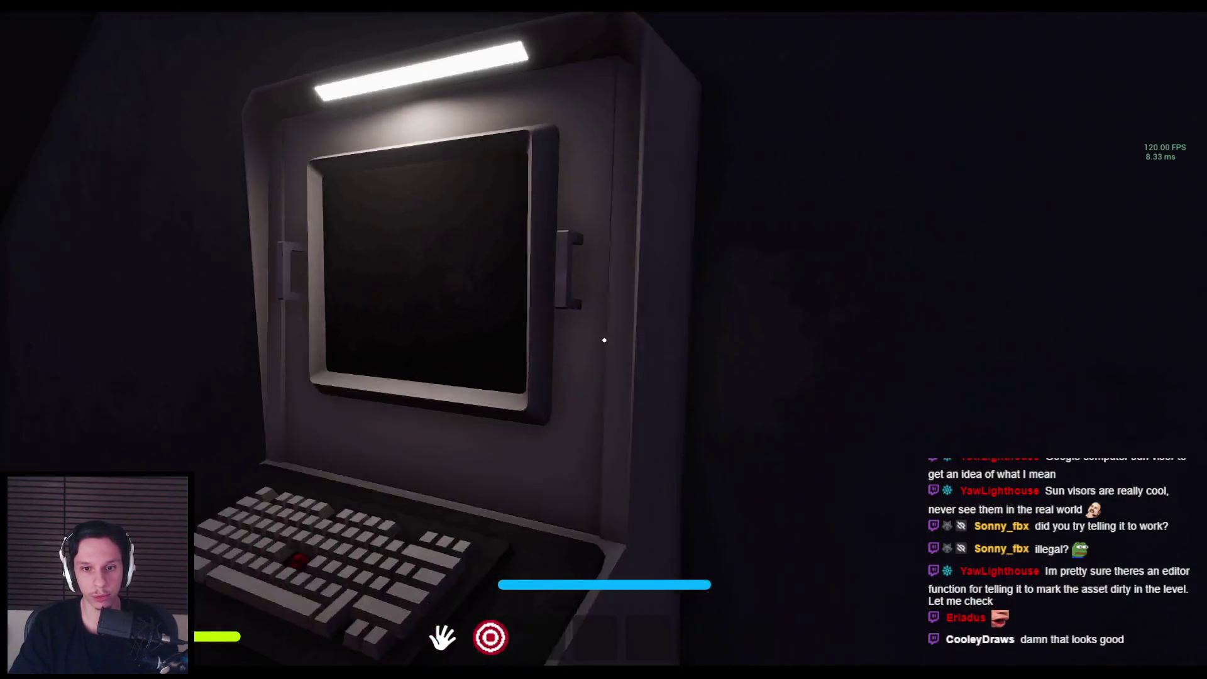
pyautogui.press('w')
# Step: Eject with F8 to view the character at the terminal, stop, and reopen S_ControlPanel
pyautogui.press('F8')
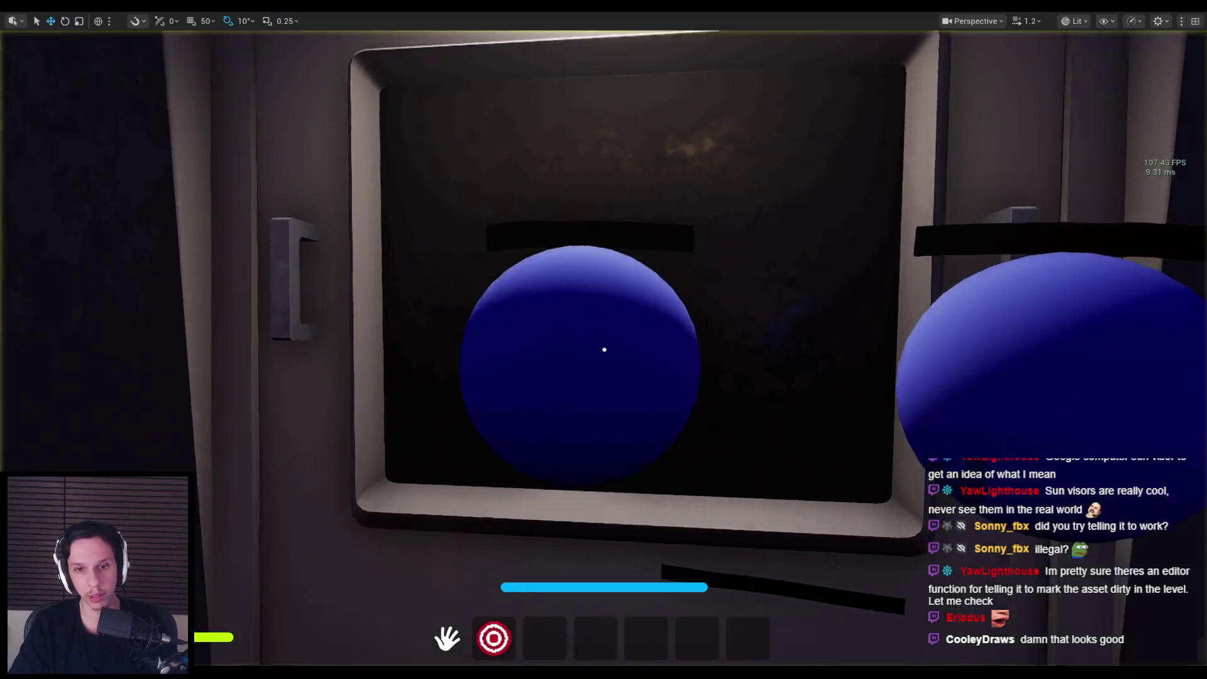
pyautogui.moveTo(628, 327); pyautogui.dragTo(733, 234)
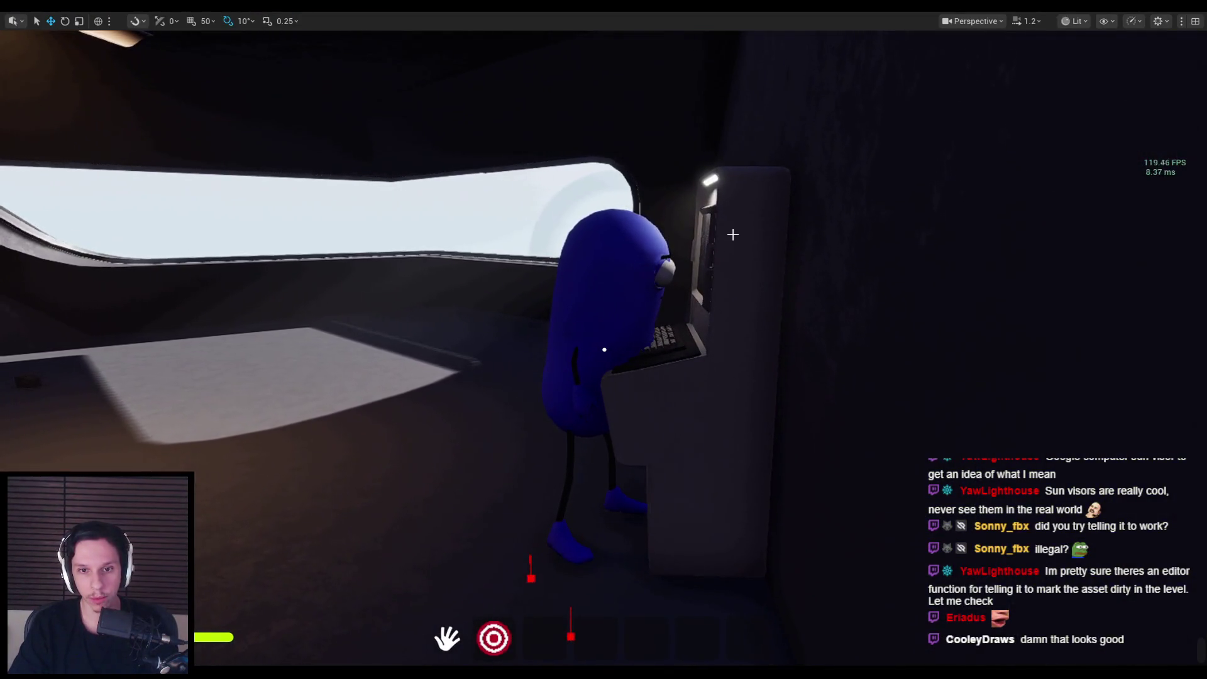
pyautogui.press('Escape')
pyautogui.doubleClick(534, 605)
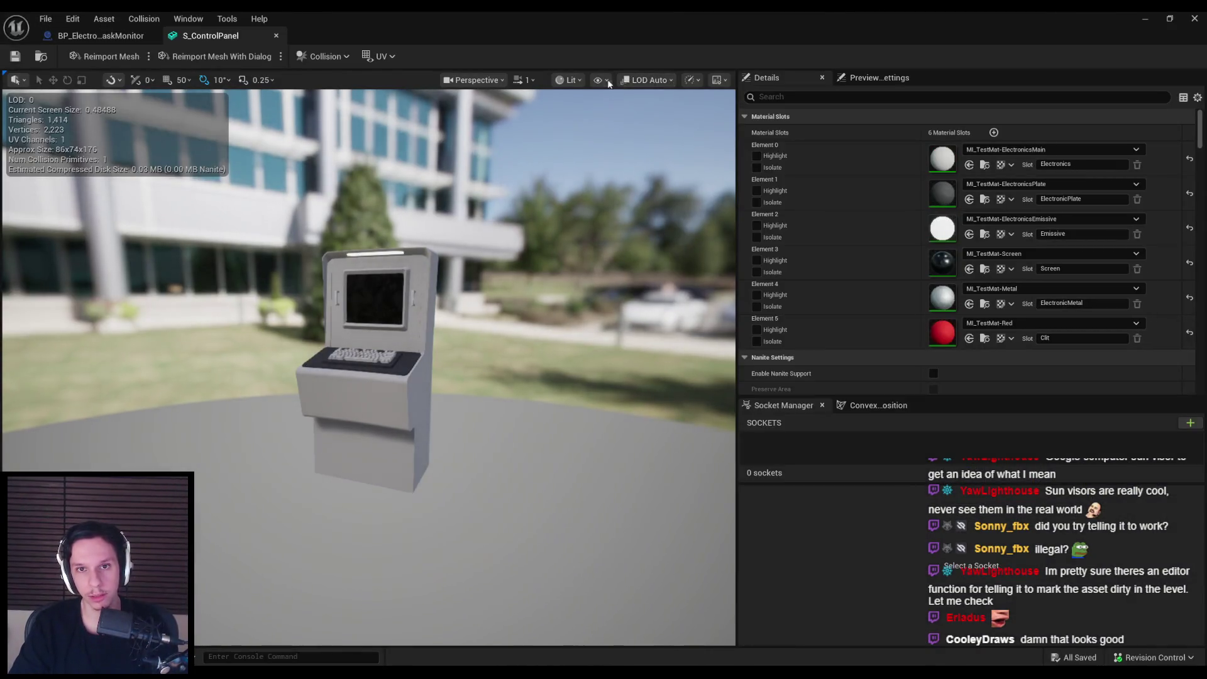
# Step: Show the mesh bounds, nudge the collision box to match them, and close the S_ControlPanel editor
pyautogui.click(603, 80)
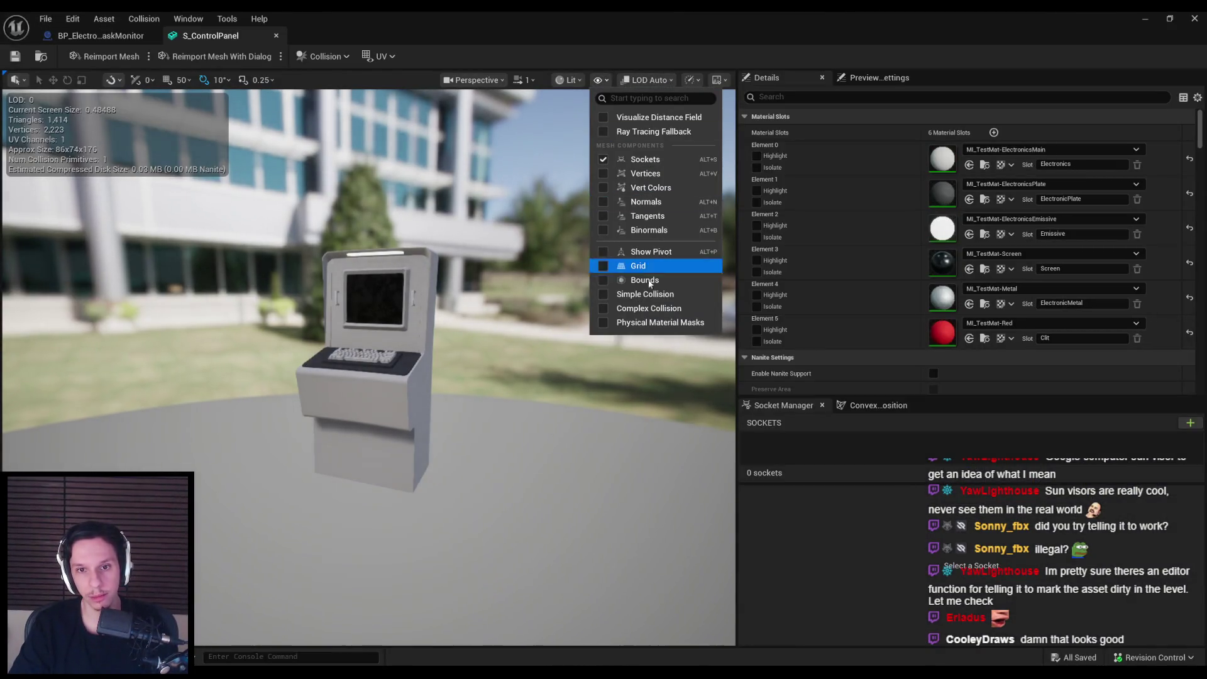
pyautogui.click(667, 291)
pyautogui.moveTo(566, 289); pyautogui.dragTo(432, 204)
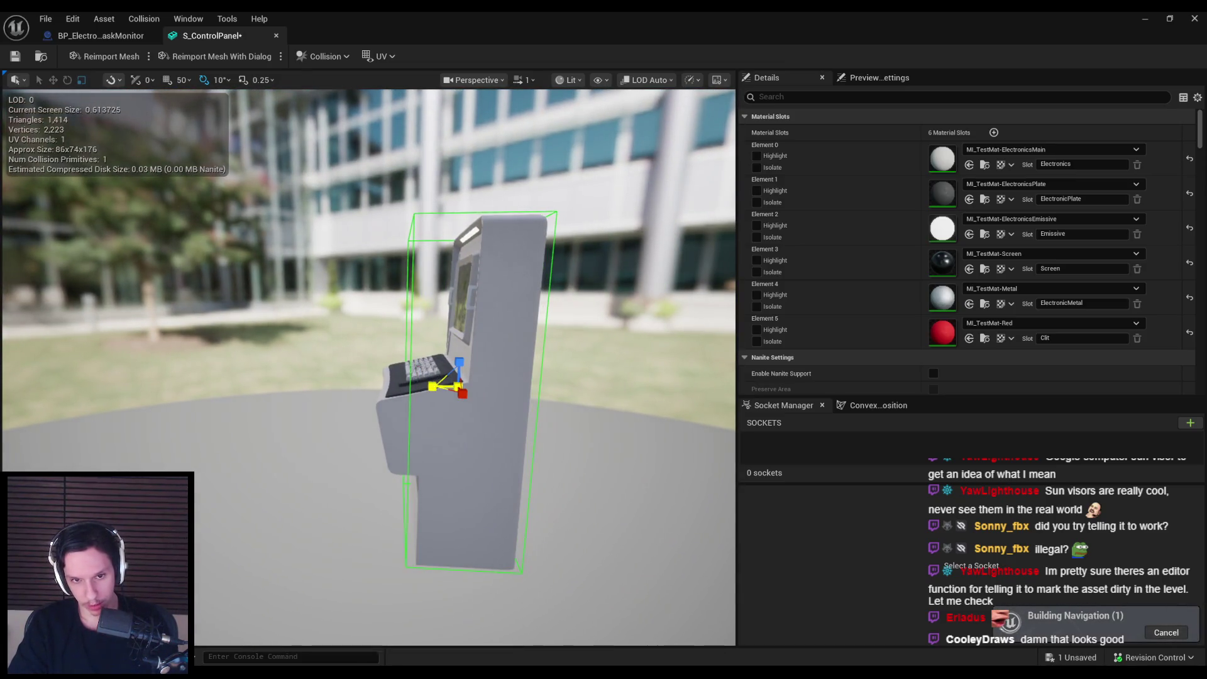
pyautogui.moveTo(429, 387); pyautogui.dragTo(423, 388)
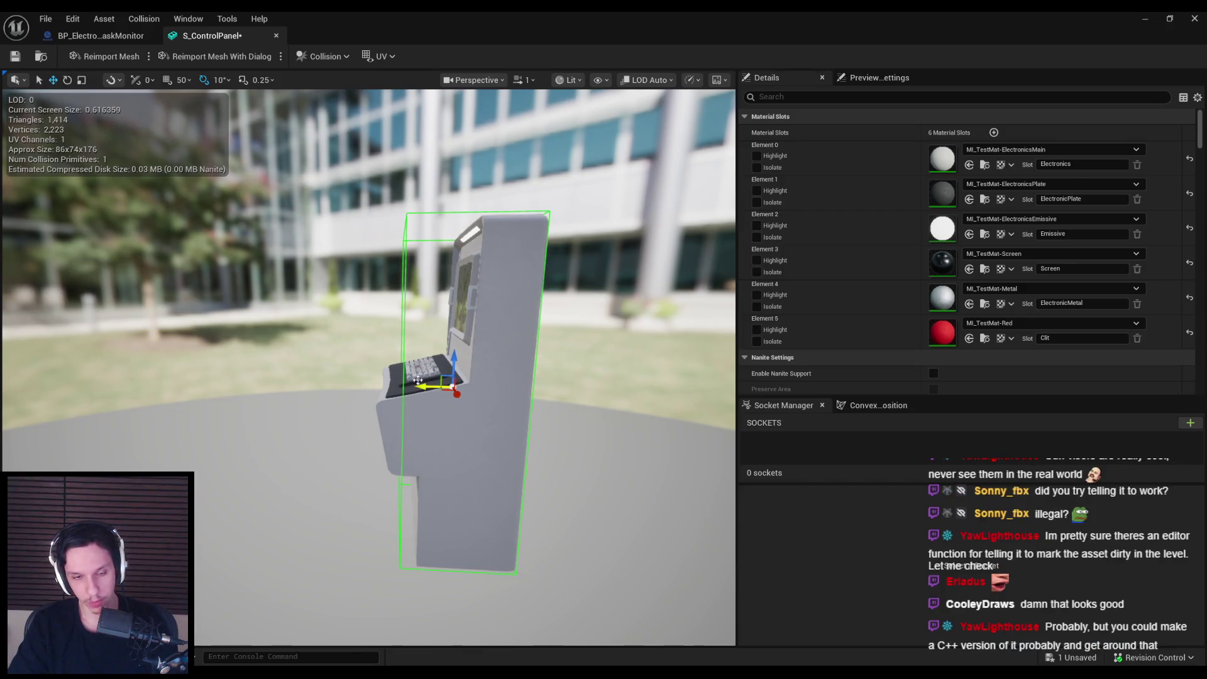
pyautogui.click(285, 322)
pyautogui.middleClick(232, 37)
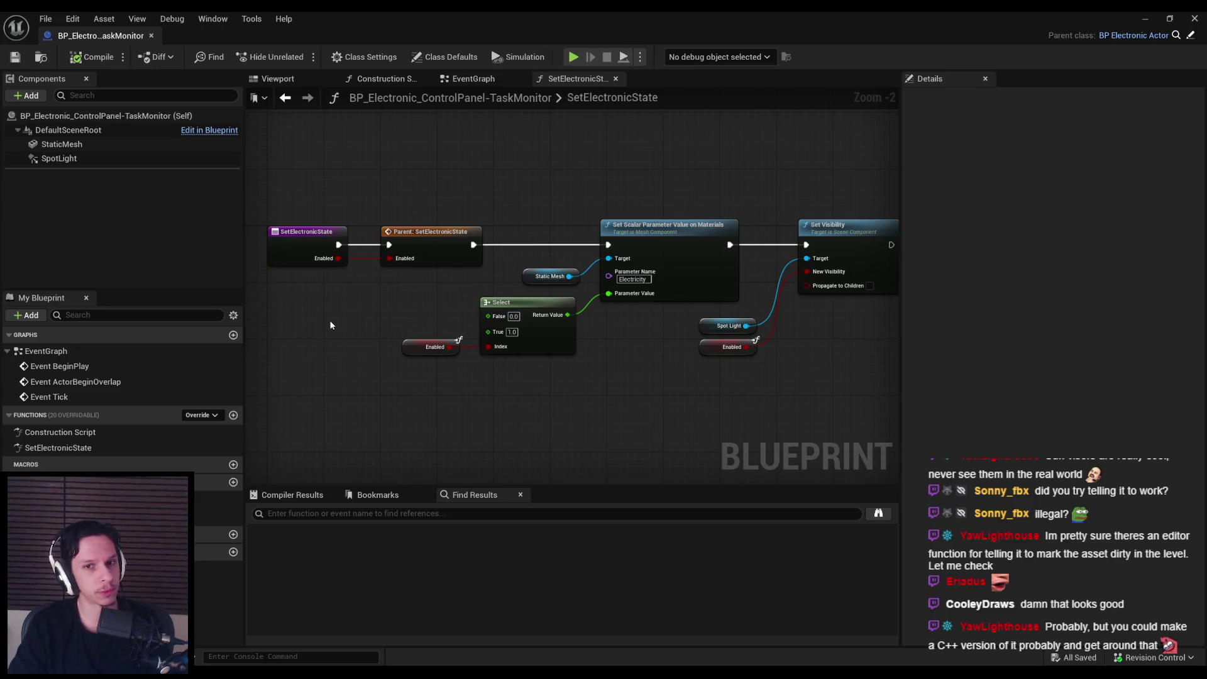
# Step: Shift Set Visibility with its Spot Light and Enabled inputs right, nudge Select, then close the Blueprint
pyautogui.moveTo(818, 385); pyautogui.dragTo(618, 366)
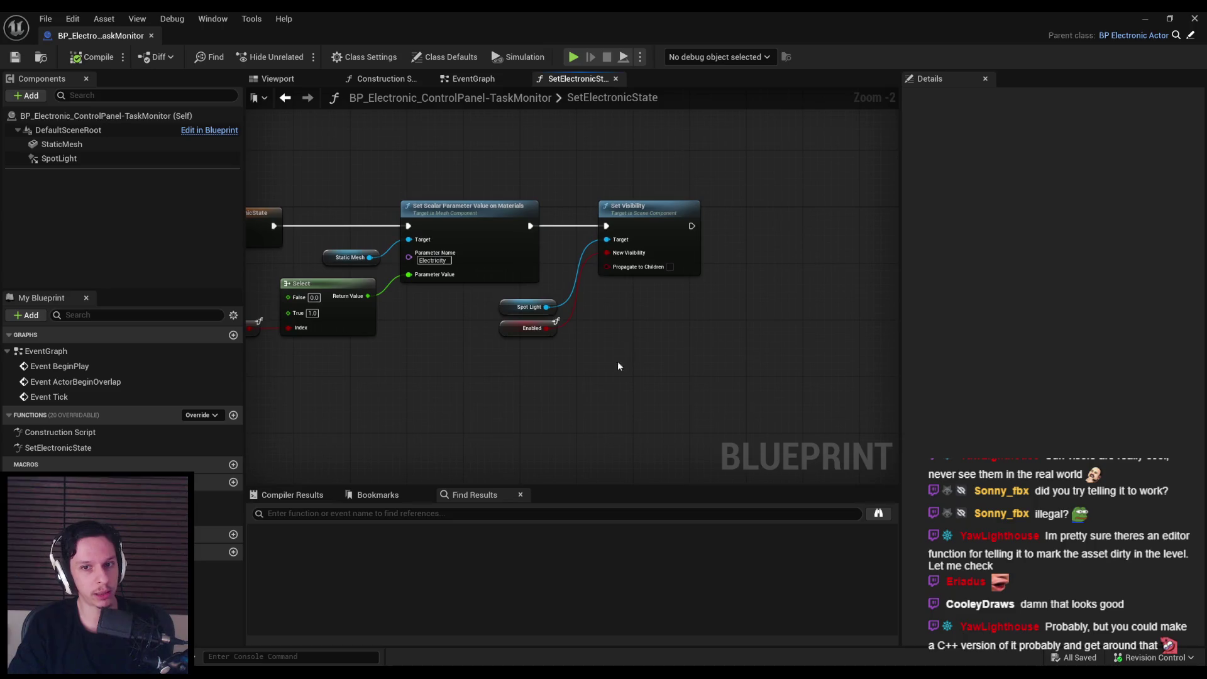
pyautogui.moveTo(528, 307); pyautogui.dragTo(598, 307)
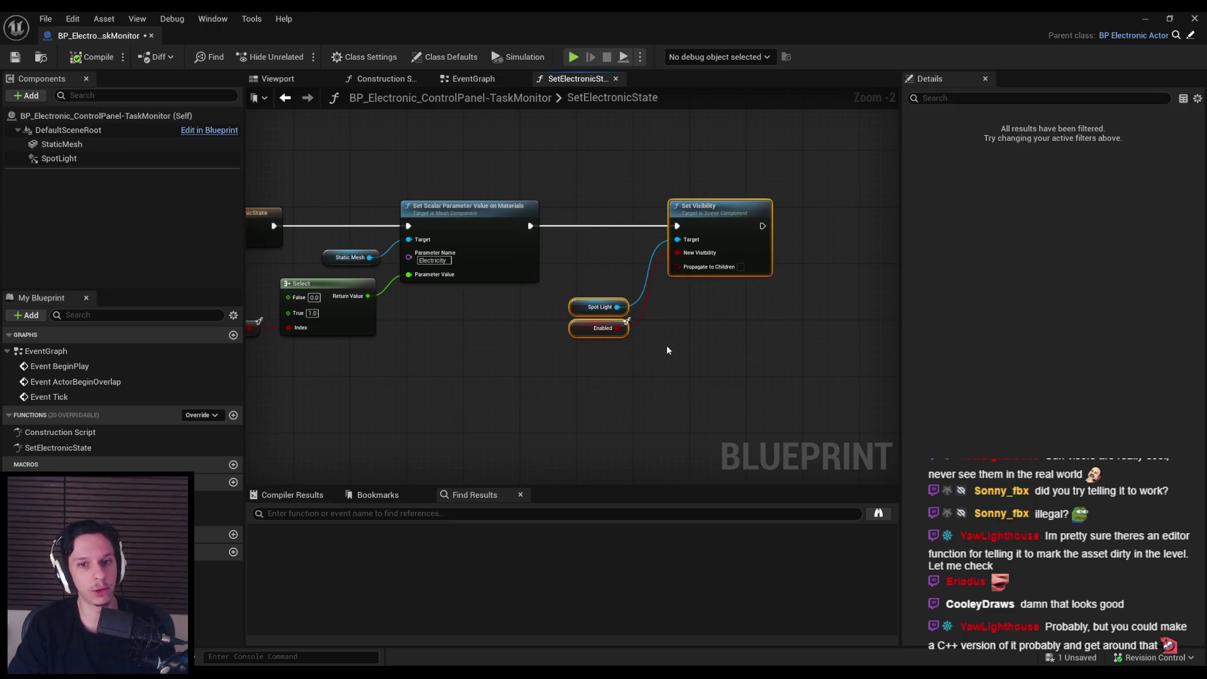
pyautogui.moveTo(665, 345)
pyautogui.mouseDown()
pyautogui.moveTo(578, 300)
pyautogui.moveTo(758, 378)
pyautogui.mouseUp()
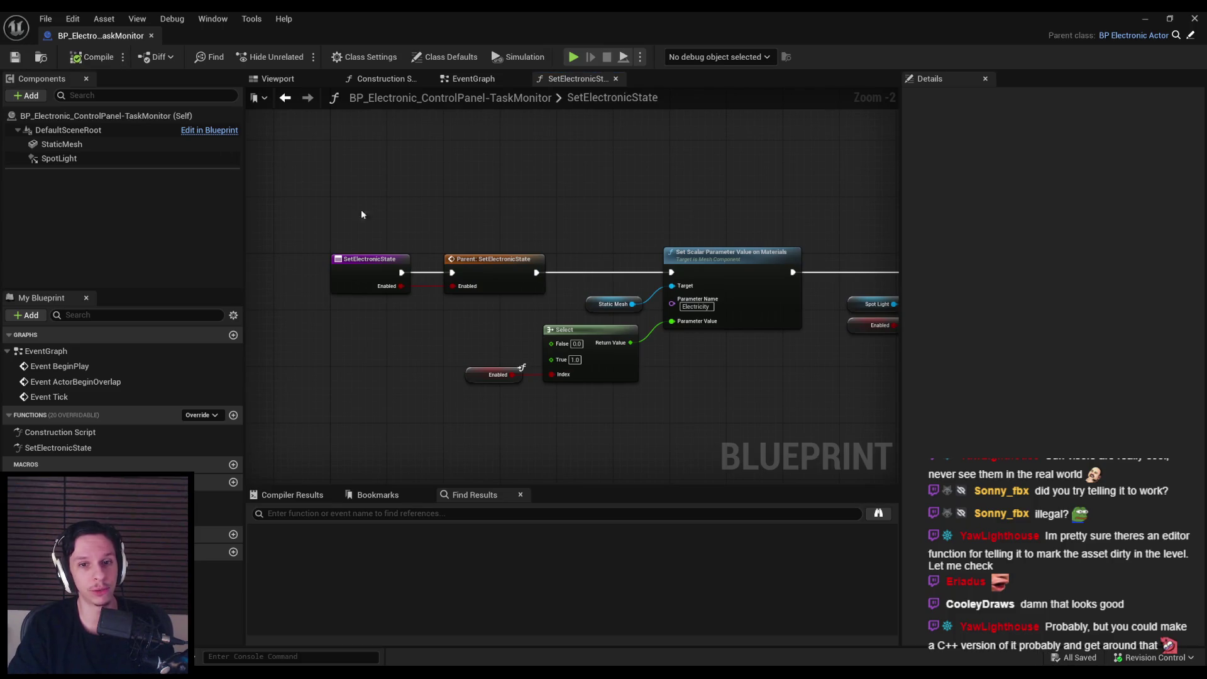
pyautogui.scroll(1, 406, 323)
pyautogui.moveTo(667, 402); pyautogui.dragTo(673, 404)
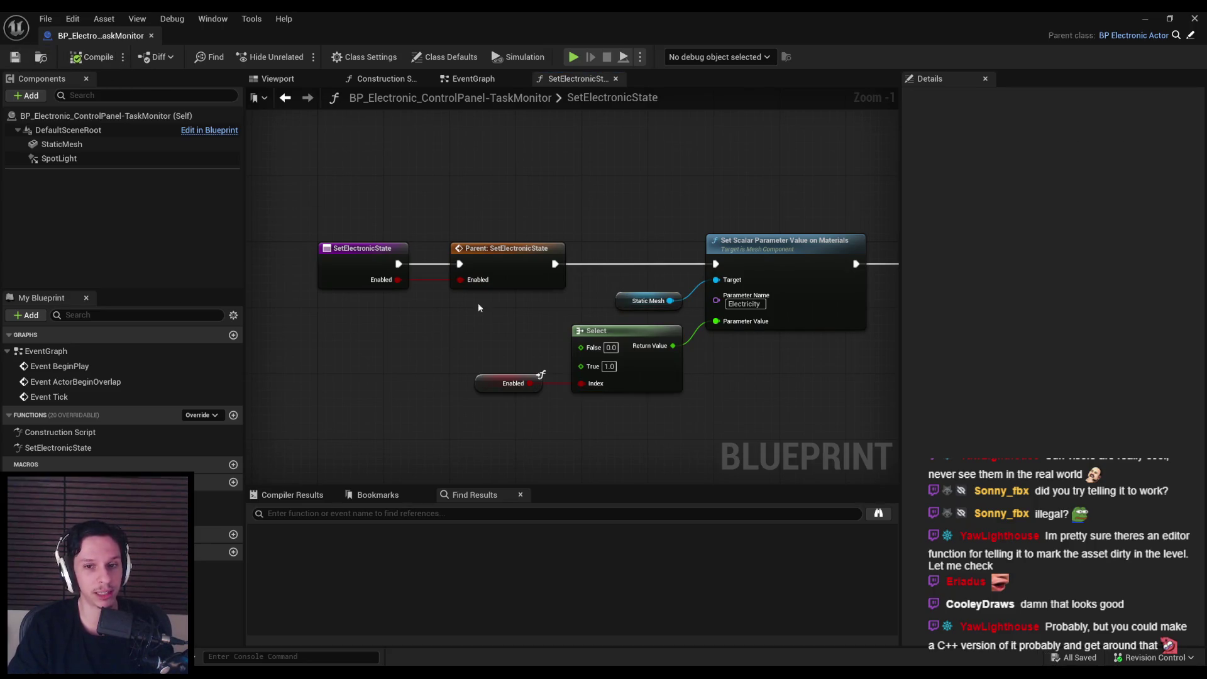
pyautogui.scroll(-1, 455, 327)
pyautogui.scroll(1, 471, 356)
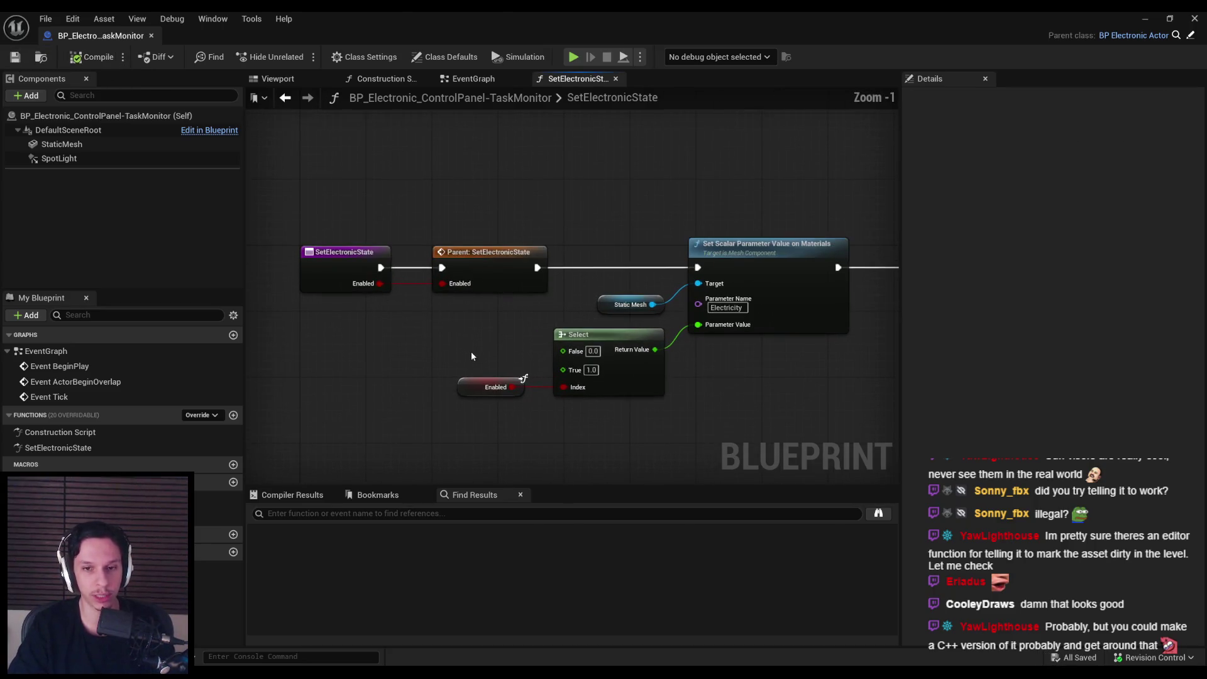
pyautogui.scroll(1, 471, 357)
pyautogui.scroll(-1, 472, 342)
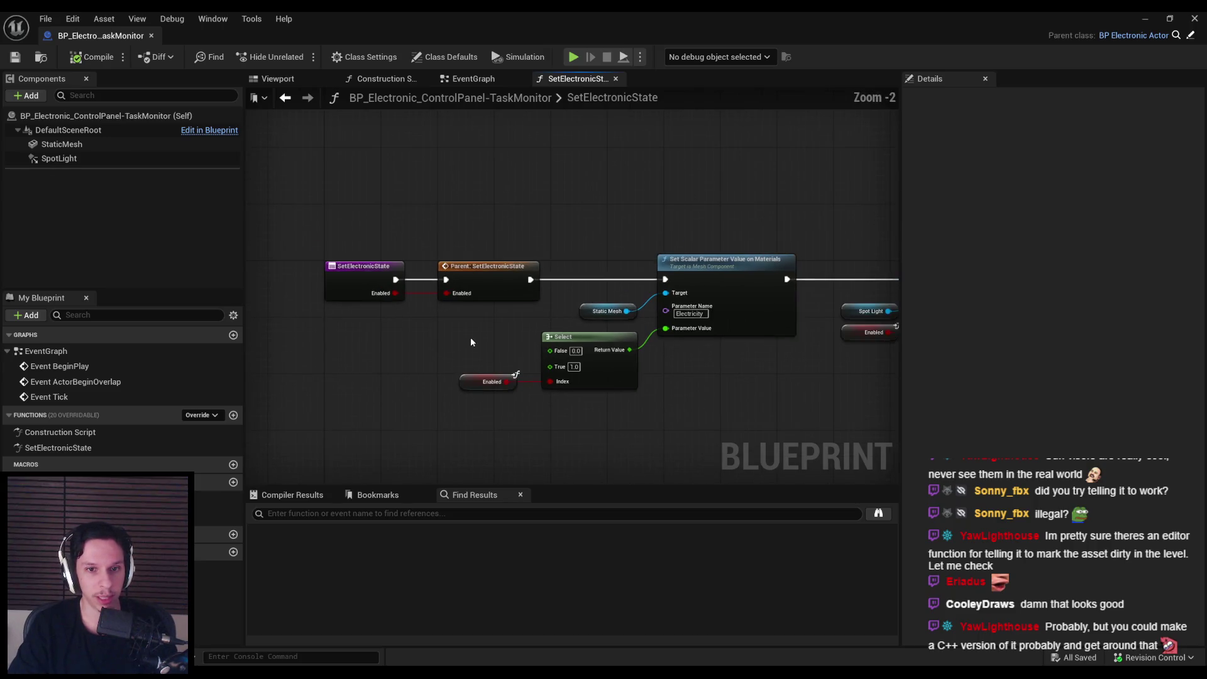
pyautogui.scroll(1, 472, 342)
pyautogui.middleClick(107, 39)
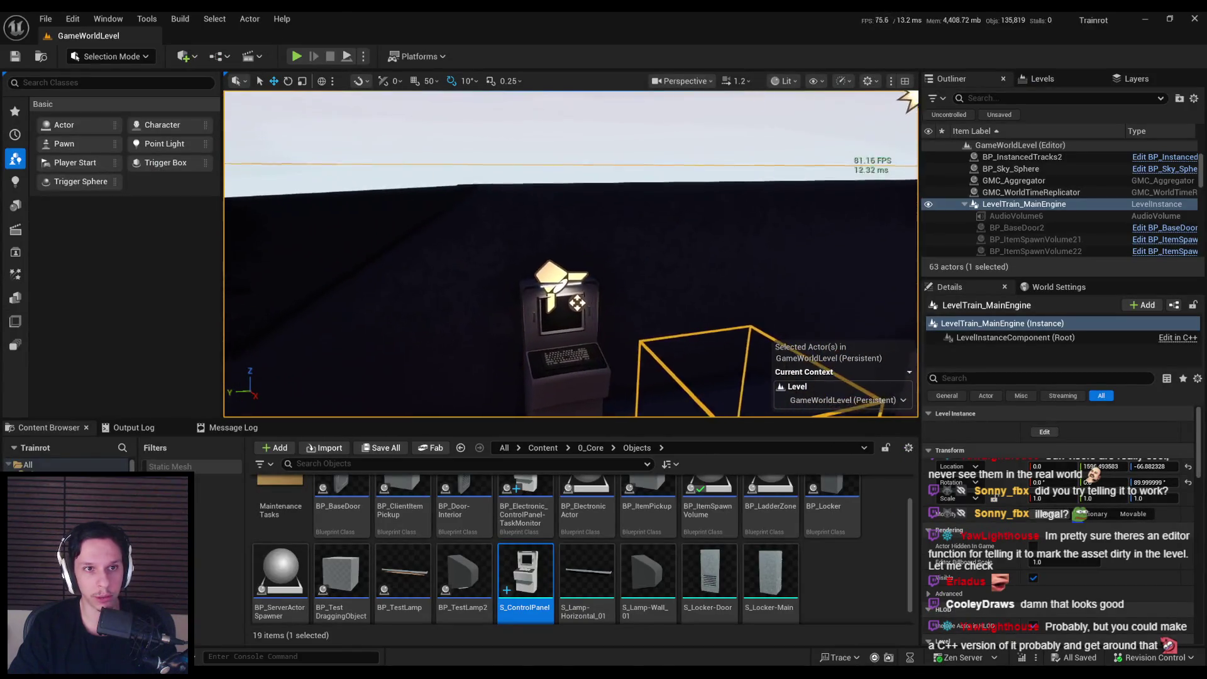
# Step: Launch a full-screen play session and walk up to the terminal
pyautogui.hotkey('alt', 'p')
pyautogui.press('F11')
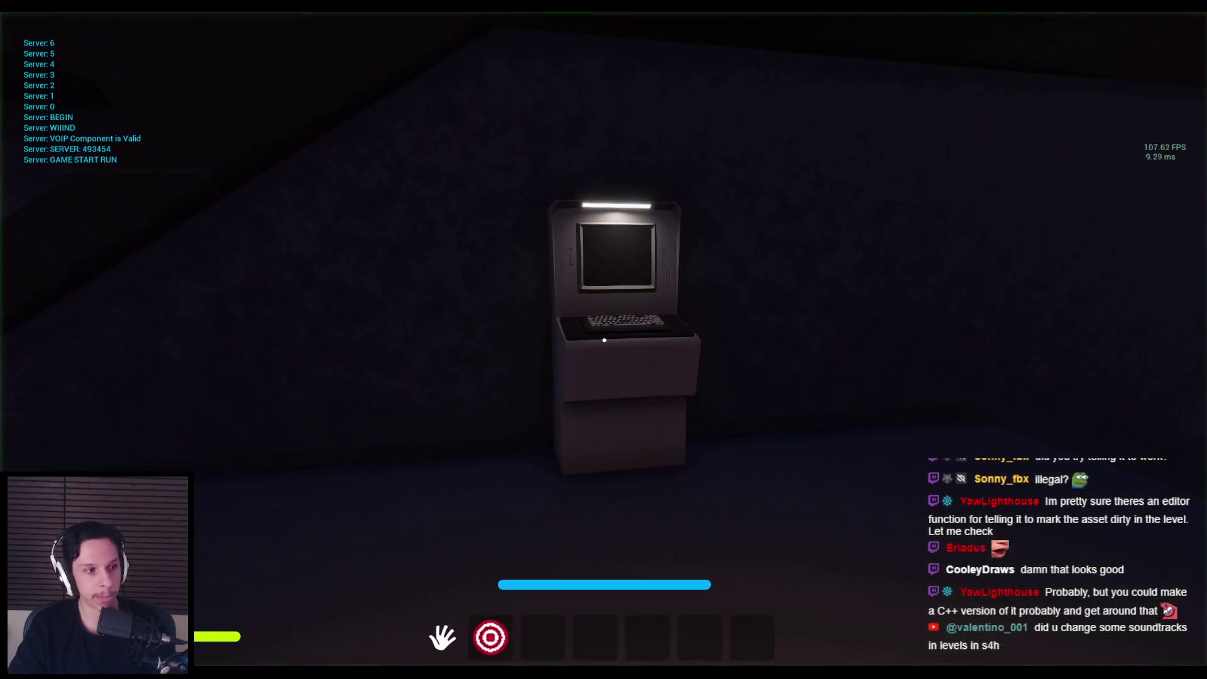
pyautogui.press('w')
pyautogui.press('s')
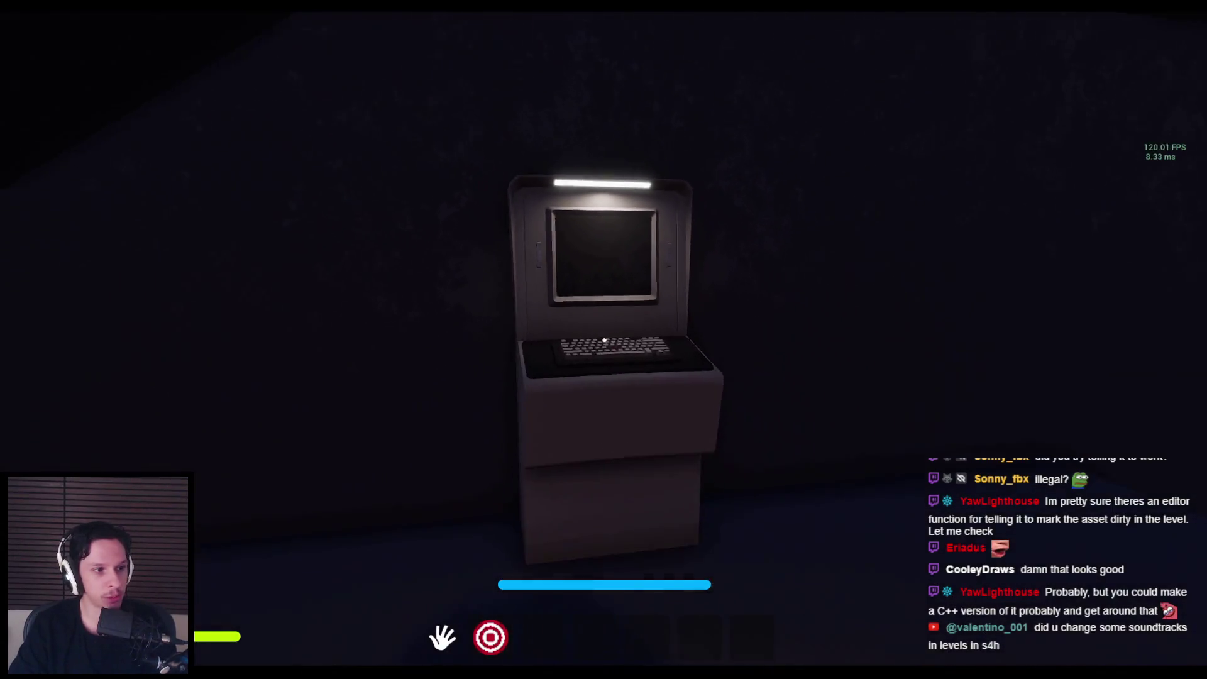
pyautogui.press('w')
pyautogui.press('s')
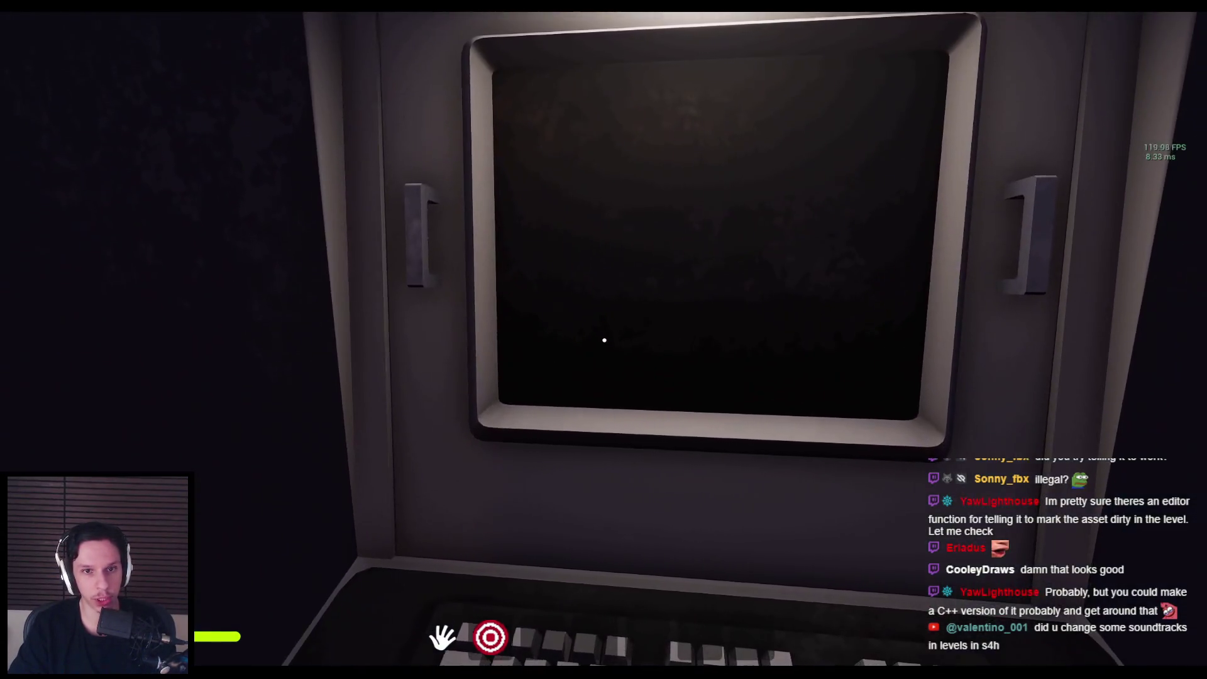
pyautogui.press('w')
# Step: Inspect the terminal from different angles, then switch to the Blender console model
pyautogui.press('w')
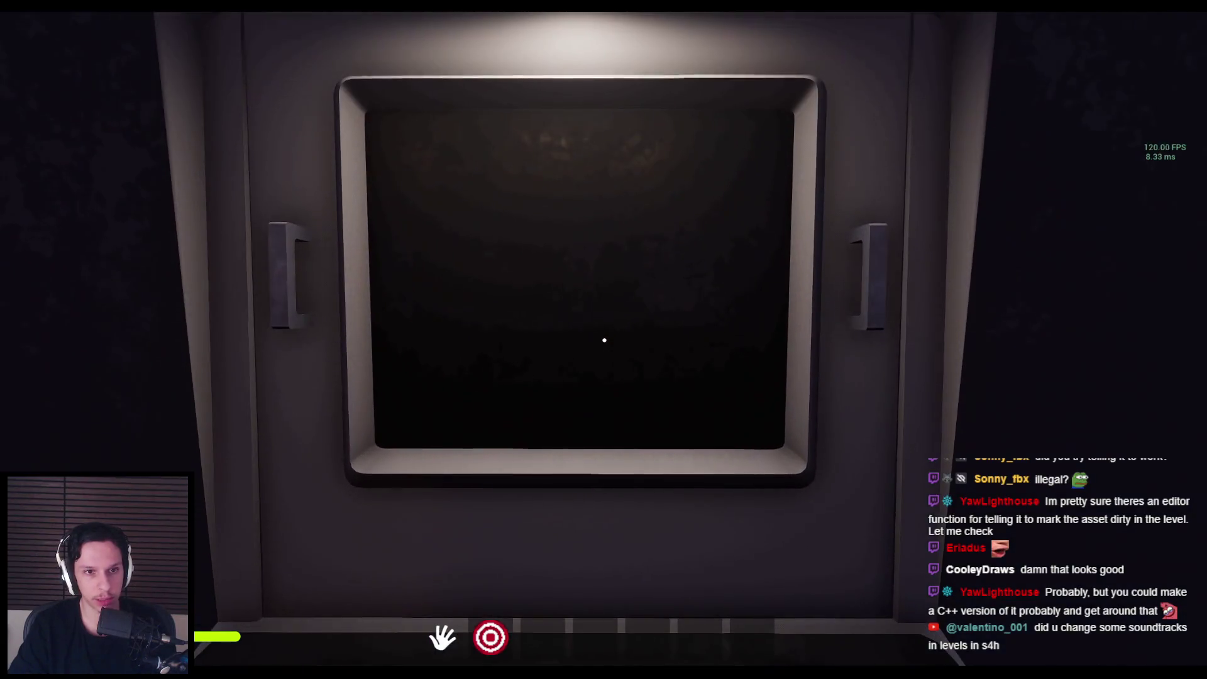
pyautogui.press('s')
pyautogui.press('w')
pyautogui.press('s')
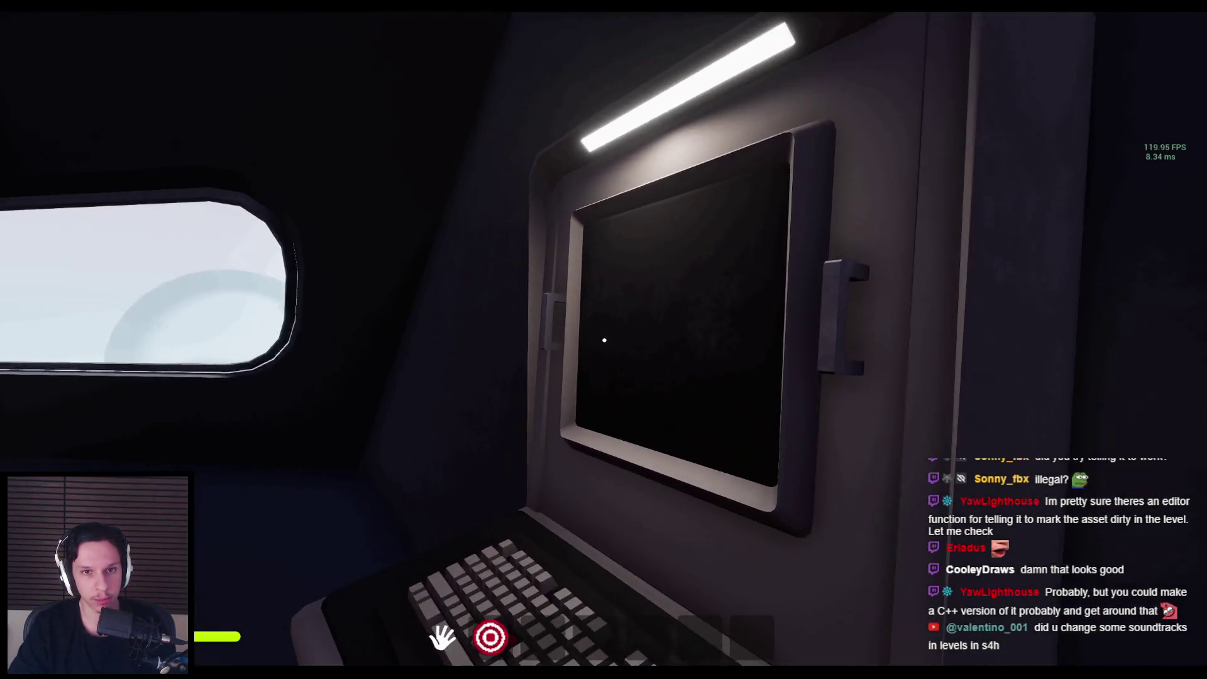
pyautogui.press('w')
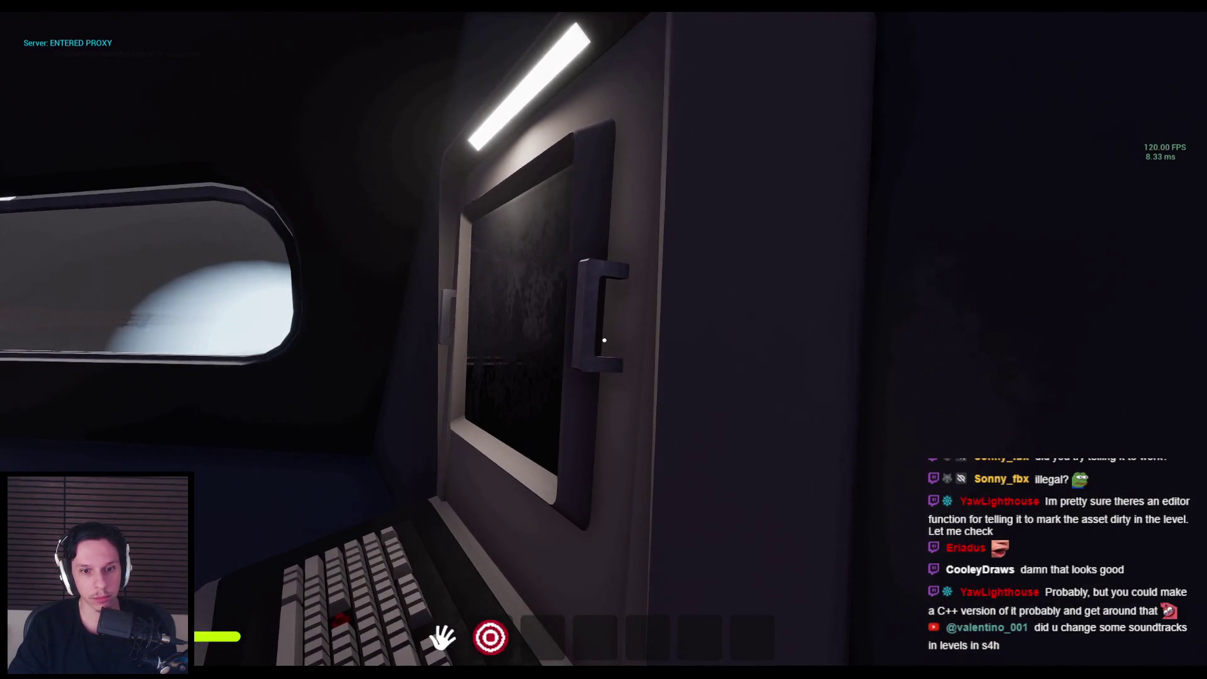
pyautogui.press('s')
pyautogui.press('w')
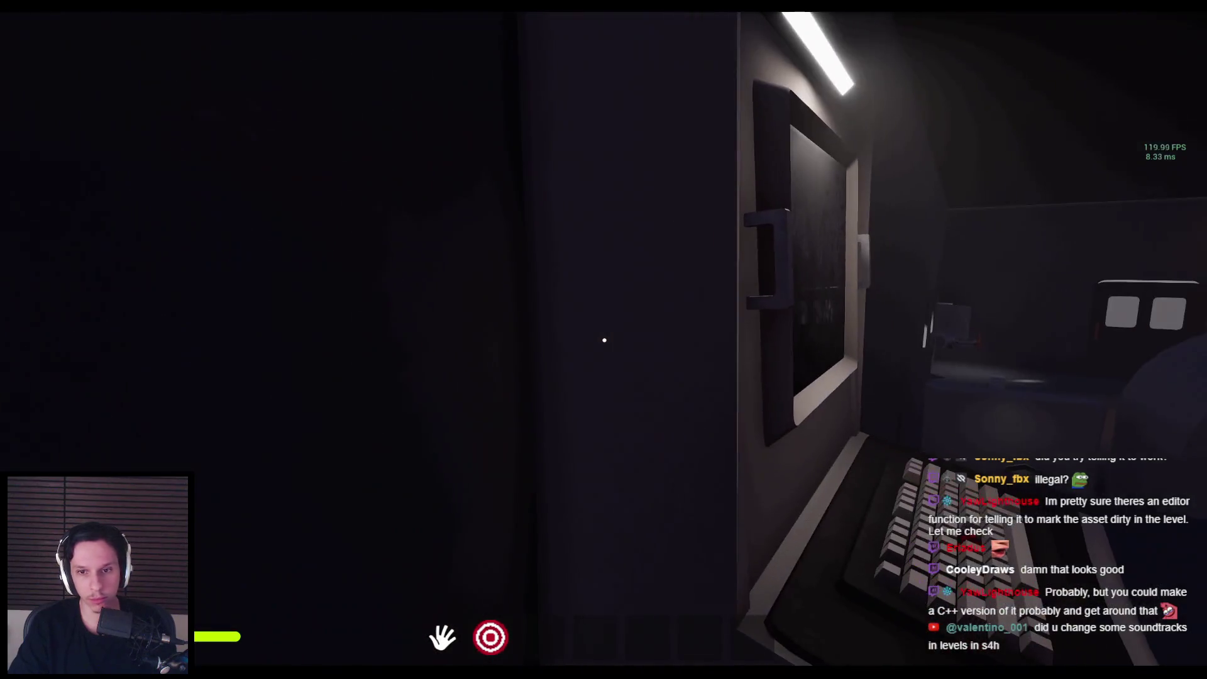
pyautogui.hotkey('alt', 'Tab')
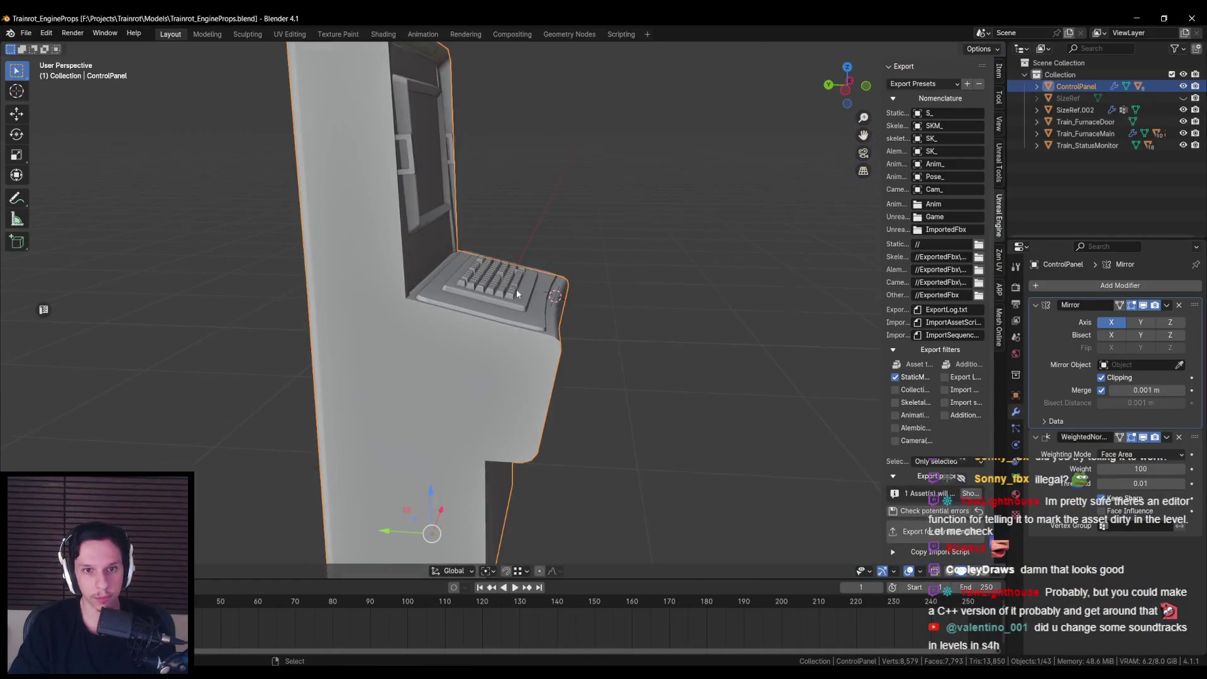
# Step: Edit the back panel mesh and slide its corner edge toward the keyboard deck
pyautogui.moveTo(515, 289); pyautogui.dragTo(403, 244)
pyautogui.scroll(5, 402, 244)
pyautogui.press('Tab')
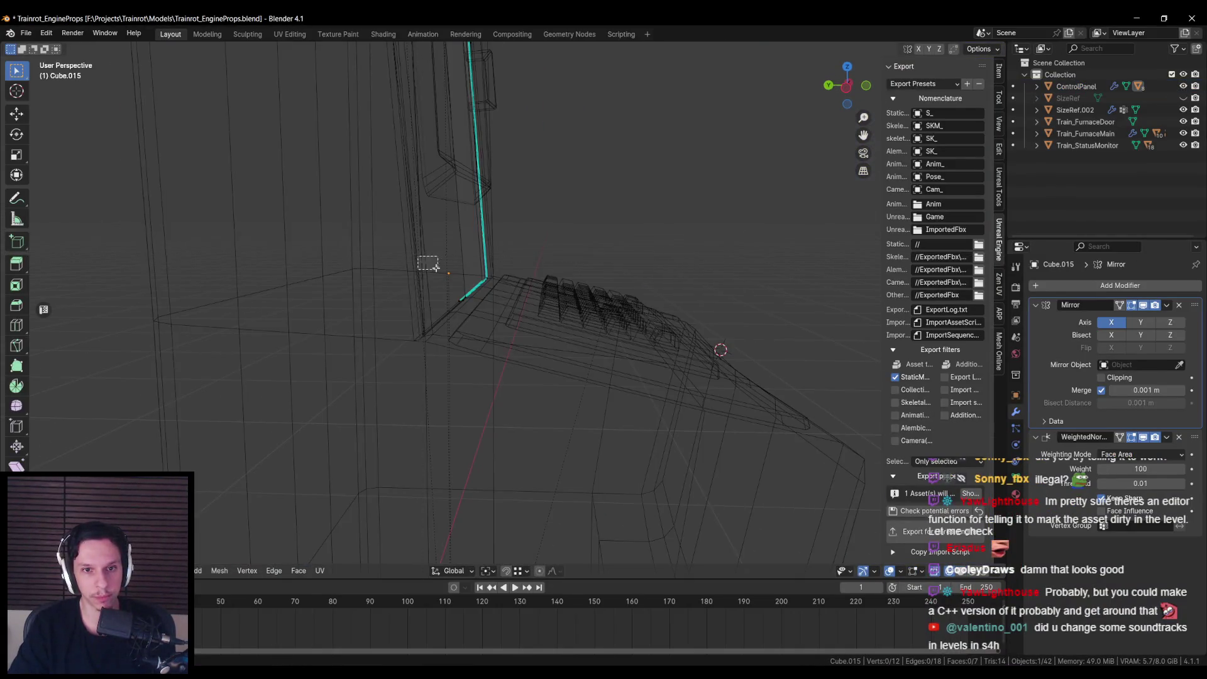
pyautogui.moveTo(486, 268); pyautogui.dragTo(488, 345)
pyautogui.press('g')
pyautogui.hotkey('shift', 'z')
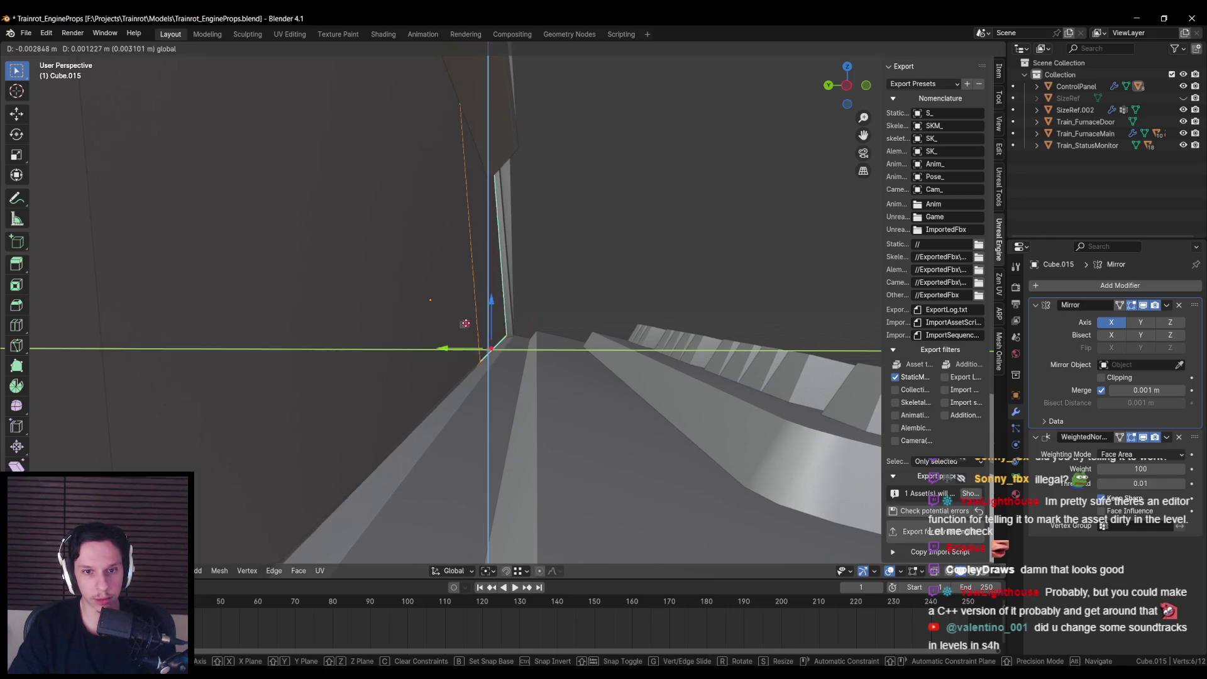
pyautogui.click(471, 322)
# Step: Move the corner edge again along a locked axis so it meets the deck cleanly
pyautogui.scroll(-5, 376, 331)
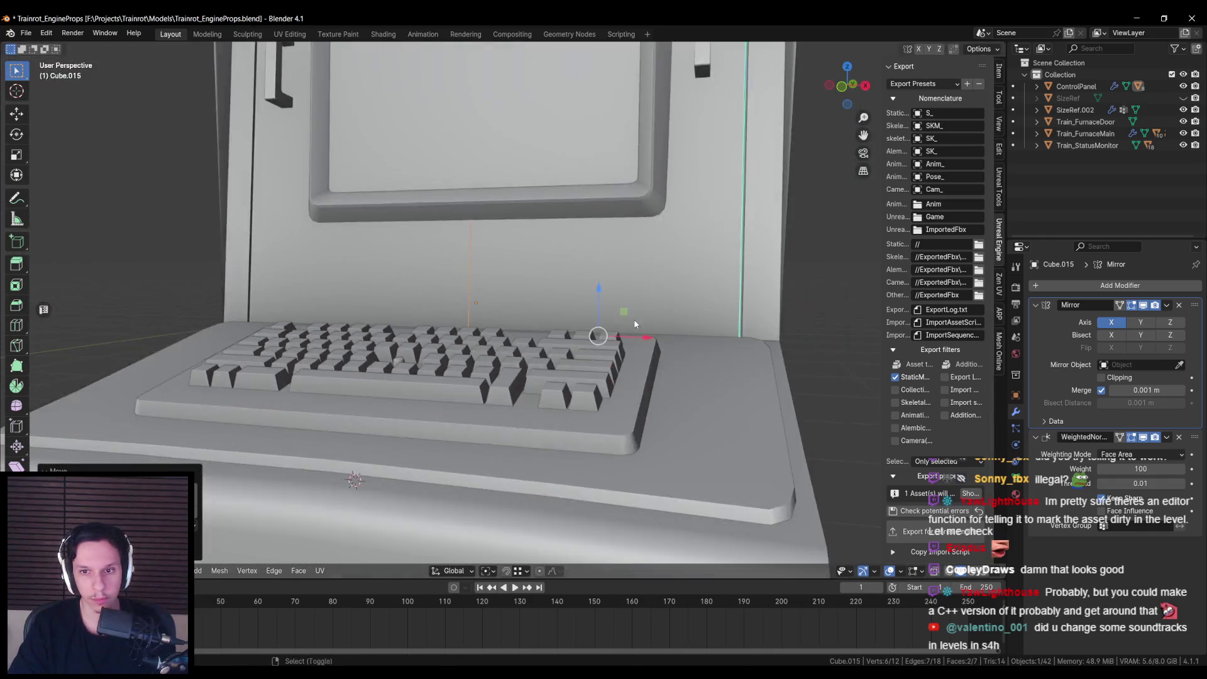
pyautogui.moveTo(634, 318)
pyautogui.mouseDown()
pyautogui.moveTo(464, 444)
pyautogui.moveTo(466, 367)
pyautogui.moveTo(519, 336)
pyautogui.moveTo(517, 373)
pyautogui.mouseUp()
pyautogui.press('g')
pyautogui.hotkey('shift', 'x')
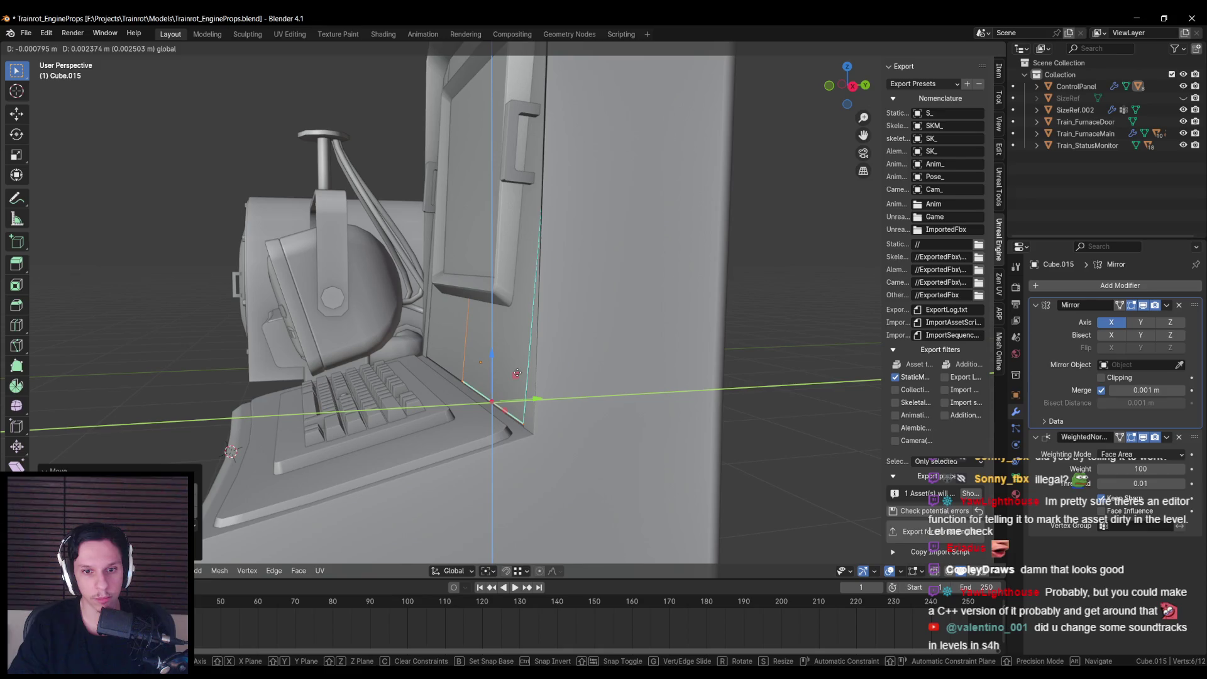
pyautogui.click(517, 372)
pyautogui.moveTo(516, 372); pyautogui.dragTo(625, 367)
pyautogui.scroll(-3, 505, 308)
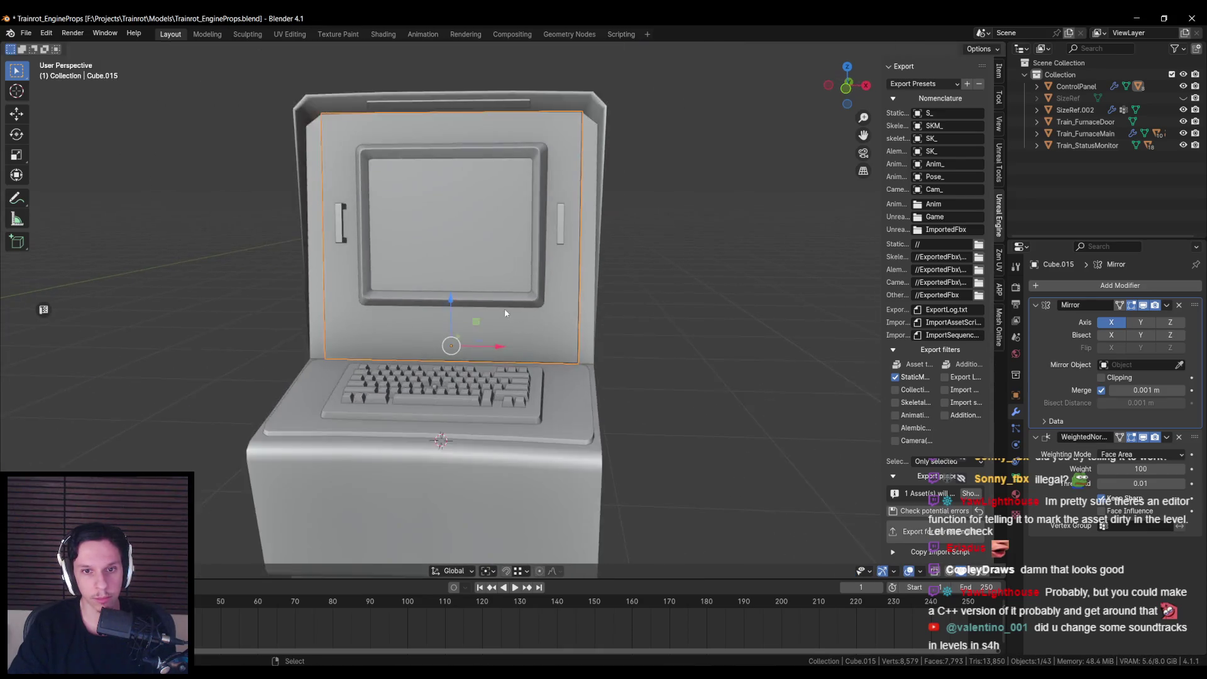
# Step: Select the screen bezel (Cube.013) and enter its Edit Mode
pyautogui.click(533, 310)
pyautogui.press('Tab')
pyautogui.moveTo(533, 309); pyautogui.dragTo(635, 319)
pyautogui.scroll(2, 627, 319)
# Step: Tilt the bezel about the X axis twice and push it slightly along Y
pyautogui.press('r')
pyautogui.press('x')
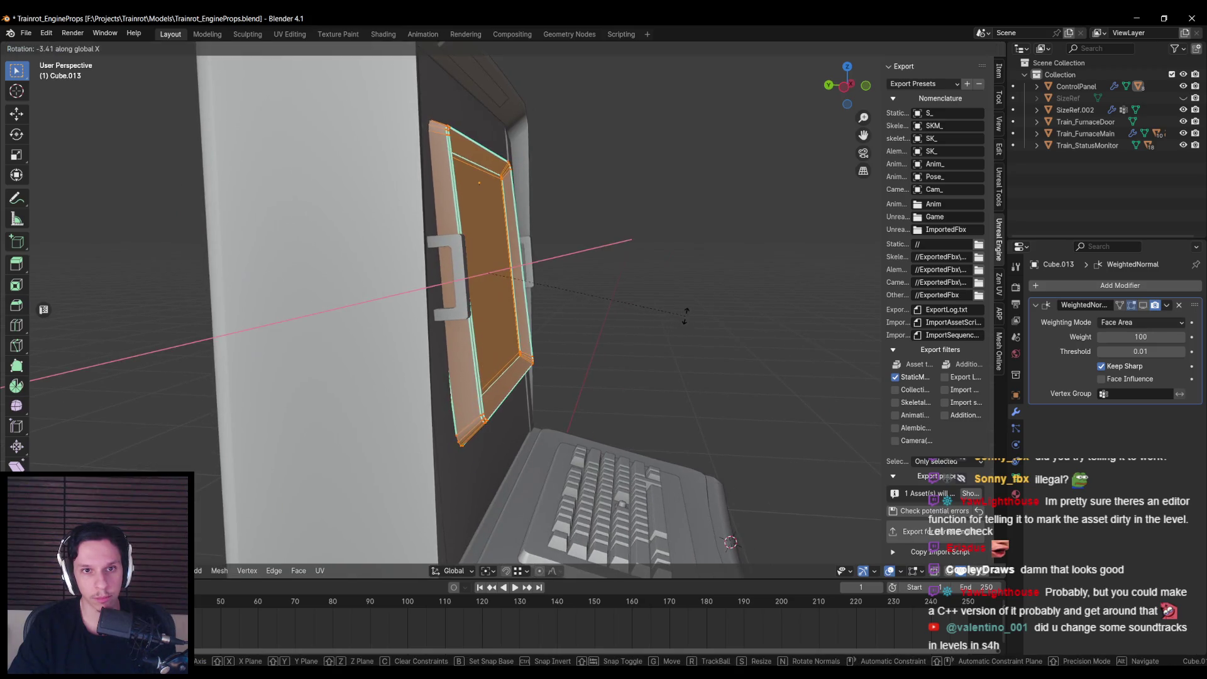
pyautogui.click(685, 322)
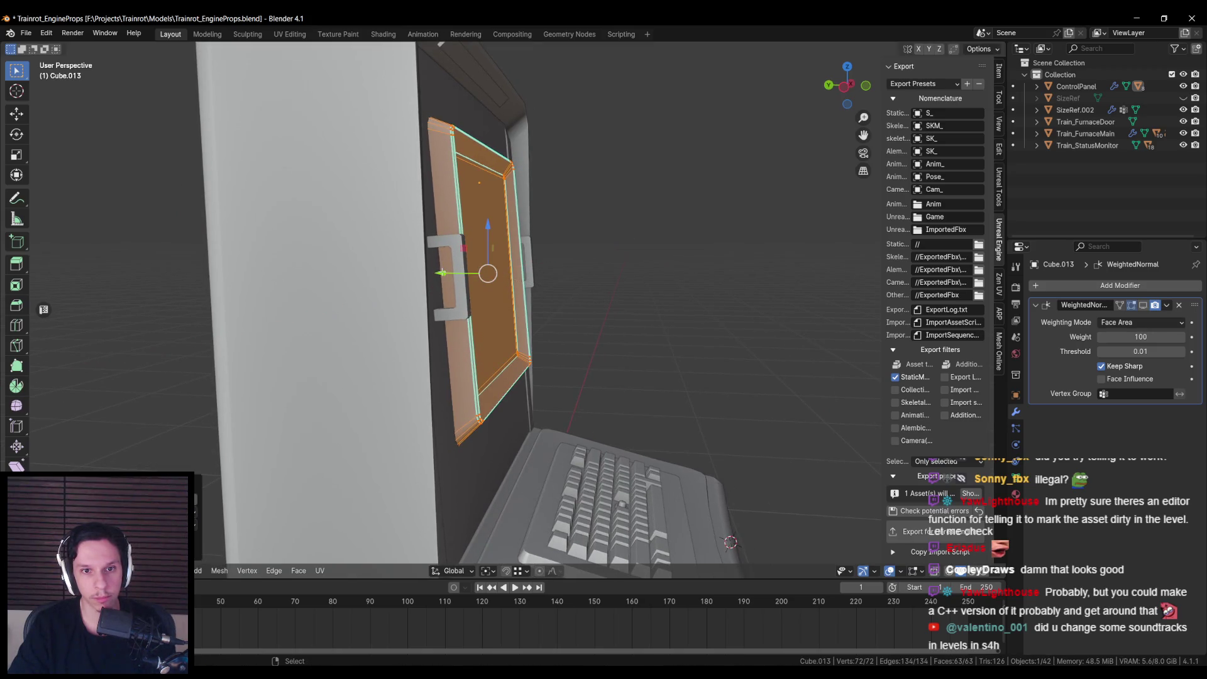
pyautogui.moveTo(442, 272); pyautogui.dragTo(445, 271)
pyautogui.press('r')
pyautogui.press('x')
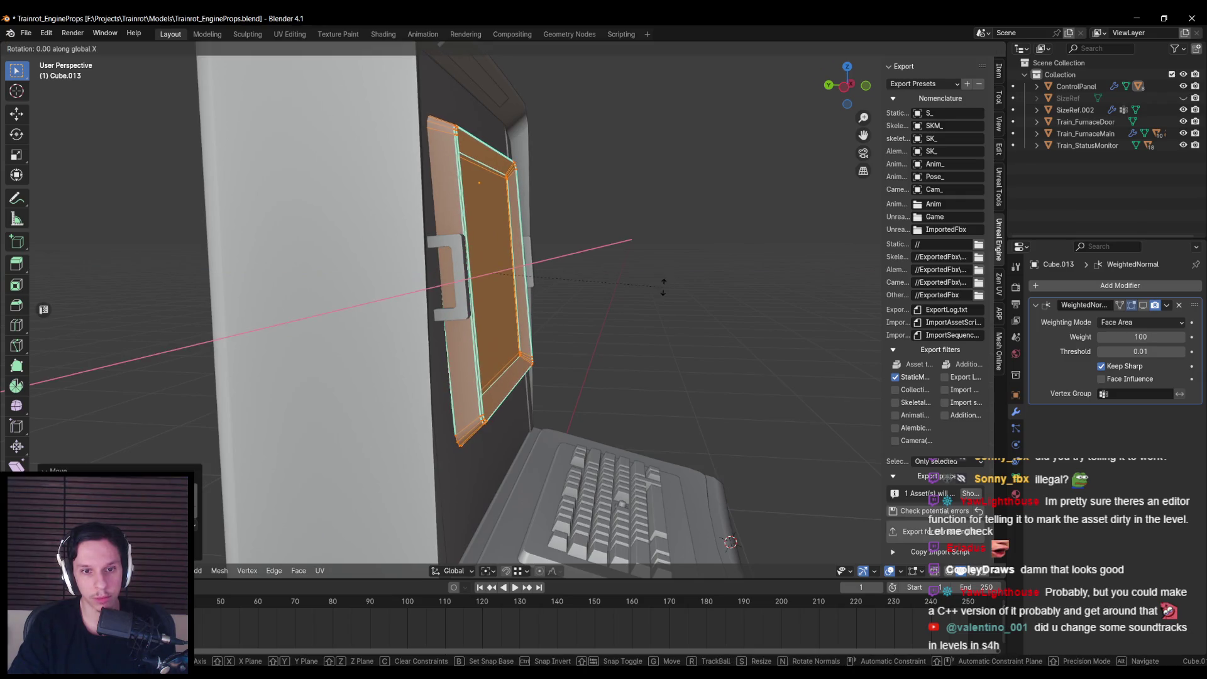
pyautogui.click(663, 290)
# Step: In side ortho view, move the bezel's top vertex along Y so it sits flush
pyautogui.hotkey('shift', 'z')
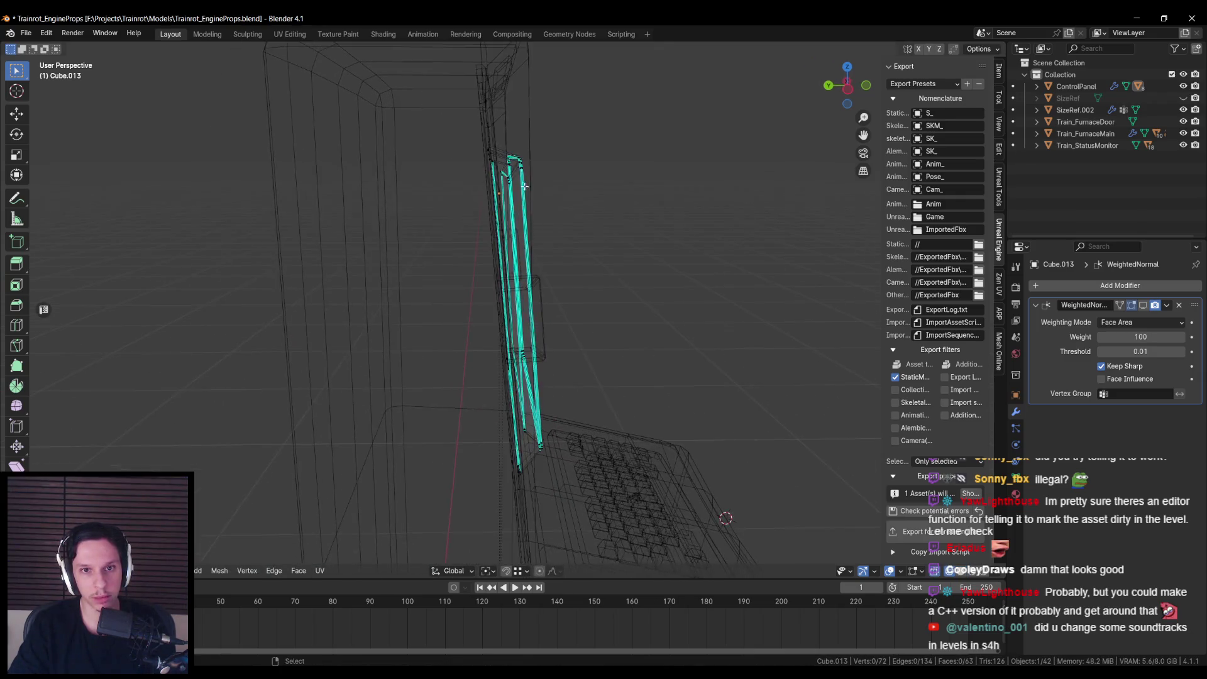
pyautogui.press('KP_1')
pyautogui.press('KP_3')
pyautogui.scroll(3, 506, 251)
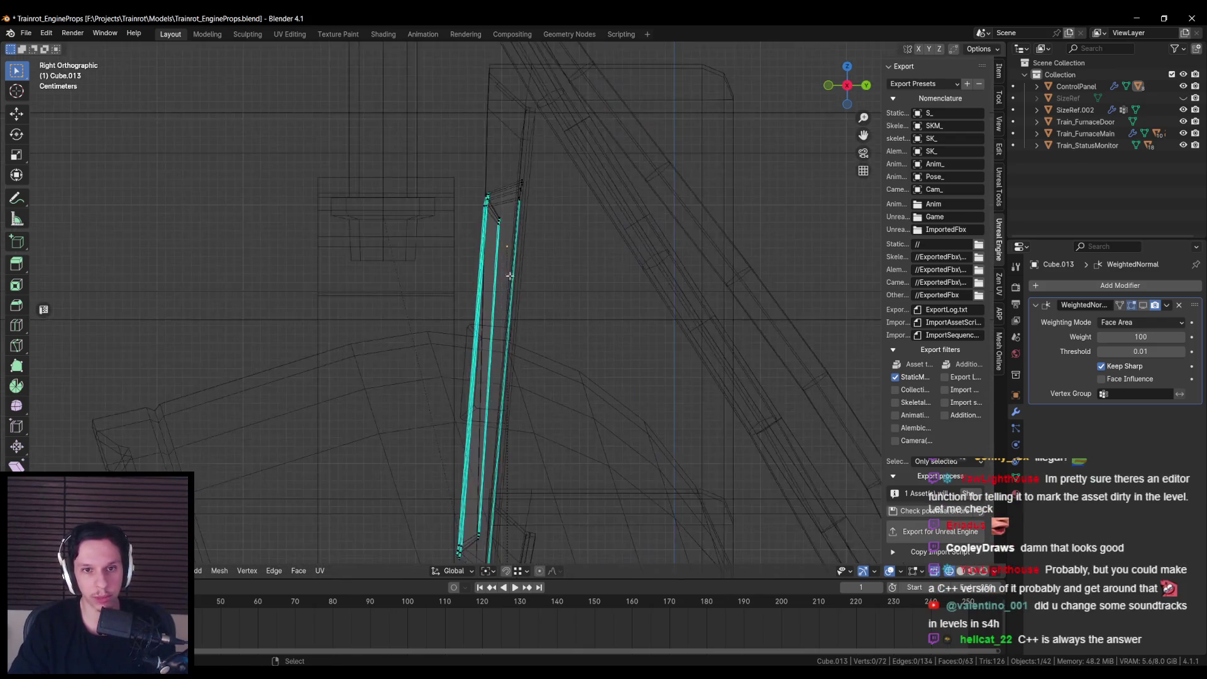
pyautogui.moveTo(496, 217); pyautogui.dragTo(496, 217)
pyautogui.hotkey('shift', 'z')
pyautogui.press('g')
pyautogui.press('y')
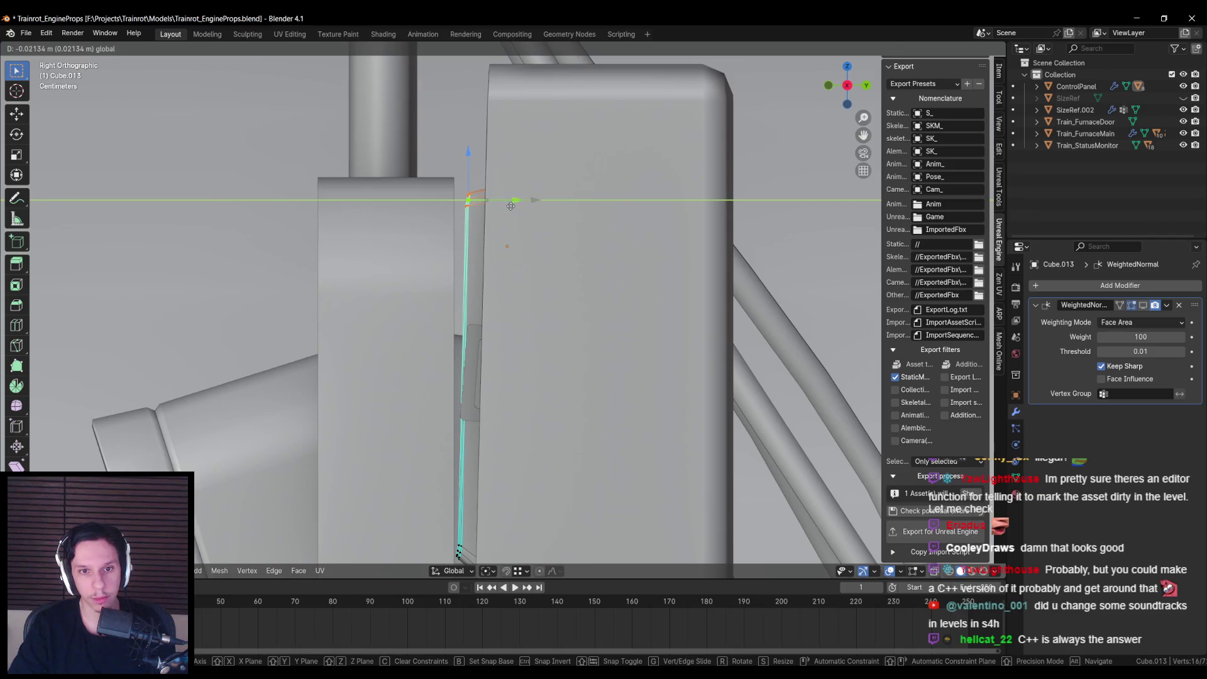
pyautogui.click(511, 206)
pyautogui.press('Tab')
# Step: Mark the bezel's selected rim loops as sharp
pyautogui.scroll(-4, 688, 281)
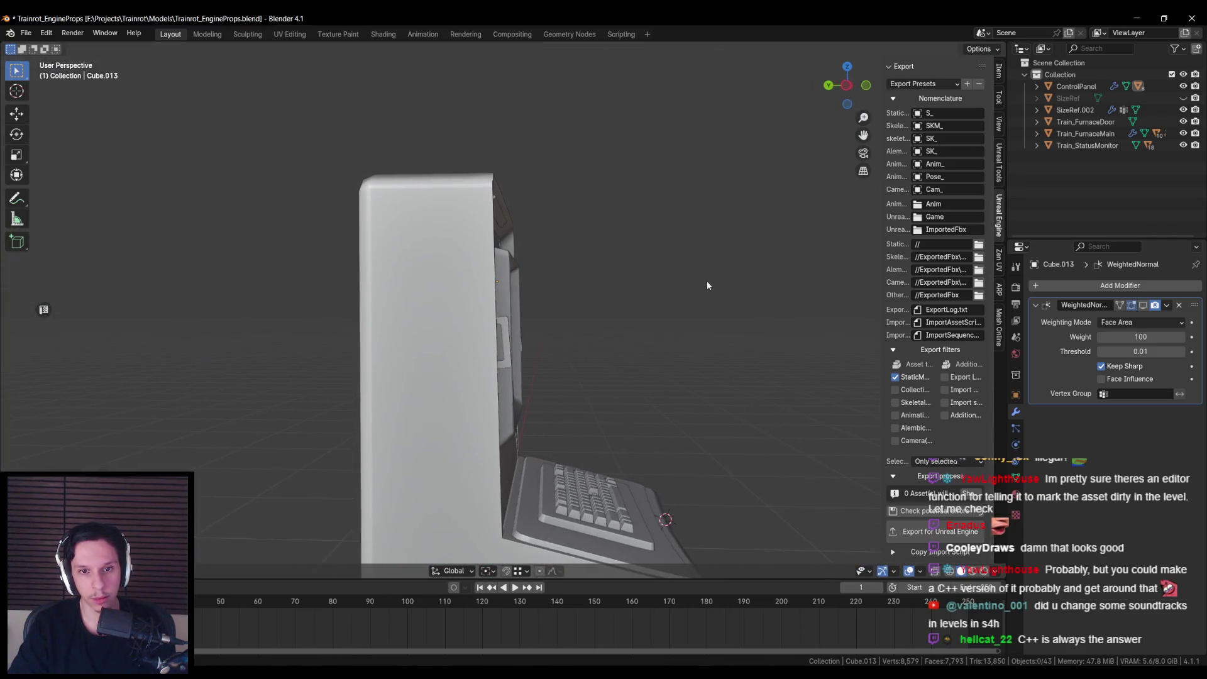
pyautogui.scroll(3, 495, 256)
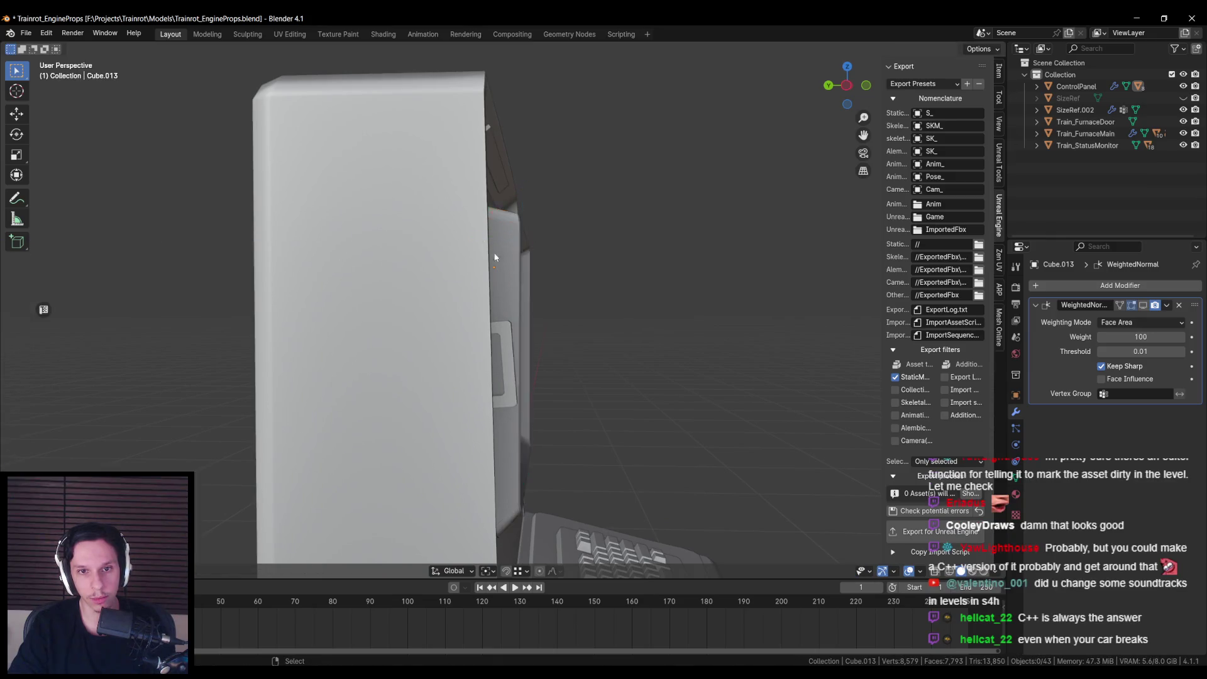
pyautogui.moveTo(494, 257)
pyautogui.mouseDown()
pyautogui.moveTo(515, 291)
pyautogui.moveTo(458, 305)
pyautogui.moveTo(460, 278)
pyautogui.moveTo(353, 285)
pyautogui.moveTo(446, 303)
pyautogui.moveTo(512, 289)
pyautogui.mouseUp()
pyautogui.press('Tab')
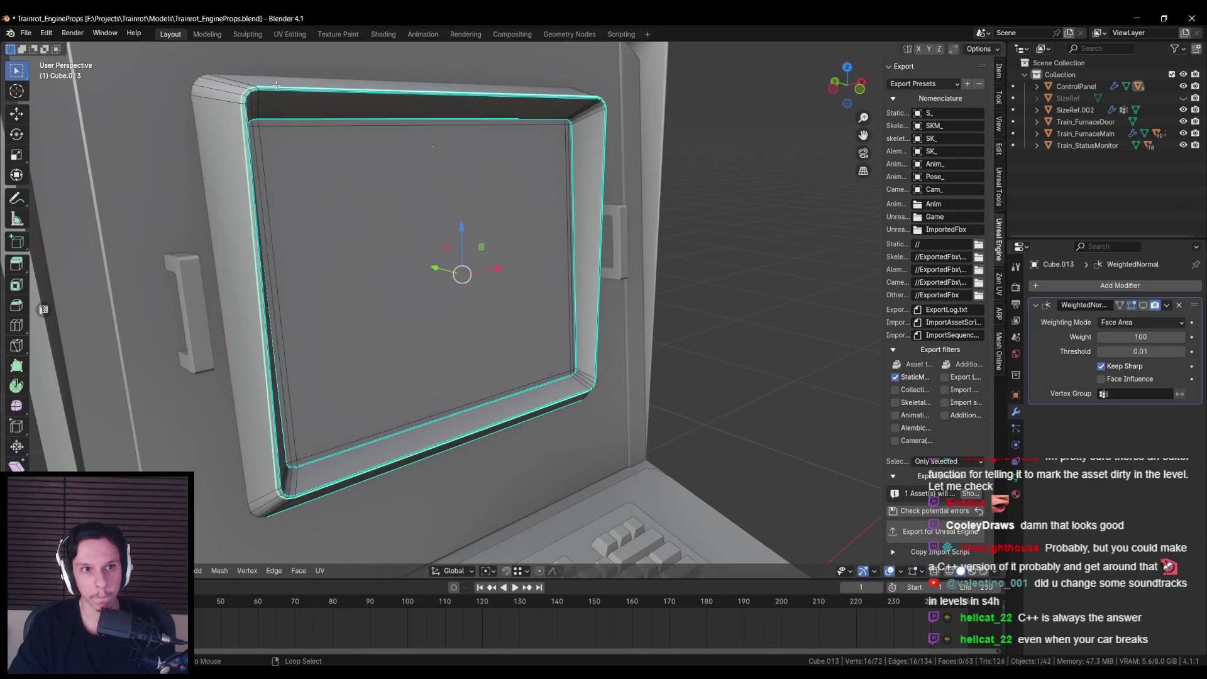
pyautogui.moveTo(469, 229)
pyautogui.mouseDown()
pyautogui.moveTo(672, 243)
pyautogui.moveTo(639, 281)
pyautogui.mouseUp()
pyautogui.hotkey('ctrl', 'e')
pyautogui.click(629, 270)
pyautogui.press('Tab')
pyautogui.press('Tab')
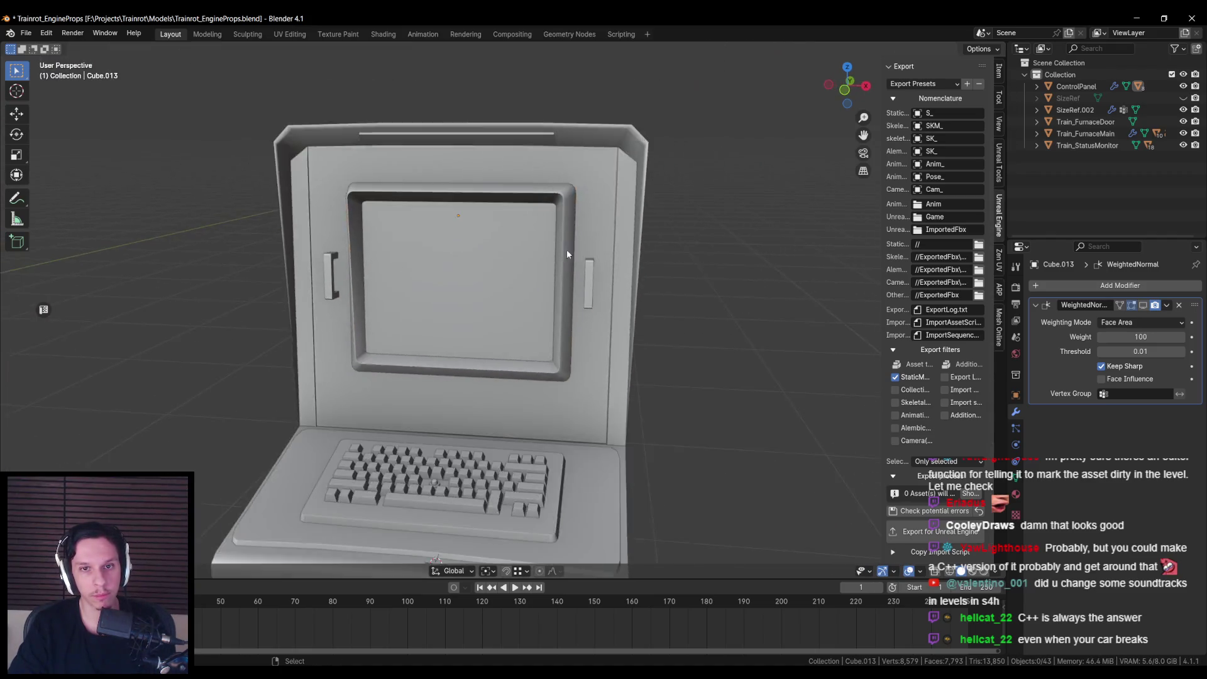
# Step: Leave mesh editing and make the weighted normals respect sharp edges on the console
pyautogui.scroll(3, 634, 176)
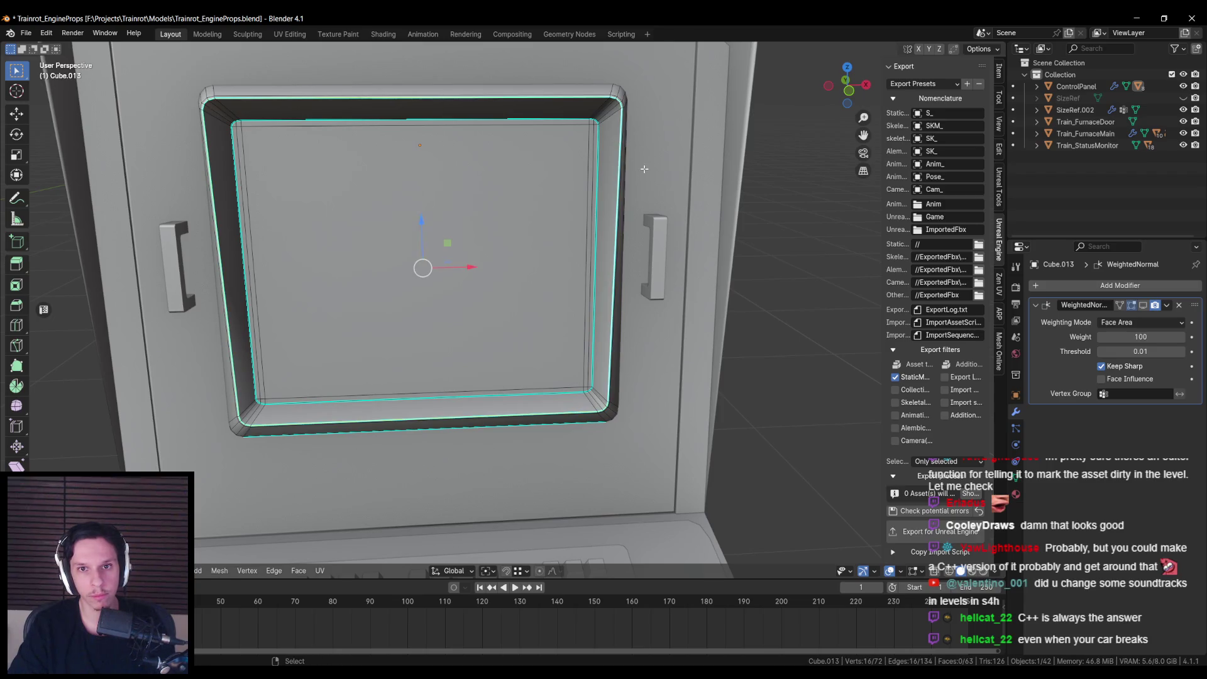
pyautogui.hotkey('ctrl', 'e')
pyautogui.click(623, 278)
pyautogui.press('Tab')
pyautogui.scroll(-3, 541, 246)
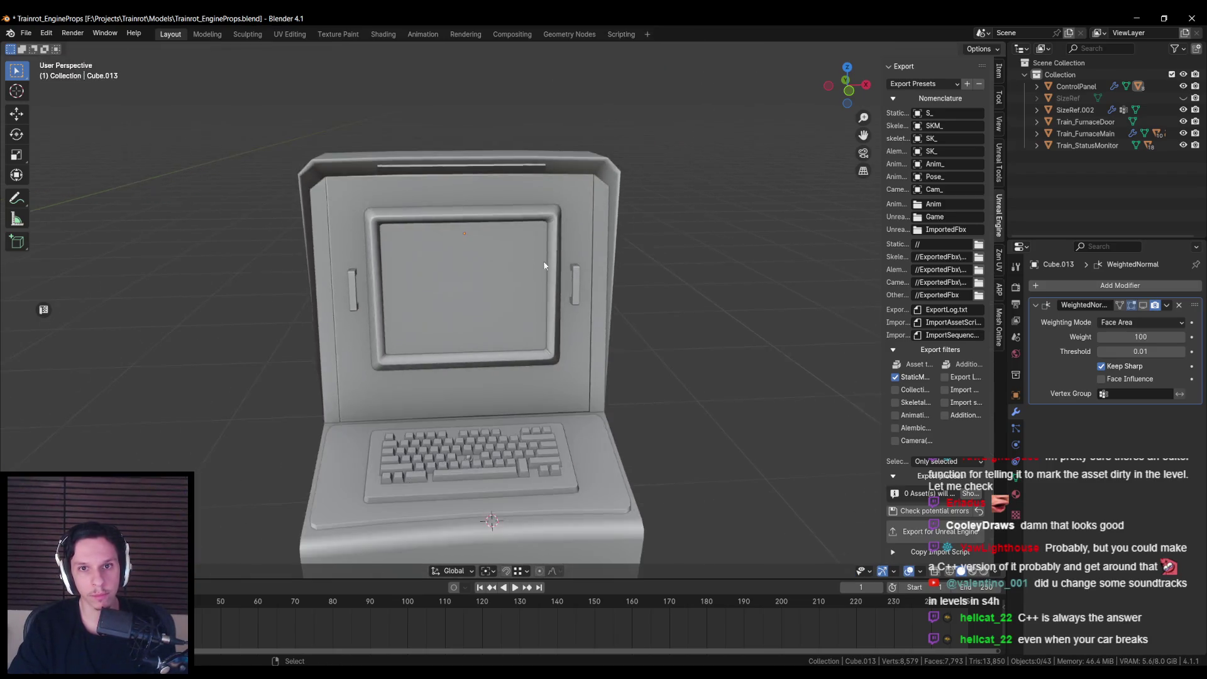
pyautogui.hotkey('ctrl', '`')
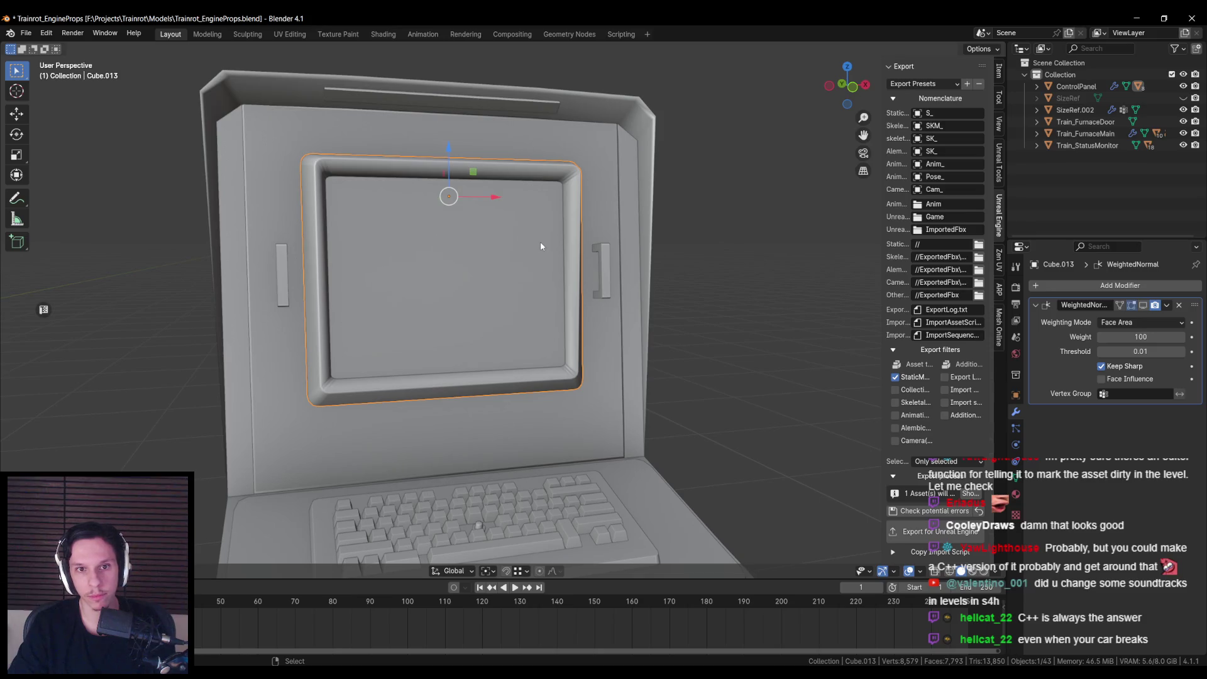
pyautogui.click(1101, 366)
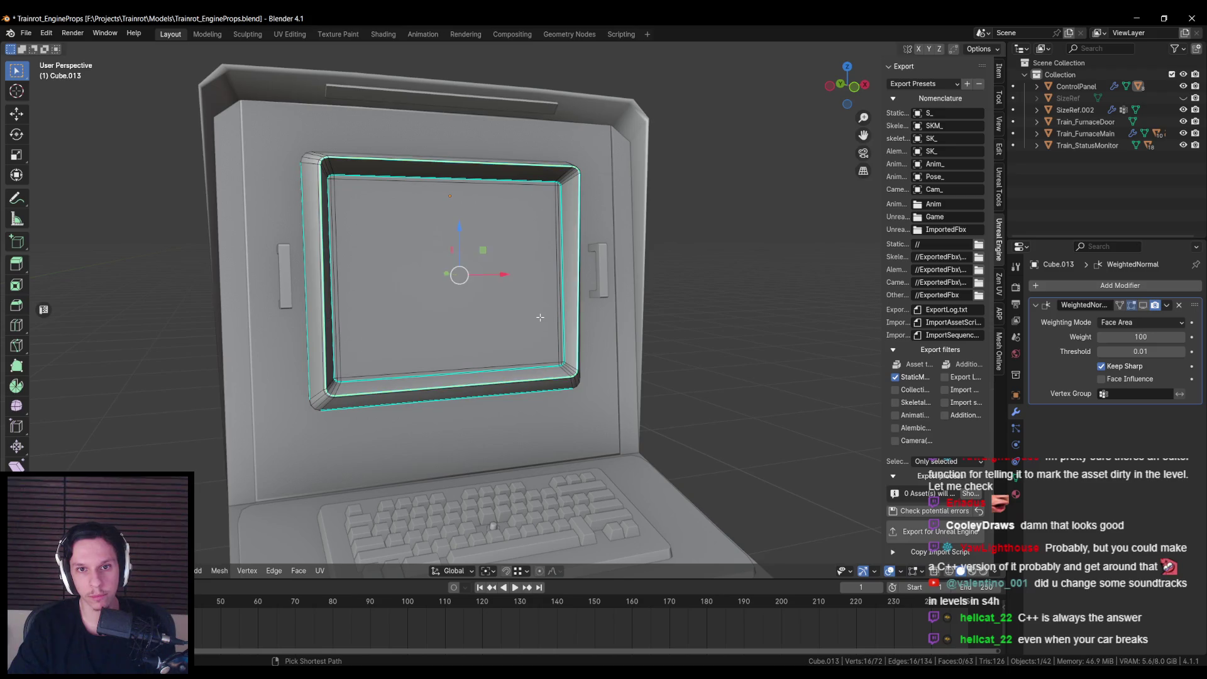
pyautogui.moveTo(540, 321)
pyautogui.mouseDown()
pyautogui.moveTo(469, 304)
pyautogui.moveTo(542, 327)
pyautogui.moveTo(678, 320)
pyautogui.mouseUp()
# Step: In X-ray side view, tilt the bezel's top vertices about 10° to match the housing
pyautogui.press('Tab')
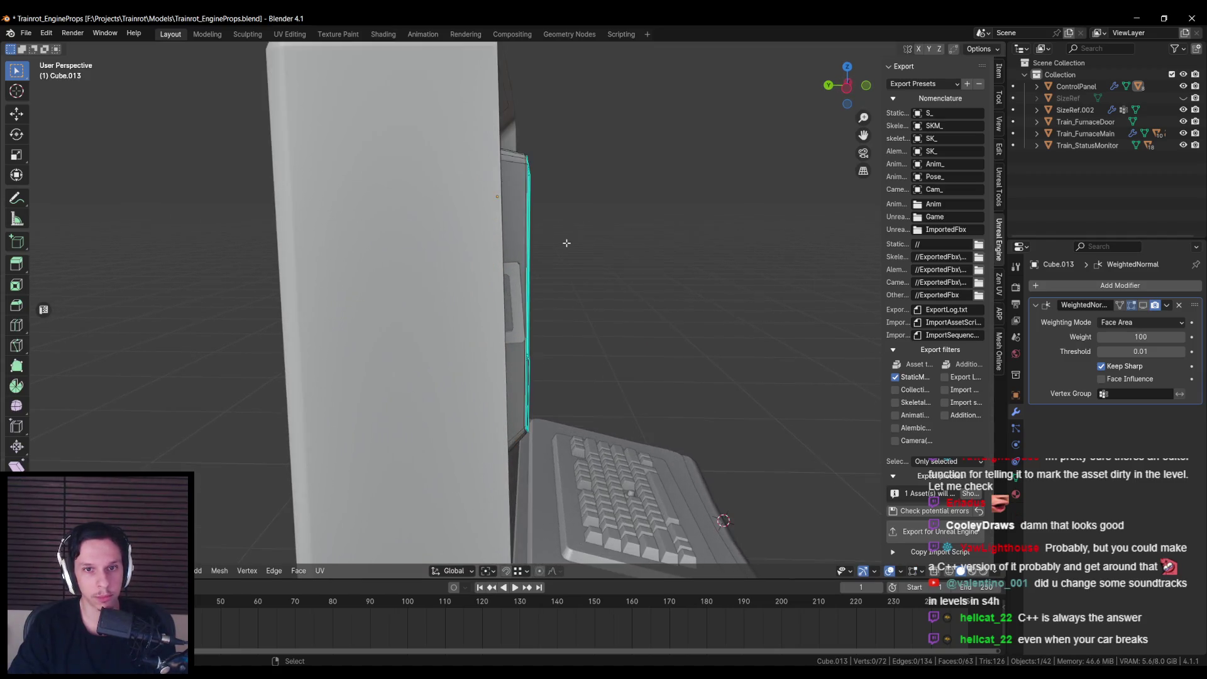
pyautogui.scroll(4, 678, 320)
pyautogui.press('KP_1')
pyautogui.press('KP_3')
pyautogui.hotkey('alt', 'z')
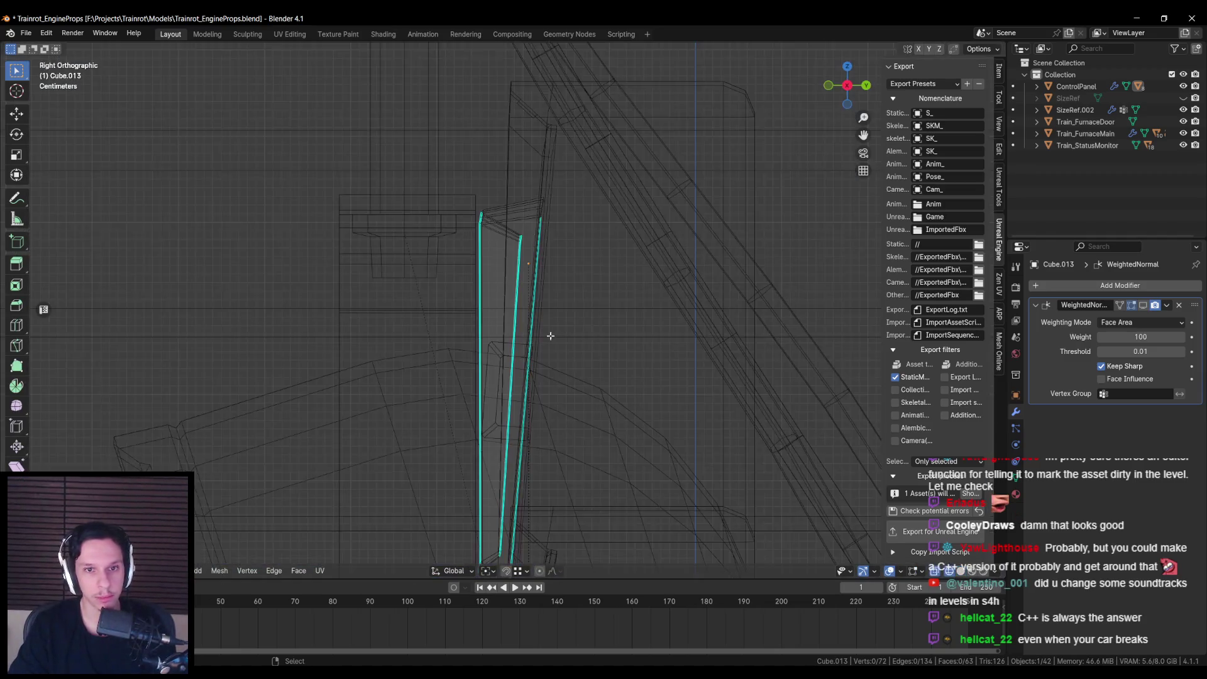
pyautogui.moveTo(485, 211); pyautogui.dragTo(550, 286)
pyautogui.scroll(2, 693, 260)
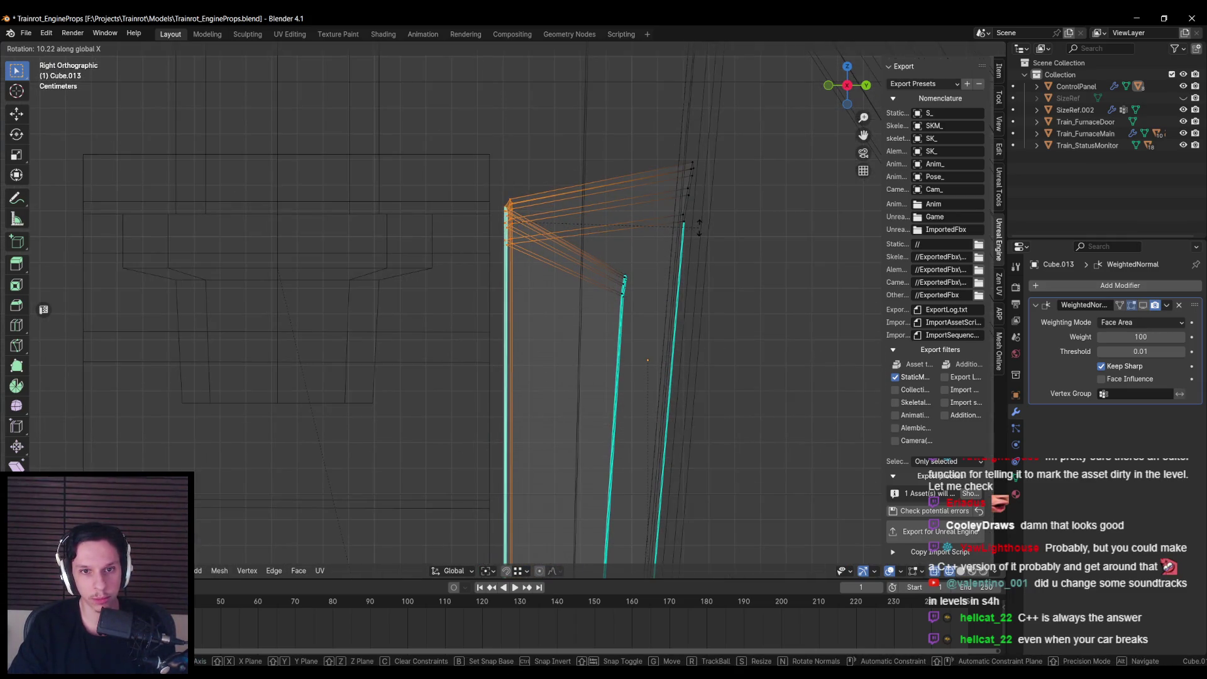
pyautogui.hotkey('alt', 'a')
pyautogui.scroll(-10, 551, 304)
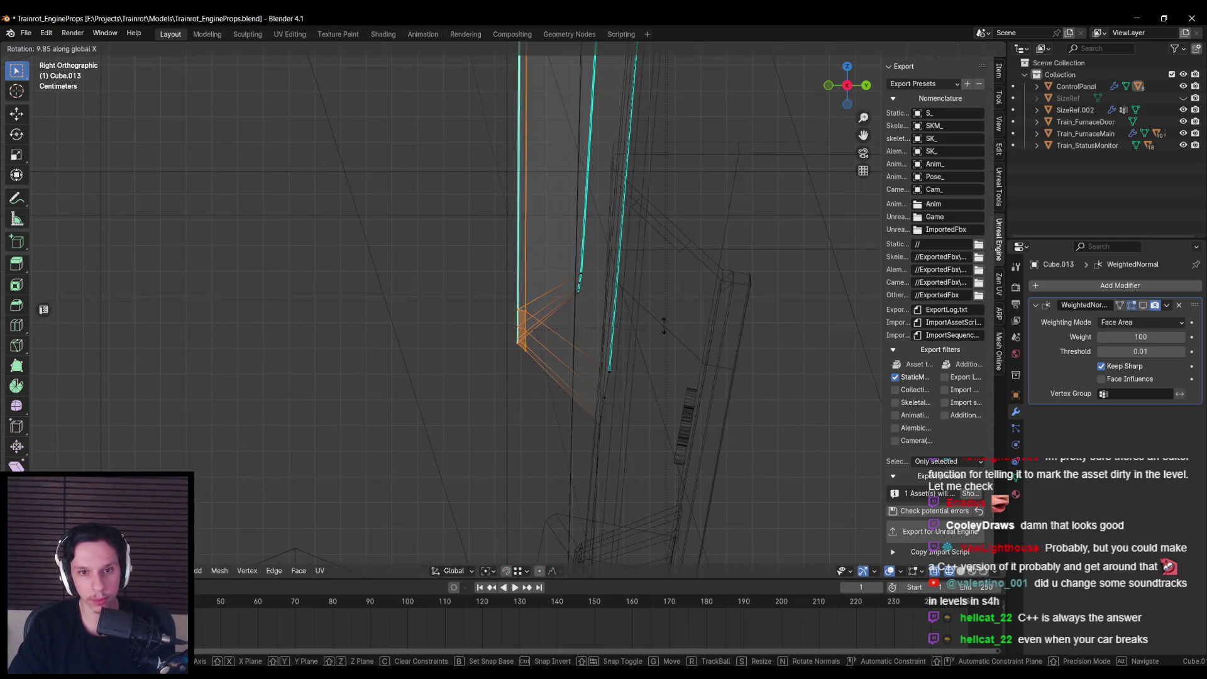
# Step: Turn off X-ray, select the whole ControlPanel console and save the blend file
pyautogui.press('Tab')
pyautogui.hotkey('alt', 'z')
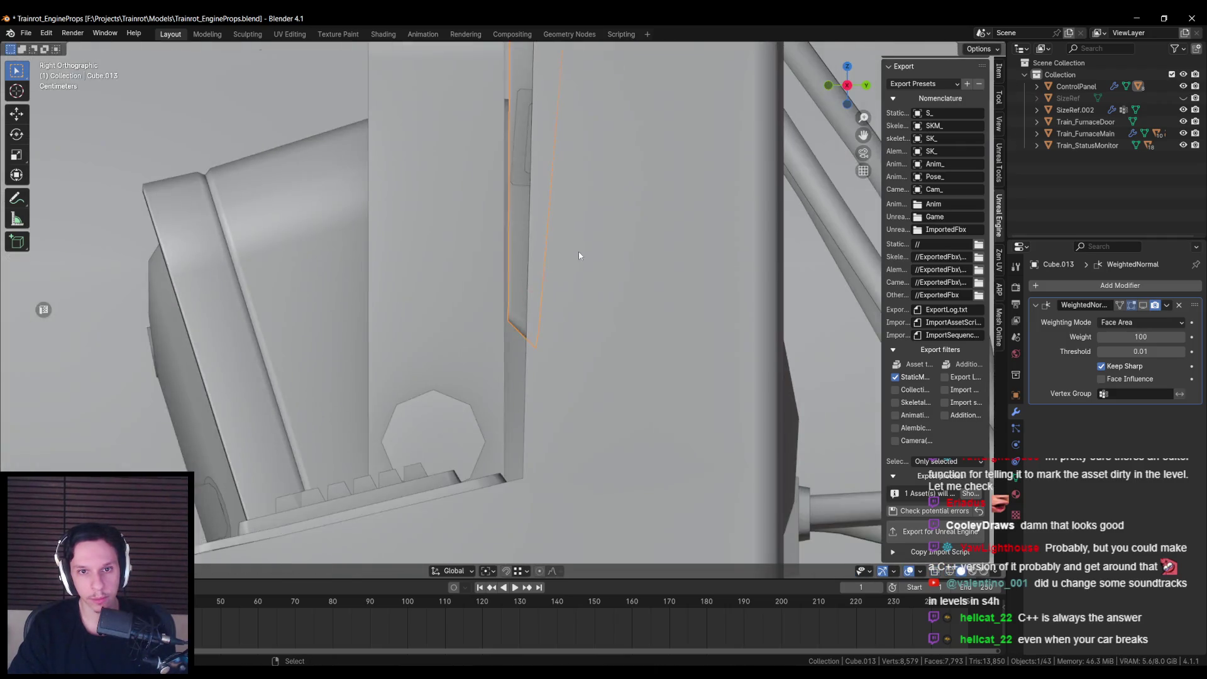
pyautogui.scroll(-6, 579, 251)
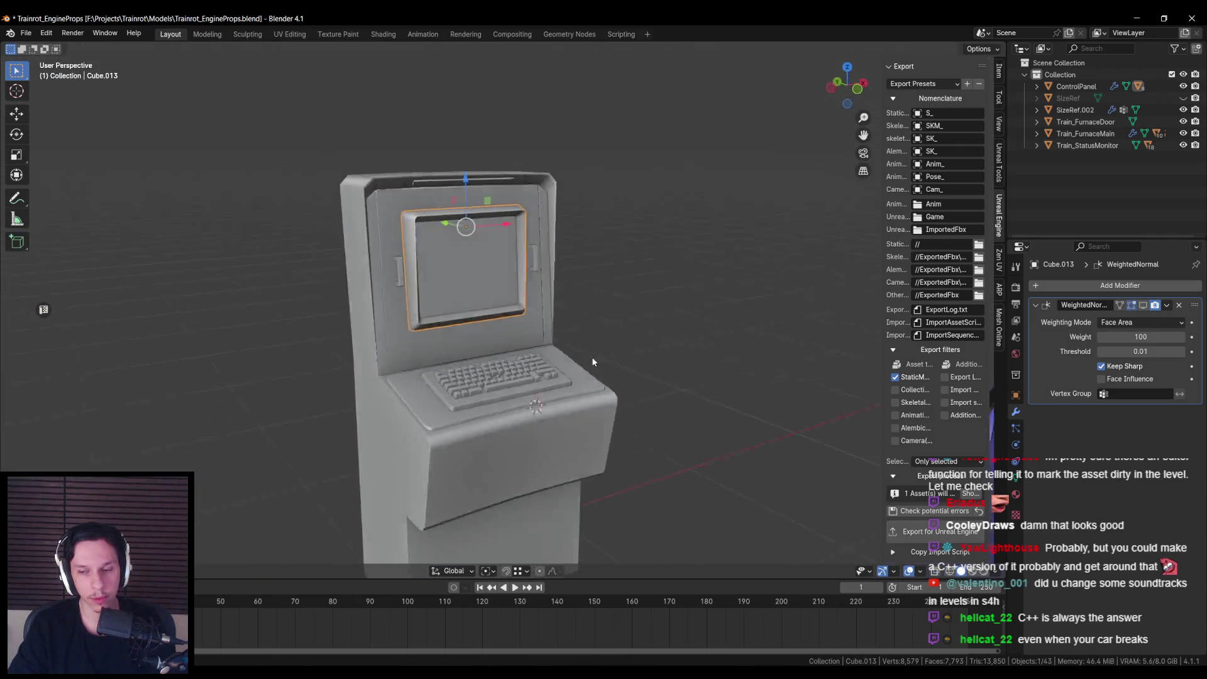
pyautogui.click(563, 484)
pyautogui.hotkey('ctrl', 's')
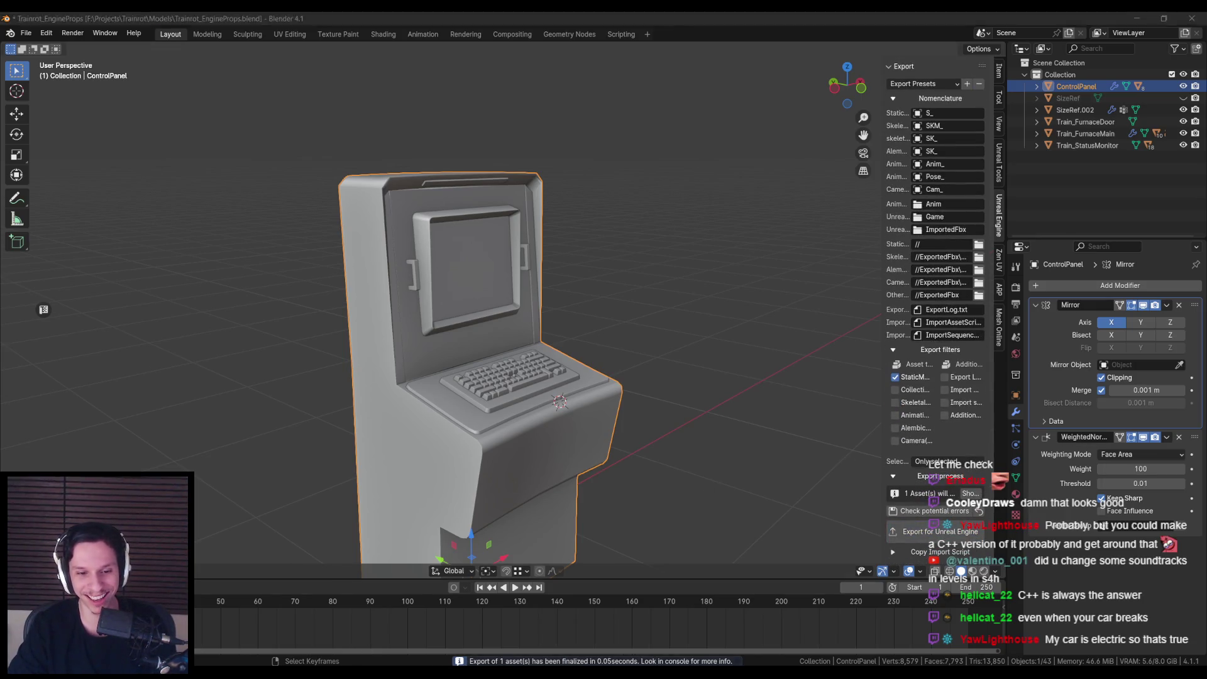
pyautogui.hotkey('alt', 'Tab')
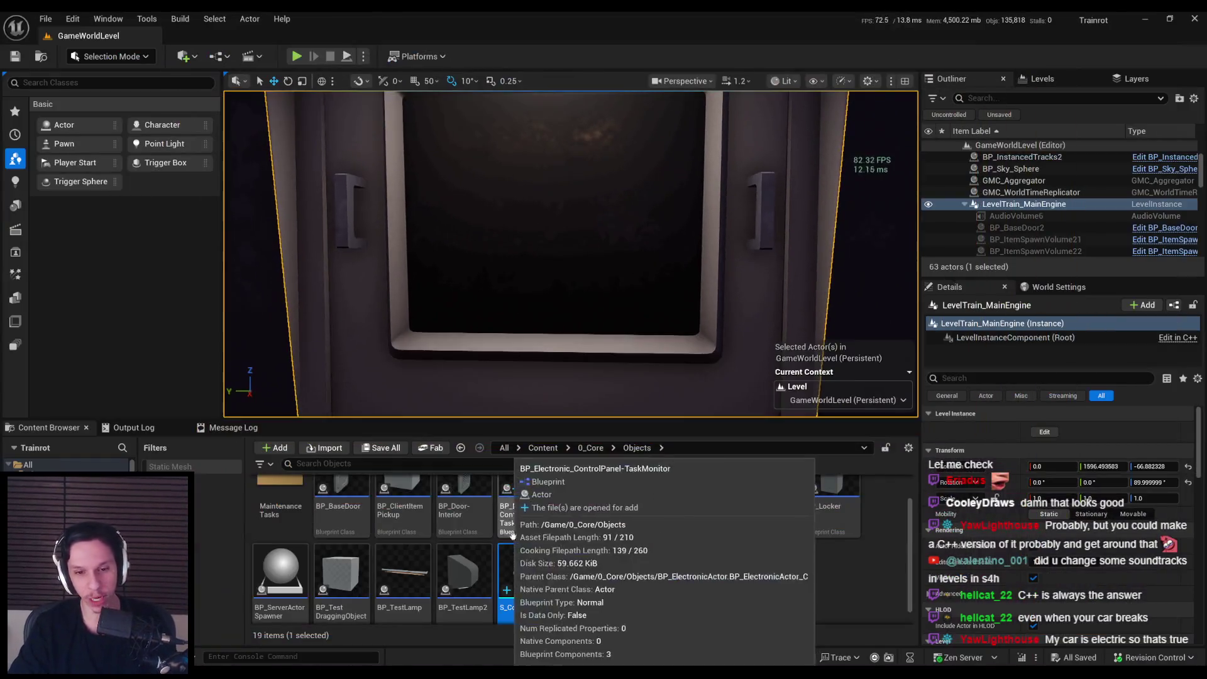
# Step: Reimport the updated S_ControlPanel mesh from the Content Browser
pyautogui.rightClick(526, 569)
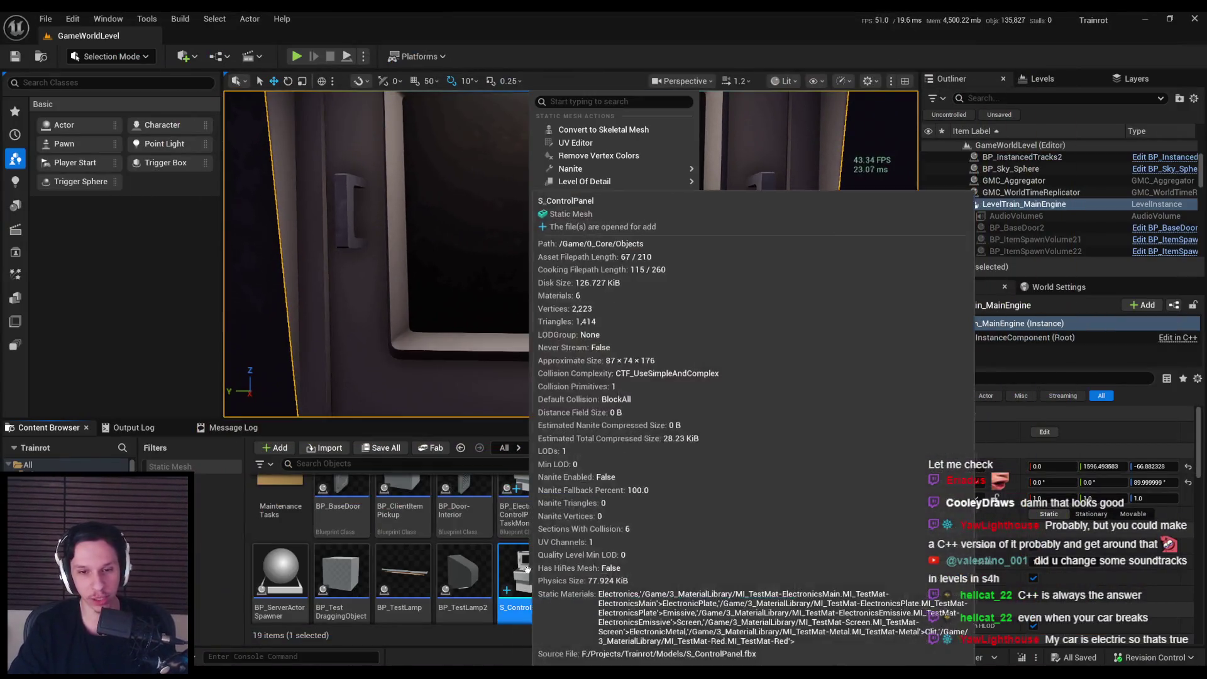
pyautogui.click(603, 219)
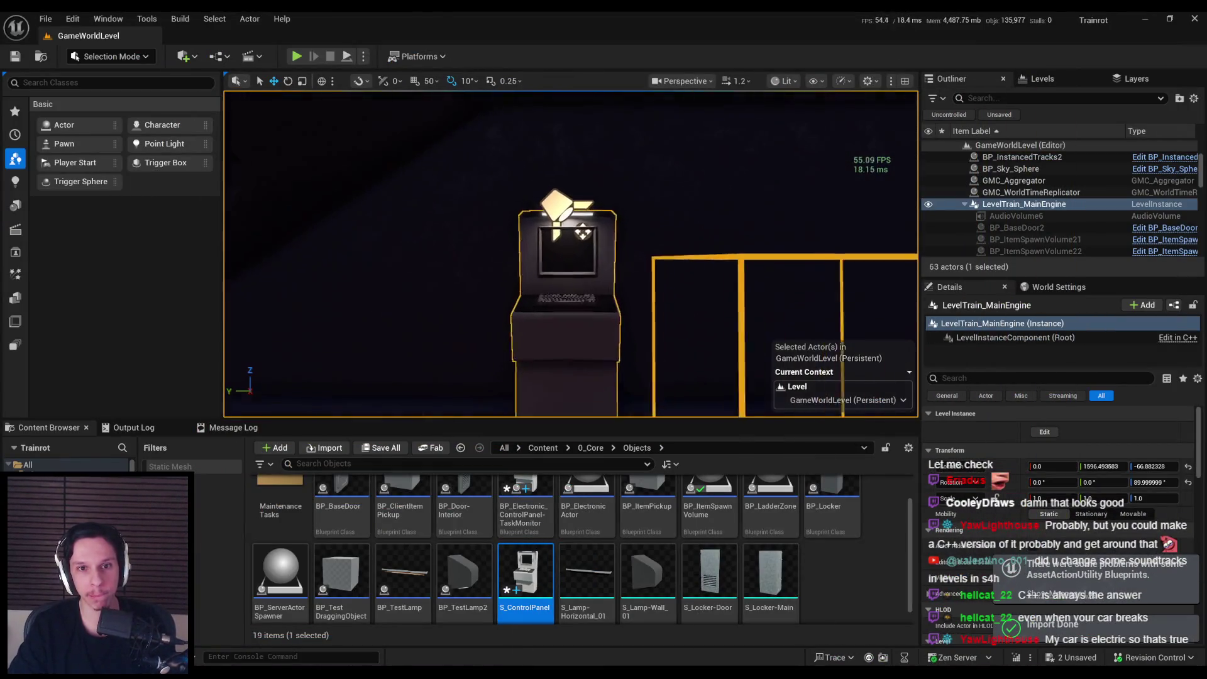
pyautogui.scroll(-5, 571, 254)
# Step: Fly in to inspect the console, then open the Message Log showing the save error
pyautogui.press('g')
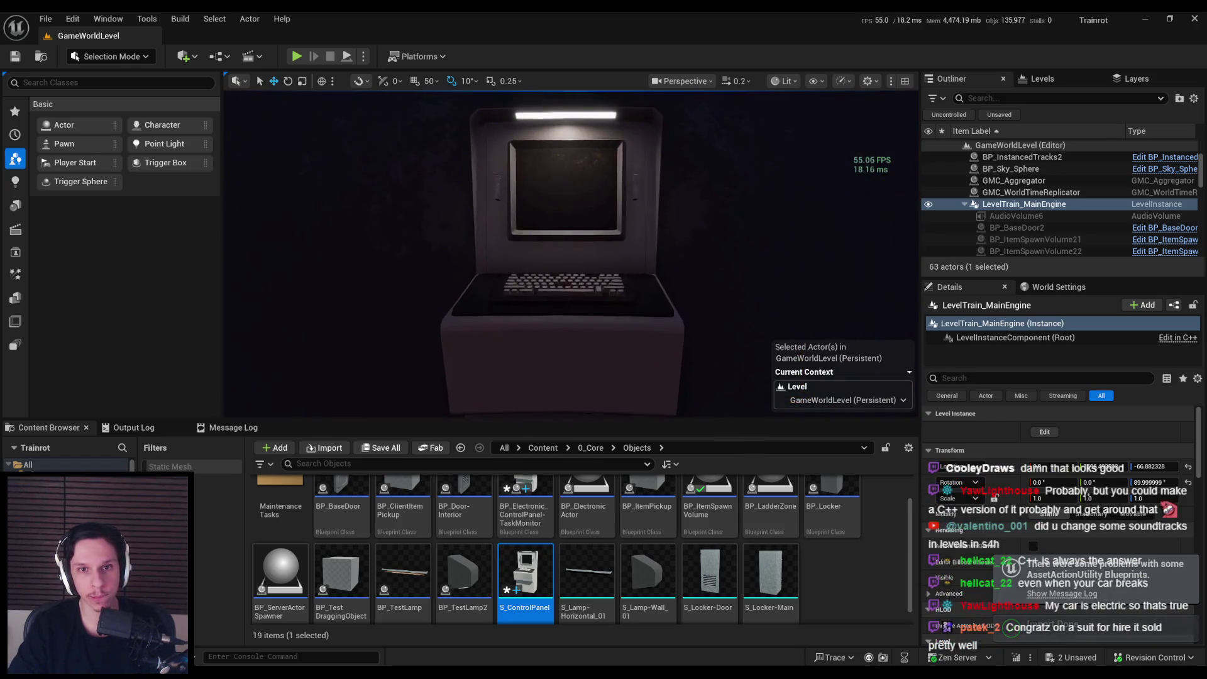
pyautogui.scroll(1, 571, 254)
pyautogui.press('s')
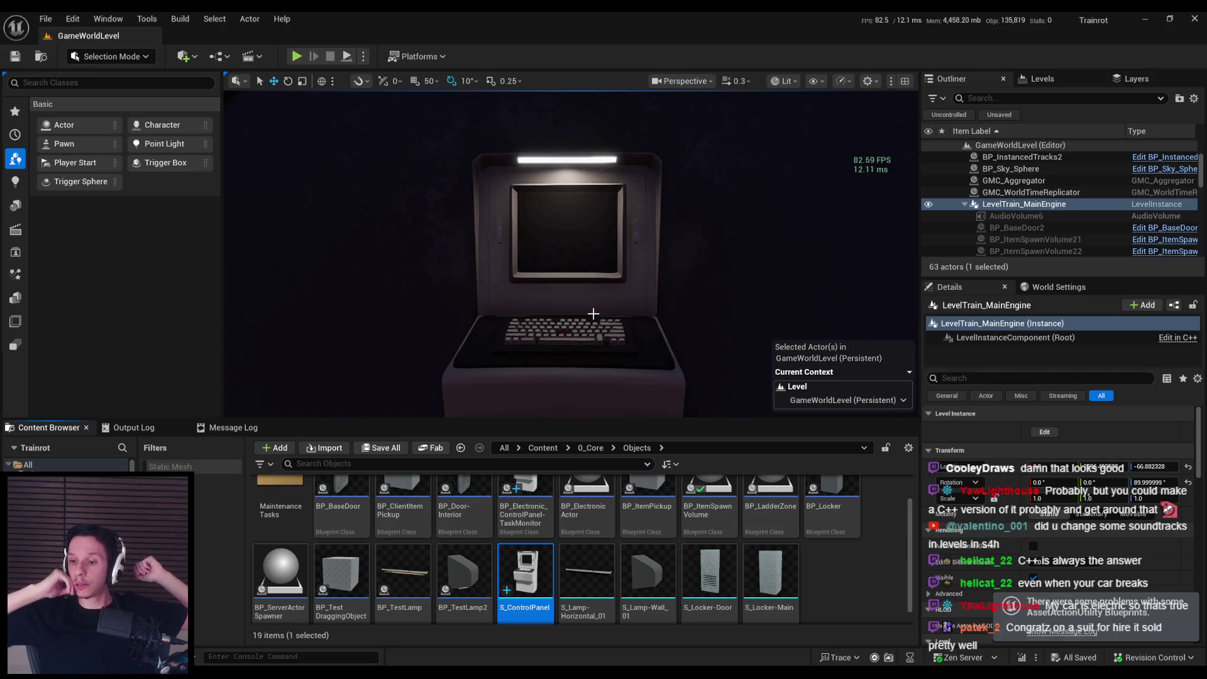
pyautogui.click(1052, 632)
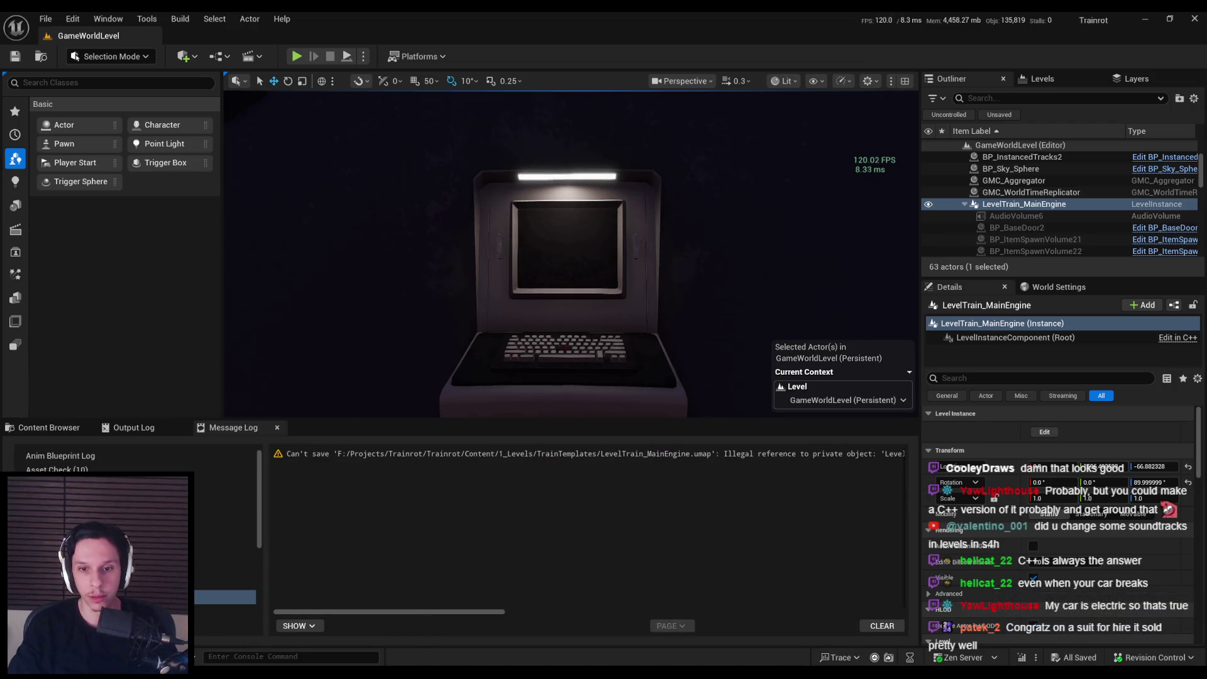
# Step: Save the LevelTrain_MainEngine instance edits with Ctrl+S and fly back to the terminal room
pyautogui.moveTo(620, 310)
pyautogui.mouseDown()
pyautogui.moveTo(654, 309)
pyautogui.moveTo(619, 321)
pyautogui.moveTo(630, 296)
pyautogui.moveTo(585, 251)
pyautogui.mouseUp()
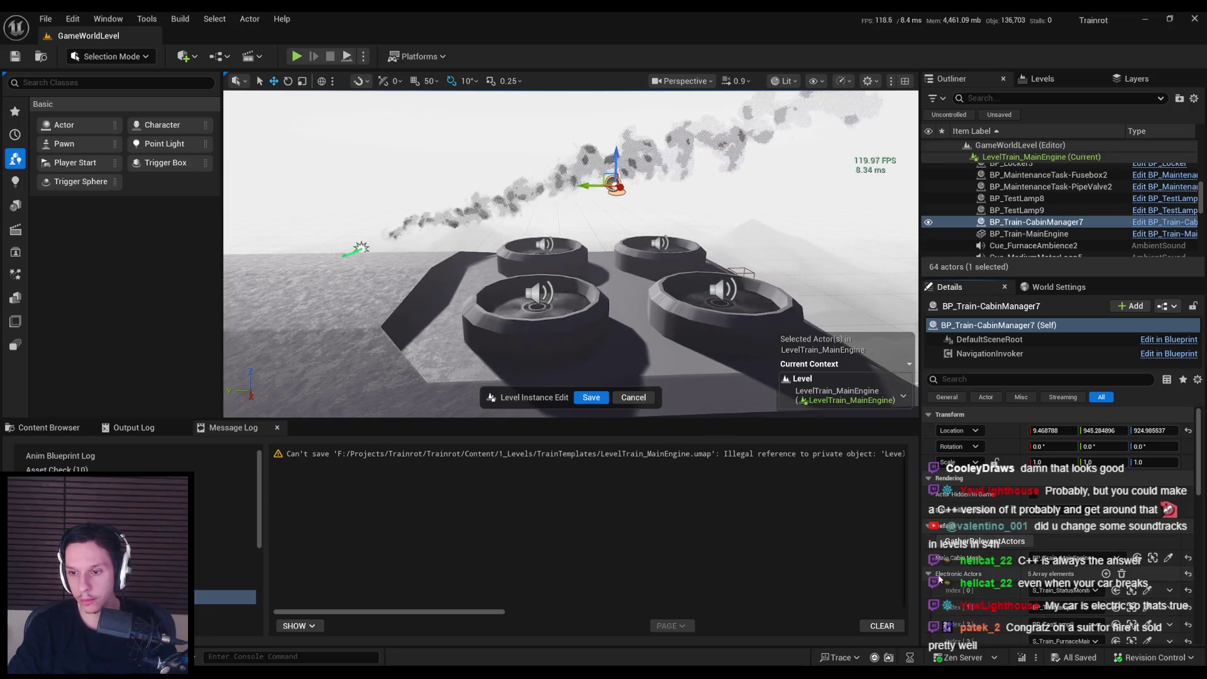
pyautogui.scroll(-2, 941, 580)
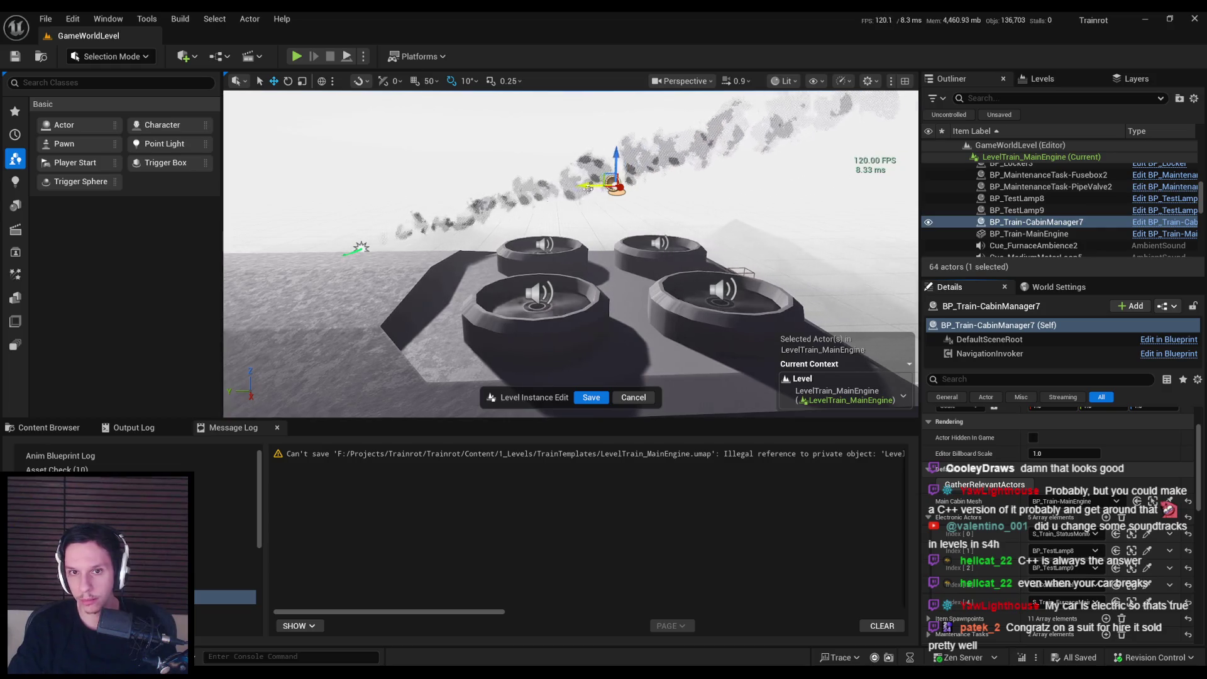
pyautogui.hotkey('ctrl', 's')
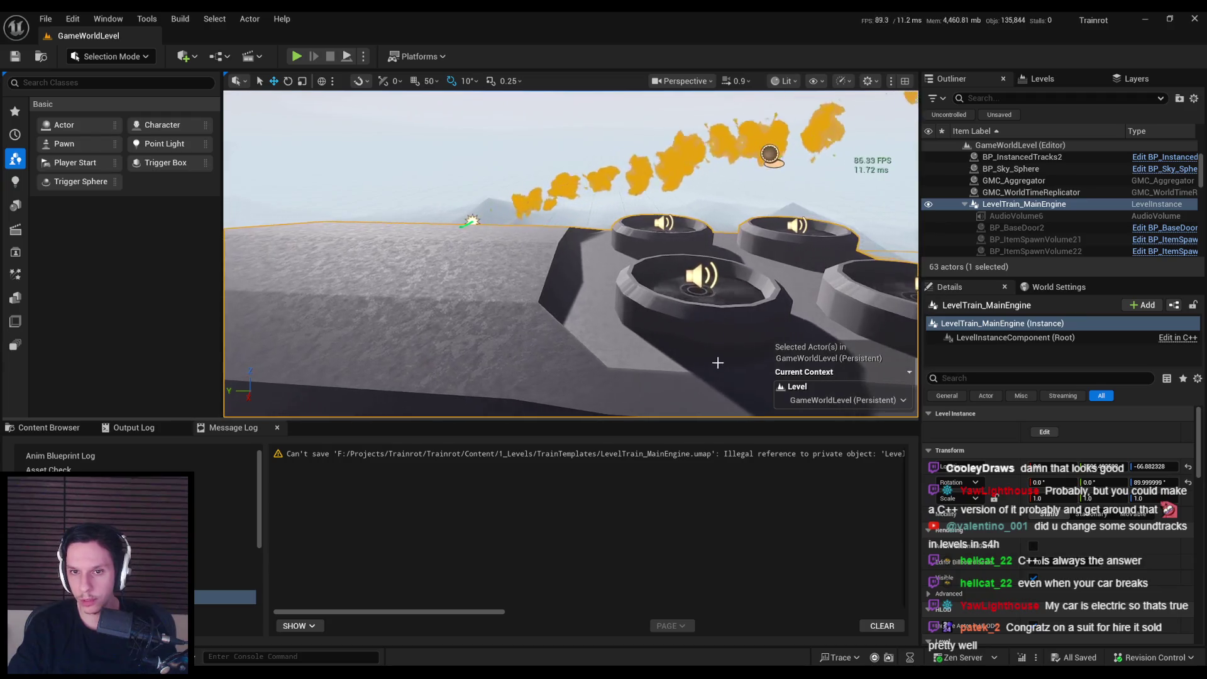
pyautogui.press('w')
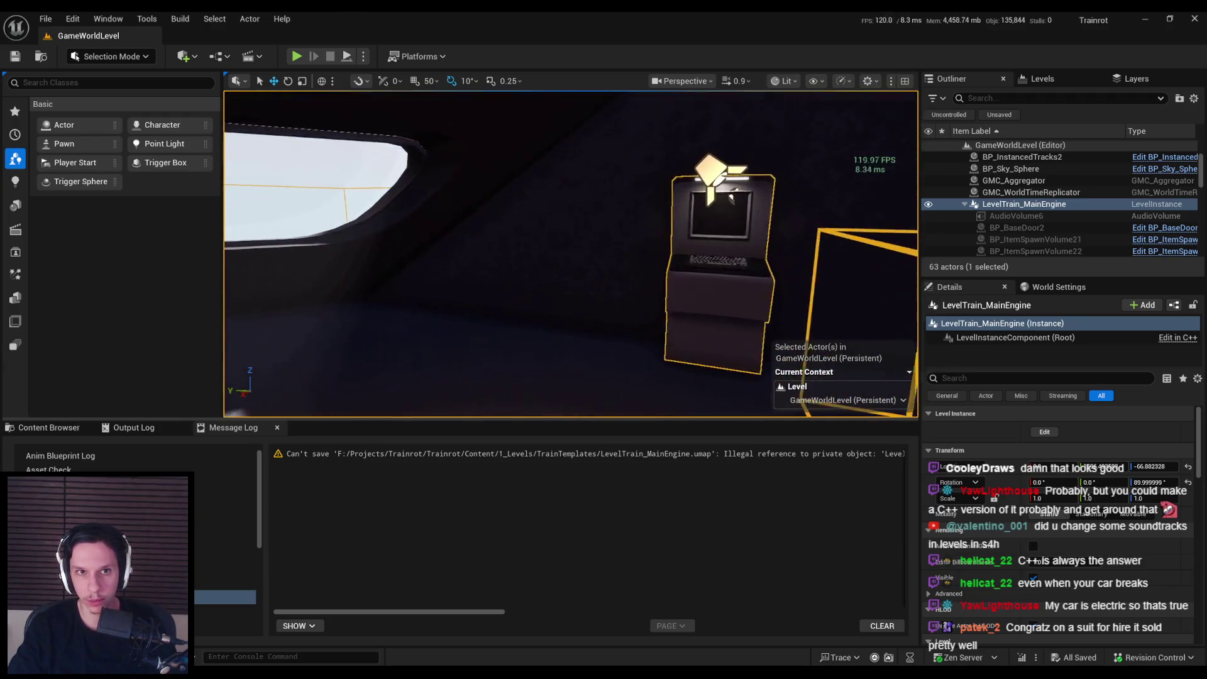
pyautogui.click(365, 56)
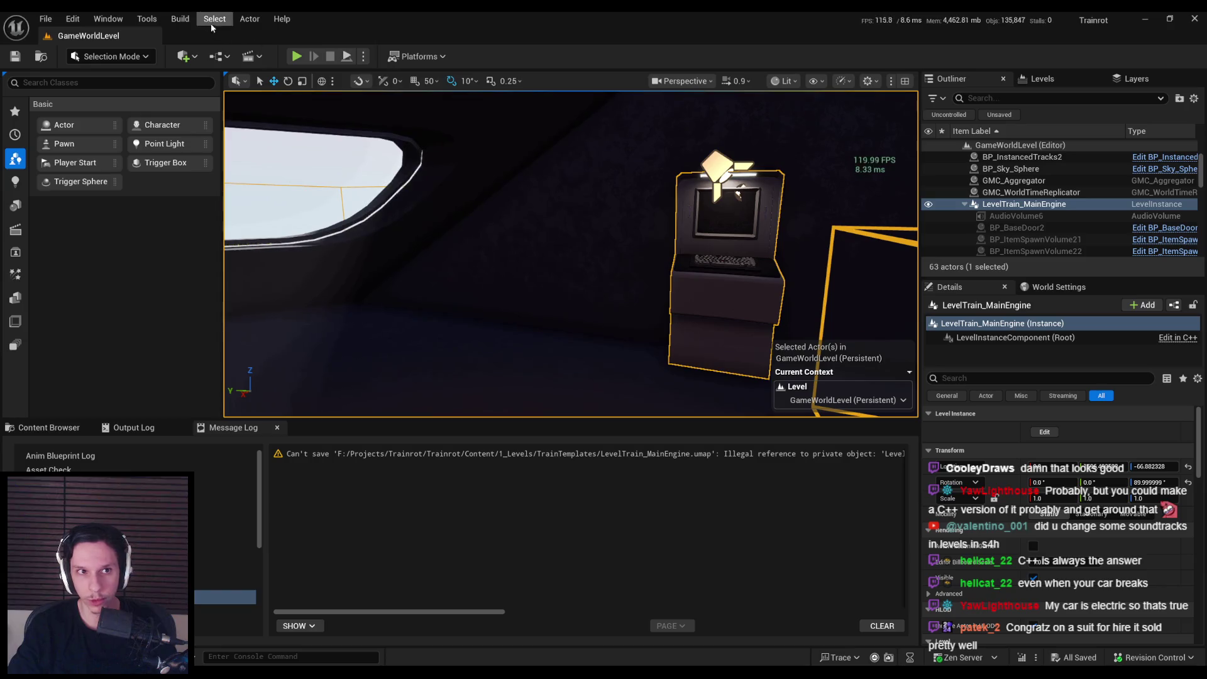
# Step: Run a Map Check from the Build menu and bring the Content Browser back
pyautogui.click(180, 19)
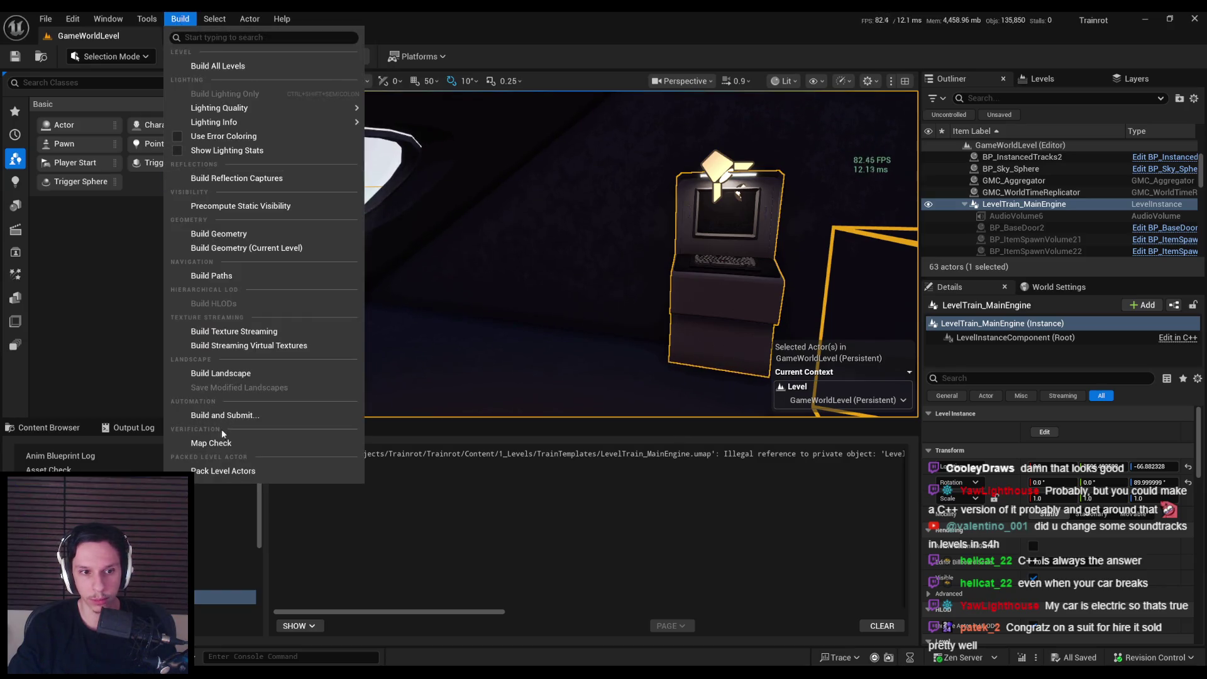
pyautogui.click(220, 442)
pyautogui.click(36, 431)
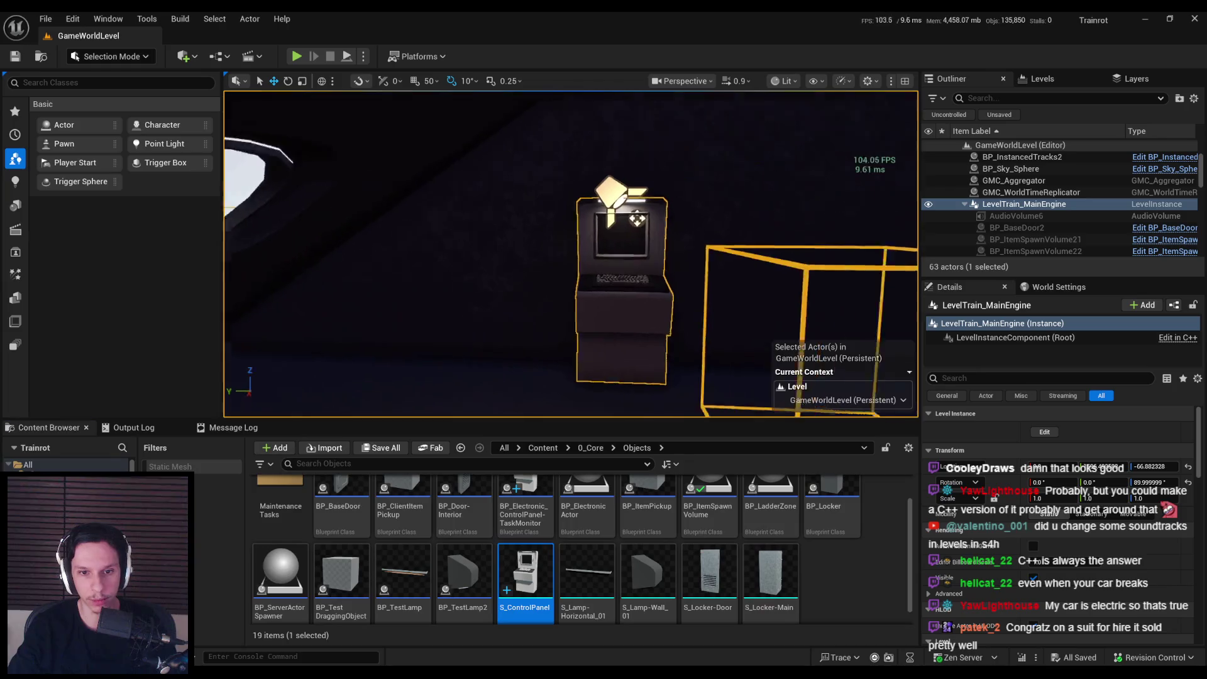
# Step: Start a fullscreen play-test and walk around the terminal to view its screen
pyautogui.hotkey('alt', 'p')
pyautogui.press('F11')
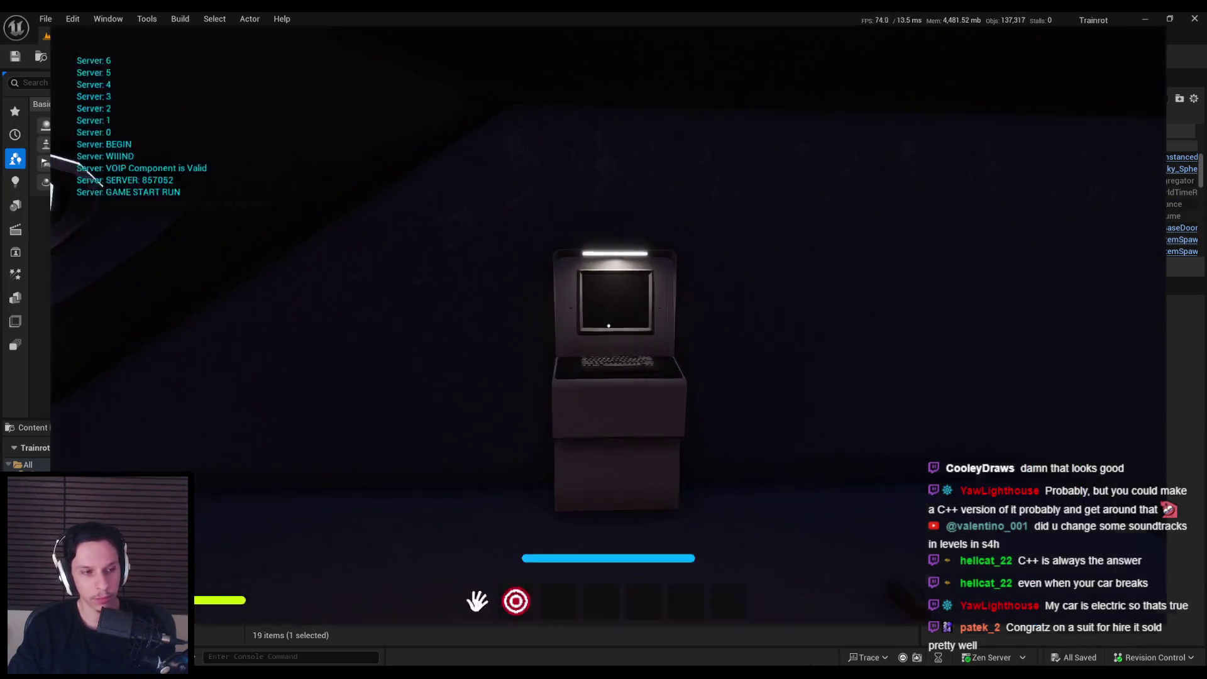
pyautogui.press('w')
pyautogui.press('a')
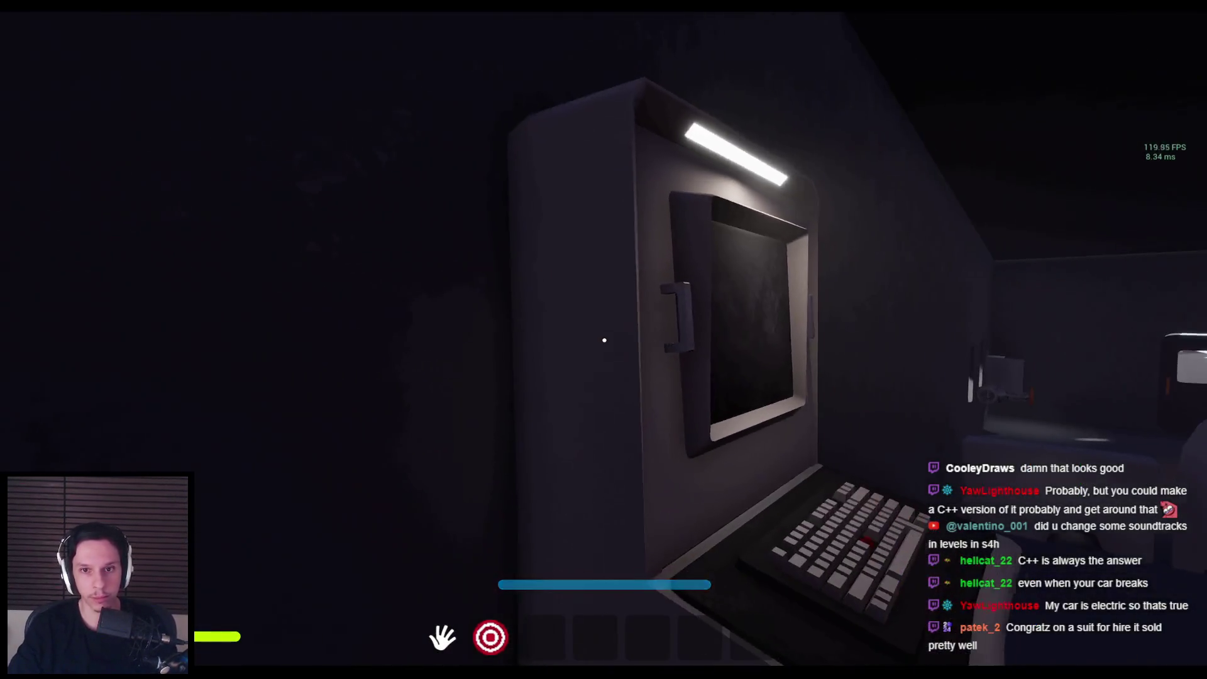
pyautogui.press('d')
pyautogui.press('w')
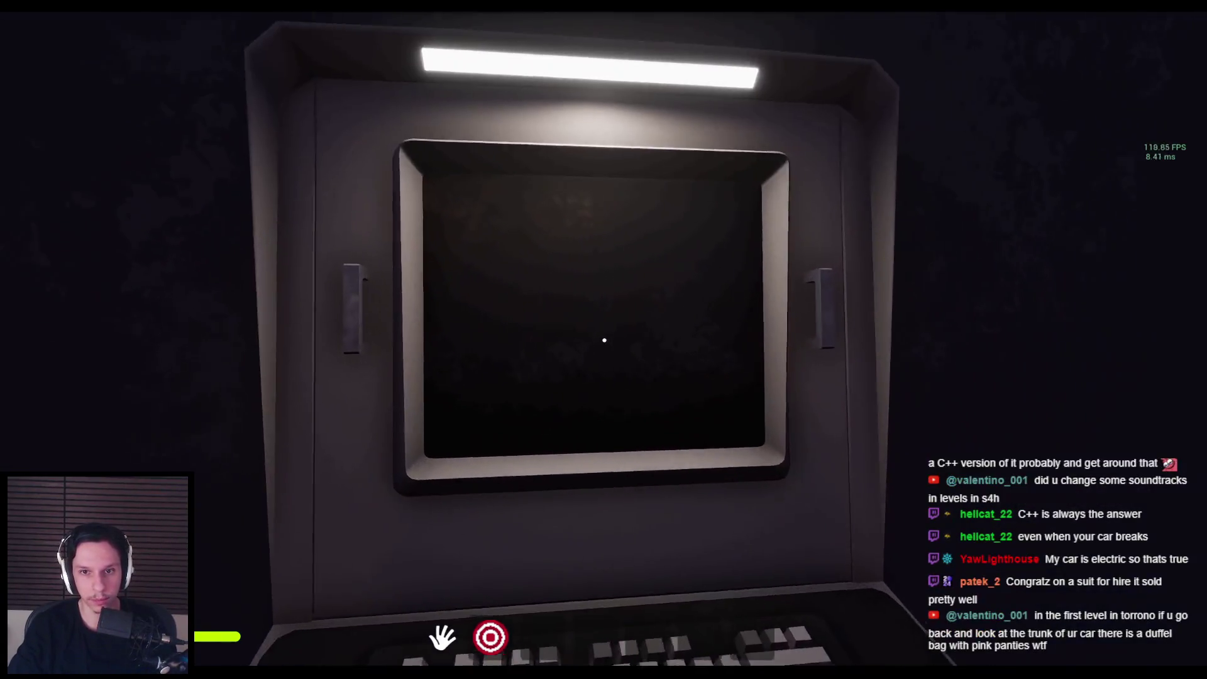
pyautogui.press('s')
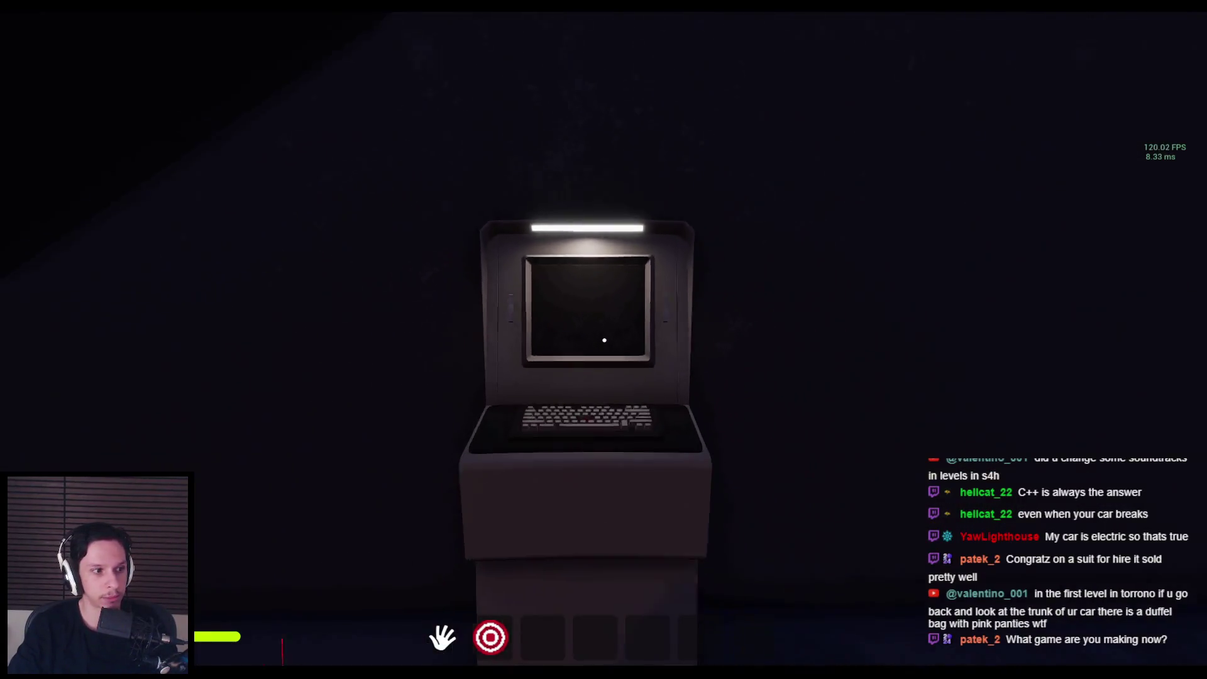
pyautogui.press('w')
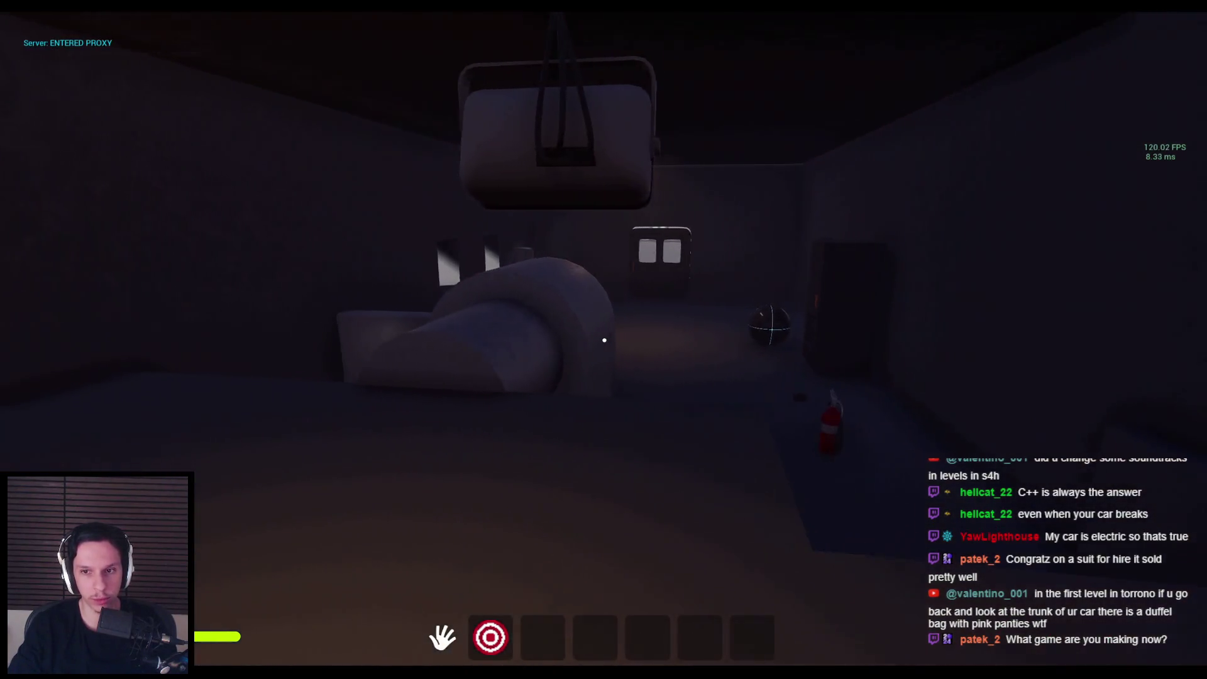
# Step: Explore the room past the large cylinder, then run toward the lit door
pyautogui.hotkey('shift', 'w')
pyautogui.press('w')
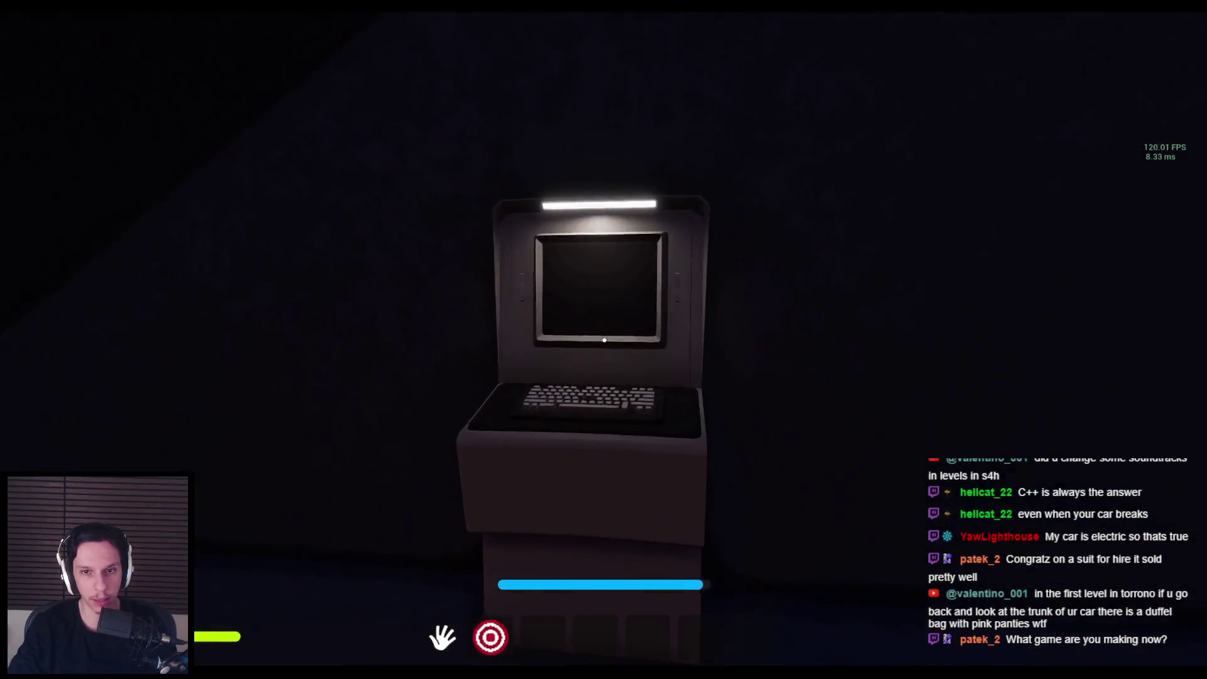
pyautogui.press('s')
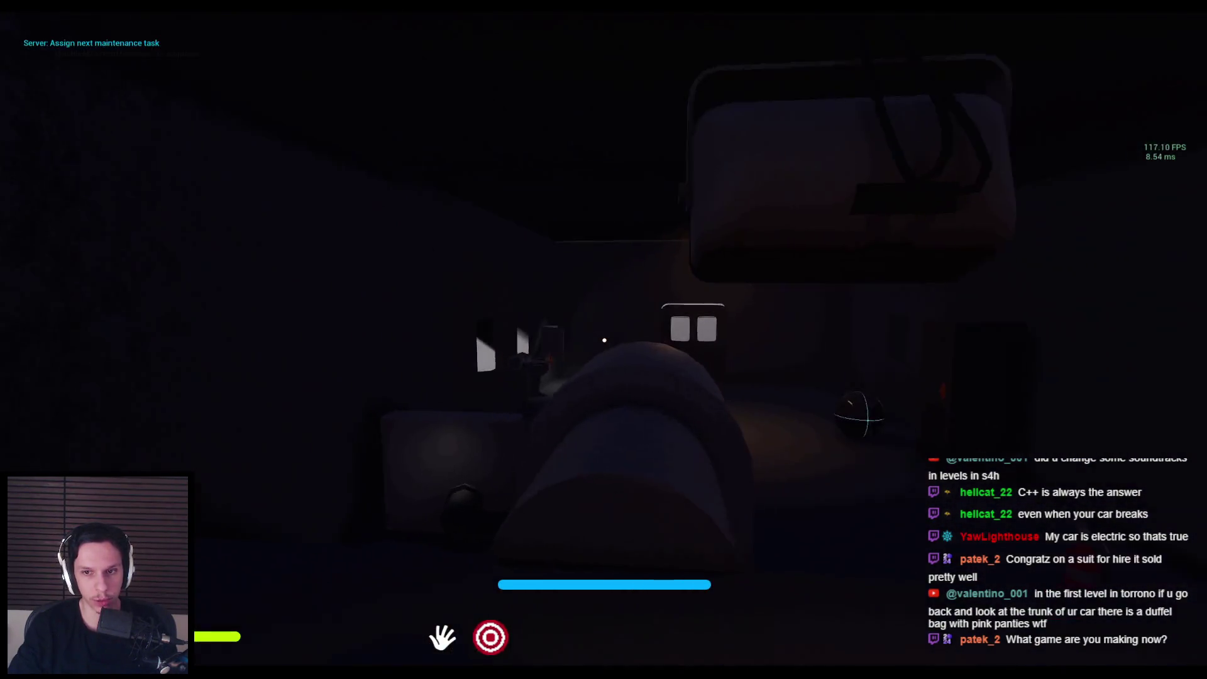
pyautogui.press('s')
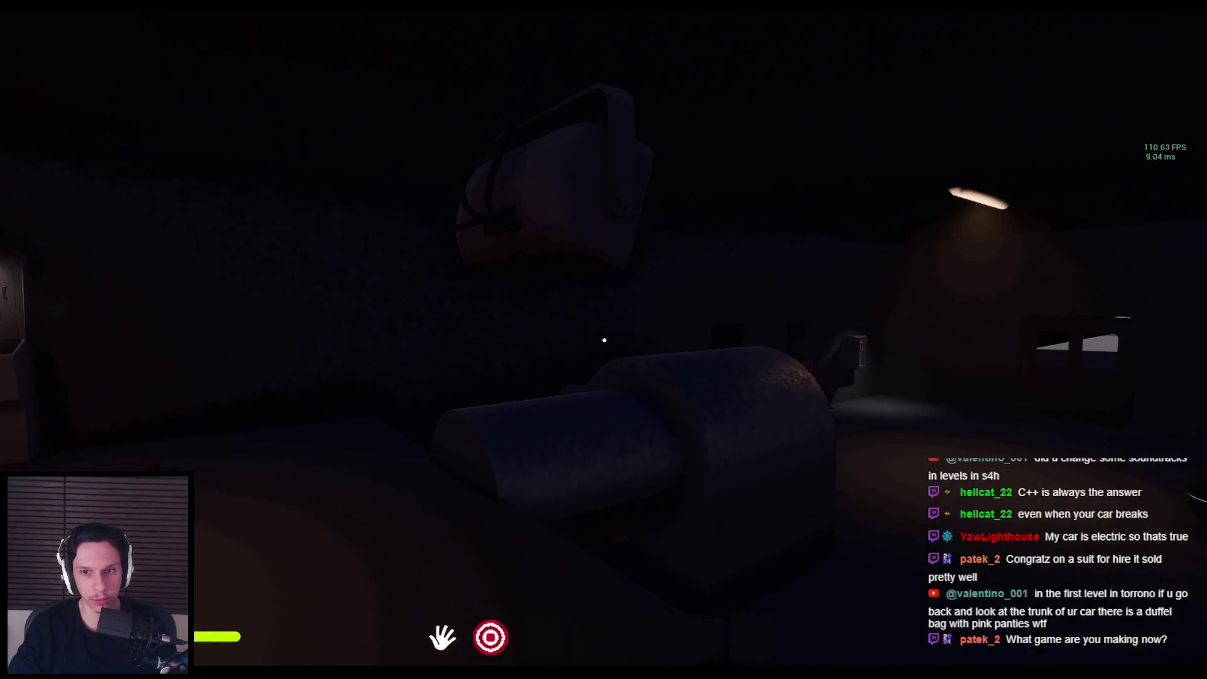
pyautogui.press('w')
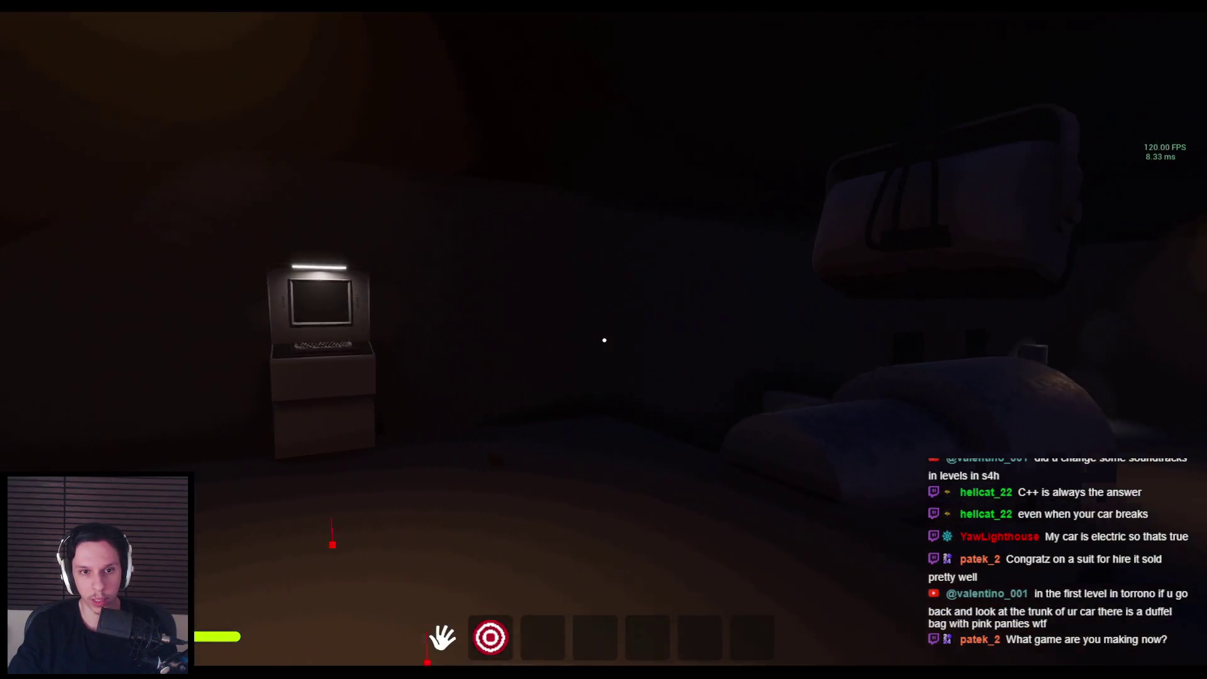
pyautogui.press('e')
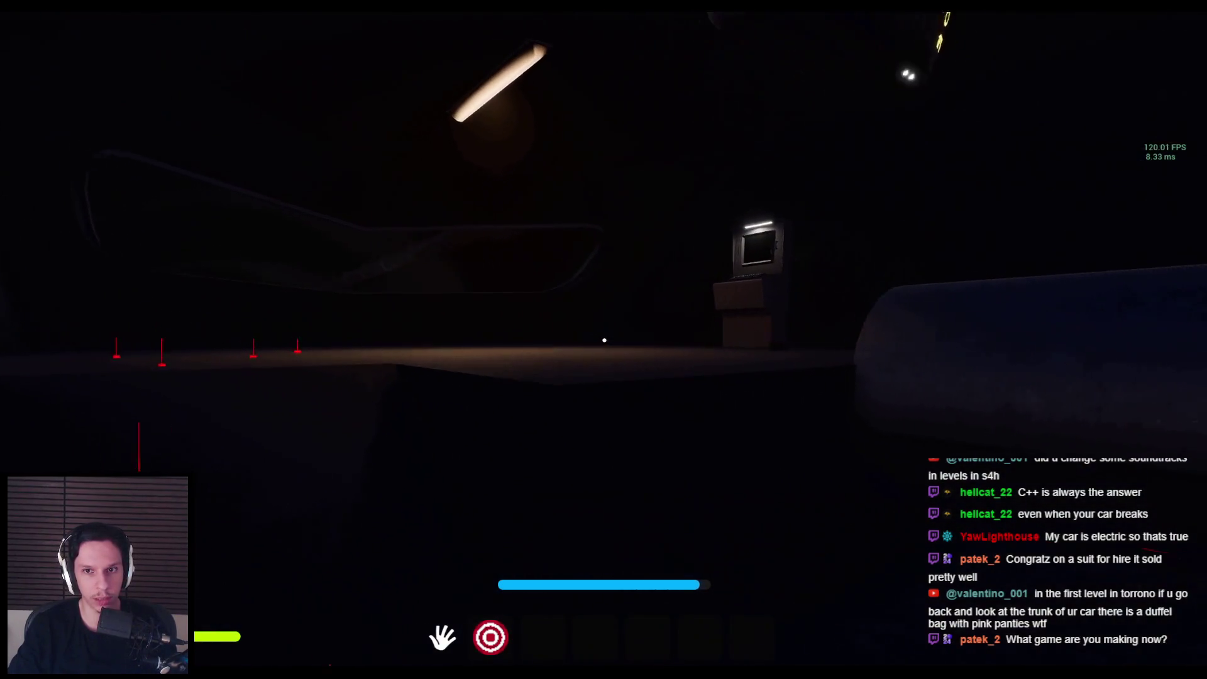
pyautogui.press('w')
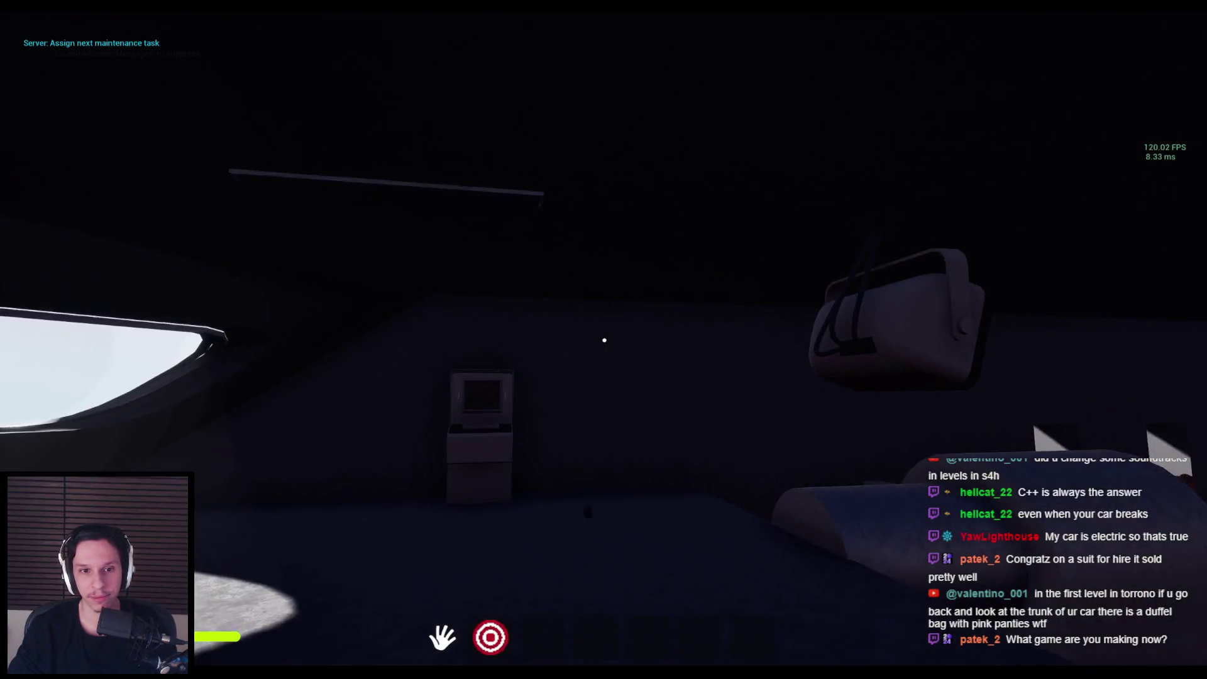
pyautogui.hotkey('shift', 'w')
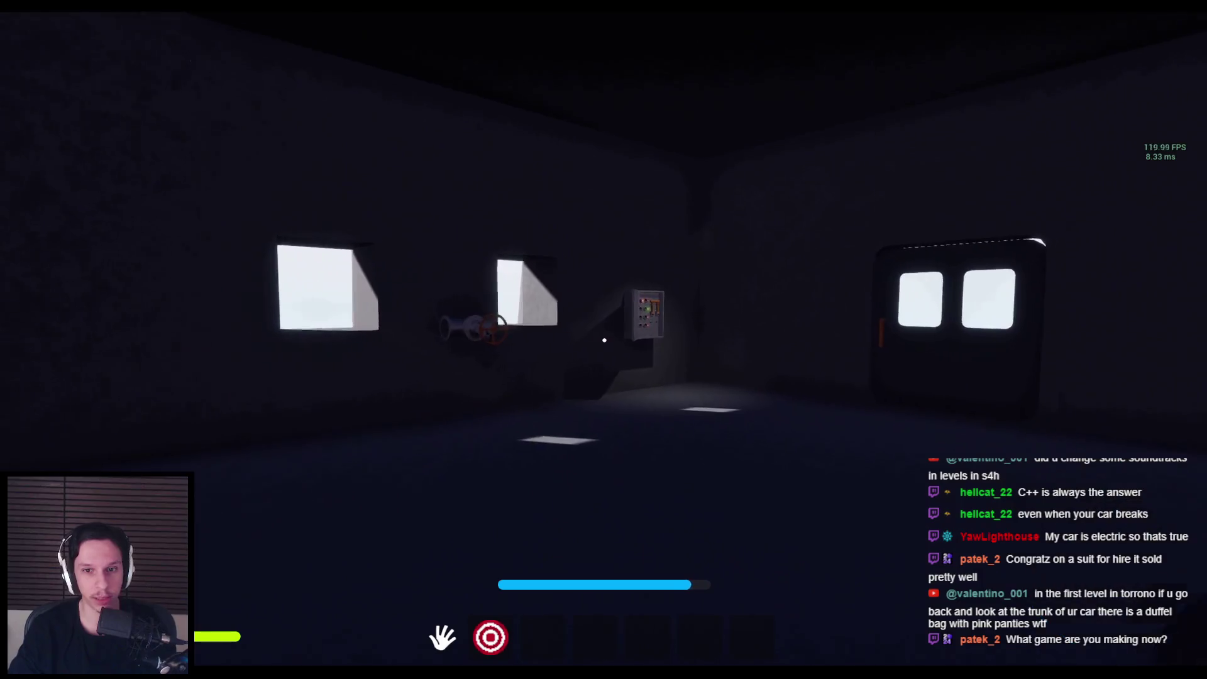
# Step: Pull the fuse-box lever down, then sprint back to look at the console's keyboard
pyautogui.press('w')
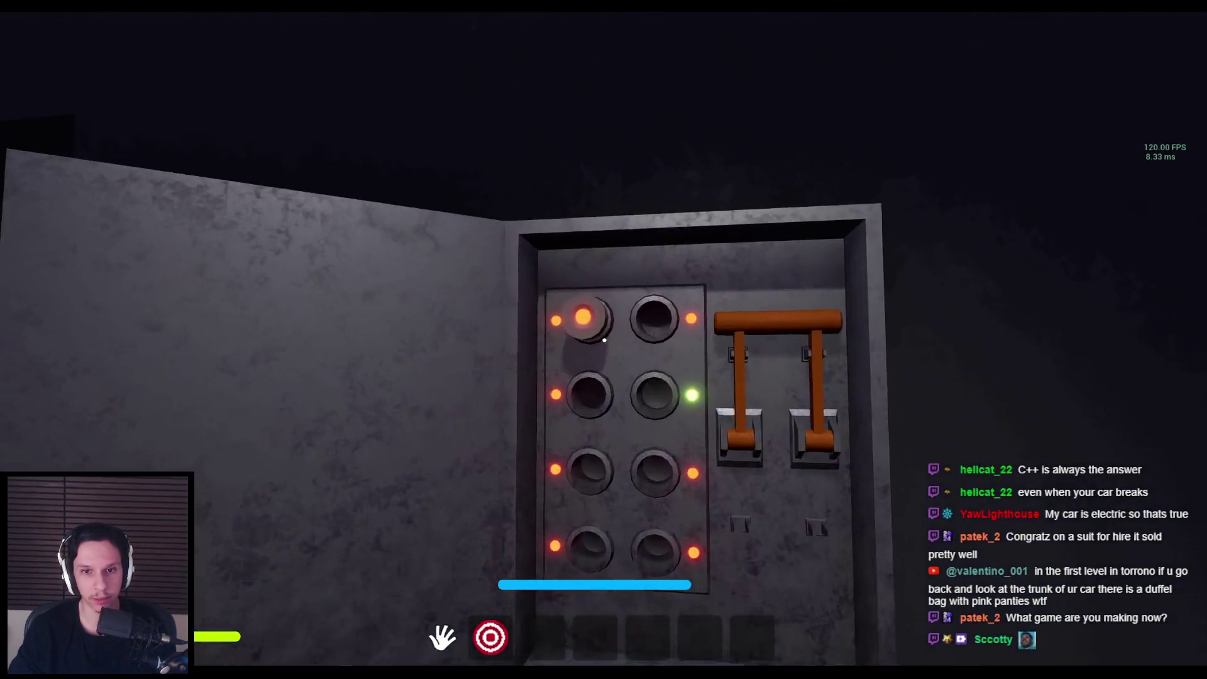
pyautogui.moveTo(604, 340); pyautogui.dragTo(606, 503)
pyautogui.press('w')
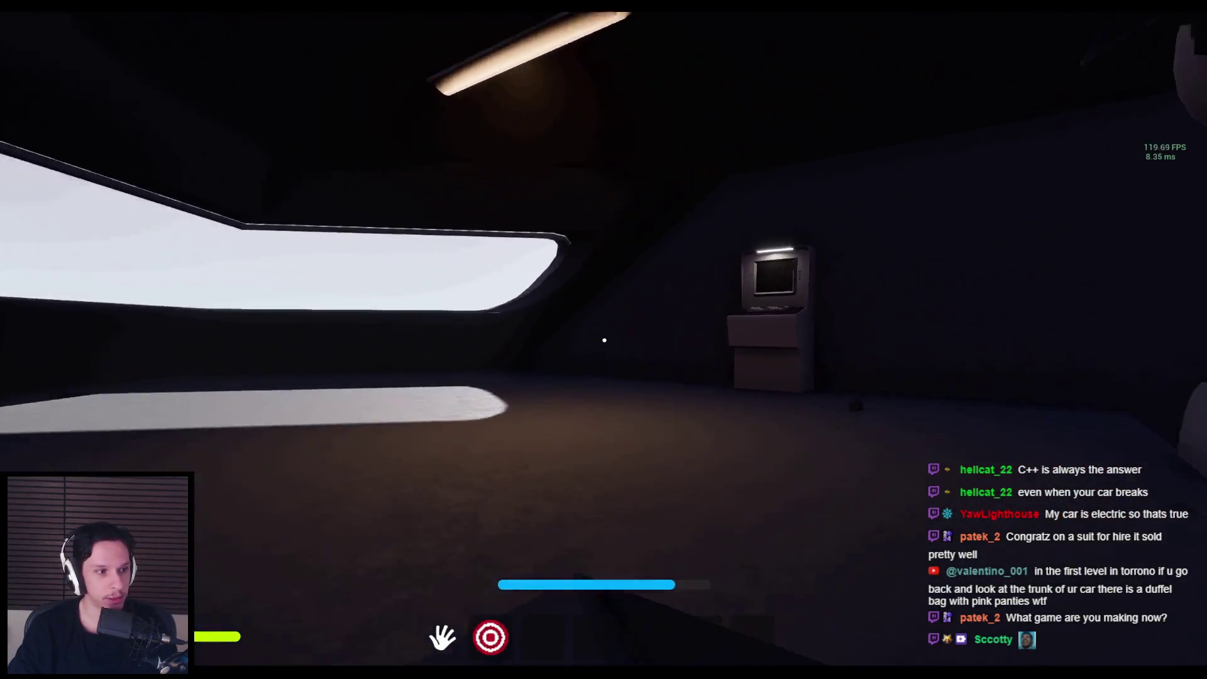
pyautogui.press('w')
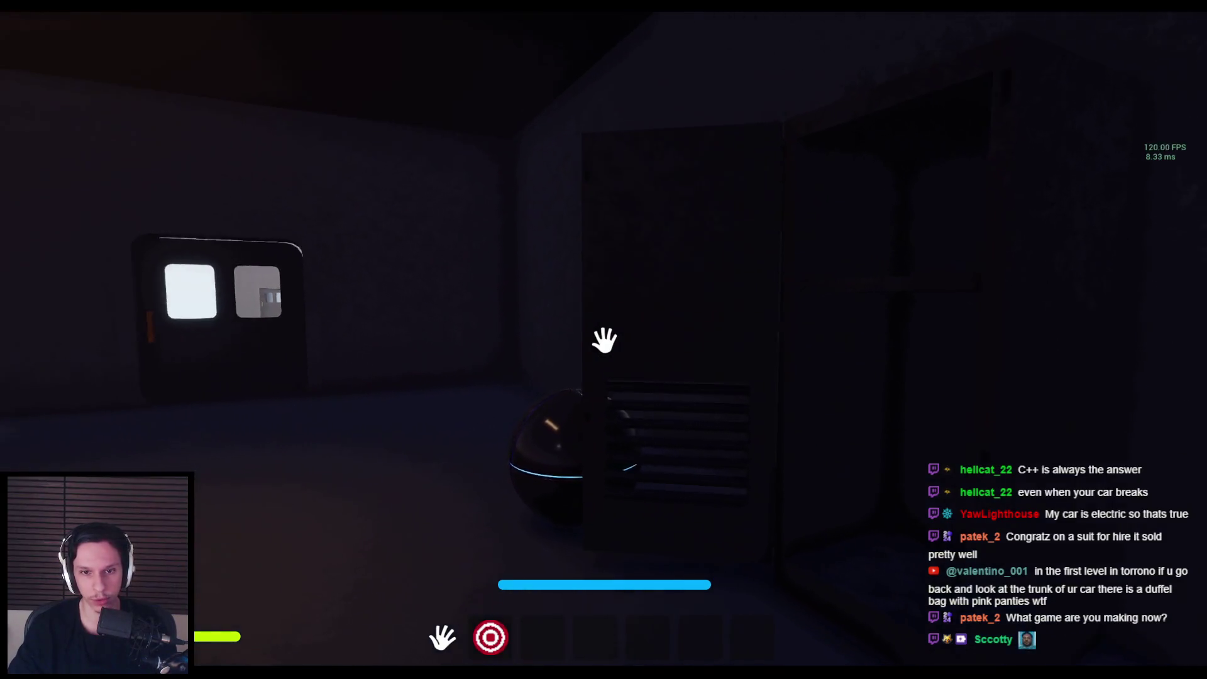
pyautogui.hotkey('shift', 'w')
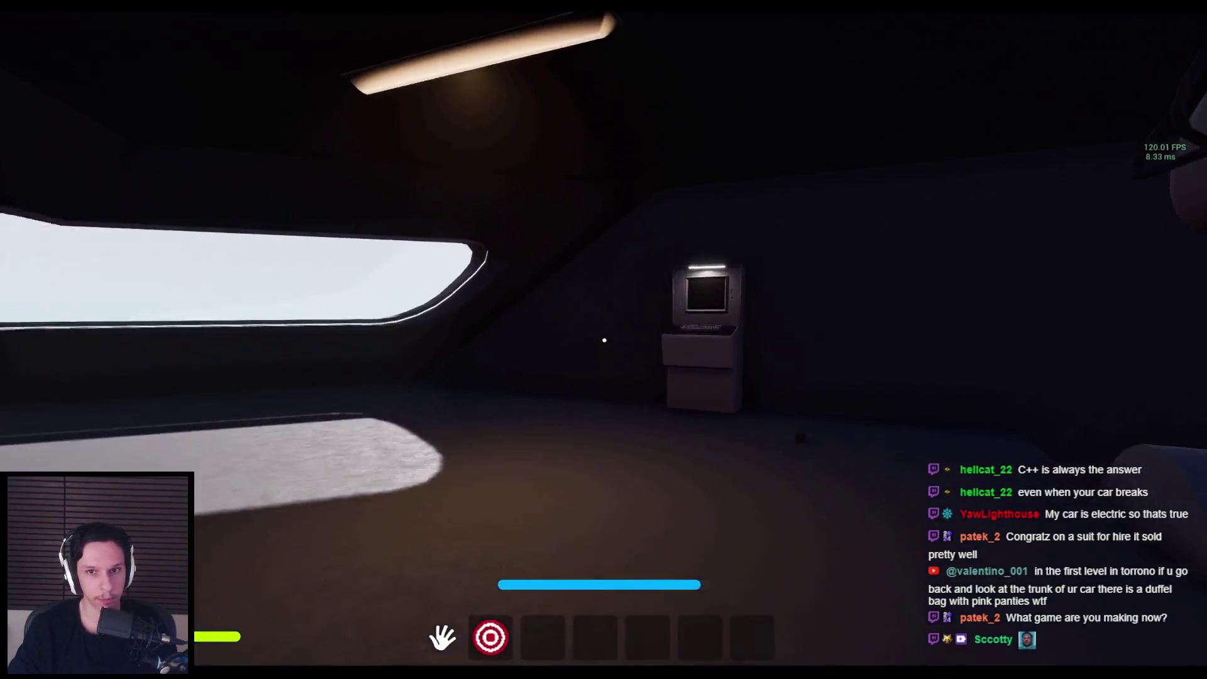
pyautogui.press('w')
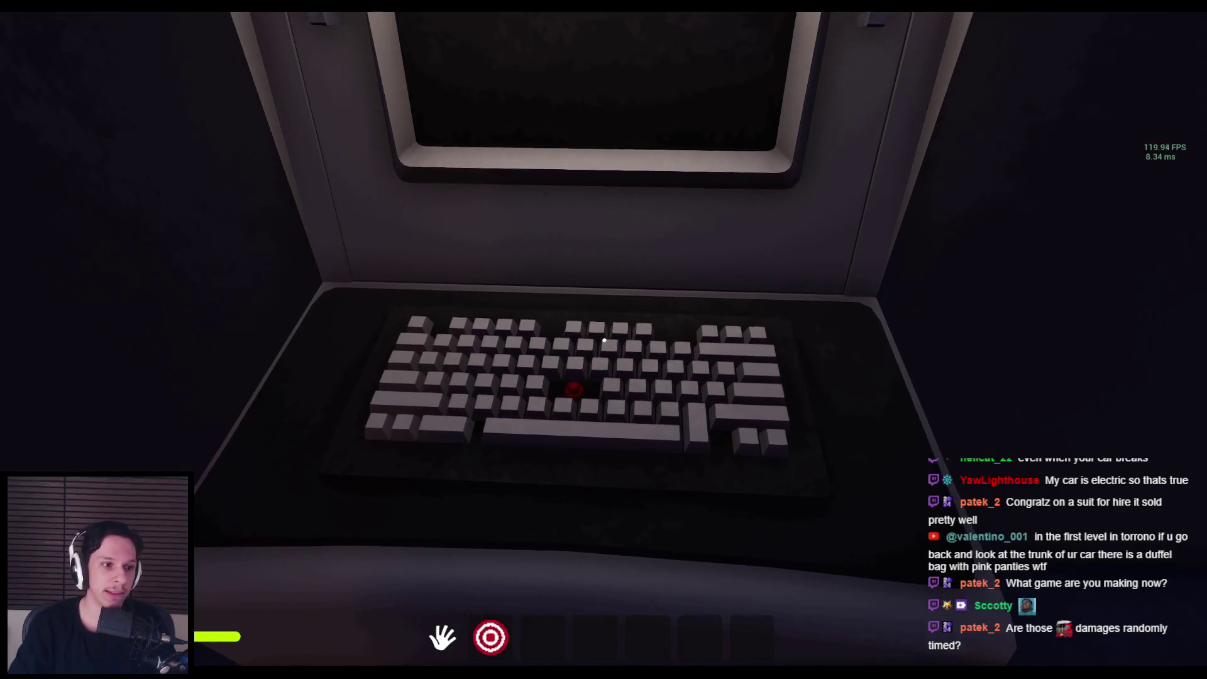
# Step: Walk from the keyboard to the open electrical panel and pull its orange lever down
pyautogui.press('s')
pyautogui.hotkey('shift', 'w')
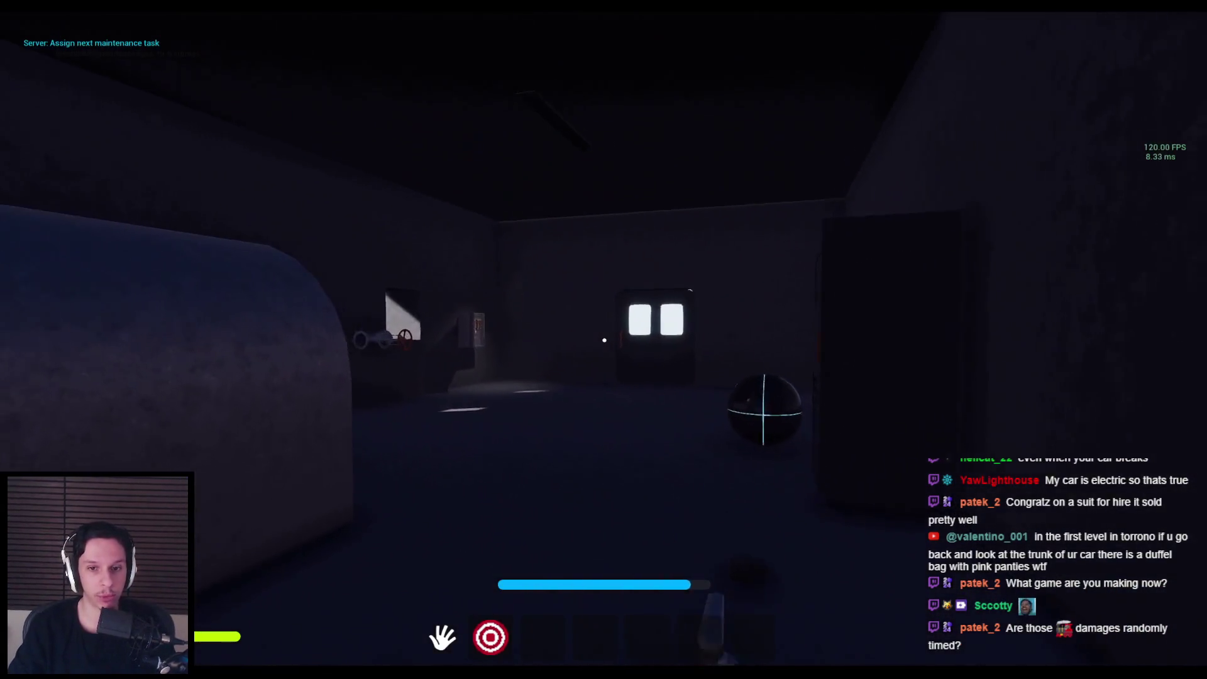
pyautogui.press('w')
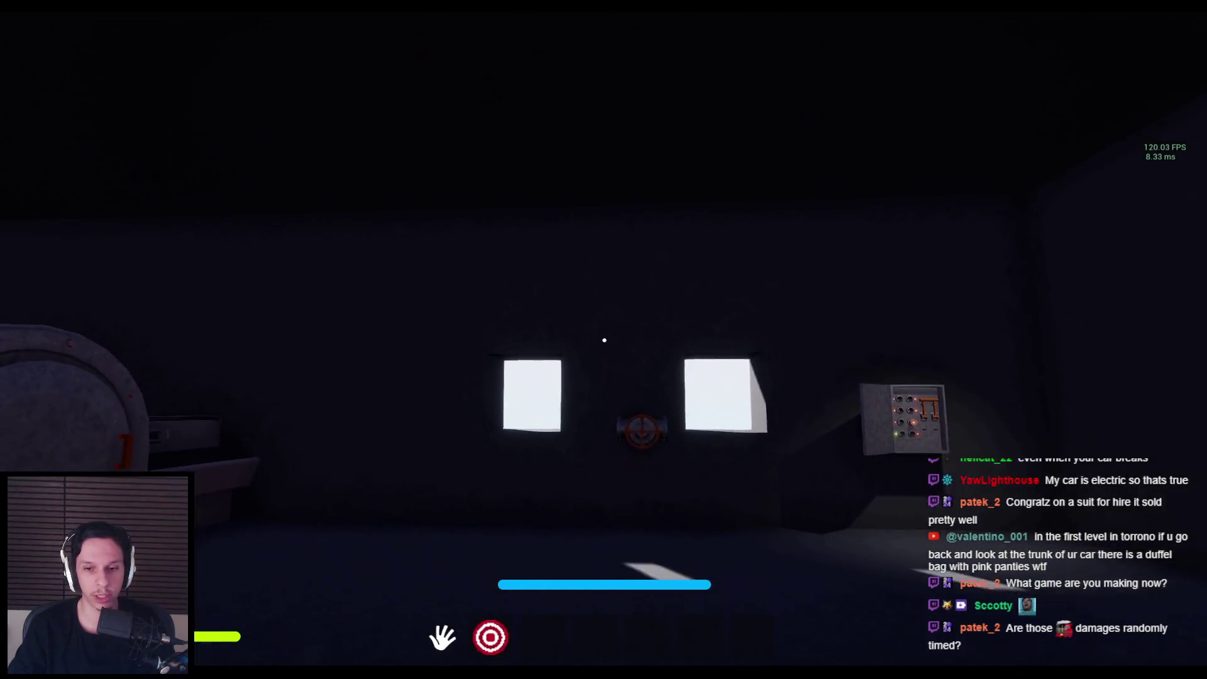
pyautogui.press('s')
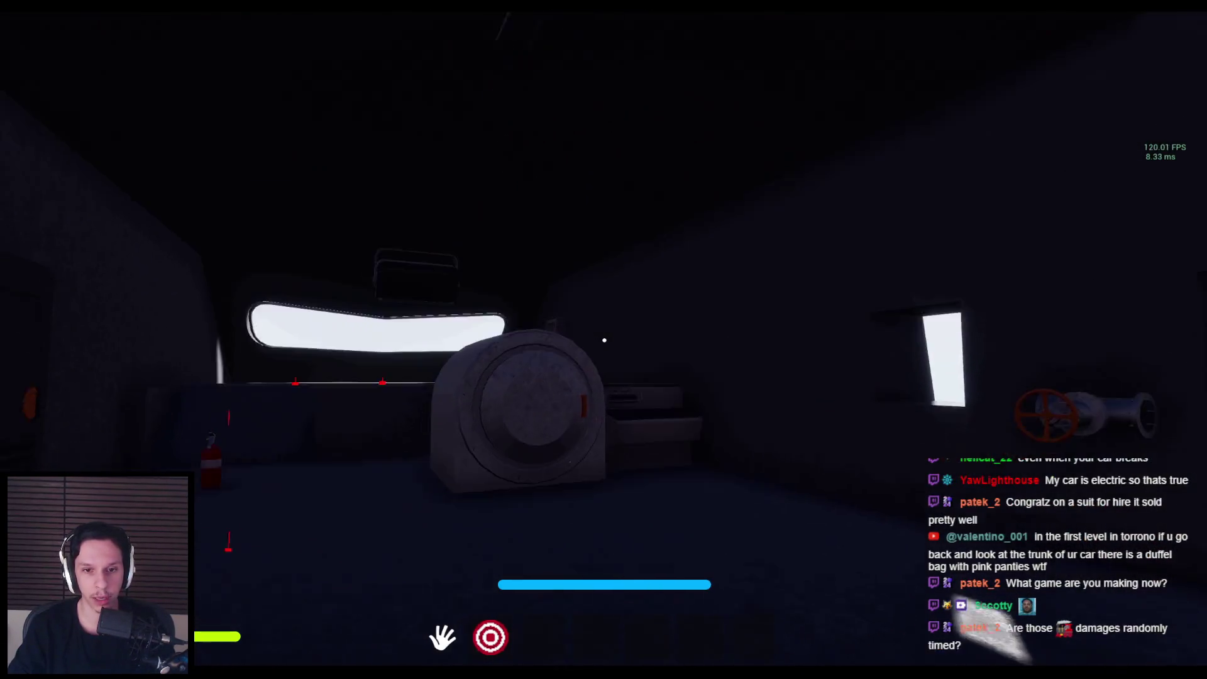
pyautogui.press('w')
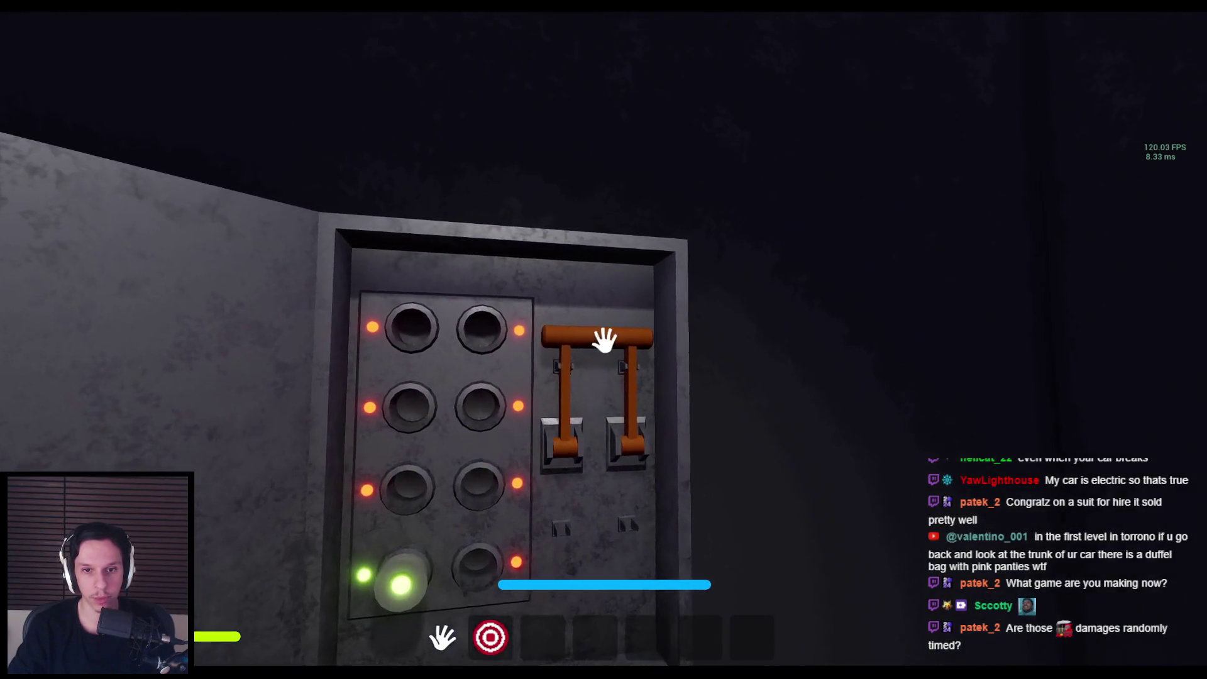
pyautogui.moveTo(606, 342); pyautogui.dragTo(606, 494)
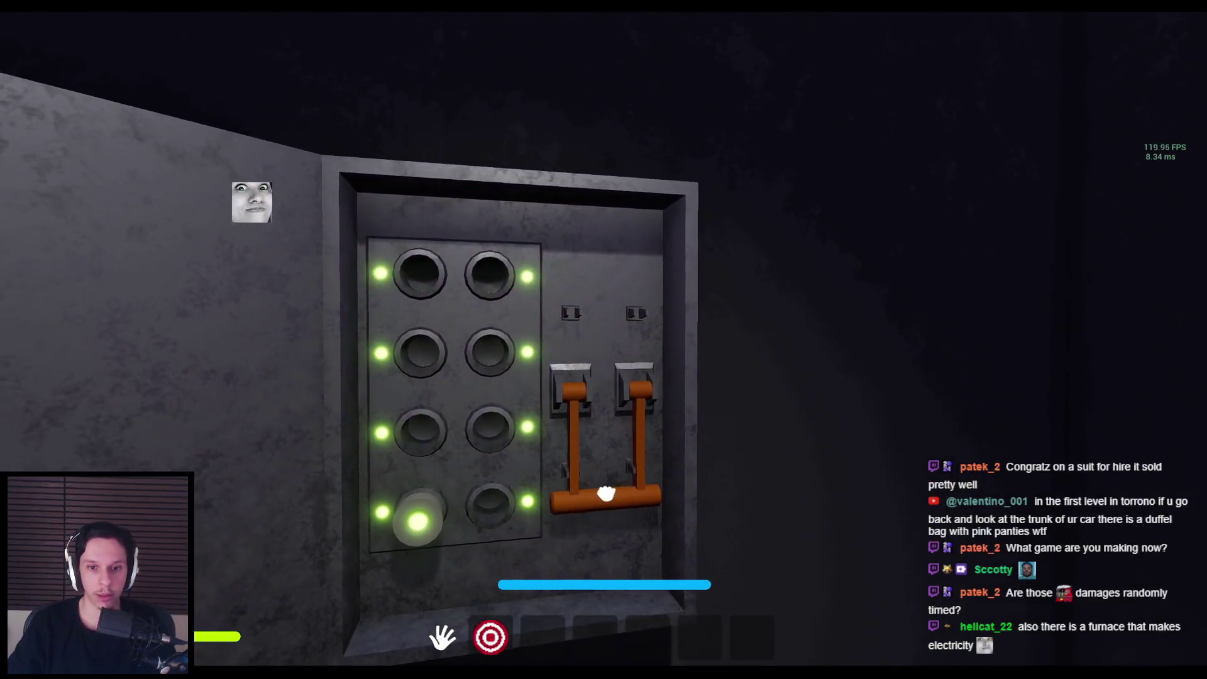
# Step: Walk out onto the carriage roof and open the roof tower's door
pyautogui.press('s')
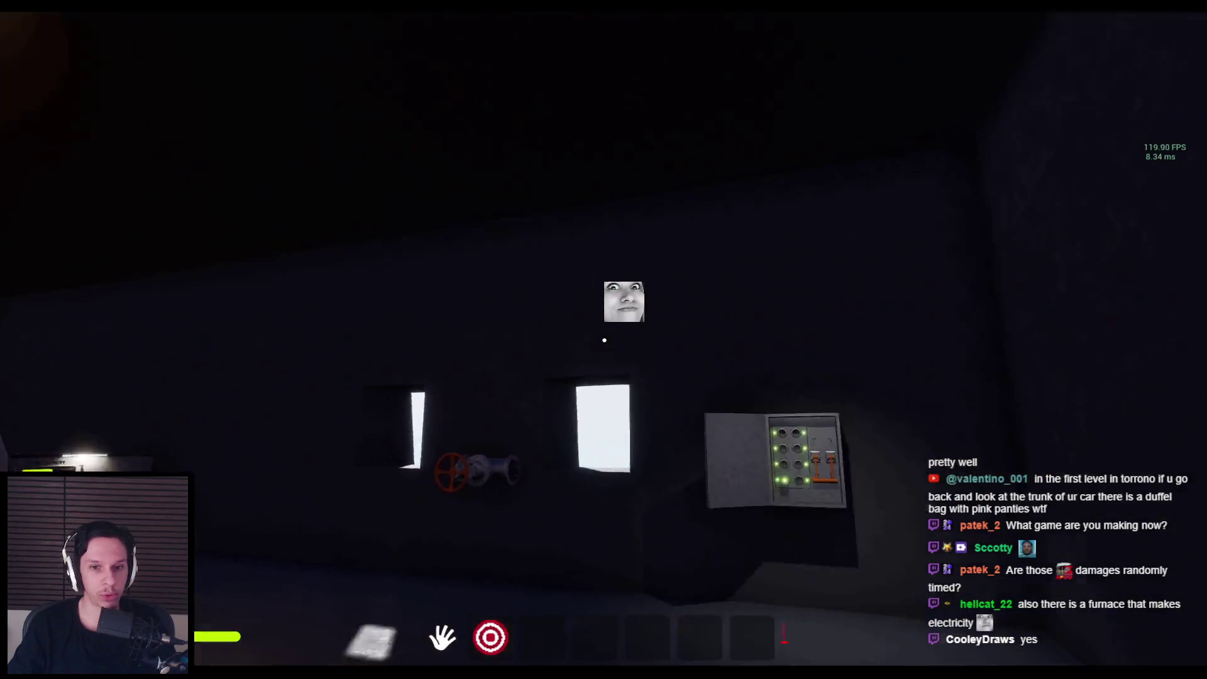
pyautogui.press('w')
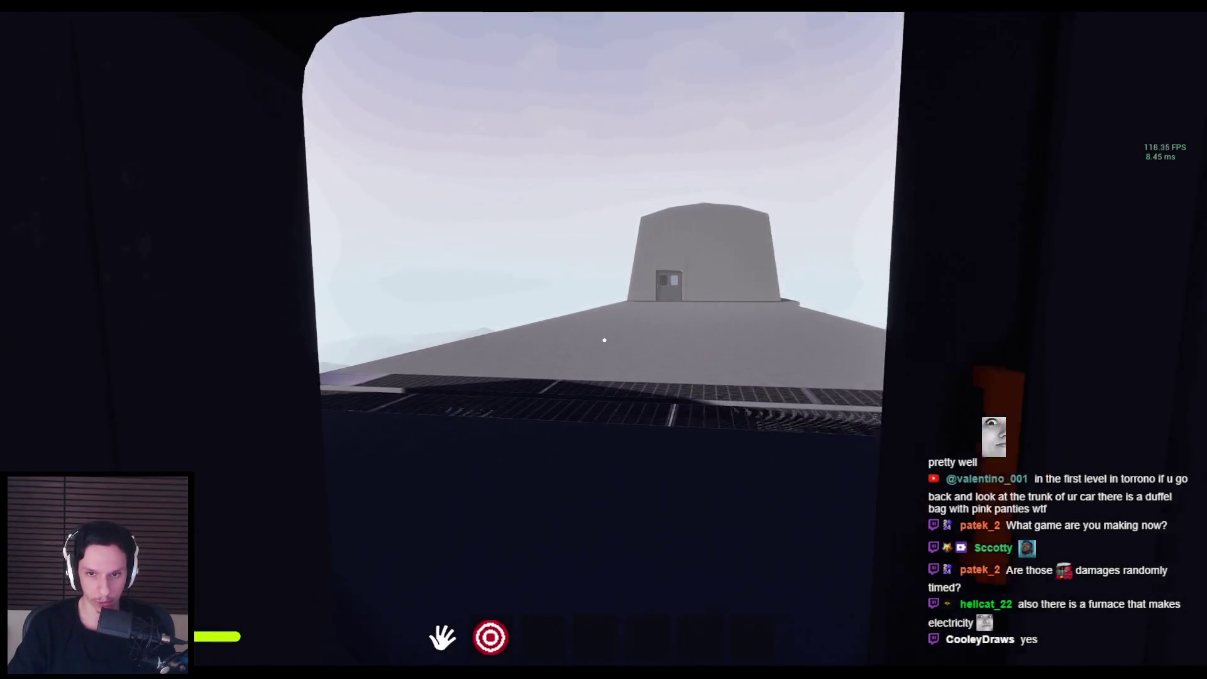
pyautogui.press('w')
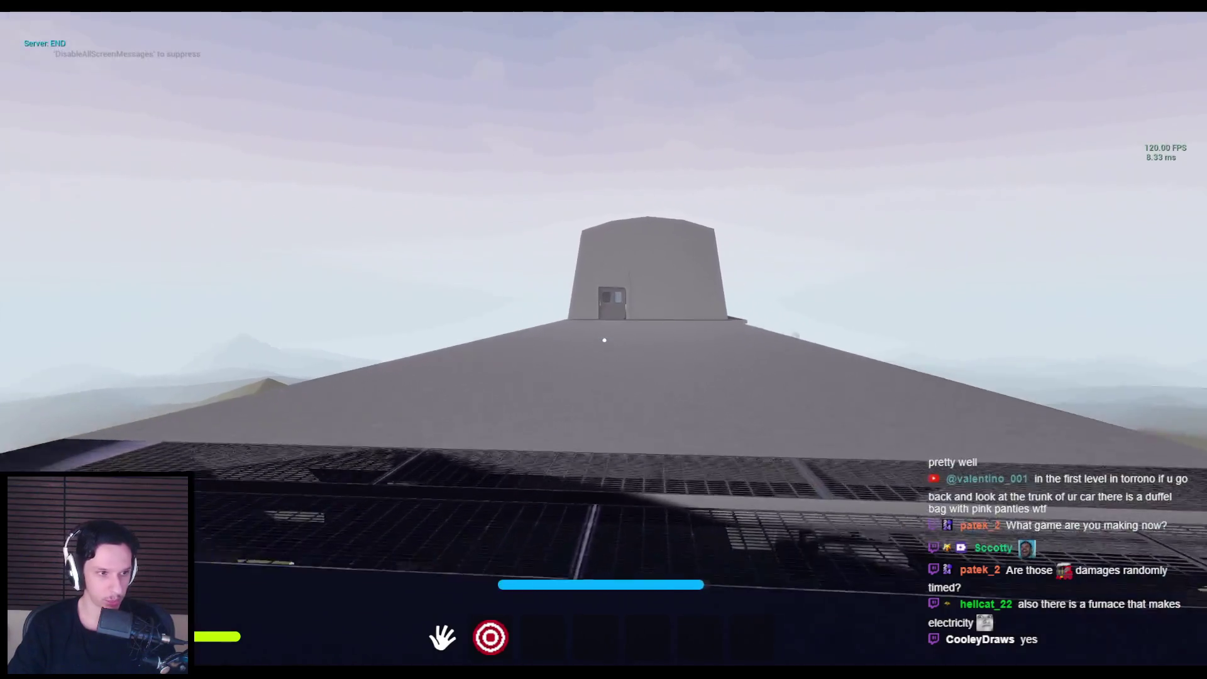
pyautogui.press('w')
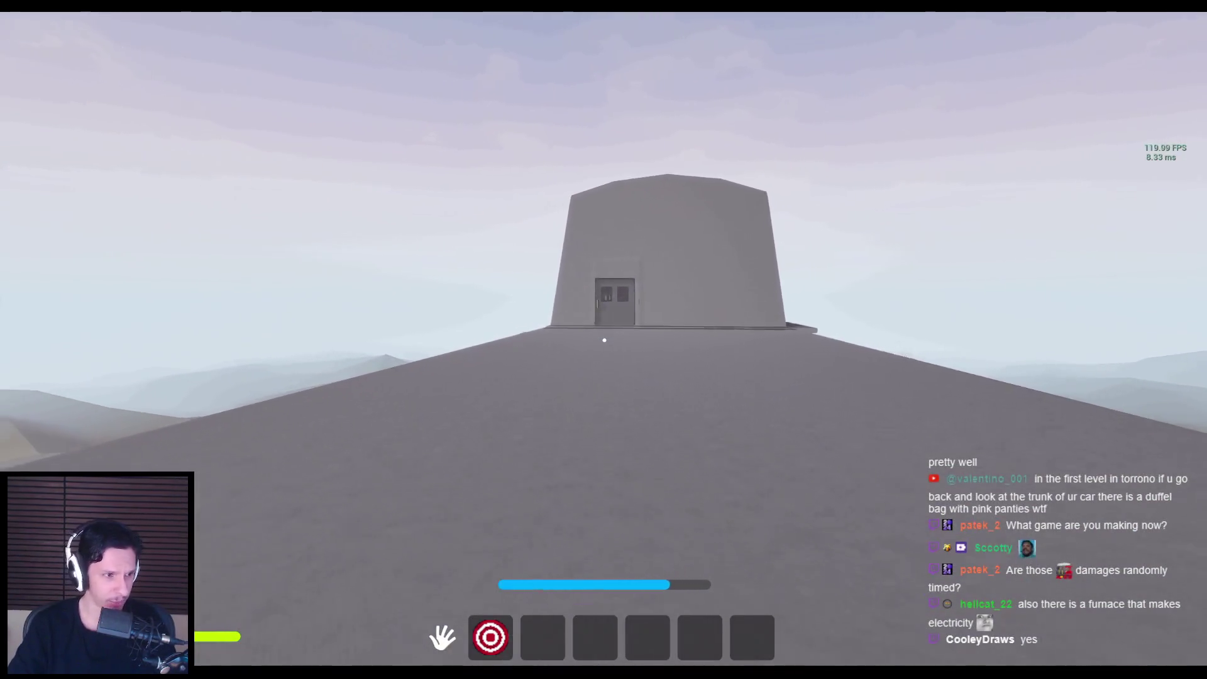
pyautogui.press('w')
pyautogui.press('w')
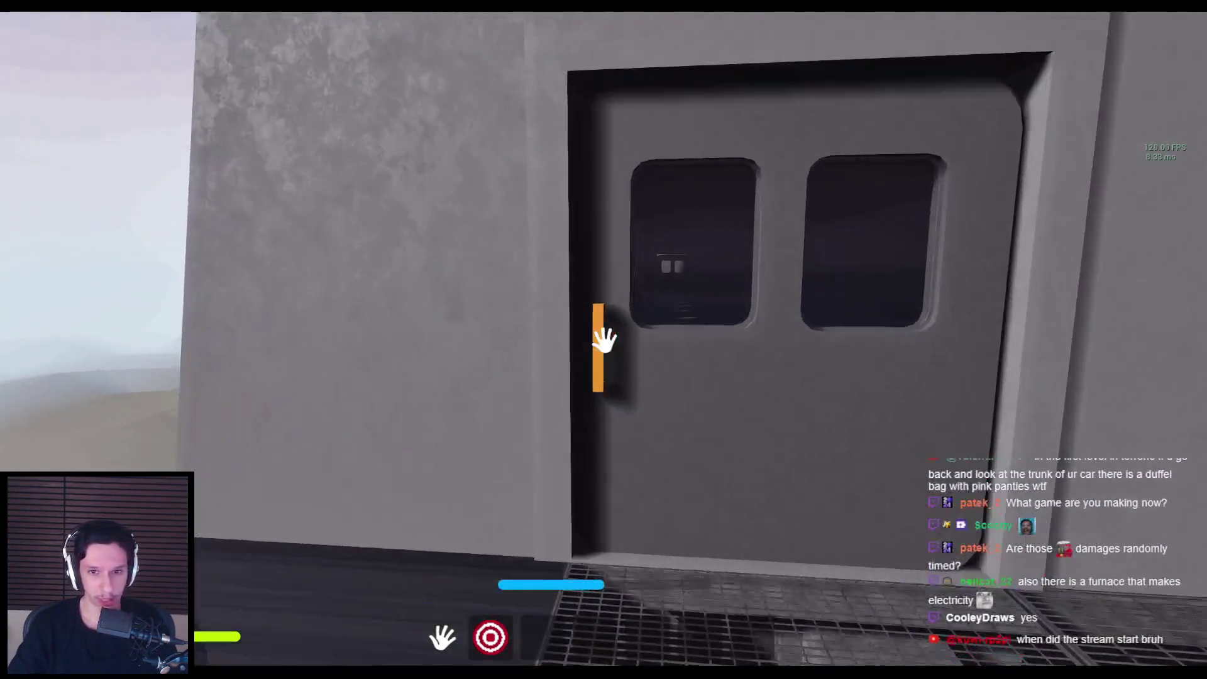
pyautogui.click(604, 340)
# Step: Walk down the dark corridor, open the end door and cross the seated carriage
pyautogui.press('w')
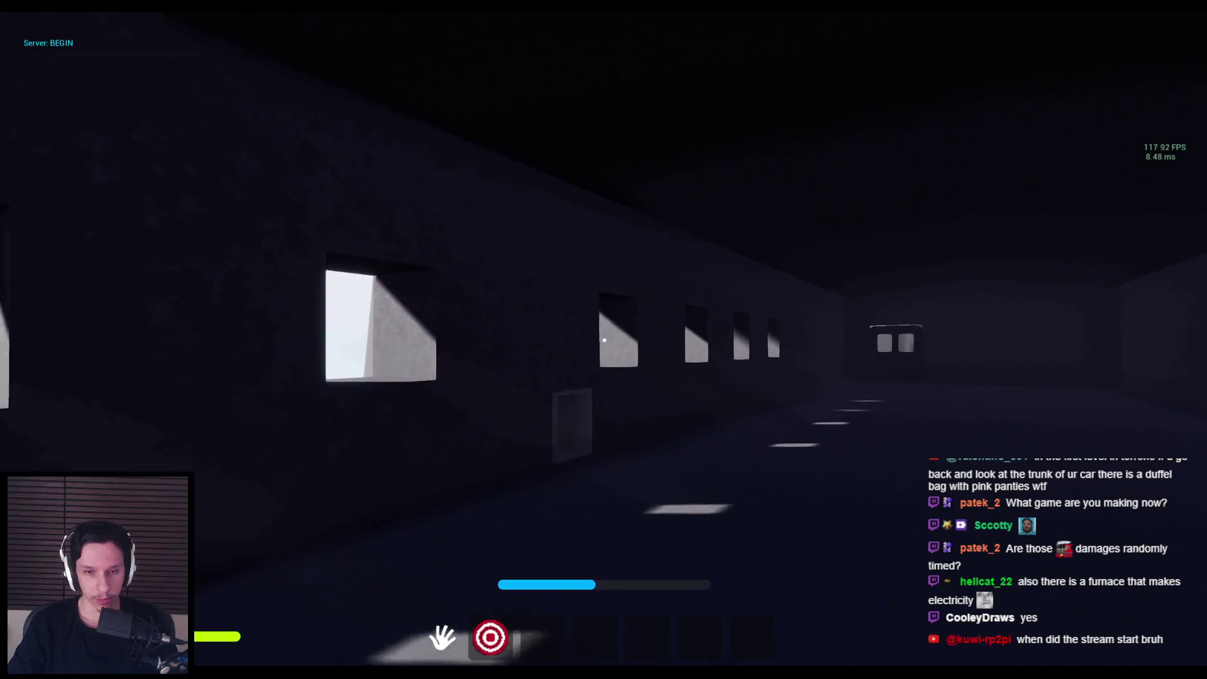
pyautogui.press('w')
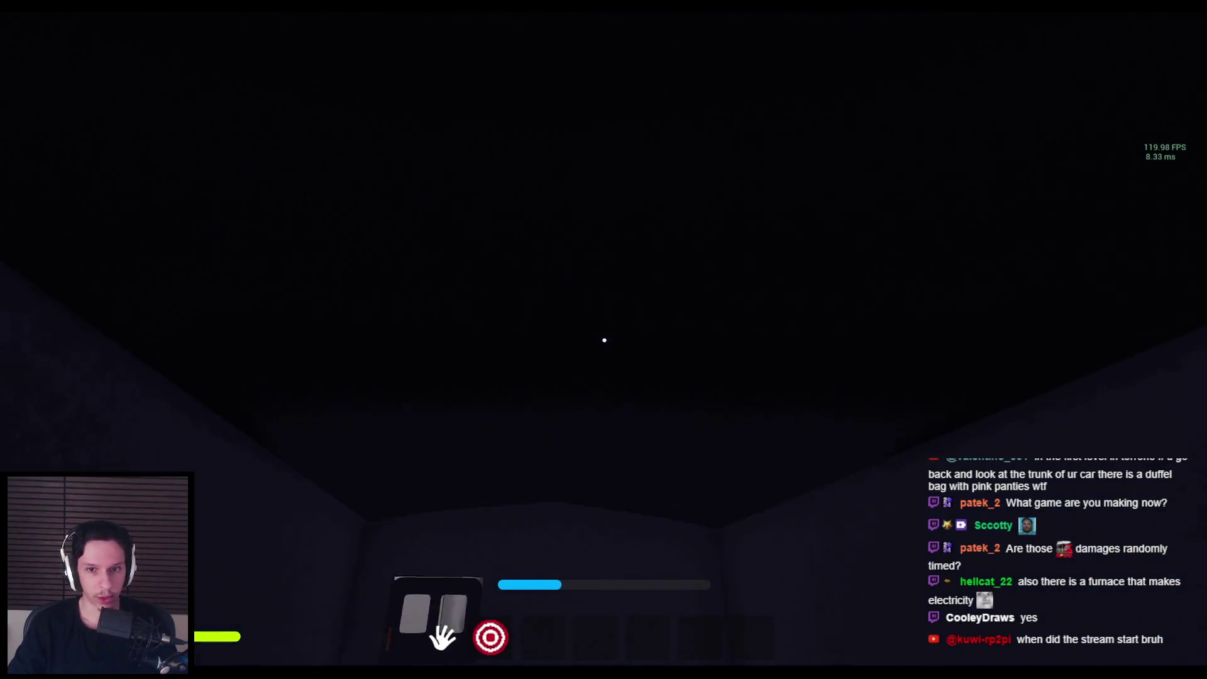
pyautogui.press('w')
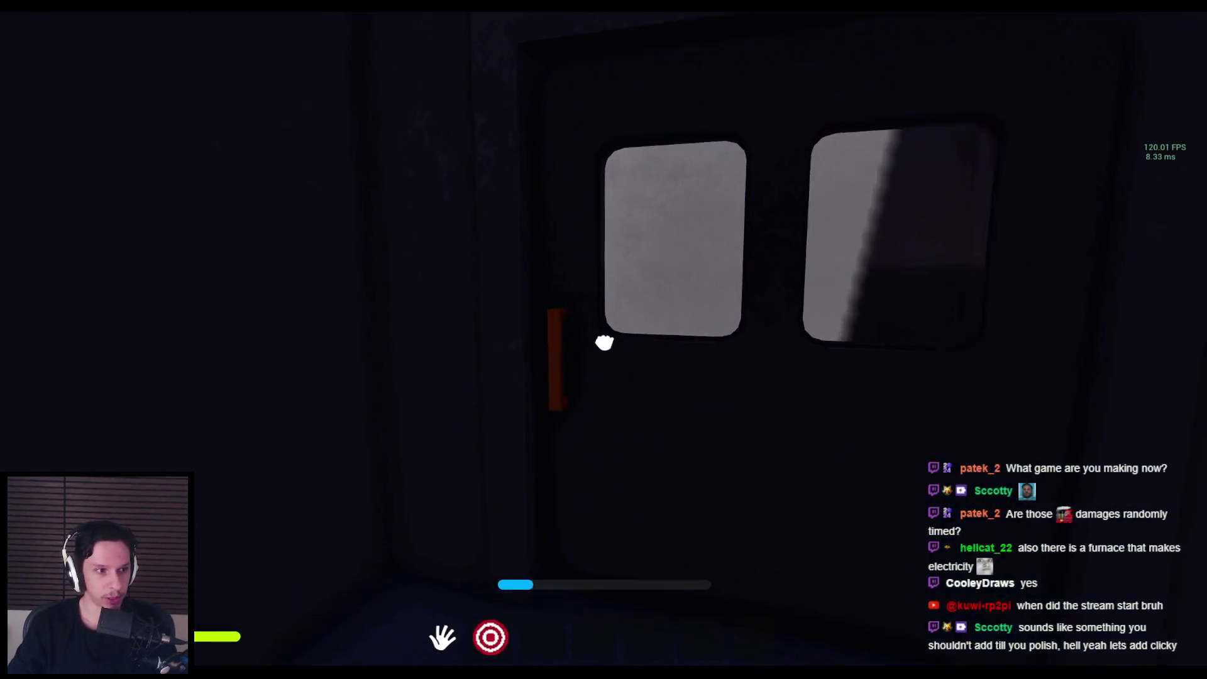
pyautogui.click(604, 340)
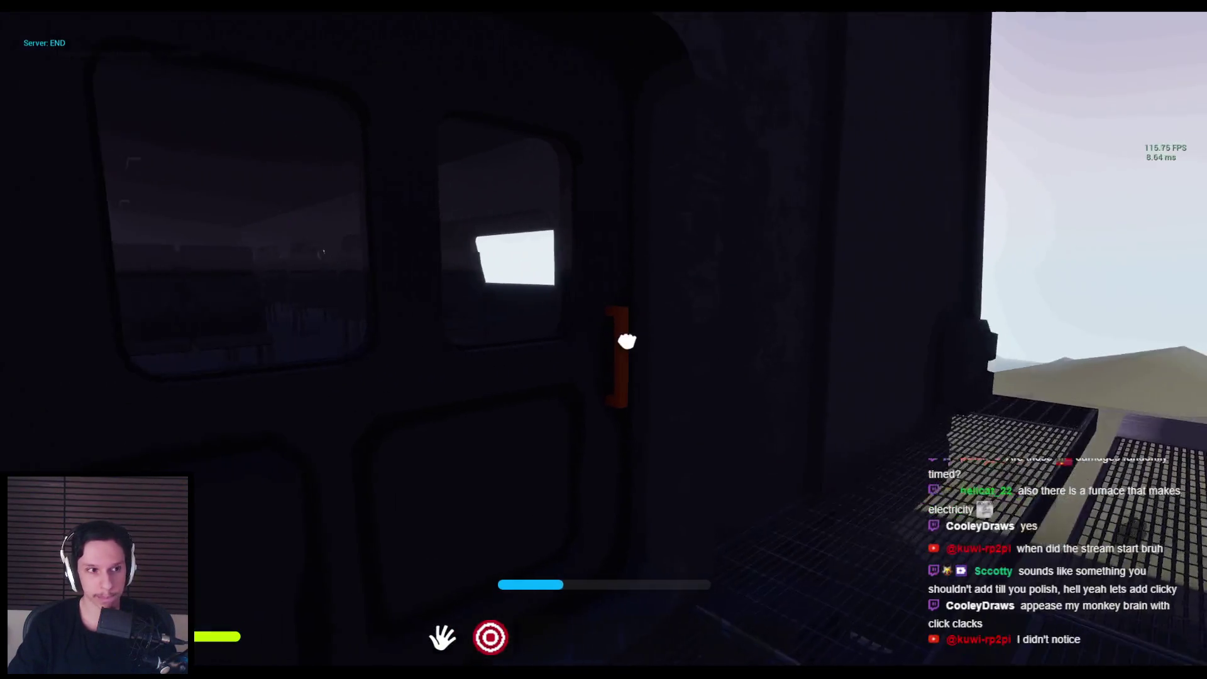
pyautogui.press('w')
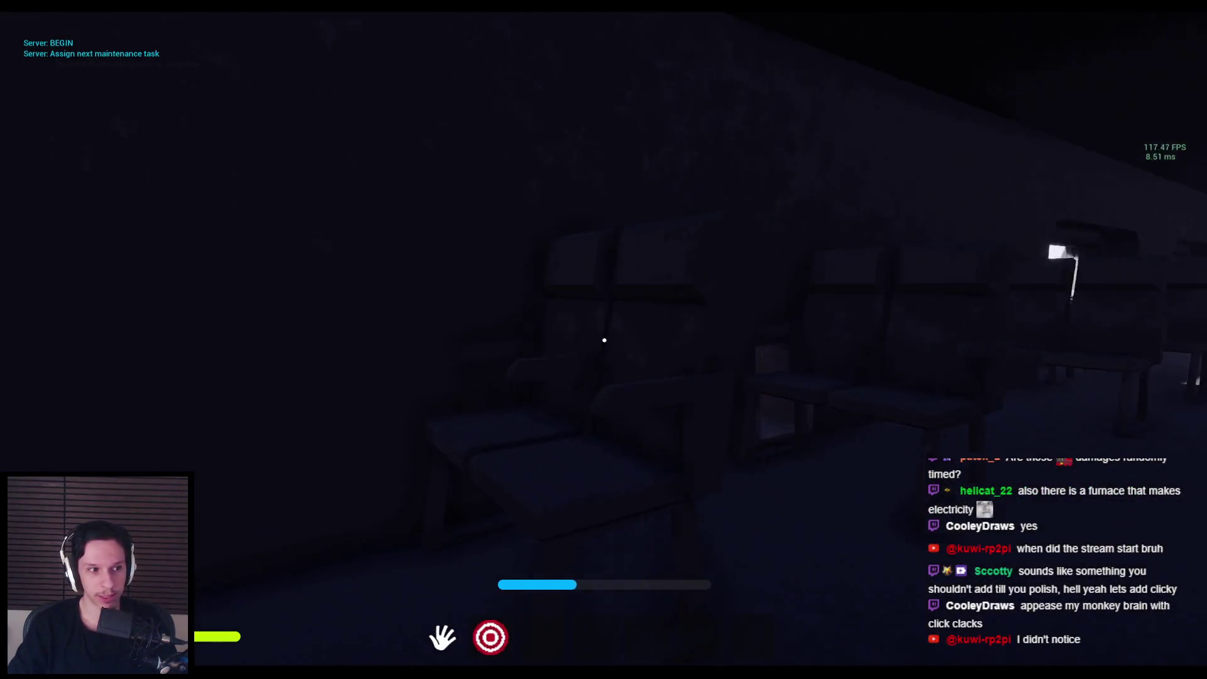
pyautogui.press('w')
pyautogui.press('w')
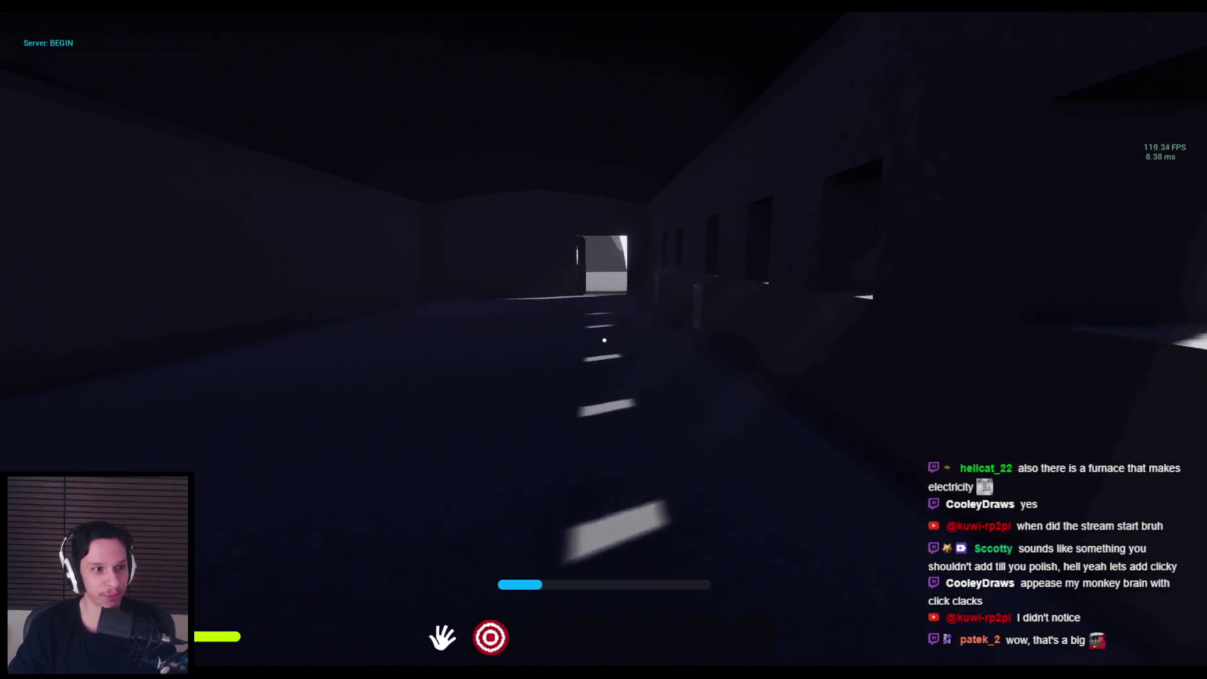
pyautogui.press('w')
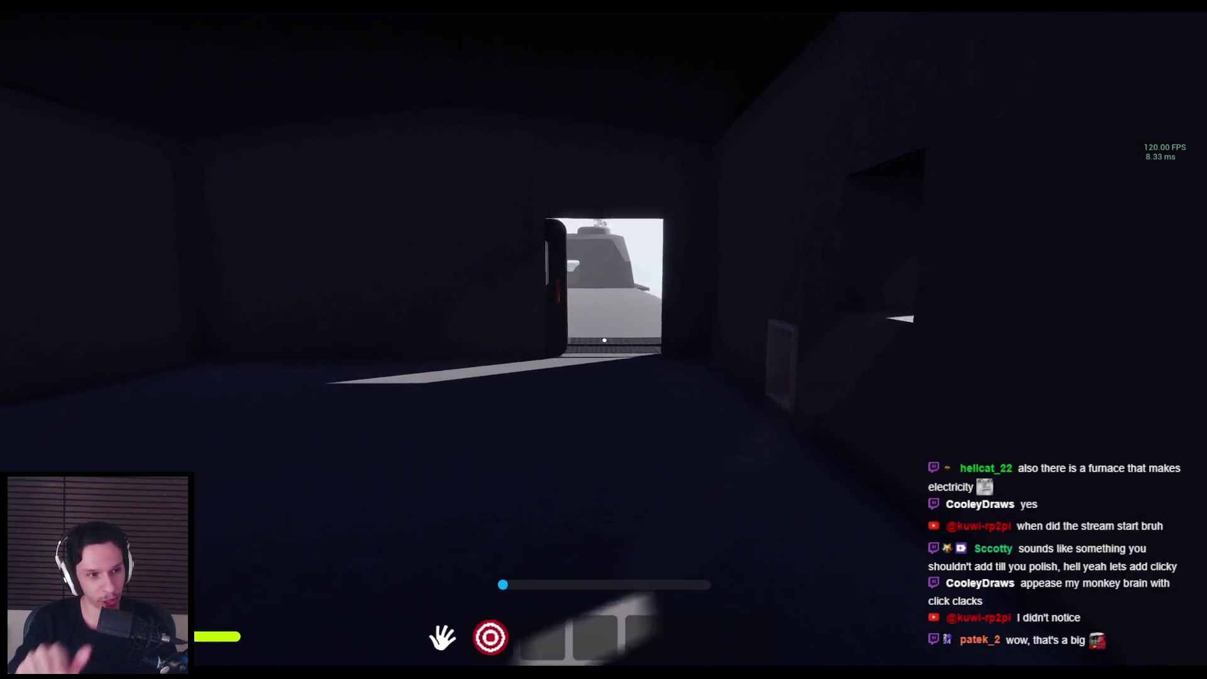
# Step: Cross the rooftop into the smoking engine's interior, then eject to the editor camera with F8
pyautogui.press('w')
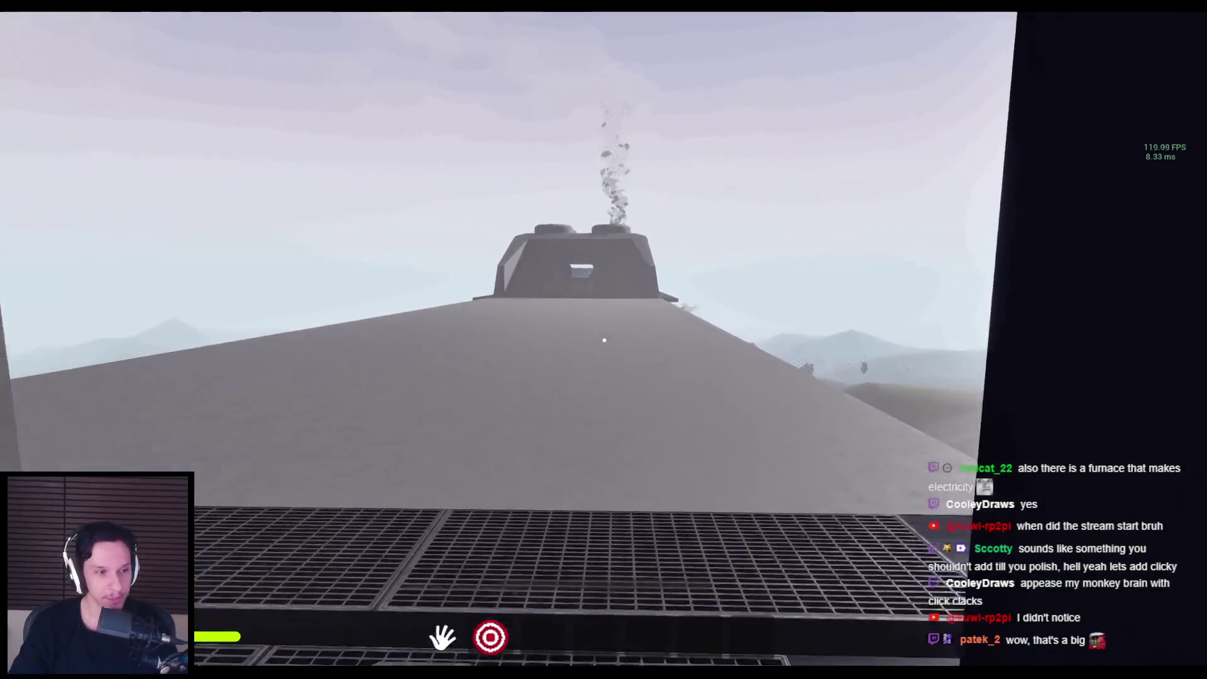
pyautogui.press('w')
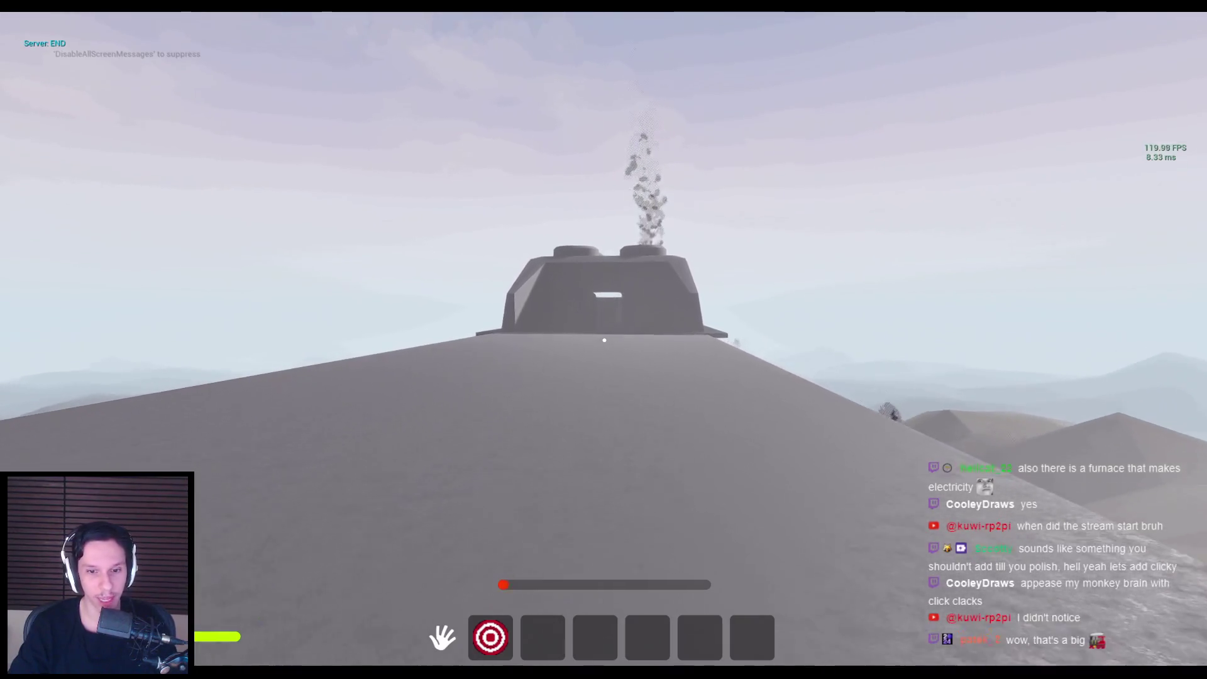
pyautogui.press('w')
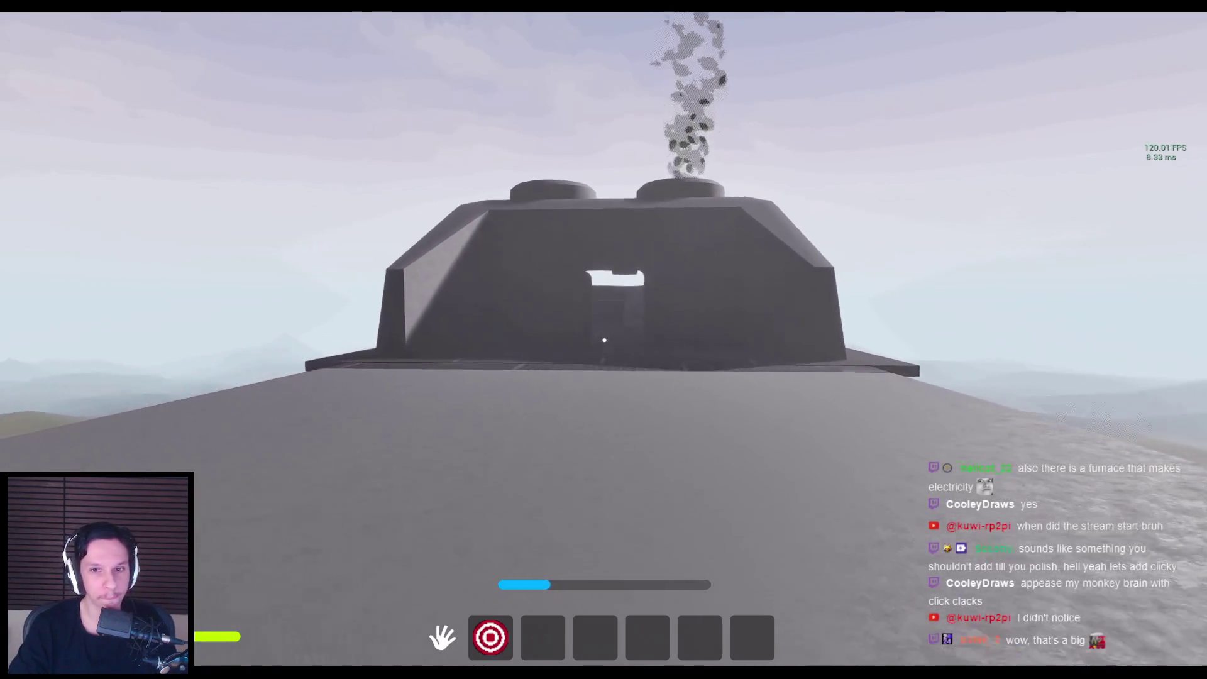
pyautogui.press('w')
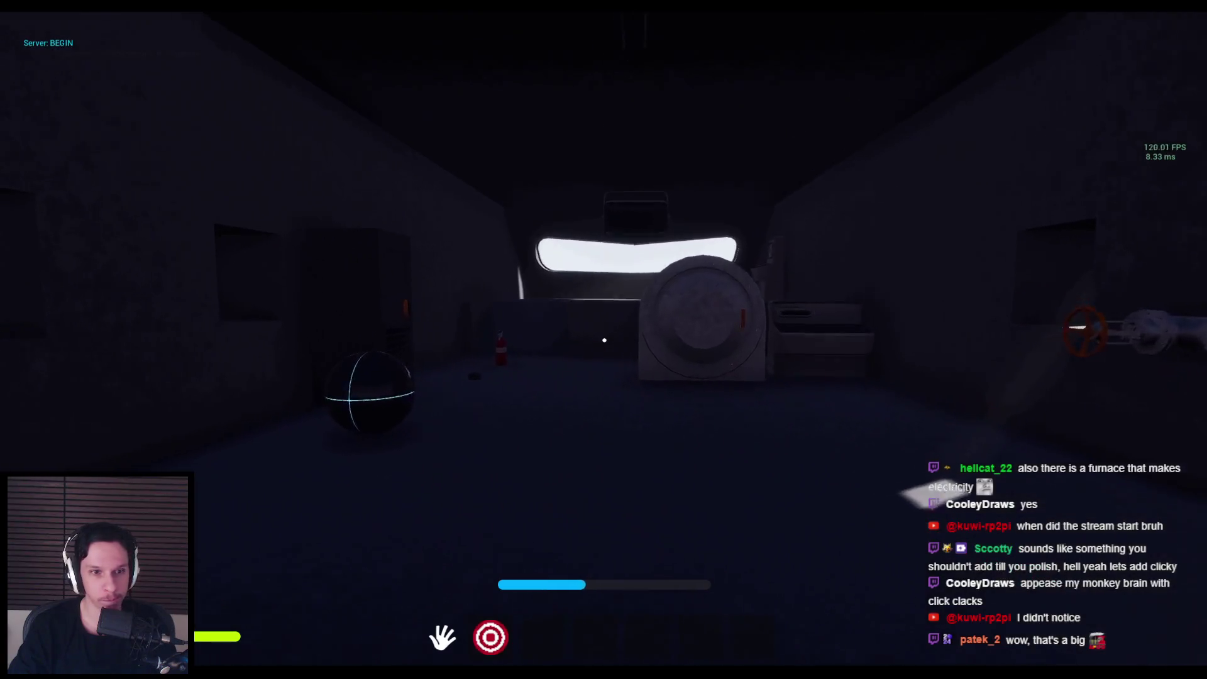
pyautogui.press('F8')
pyautogui.scroll(2, 604, 350)
# Step: Fly the editor camera over and along the train, ending inside the red-carpeted corridor
pyautogui.press('w')
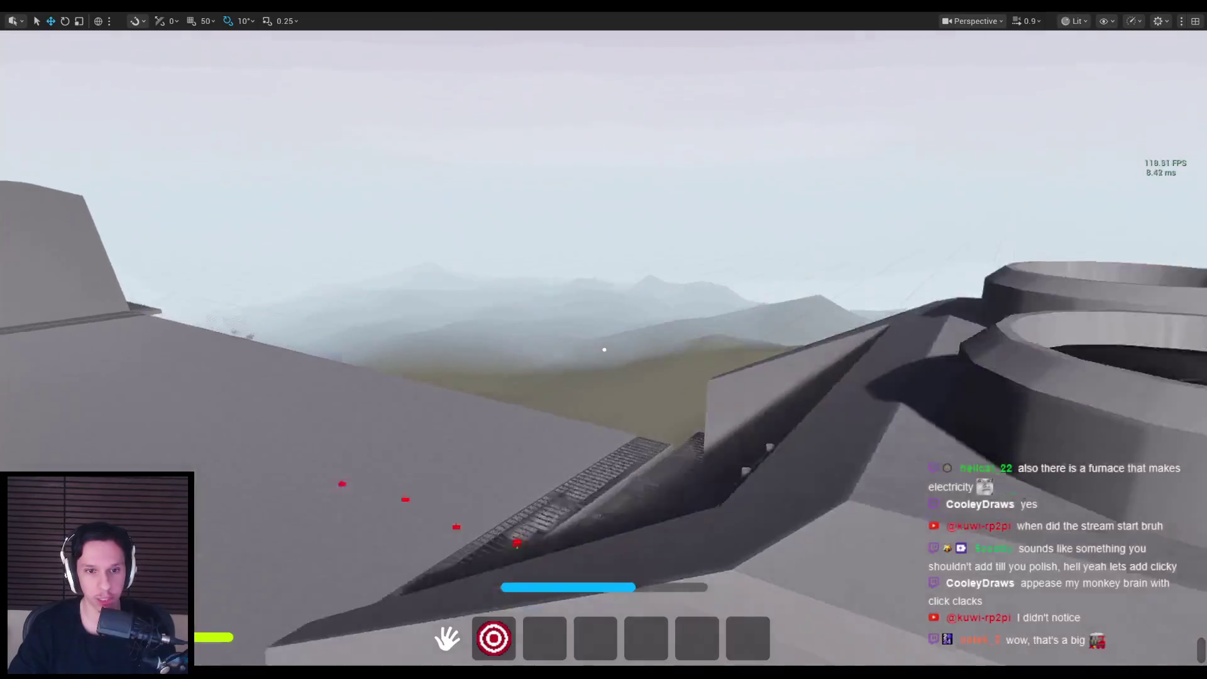
pyautogui.press('w')
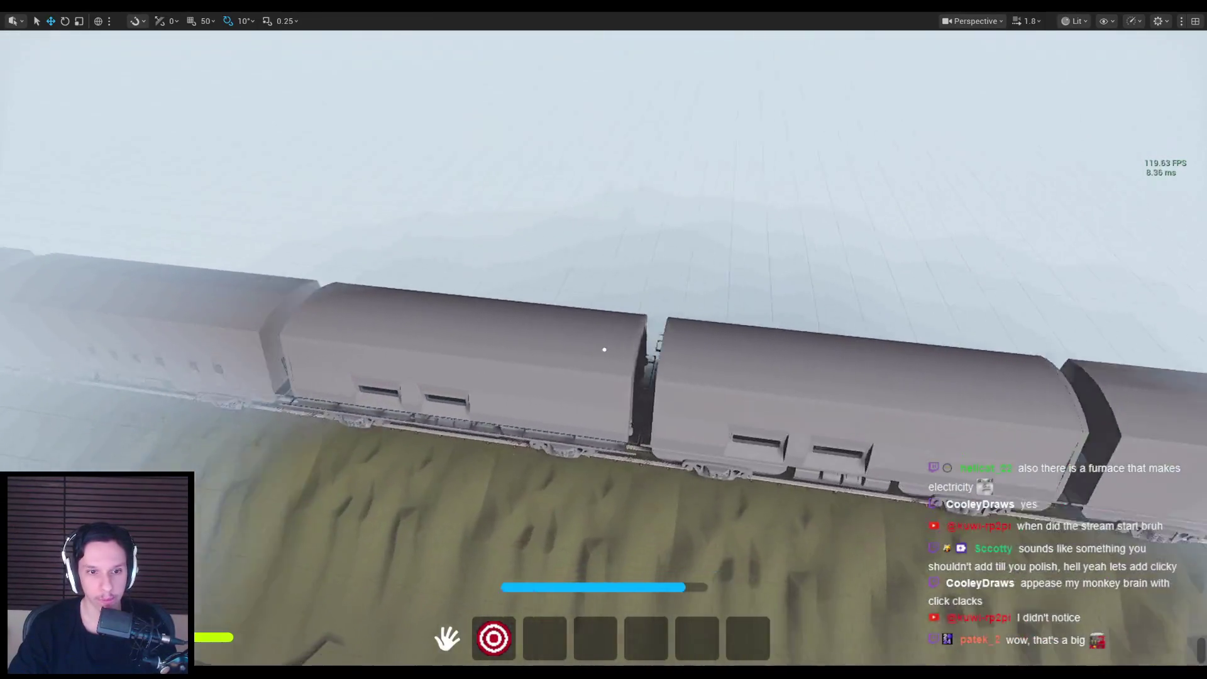
pyautogui.press('w')
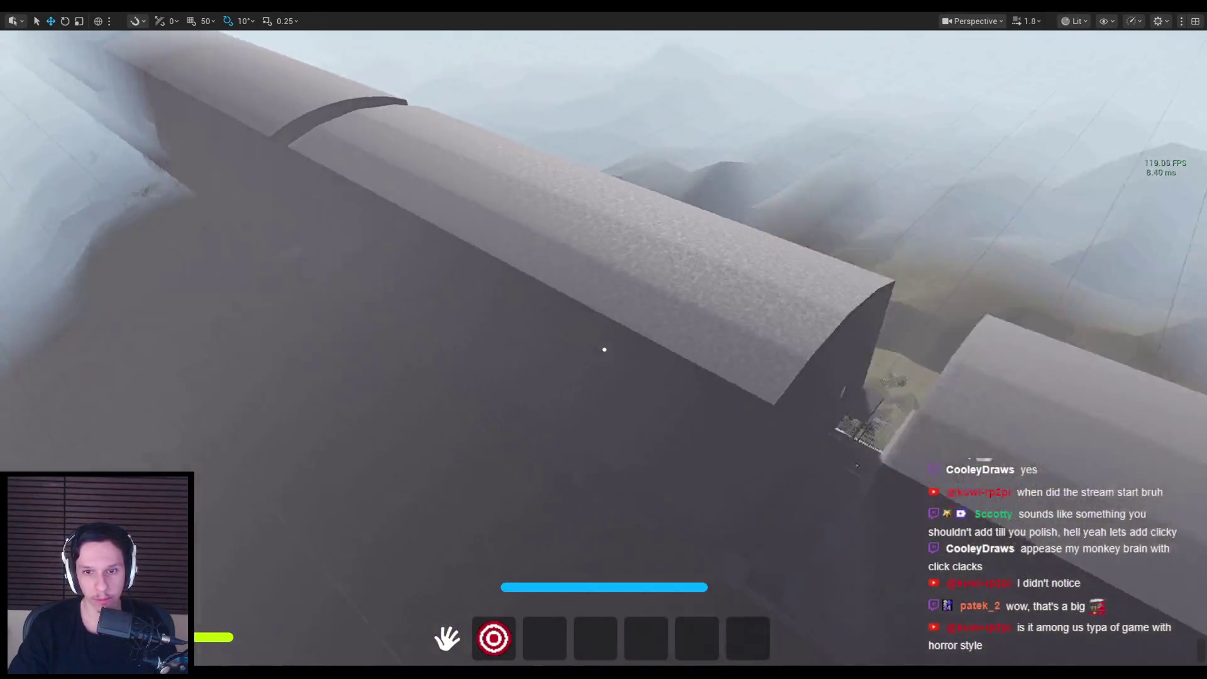
pyautogui.press('w')
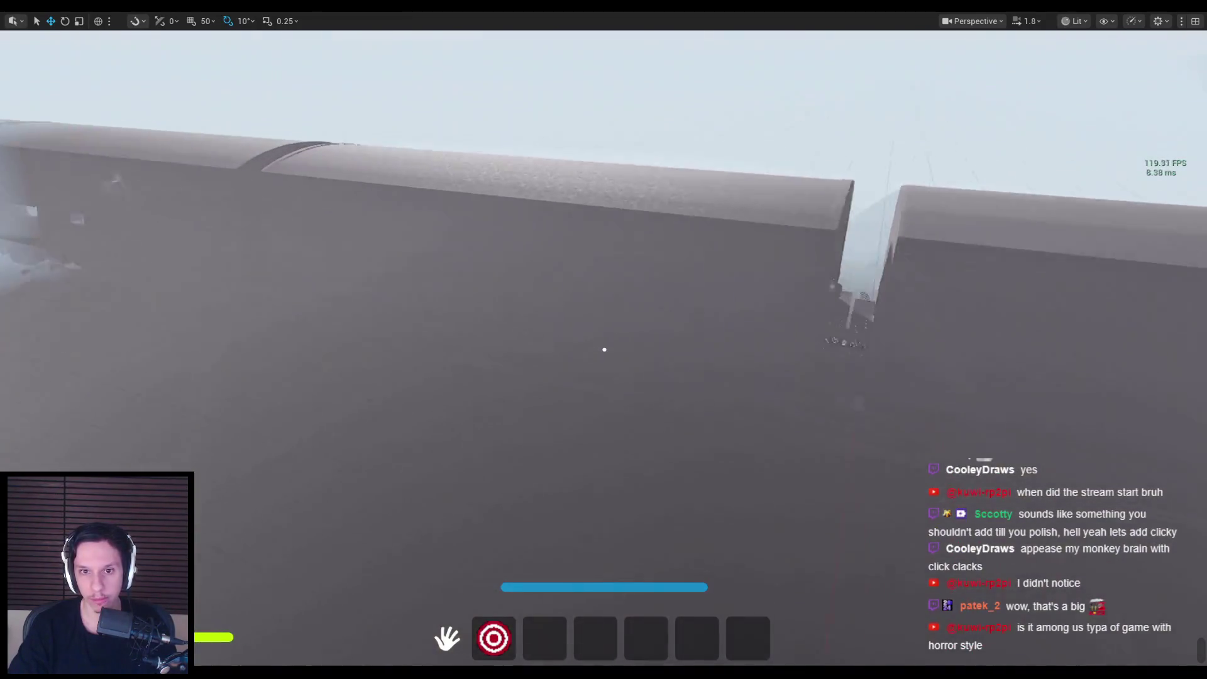
pyautogui.press('w')
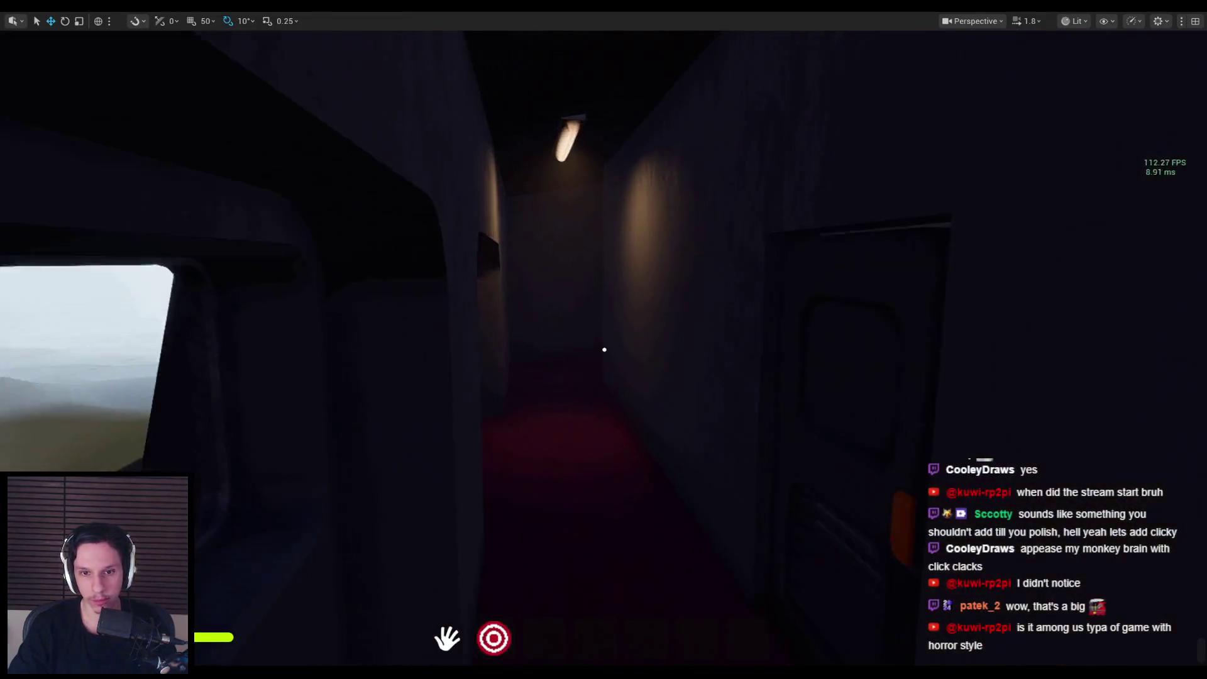
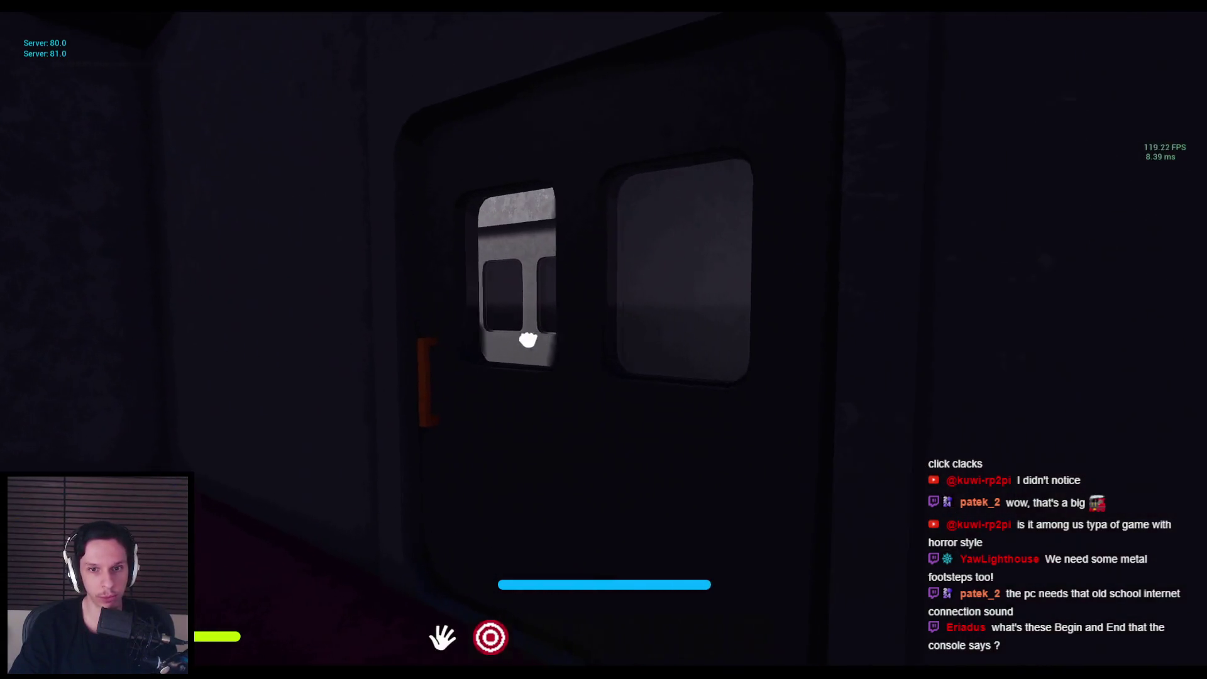
# Step: Open the walkway door, cross to the train corridor door and walk down the corridor
pyautogui.click(507, 341)
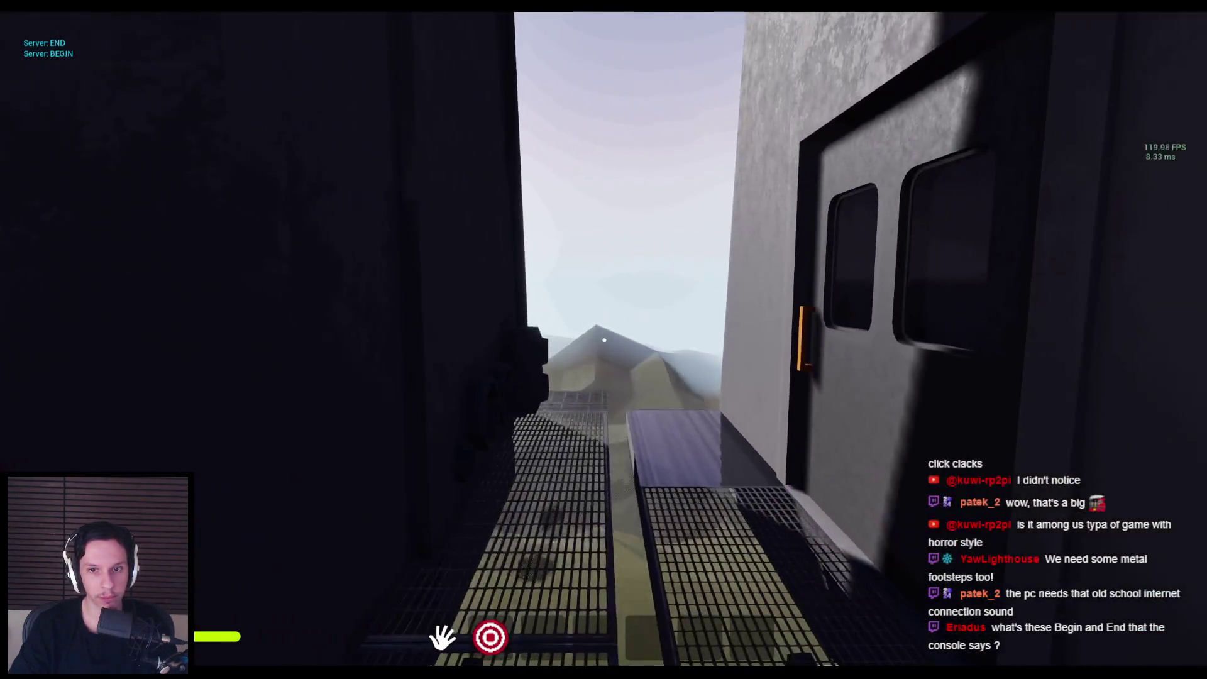
pyautogui.press('w')
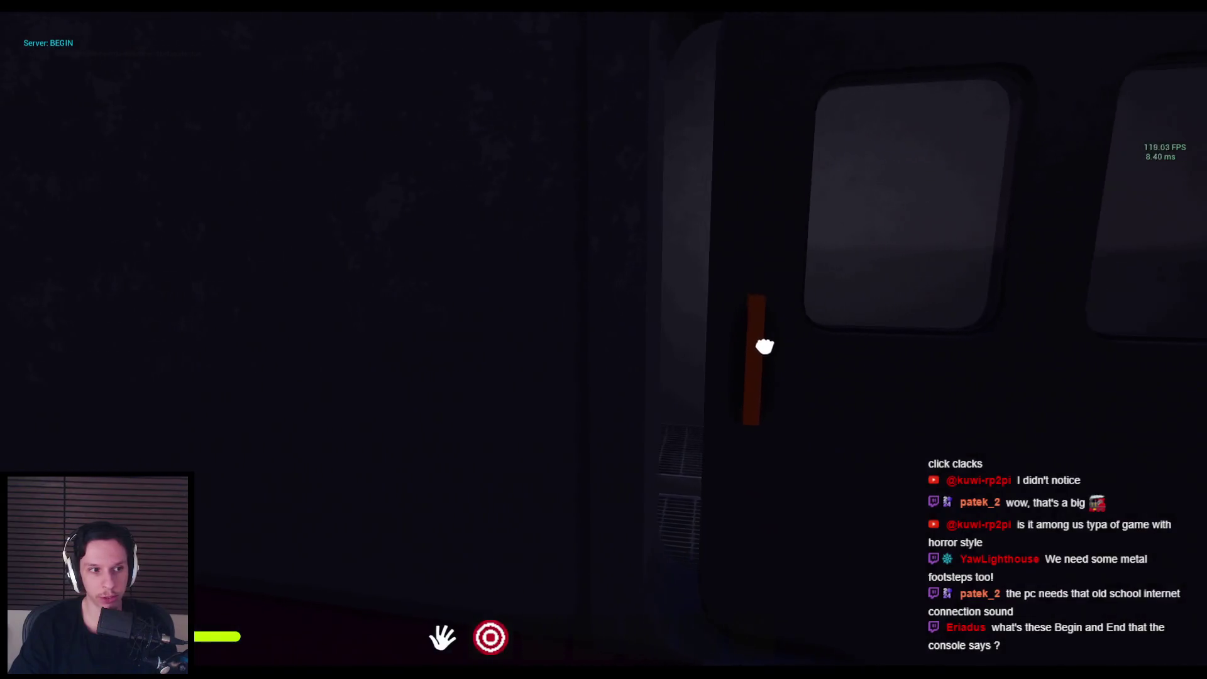
pyautogui.click(604, 340)
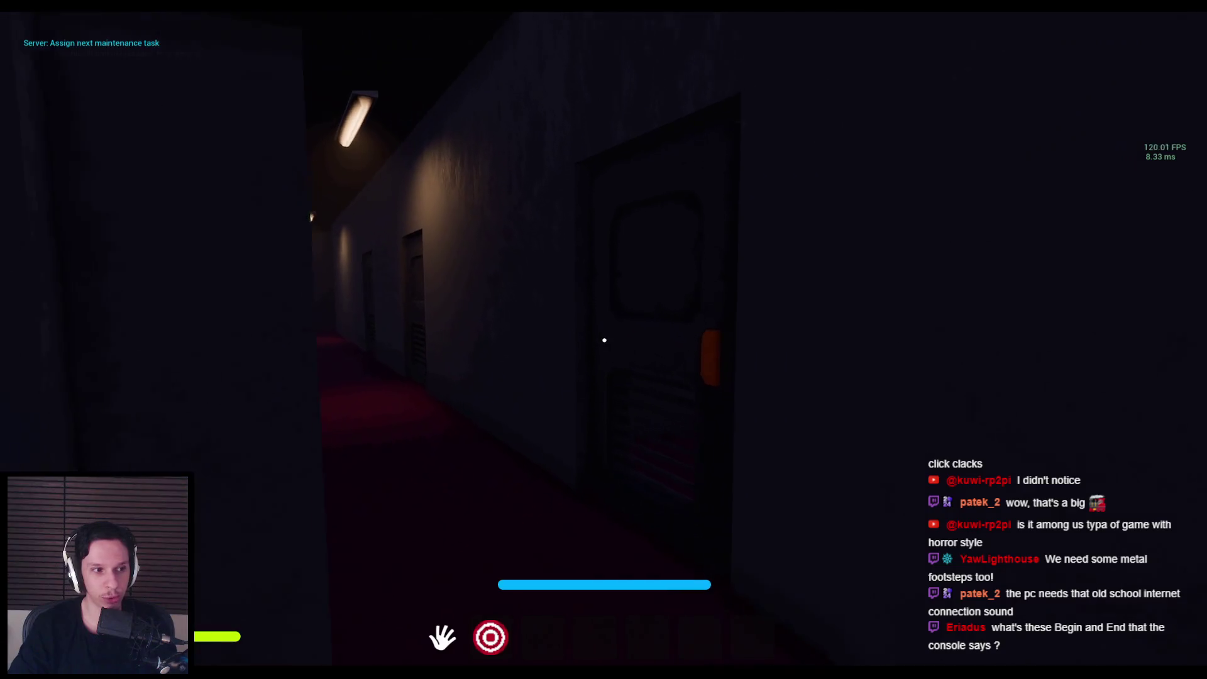
pyautogui.press('w')
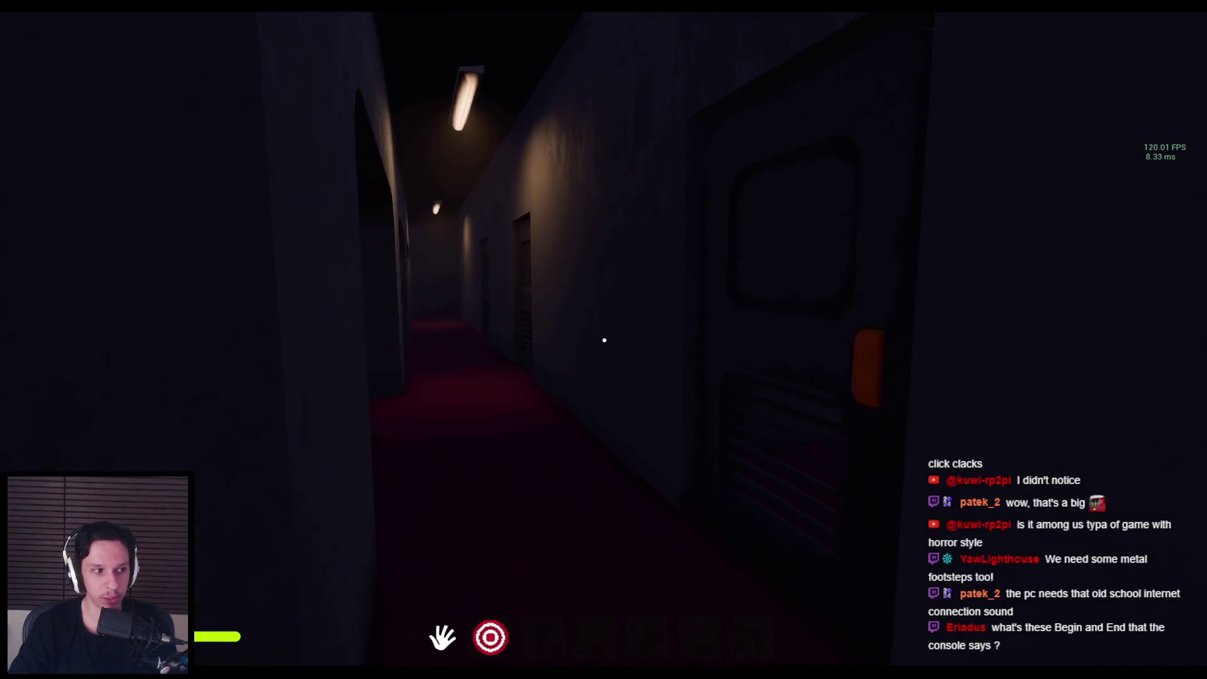
pyautogui.press('w')
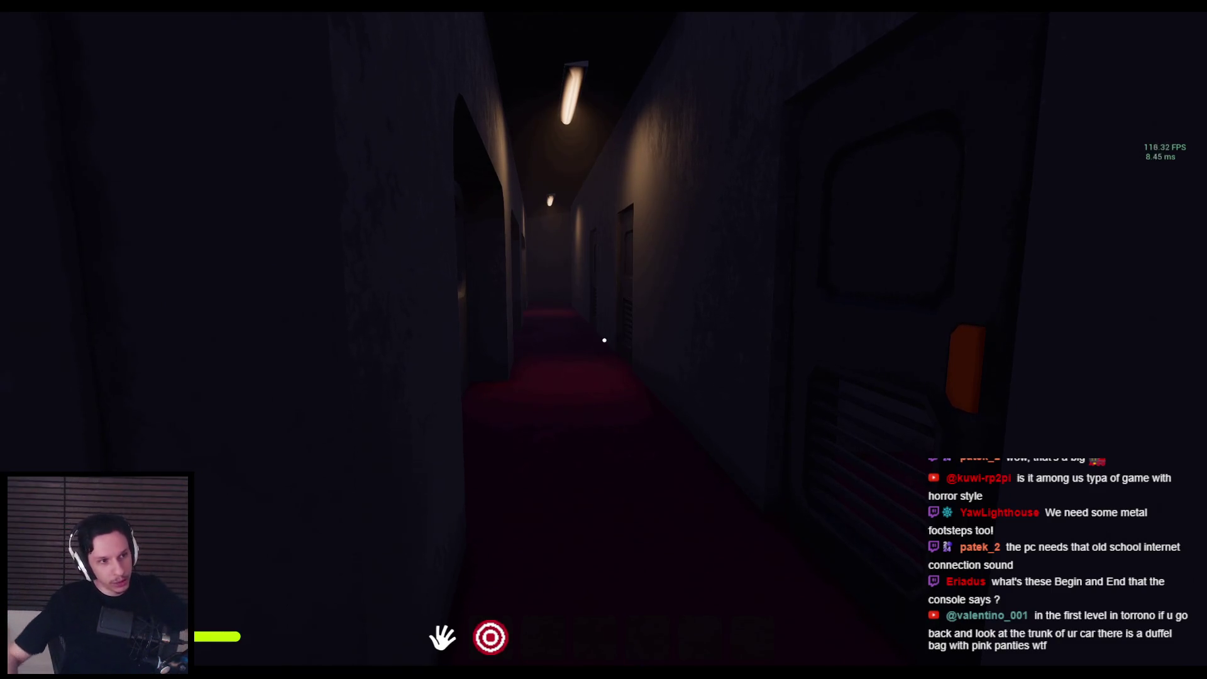
# Step: Swing the side door open by its orange handle and walk the dark corridor toward the roof
pyautogui.press('d')
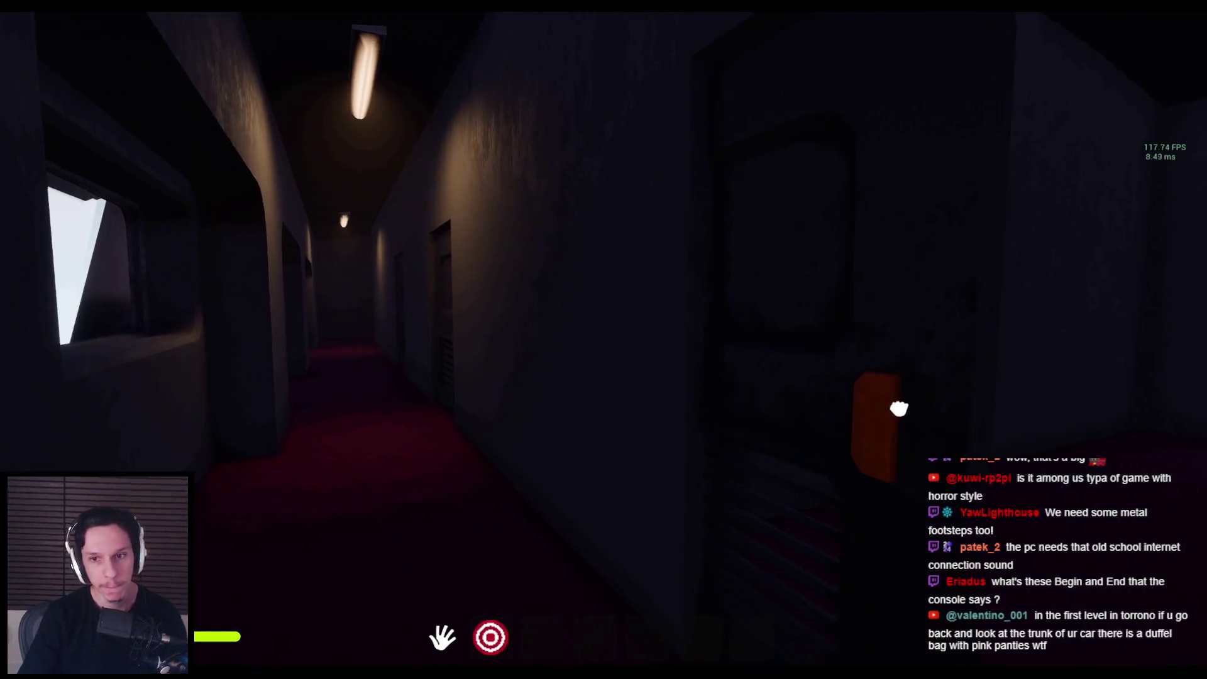
pyautogui.click(605, 340)
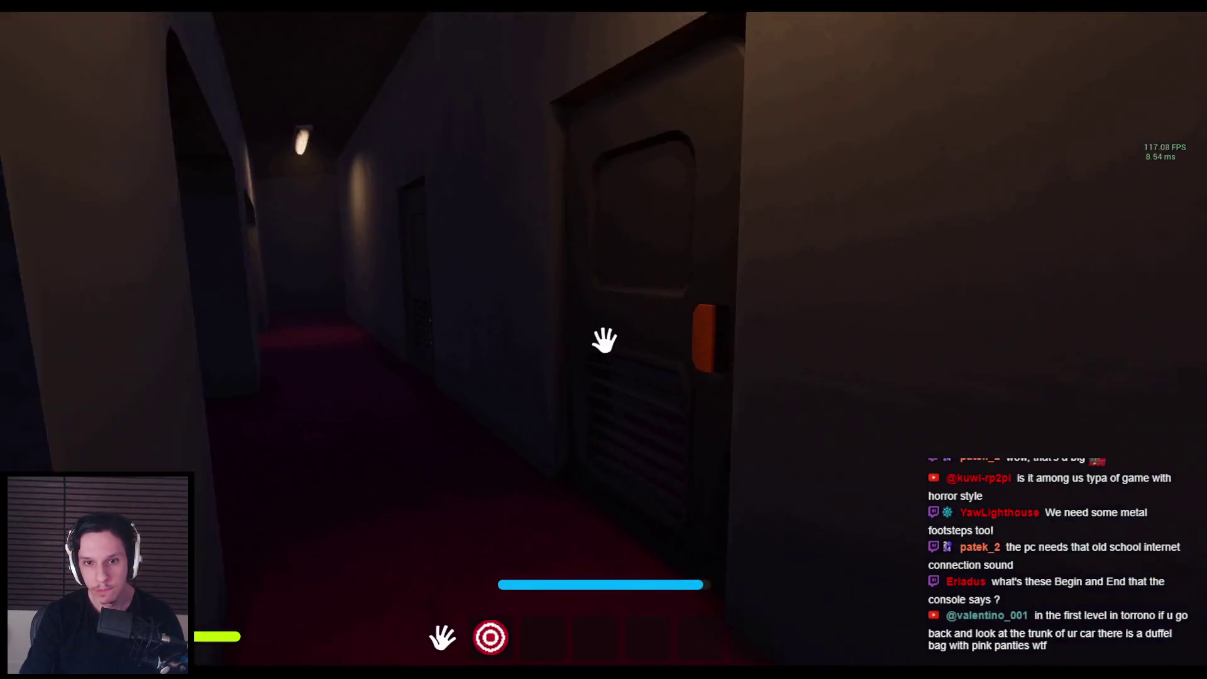
pyautogui.press('w')
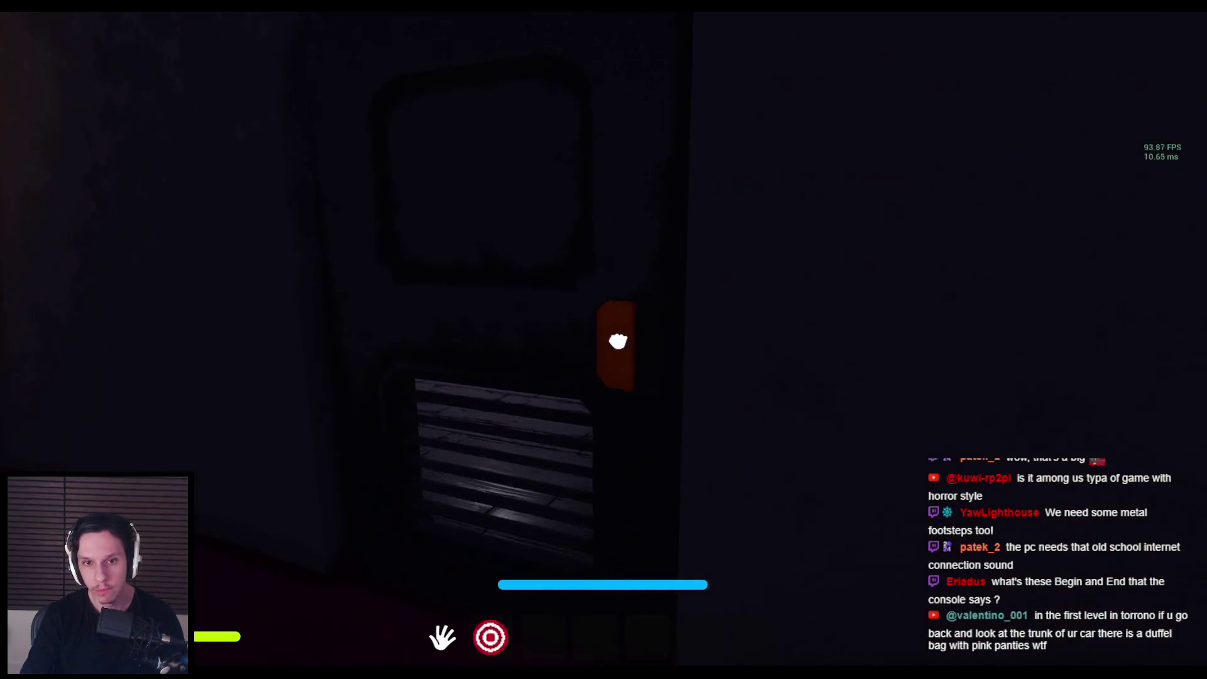
pyautogui.moveTo(618, 340); pyautogui.dragTo(604, 340)
pyautogui.press('w')
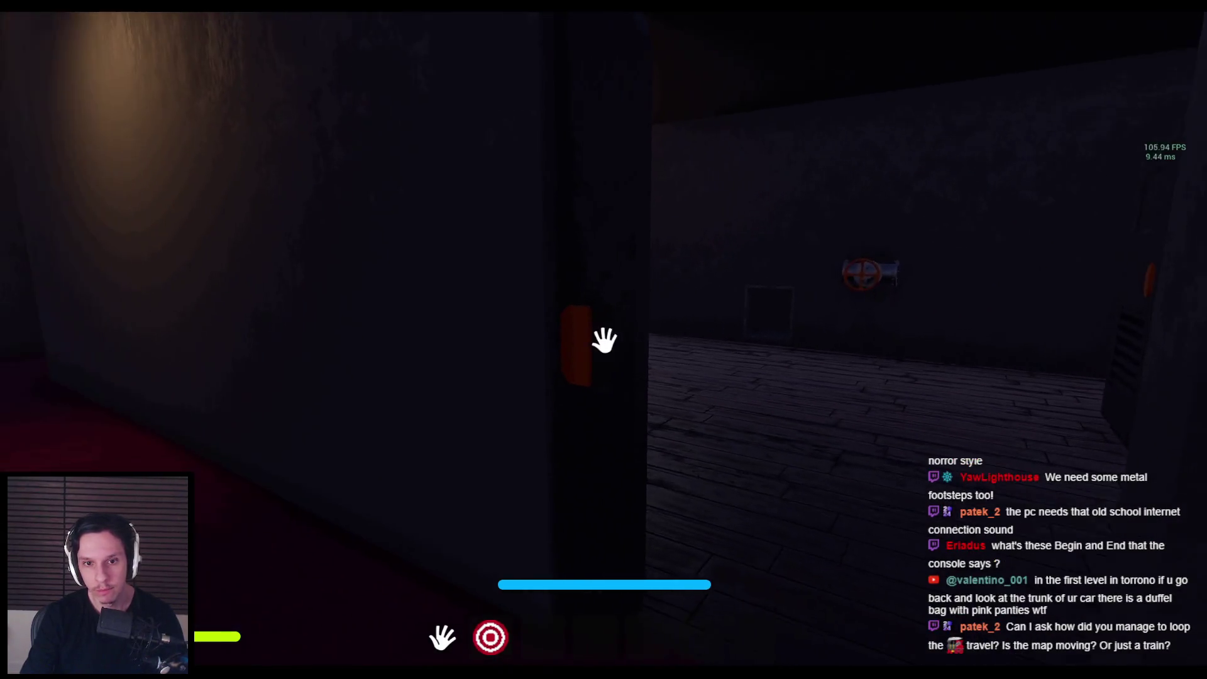
pyautogui.press('w')
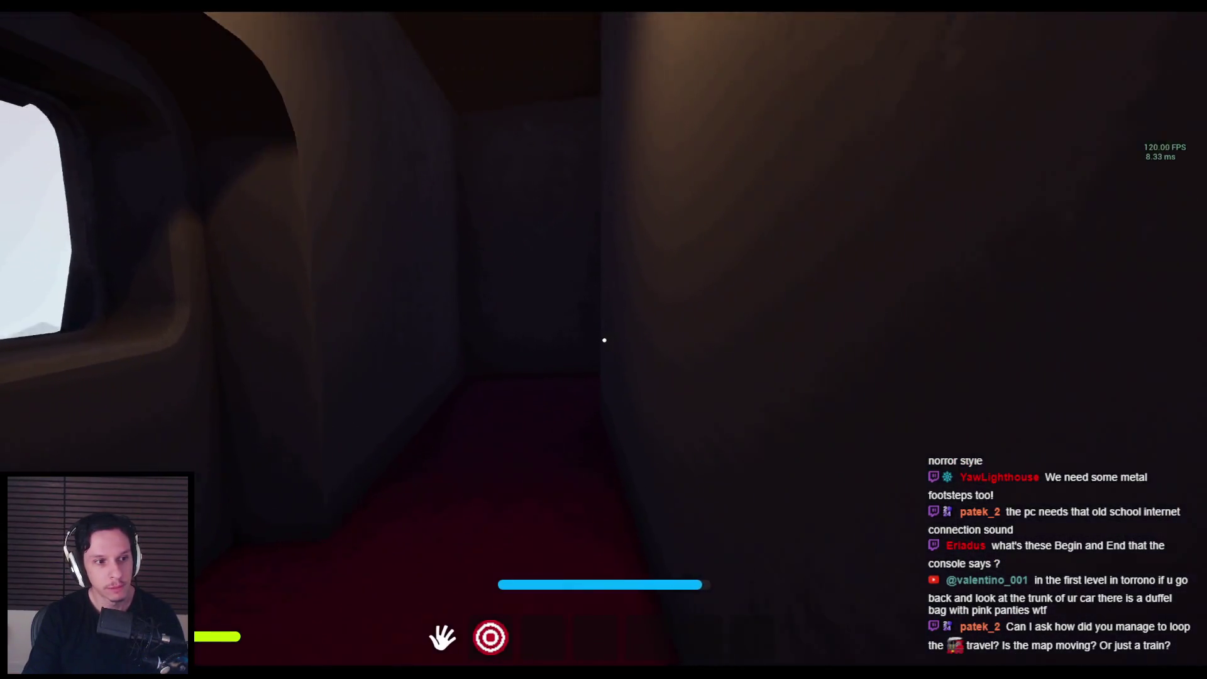
pyautogui.press('w')
pyautogui.press('w')
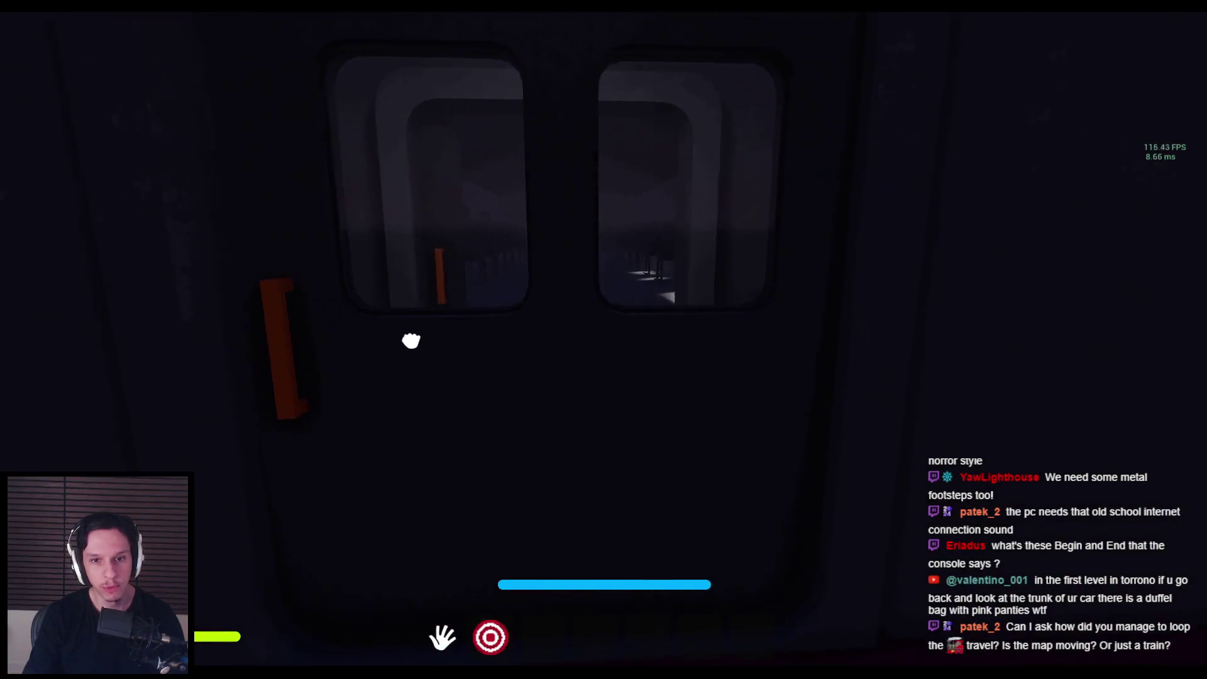
pyautogui.press('w')
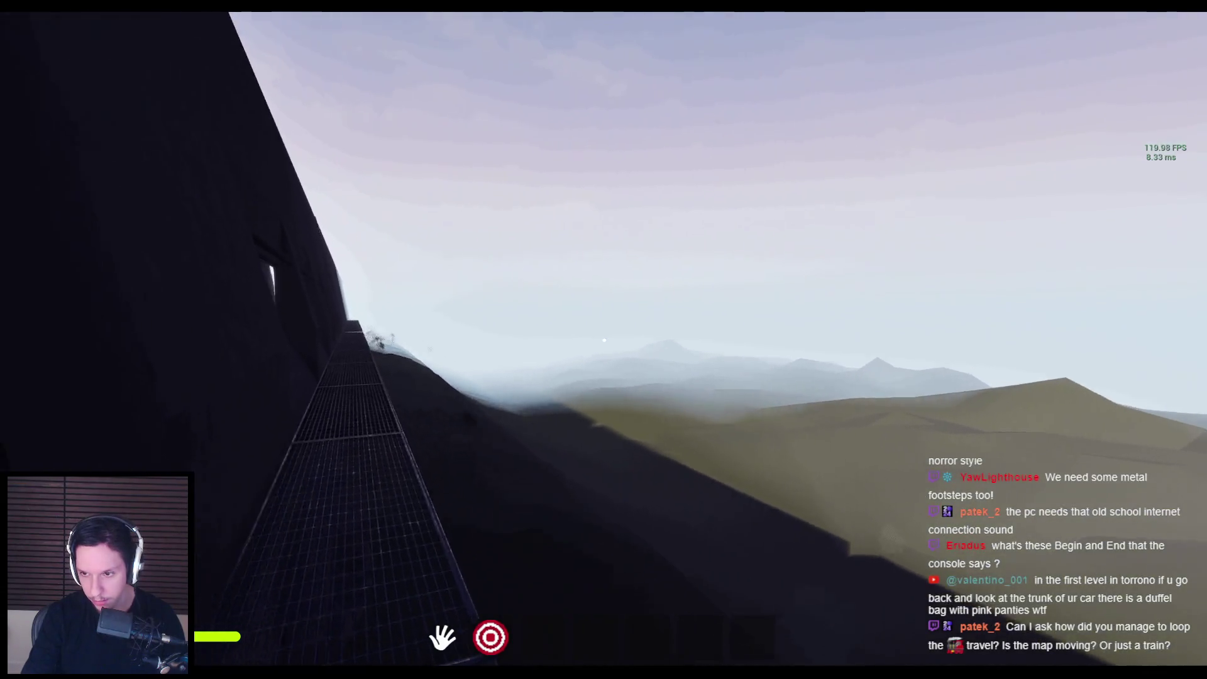
# Step: Walk the rooftop walkway to the train-wall door, then eject to the editor camera with F8
pyautogui.press('shift')
pyautogui.press('w')
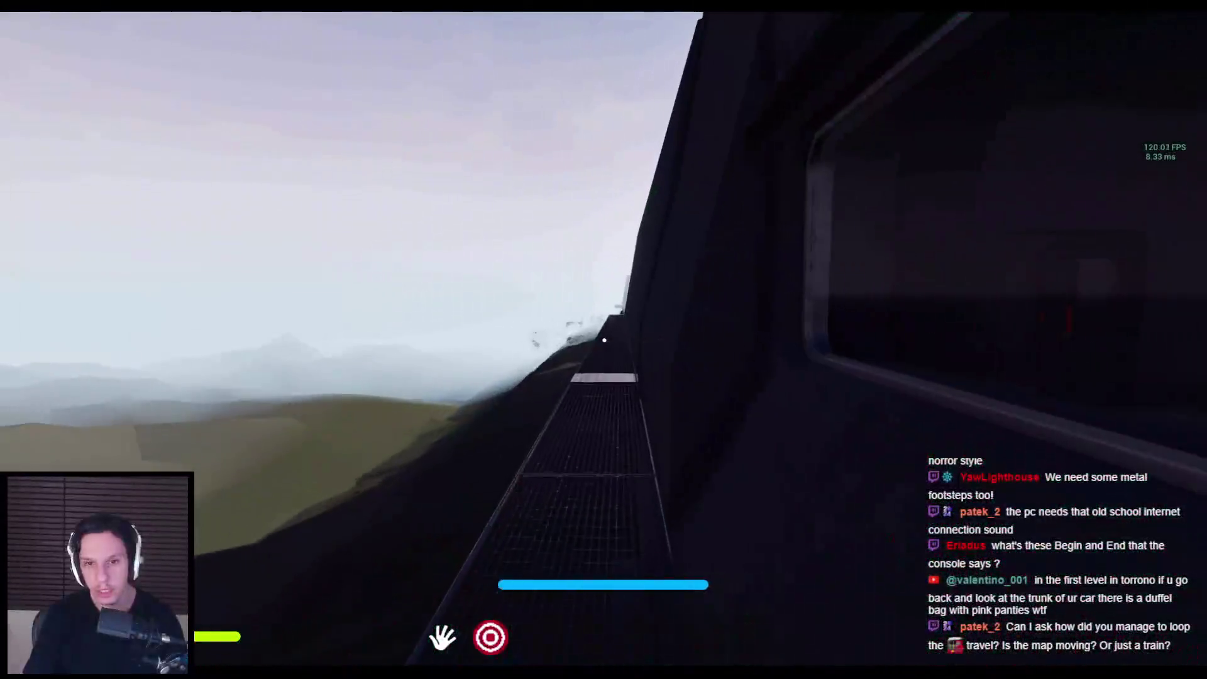
pyautogui.press('w')
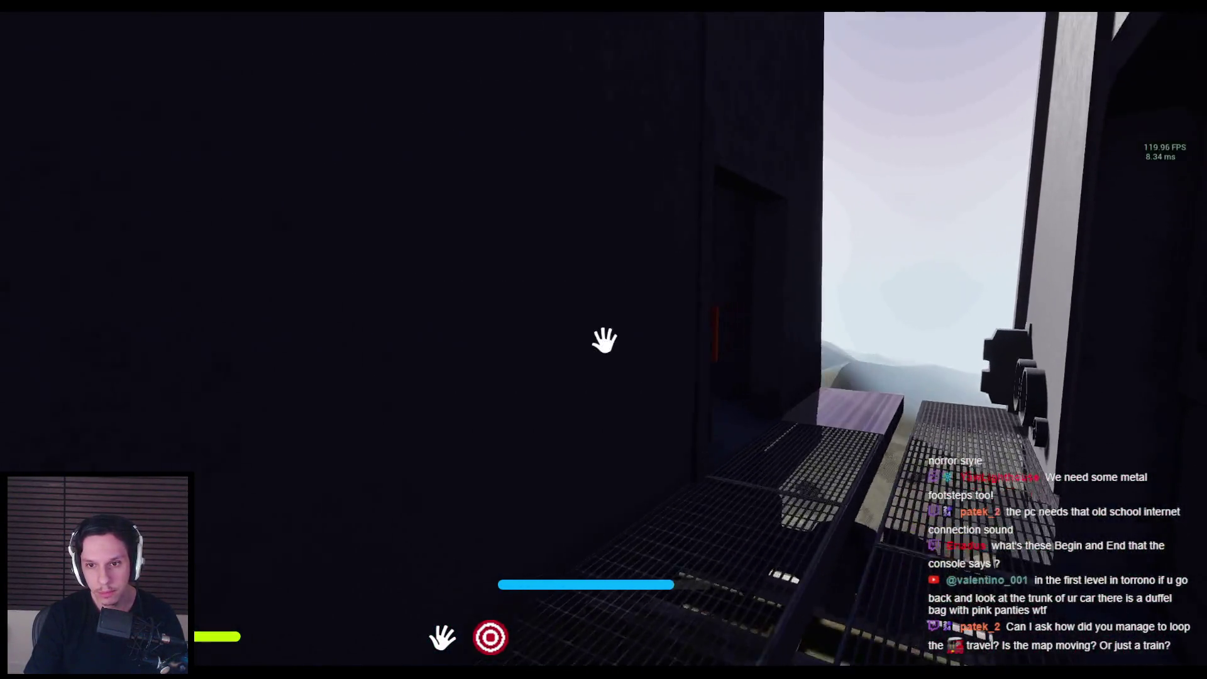
pyautogui.press('w')
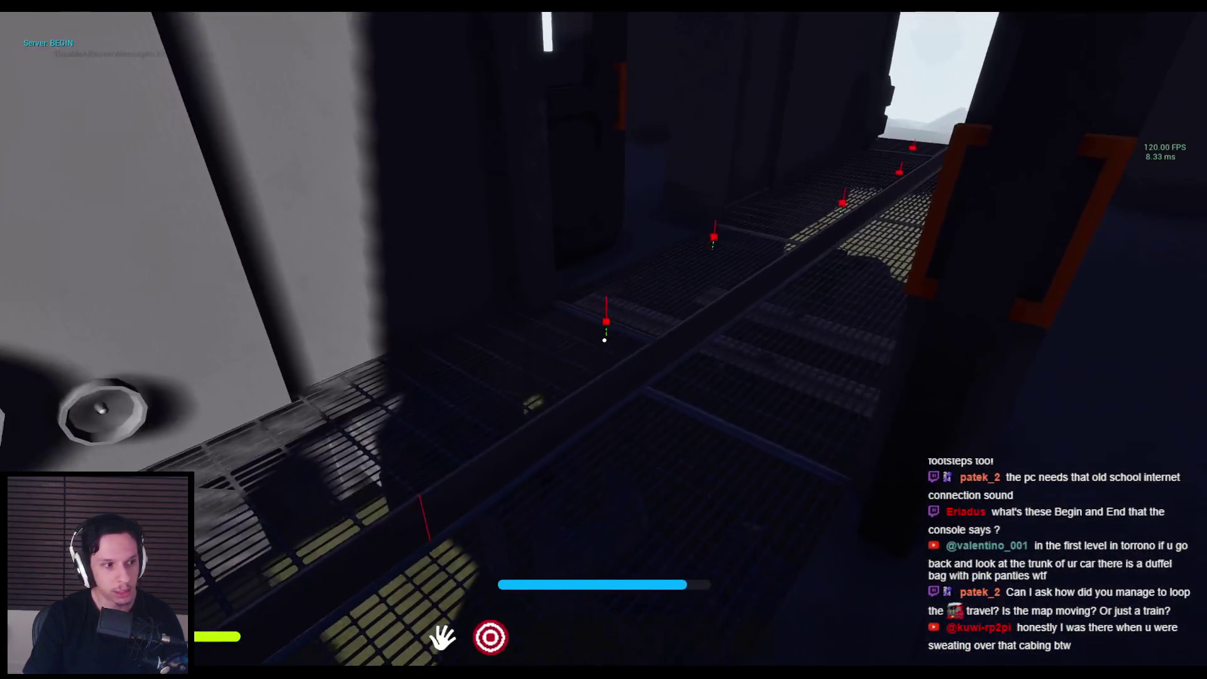
pyautogui.press('F8')
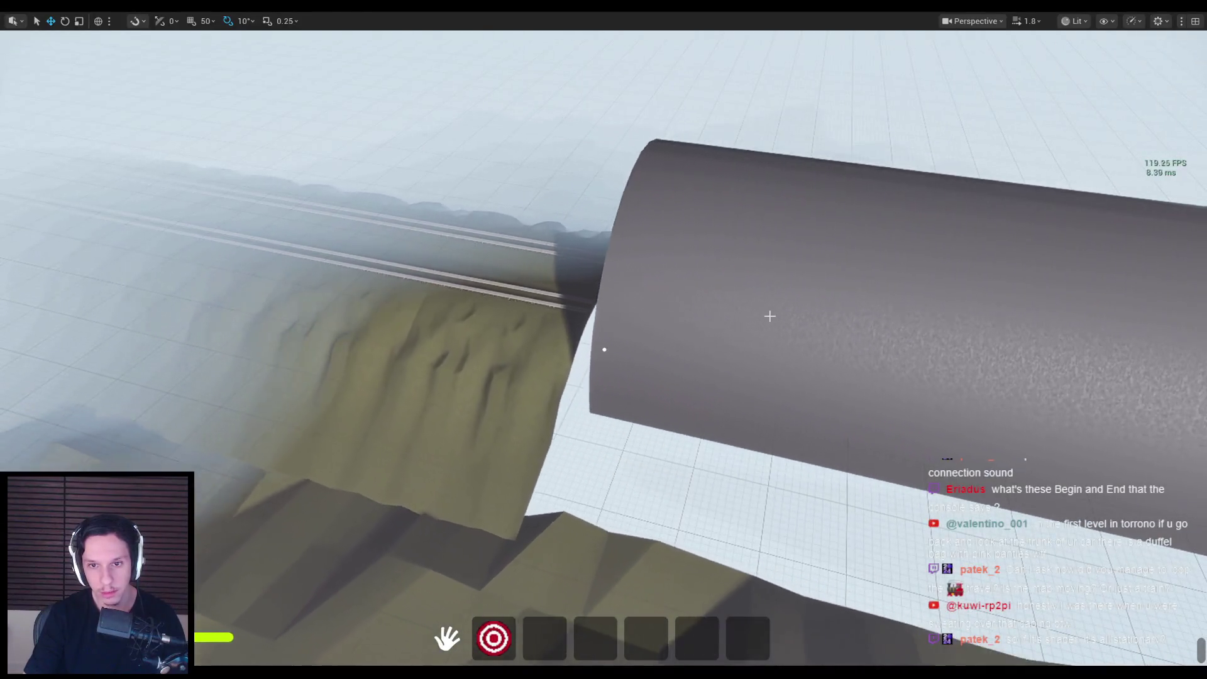
# Step: Orbit the editor camera around the grey cylinder, then re-possess the player and enter the rooftop doorway
pyautogui.moveTo(769, 315); pyautogui.dragTo(893, 314)
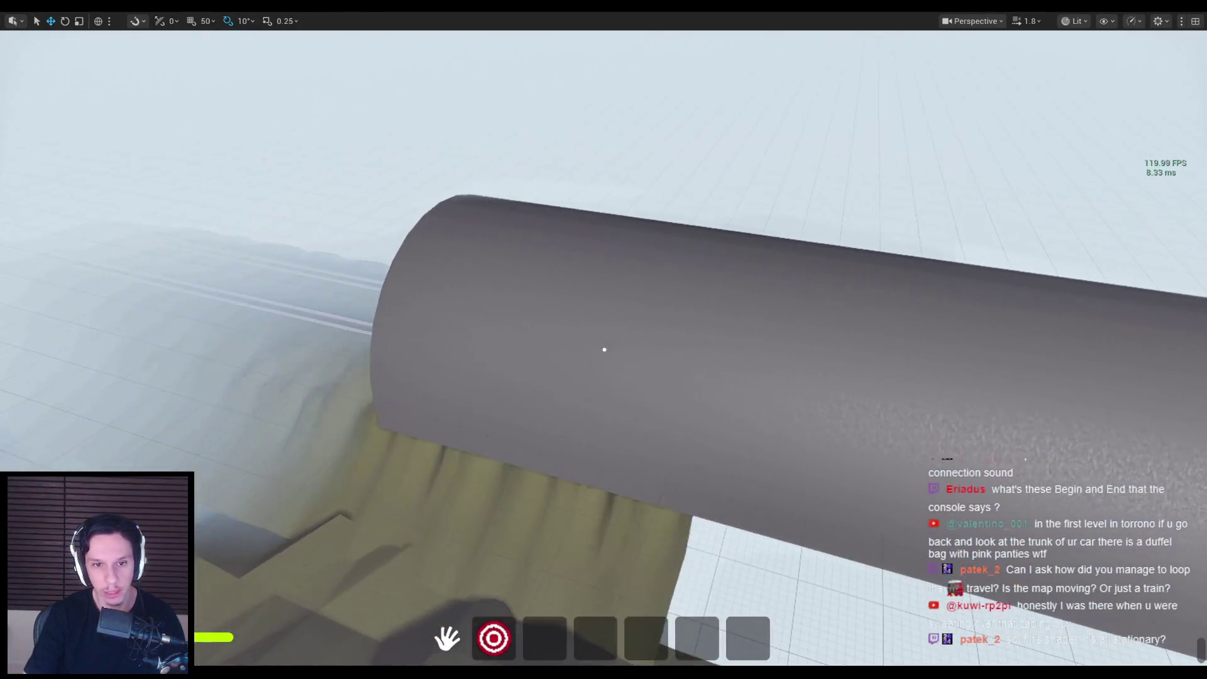
pyautogui.moveTo(604, 350); pyautogui.dragTo(679, 327)
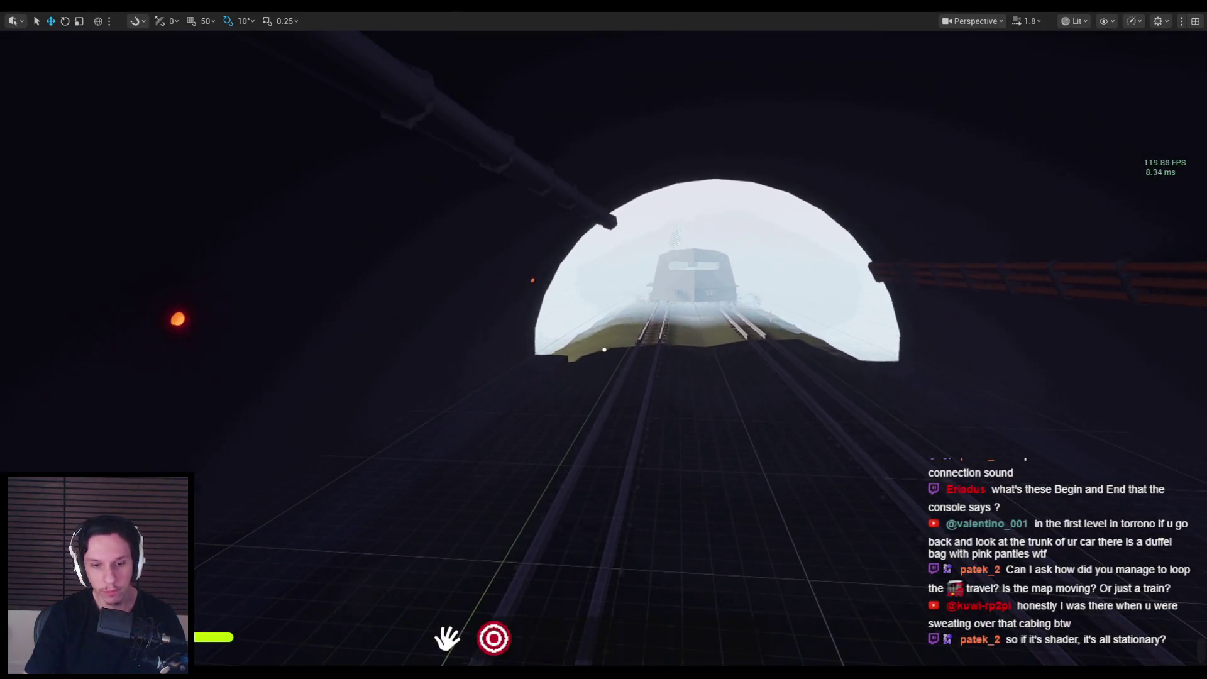
pyautogui.press('F8')
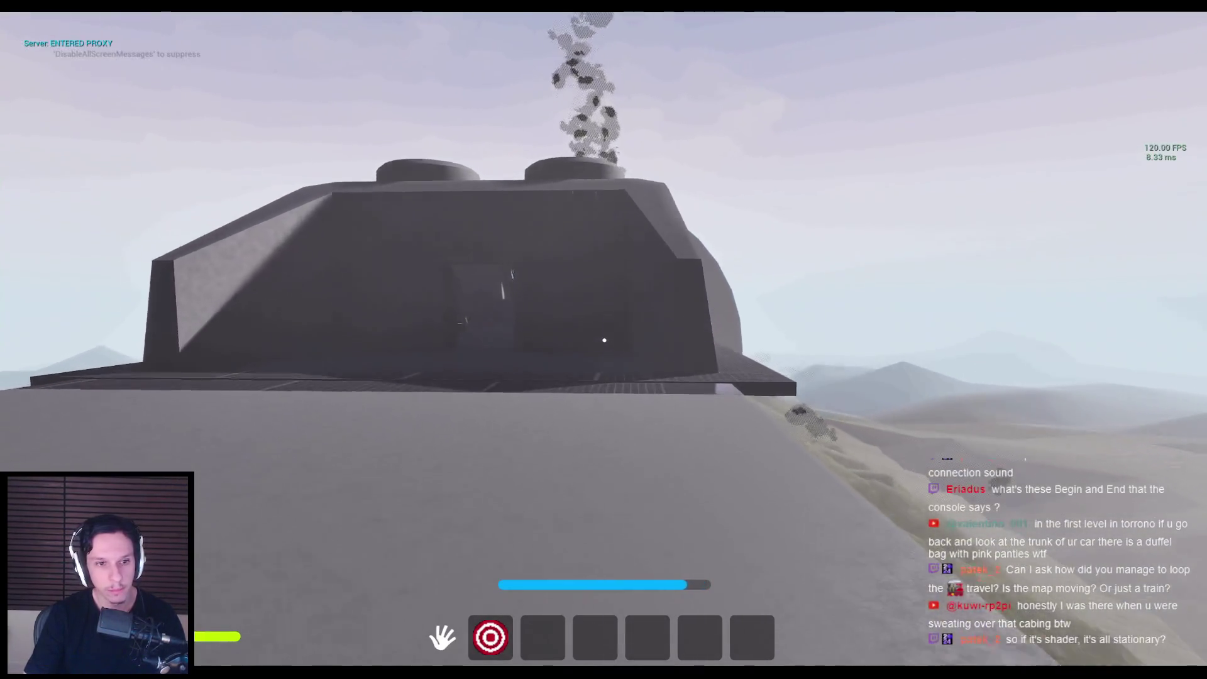
pyautogui.press('w')
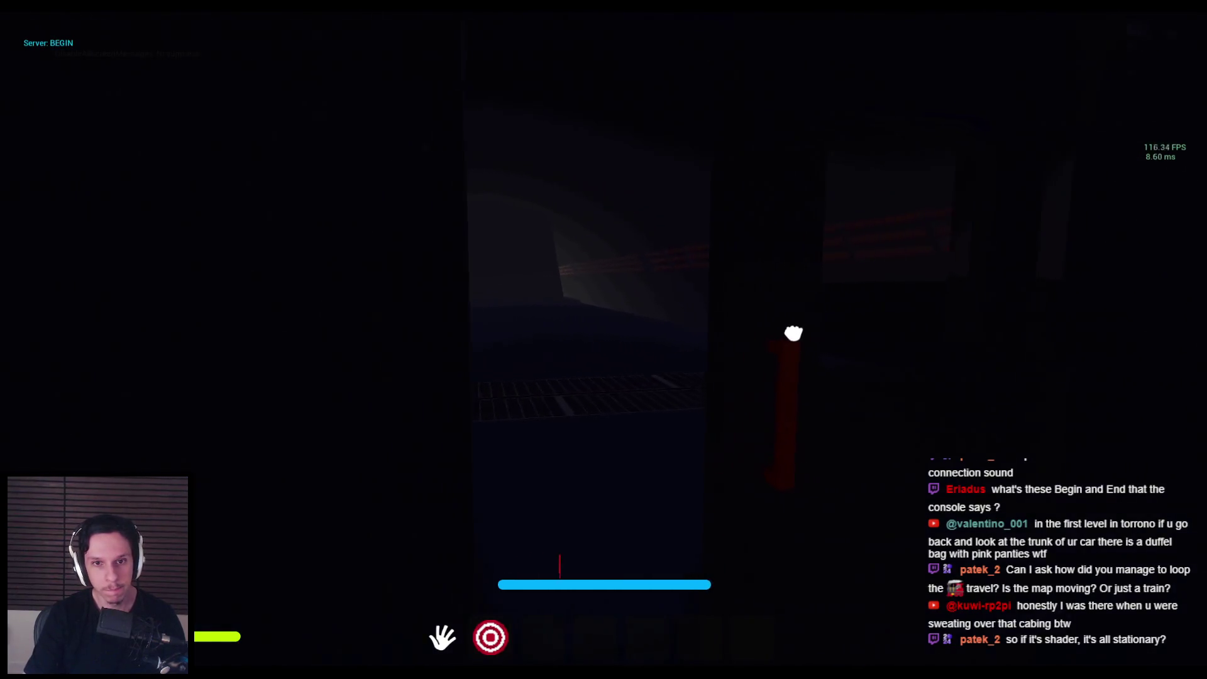
# Step: Press a breaker button and pull the lever down to turn the panel lights green
pyautogui.press('w')
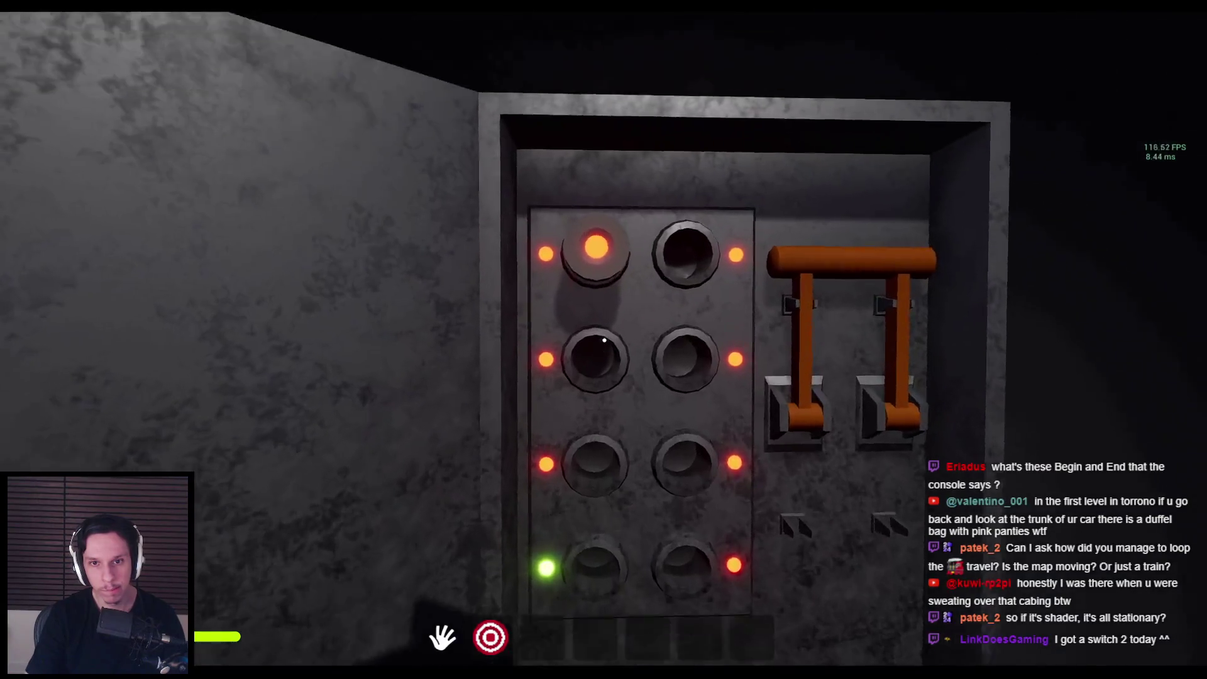
pyautogui.click(604, 340)
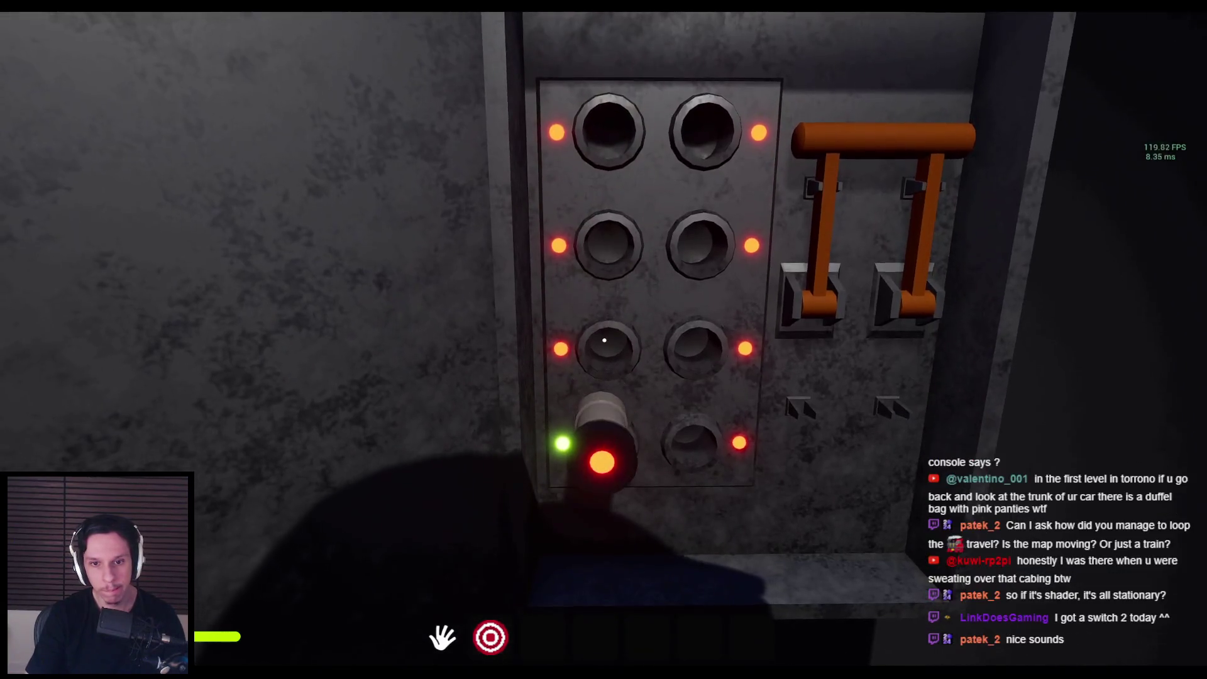
pyautogui.press('s')
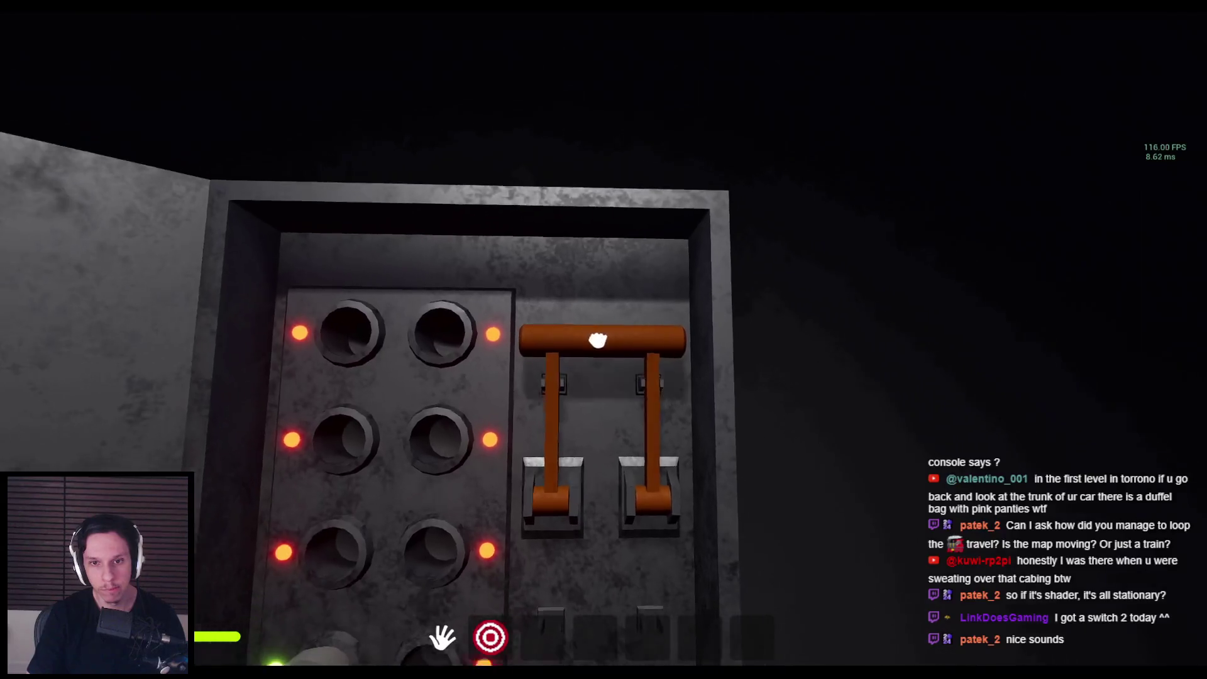
pyautogui.moveTo(598, 340); pyautogui.dragTo(622, 471)
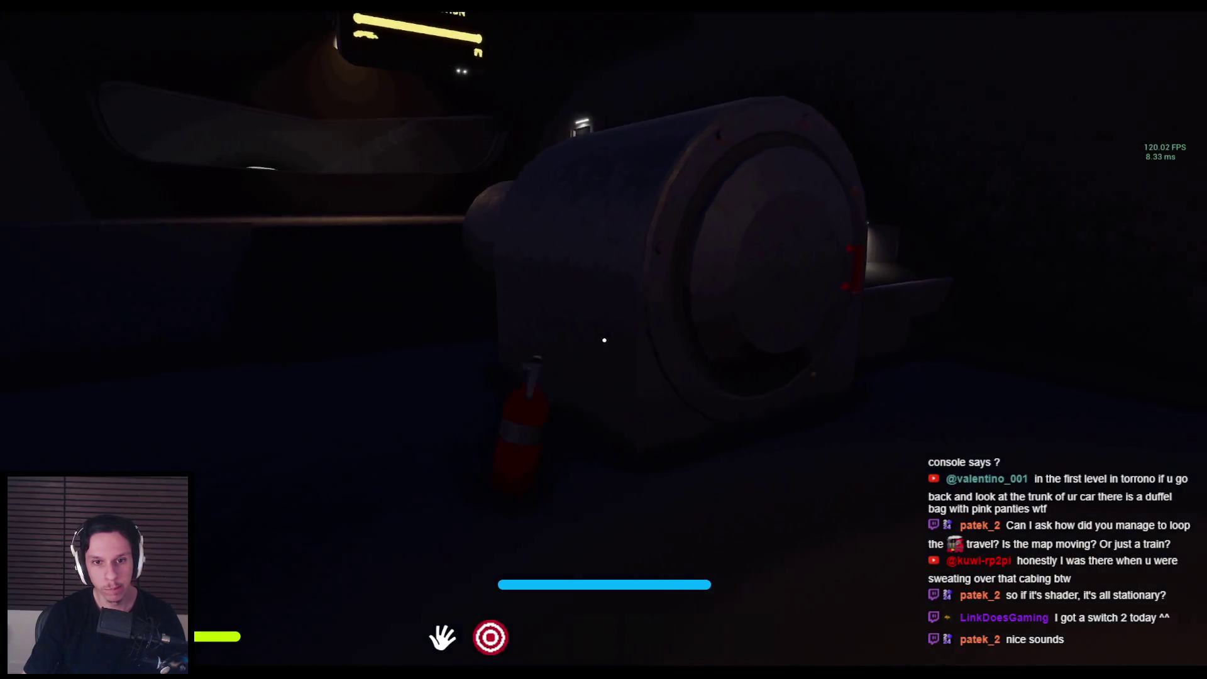
# Step: Open the furnace door and drop the fire extinguisher and sphere onto the coals
pyautogui.click(742, 322)
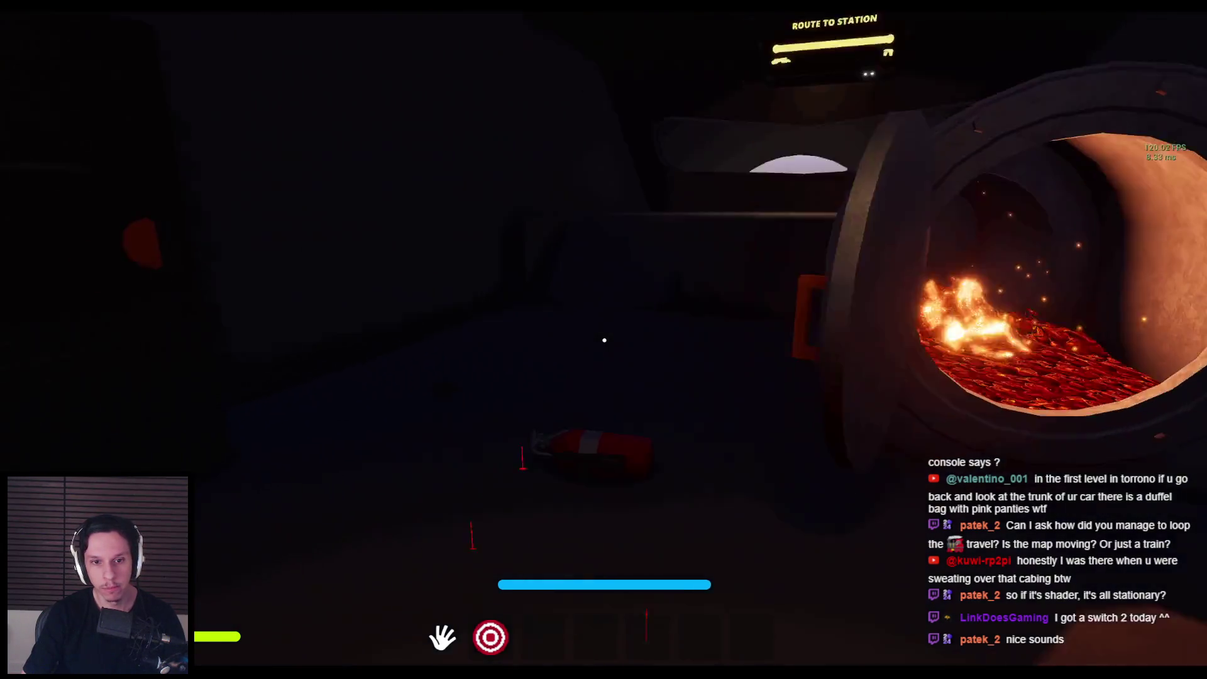
pyautogui.press('w')
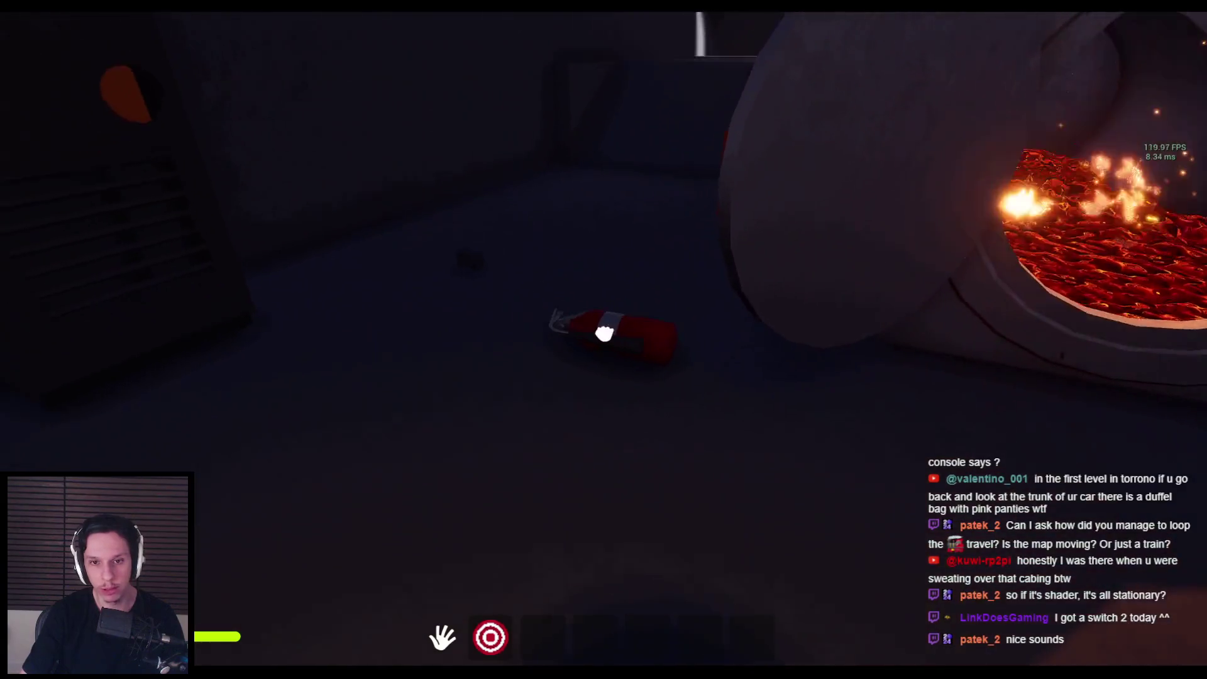
pyautogui.click(604, 333)
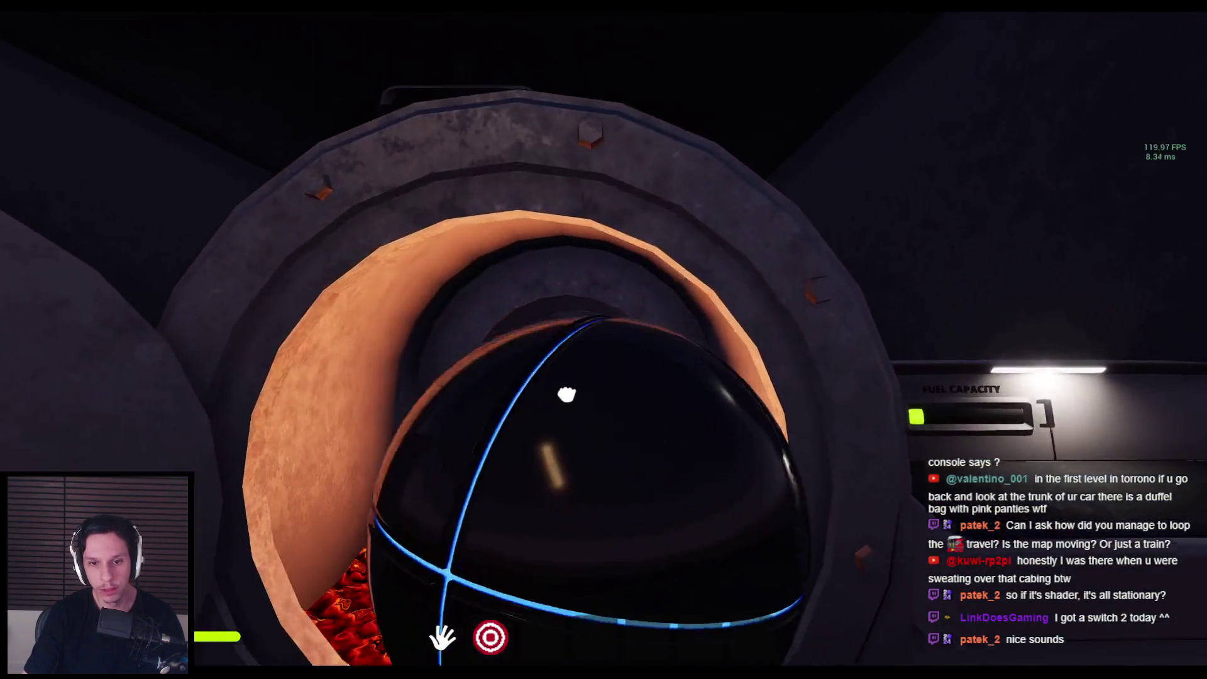
pyautogui.click(563, 399)
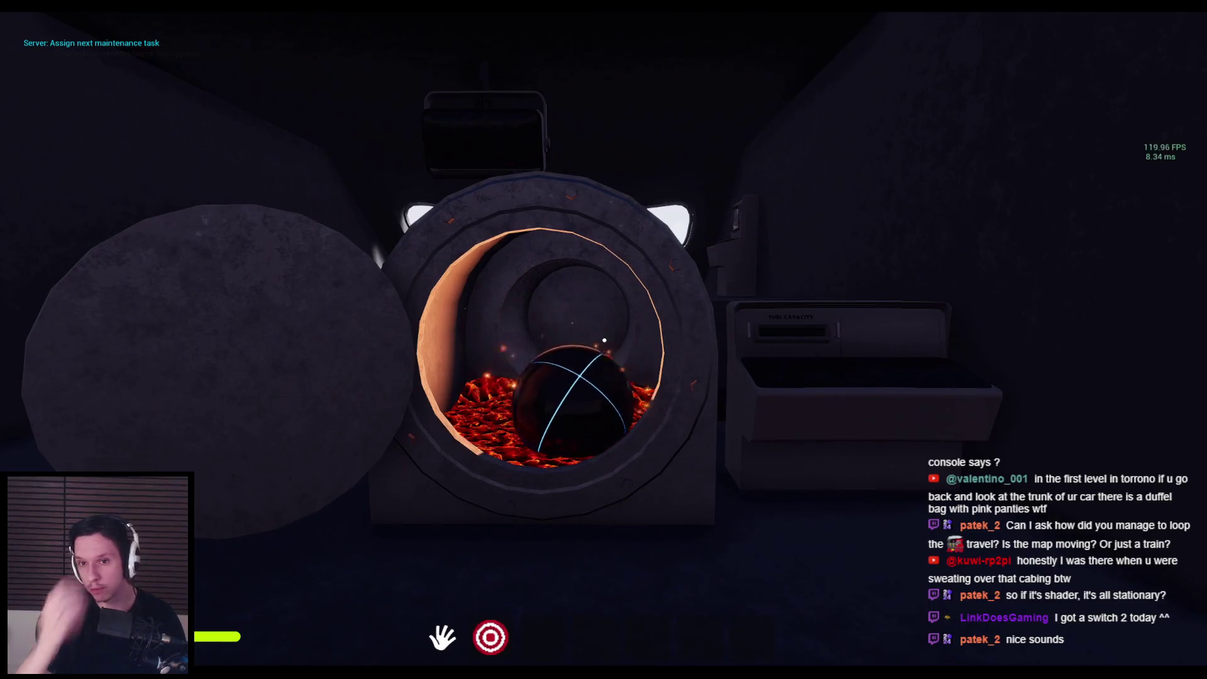
# Step: Press the third-row left panel button, pull the orange lever down, and swing the furnace door shut
pyautogui.press('w')
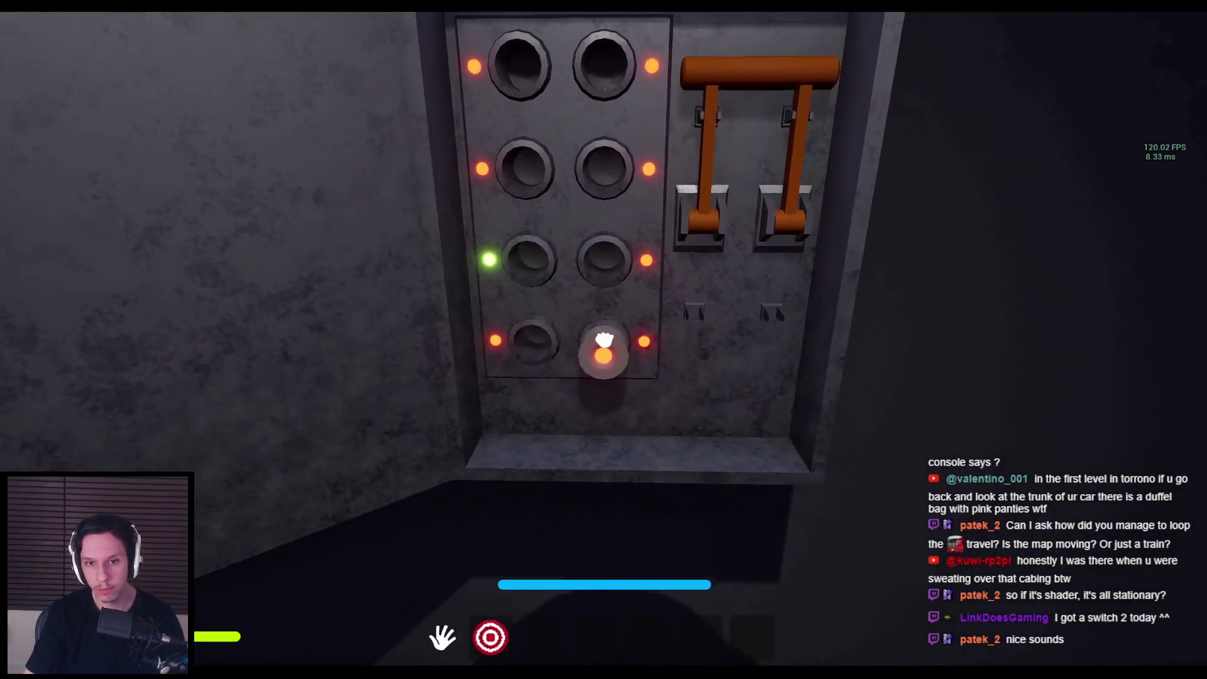
pyautogui.click(604, 340)
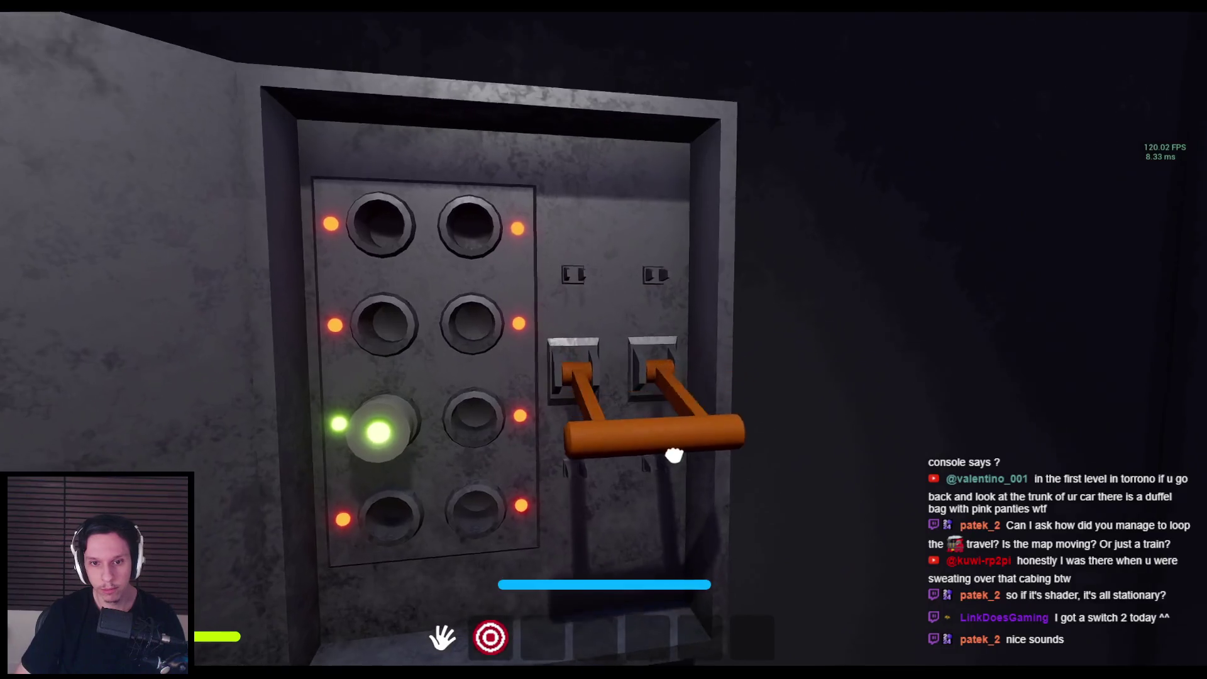
pyautogui.click(674, 455)
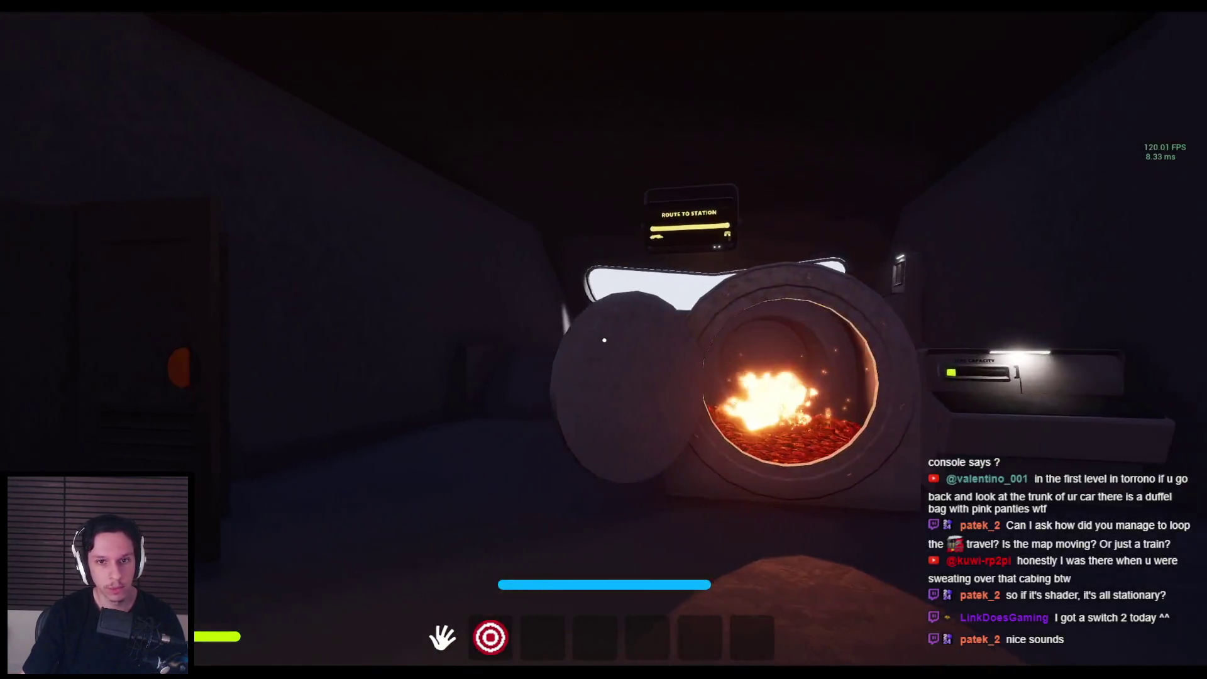
pyautogui.press('w')
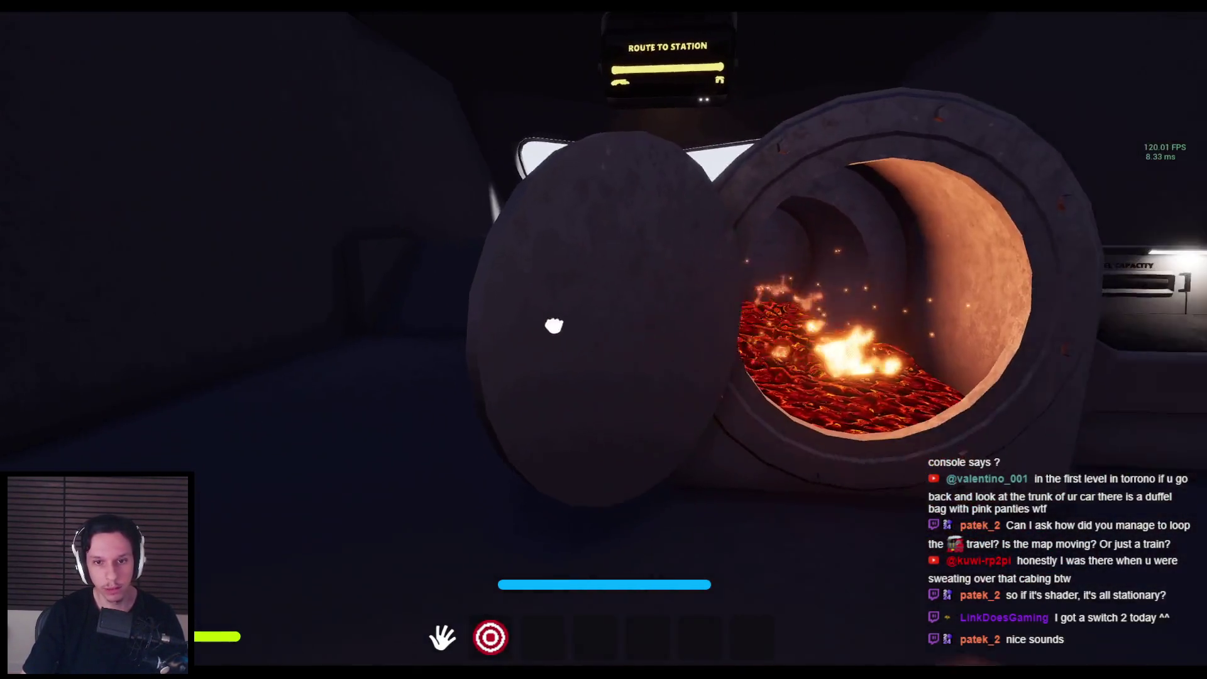
pyautogui.moveTo(554, 325); pyautogui.dragTo(603, 340)
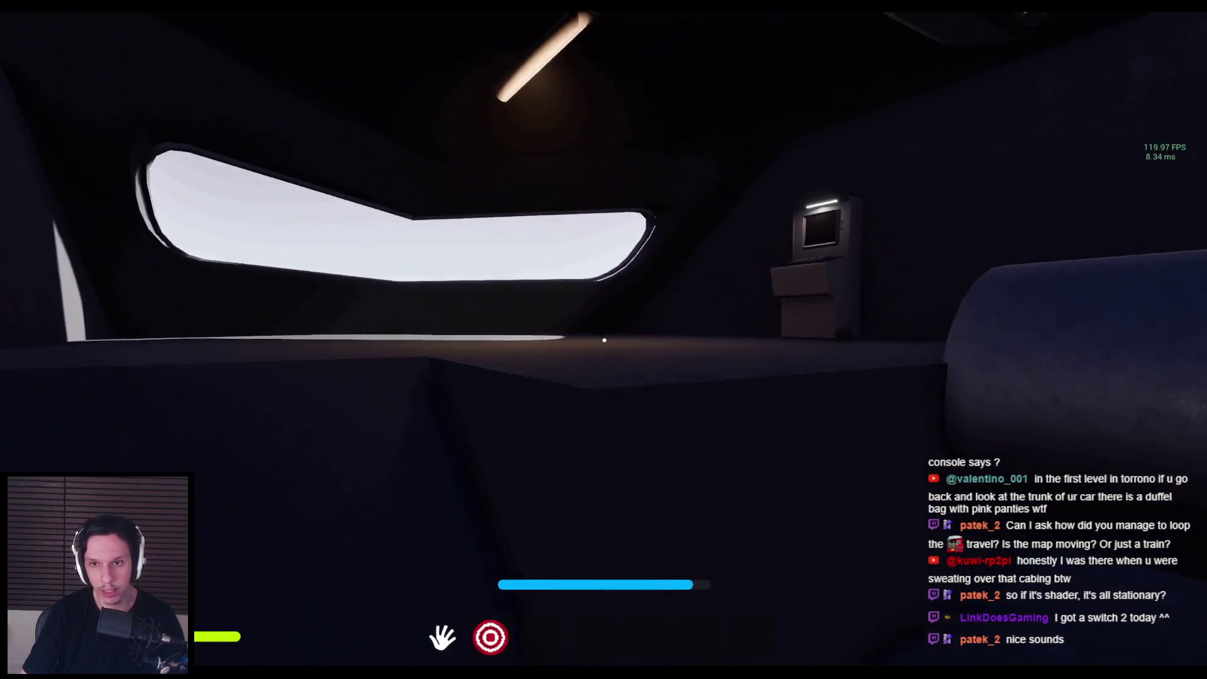
# Step: Walk past the wall console through the dark room, return to the furnace and shut its hatch
pyautogui.press('w')
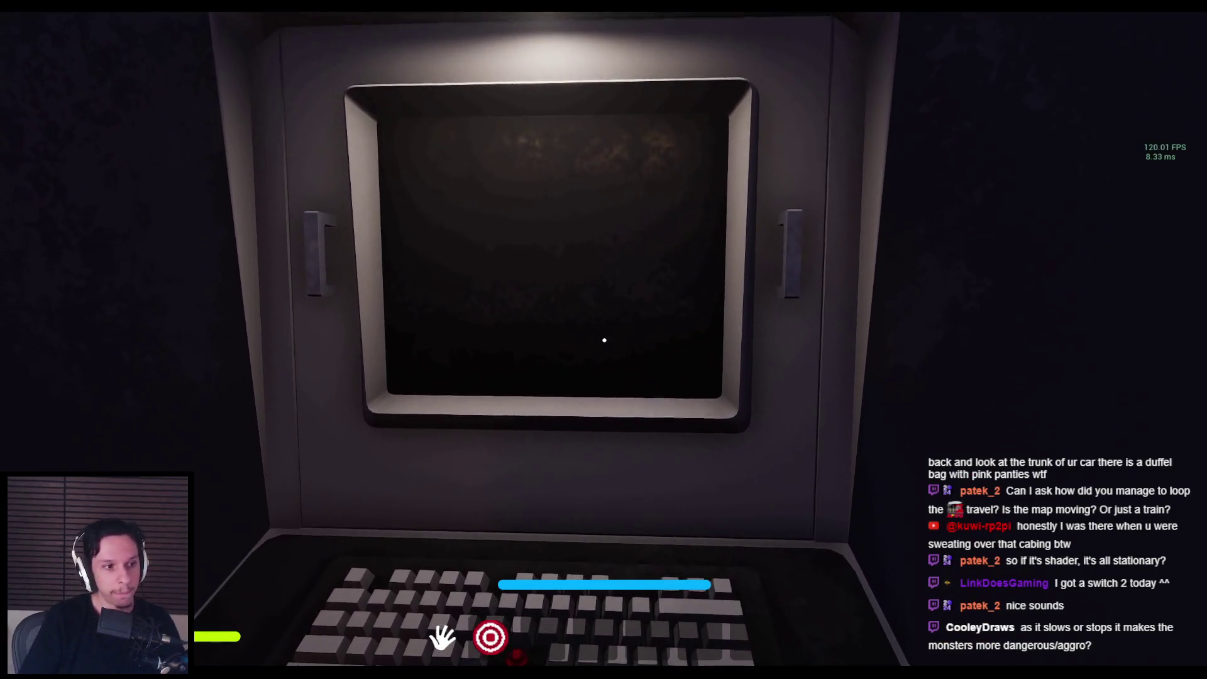
pyautogui.moveTo(604, 340); pyautogui.dragTo(440, 327)
pyautogui.press('w')
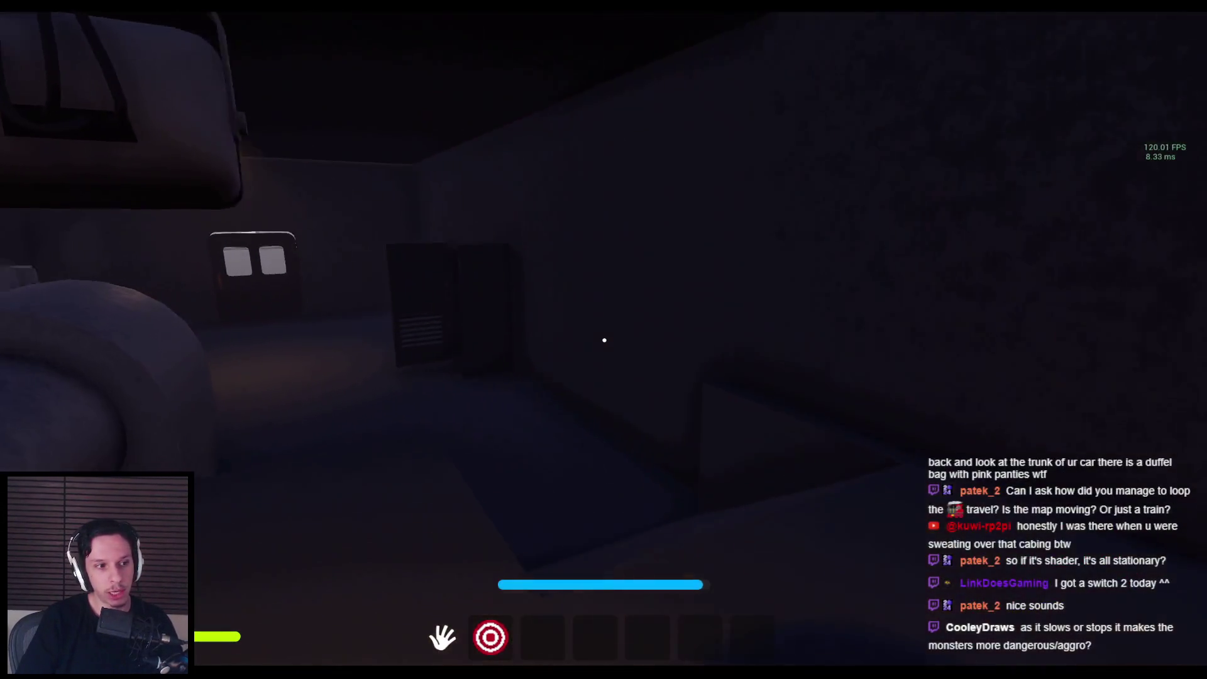
pyautogui.press('w')
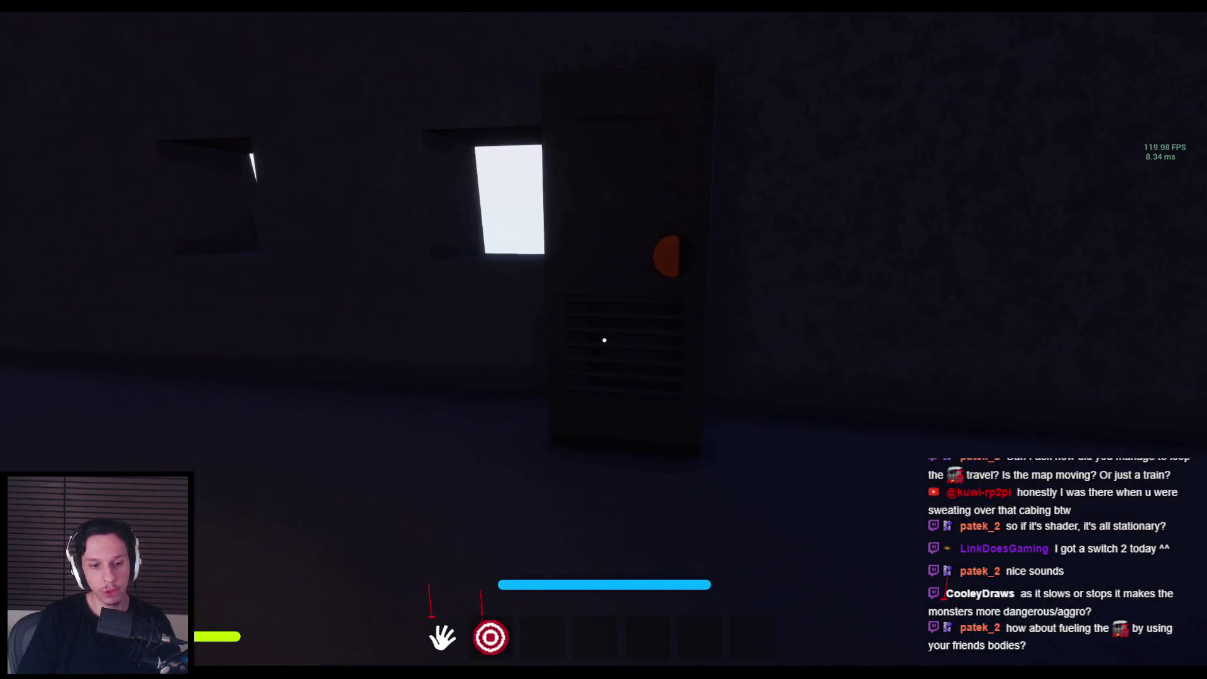
pyautogui.press('w')
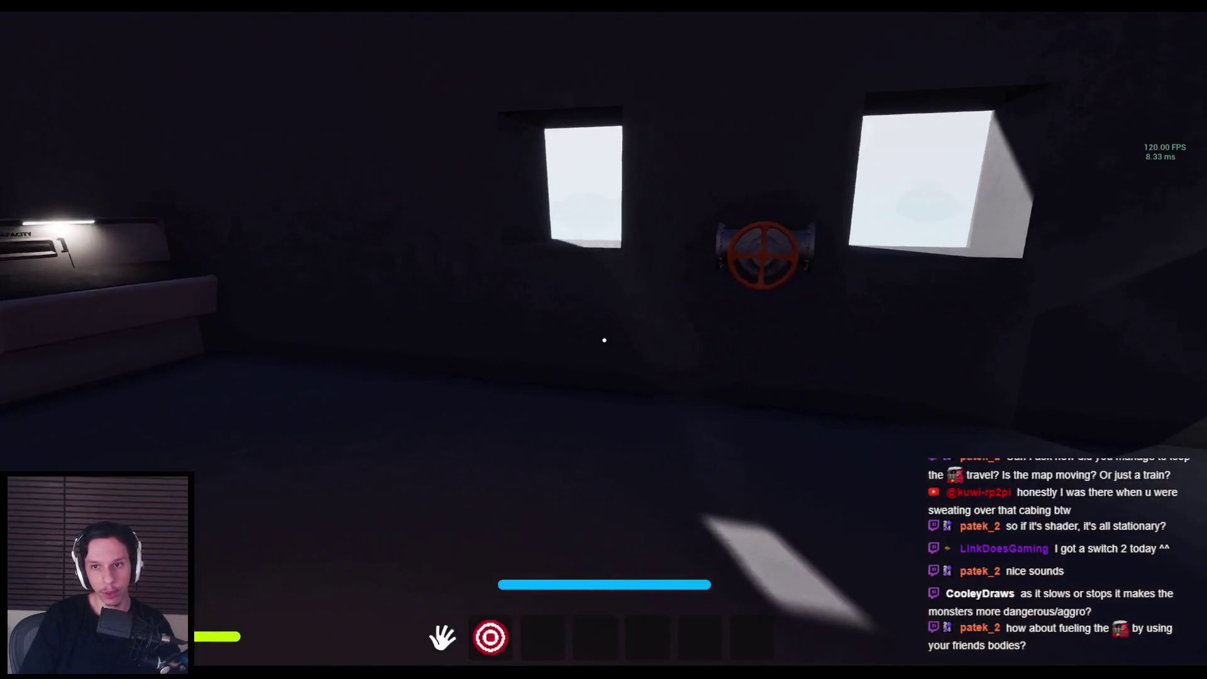
pyautogui.press('w')
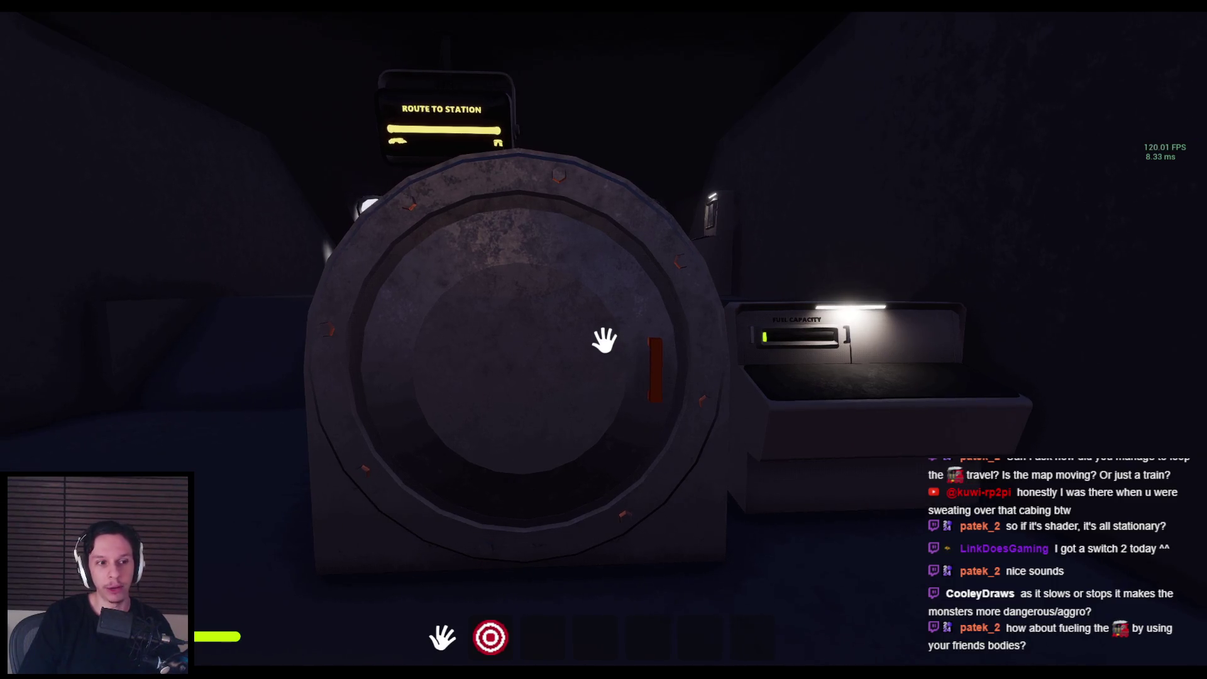
pyautogui.press('a')
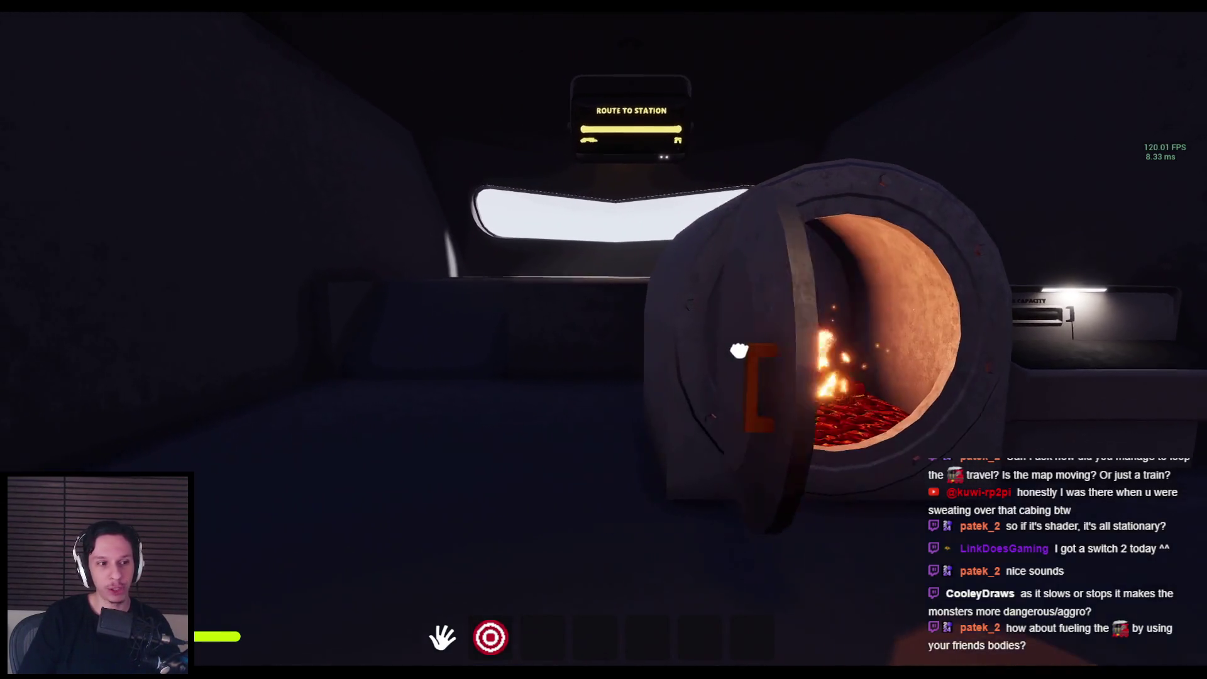
pyautogui.press('d')
pyautogui.moveTo(542, 352); pyautogui.dragTo(606, 340)
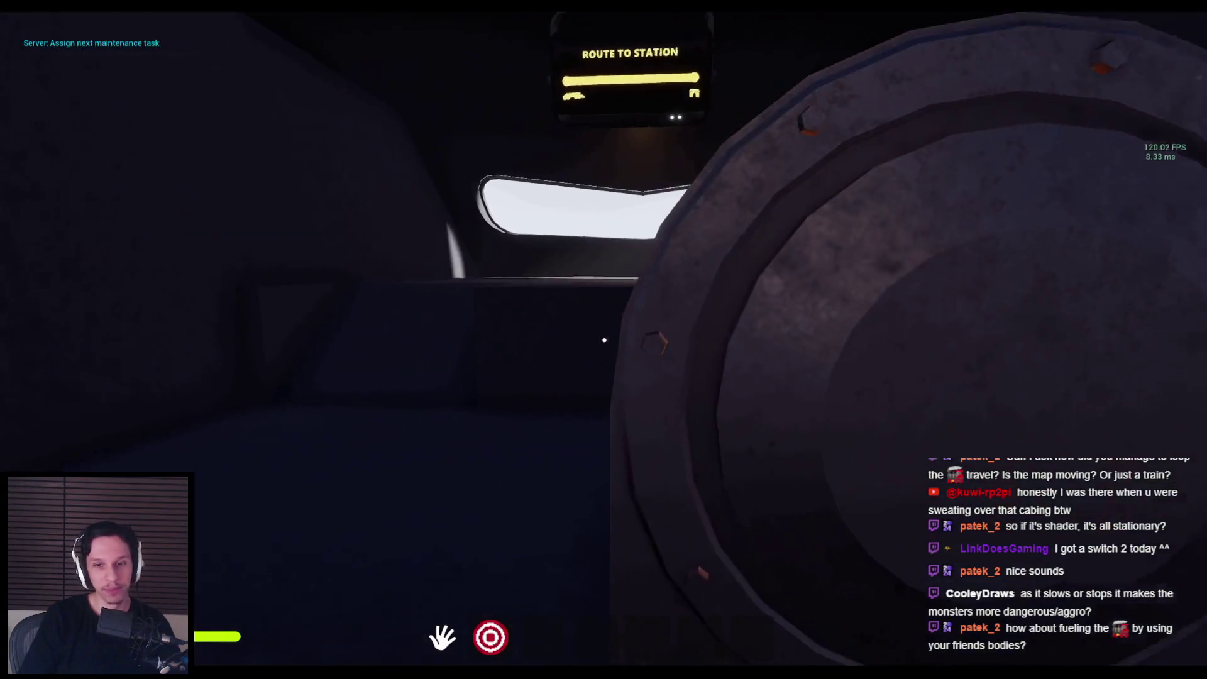
# Step: Walk up to the fuse panel and pull its orange lever all the way down
pyautogui.press('w')
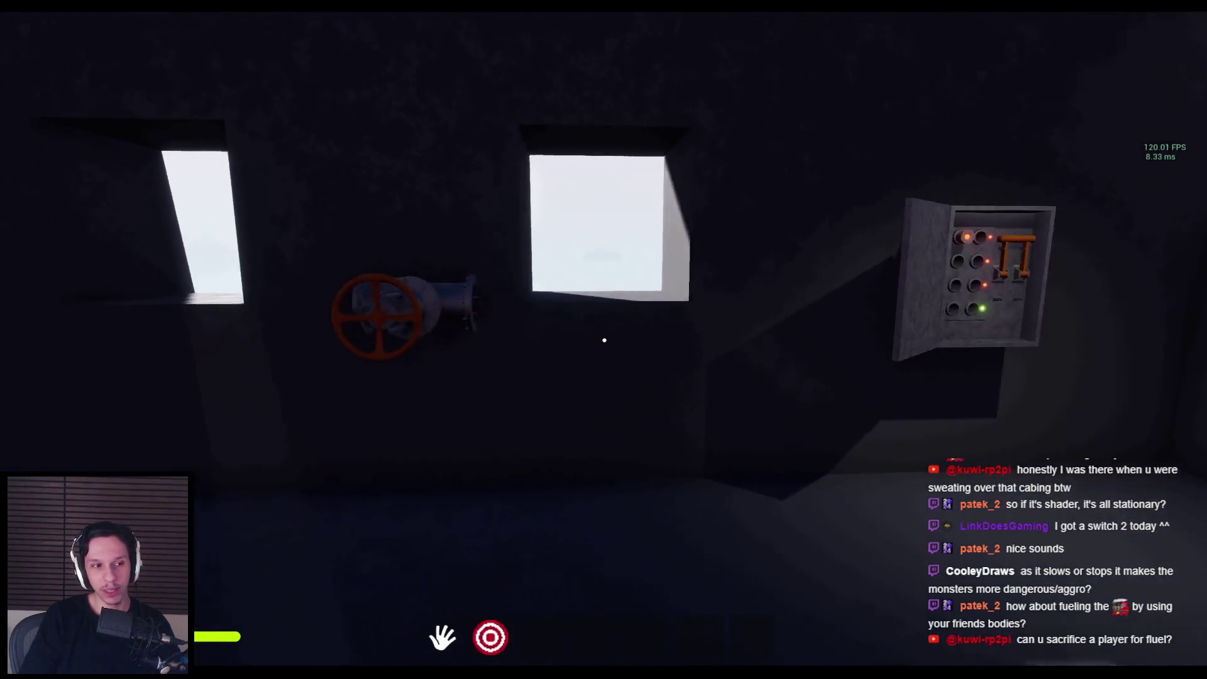
pyautogui.press('w')
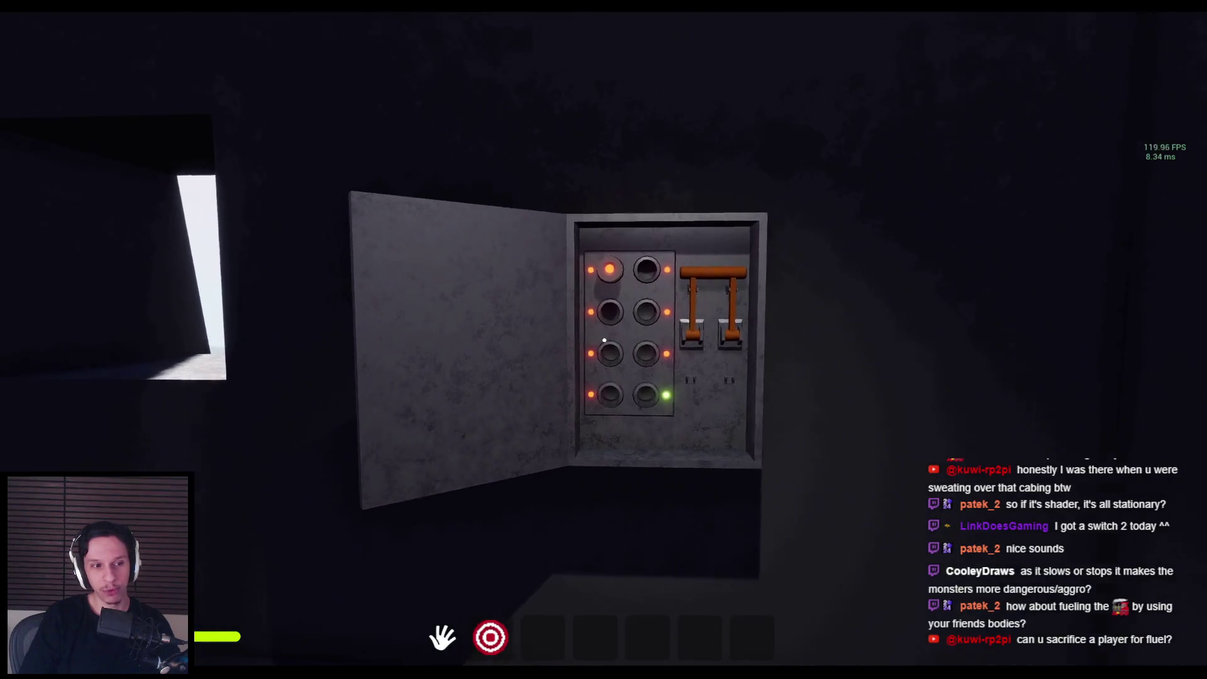
pyautogui.press('w')
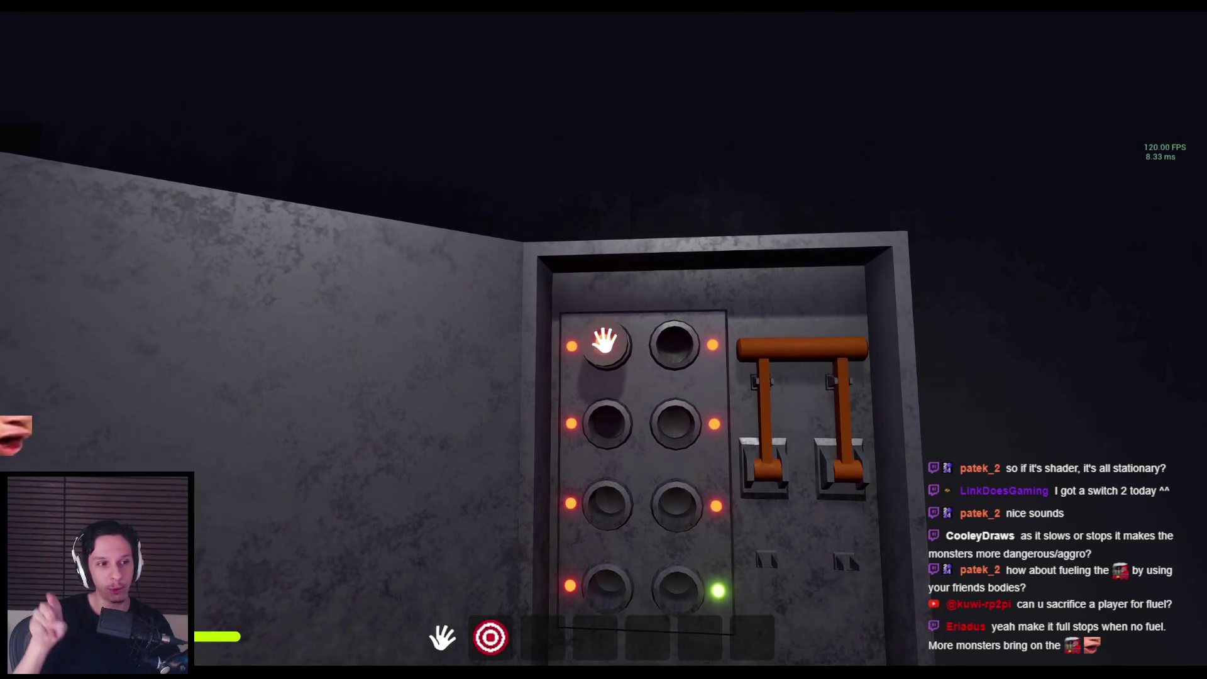
pyautogui.press('s')
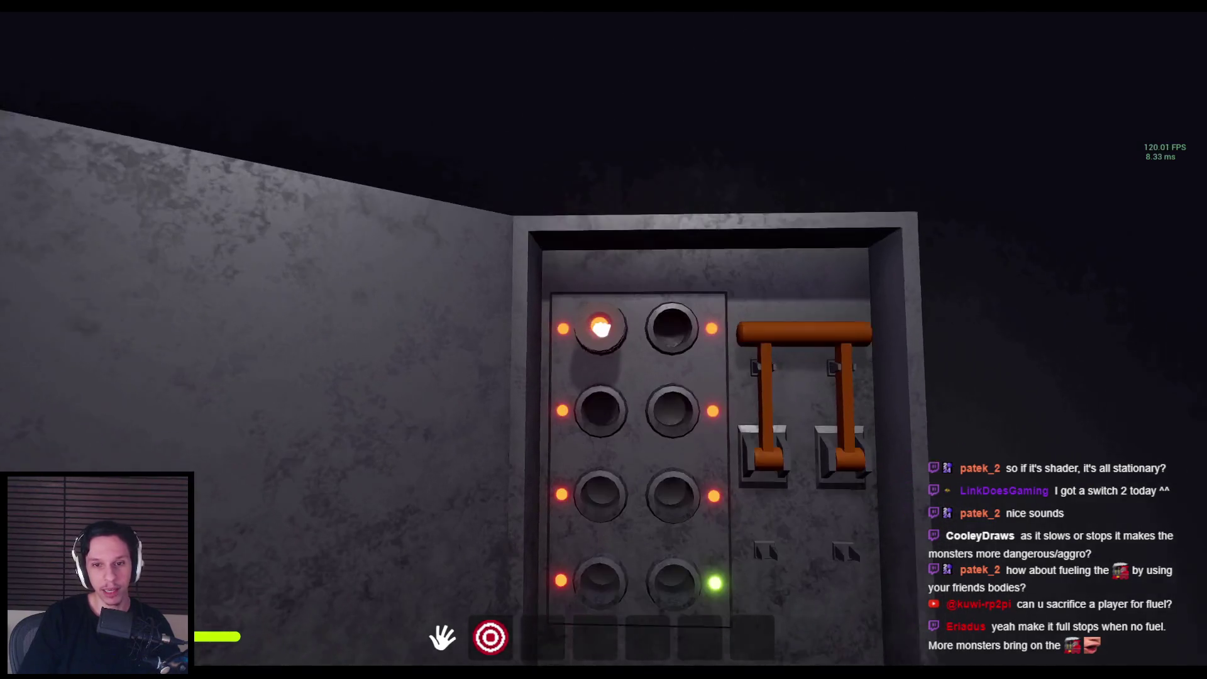
pyautogui.press('w')
pyautogui.press('s')
pyautogui.press('w')
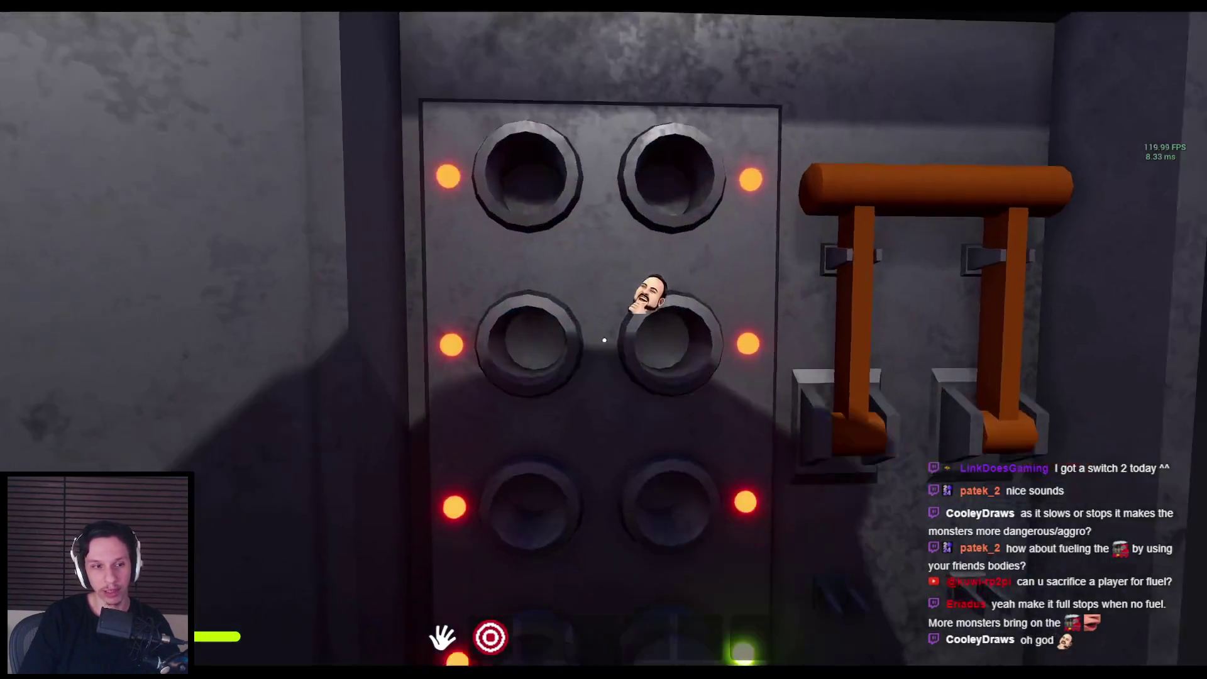
pyautogui.press('s')
pyautogui.press('w')
pyautogui.moveTo(592, 336); pyautogui.dragTo(621, 516)
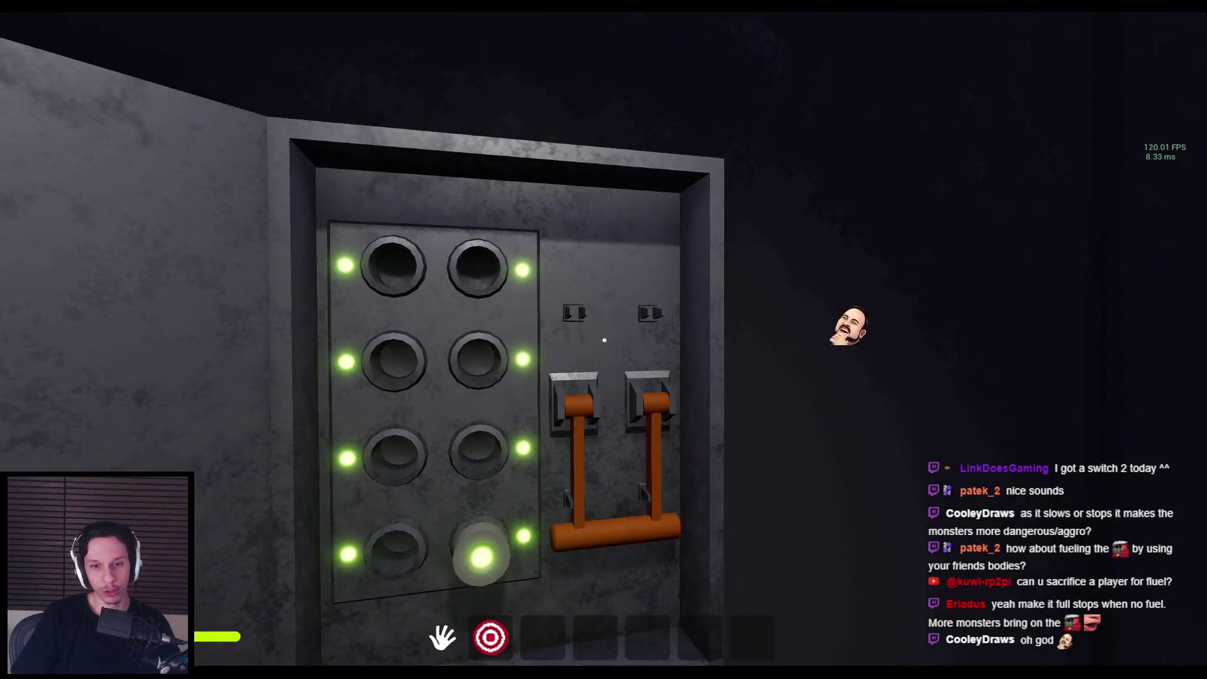
# Step: Walk to the round furnace and push its door further shut
pyautogui.moveTo(605, 340)
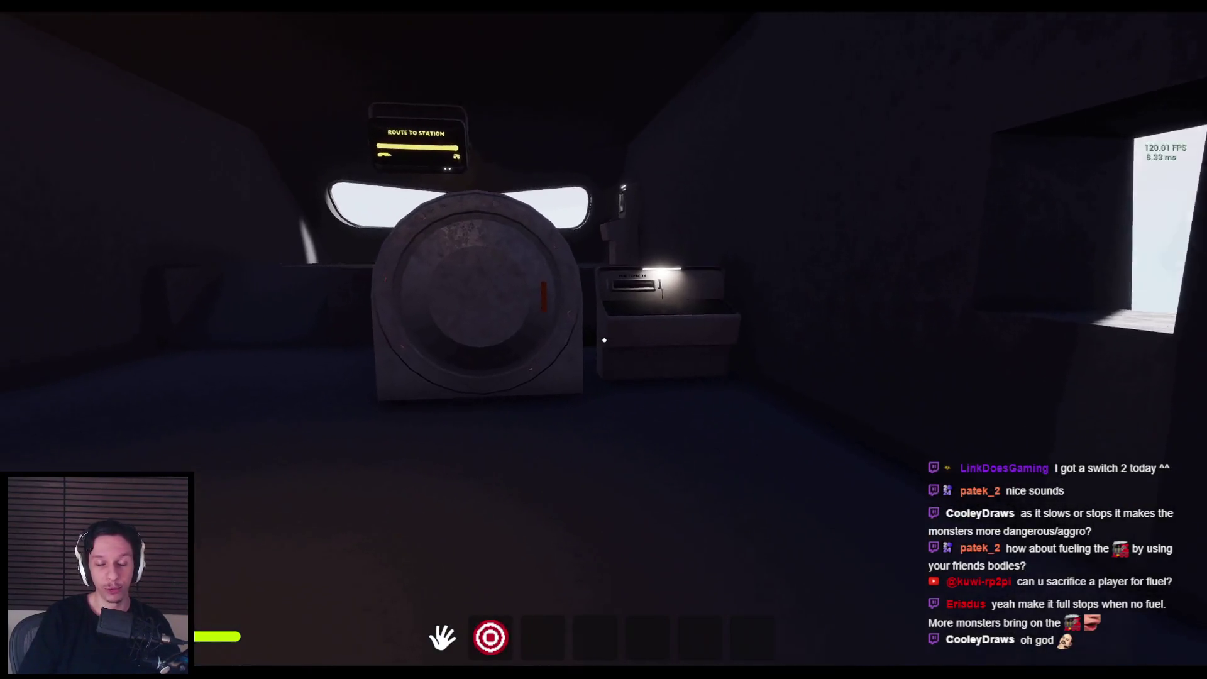
pyautogui.press('w')
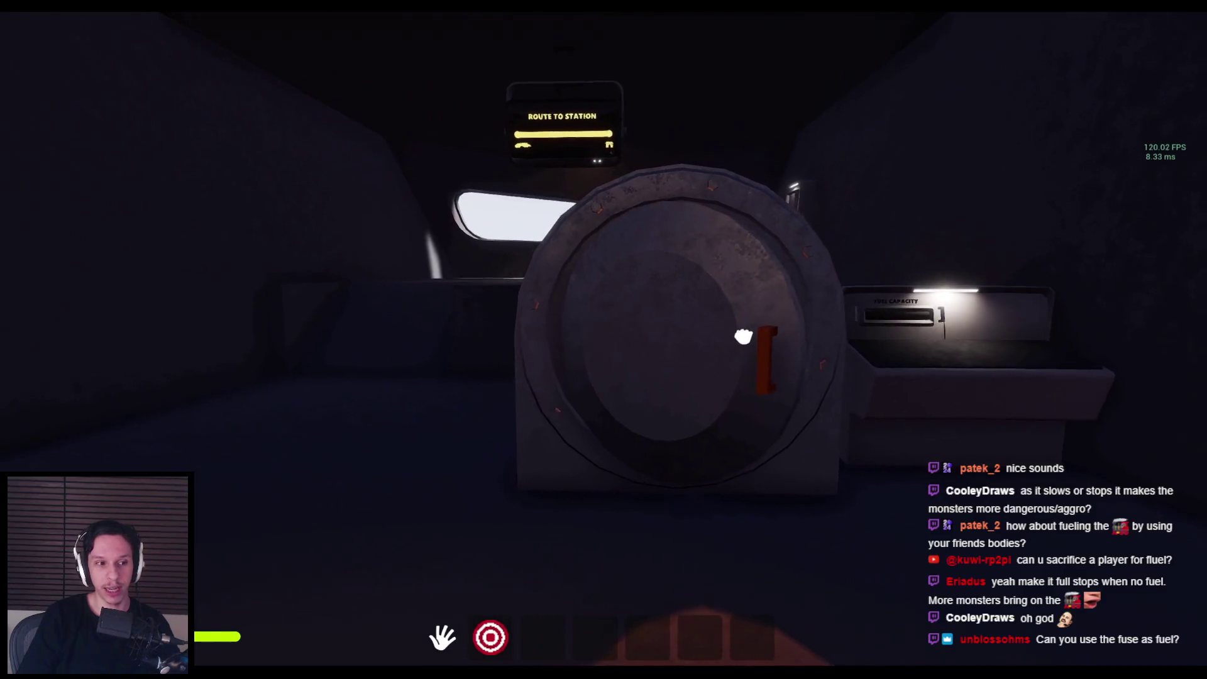
pyautogui.click(731, 356)
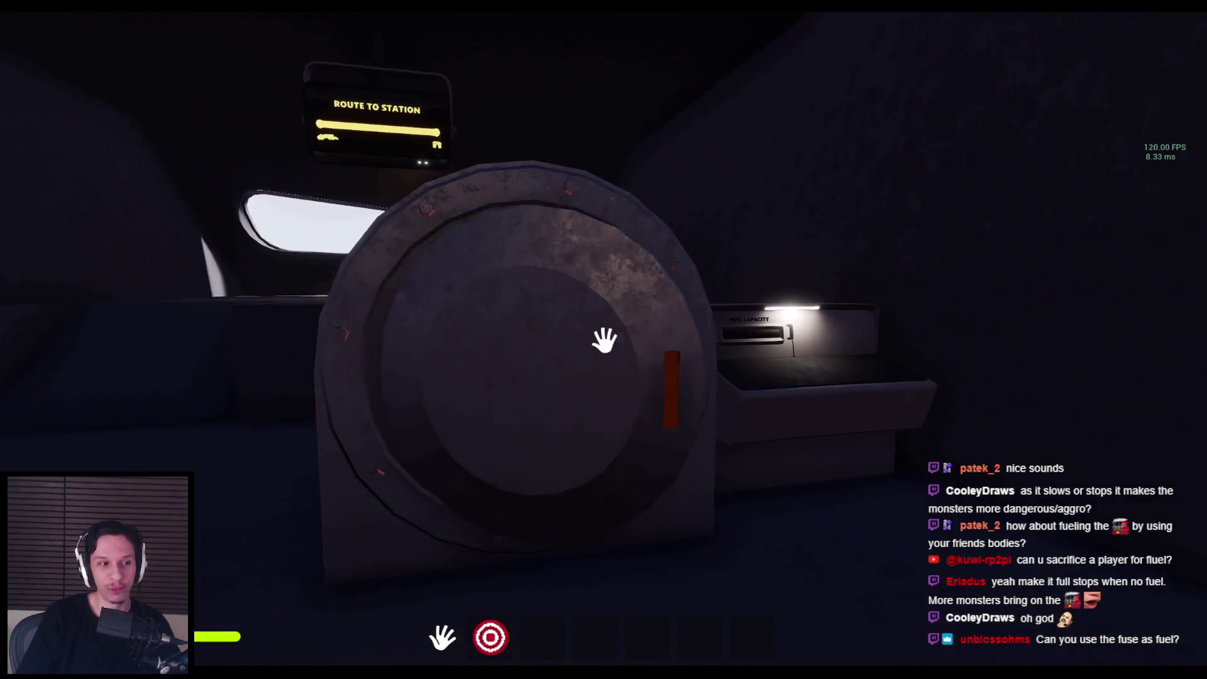
# Step: Flip the fuse box levers back up and pull the glowing fuse from the top-right slot
pyautogui.press('w')
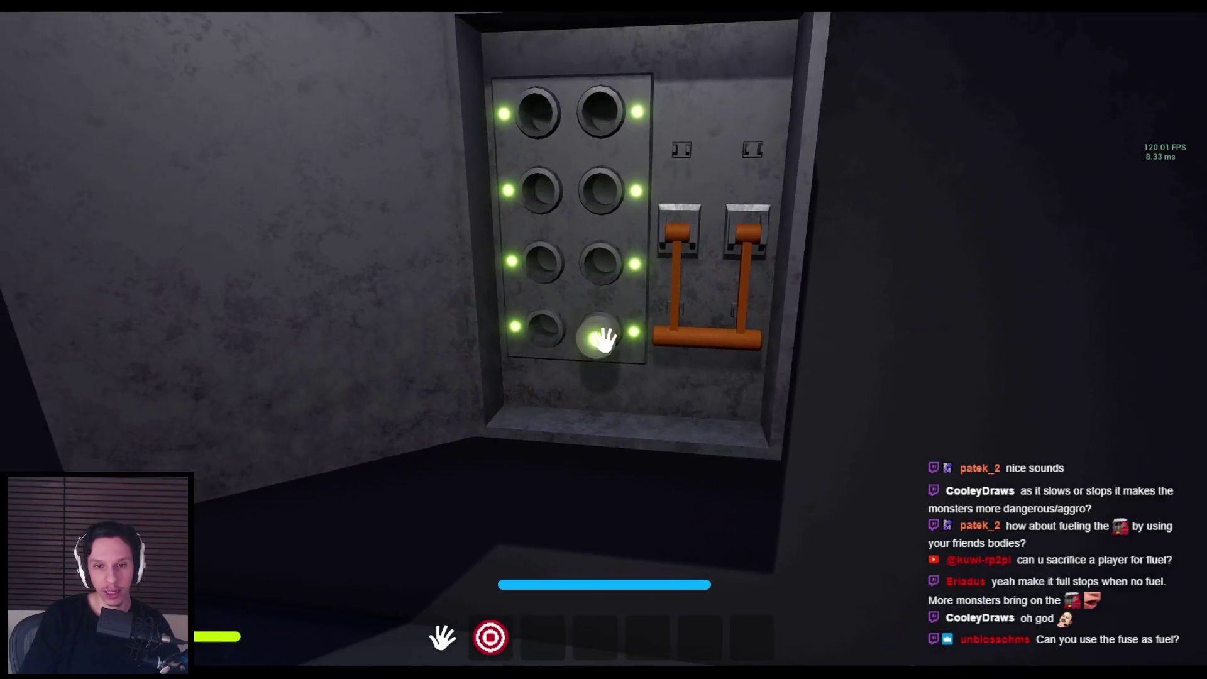
pyautogui.press('s')
pyautogui.press('w')
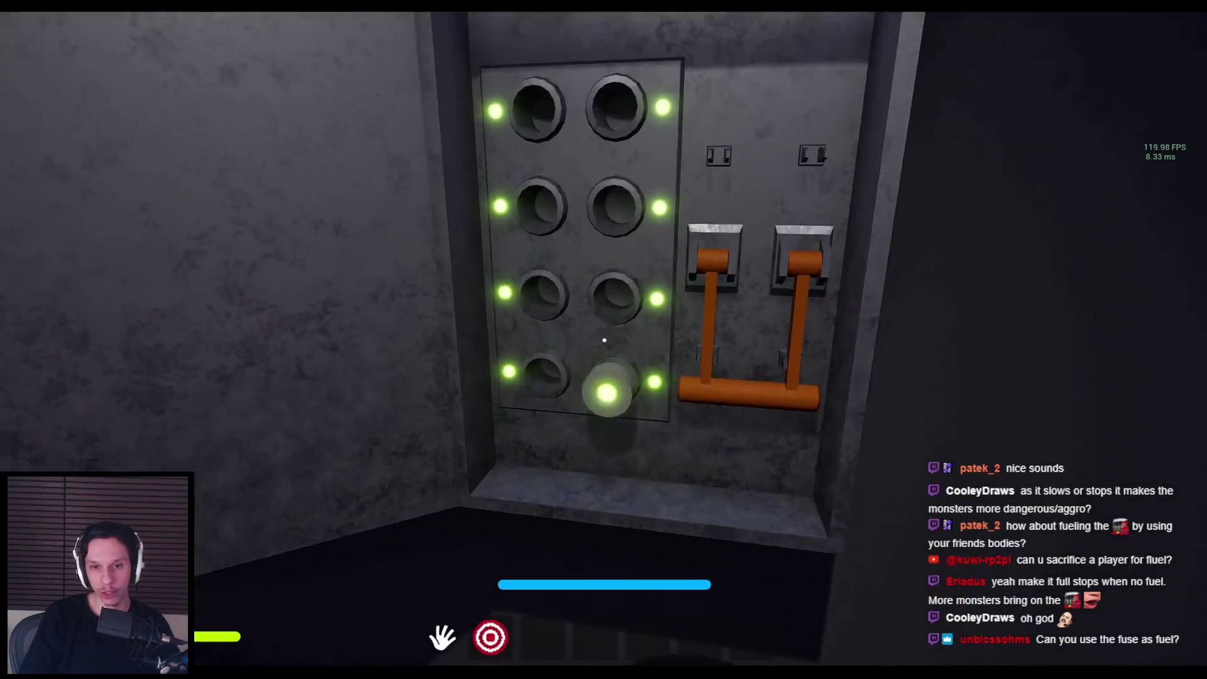
pyautogui.press('s')
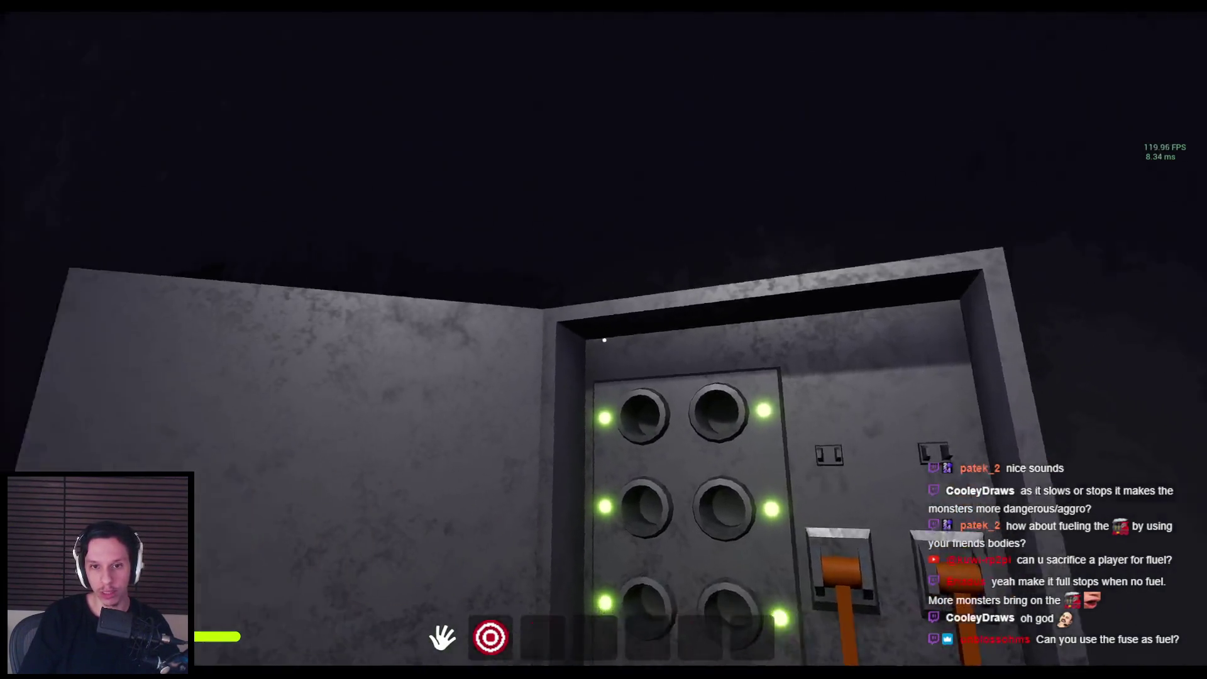
pyautogui.click(604, 340)
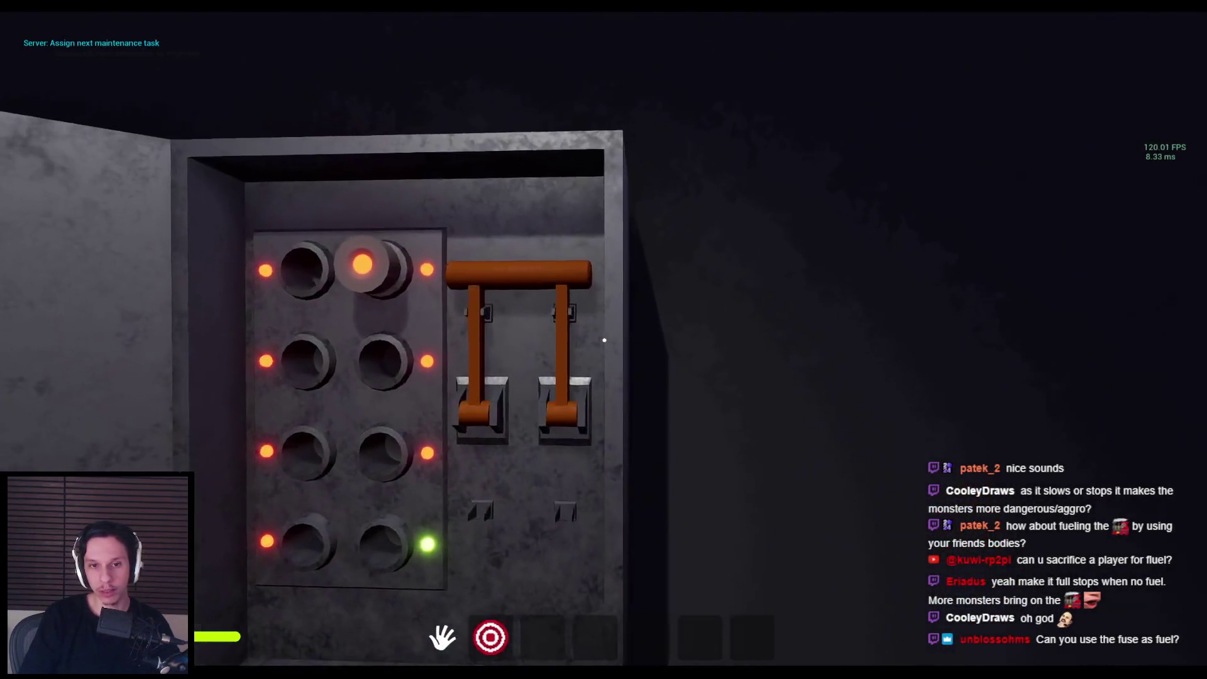
pyautogui.press('s')
pyautogui.press('w')
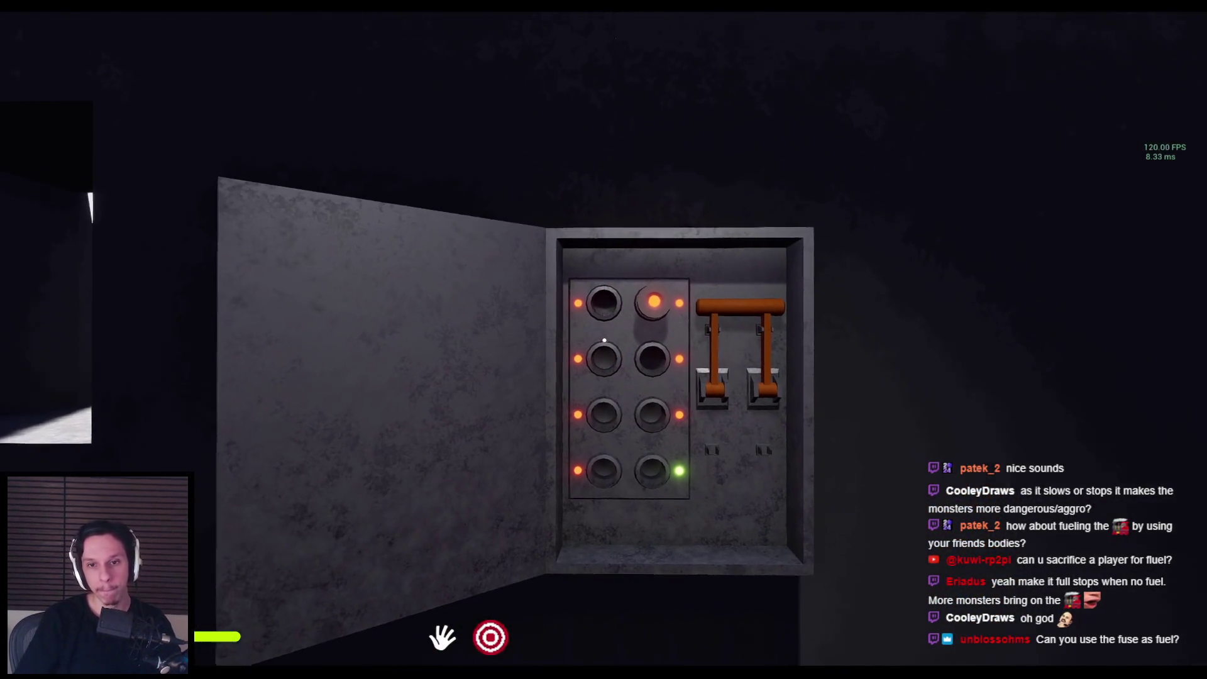
pyautogui.click(603, 340)
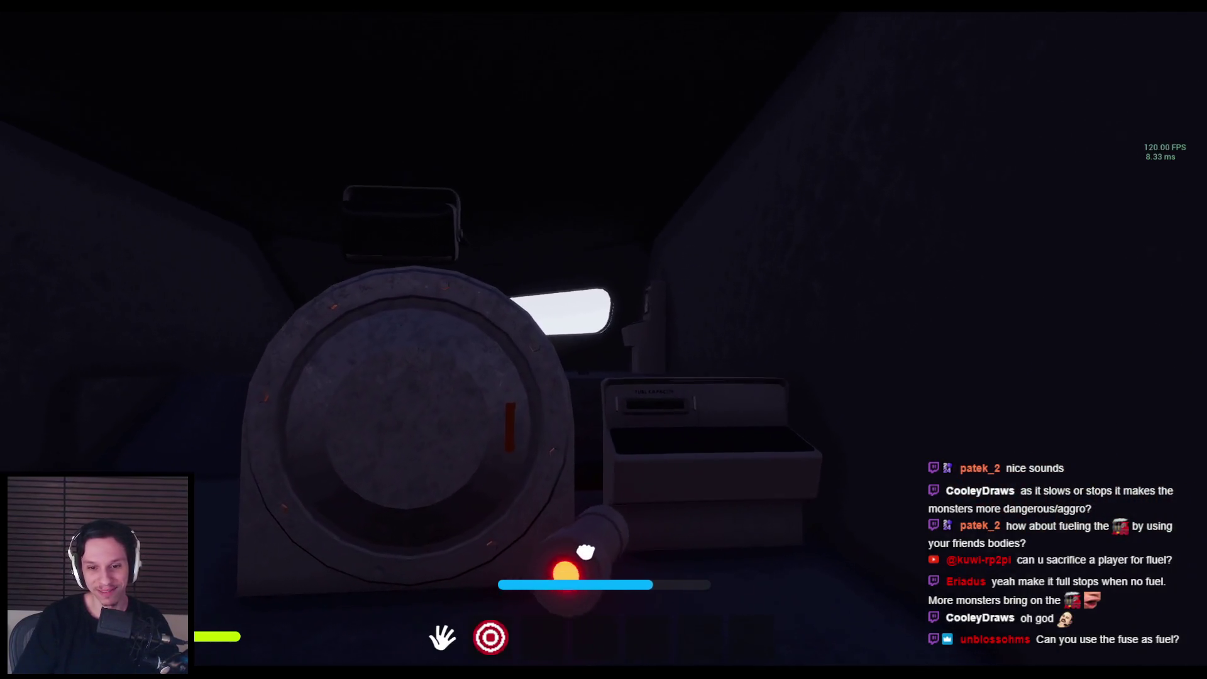
# Step: Carry the fuse to the furnace, drop it onto the lava and inspect it up close
pyautogui.press('w')
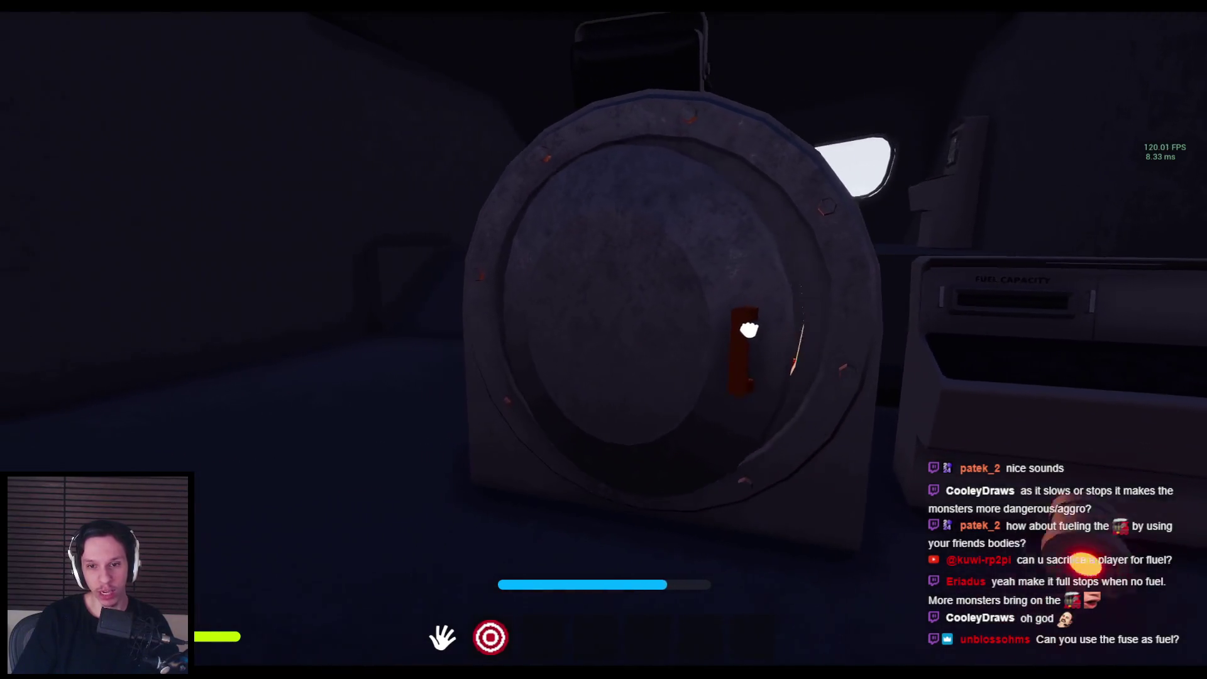
pyautogui.click(603, 340)
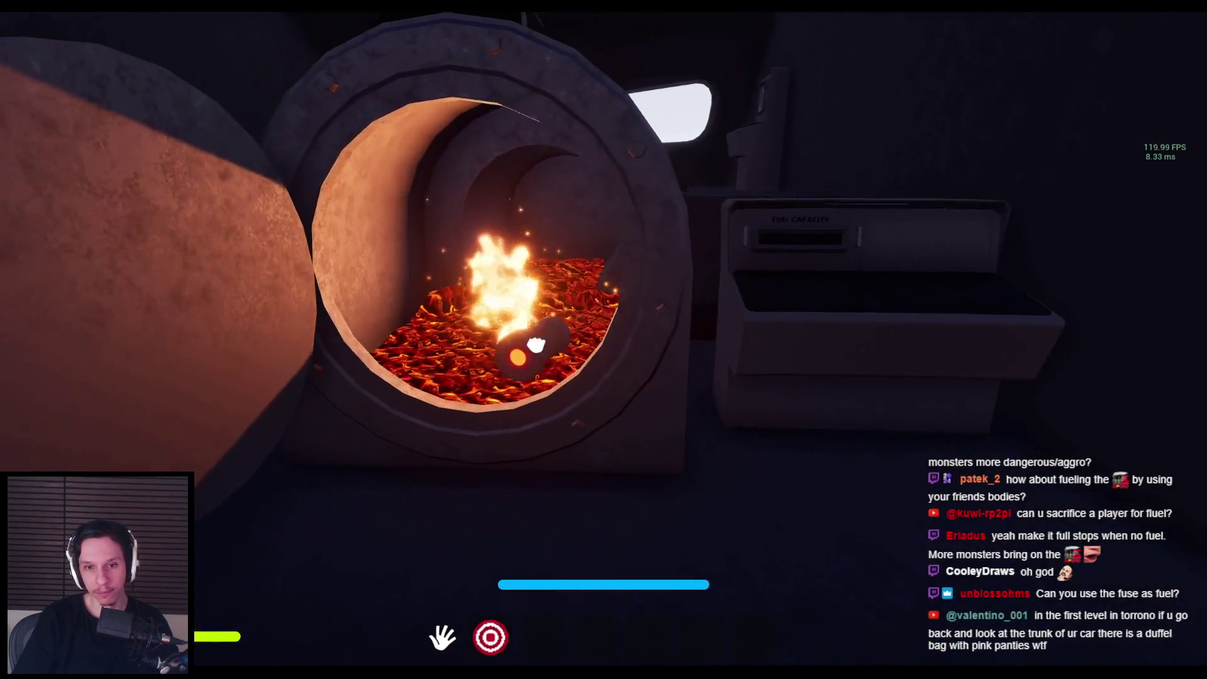
pyautogui.press('w')
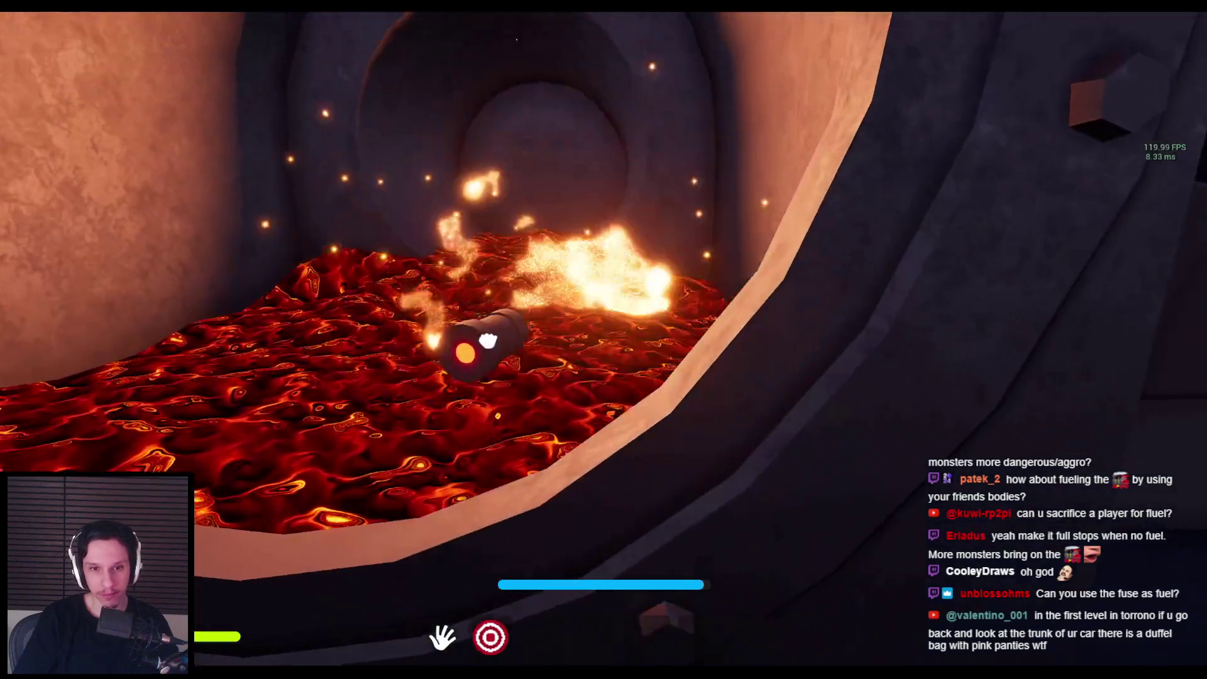
pyautogui.press('s')
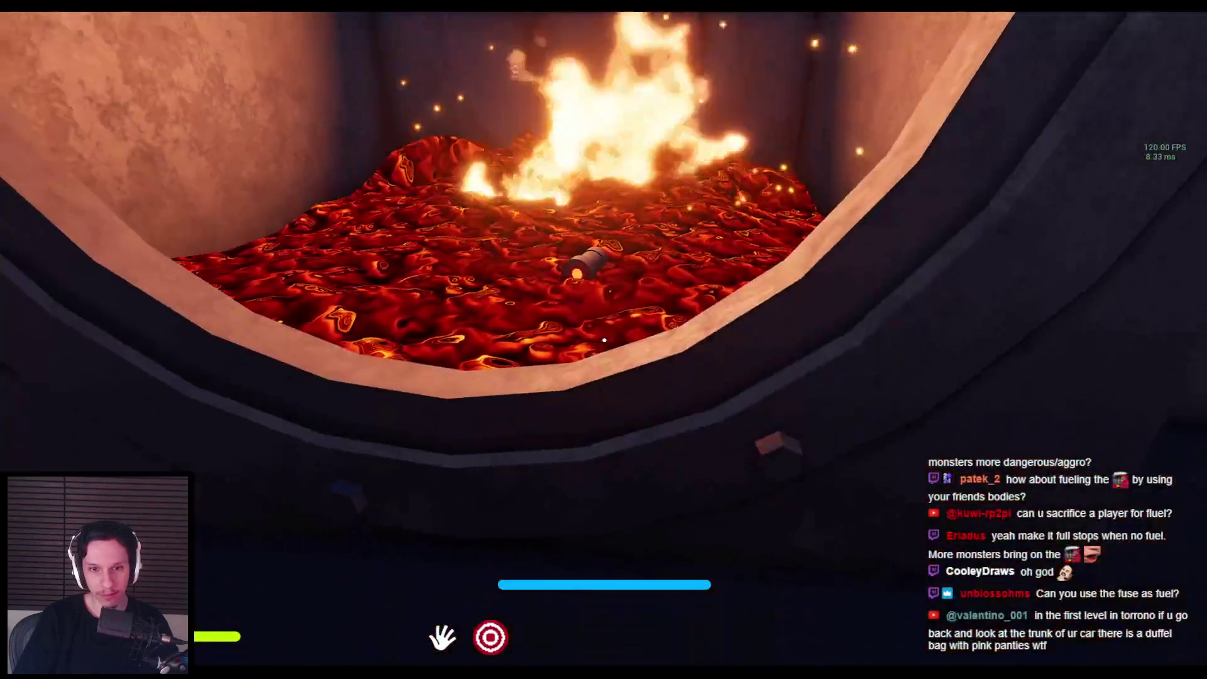
pyautogui.press('w')
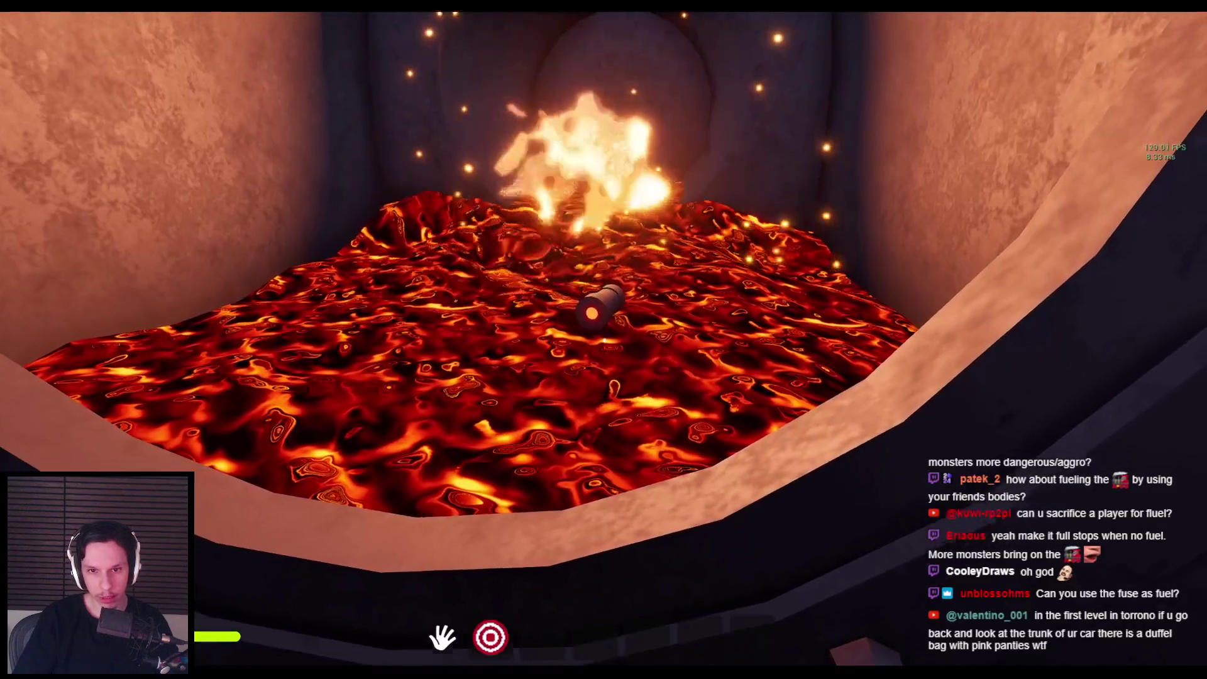
pyautogui.press('s')
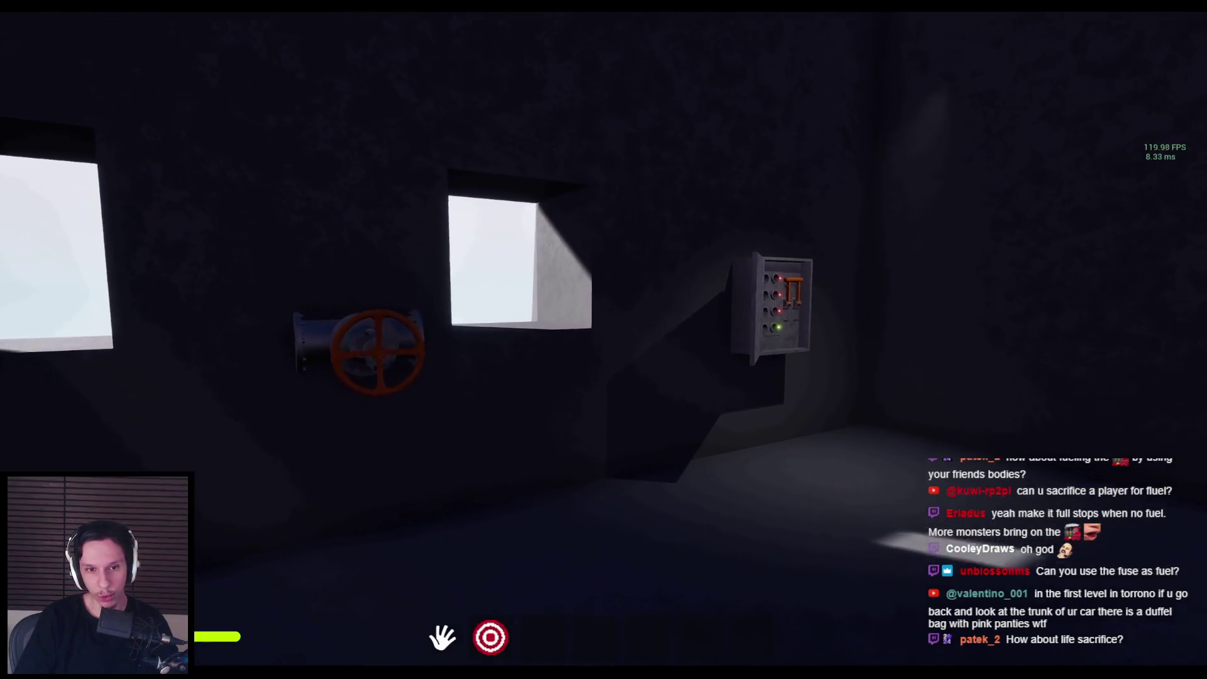
# Step: Insert the green fuse into the empty slot and pull the lever down to power the fuses
pyautogui.press('w')
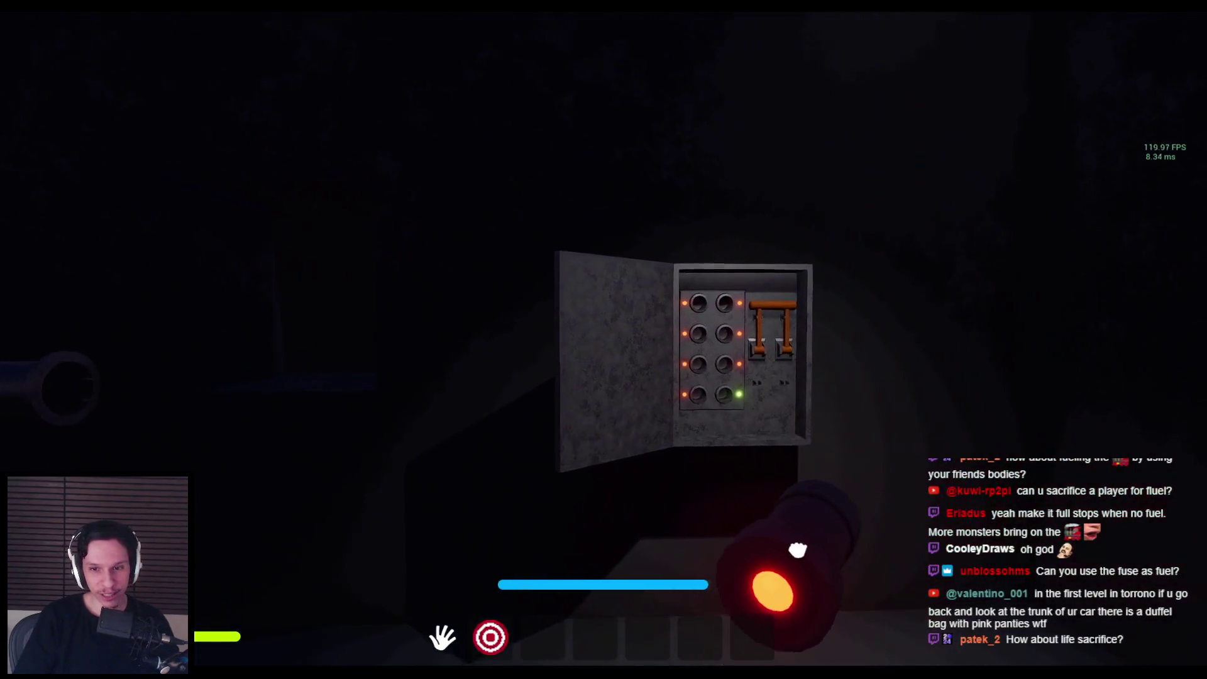
pyautogui.press('w')
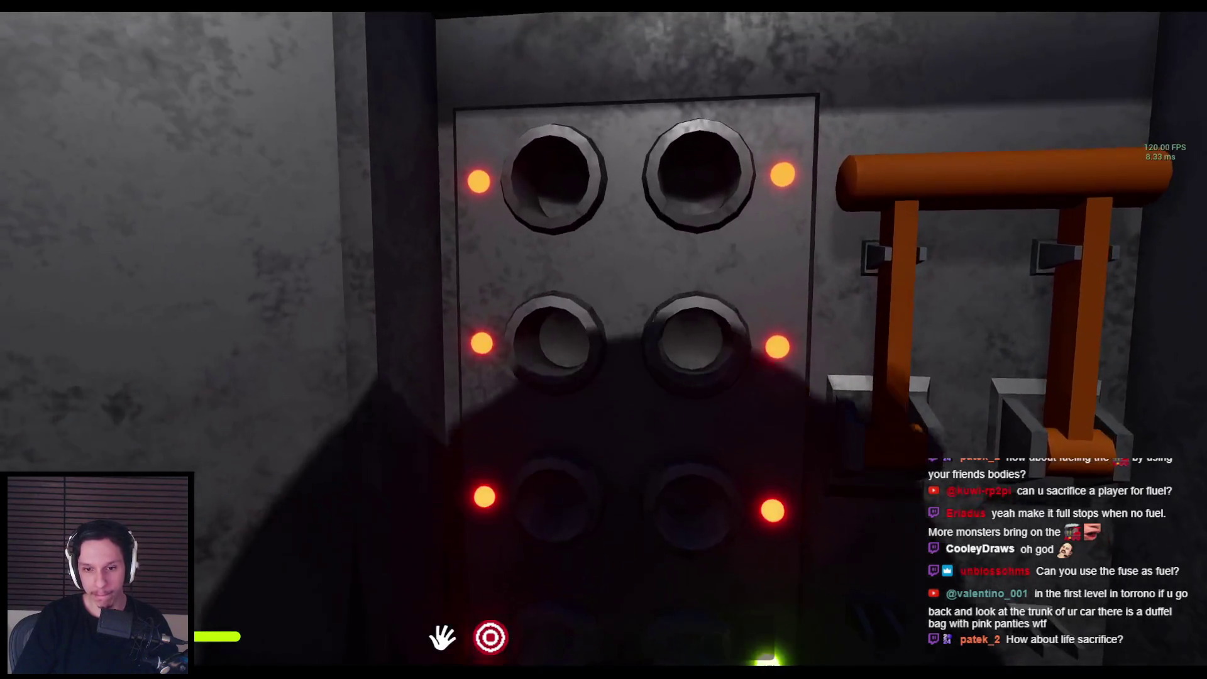
pyautogui.click(691, 503)
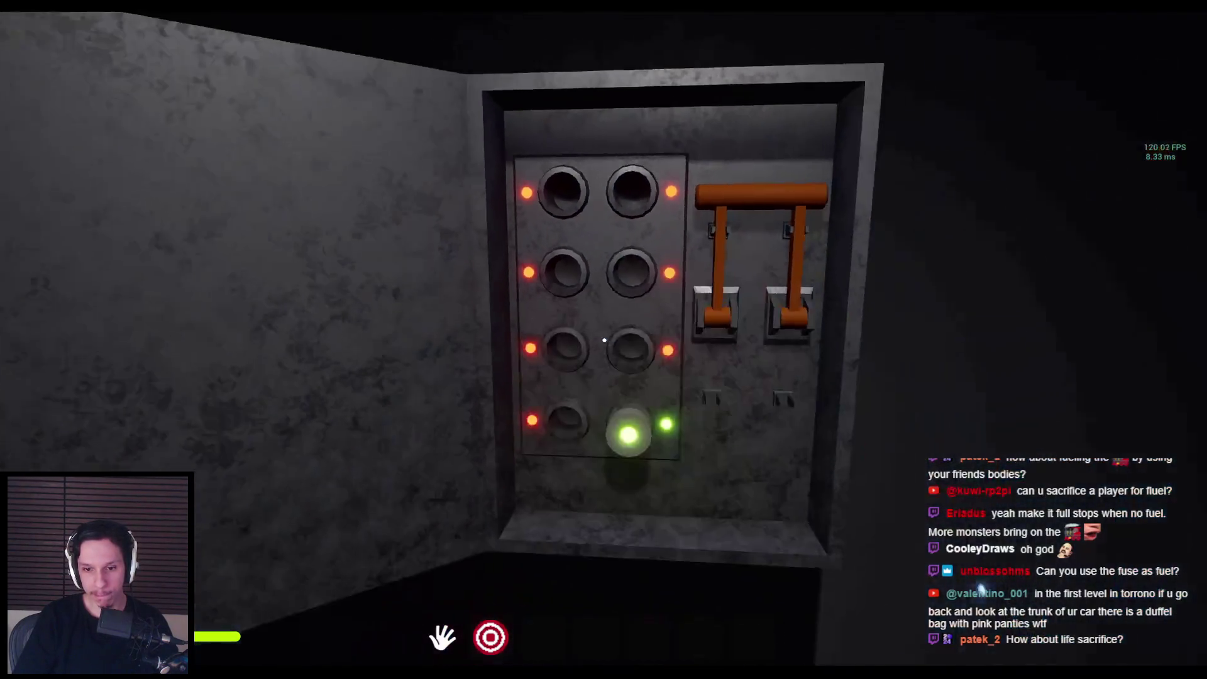
pyautogui.moveTo(598, 337)
pyautogui.mouseDown()
pyautogui.moveTo(642, 449)
pyautogui.moveTo(641, 496)
pyautogui.mouseUp()
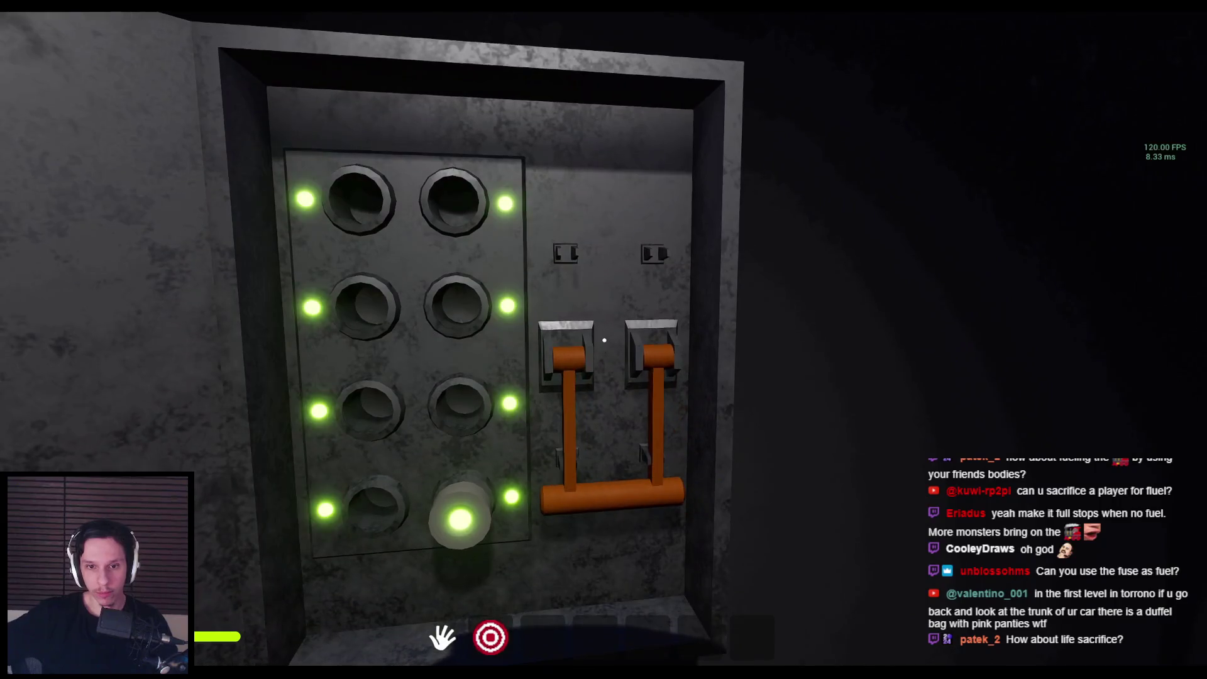
# Step: Turn to the burning furnace and close its door
pyautogui.press('s')
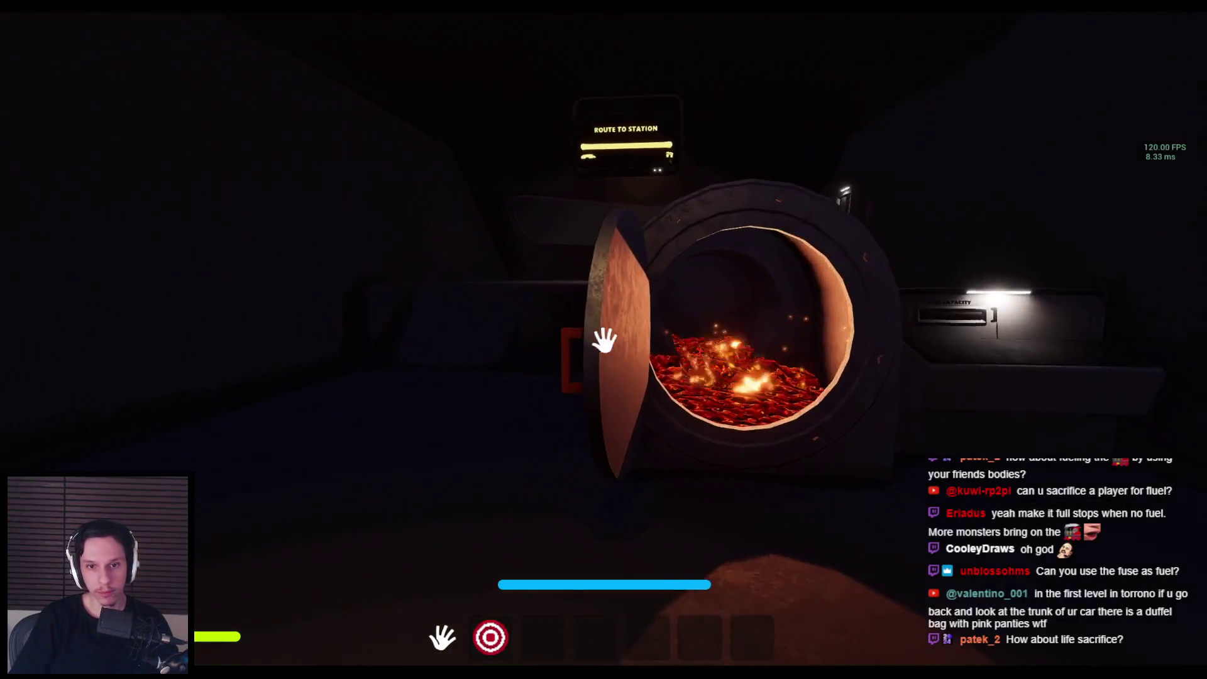
pyautogui.click(605, 340)
pyautogui.press('w')
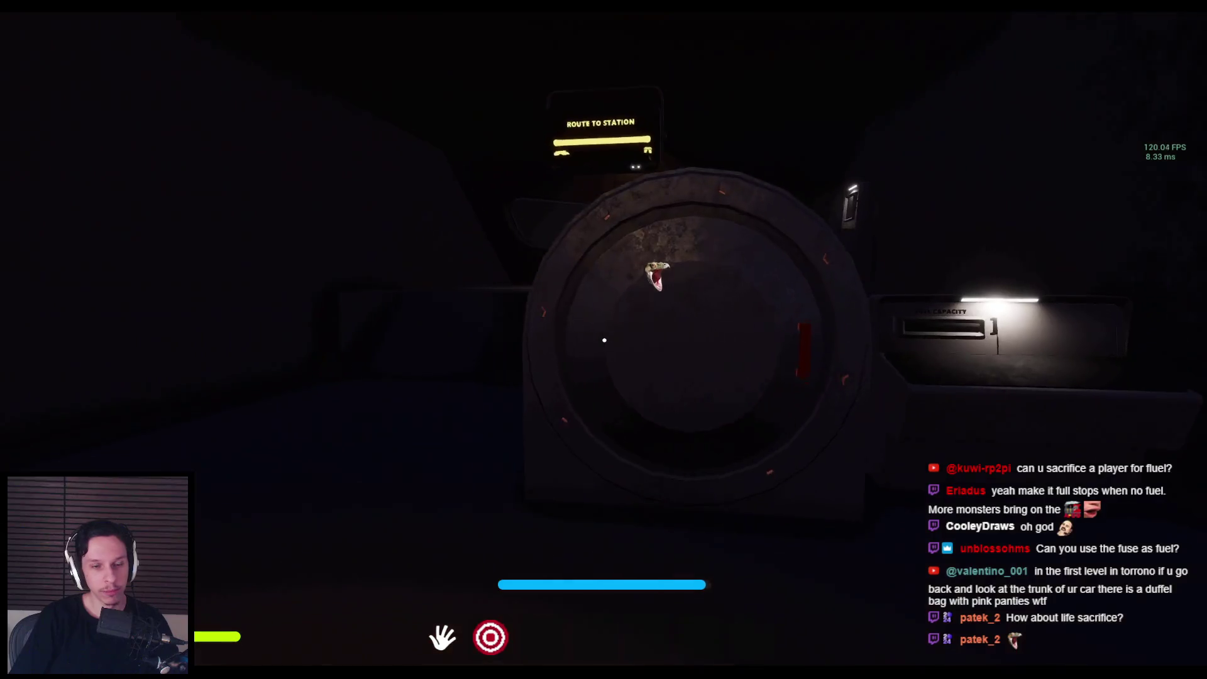
pyautogui.press('s')
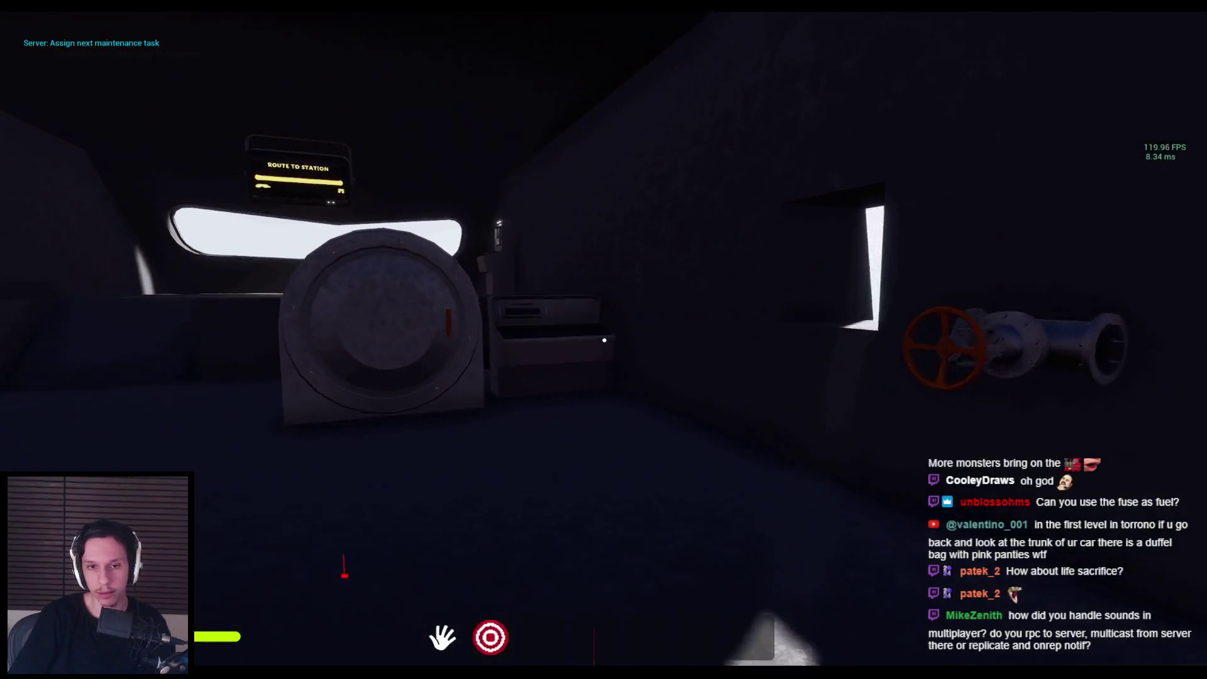
# Step: Insert a fuse into the top-right slot and pull the lever until every fuse light is green
pyautogui.press('w')
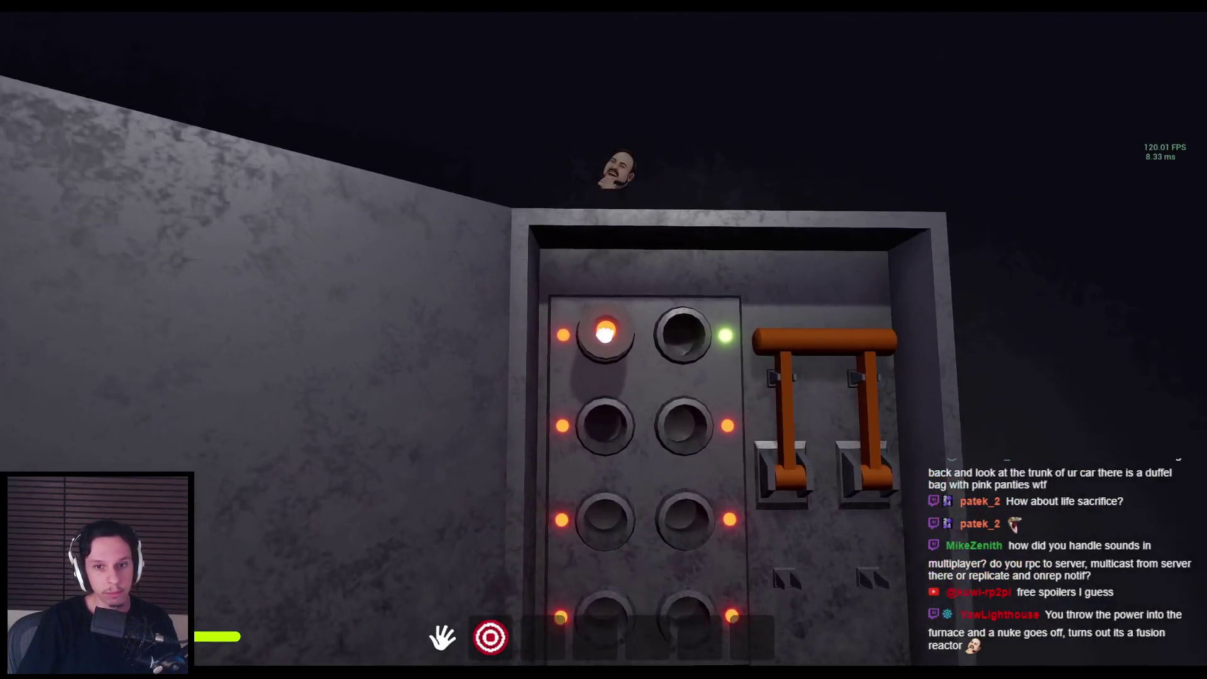
pyautogui.click(604, 340)
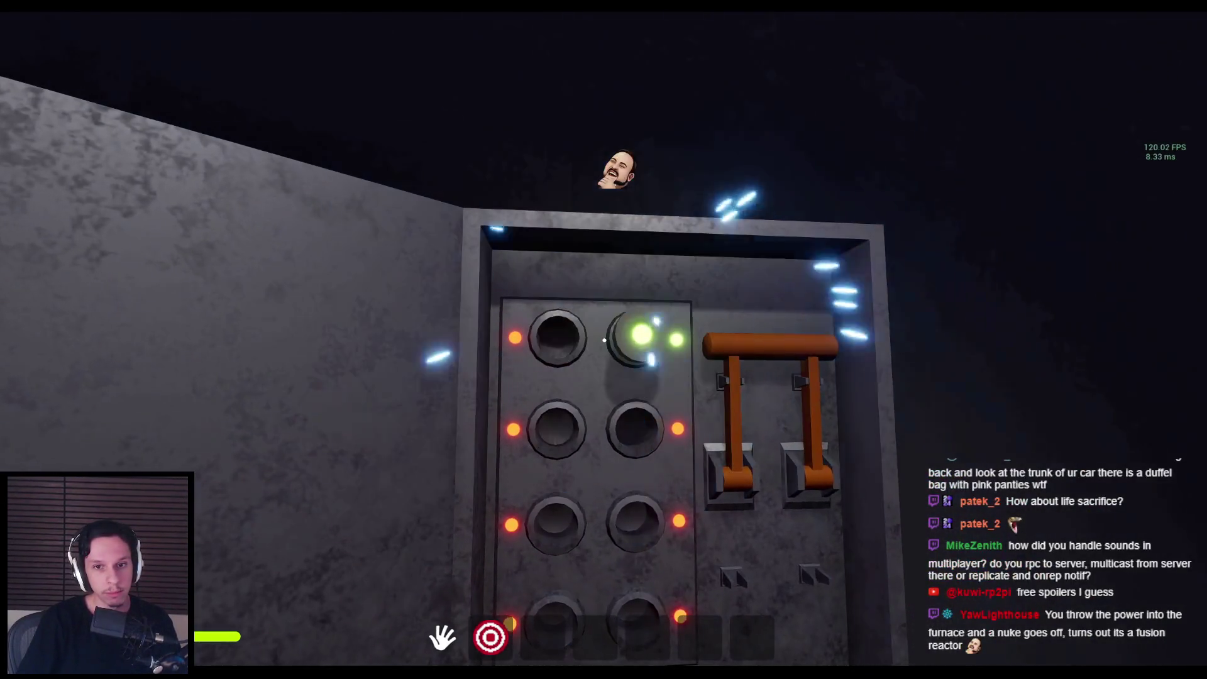
pyautogui.click(604, 340)
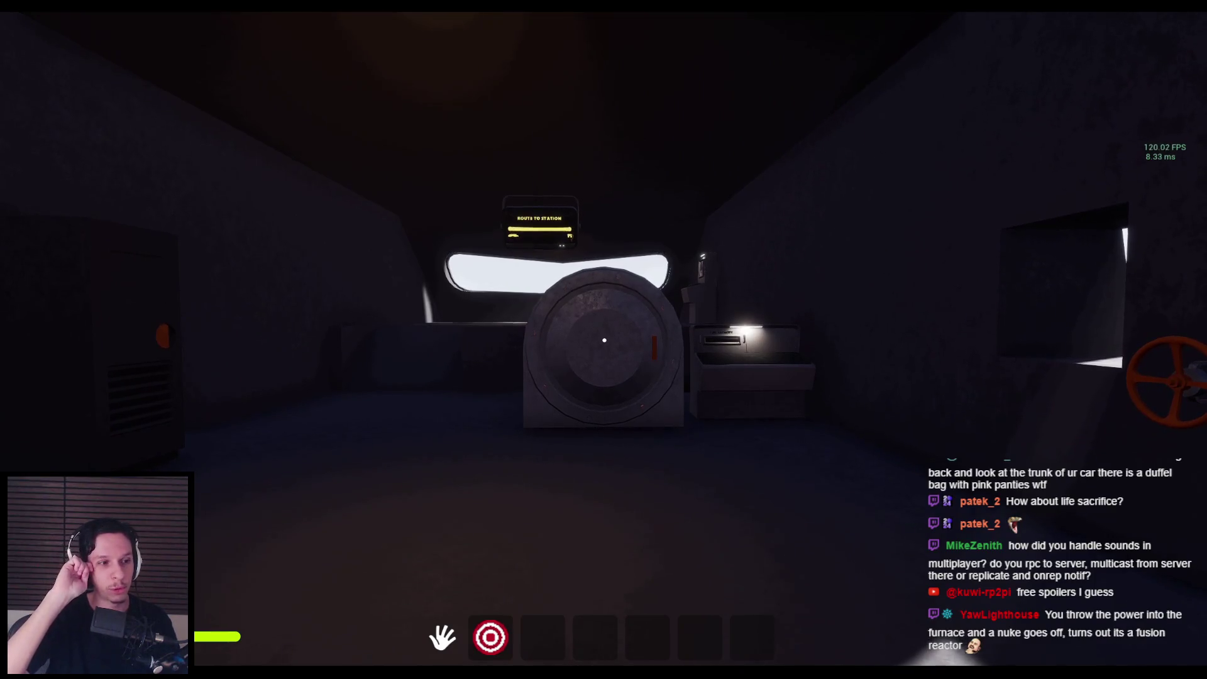
pyautogui.hotkey('shift', 'w')
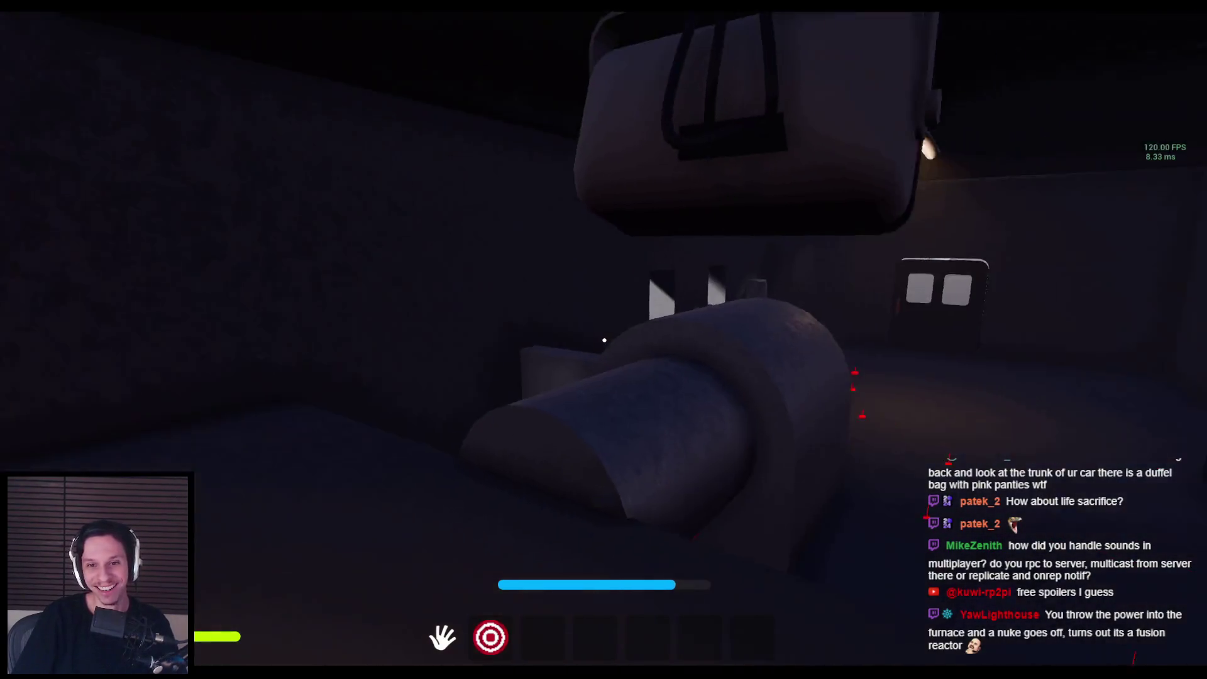
pyautogui.press('w')
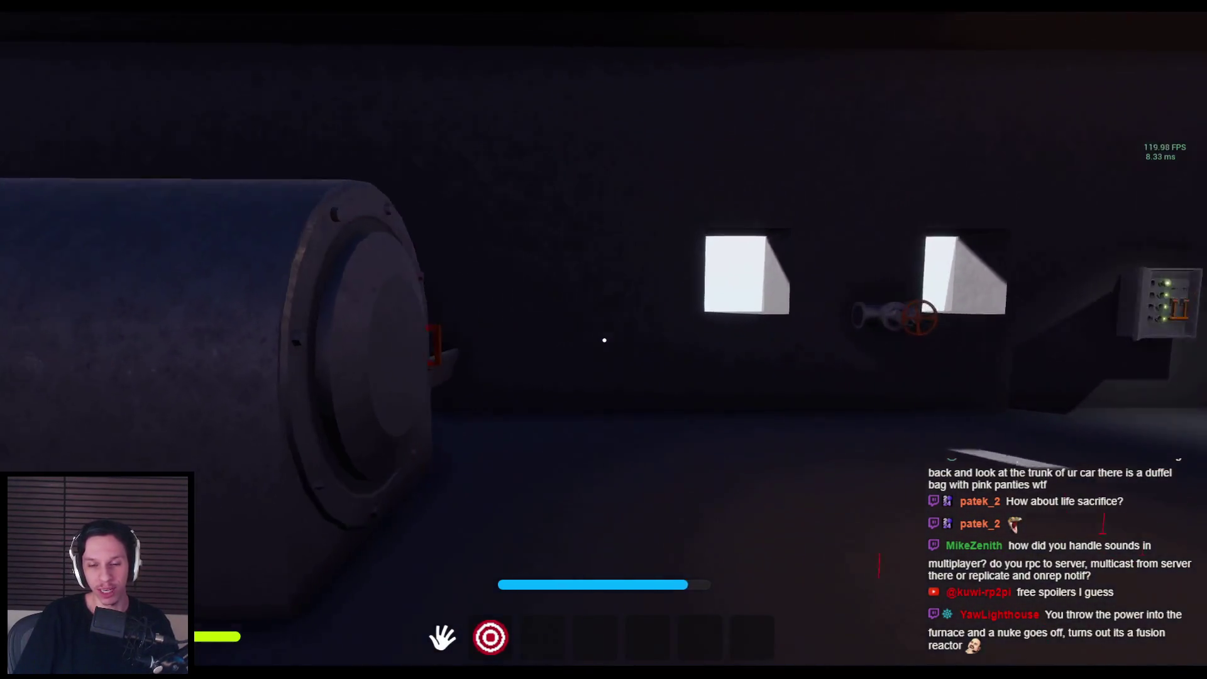
pyautogui.hotkey('shift', 'w')
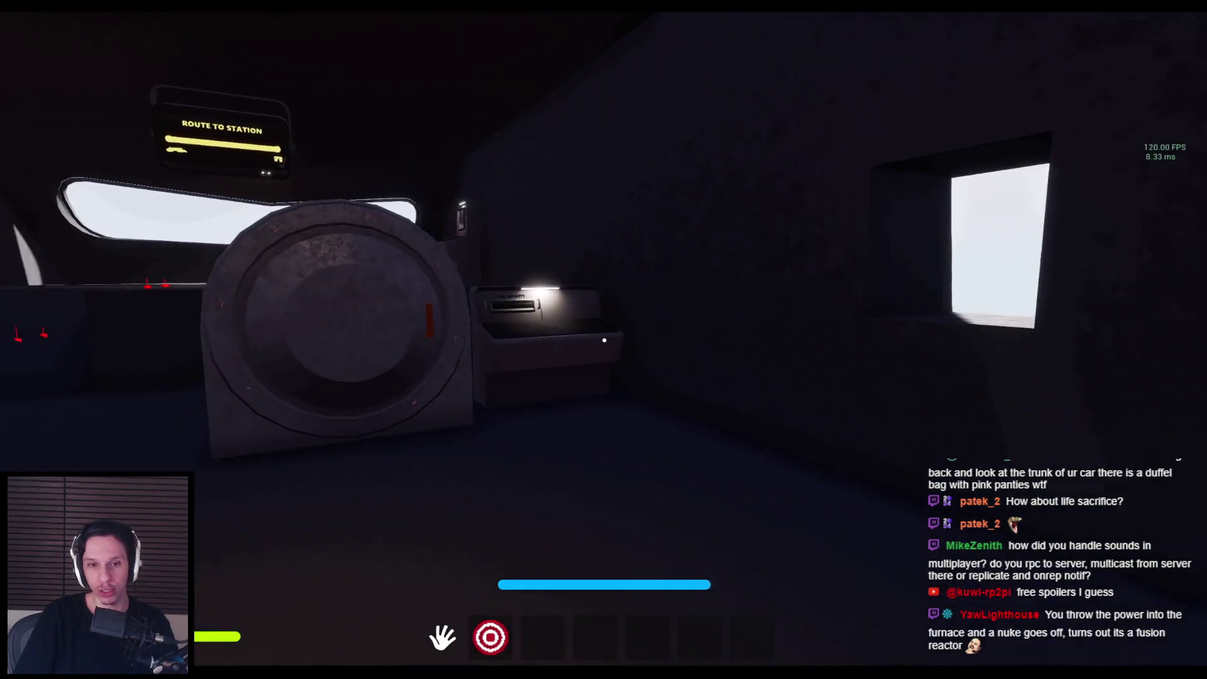
pyautogui.hotkey('shift', 'w')
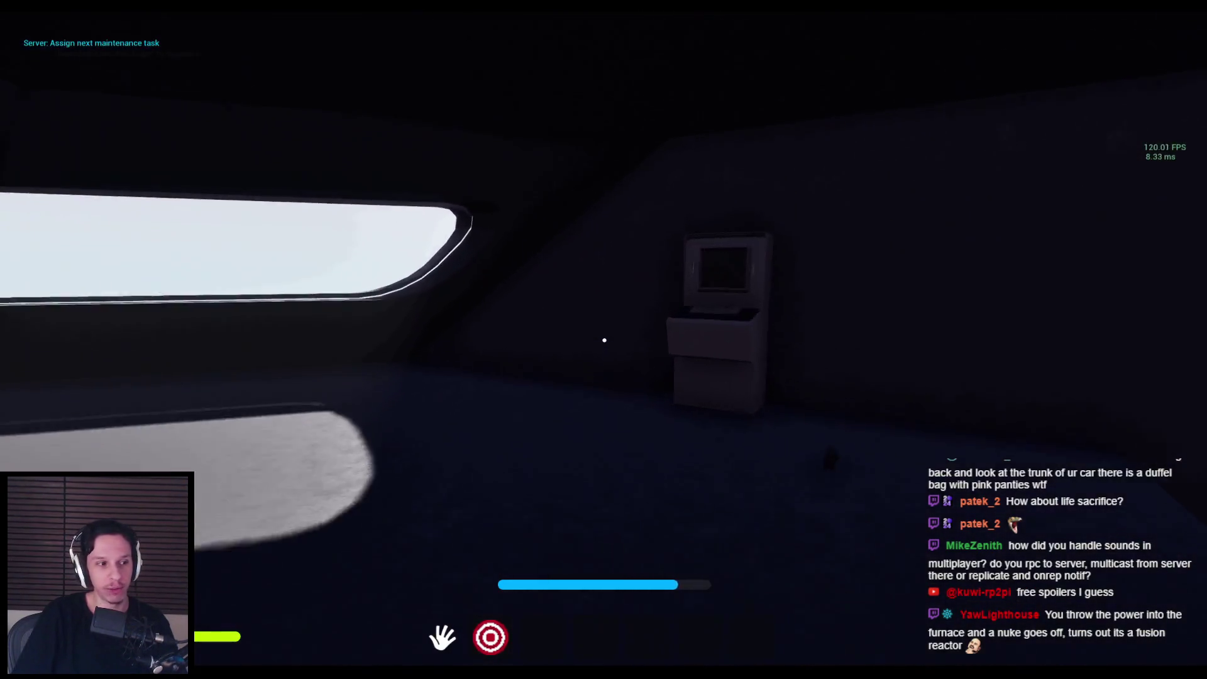
pyautogui.hotkey('shift', 'w')
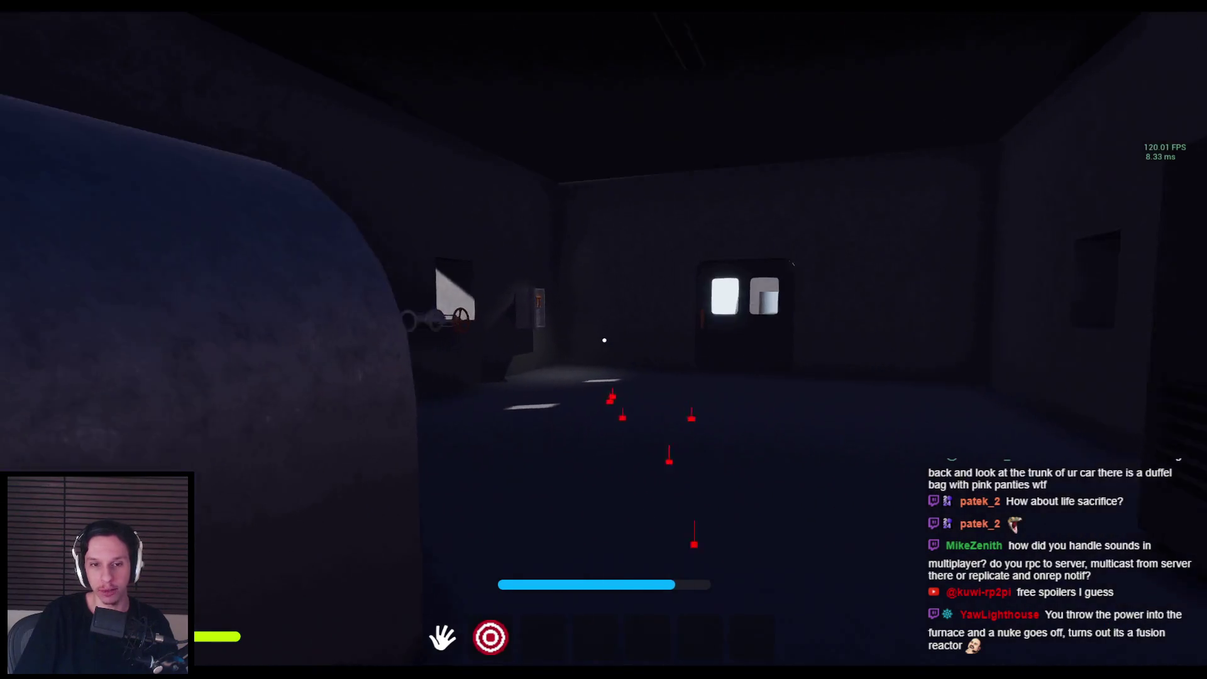
pyautogui.press('w')
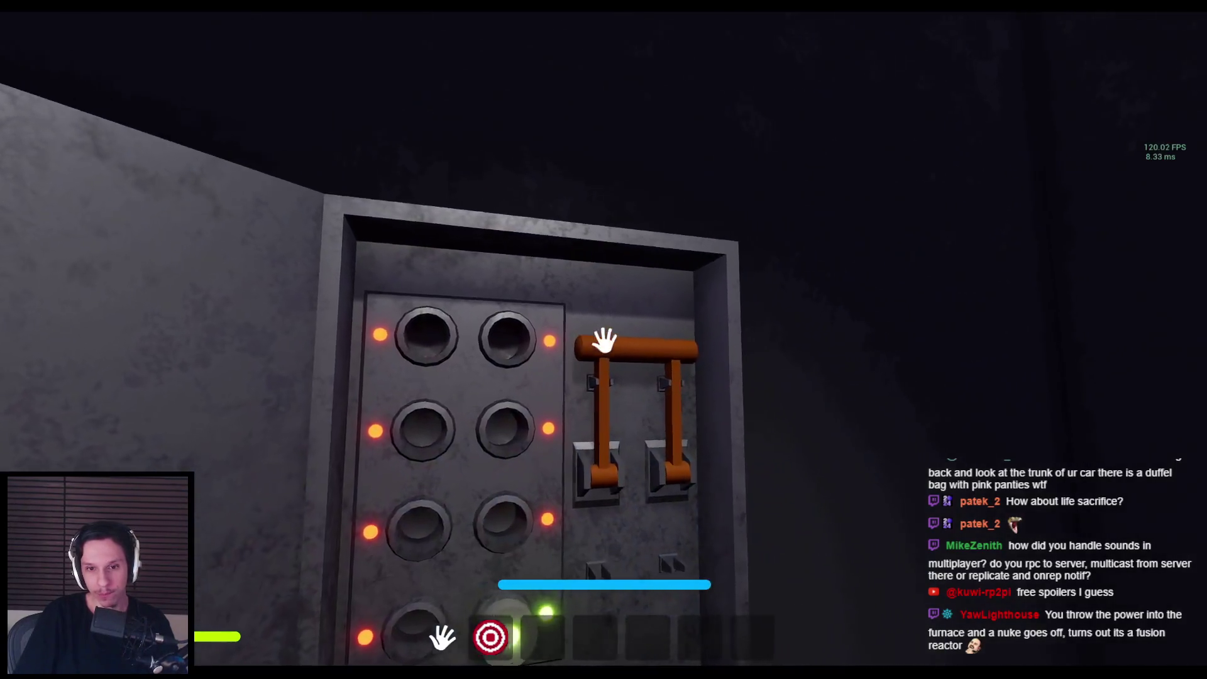
pyautogui.moveTo(606, 342)
pyautogui.mouseDown()
pyautogui.moveTo(631, 413)
pyautogui.moveTo(596, 516)
pyautogui.mouseUp()
# Step: Back away from the fuse box and walk up to the computer terminal
pyautogui.press('s')
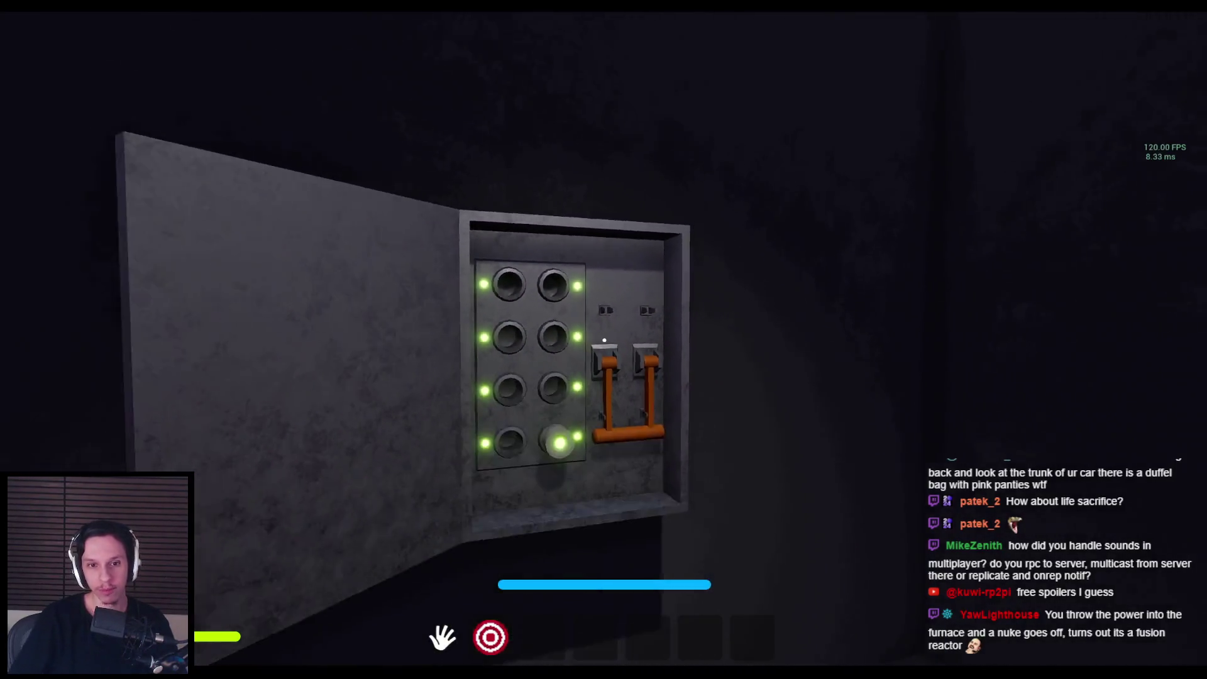
pyautogui.press('w')
pyautogui.press('w')
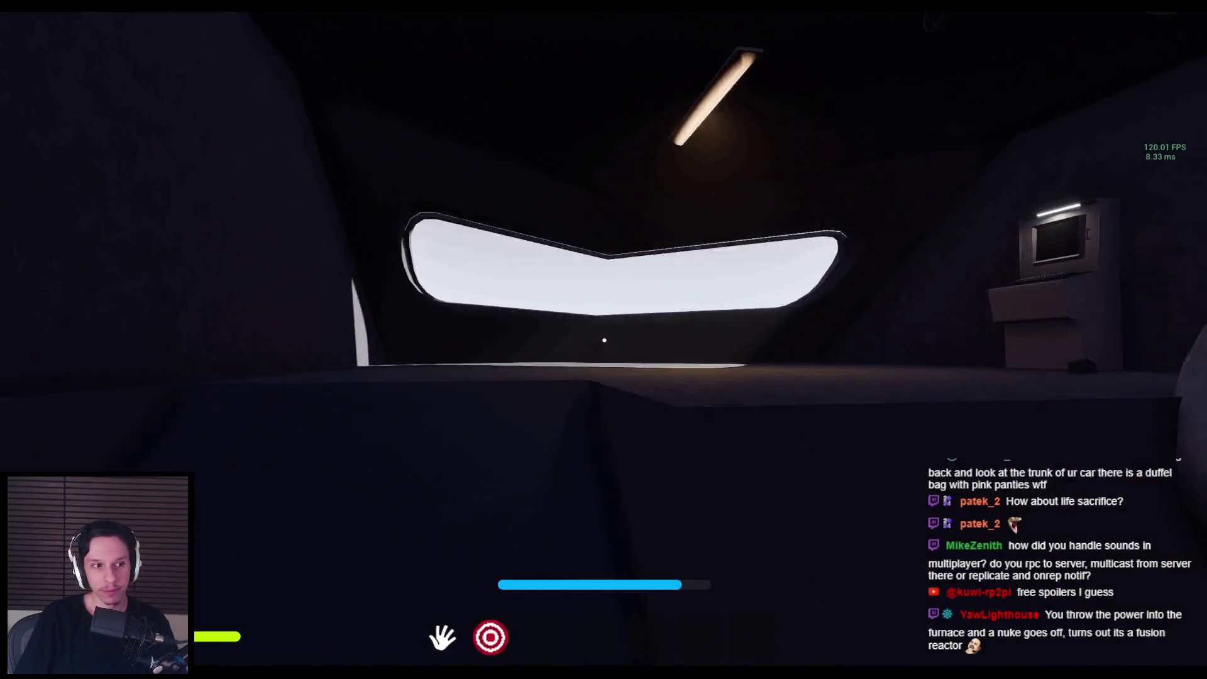
pyautogui.press('w')
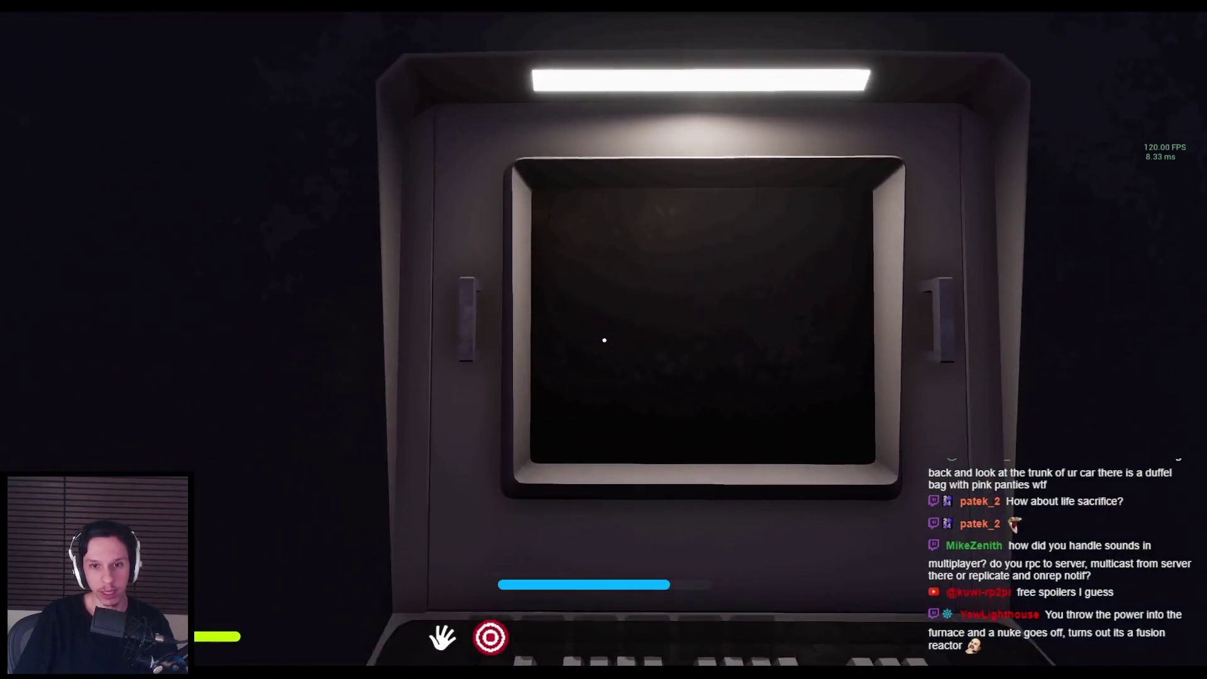
# Step: Inspect the wall terminal's screen and keyboard from various distances and angles
pyautogui.press('s')
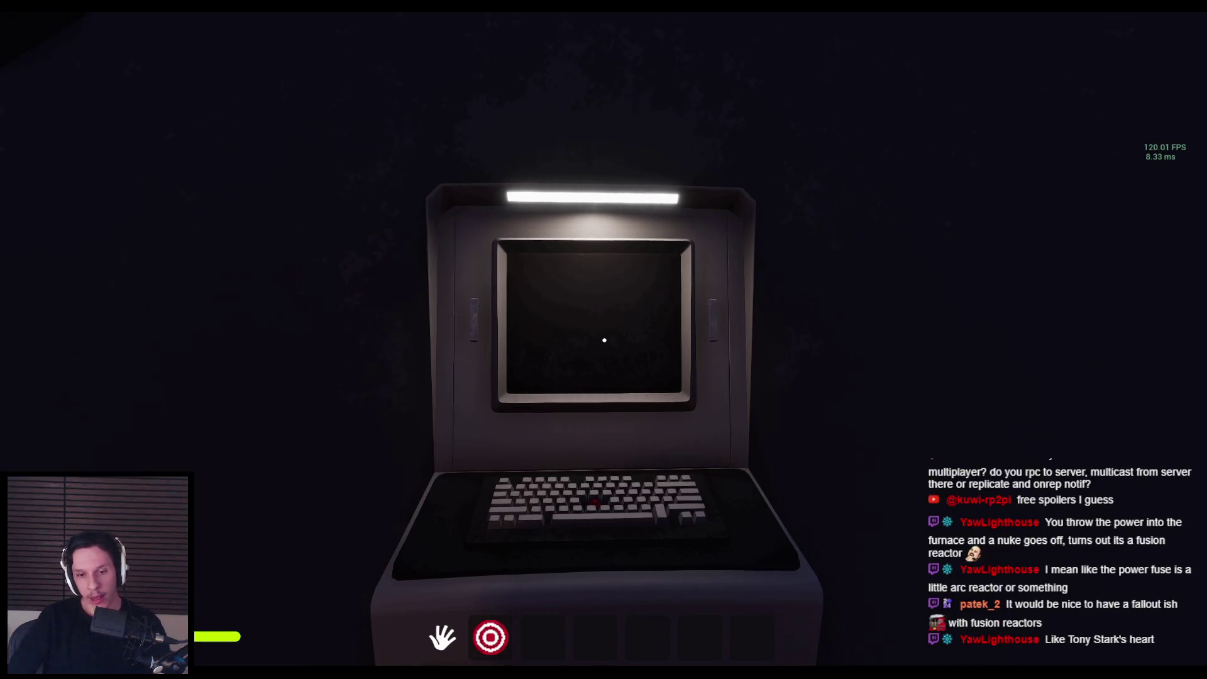
pyautogui.press('w')
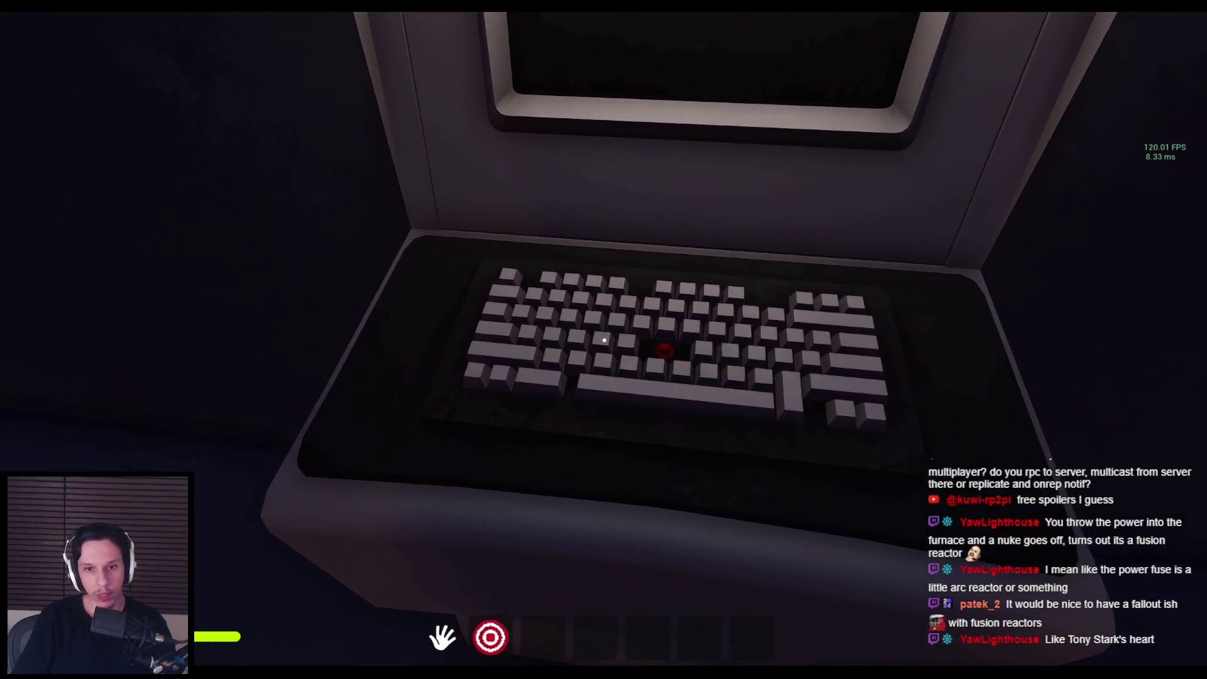
pyautogui.press('s')
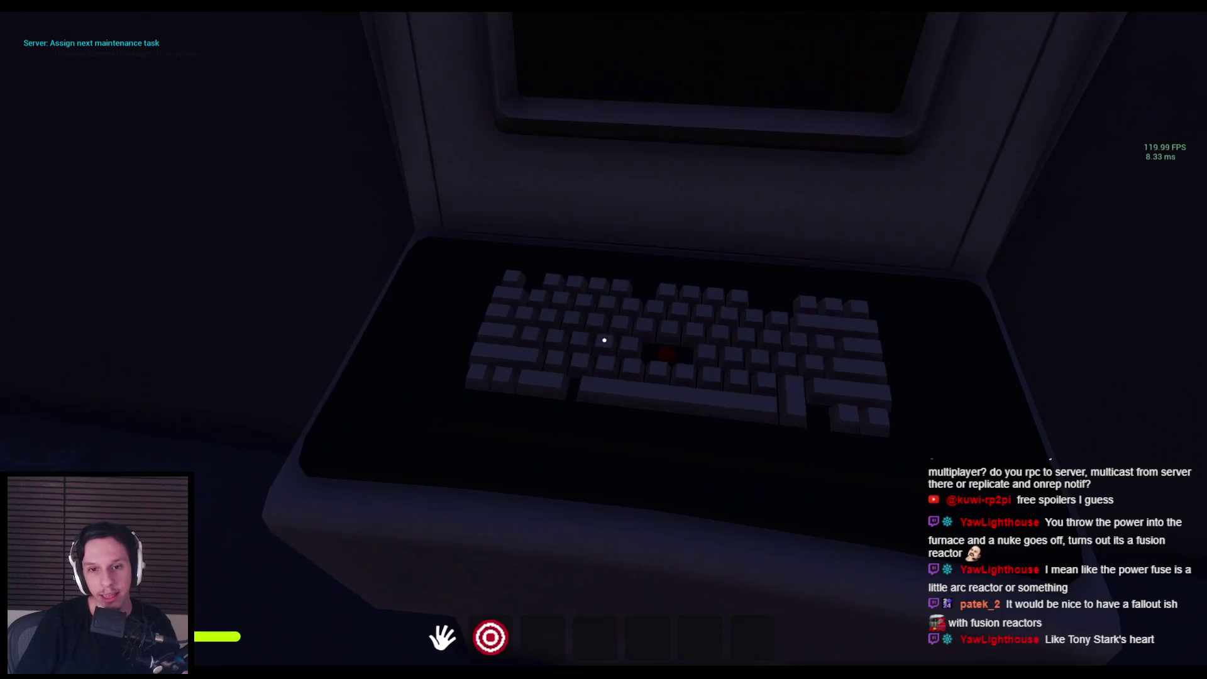
pyautogui.press('s')
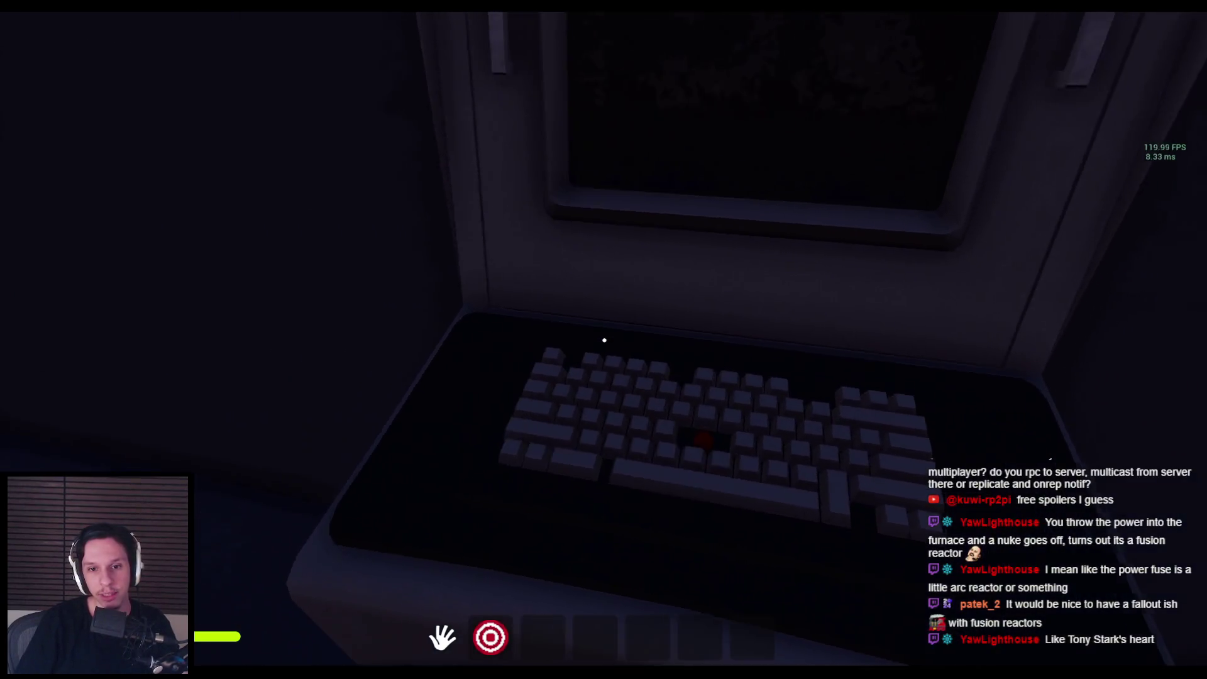
pyautogui.press('w')
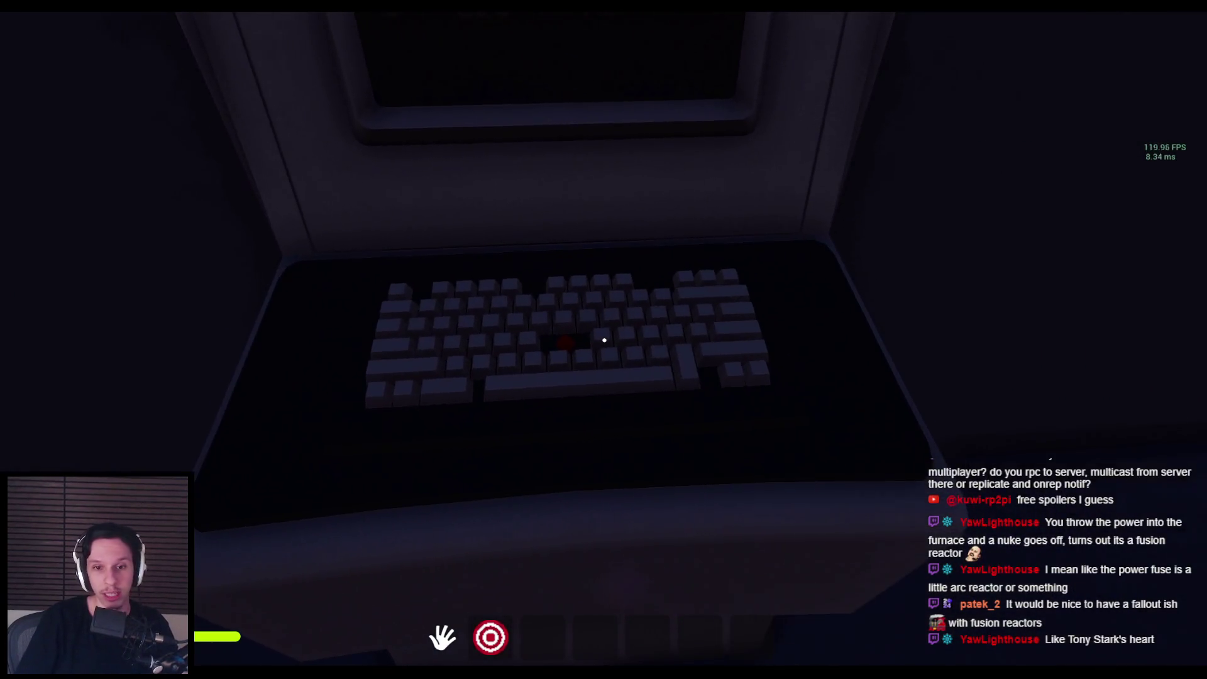
pyautogui.press('d')
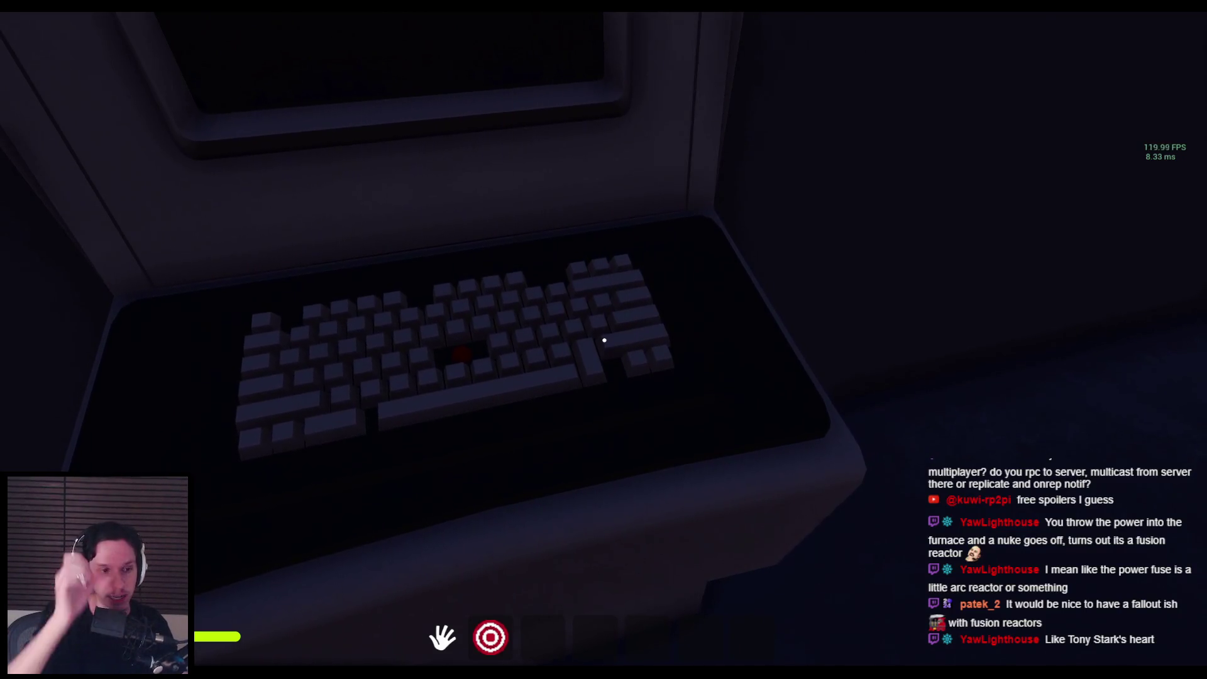
pyautogui.press('s')
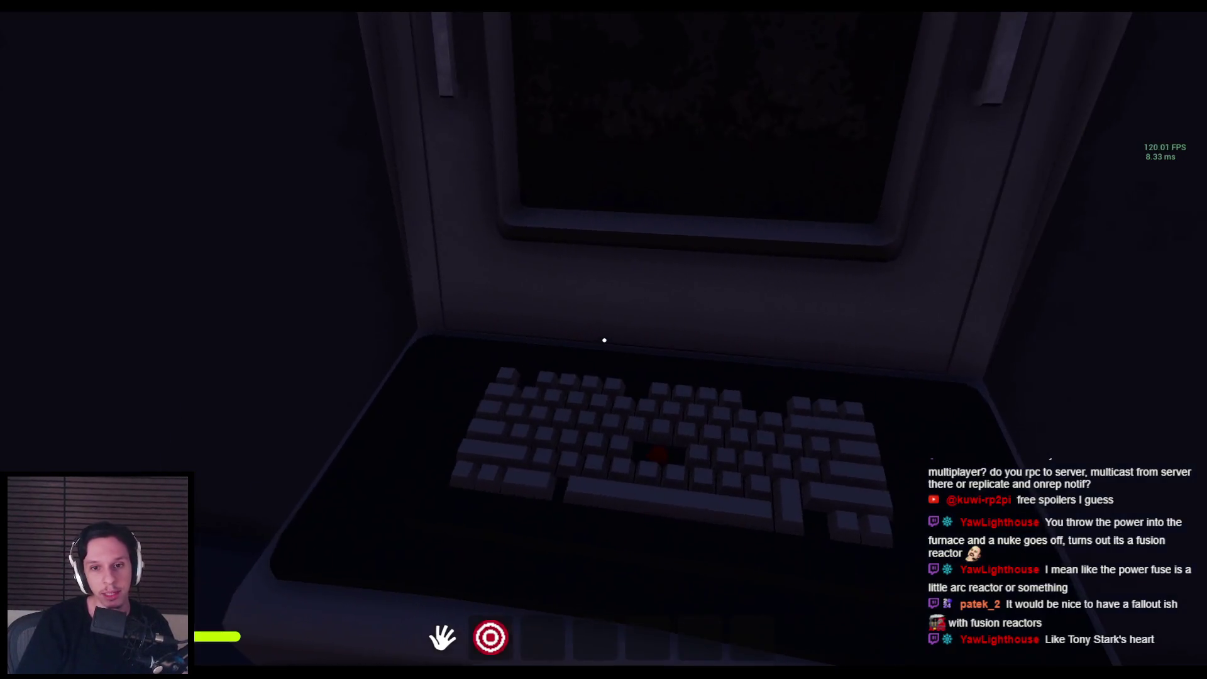
pyautogui.press('w')
pyautogui.press('s')
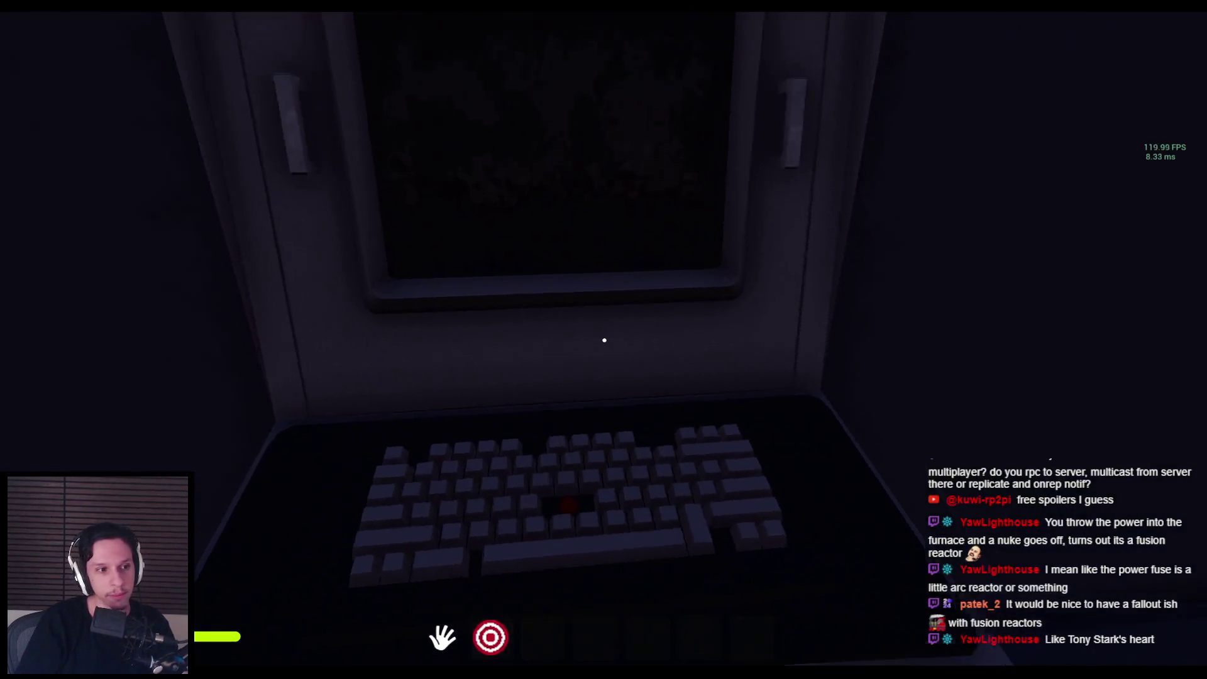
pyautogui.press('w')
pyautogui.press('s')
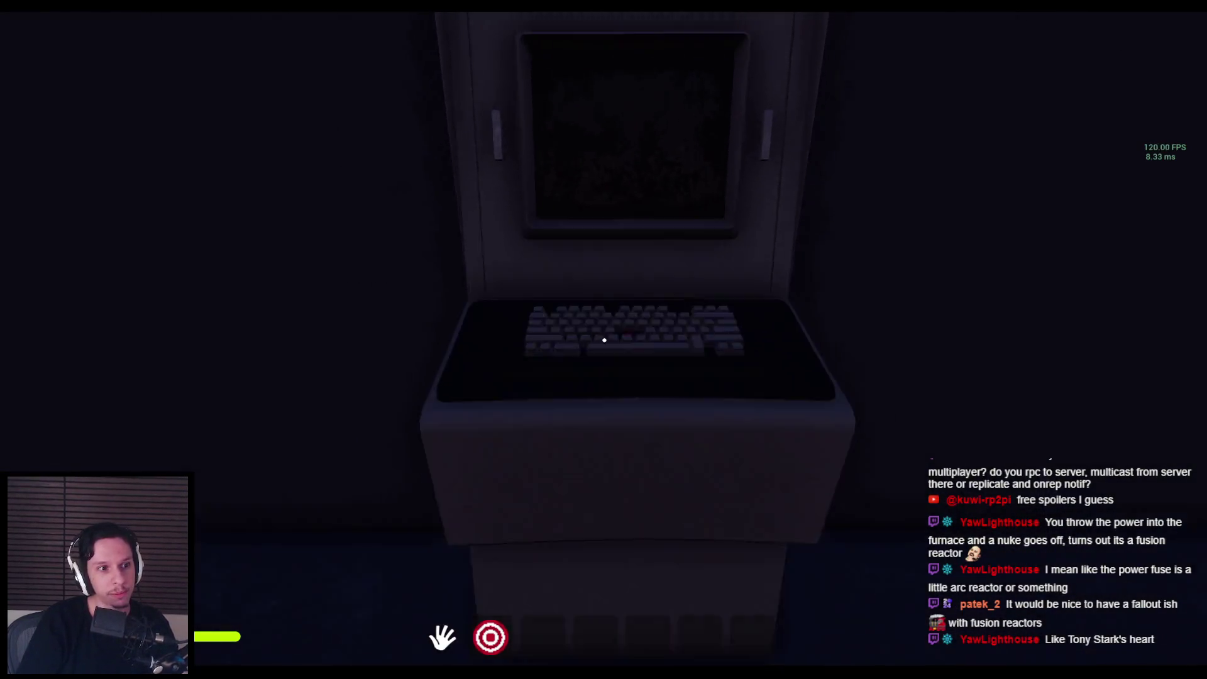
pyautogui.press('s')
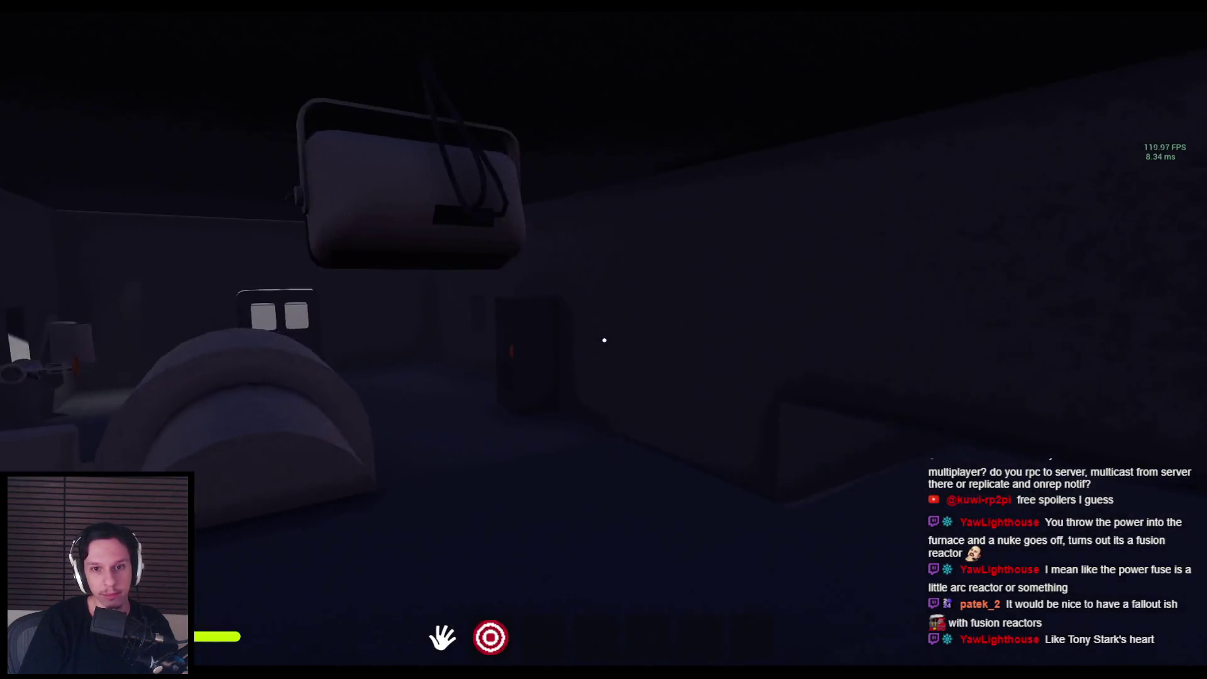
pyautogui.press('w')
pyautogui.press('s')
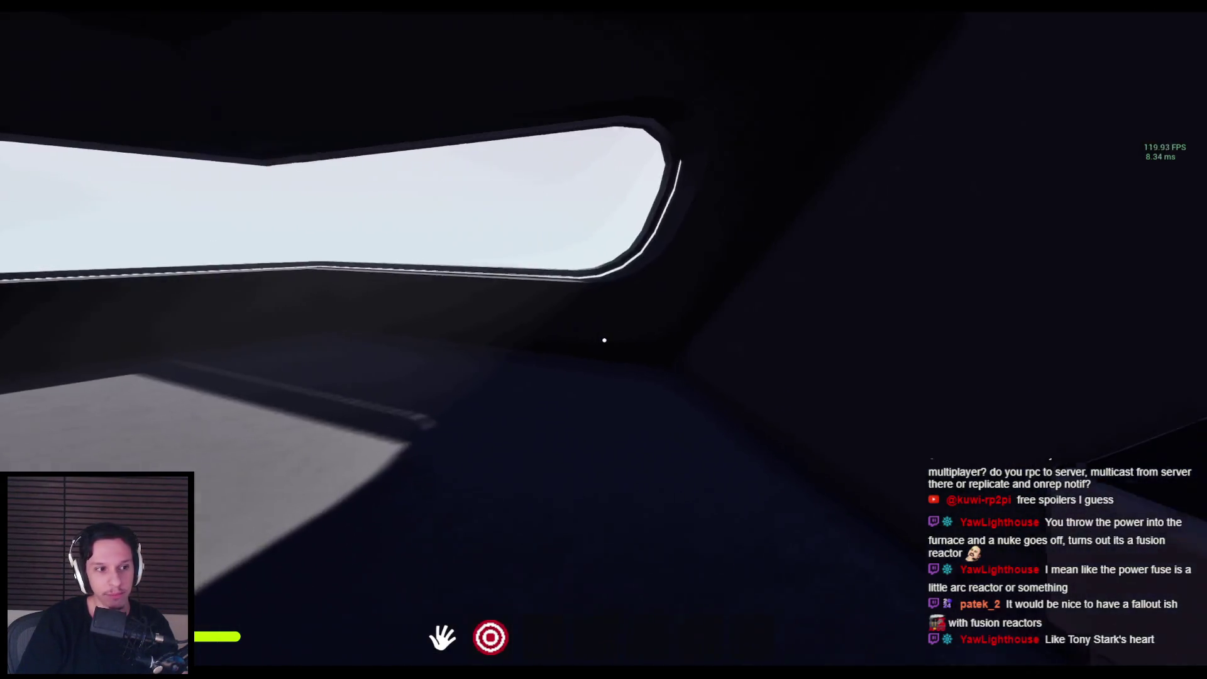
pyautogui.press('w')
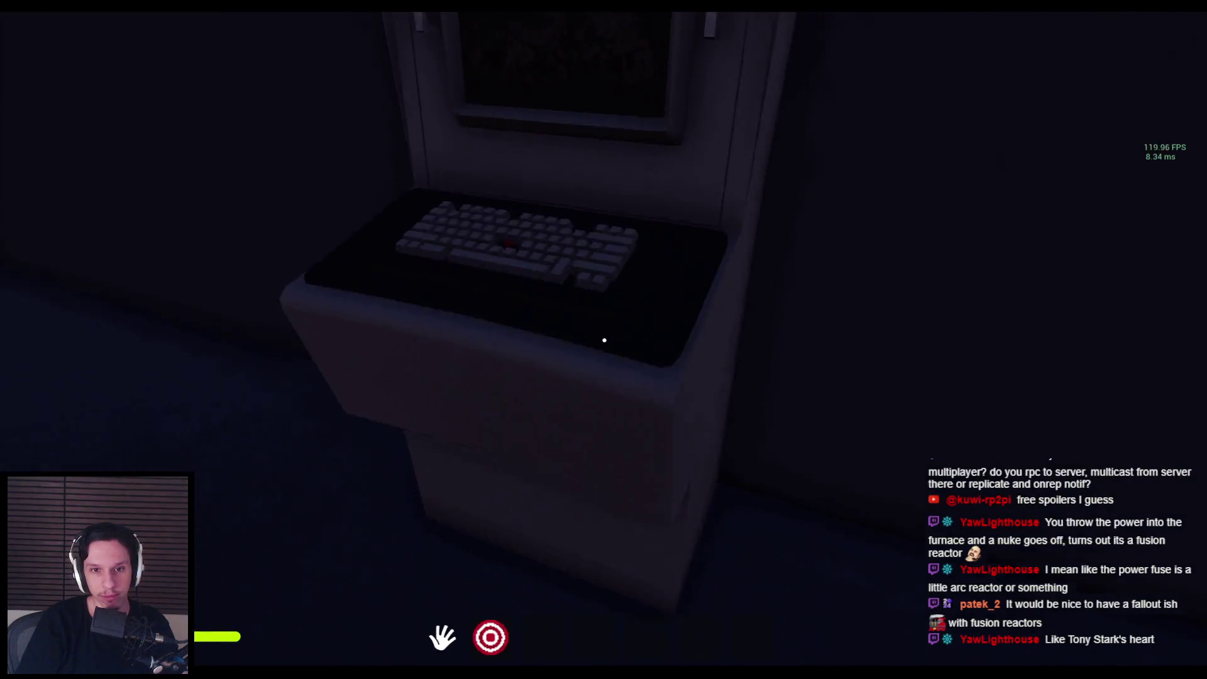
pyautogui.press('s')
pyautogui.press('w')
pyautogui.press('s')
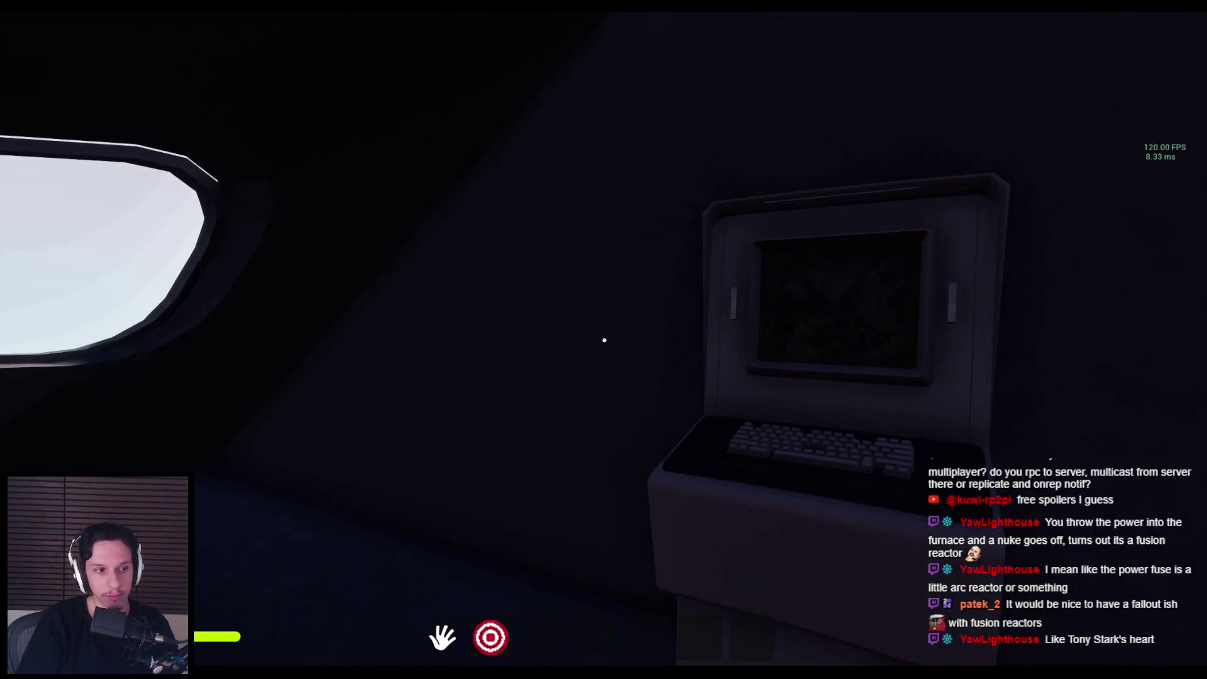
pyautogui.press('w')
pyautogui.press('s')
pyautogui.press('w')
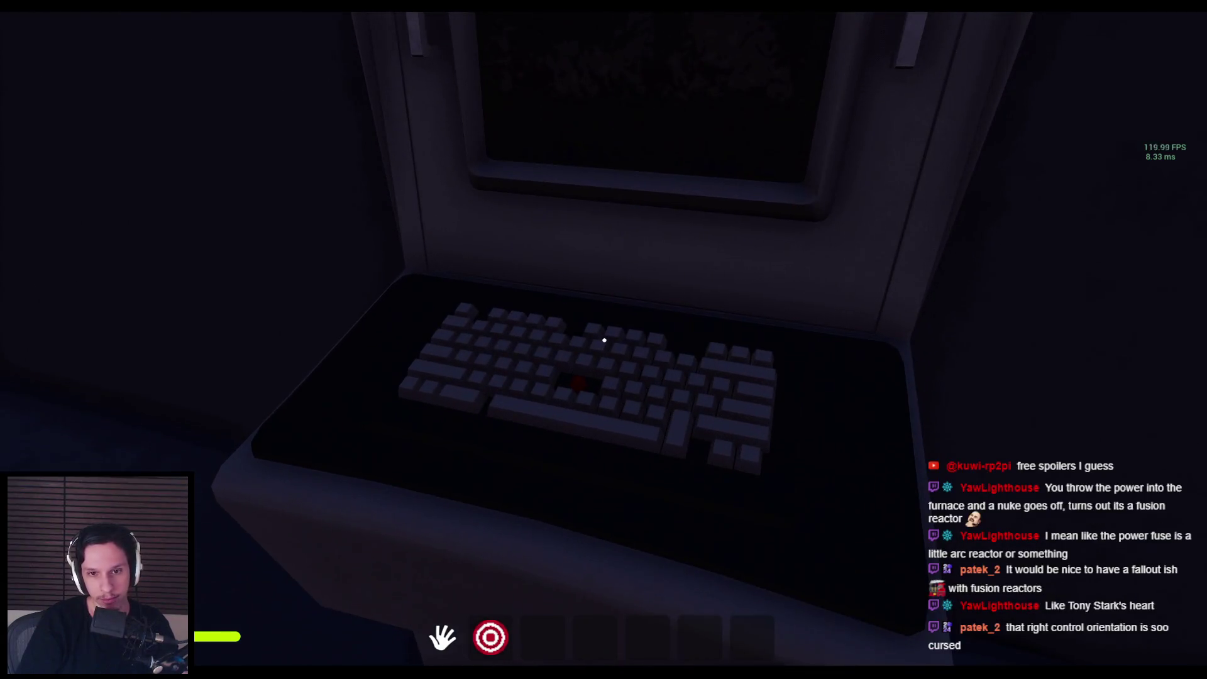
pyautogui.press('s')
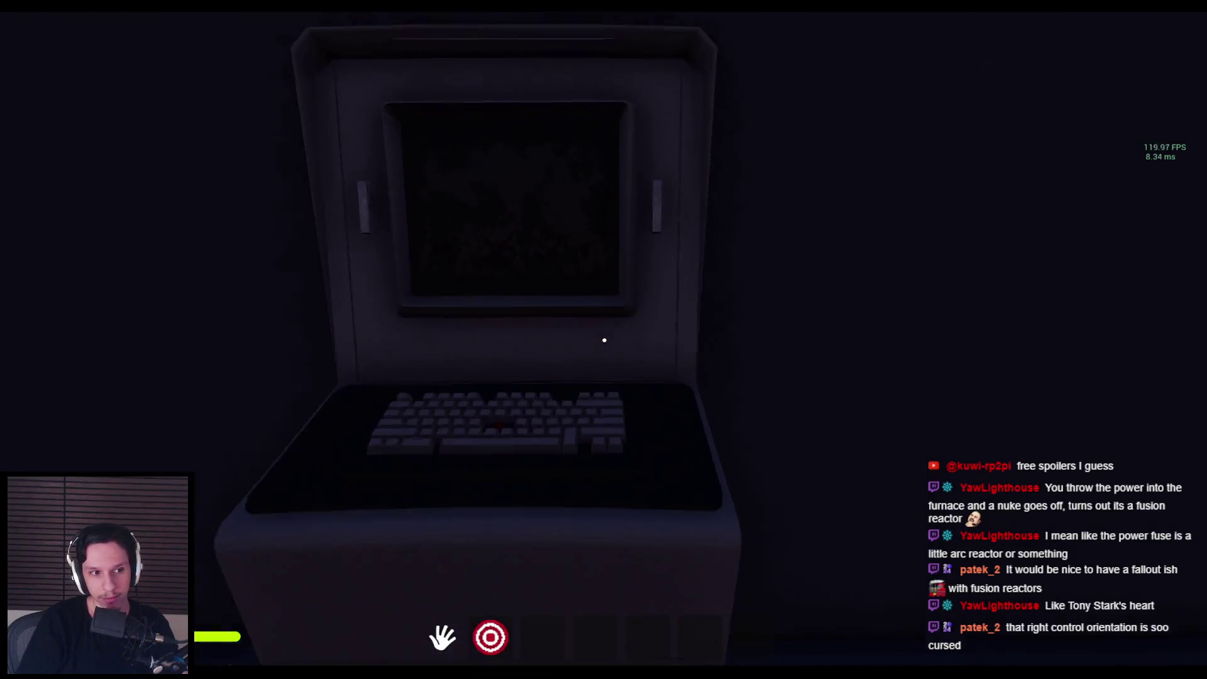
# Step: Walk to the round furnace and swing its door open
pyautogui.press('w')
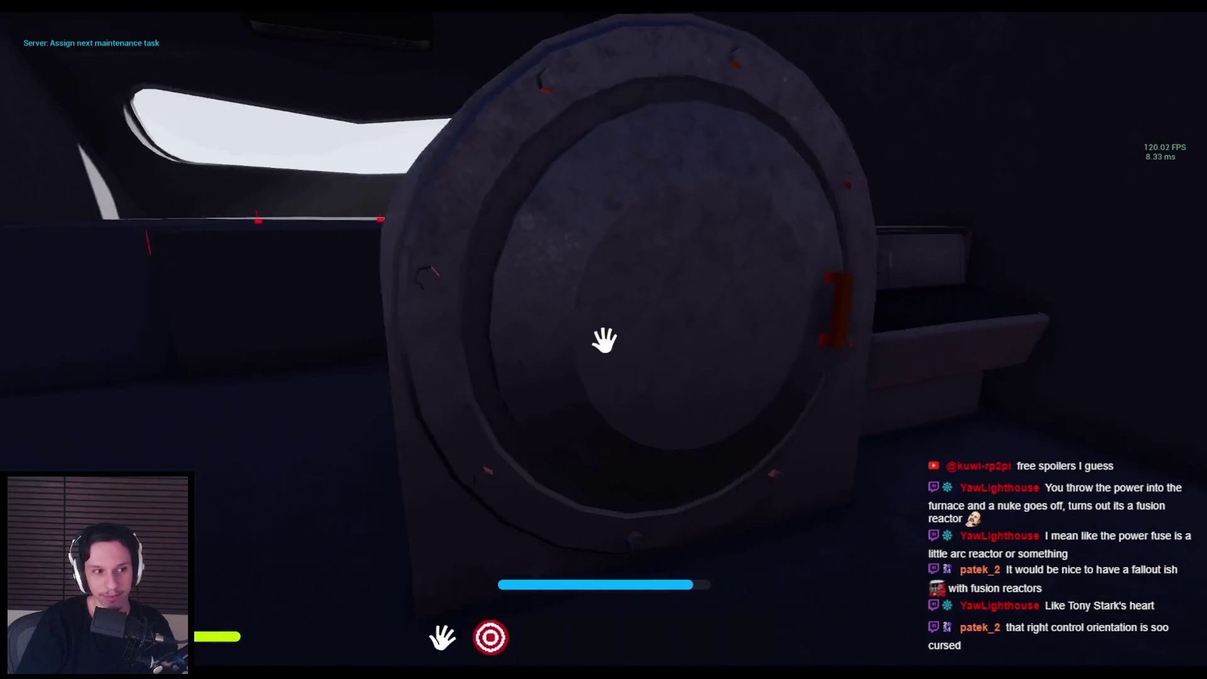
pyautogui.press('s')
pyautogui.moveTo(593, 337)
pyautogui.mouseDown()
pyautogui.moveTo(795, 288)
pyautogui.moveTo(539, 304)
pyautogui.moveTo(295, 342)
pyautogui.mouseUp()
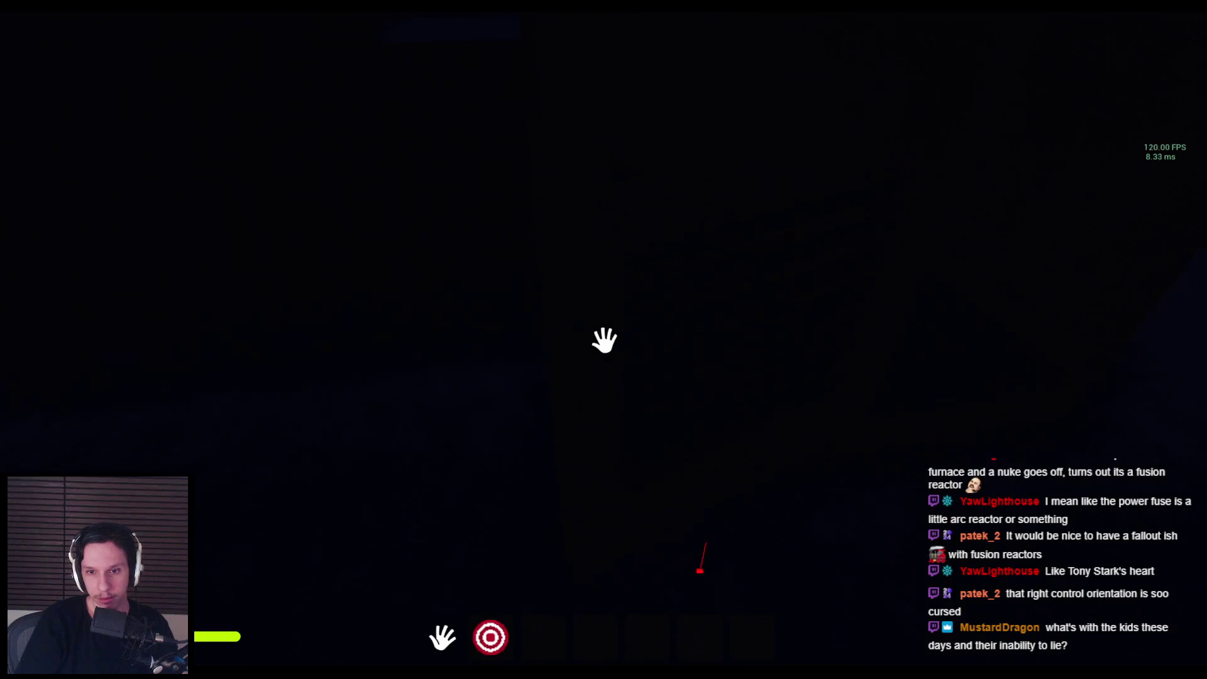
# Step: Equip the crank from hotbar slot 2 and pull the fuse box's orange lever down
pyautogui.press('2')
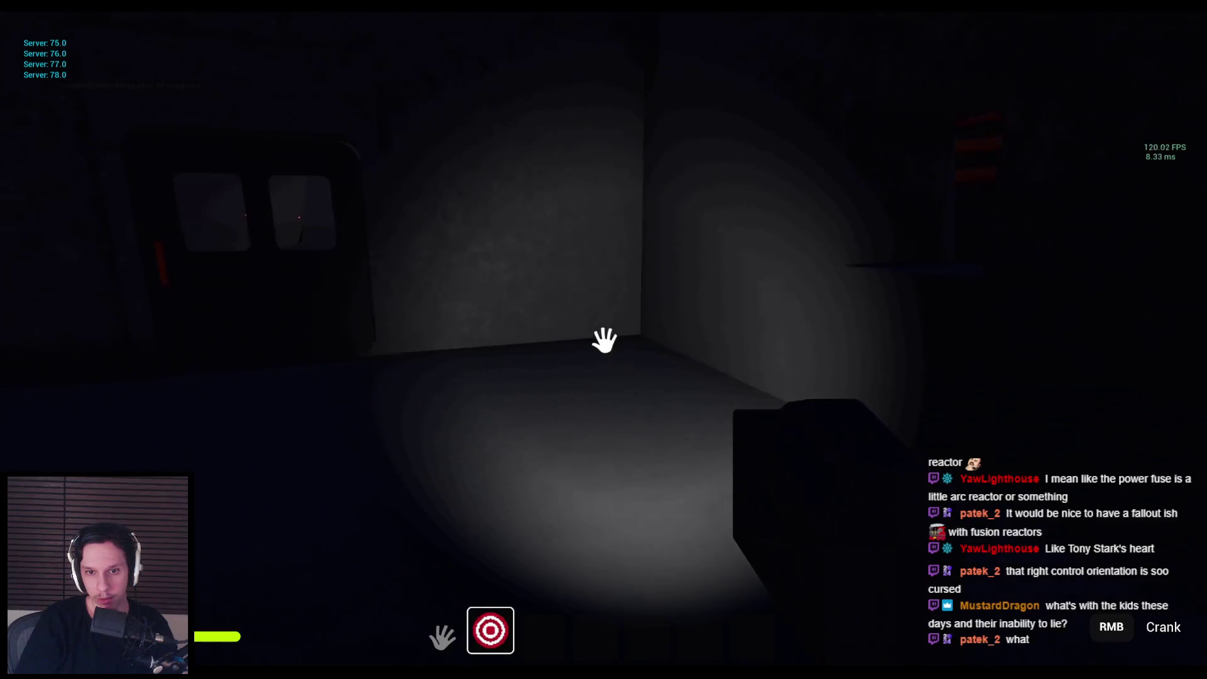
pyautogui.press('w')
pyautogui.press('w')
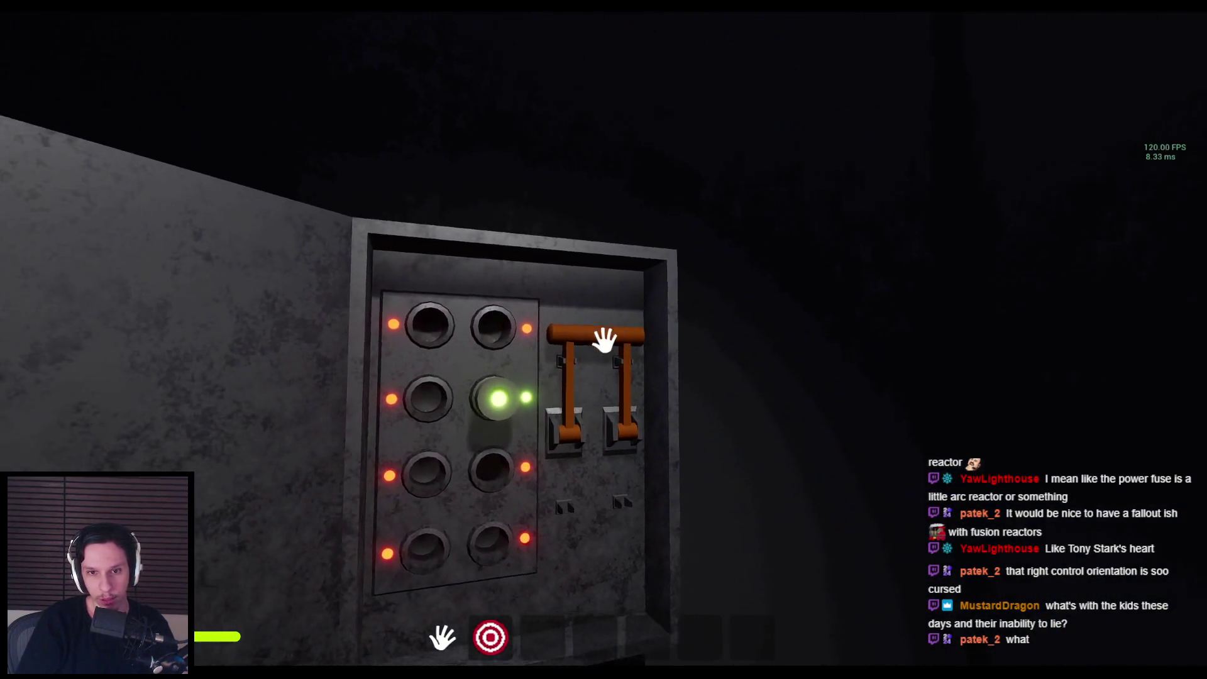
pyautogui.moveTo(604, 340); pyautogui.dragTo(587, 477)
# Step: Walk back to the wall terminal and use it to assign the next task
pyautogui.press('s')
pyautogui.press('s')
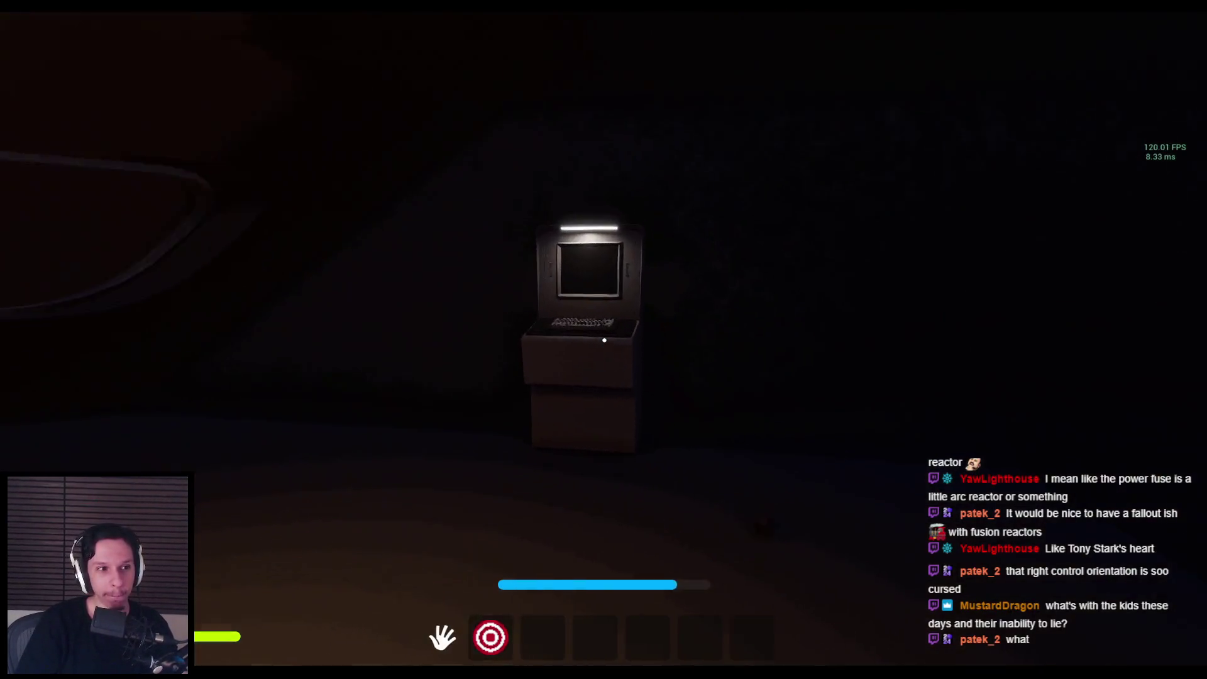
pyautogui.press('w')
pyautogui.click(604, 340)
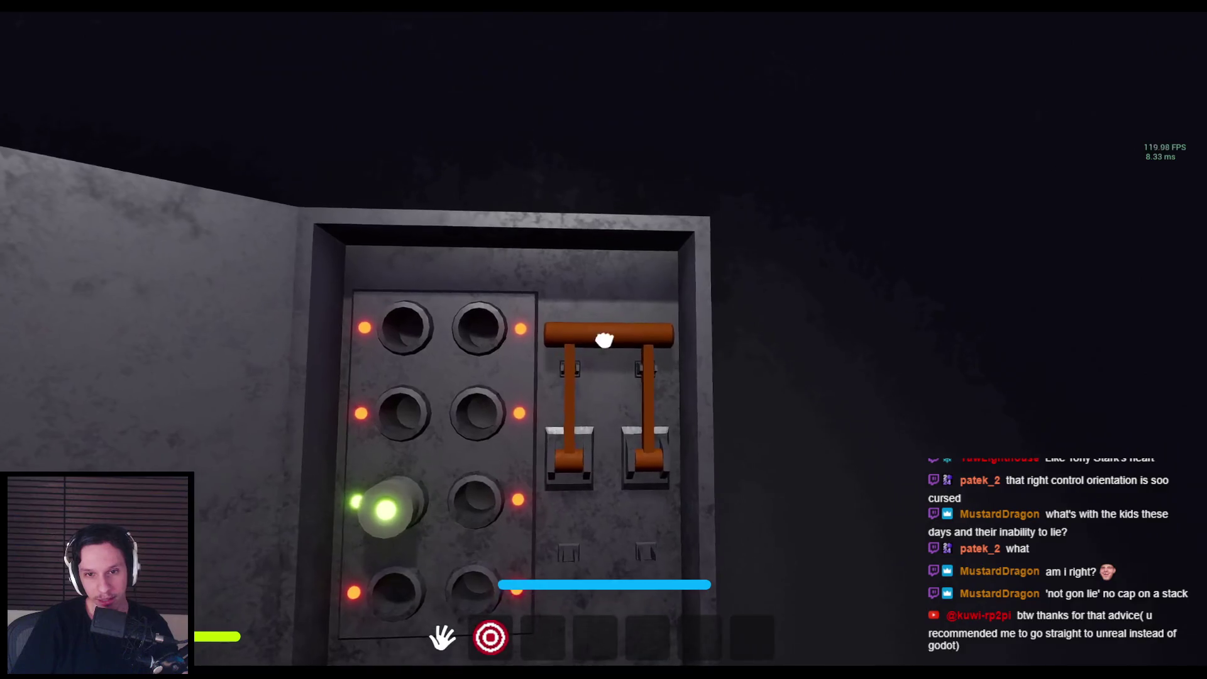
# Step: Drag the fuse box lever down so every fuse light glows green
pyautogui.moveTo(605, 338); pyautogui.dragTo(601, 499)
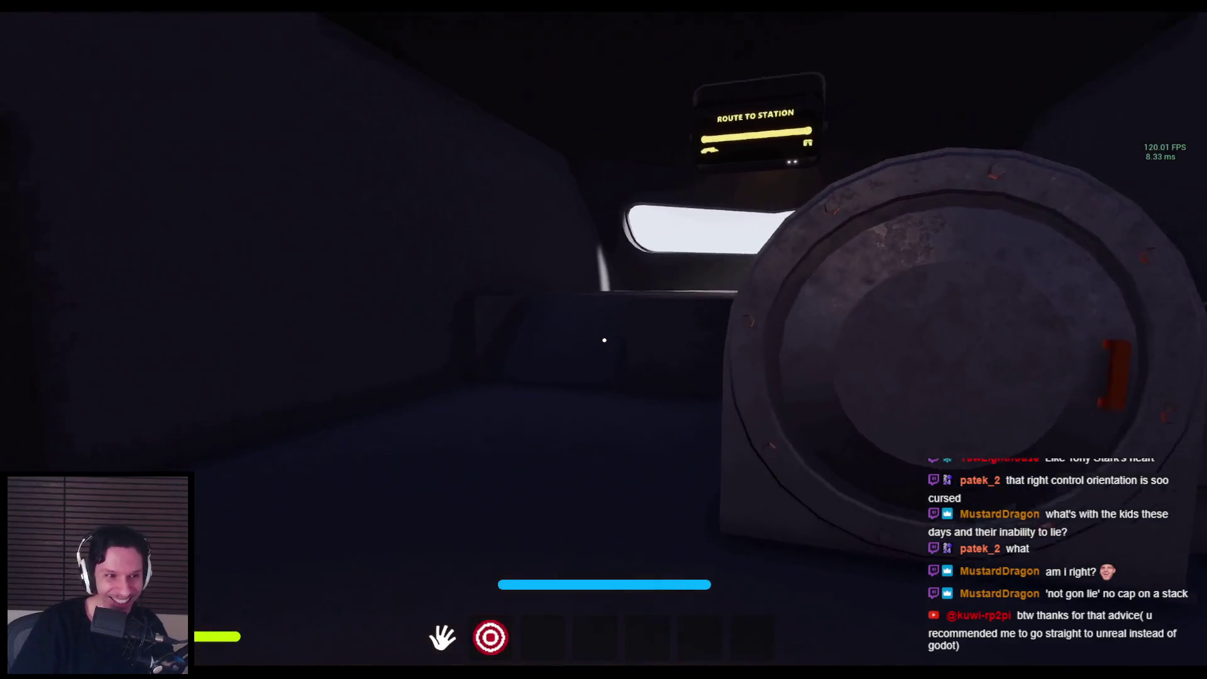
# Step: Walk past the terminal to the wall button panel and light its button green
pyautogui.press('w')
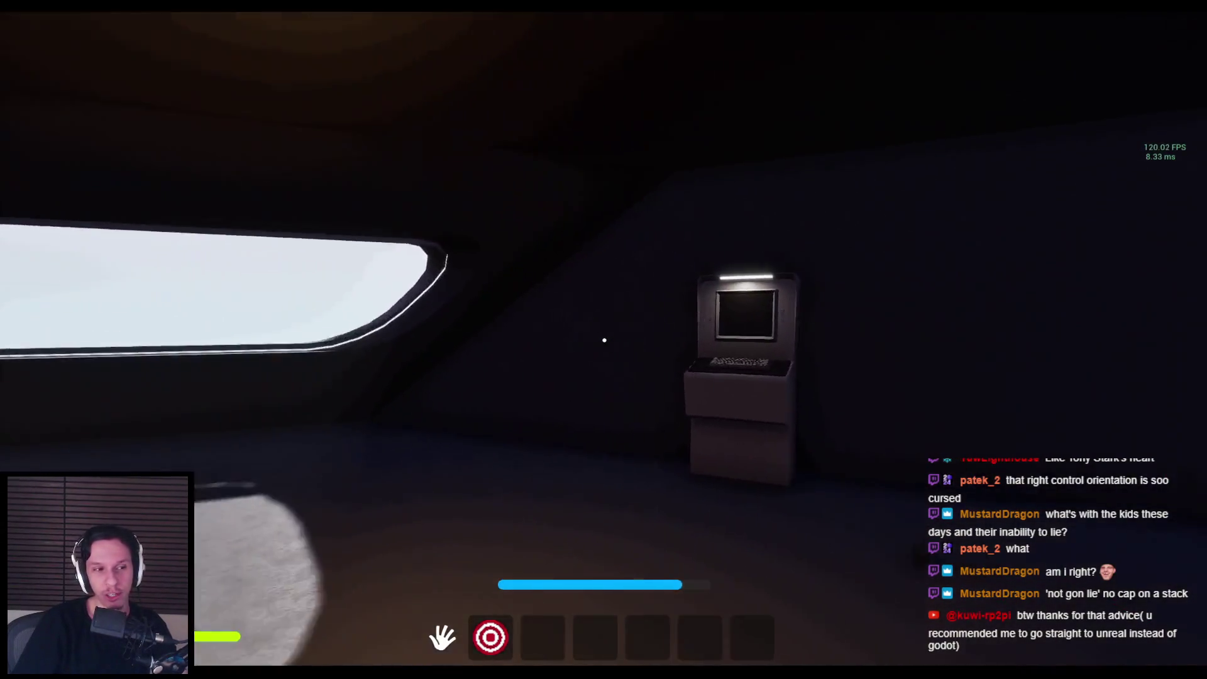
pyautogui.press('s')
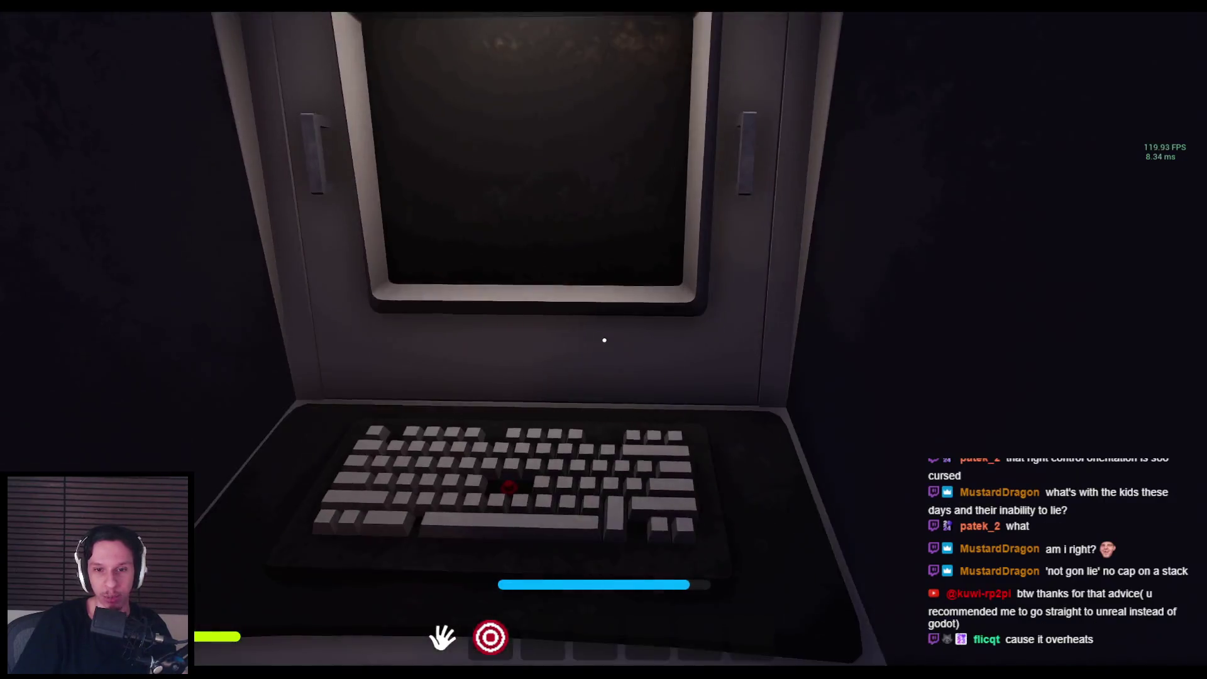
pyautogui.press('w')
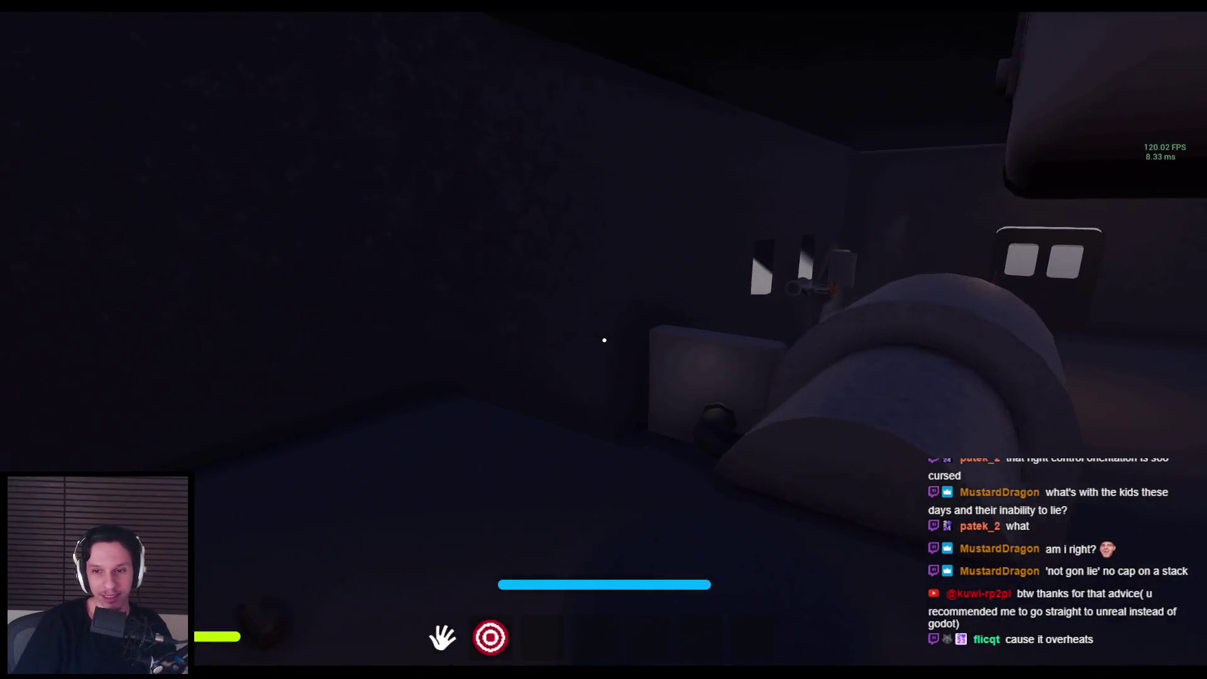
pyautogui.press('w')
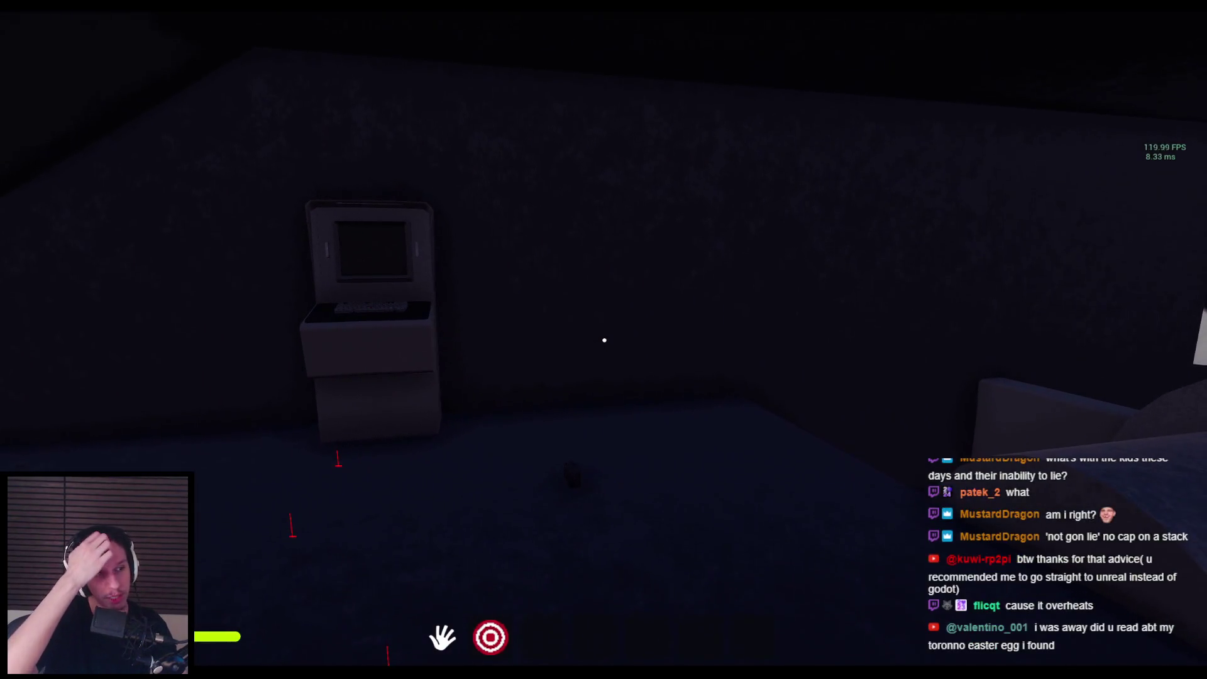
pyautogui.press('w')
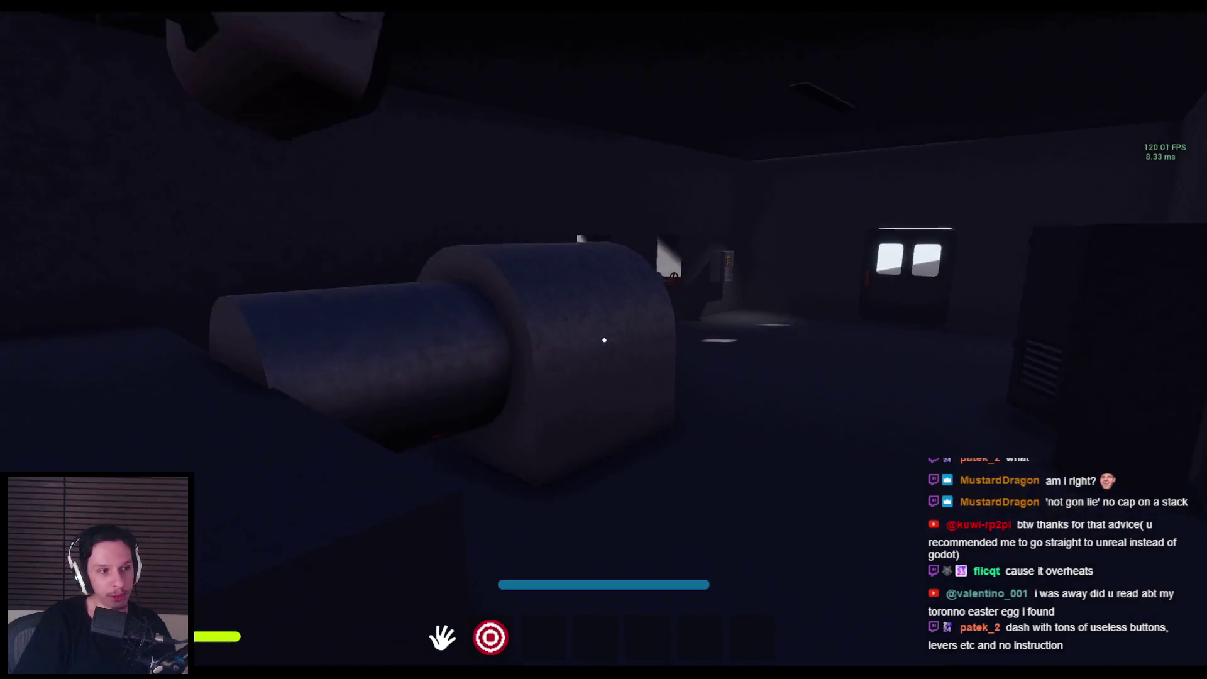
pyautogui.press('w')
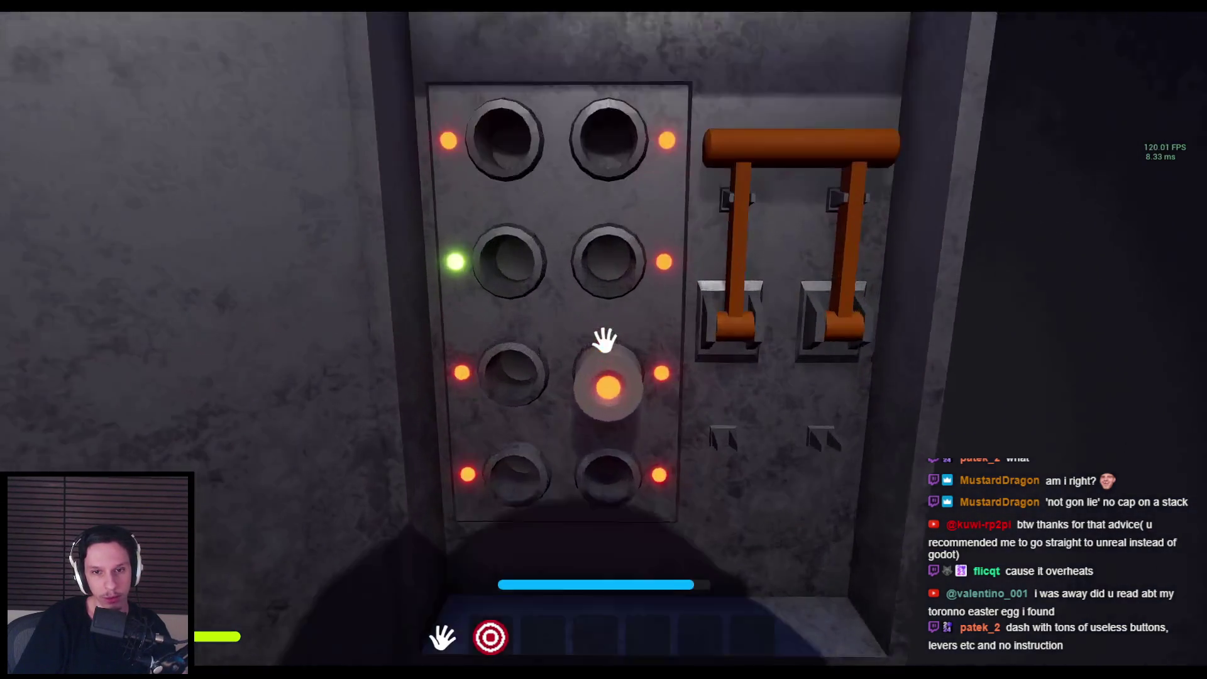
pyautogui.click(605, 341)
# Step: Pull both orange levers down, then move to the round hatch and fuel capacity panel
pyautogui.press('s')
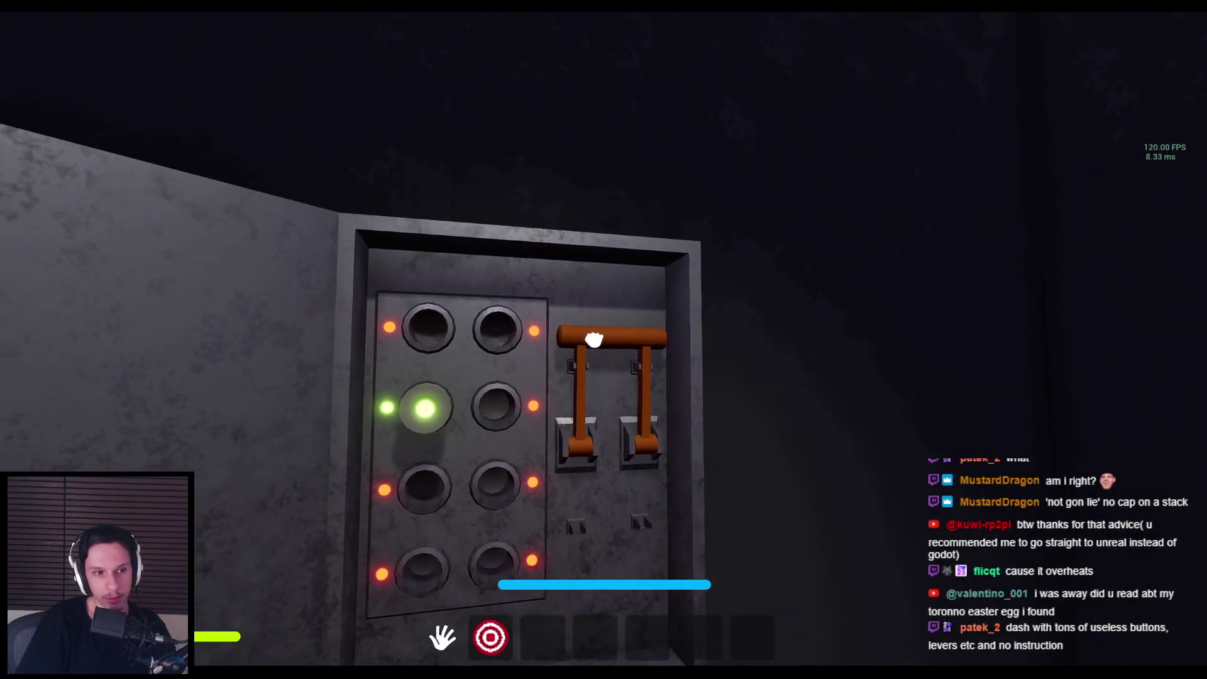
pyautogui.moveTo(605, 340); pyautogui.dragTo(597, 499)
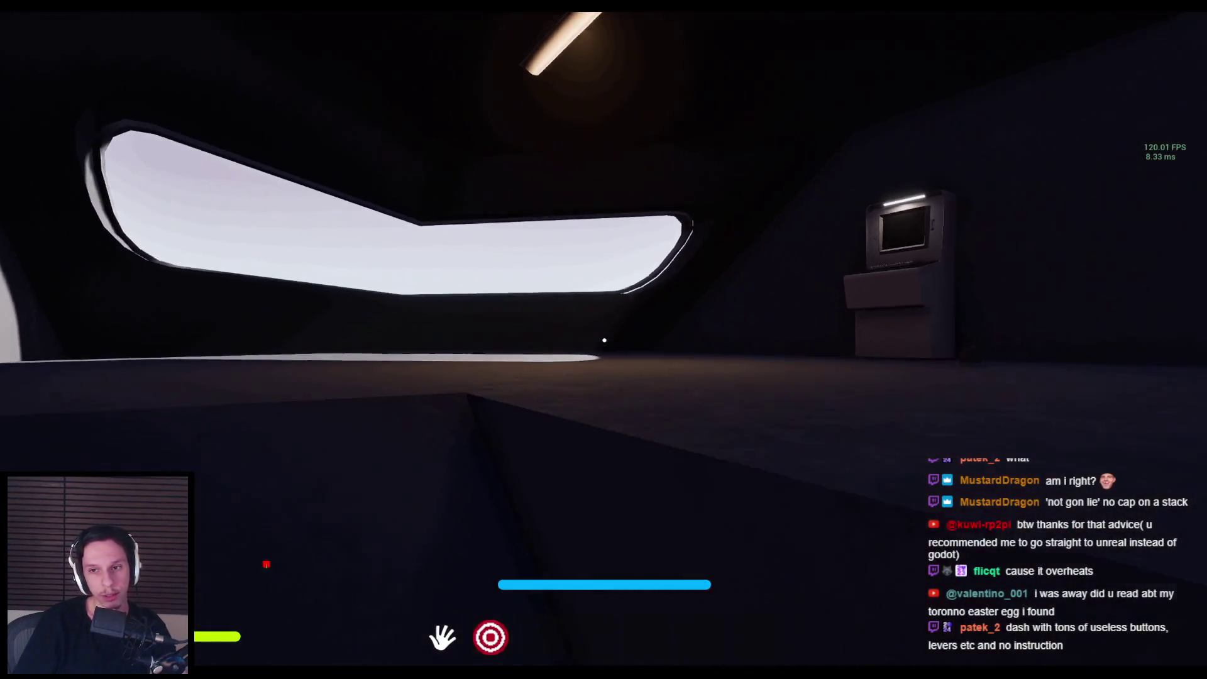
pyautogui.press('w')
pyautogui.press('d')
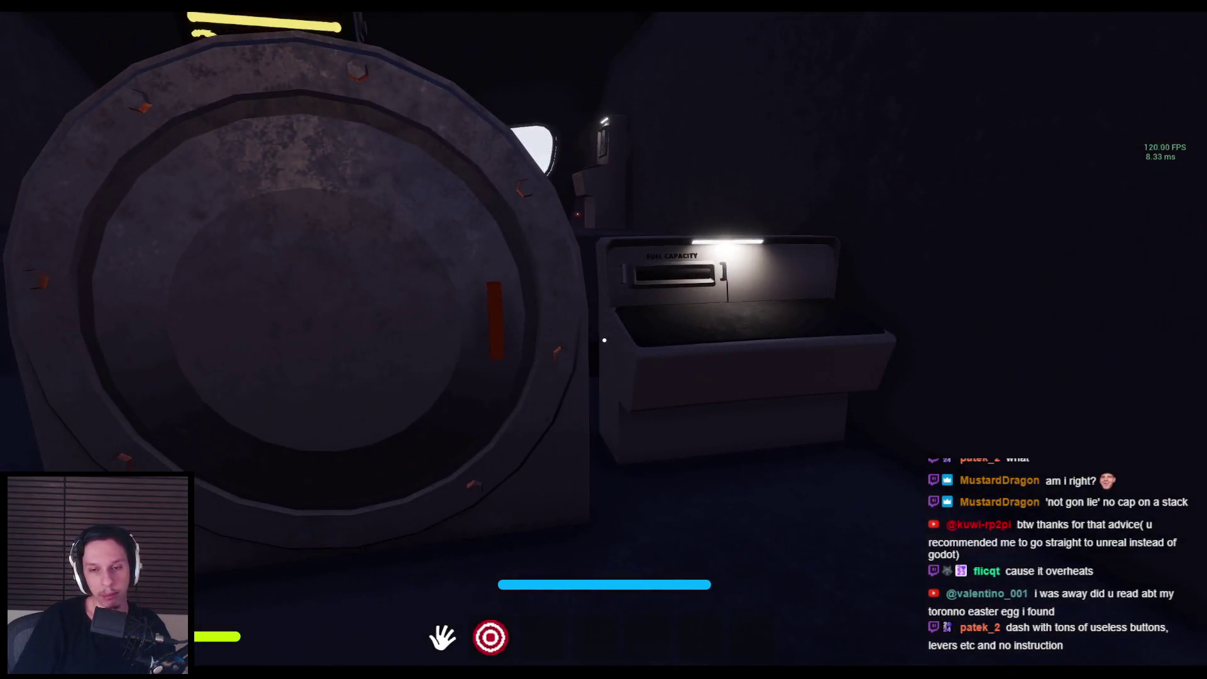
pyautogui.press('a')
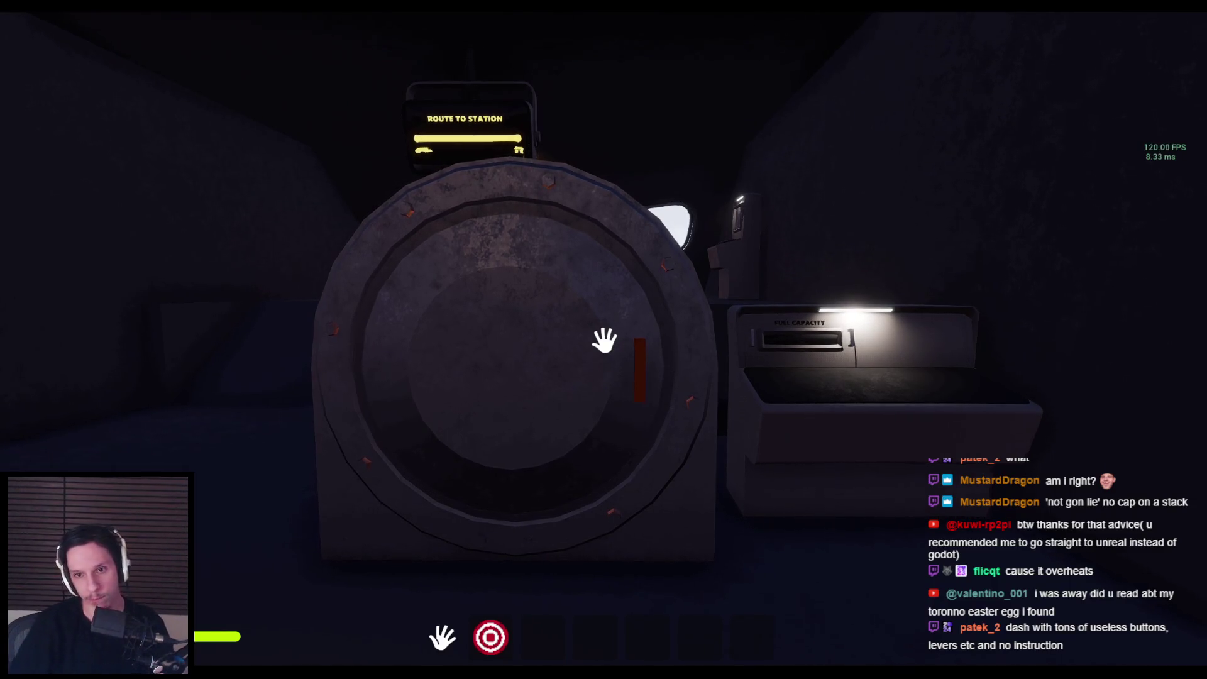
# Step: Look around the carriage, then pull the electrical panel's orange lever to turn lights green
pyautogui.press('w')
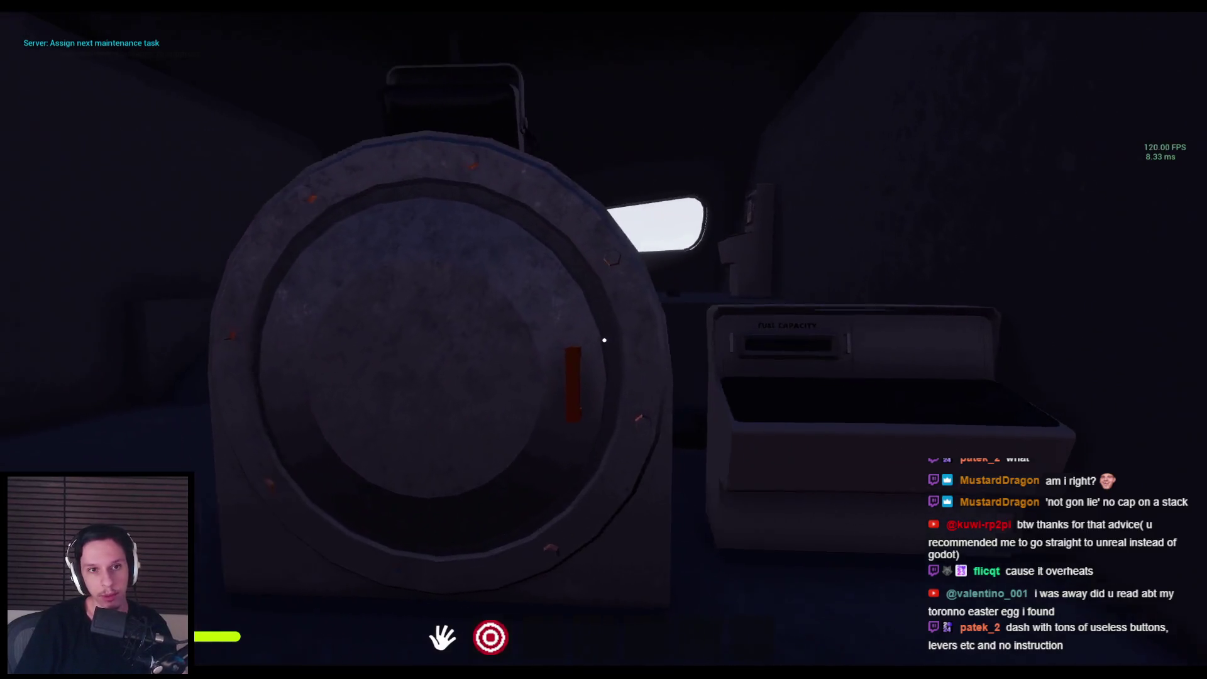
pyautogui.press('s')
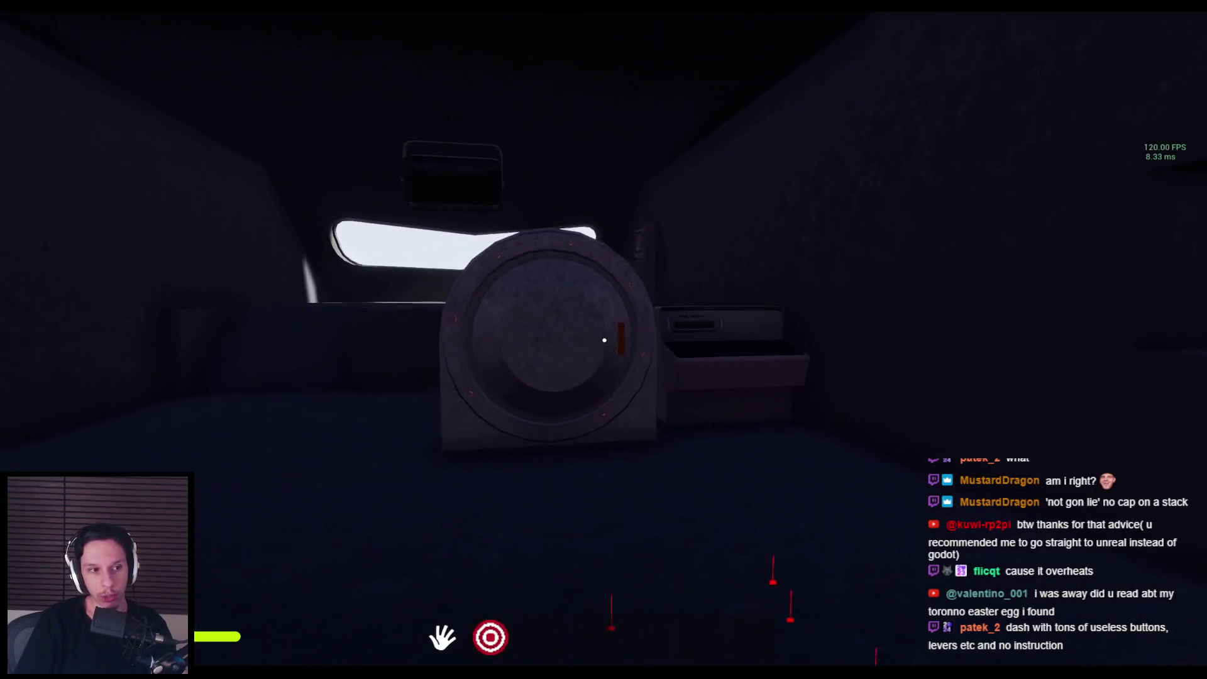
pyautogui.press('s')
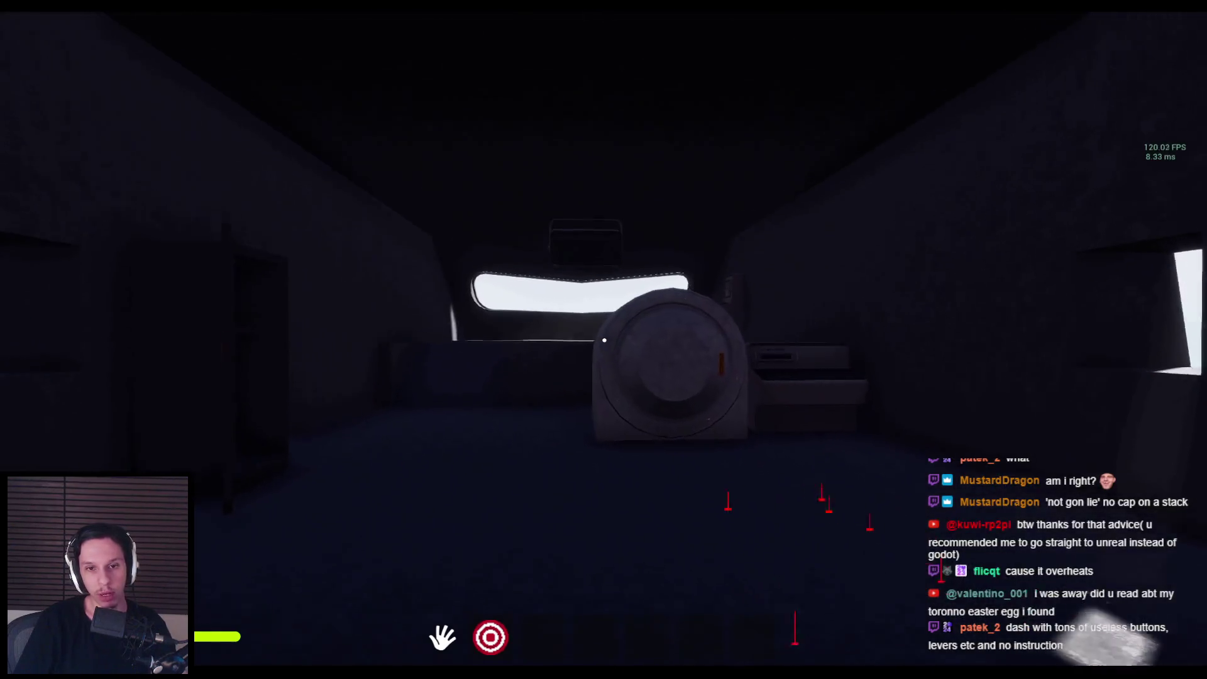
pyautogui.press('w')
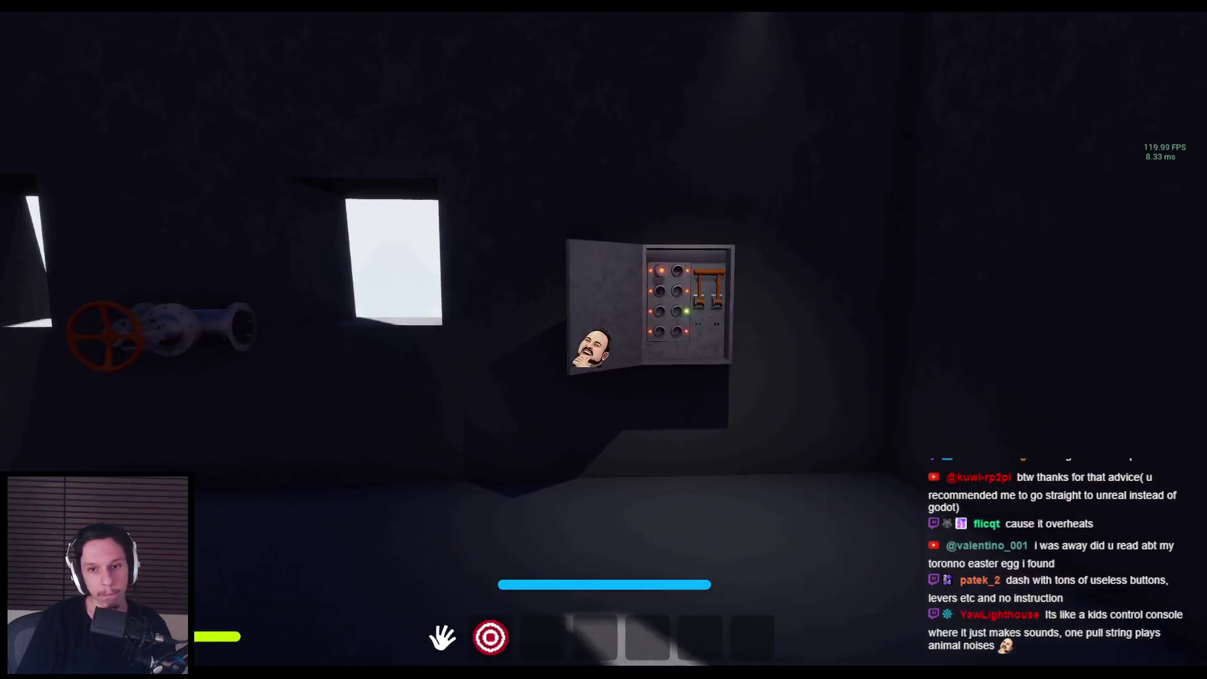
pyautogui.press('w')
pyautogui.press('w')
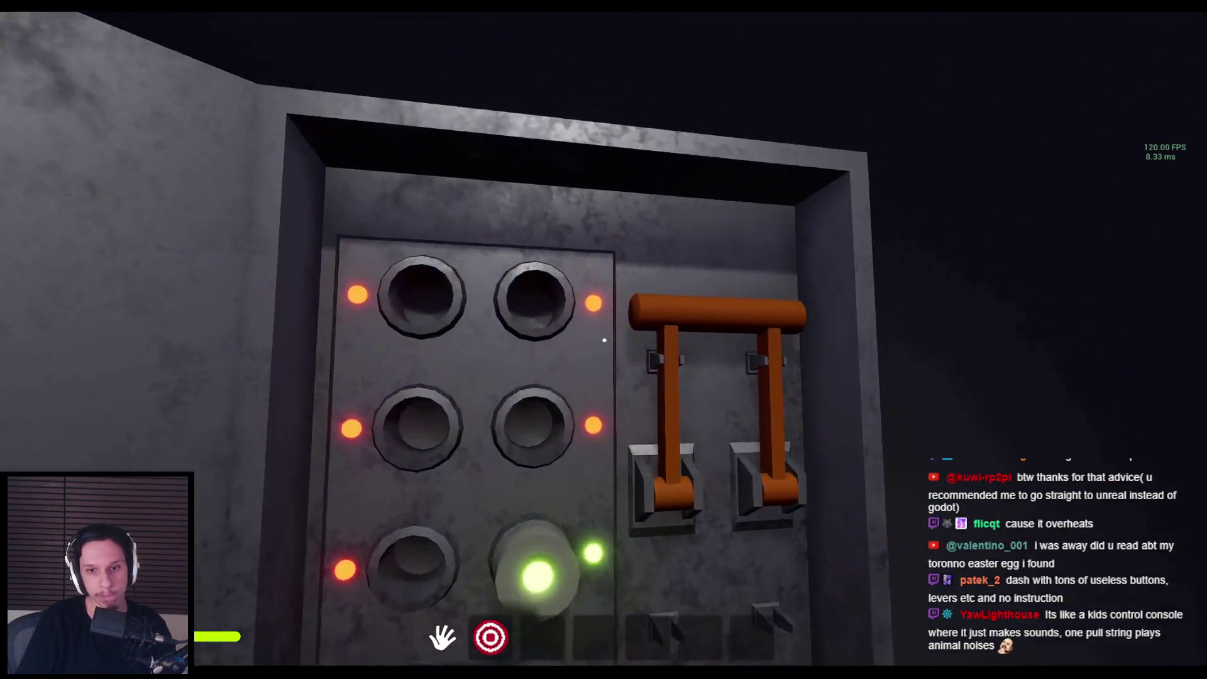
pyautogui.click(631, 532)
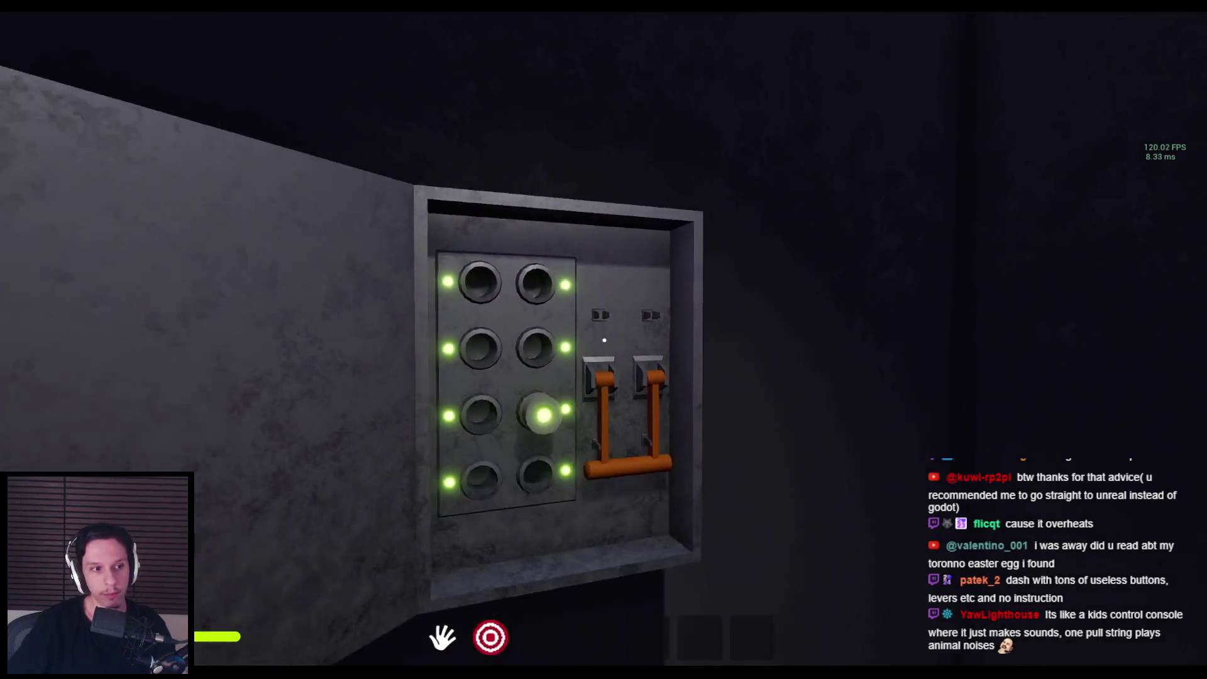
# Step: Head past the window back to the computer terminal
pyautogui.press('w')
pyautogui.press('w')
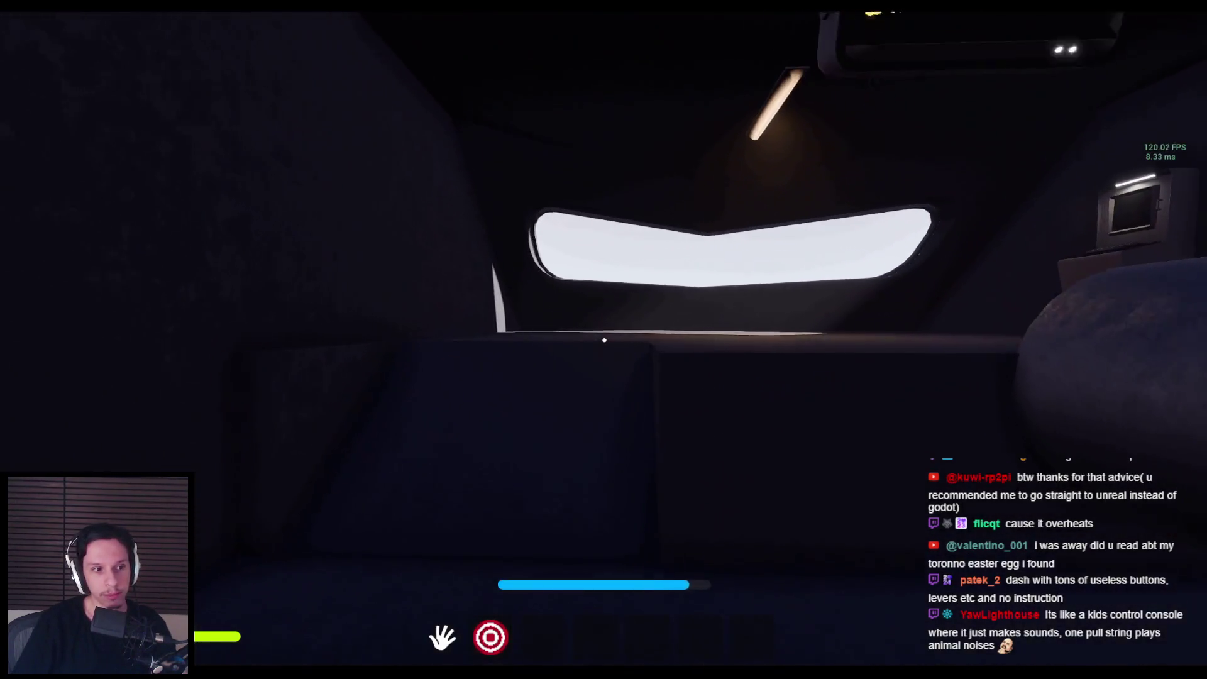
pyautogui.press('w')
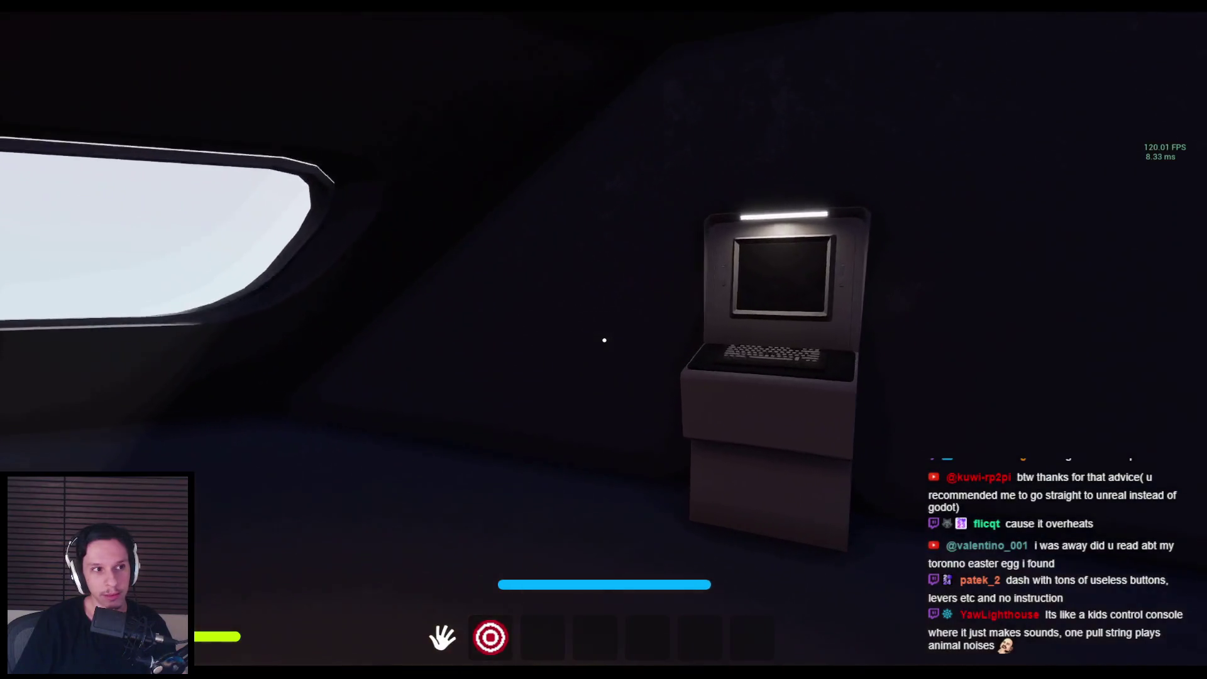
pyautogui.press('w')
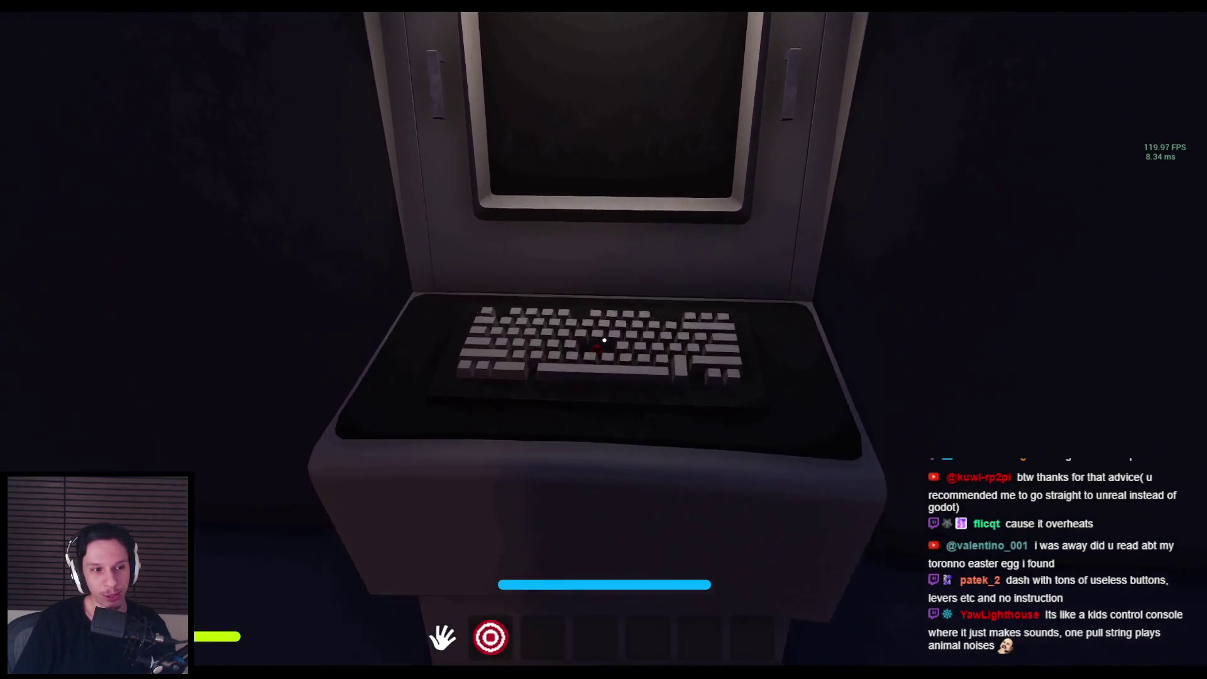
# Step: Wander the carriage between terminal and window, then bring up the Windows Start menu
pyautogui.press('s')
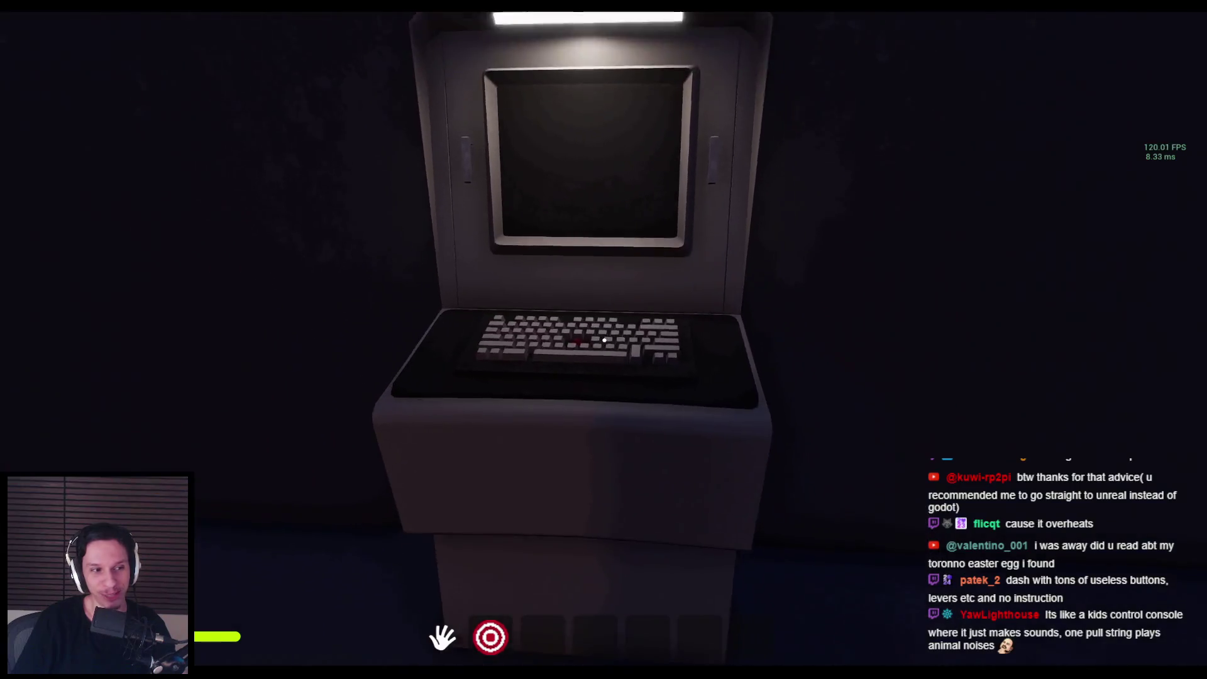
pyautogui.press('w')
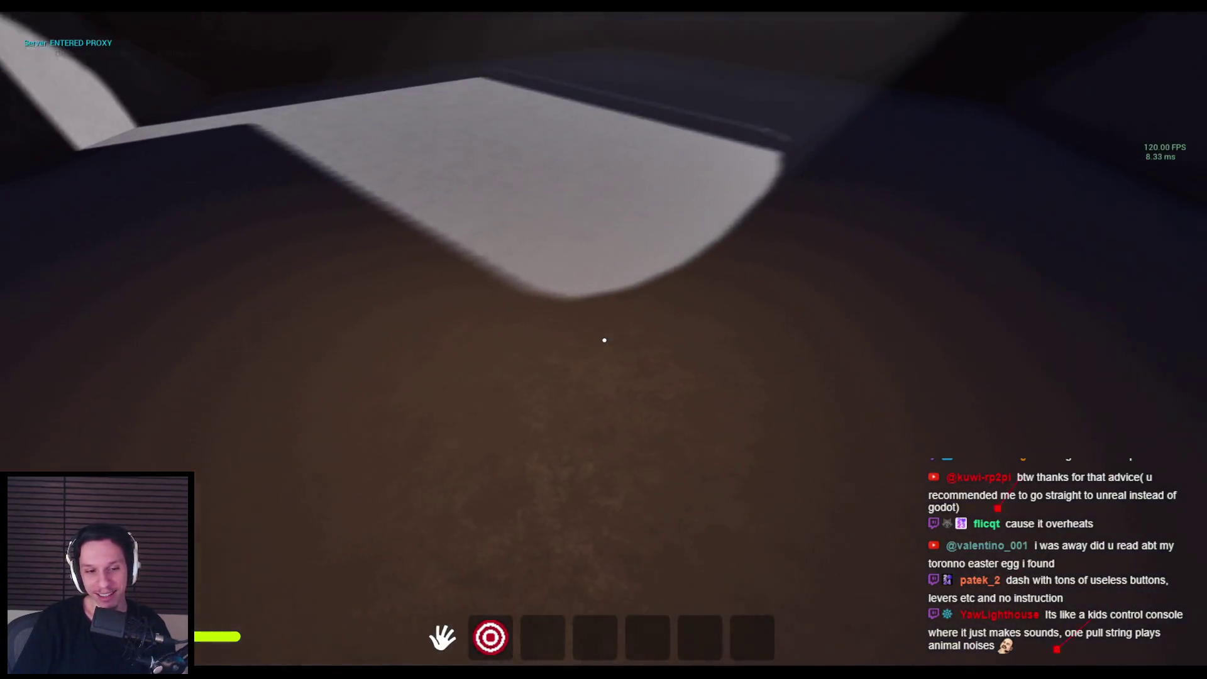
pyautogui.press('s')
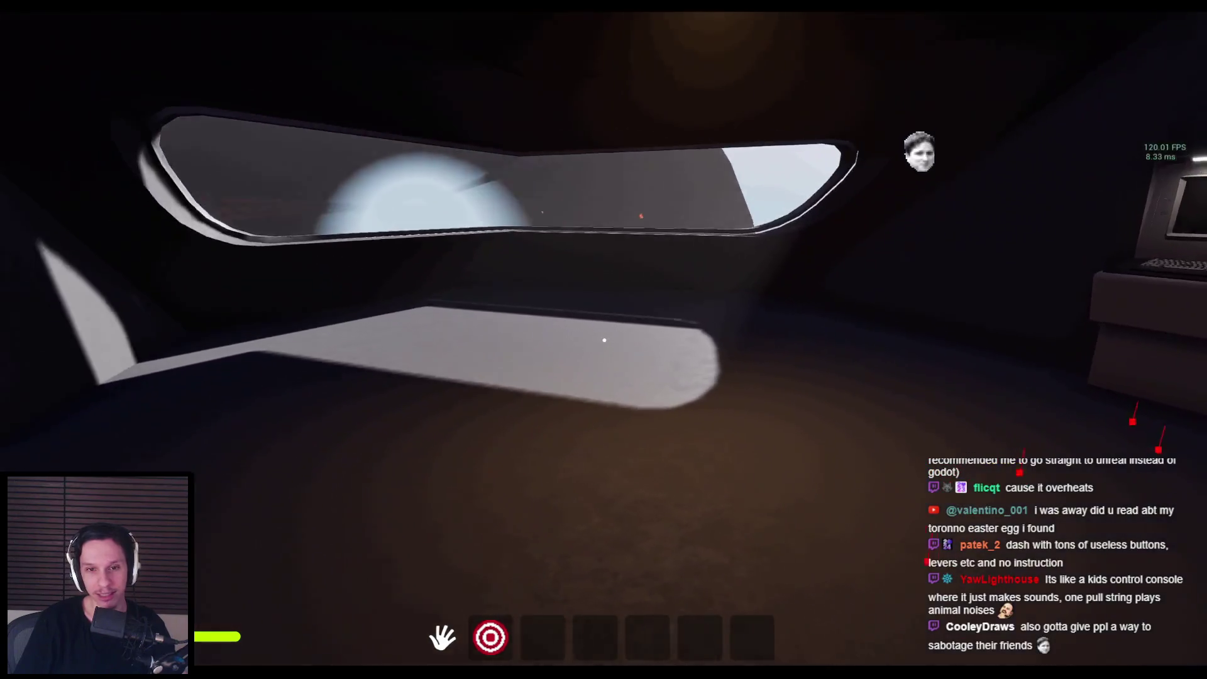
pyautogui.press('w')
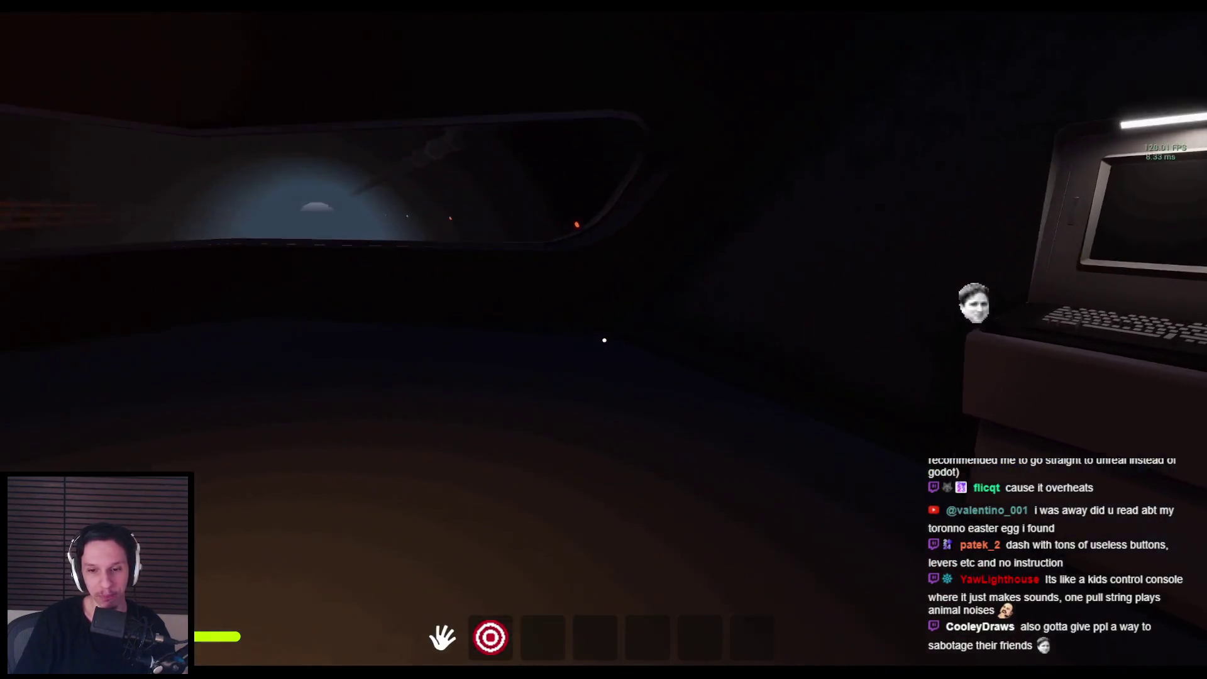
pyautogui.press('s')
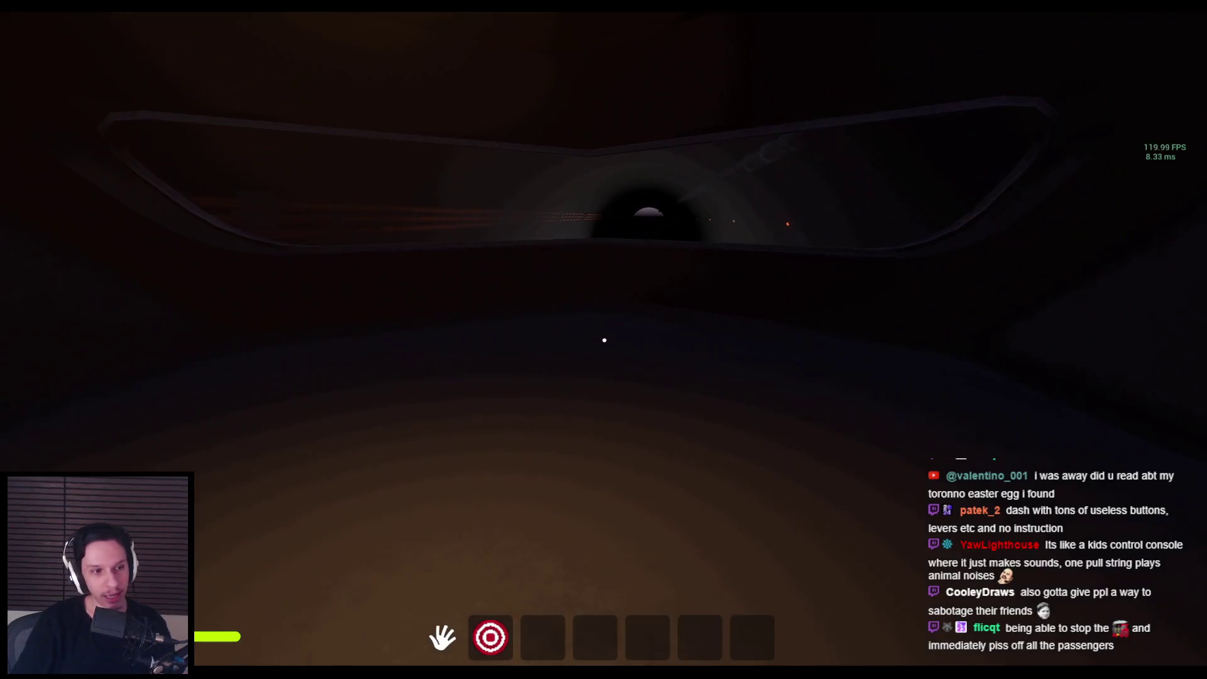
pyautogui.press('a')
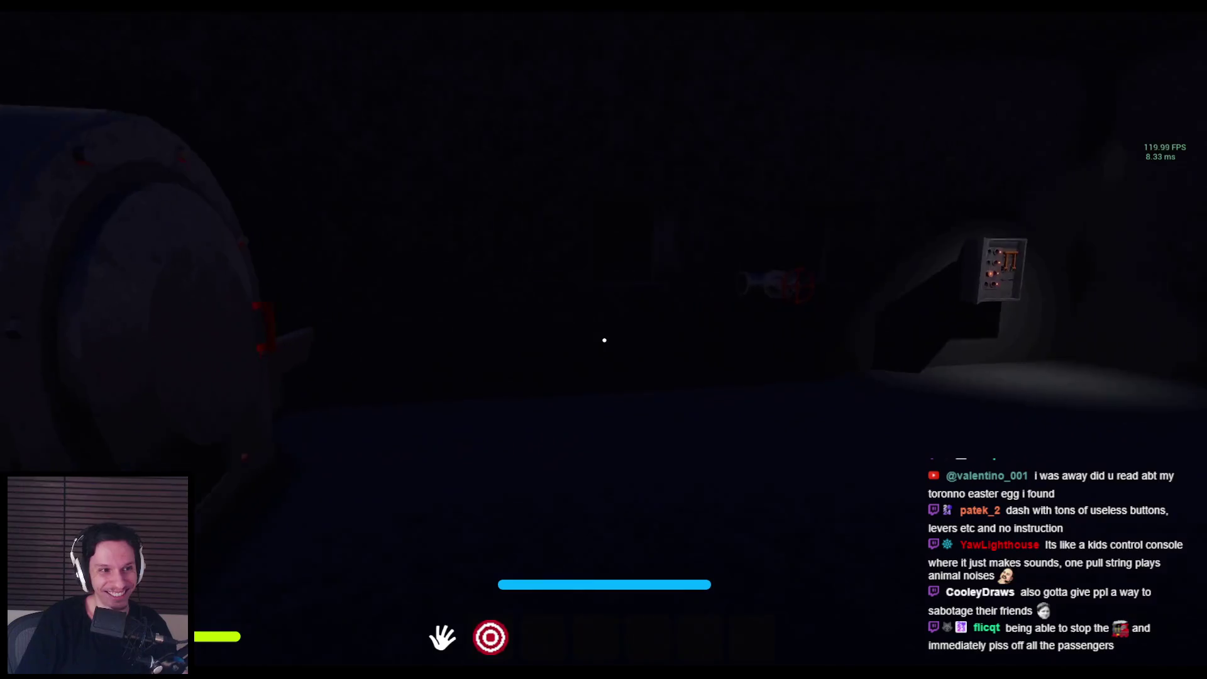
pyautogui.press('a')
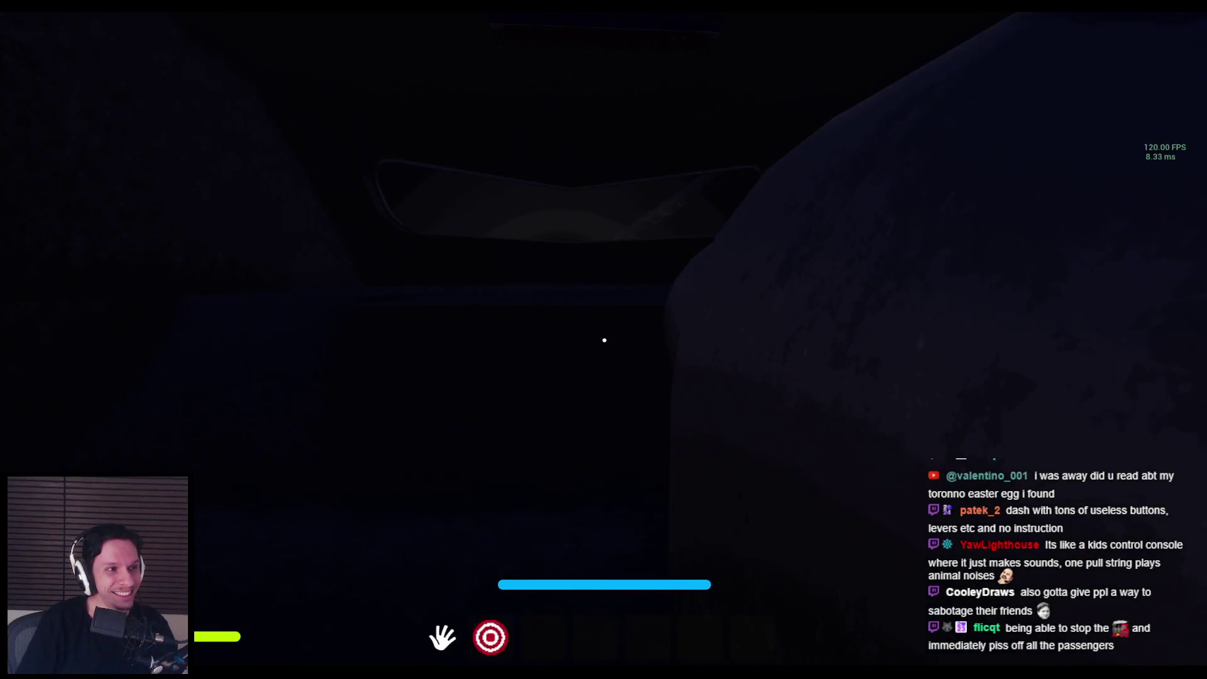
pyautogui.press('super')
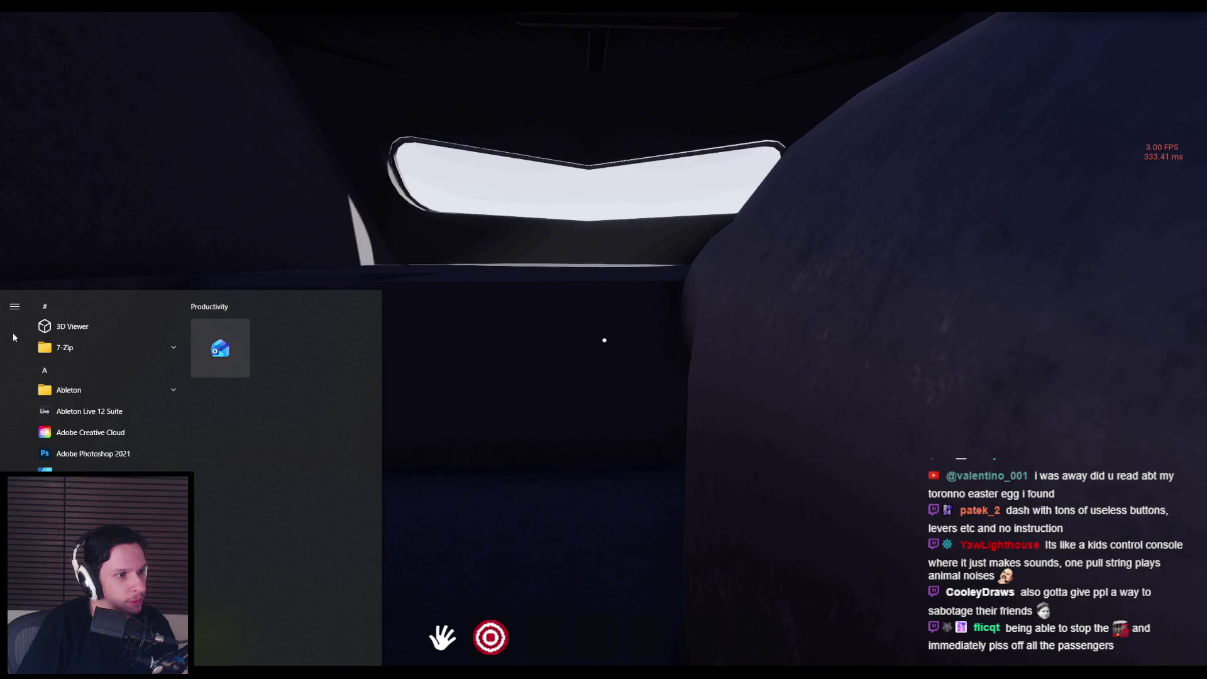
# Step: Dismiss the Start menu and walk back to the computer terminal
pyautogui.click(522, 369)
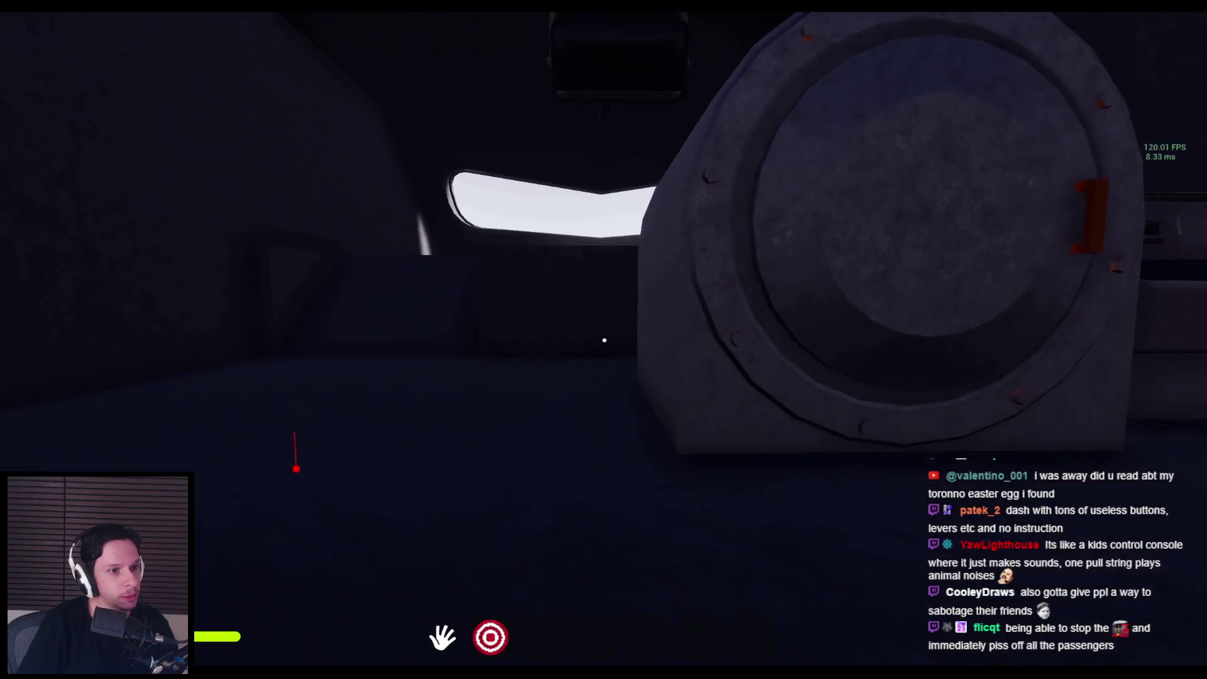
pyautogui.click(604, 340)
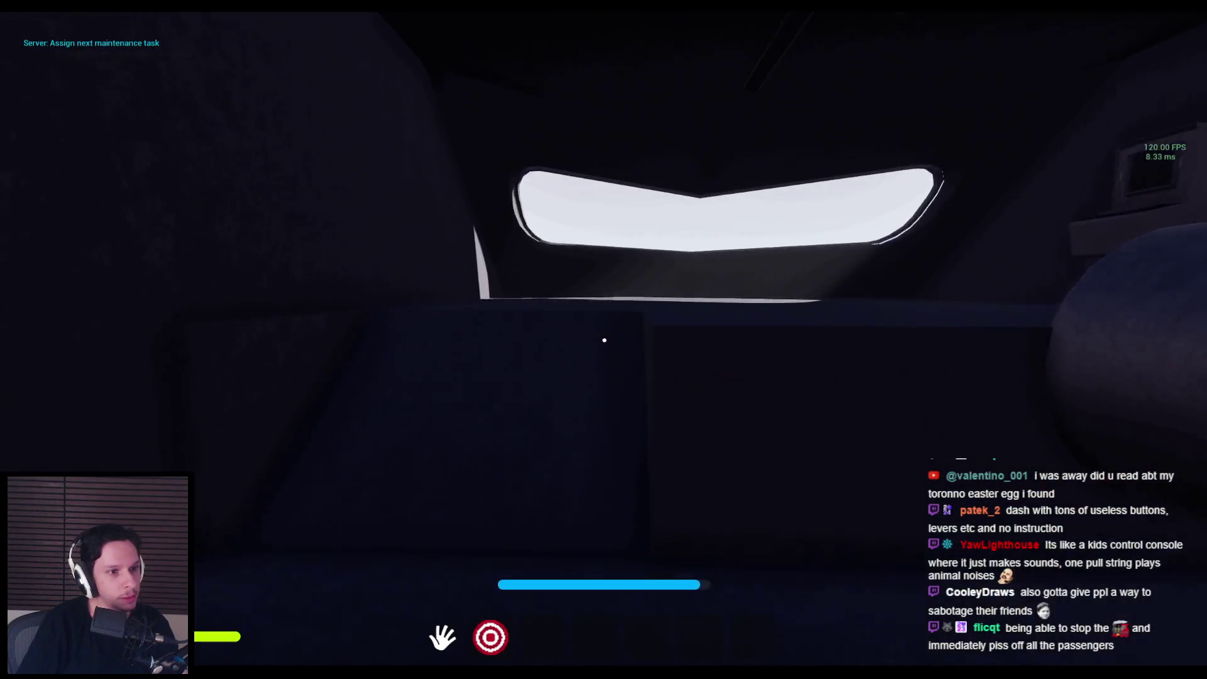
pyautogui.press('w')
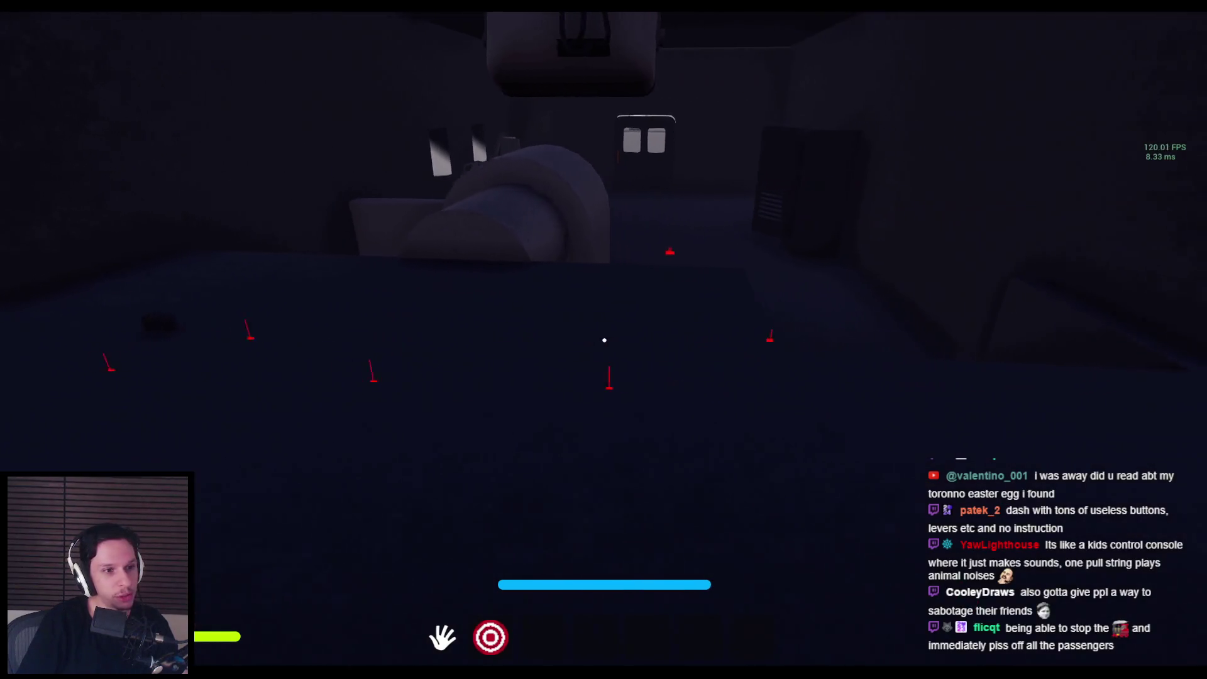
# Step: At the wall fuse box, plug the fuse into the empty socket and pull the lever
pyautogui.press('w')
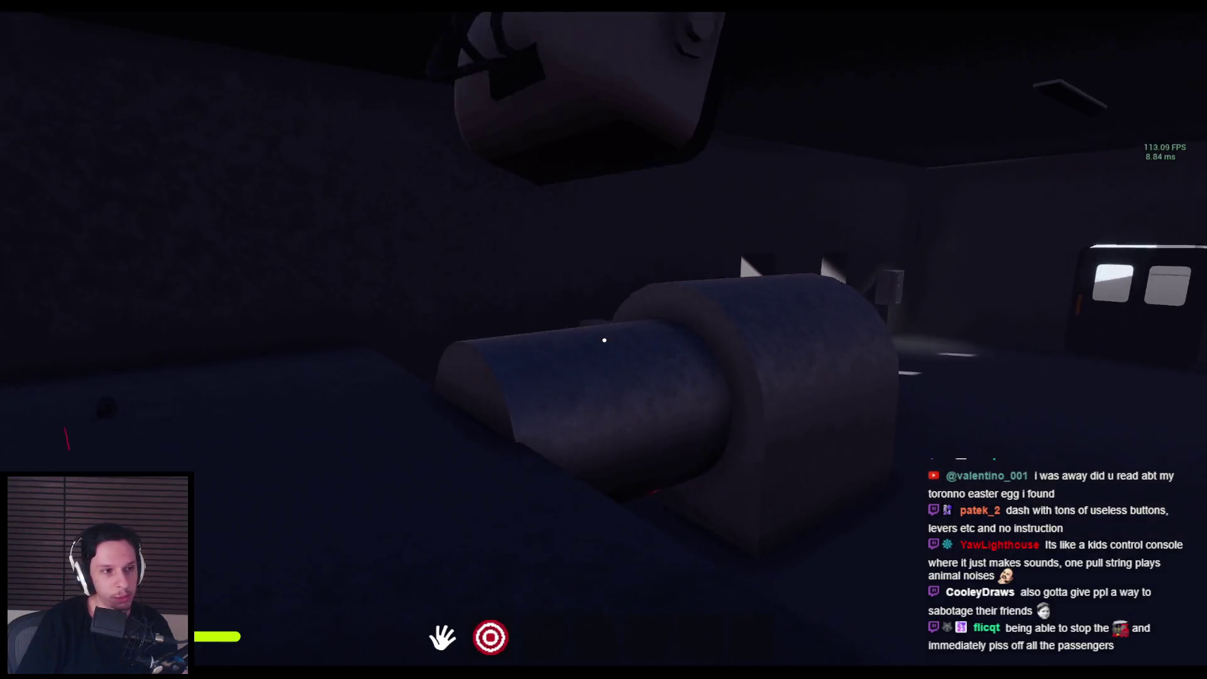
pyautogui.press('w')
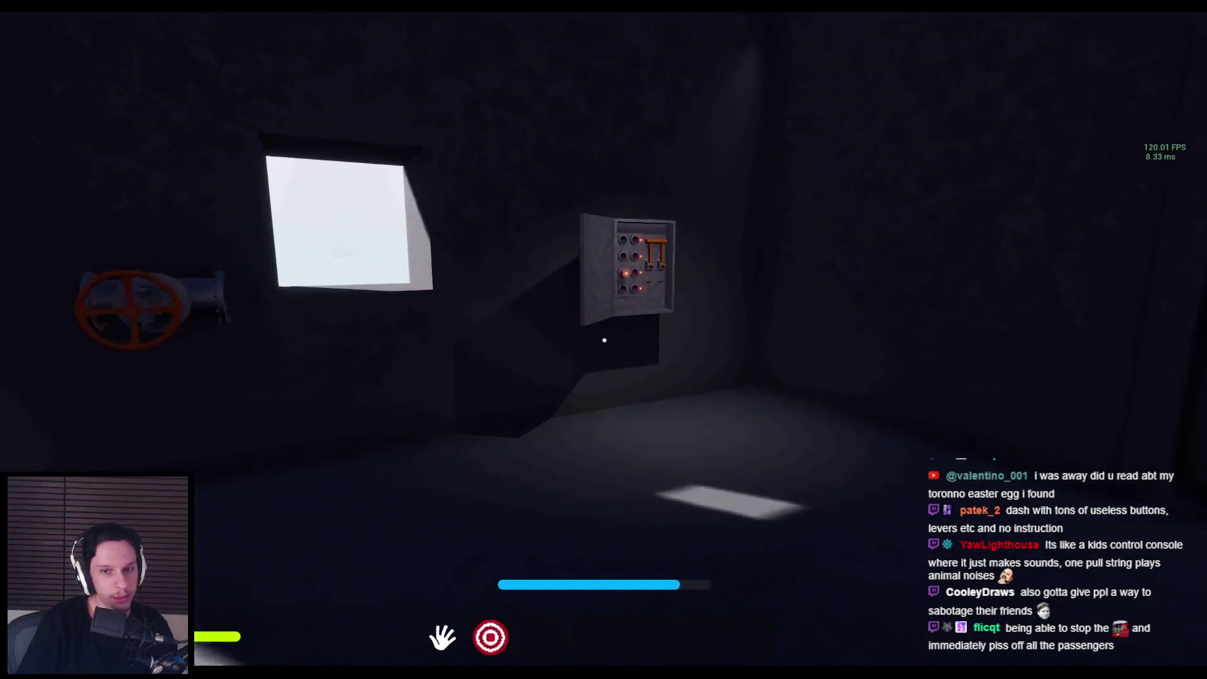
pyautogui.press('w')
pyautogui.click(605, 340)
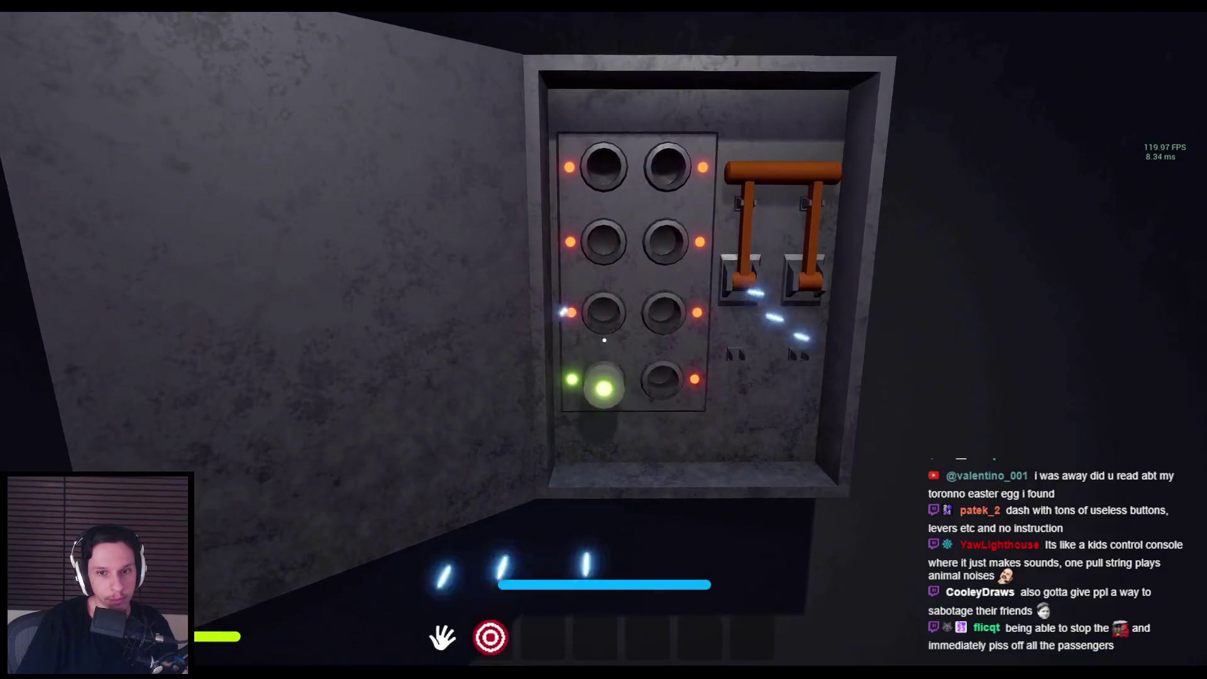
pyautogui.click(604, 338)
pyautogui.press('s')
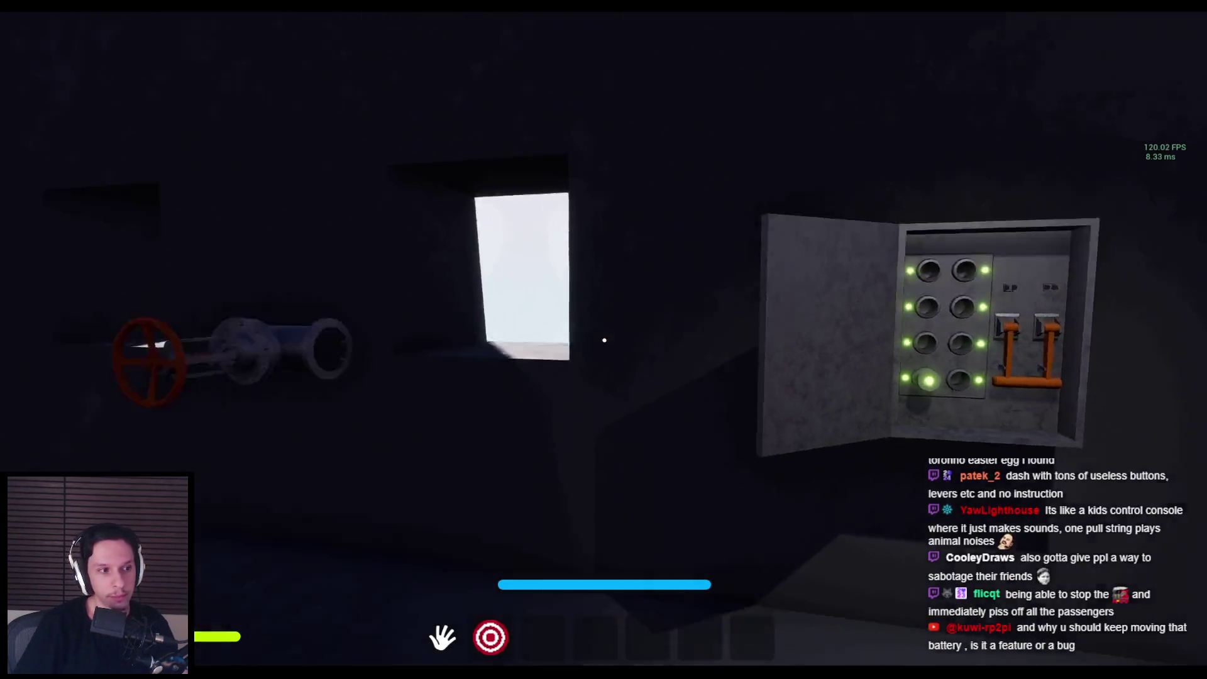
pyautogui.press('w')
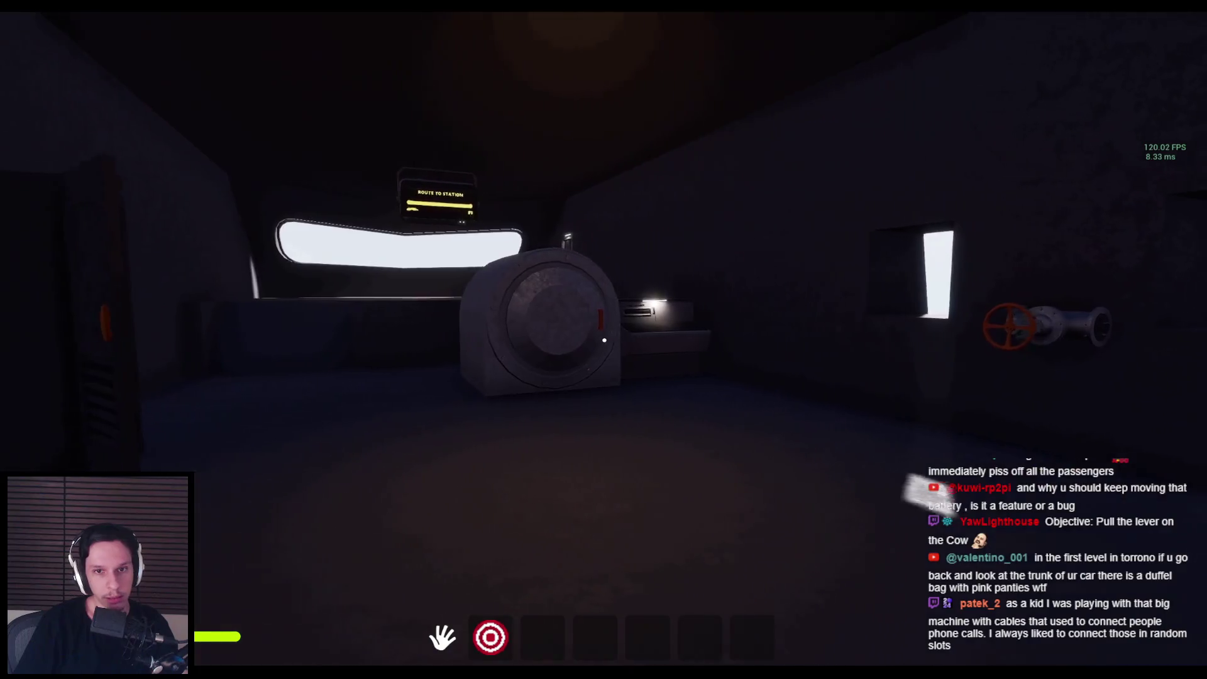
# Step: Move the top-left fuse into the third-row left socket, then turn the wall valve wheel
pyautogui.press('w')
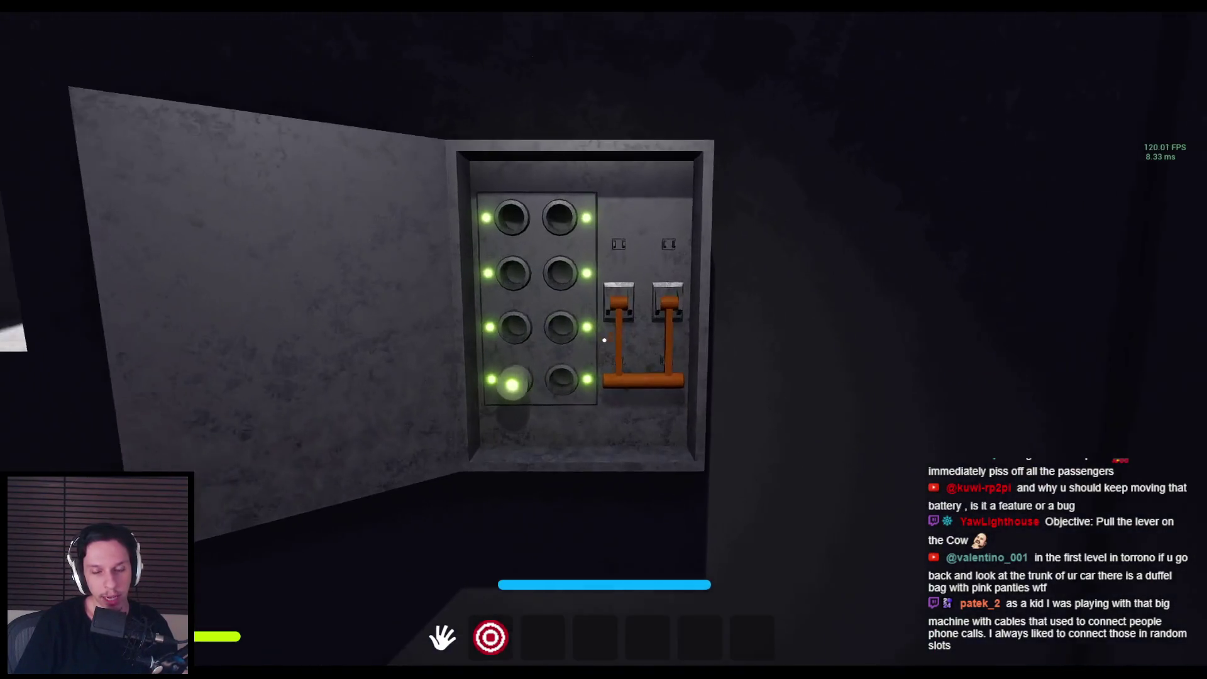
pyautogui.press('s')
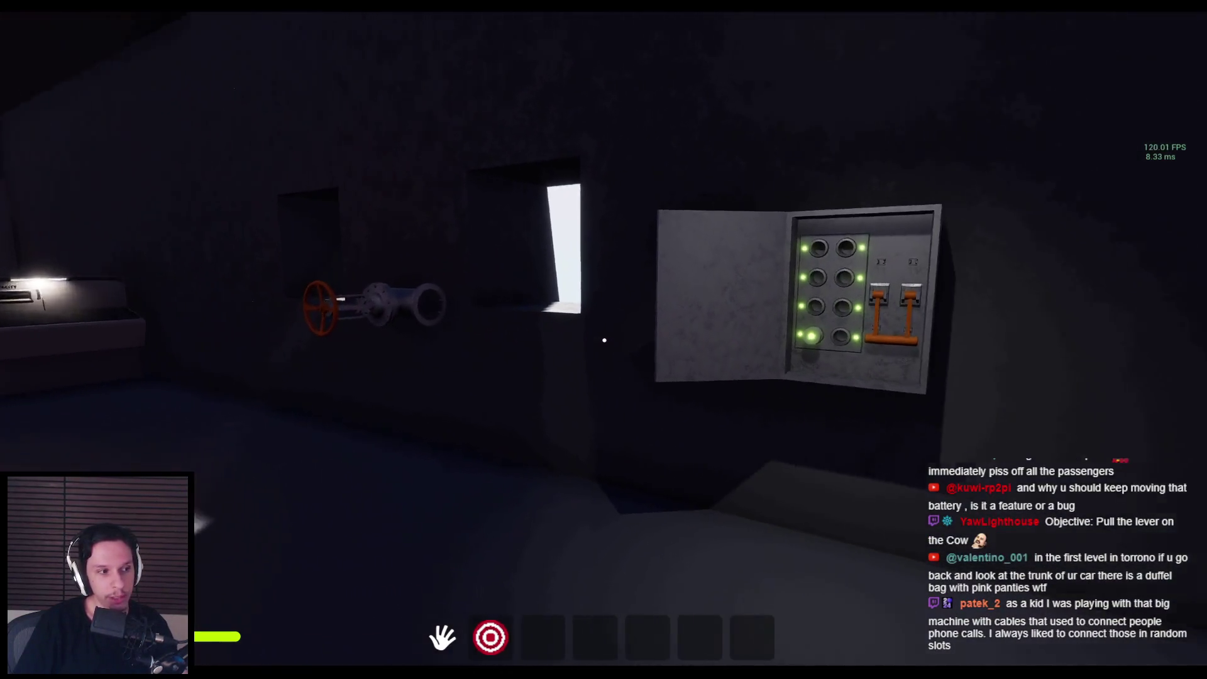
pyautogui.press('w')
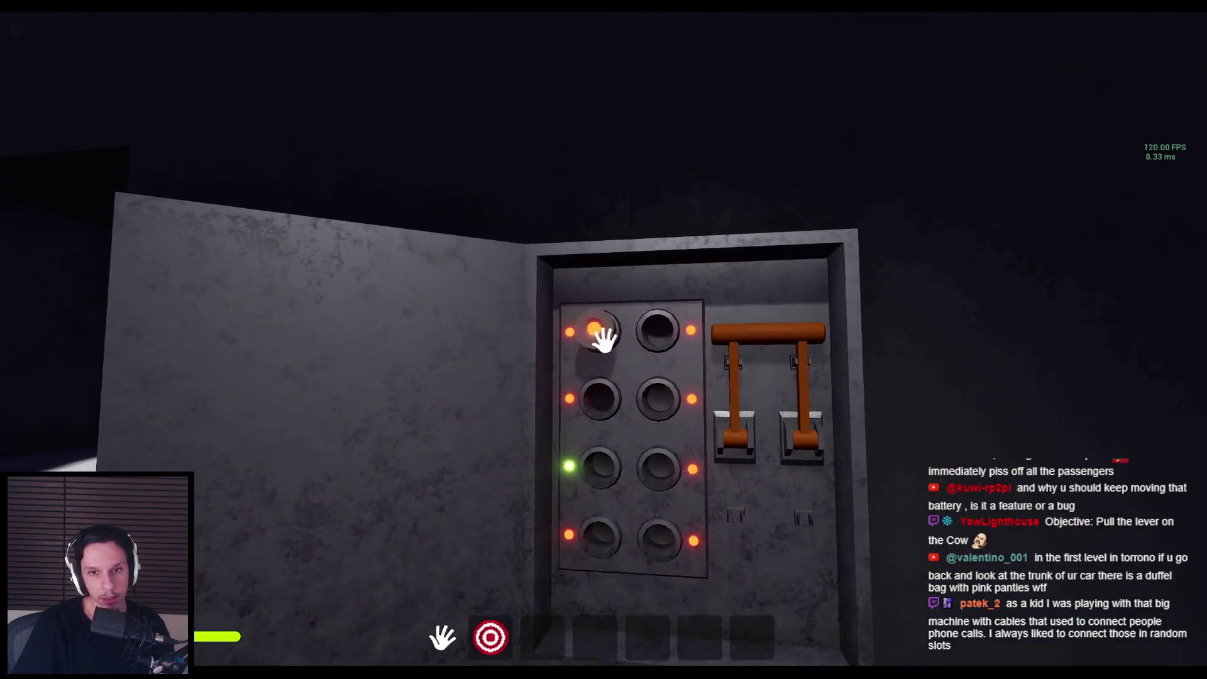
pyautogui.moveTo(604, 340); pyautogui.dragTo(604, 340)
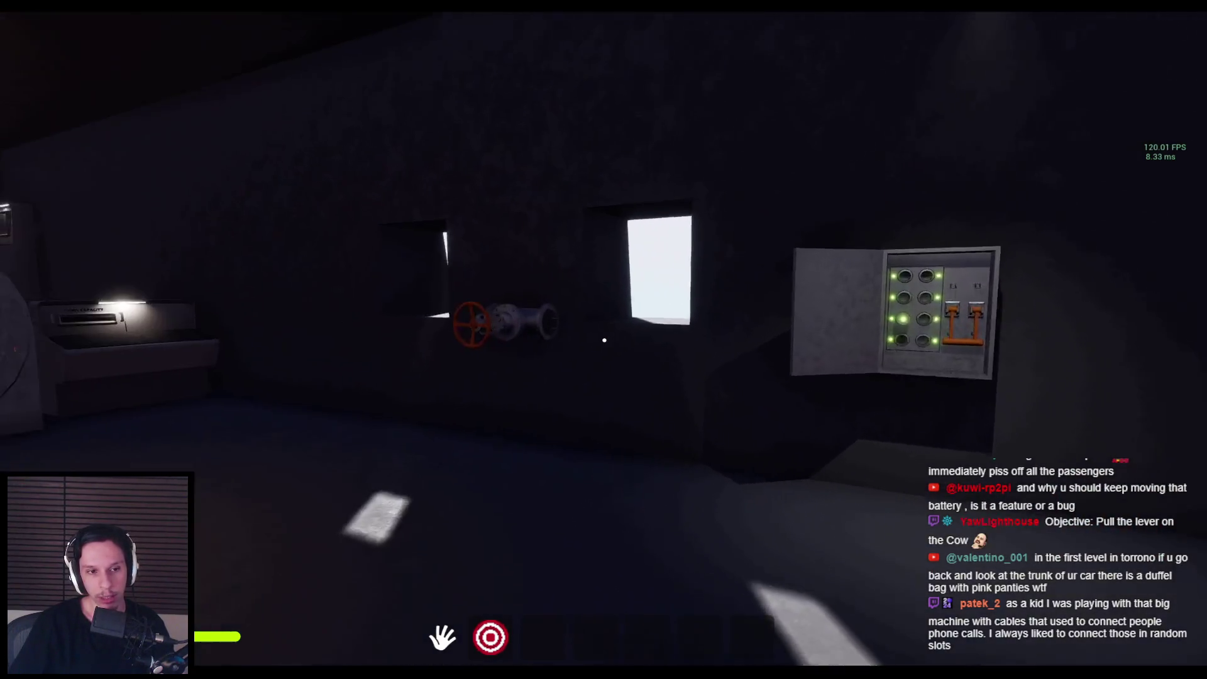
pyautogui.press('w')
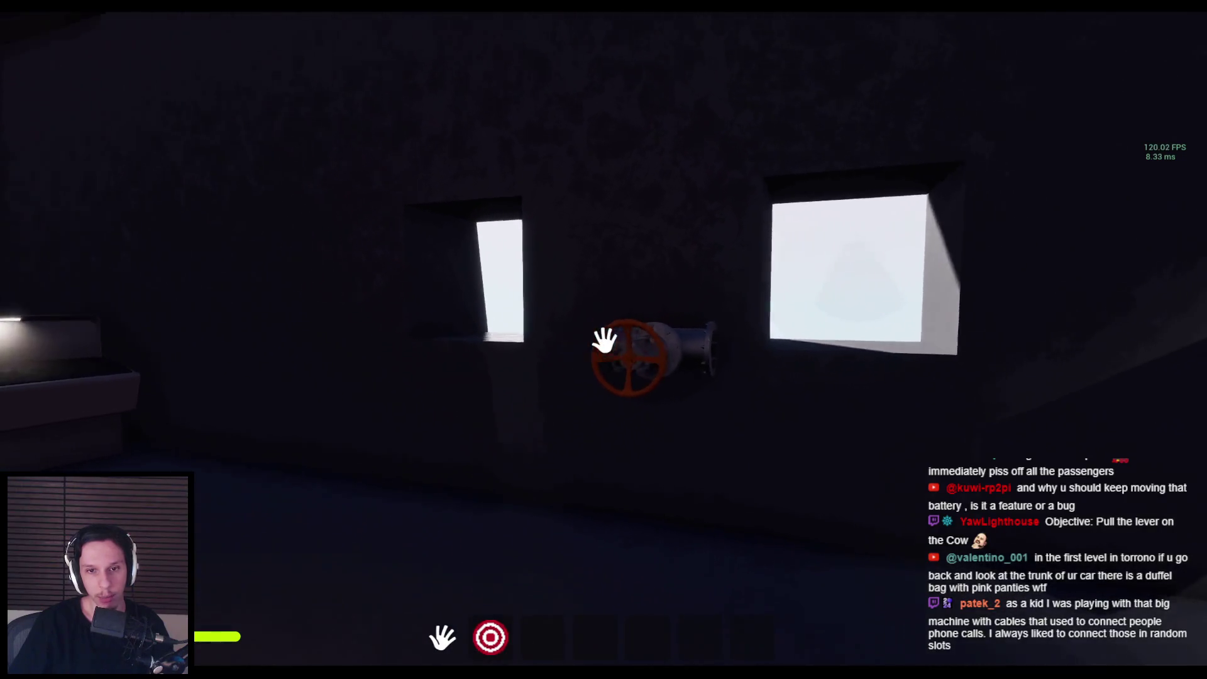
pyautogui.moveTo(620, 345)
pyautogui.mouseDown()
pyautogui.moveTo(653, 423)
pyautogui.moveTo(566, 389)
pyautogui.moveTo(647, 350)
pyautogui.mouseUp()
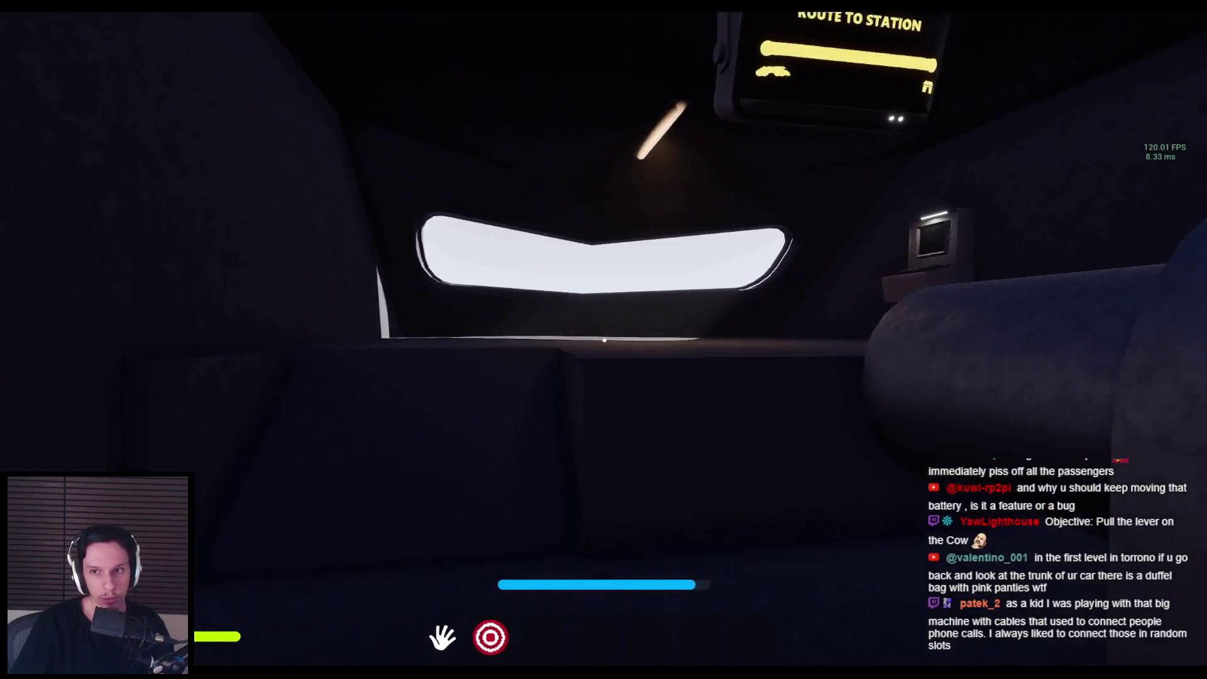
# Step: Step up to the computer terminal
pyautogui.press('w')
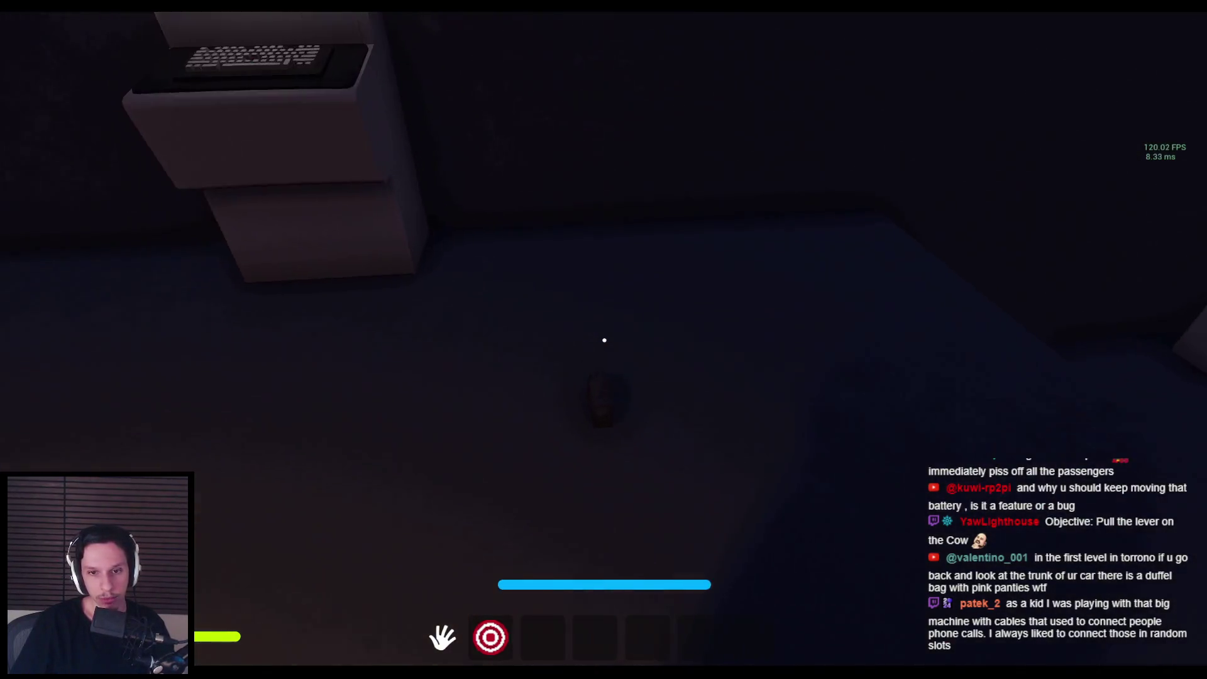
pyautogui.press('w')
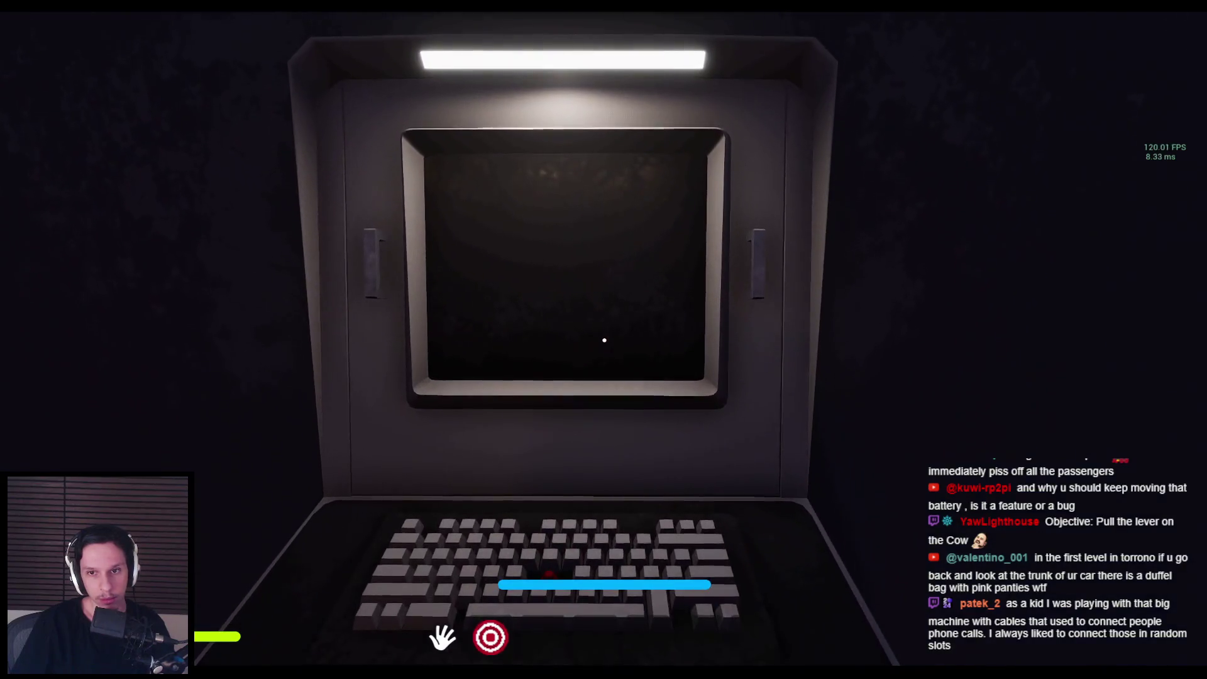
pyautogui.press('s')
pyautogui.press('w')
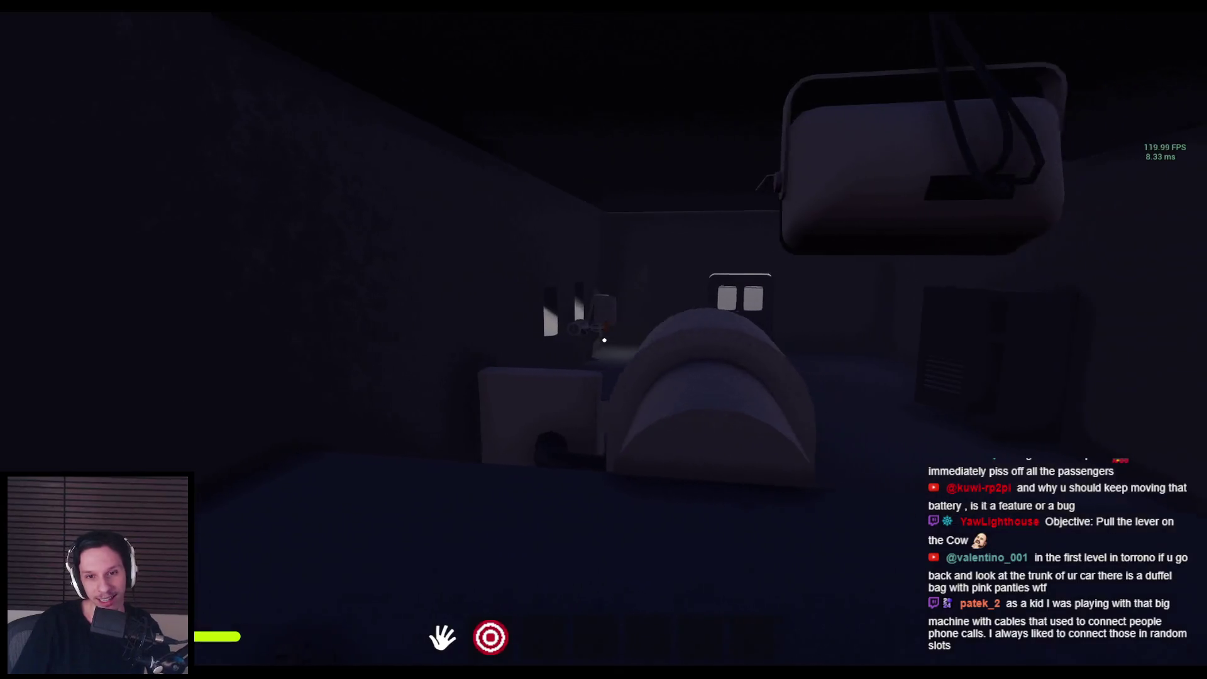
# Step: At the wall electrical box, plug in the fuse and pull the lever to power the panel
pyautogui.hotkey('shift', 'w')
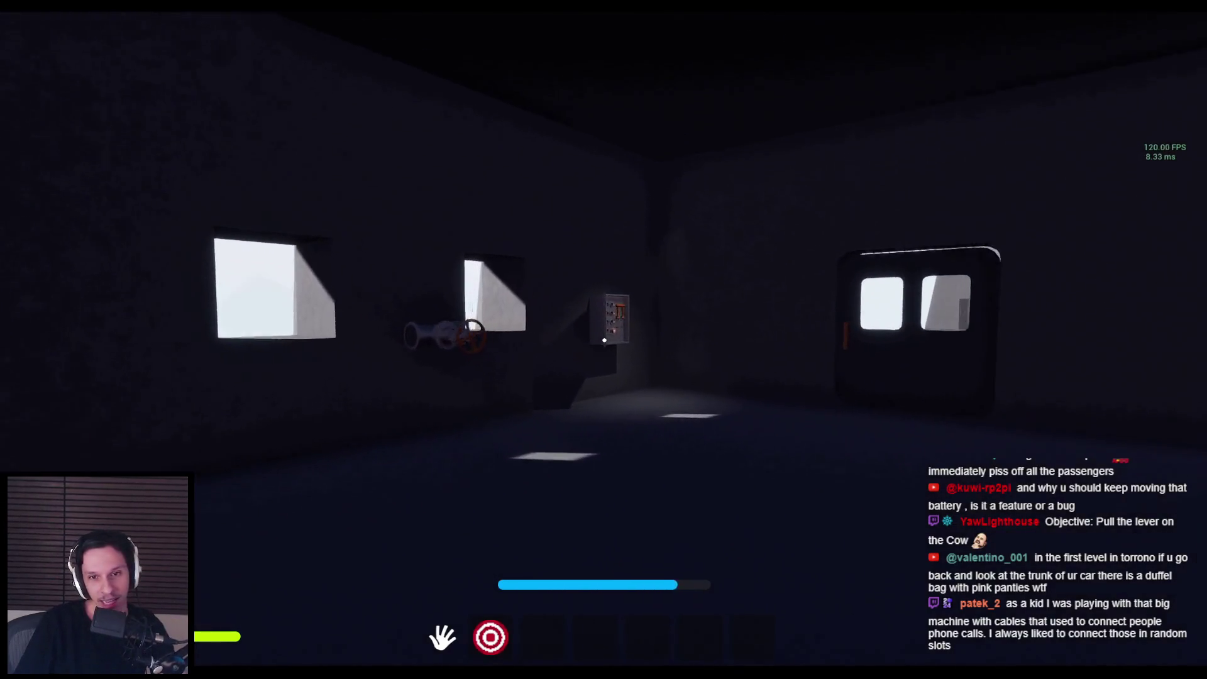
pyautogui.press('w')
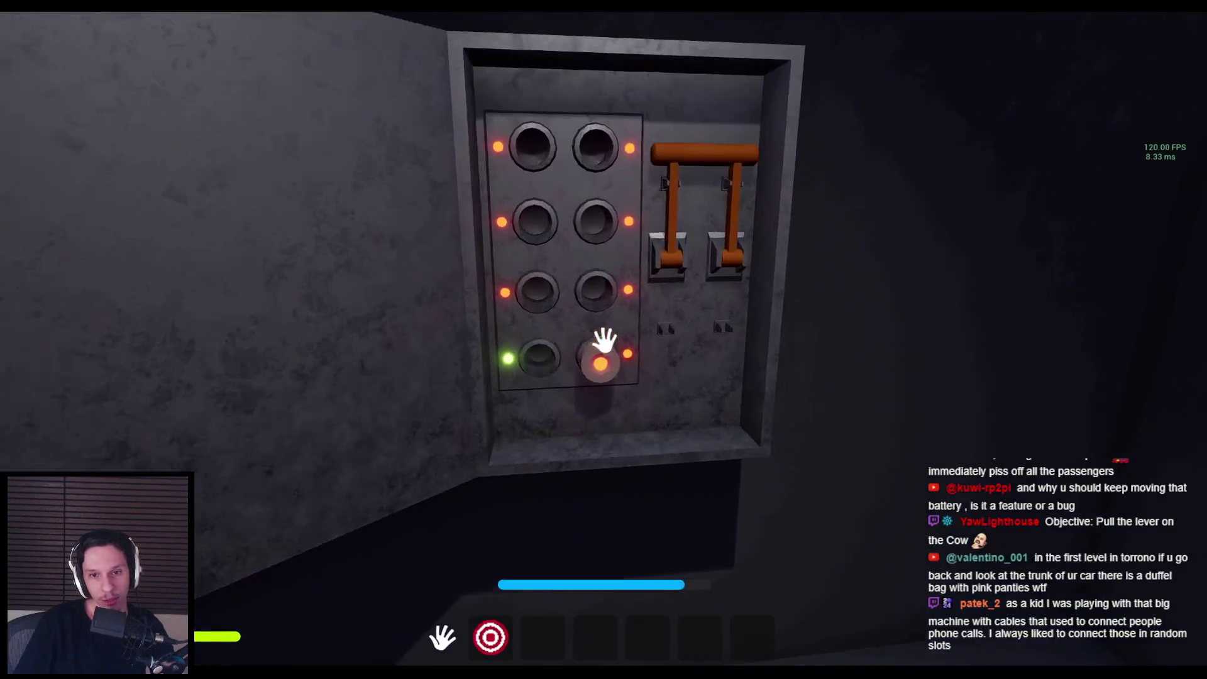
pyautogui.click(603, 342)
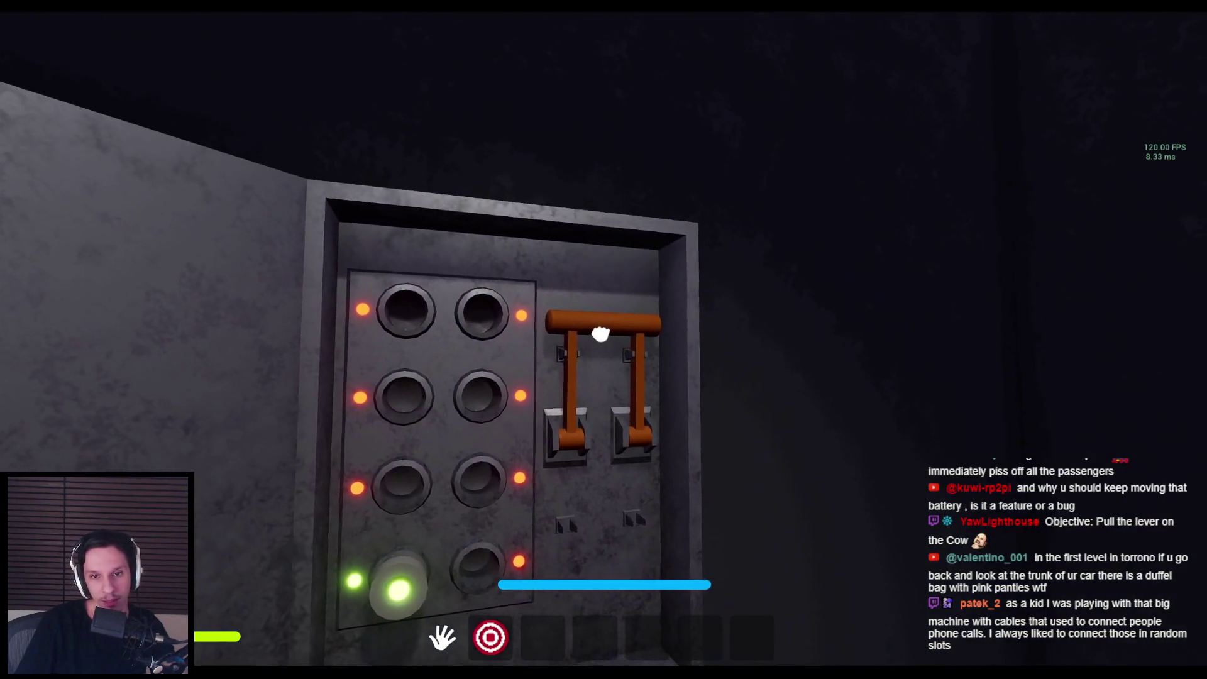
pyautogui.click(600, 333)
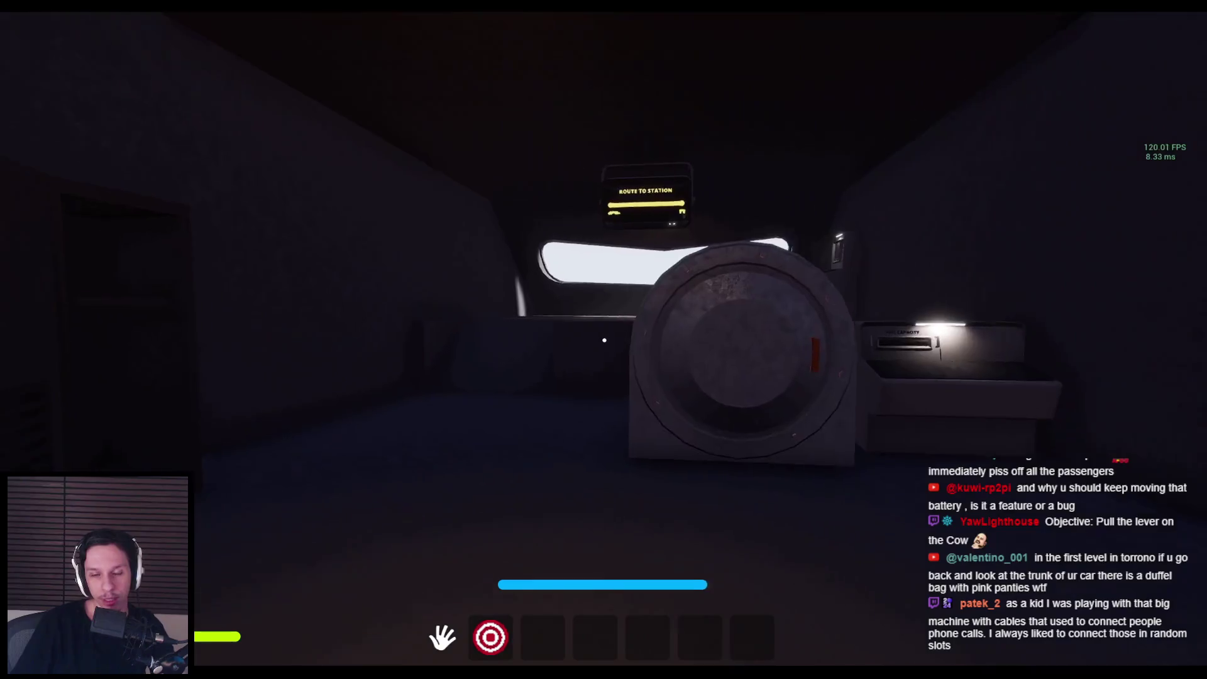
pyautogui.press('w')
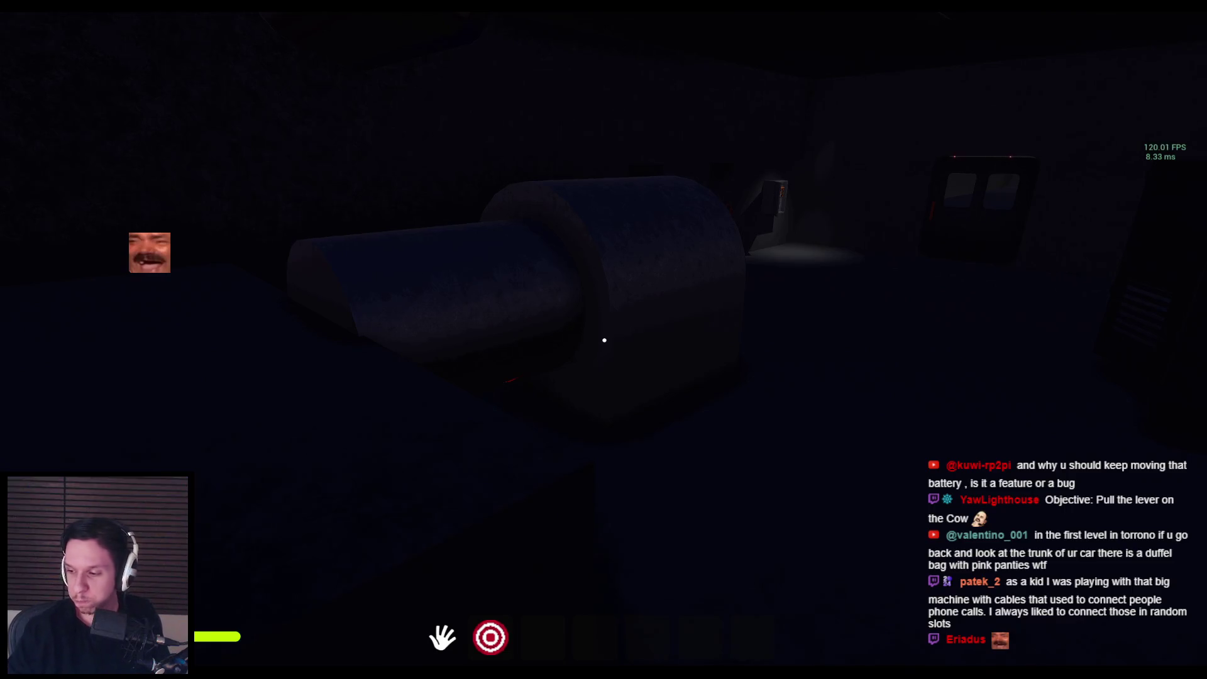
pyautogui.moveTo(605, 340)
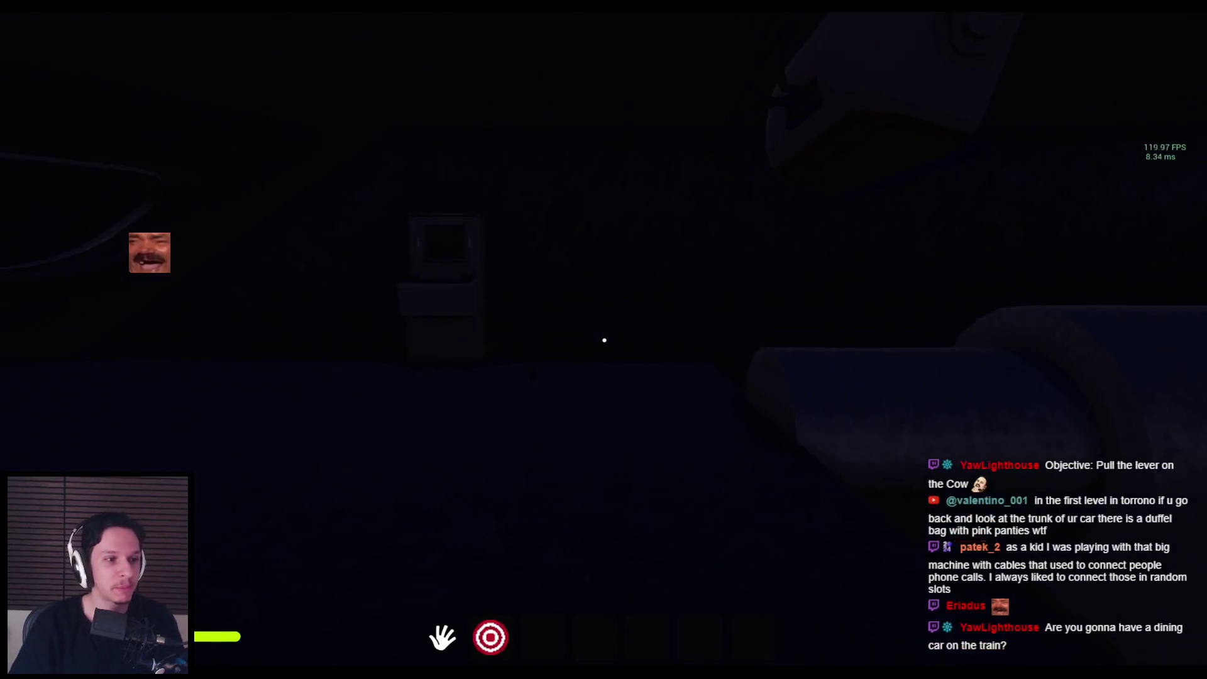
# Step: Stop the play session, switch to PureRef, and move the spaceship cabin image beside the dining image
pyautogui.press('F8')
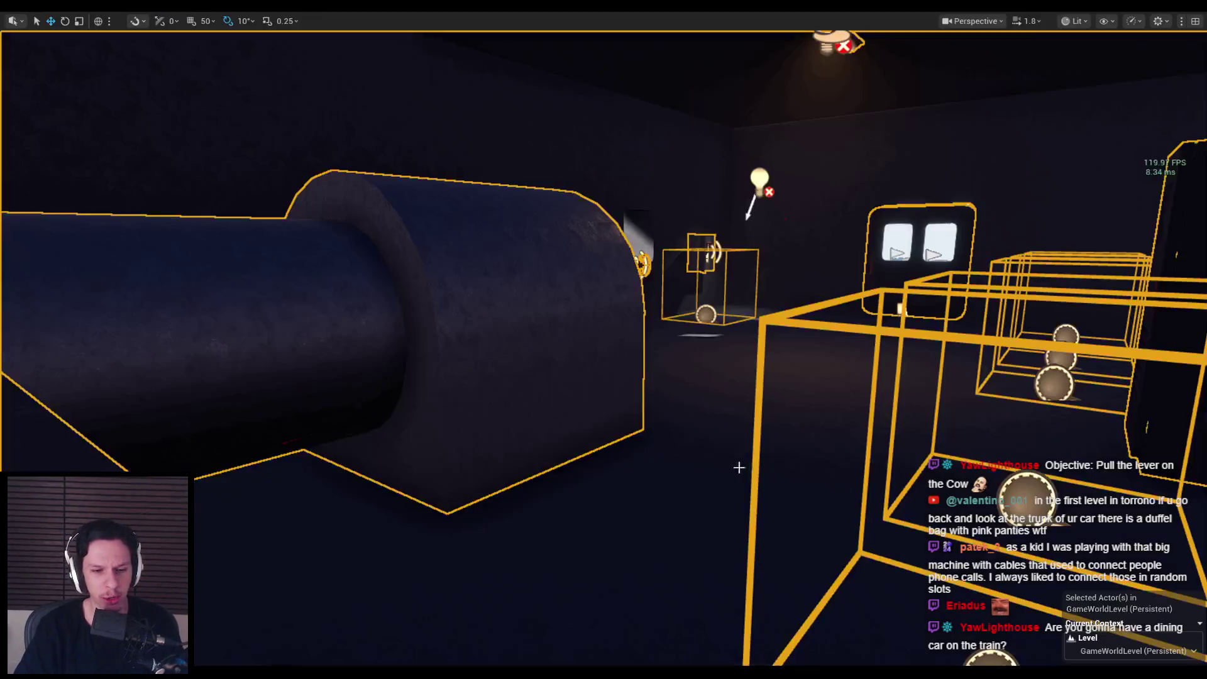
pyautogui.hotkey('alt', 'Tab')
pyautogui.scroll(-5, 368, 571)
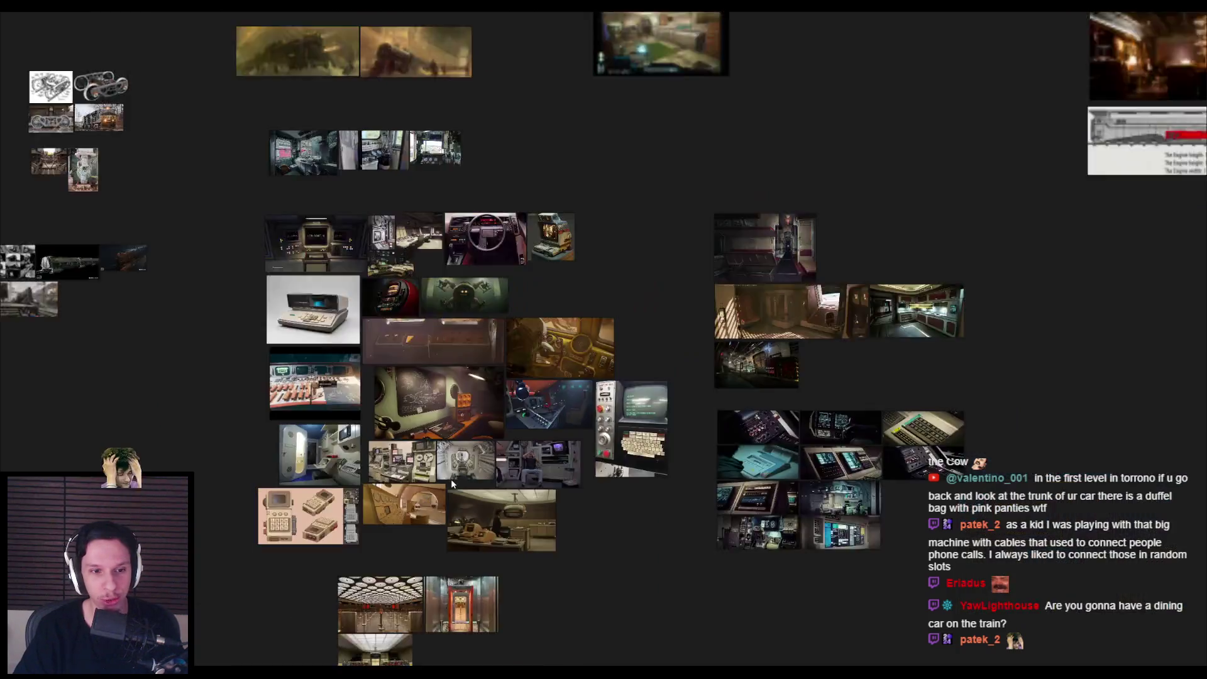
pyautogui.scroll(8, 457, 352)
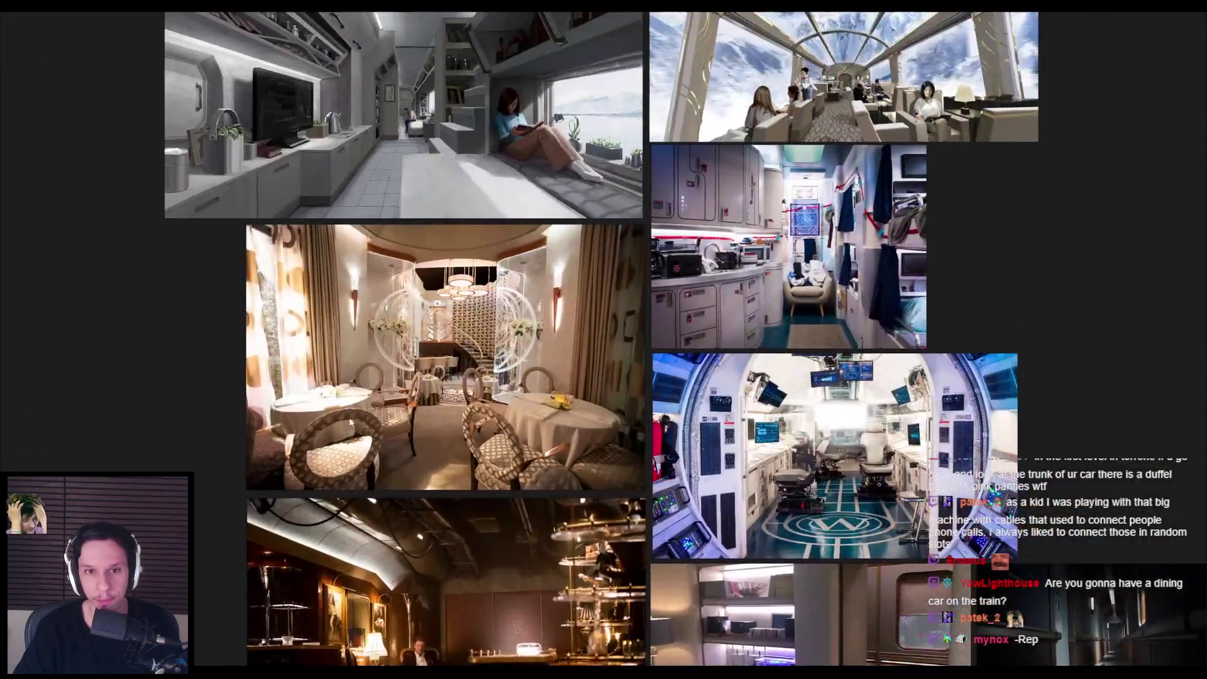
pyautogui.scroll(-2, 279, 365)
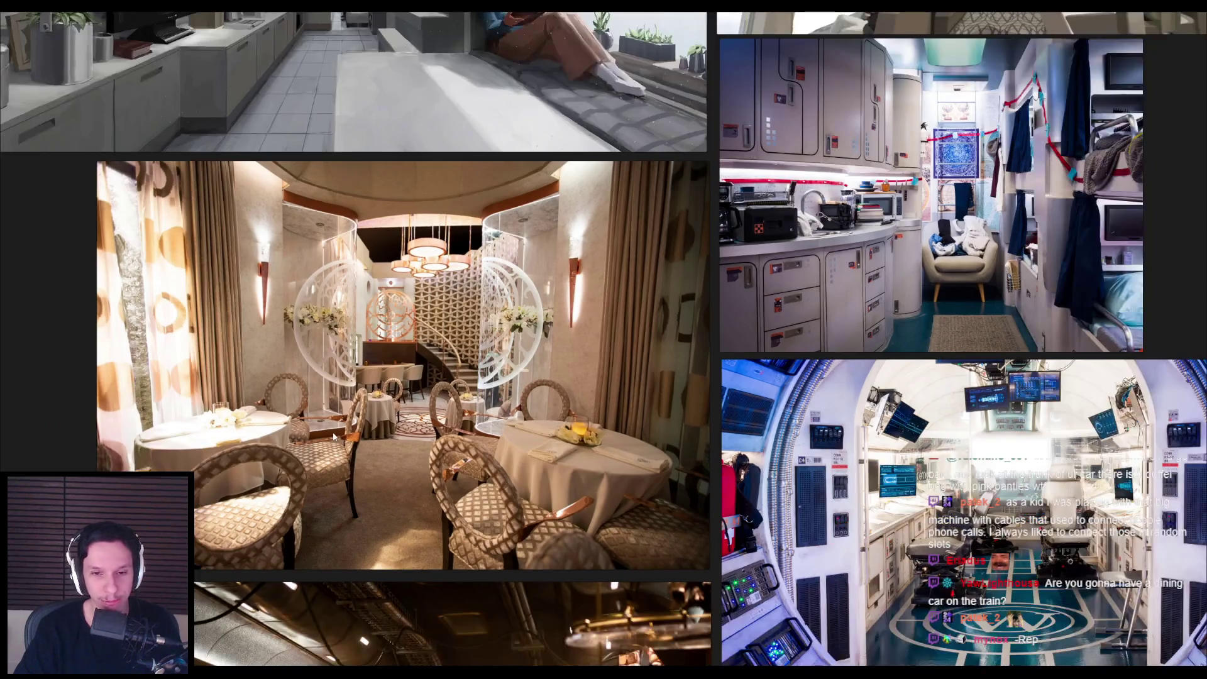
pyautogui.scroll(-1, 393, 450)
pyautogui.scroll(-1, 394, 450)
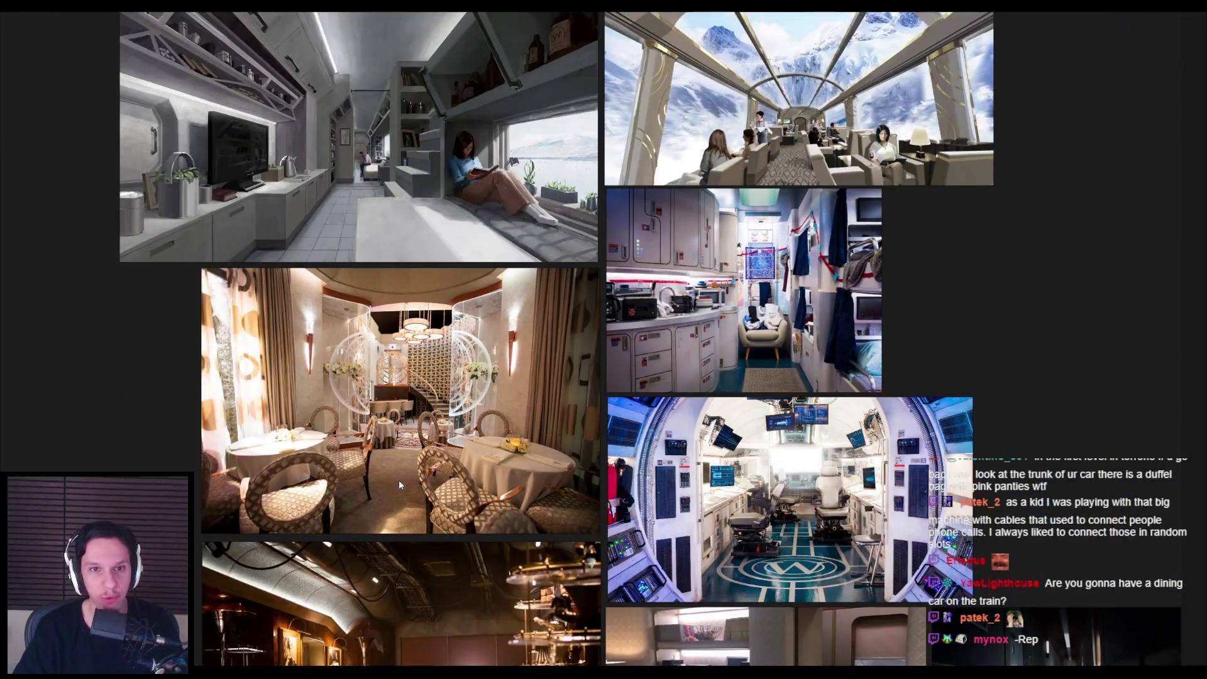
pyautogui.scroll(2, 390, 484)
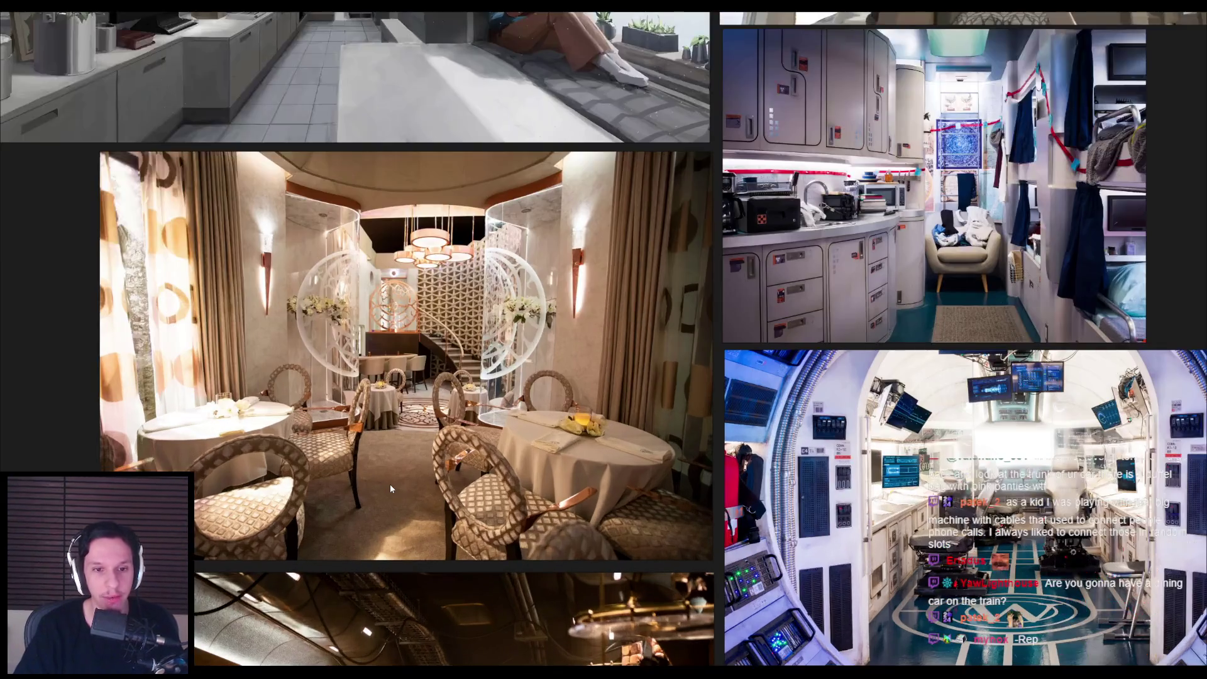
pyautogui.scroll(-3, 399, 435)
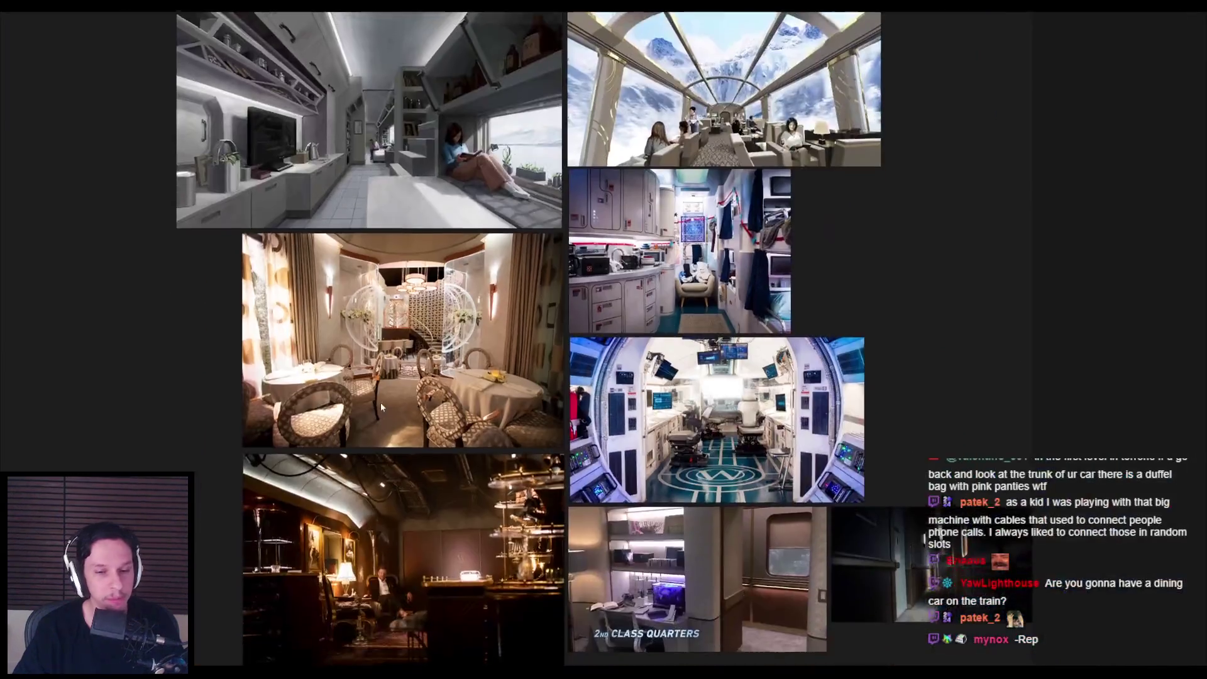
pyautogui.scroll(4, 381, 398)
pyautogui.scroll(-3, 381, 398)
pyautogui.scroll(3, 614, 361)
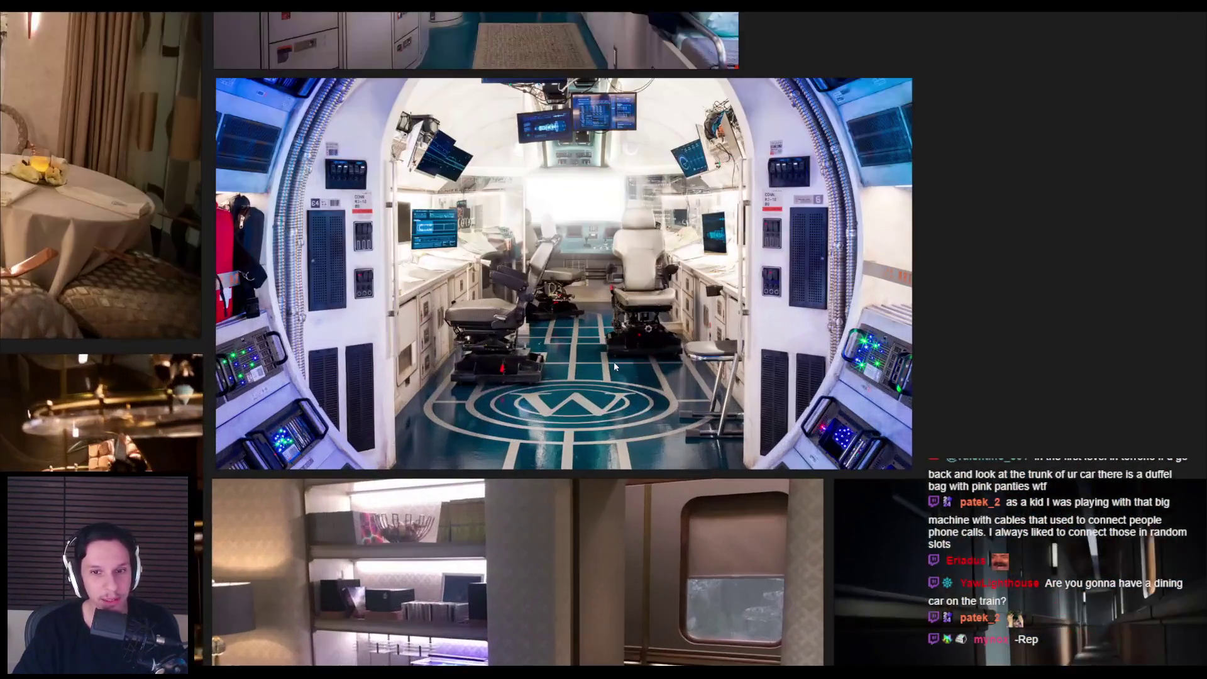
pyautogui.moveTo(614, 361); pyautogui.dragTo(822, 332)
# Step: Zoom around the train interior references and pan to images further left
pyautogui.scroll(-2, 821, 332)
pyautogui.scroll(6, 811, 340)
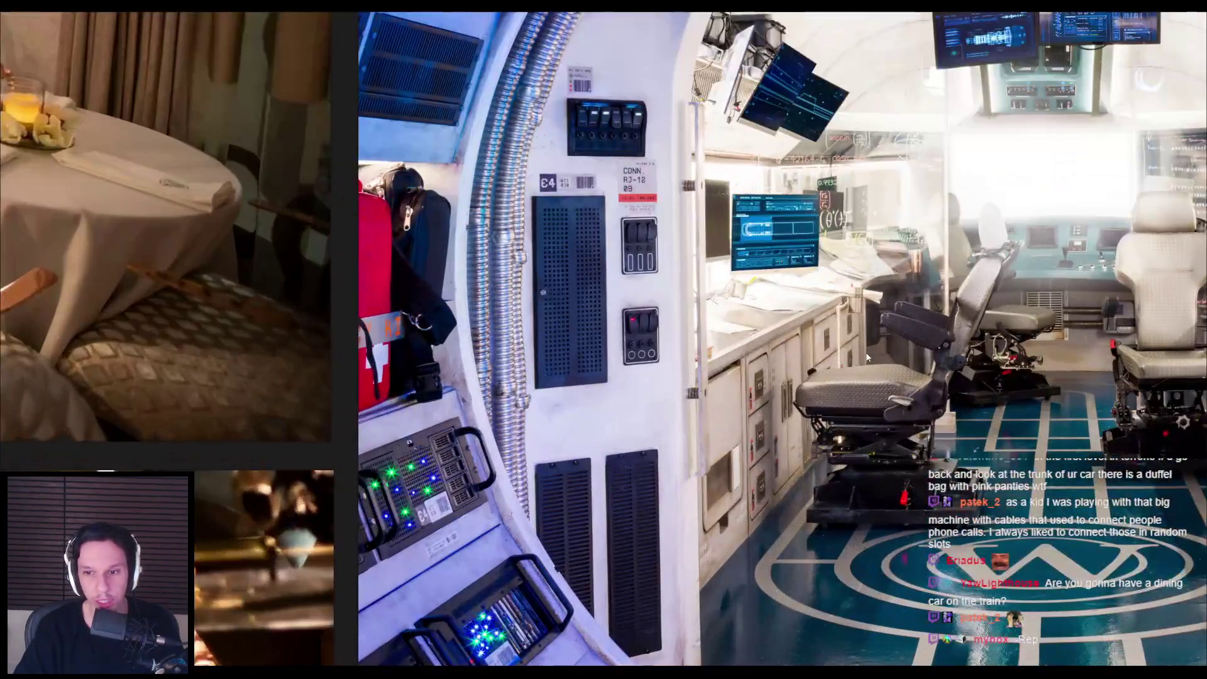
pyautogui.scroll(2, 804, 347)
pyautogui.scroll(1, 726, 353)
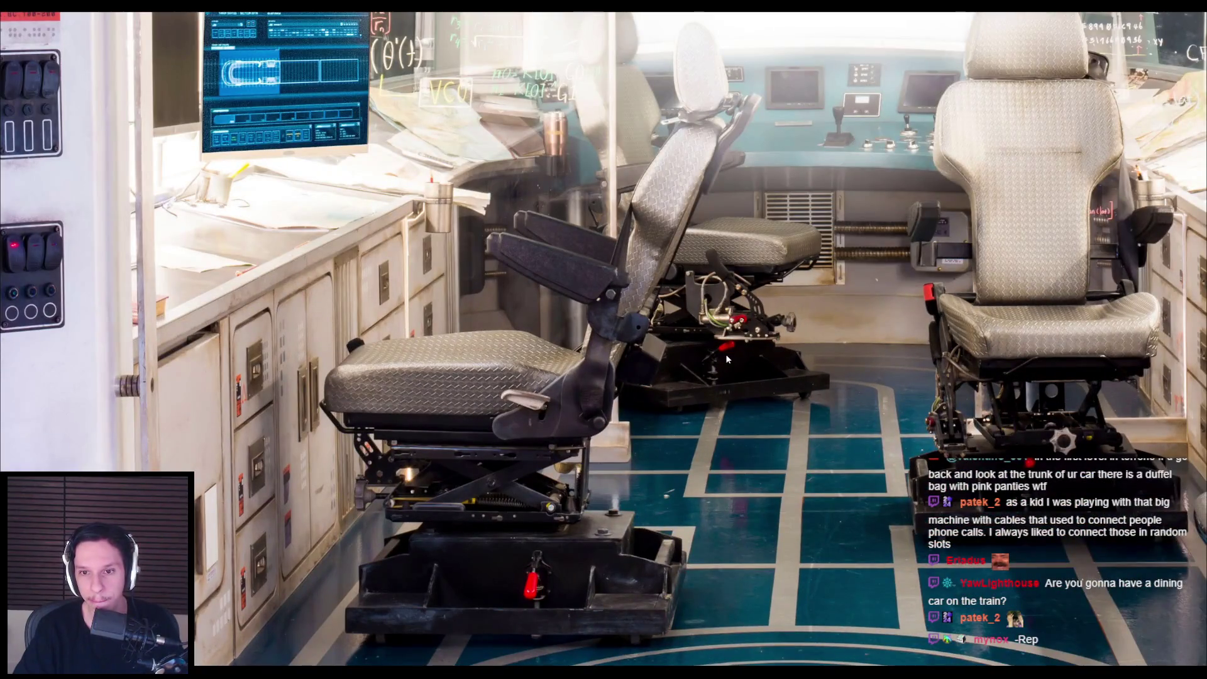
pyautogui.scroll(-1, 726, 353)
pyautogui.scroll(-1, 643, 430)
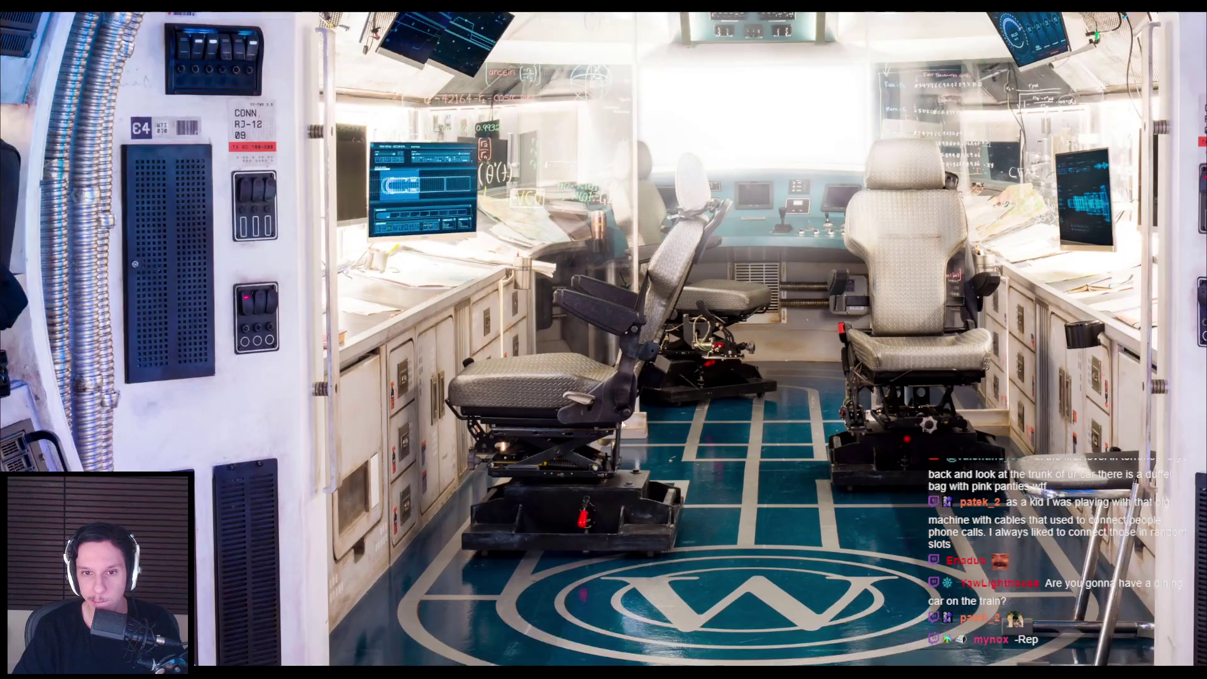
pyautogui.scroll(-5, 464, 398)
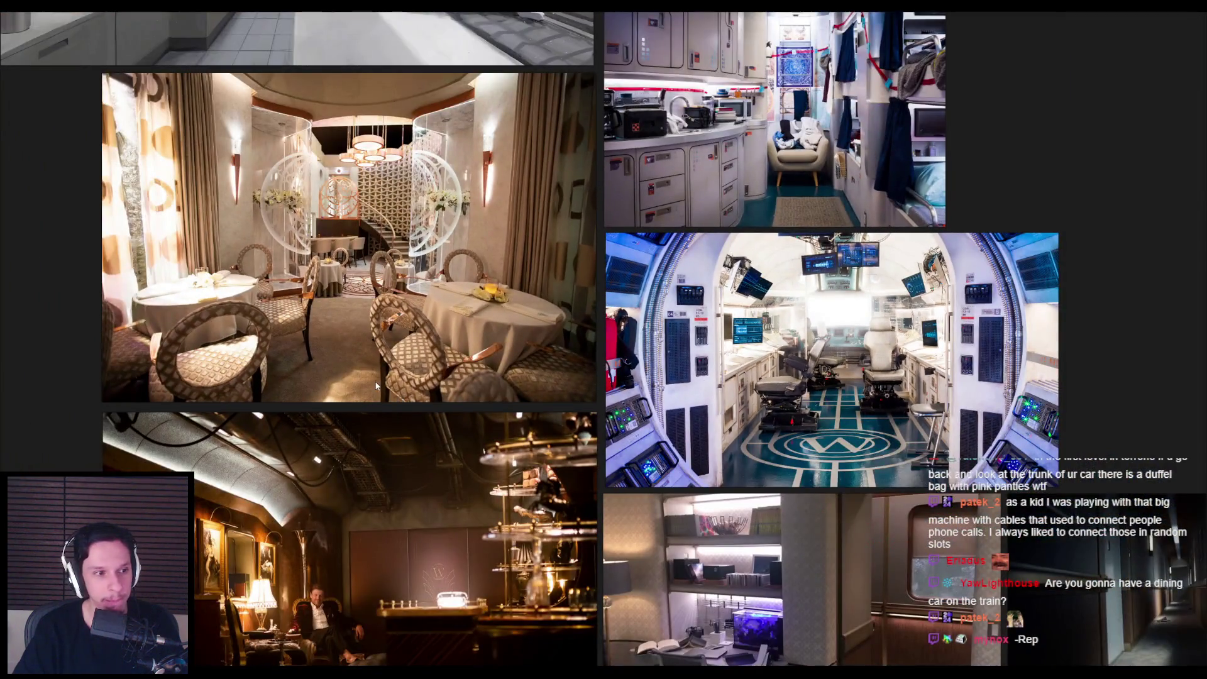
pyautogui.moveTo(375, 385); pyautogui.dragTo(623, 385)
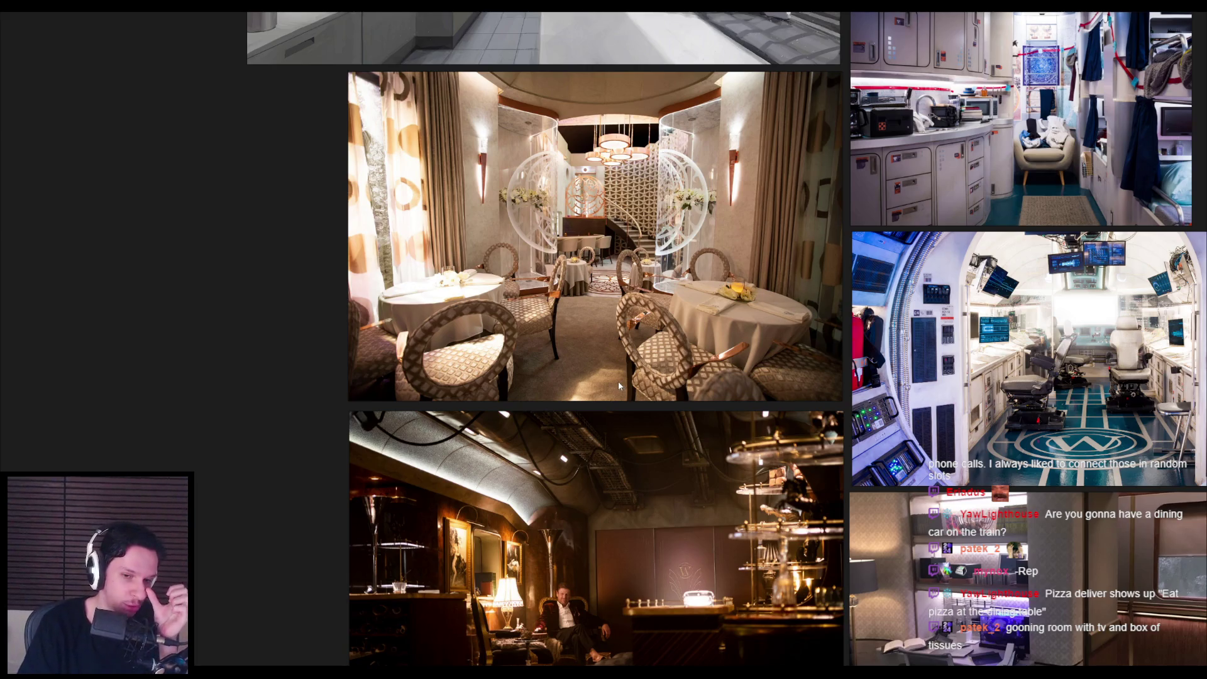
# Step: Zoom and pan out to the R.E.P.O, Lethal Company, PEAK and Abiotic Factor screenshot groups
pyautogui.scroll(-5, 618, 381)
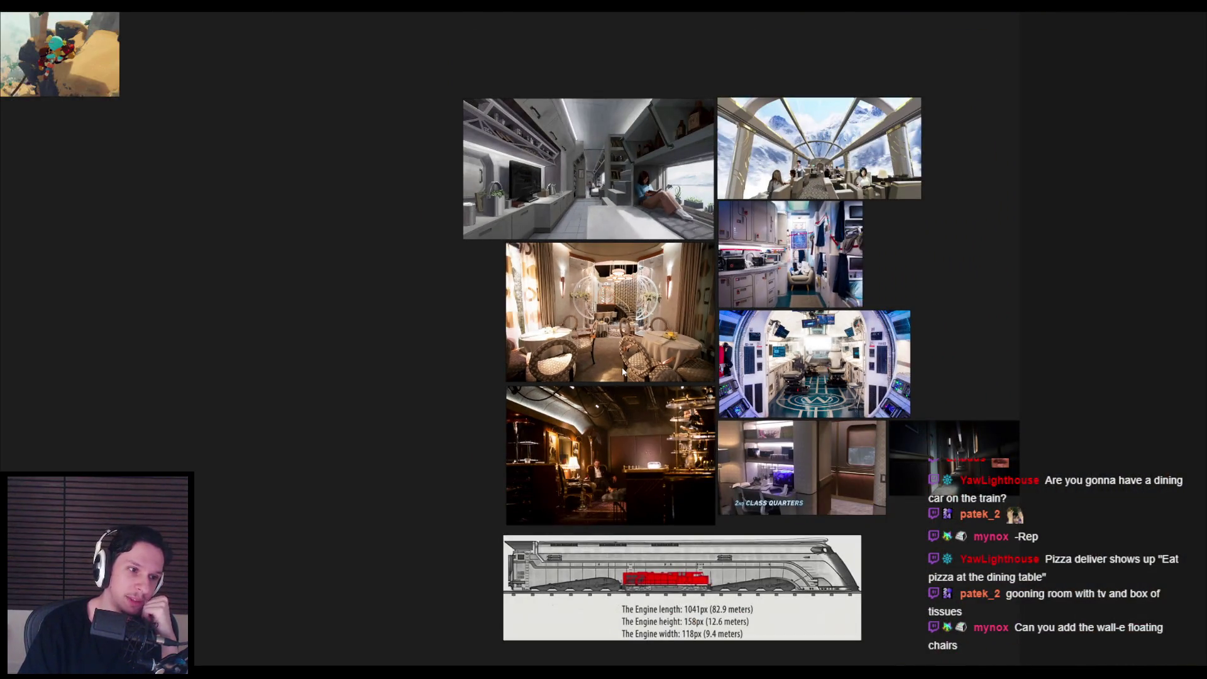
pyautogui.scroll(4, 622, 372)
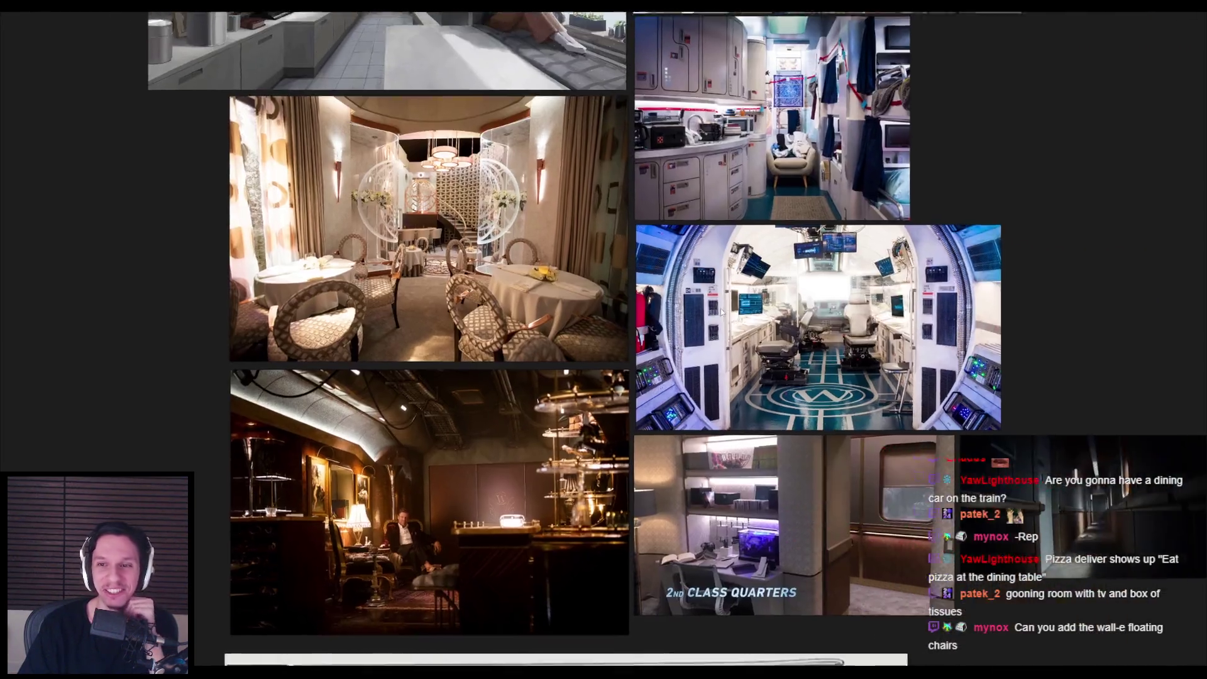
pyautogui.scroll(6, 818, 327)
pyautogui.scroll(-3, 818, 327)
pyautogui.scroll(3, 644, 201)
pyautogui.scroll(1, 643, 200)
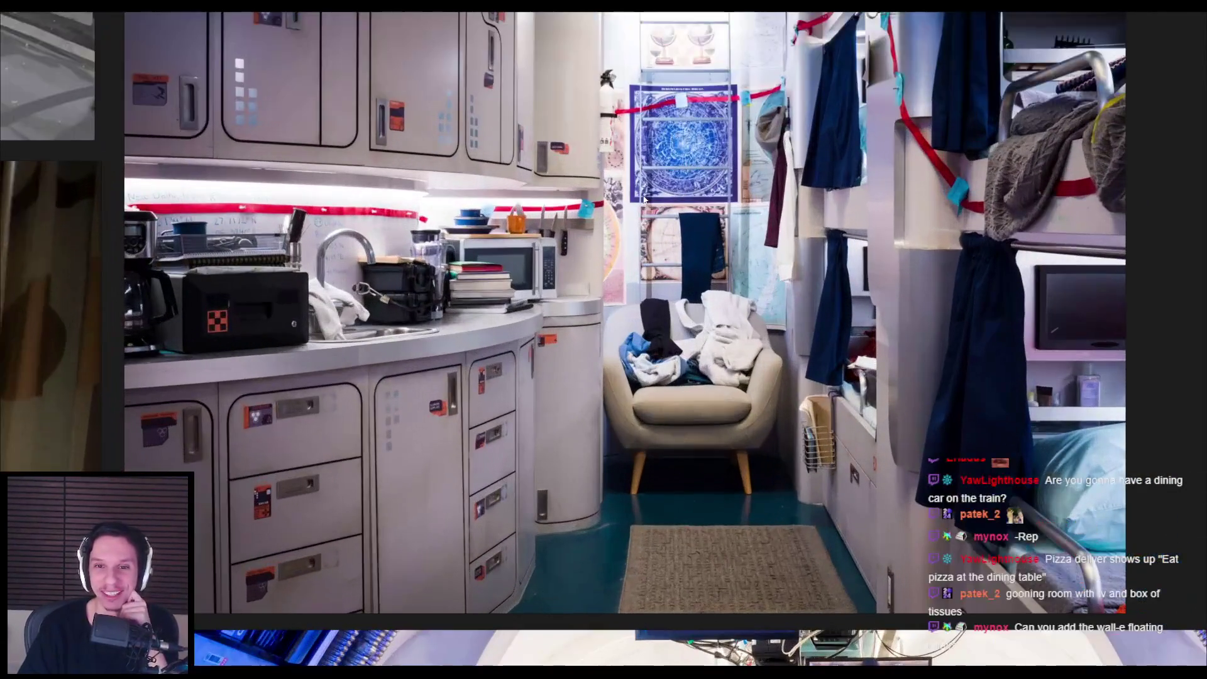
pyautogui.scroll(-2, 644, 200)
pyautogui.scroll(4, 399, 328)
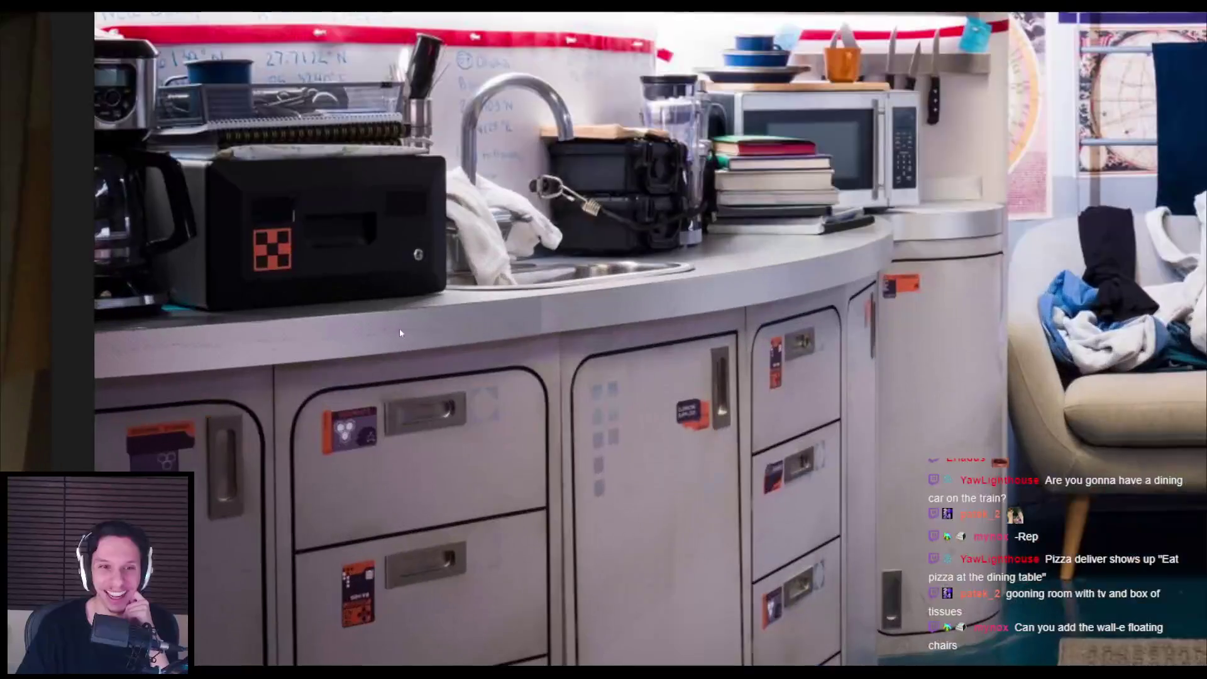
pyautogui.scroll(-1, 469, 311)
pyautogui.scroll(1, 518, 275)
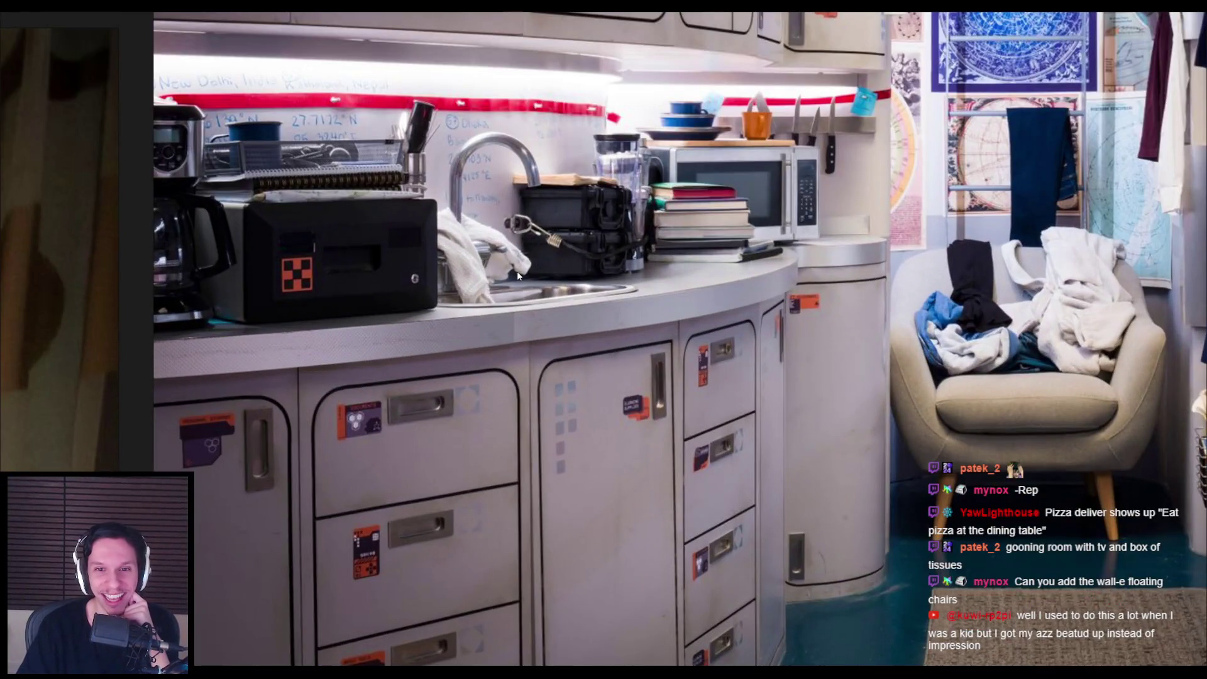
pyautogui.scroll(-1, 517, 273)
pyautogui.scroll(-2, 518, 274)
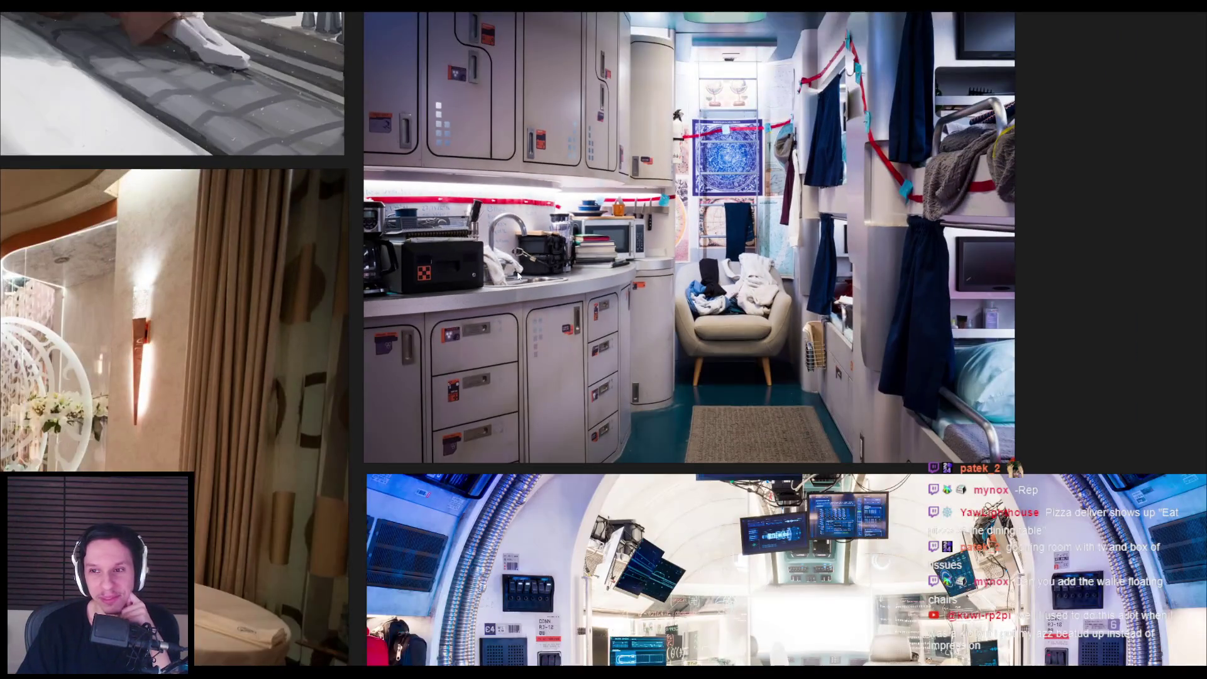
pyautogui.scroll(-2, 518, 275)
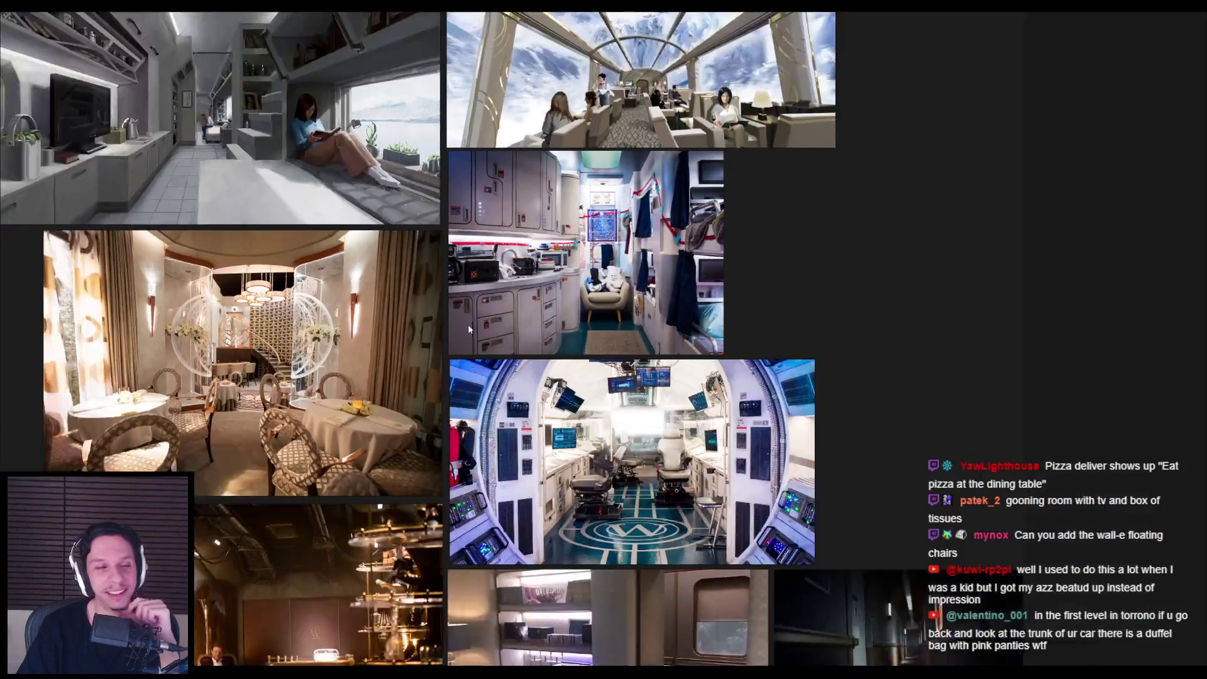
pyautogui.moveTo(457, 320); pyautogui.dragTo(687, 318)
pyautogui.scroll(-5, 412, 328)
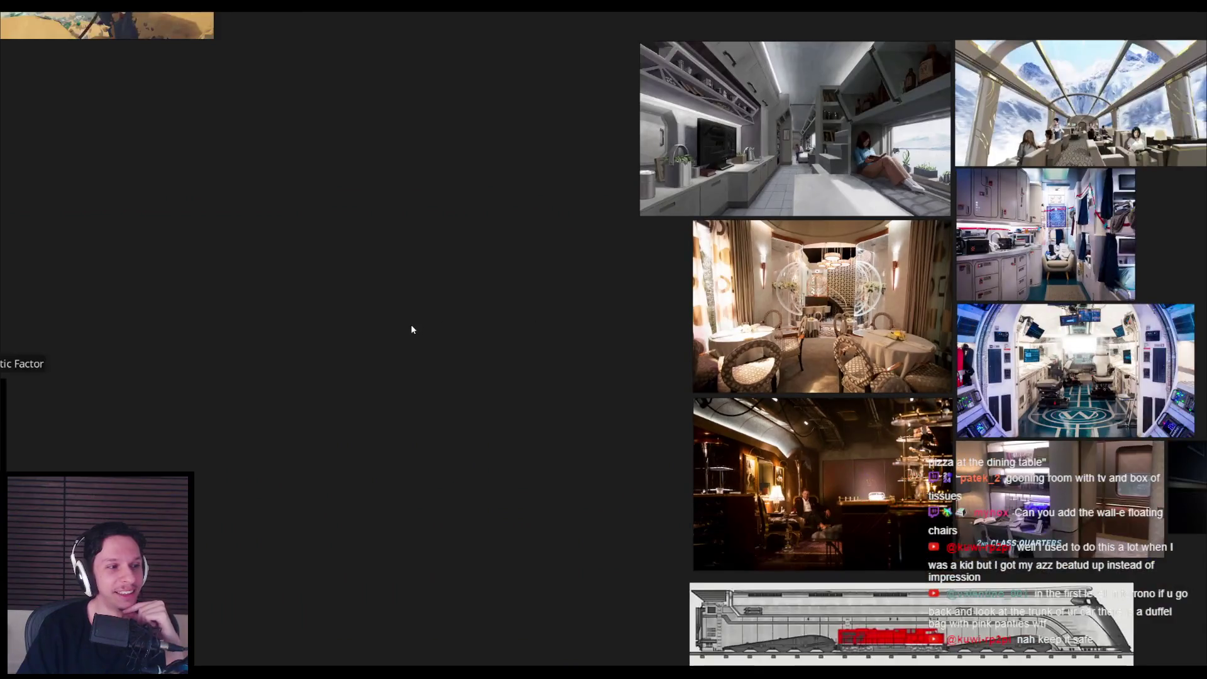
pyautogui.scroll(2, 445, 279)
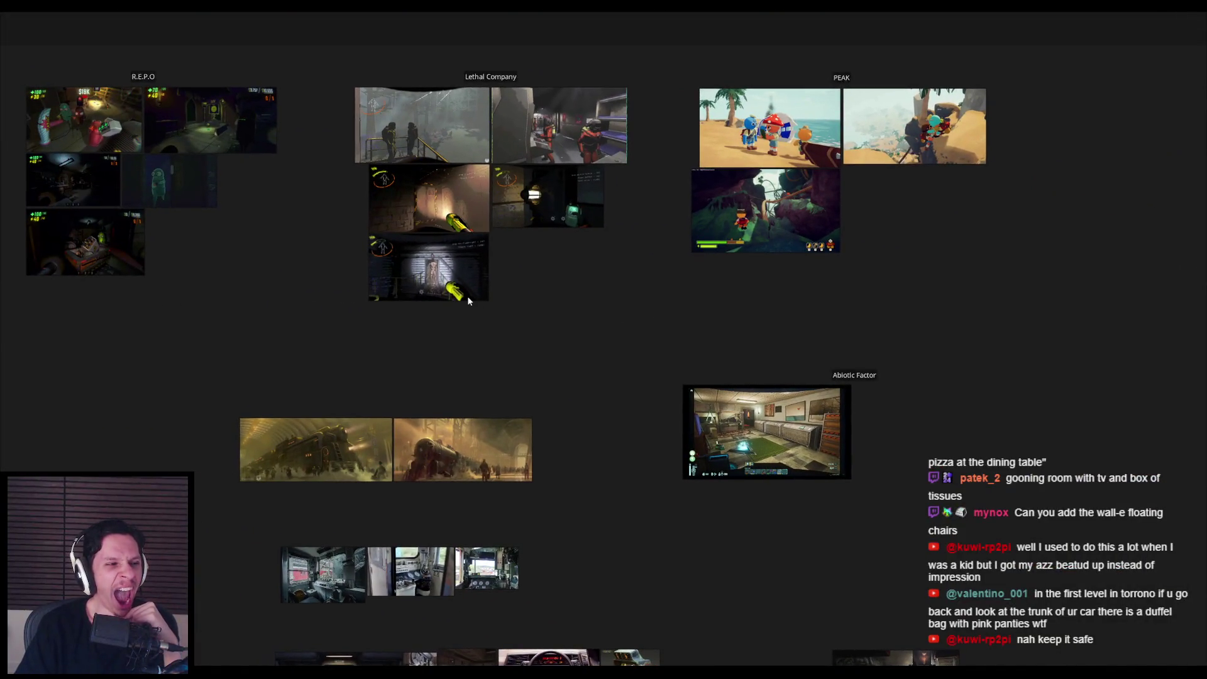
# Step: Zoom into the Lethal Company screenshots, then back out
pyautogui.scroll(3, 475, 282)
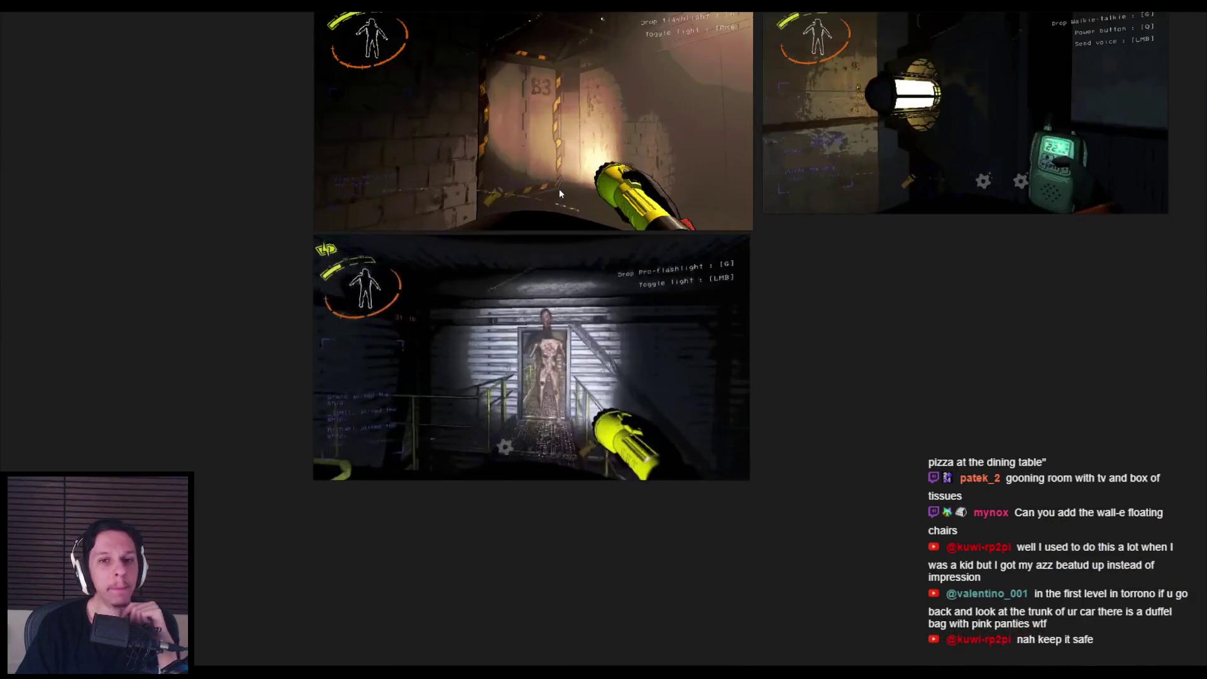
pyautogui.scroll(-2, 451, 332)
pyautogui.scroll(-4, 497, 289)
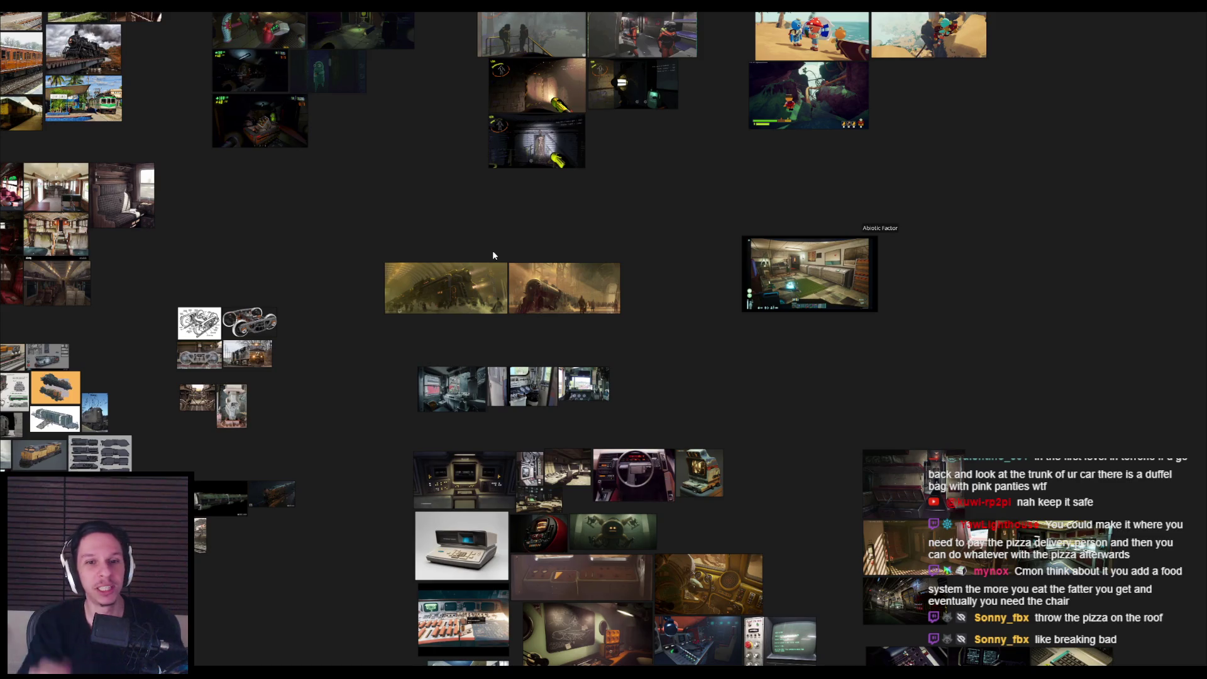
pyautogui.scroll(4, 580, 280)
pyautogui.scroll(4, 650, 340)
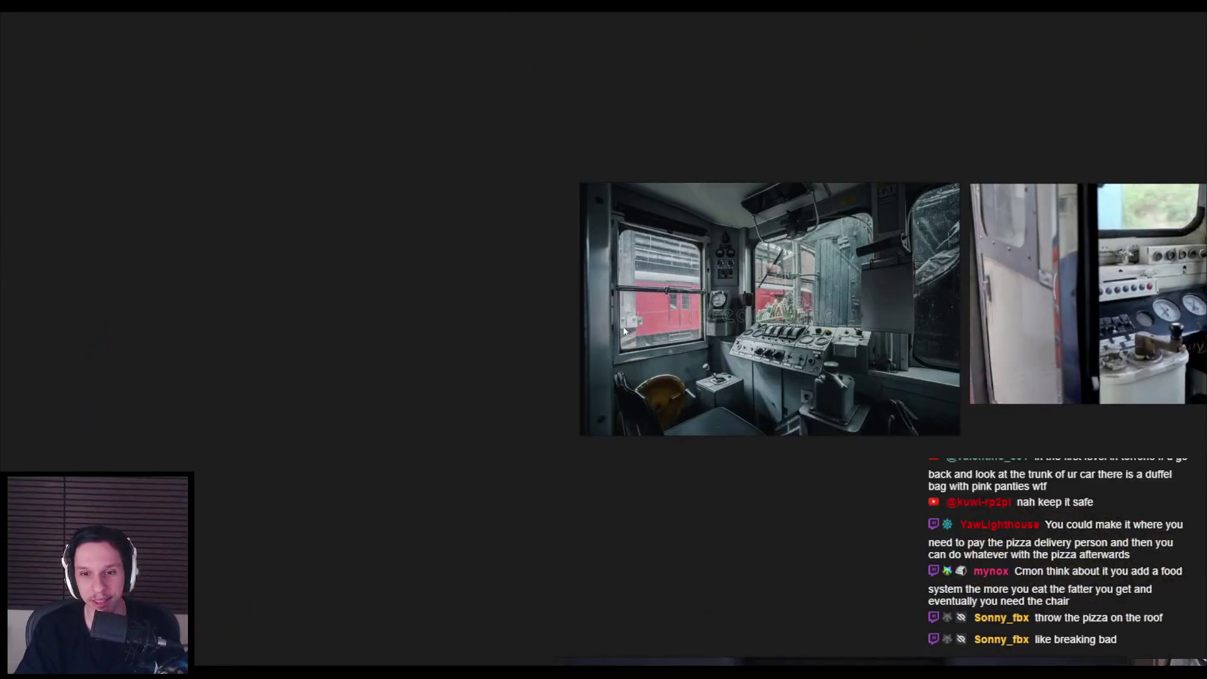
pyautogui.scroll(-3, 558, 333)
# Step: Pan to the train cab photos and zoom in on the USER SIGNED IN console screens
pyautogui.moveTo(670, 518); pyautogui.dragTo(460, 276)
pyautogui.scroll(4, 491, 326)
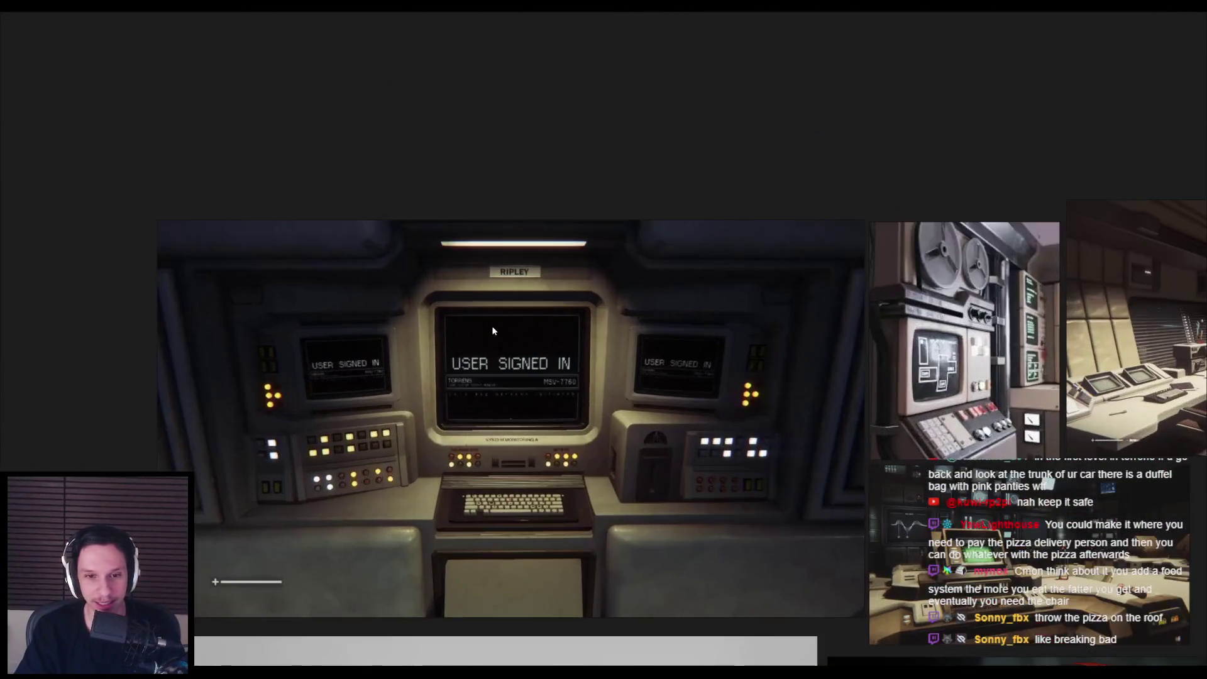
pyautogui.scroll(1, 491, 325)
pyautogui.scroll(-2, 492, 326)
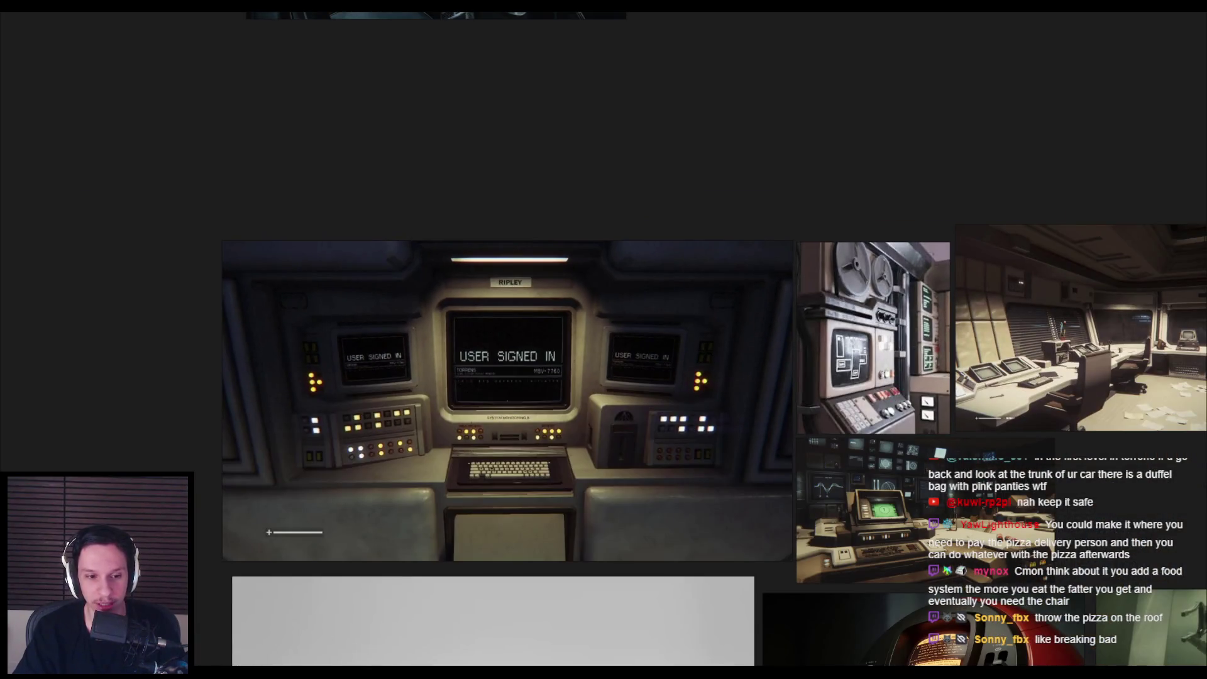
# Step: Back in Unreal, frame and orbit toward the terminal cabinet, then start Play In Editor with Alt+P
pyautogui.hotkey('alt', 'Tab')
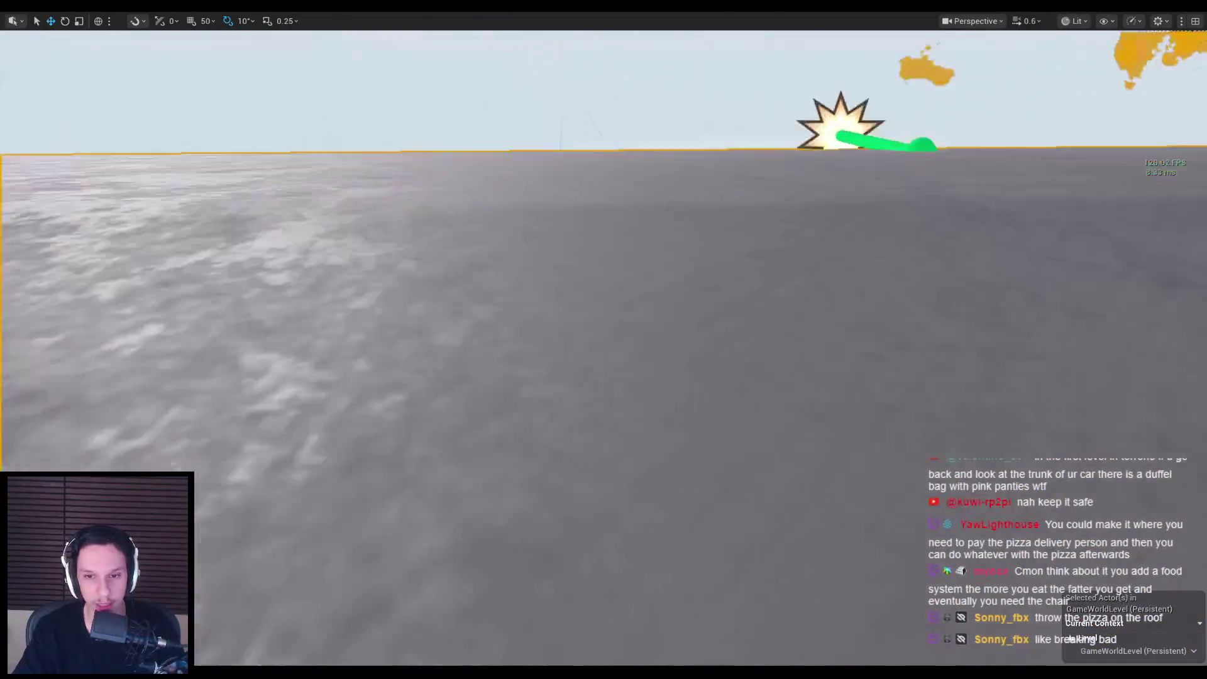
pyautogui.press('f')
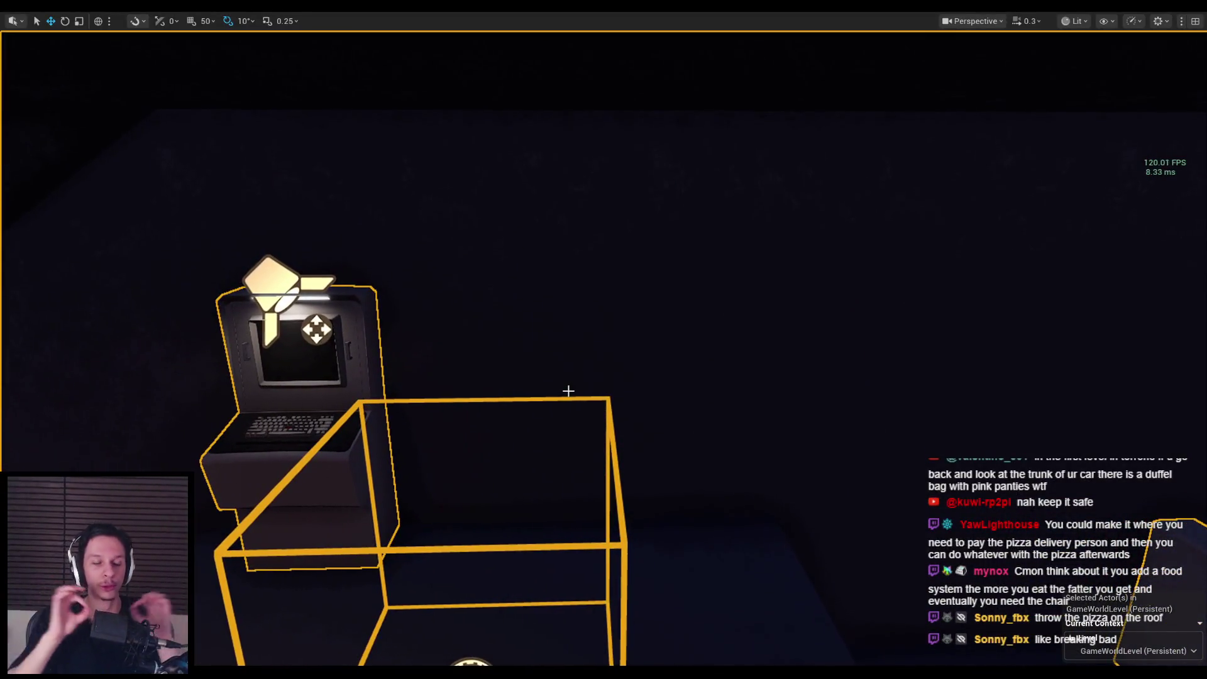
pyautogui.moveTo(568, 391); pyautogui.dragTo(547, 402)
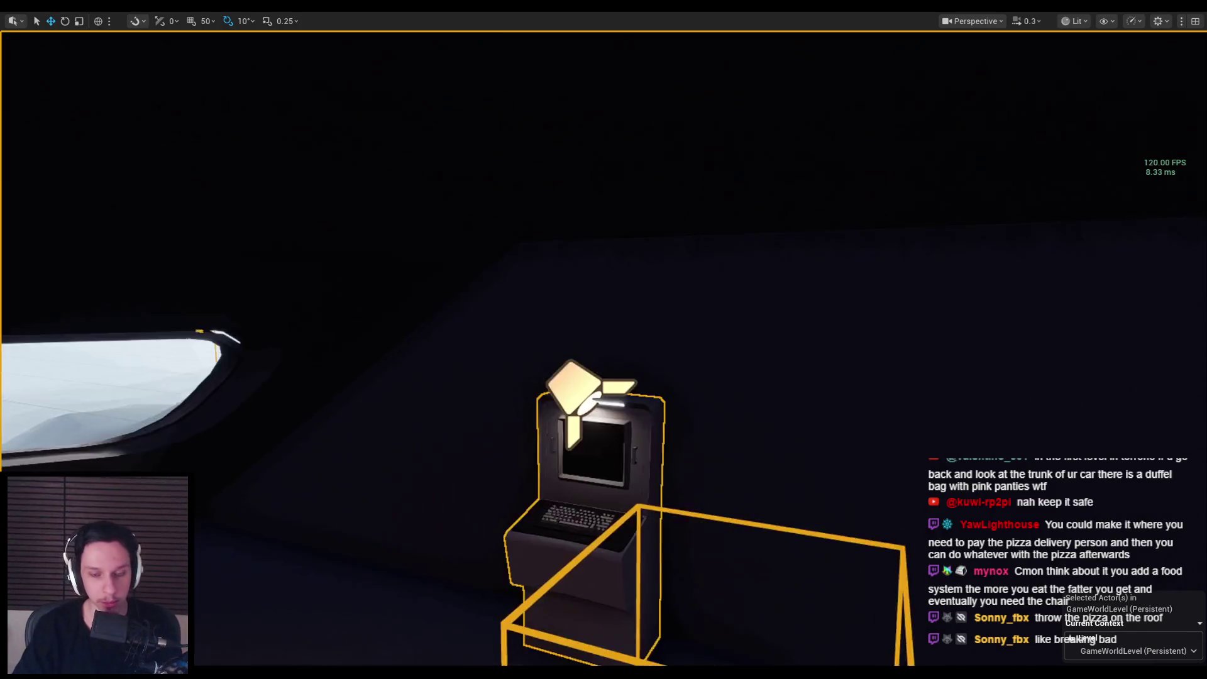
pyautogui.hotkey('alt', 'p')
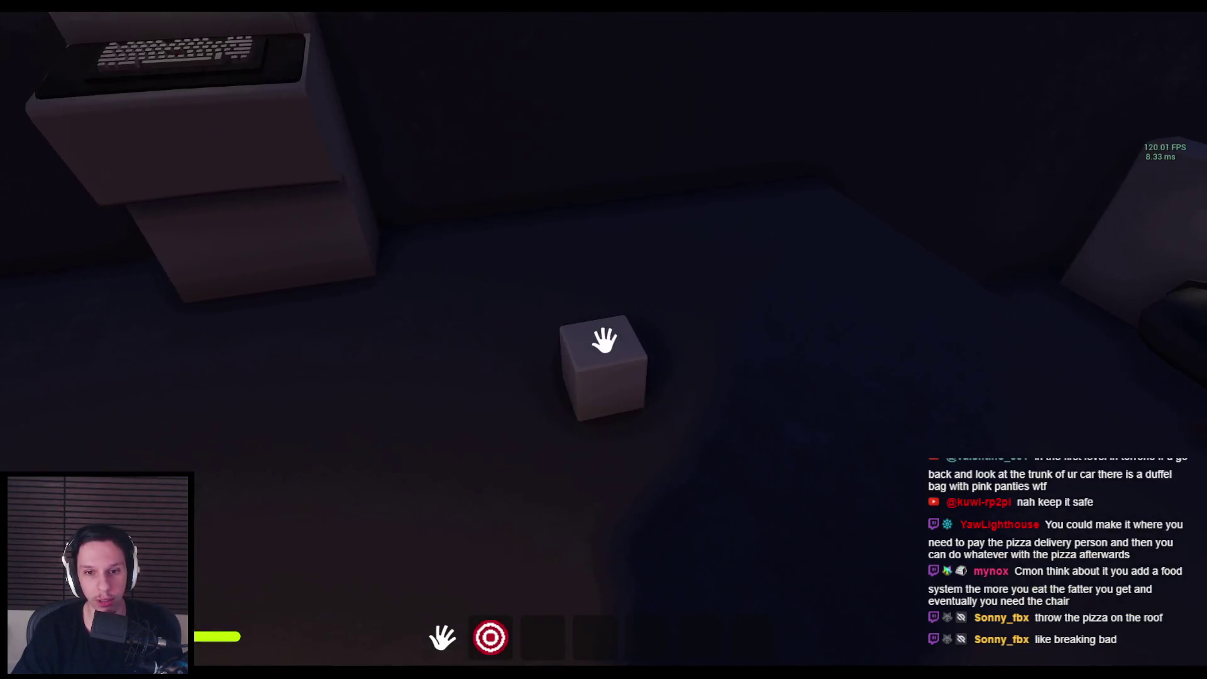
# Step: Pick up the cube, then walk up to the terminal and interact with it to get a task
pyautogui.click(603, 340)
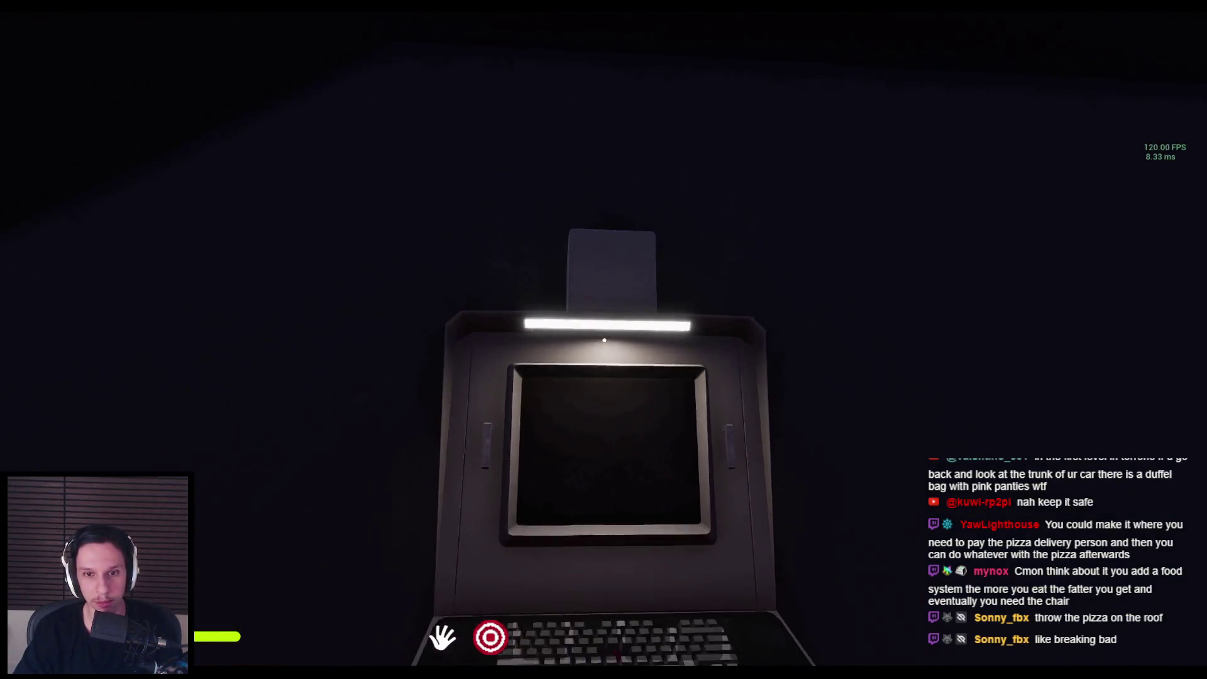
pyautogui.press('w')
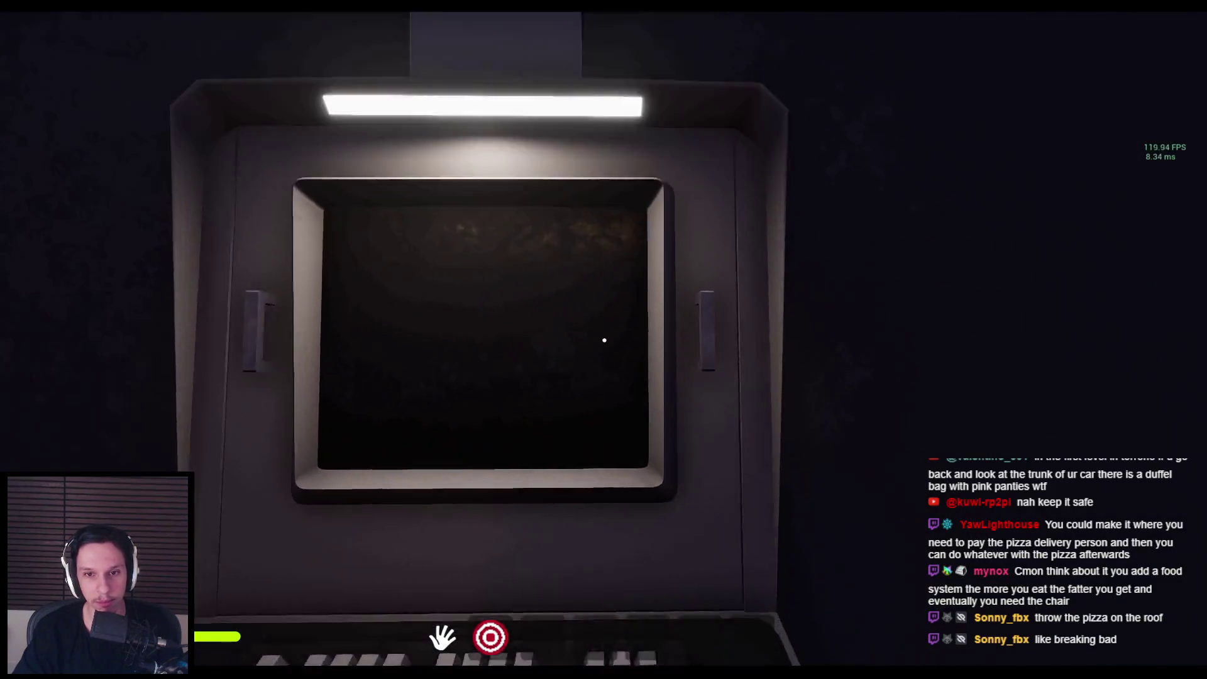
pyautogui.press('s')
pyautogui.press('w')
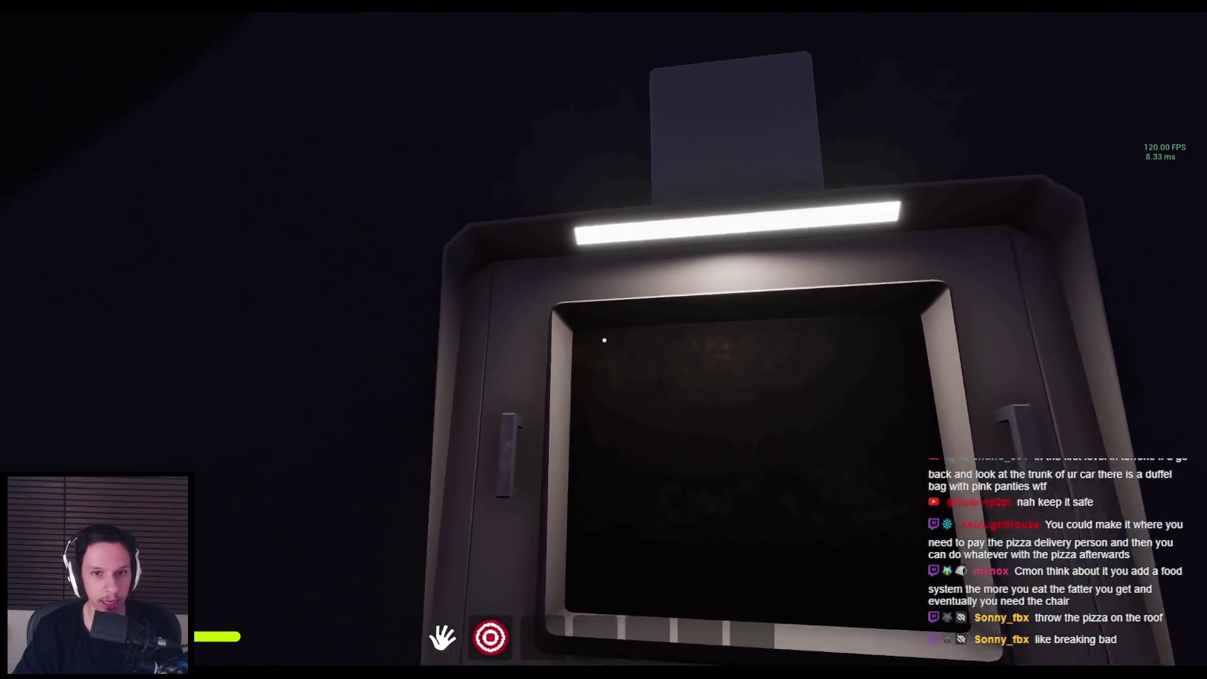
pyautogui.press('s')
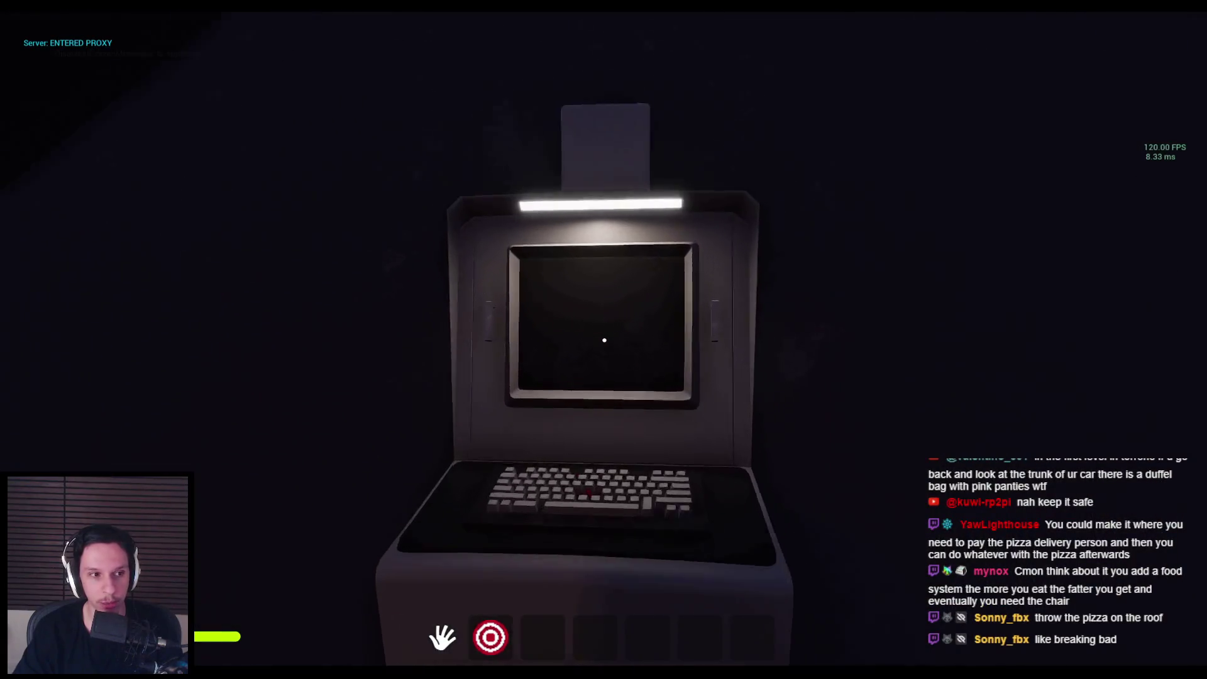
pyautogui.press('w')
pyautogui.press('s')
pyautogui.press('w')
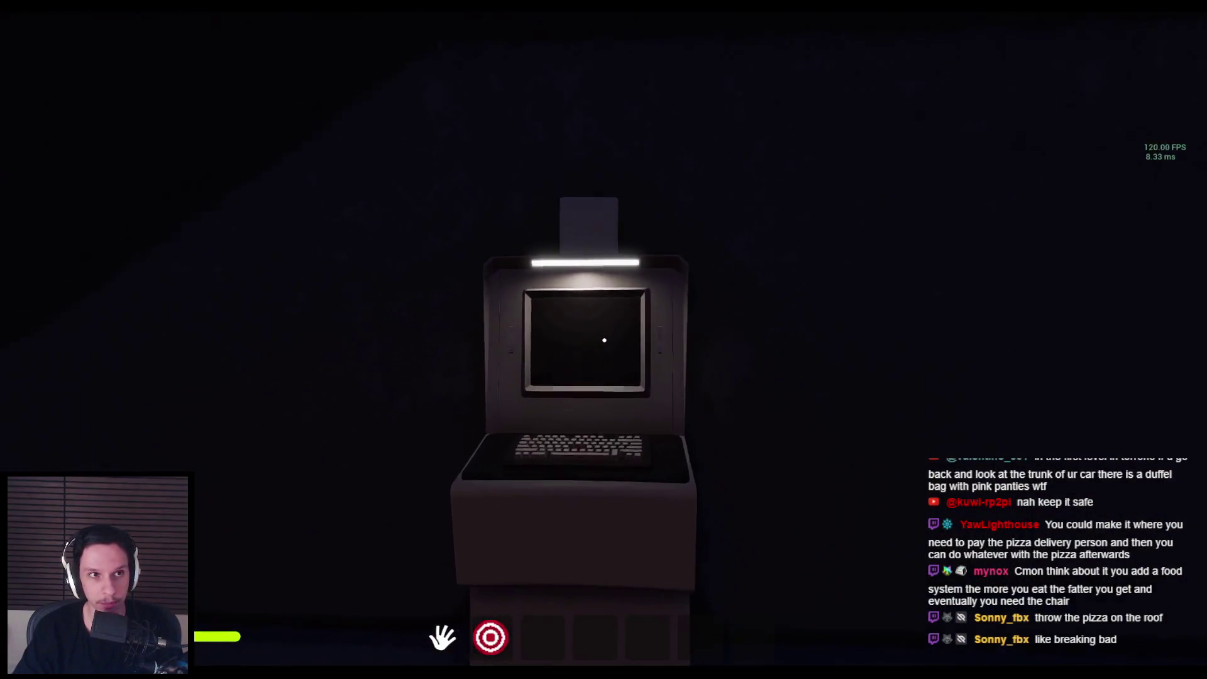
pyautogui.press('w')
# Step: Try interacting with the bed, walk back to the terminal, then stop the play session with Esc
pyautogui.press('s')
pyautogui.press('w')
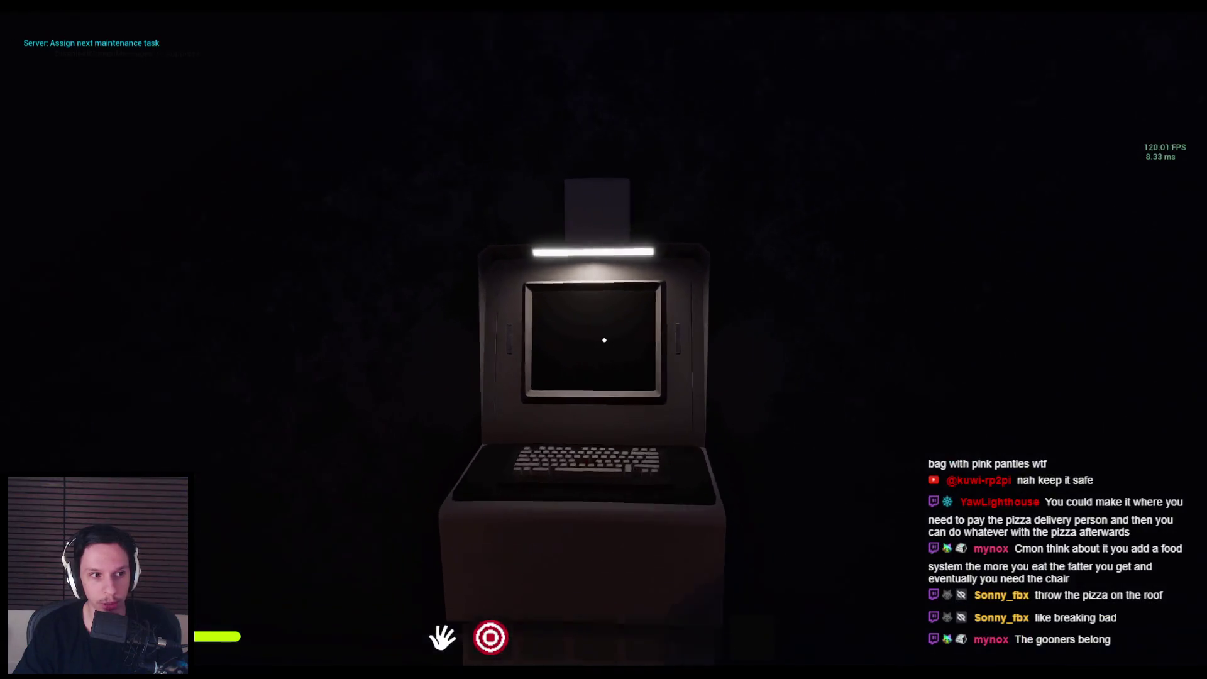
pyautogui.press('w')
pyautogui.press('e')
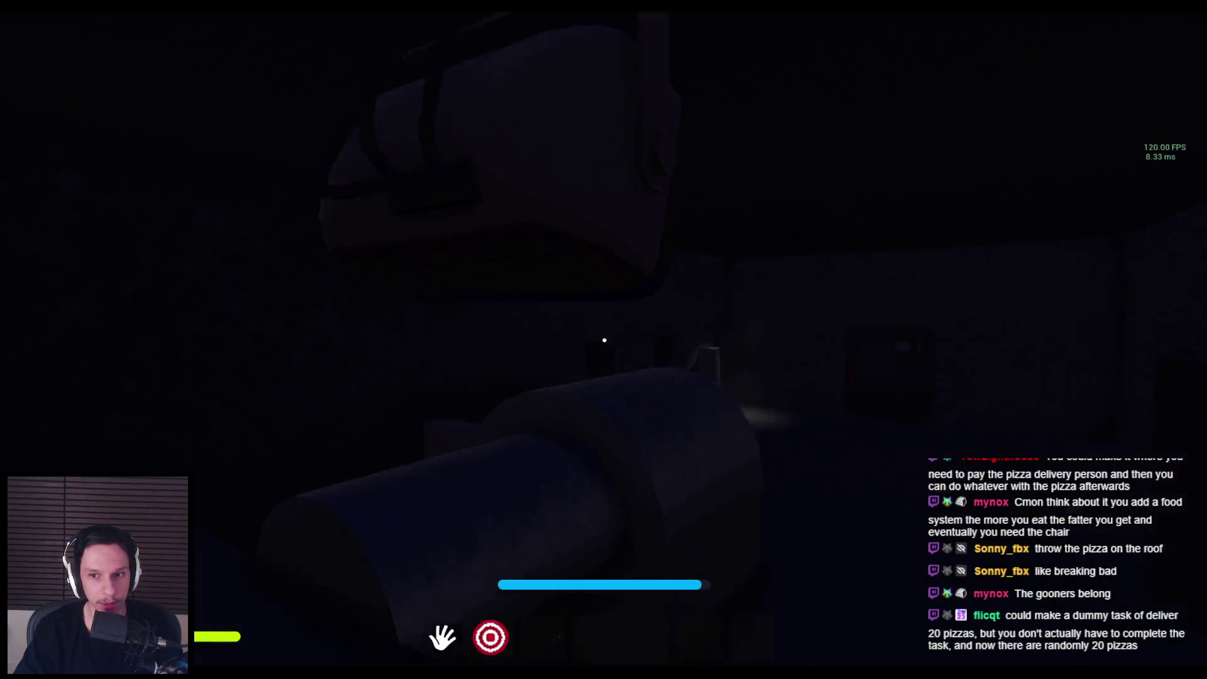
pyautogui.press('w')
pyautogui.press('s')
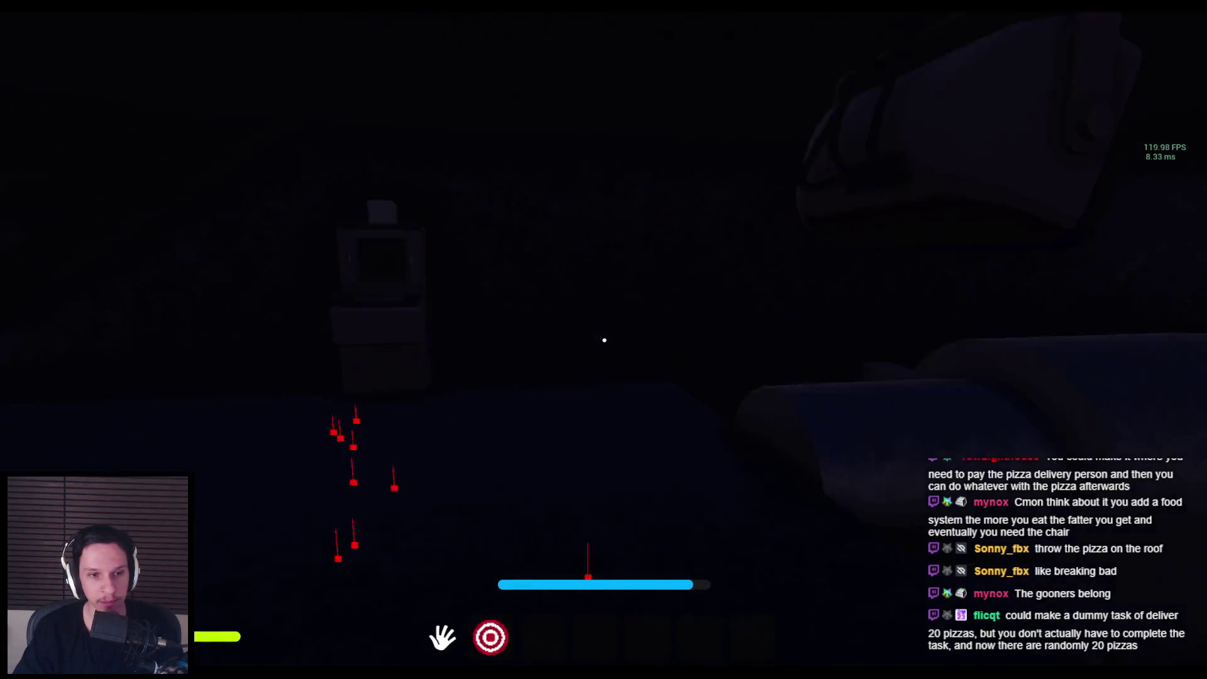
pyautogui.press('w')
pyautogui.press('Escape')
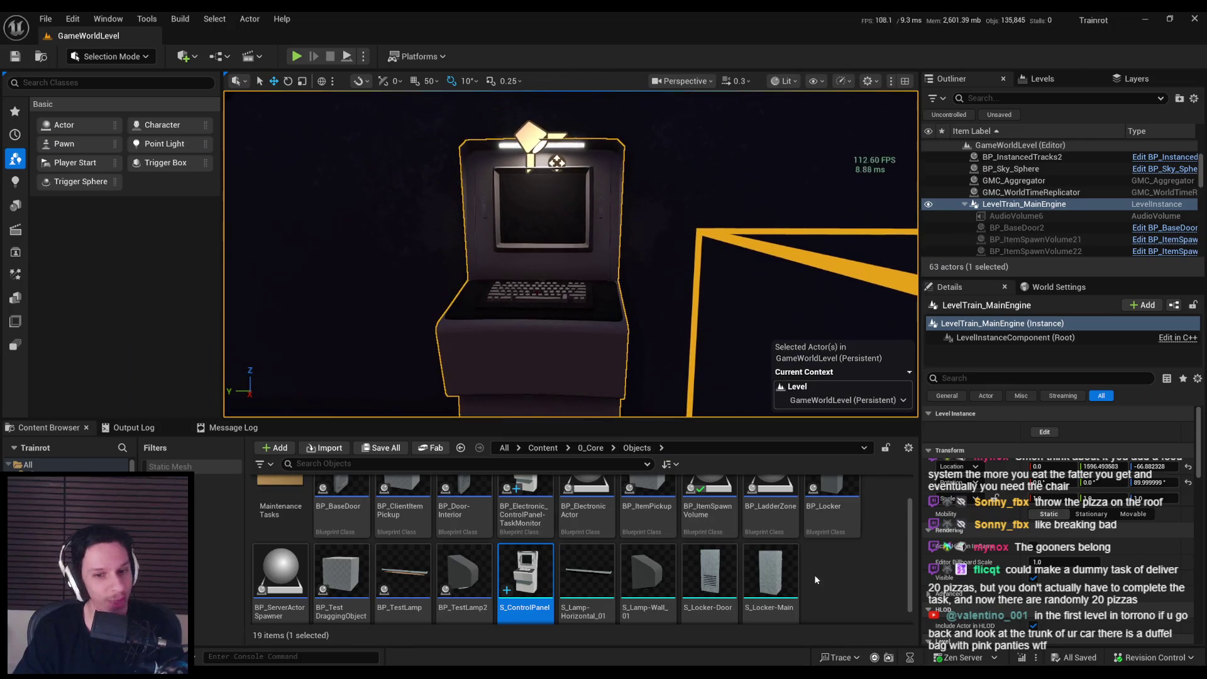
pyautogui.scroll(1, 530, 561)
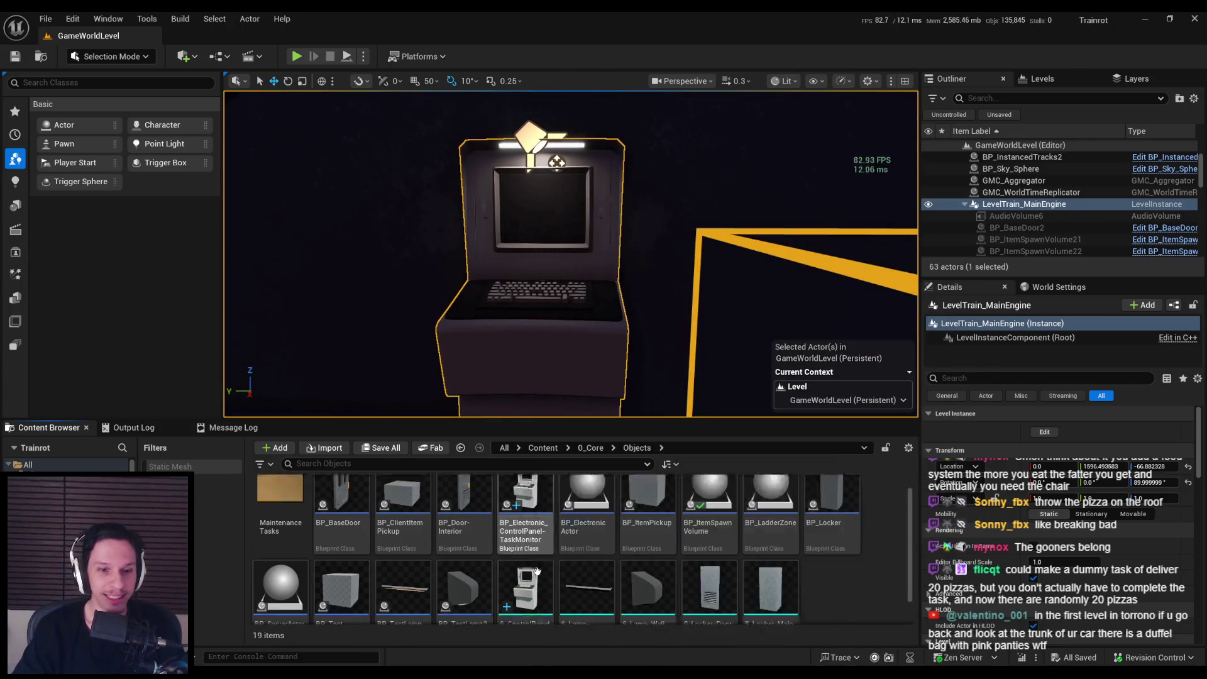
# Step: Open the BP_Electronic_ControlPanel-TaskMonitor blueprint, then return to the level editor
pyautogui.click(530, 561)
pyautogui.doubleClick(532, 557)
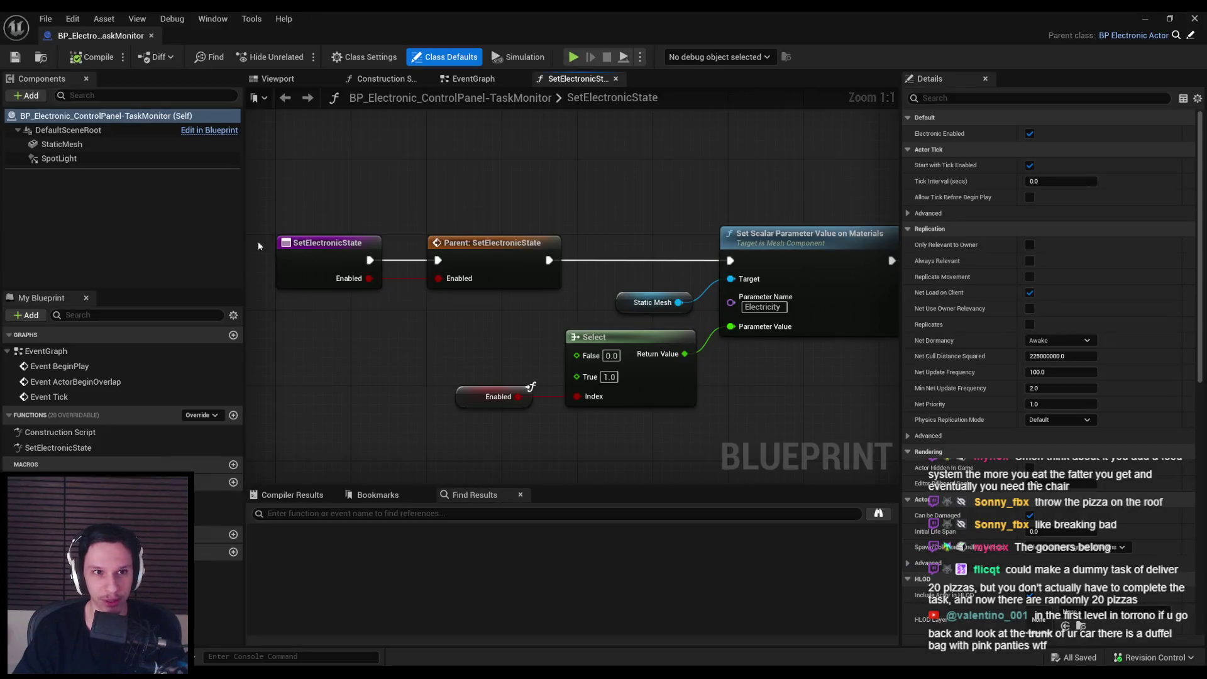
pyautogui.scroll(5, 572, 289)
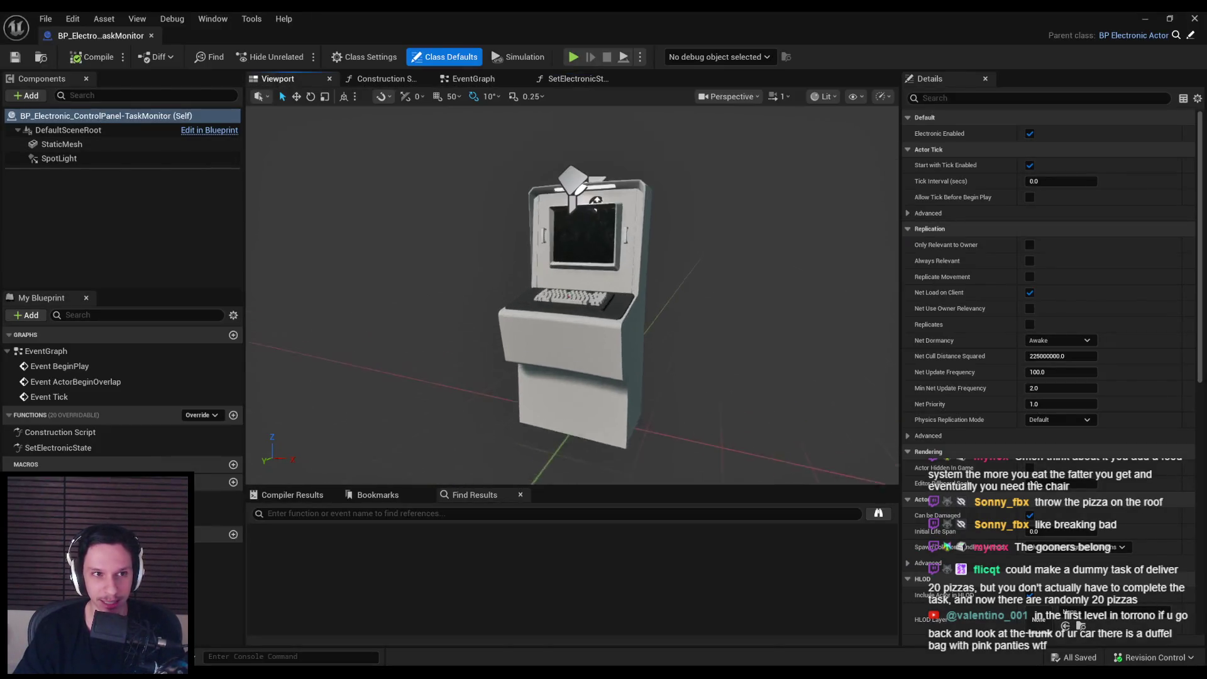
pyautogui.hotkey('alt', 'Tab')
# Step: Create a ControlPanels folder in 0_Core/UserInterfaces and open it
pyautogui.click(579, 451)
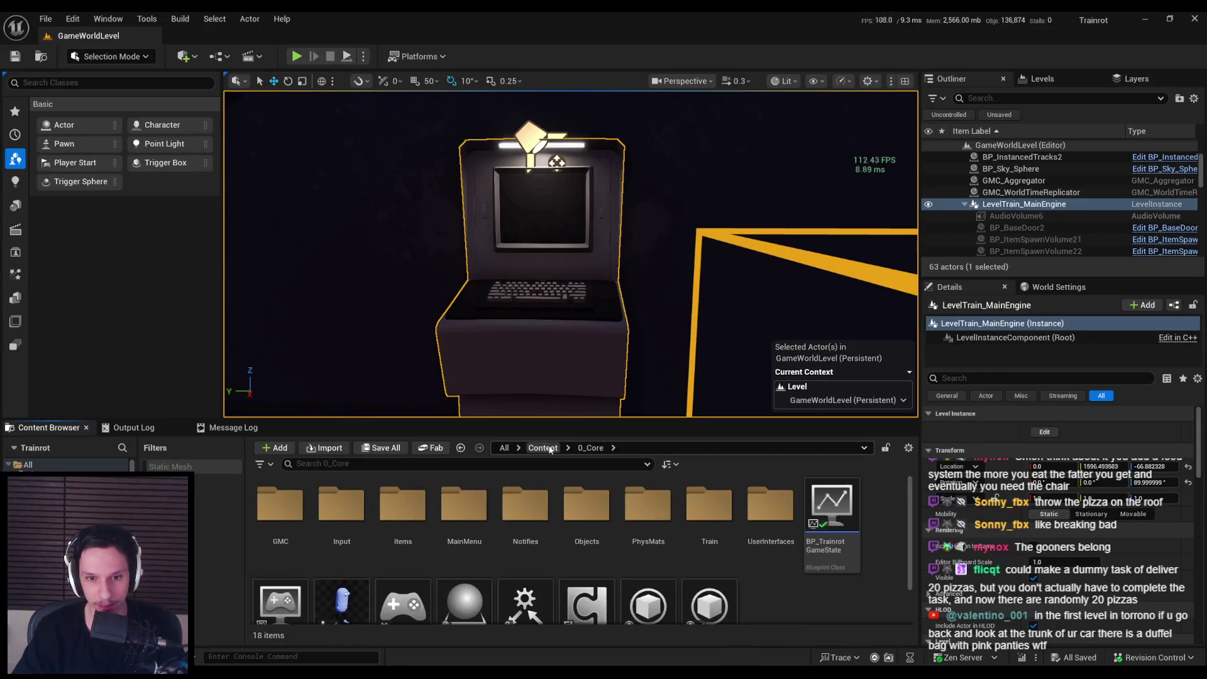
pyautogui.doubleClick(771, 509)
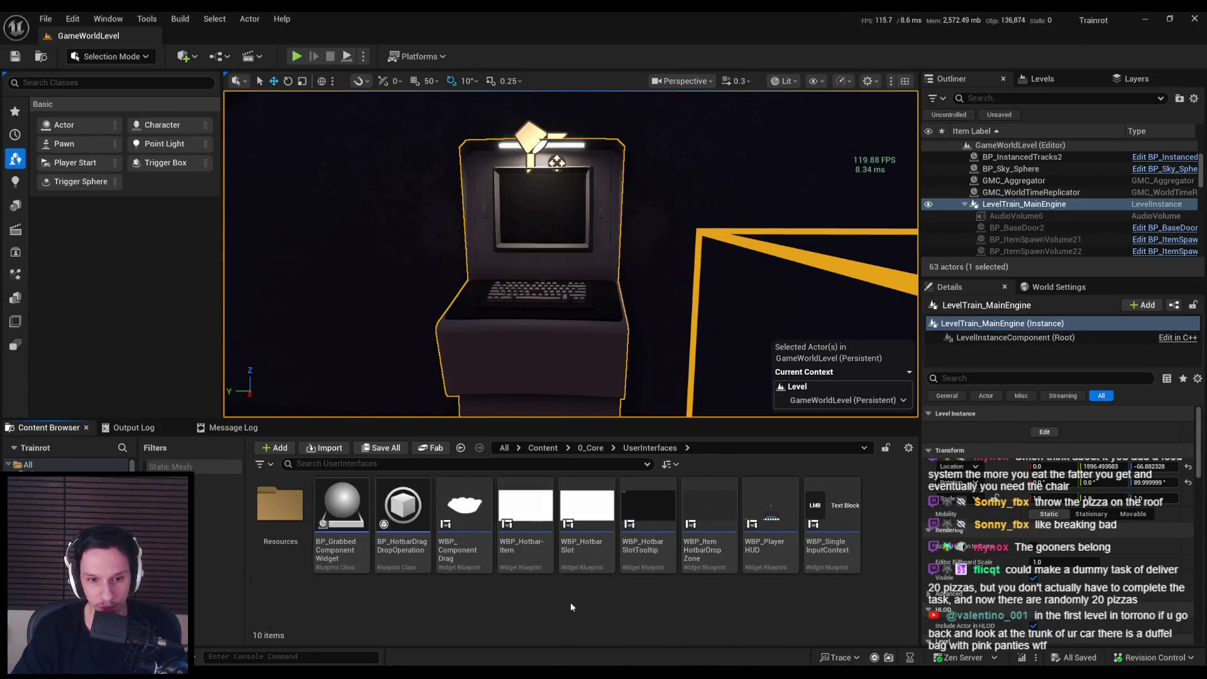
pyautogui.rightClick(531, 620)
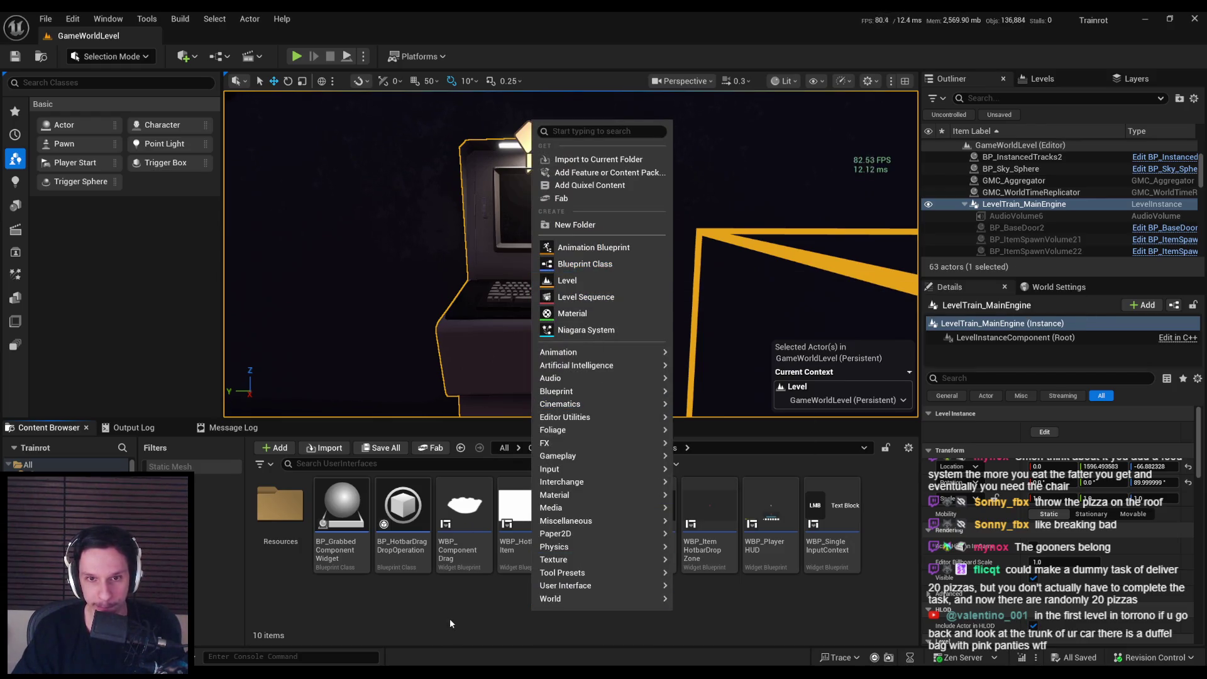
pyautogui.click(577, 228)
pyautogui.write('Contro')
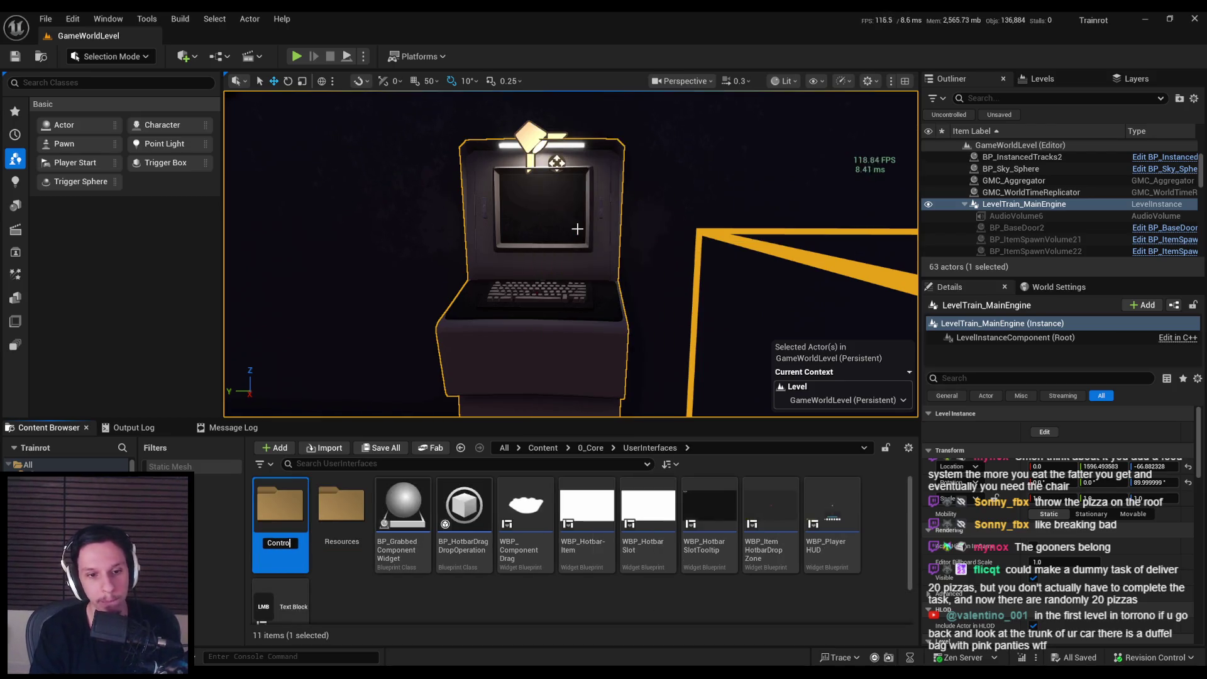
pyautogui.write('lPanels')
pyautogui.press('Return')
pyautogui.doubleClick(303, 516)
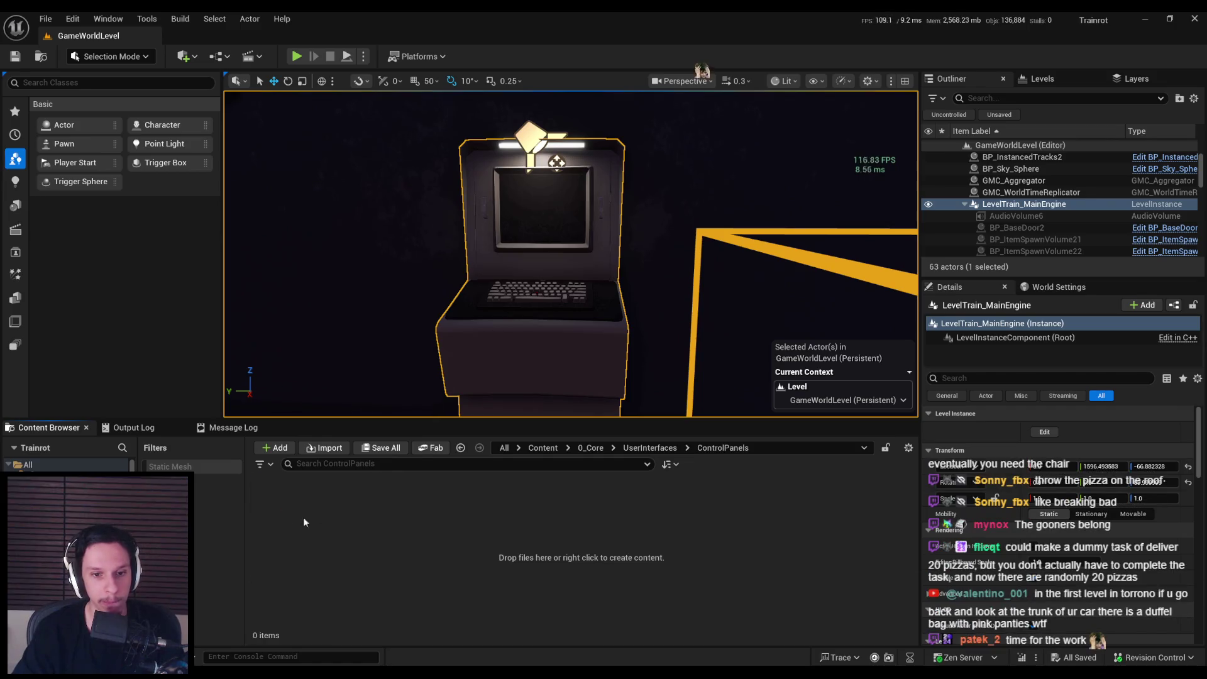
# Step: Make a User Widget-based Widget Blueprint named WBP_ControlPanel-TaskStatus, after cancelling a Blueprint Class attempt
pyautogui.rightClick(418, 539)
pyautogui.click(471, 194)
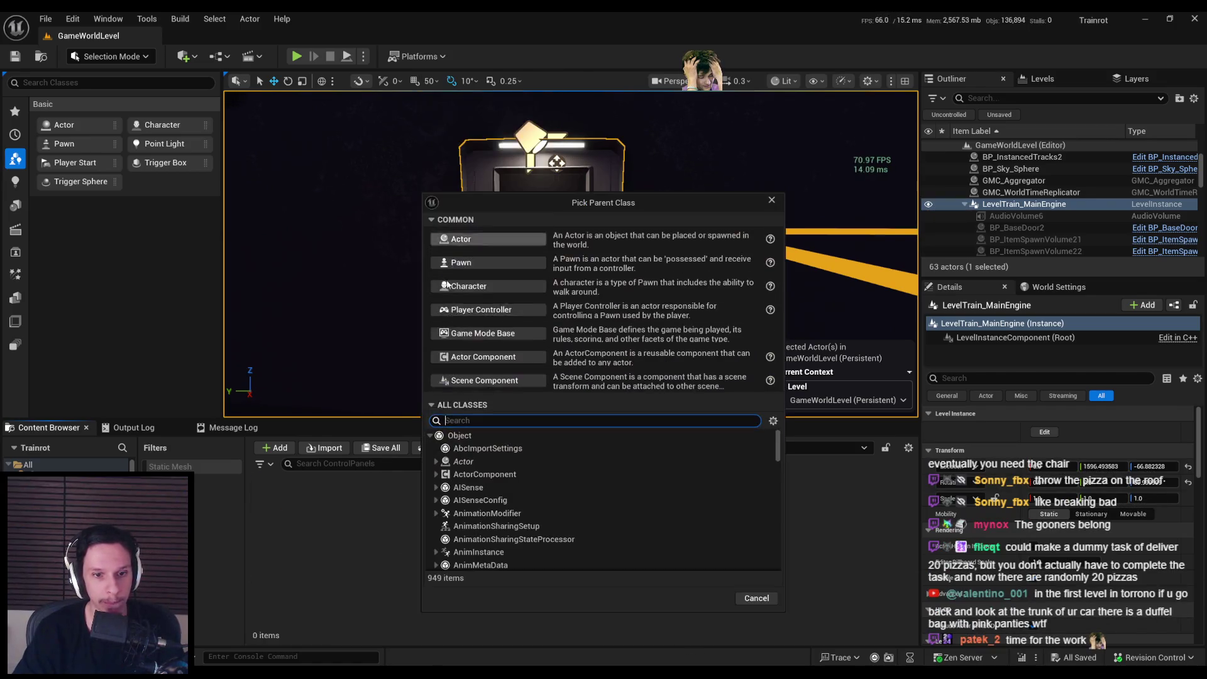
pyautogui.click(754, 598)
pyautogui.rightClick(459, 525)
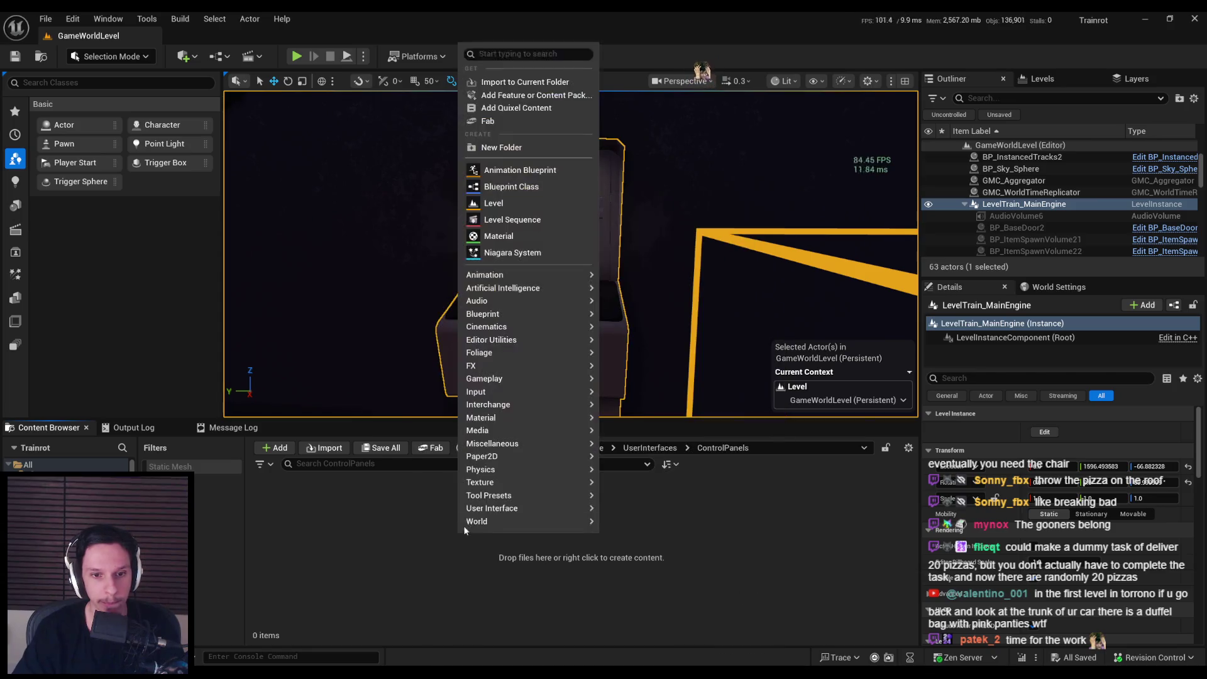
pyautogui.moveTo(503, 508)
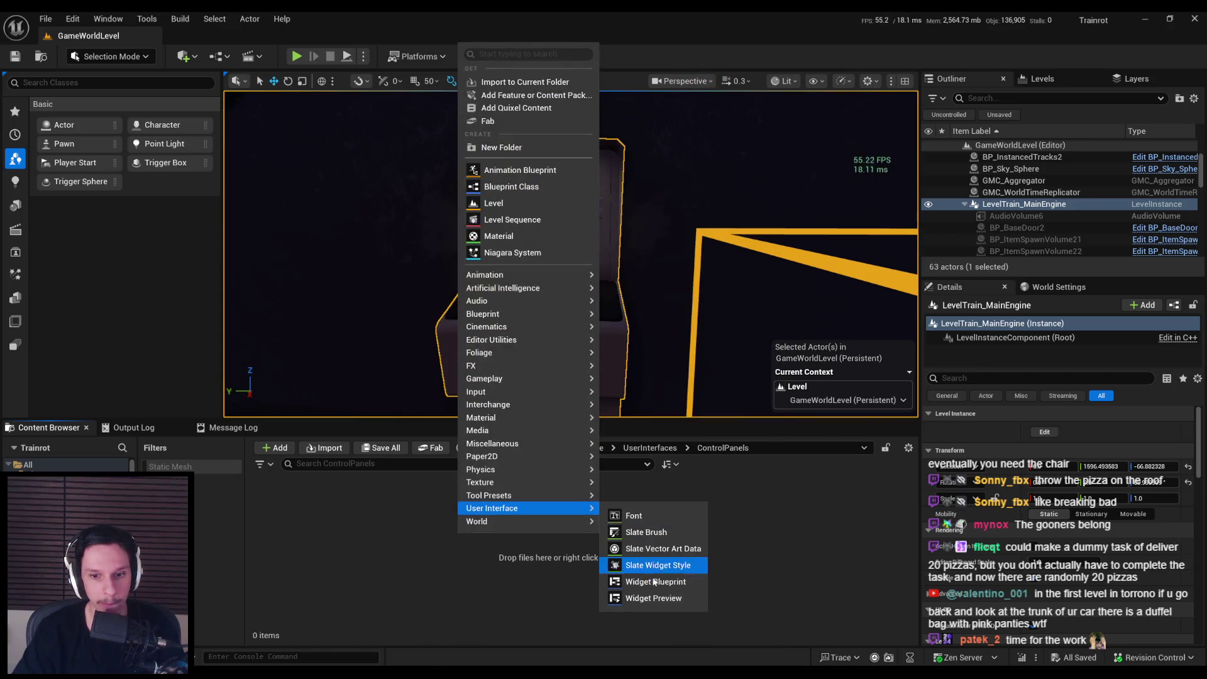
pyautogui.click(647, 573)
pyautogui.click(473, 239)
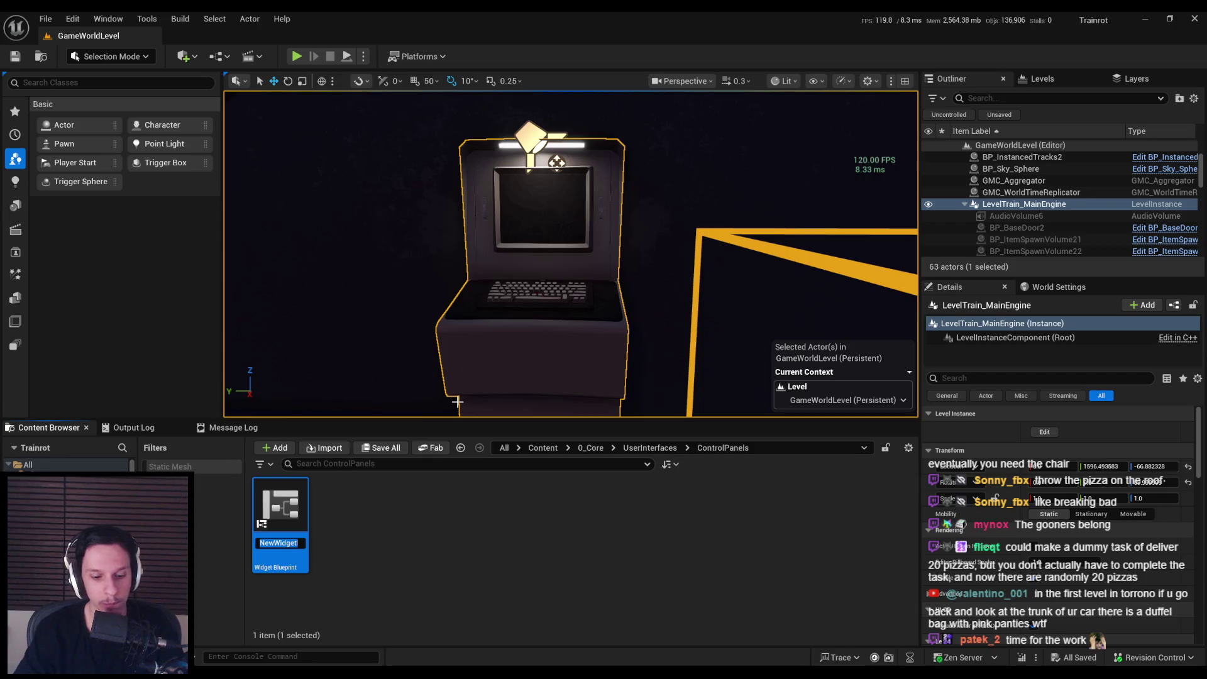
pyautogui.write('WBP_ControlPanel-')
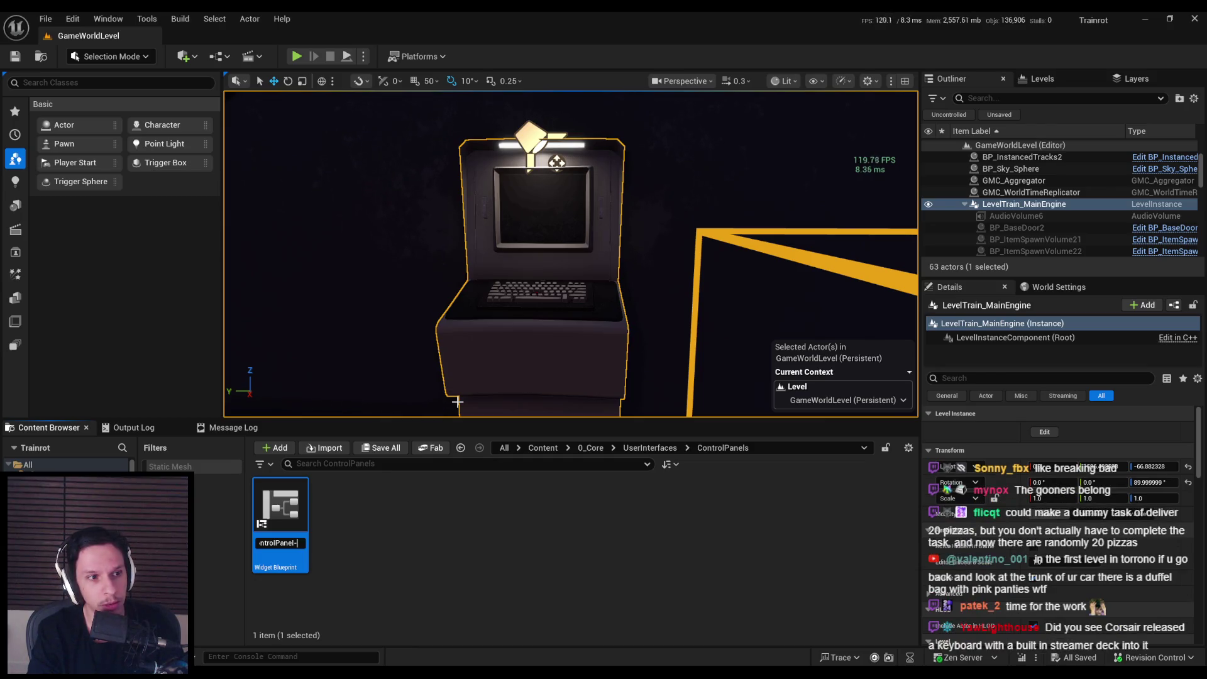
pyautogui.write('TaskStatus')
pyautogui.press('Return')
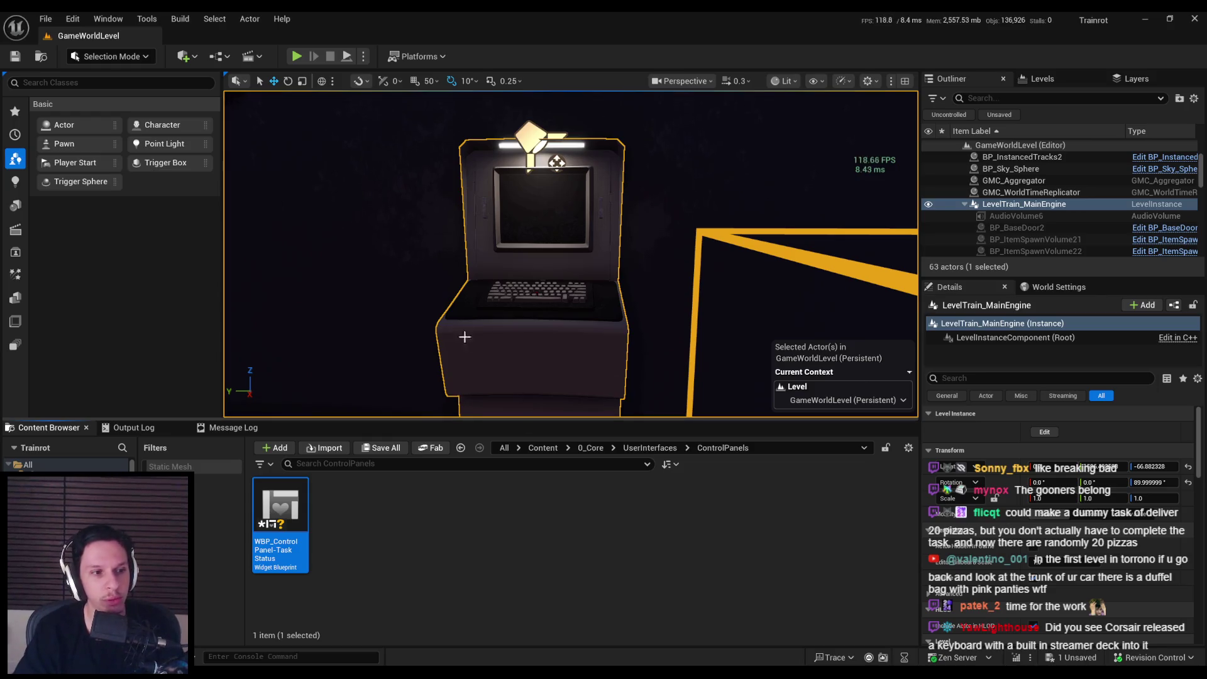
pyautogui.scroll(-5, 465, 337)
pyautogui.click(393, 543)
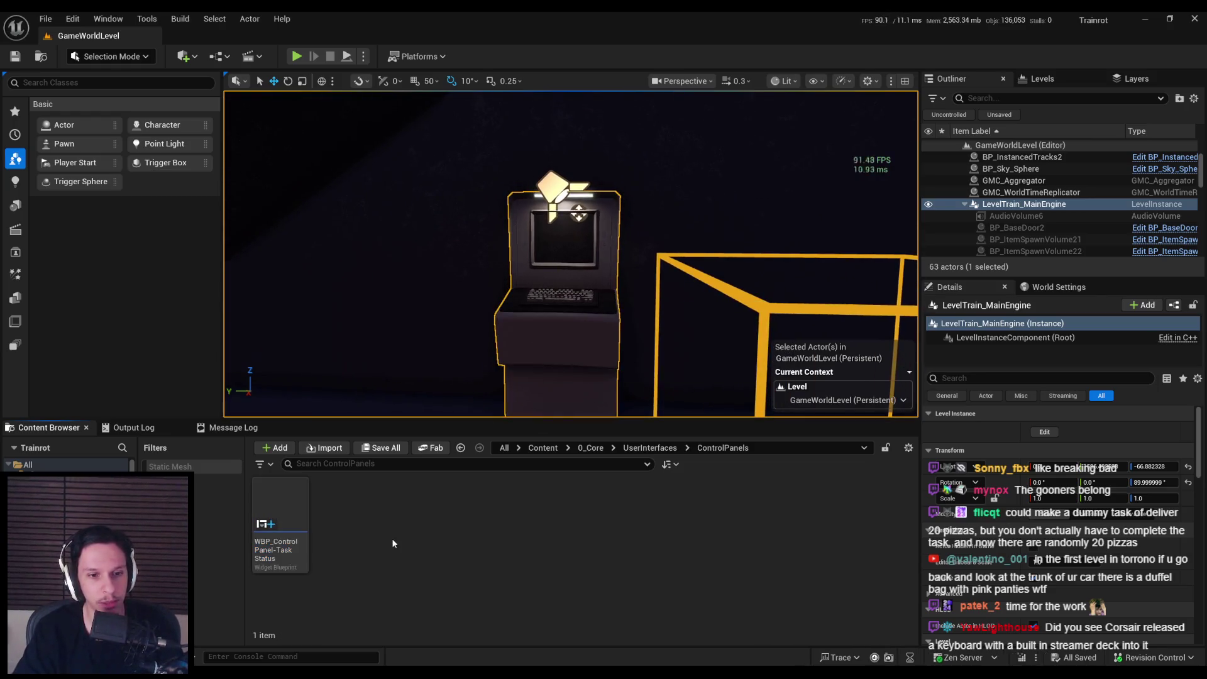
# Step: Open WBP_ControlPanel-TaskStatus, briefly expand the COMMON palette category, then maximize the press-release browser window
pyautogui.doubleClick(267, 510)
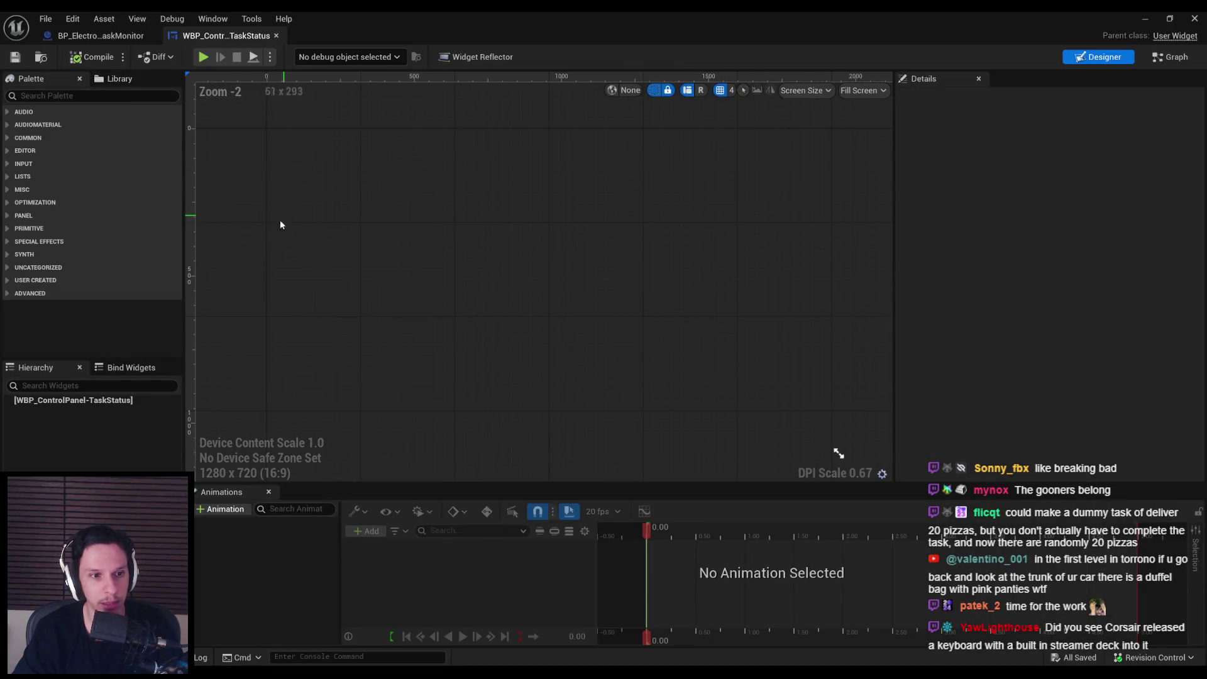
pyautogui.scroll(-3, 390, 277)
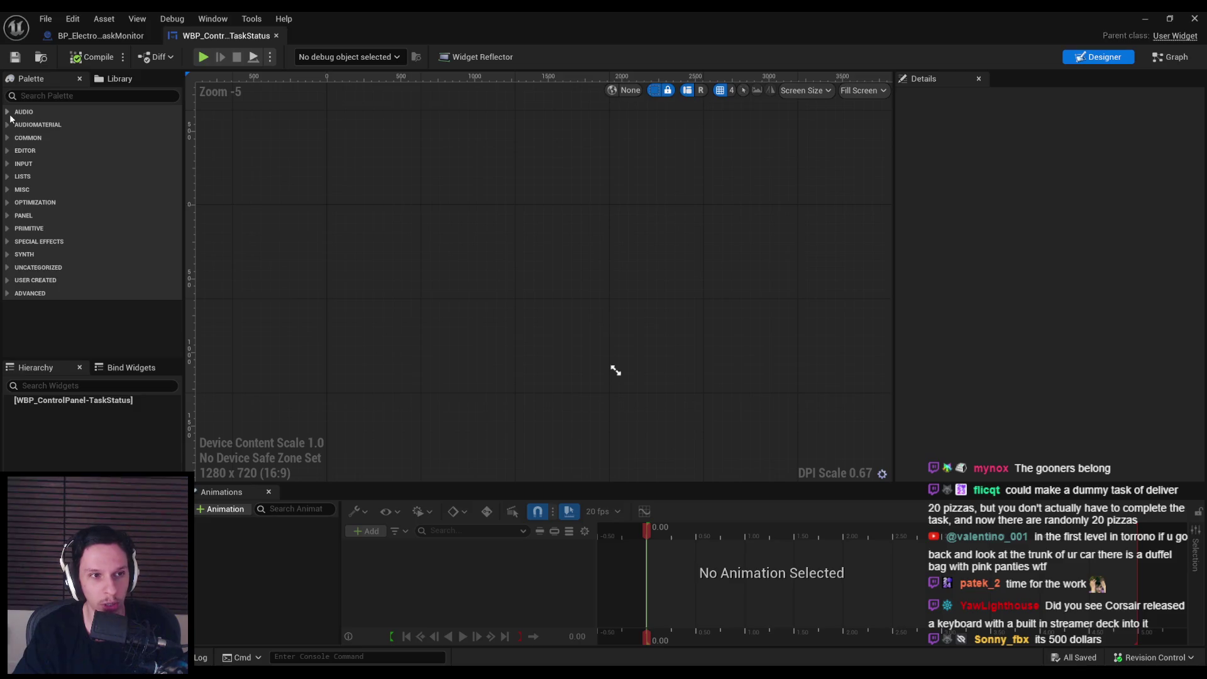
pyautogui.click(10, 138)
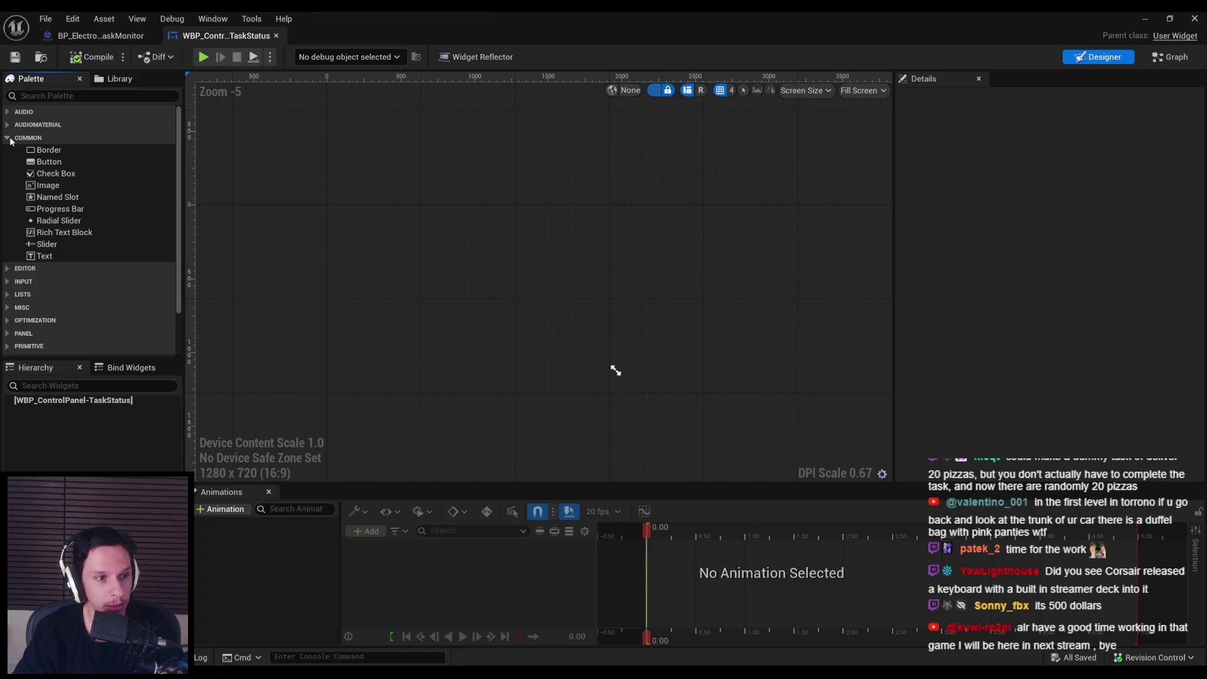
pyautogui.click(8, 139)
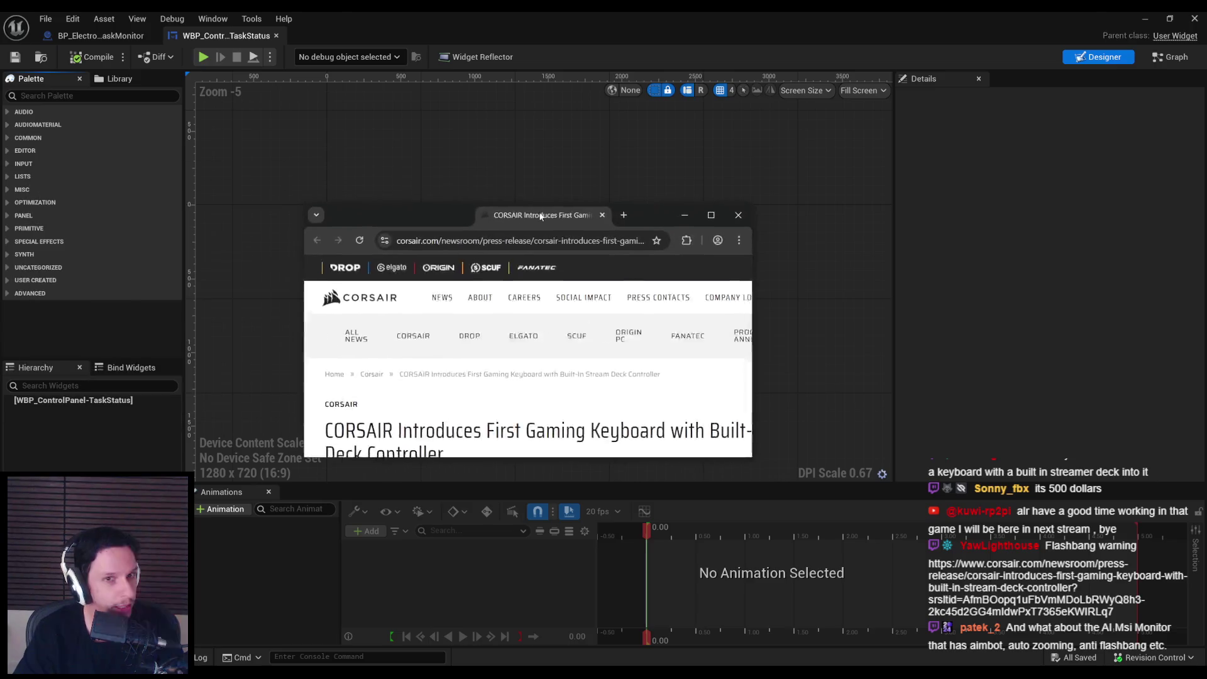
pyautogui.doubleClick(544, 207)
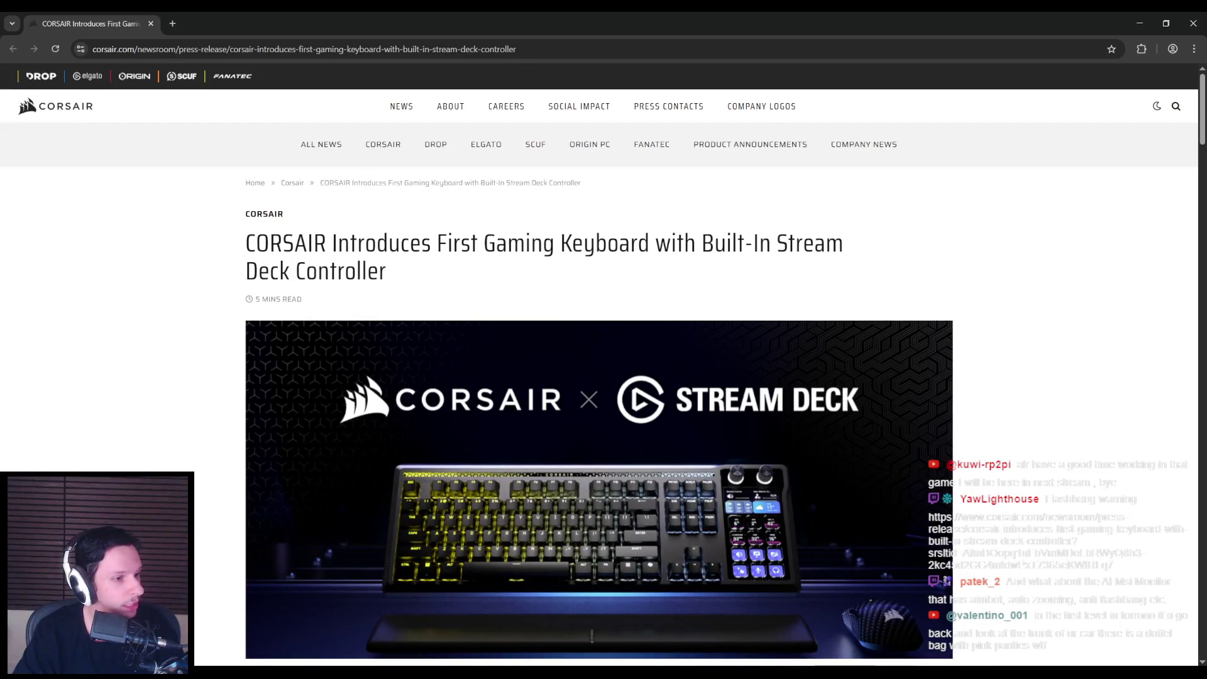
# Step: Scroll the Corsair GALLEON 100 SD press release past the hero image to the intro and desk-setup photo
pyautogui.click(191, 316)
pyautogui.scroll(-2, 261, 443)
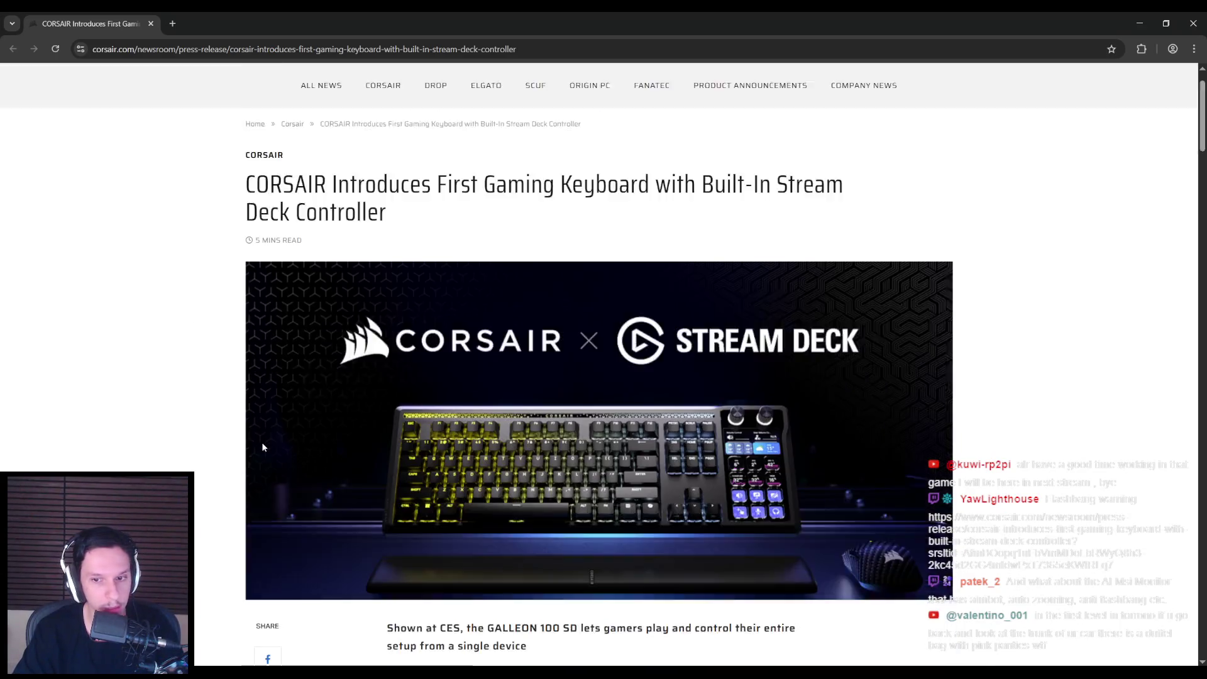
pyautogui.scroll(1, 229, 416)
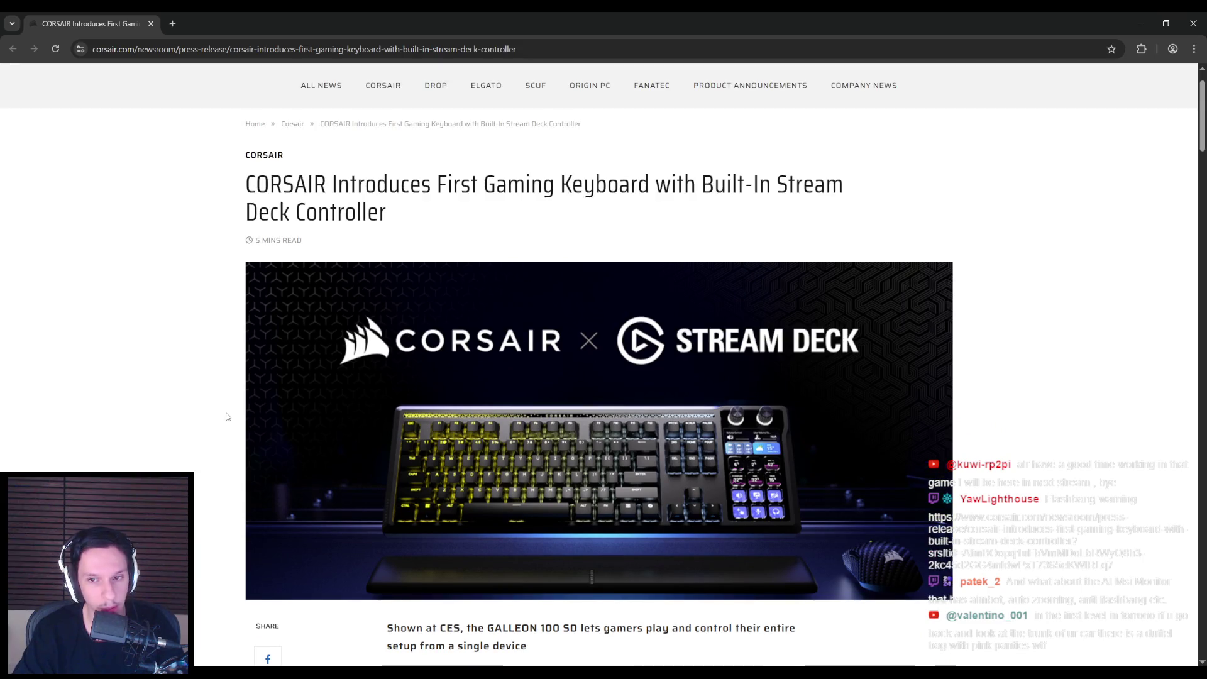
pyautogui.scroll(-1, 228, 417)
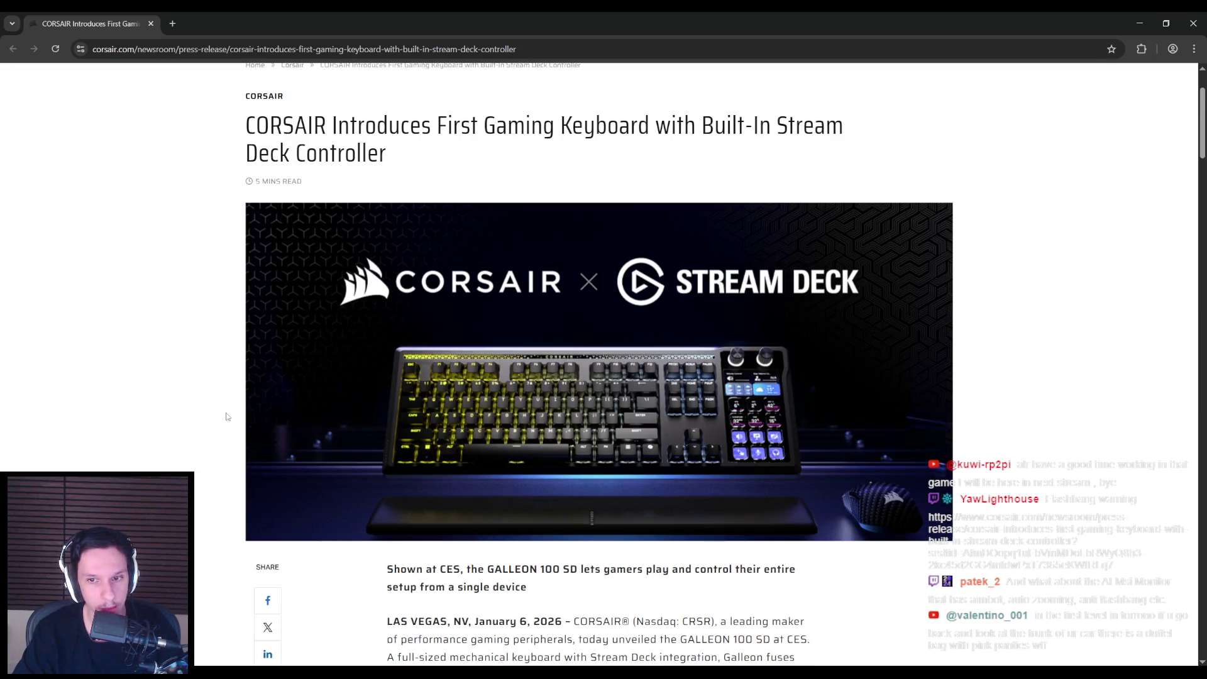
pyautogui.scroll(1, 224, 416)
pyautogui.scroll(-1, 222, 416)
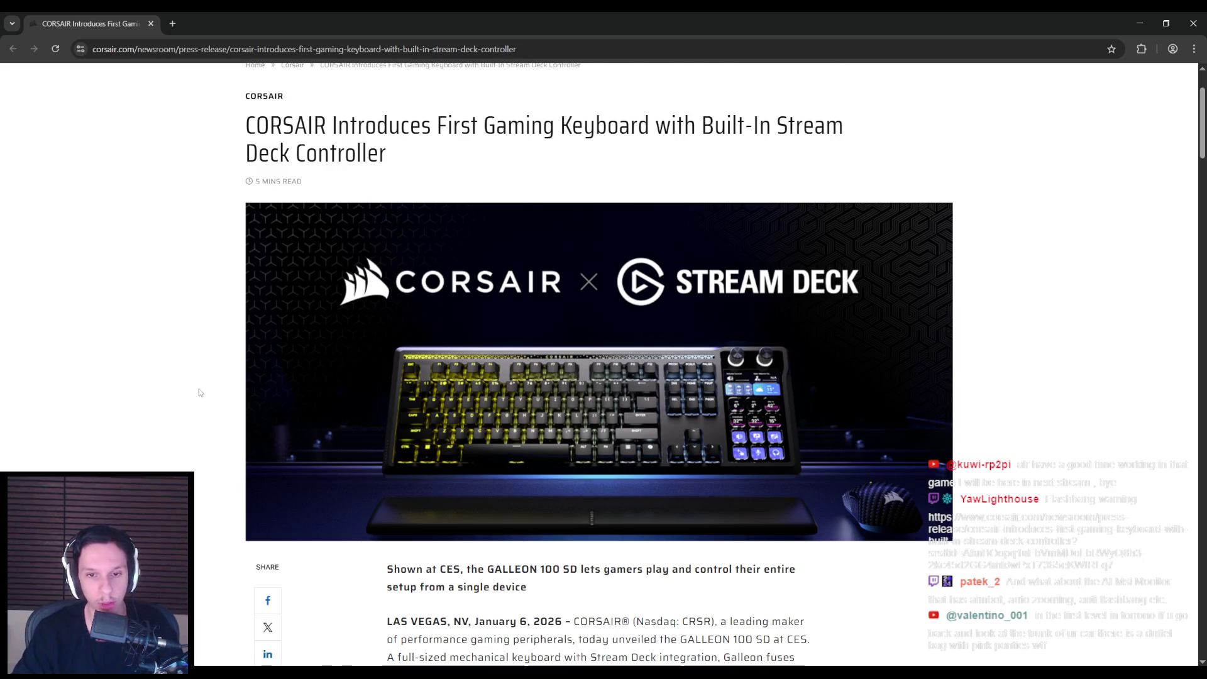
pyautogui.scroll(-3, 199, 392)
pyautogui.scroll(1, 192, 383)
pyautogui.scroll(2, 187, 378)
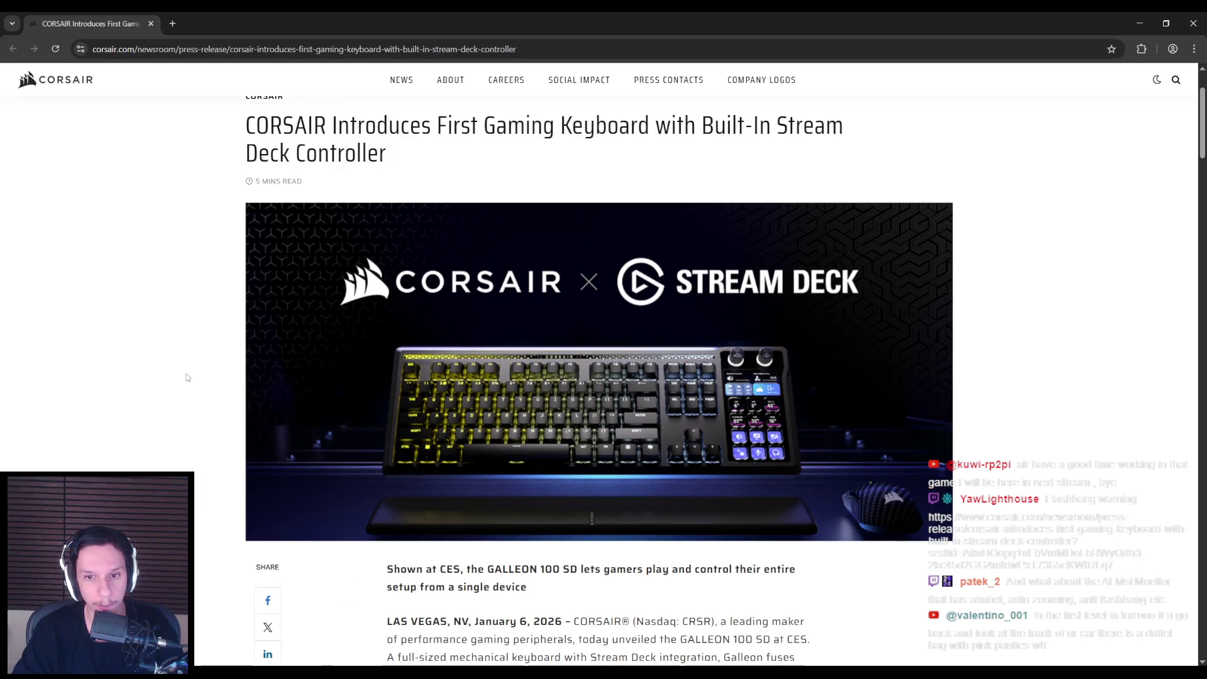
pyautogui.scroll(-1, 187, 377)
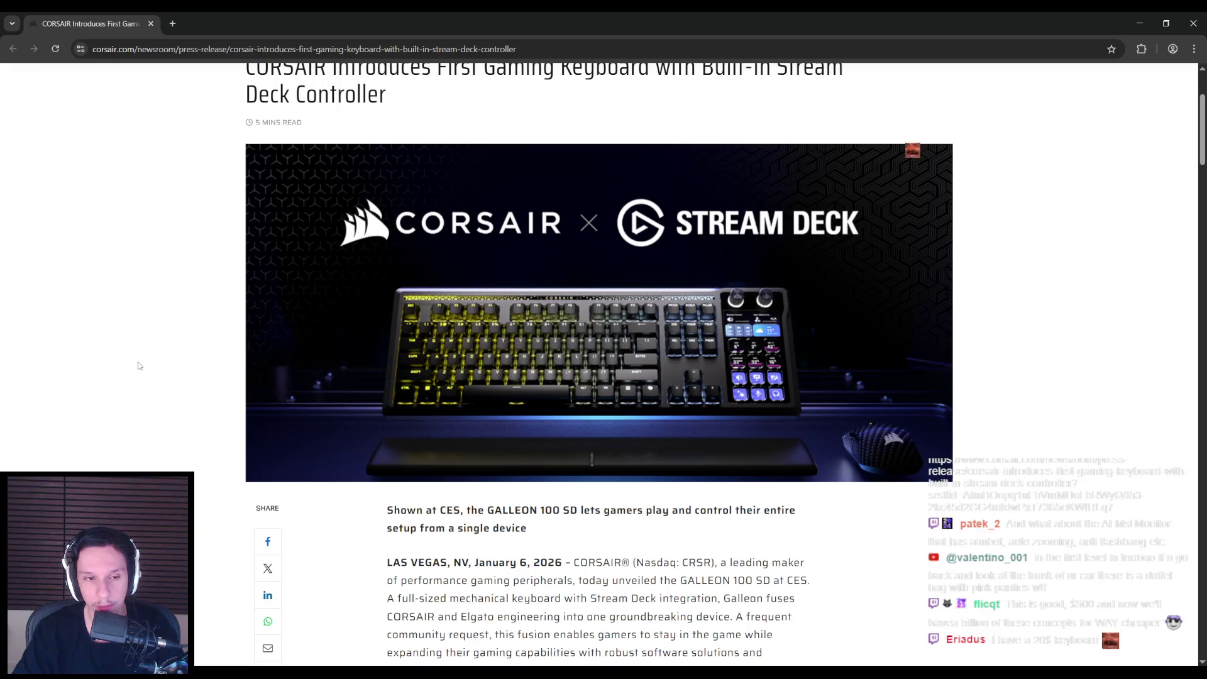
pyautogui.scroll(-7, 139, 365)
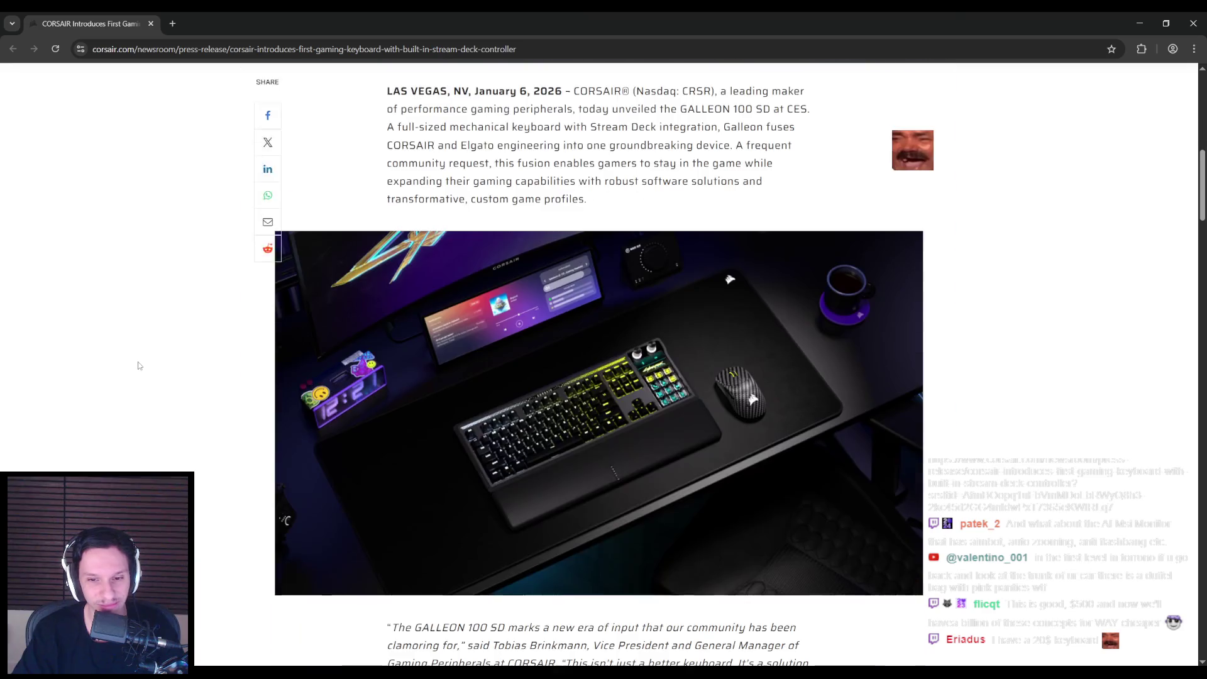
# Step: Read the rest of the Corsair article, view the IBM keyboard image, then close it and return to Unreal
pyautogui.scroll(-1, 139, 366)
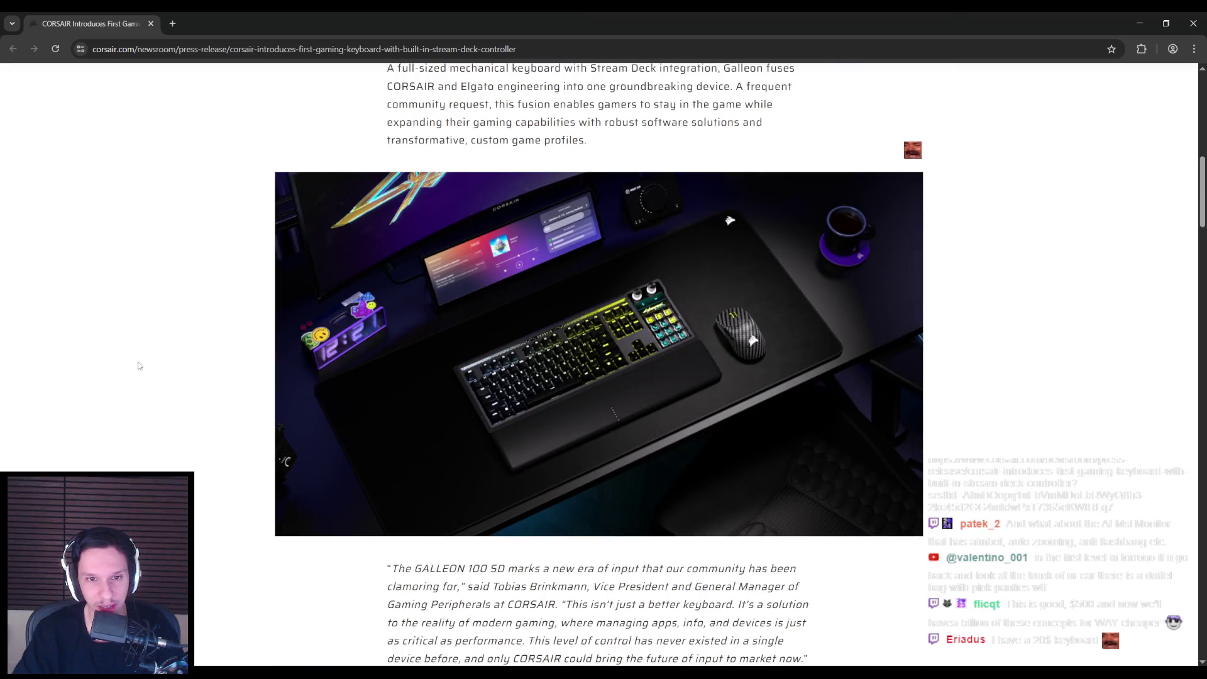
pyautogui.scroll(-7, 139, 365)
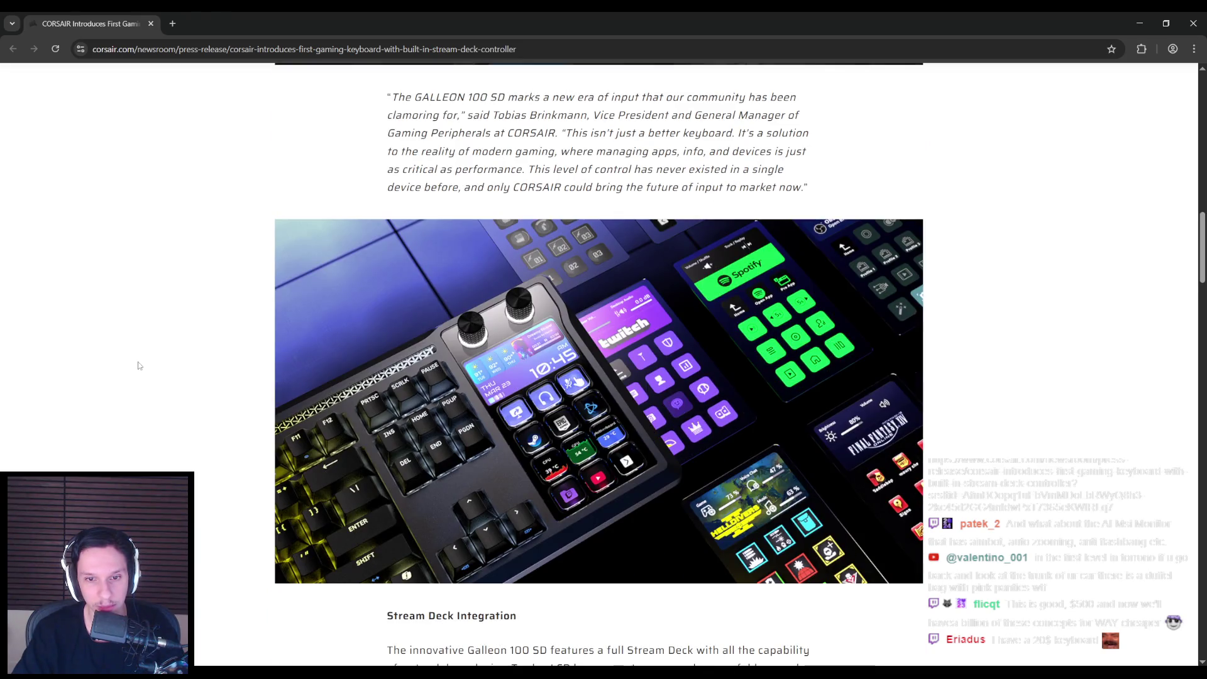
pyautogui.scroll(-4, 139, 366)
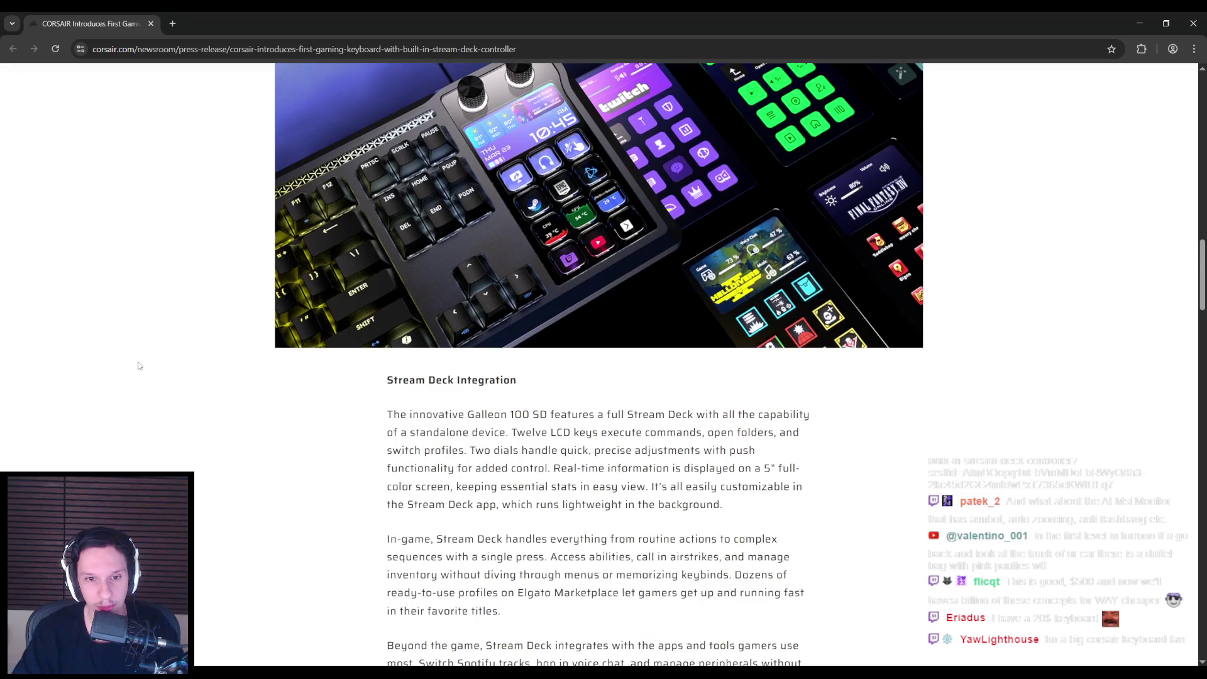
pyautogui.scroll(-13, 139, 365)
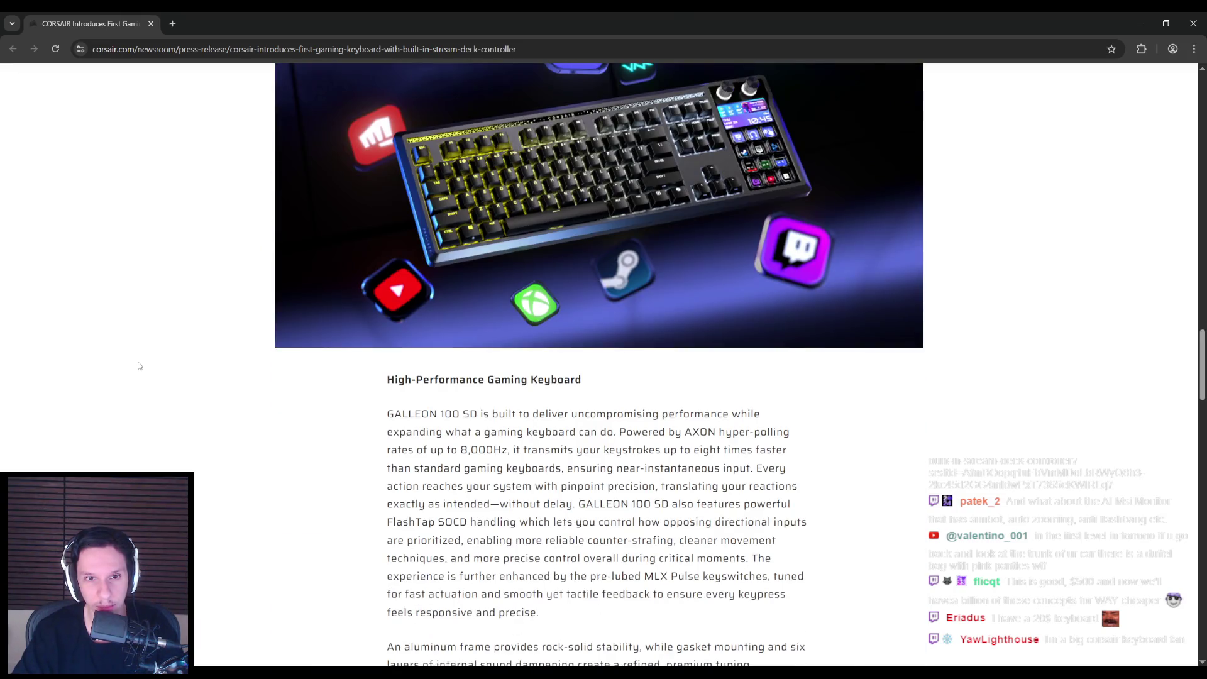
pyautogui.scroll(-8, 139, 365)
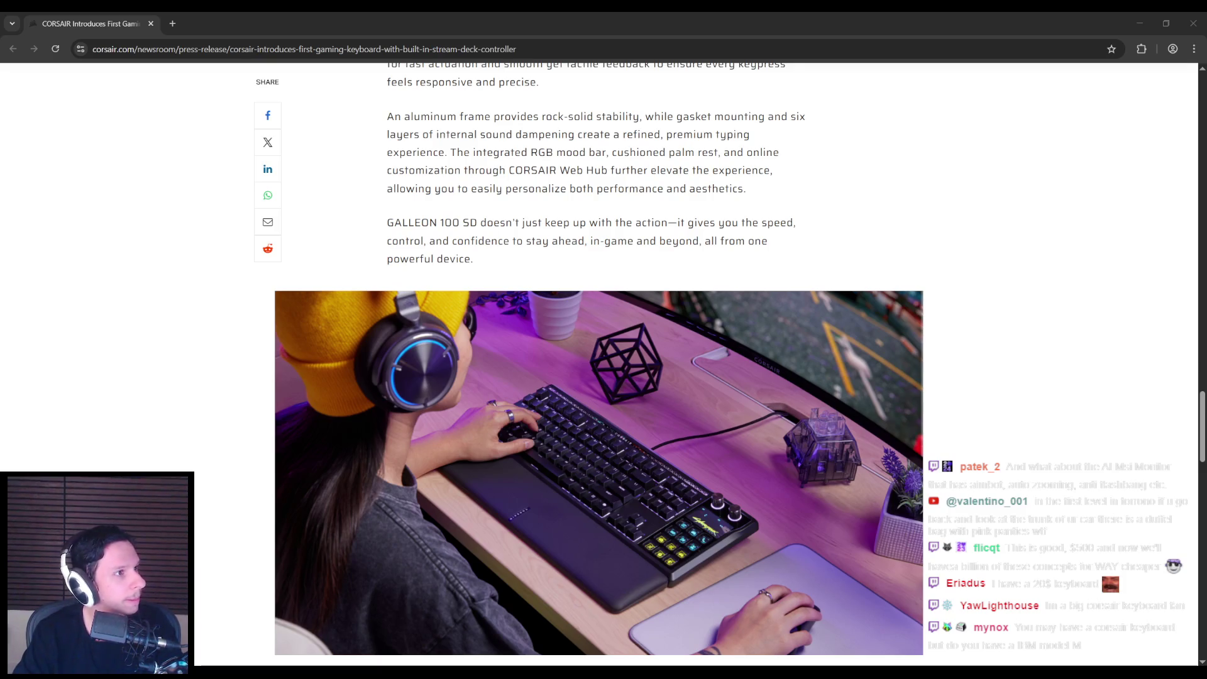
pyautogui.doubleClick(594, 149)
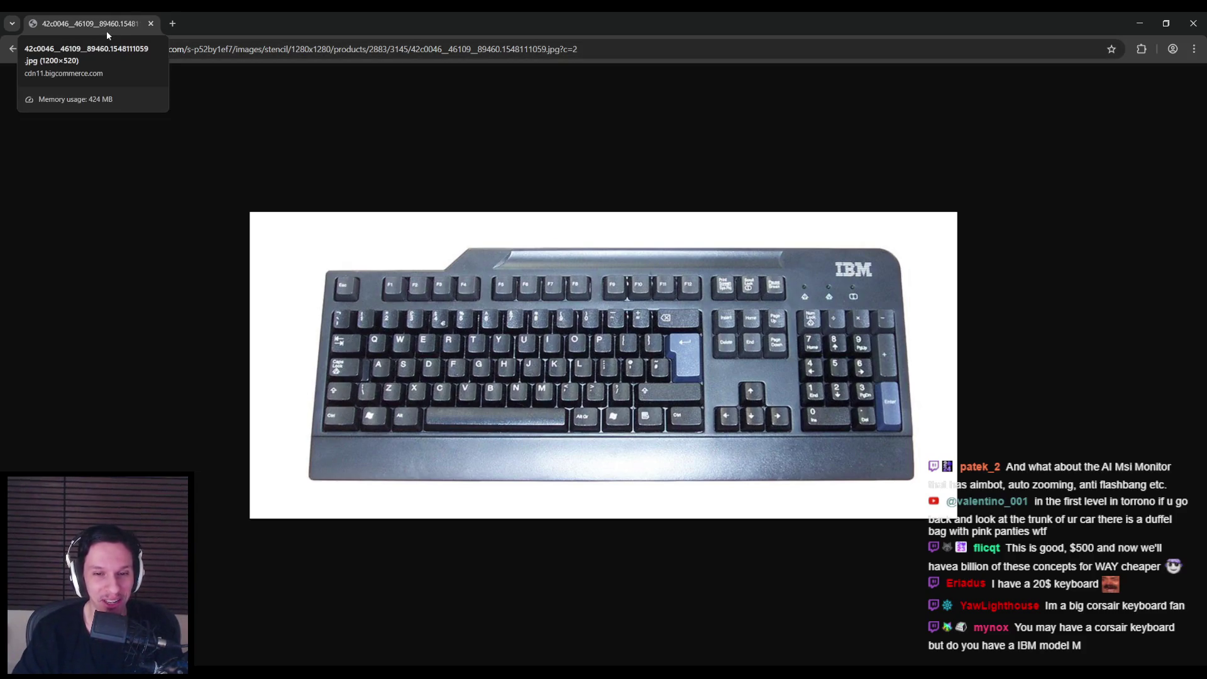
pyautogui.hotkey('ctrl', 'w')
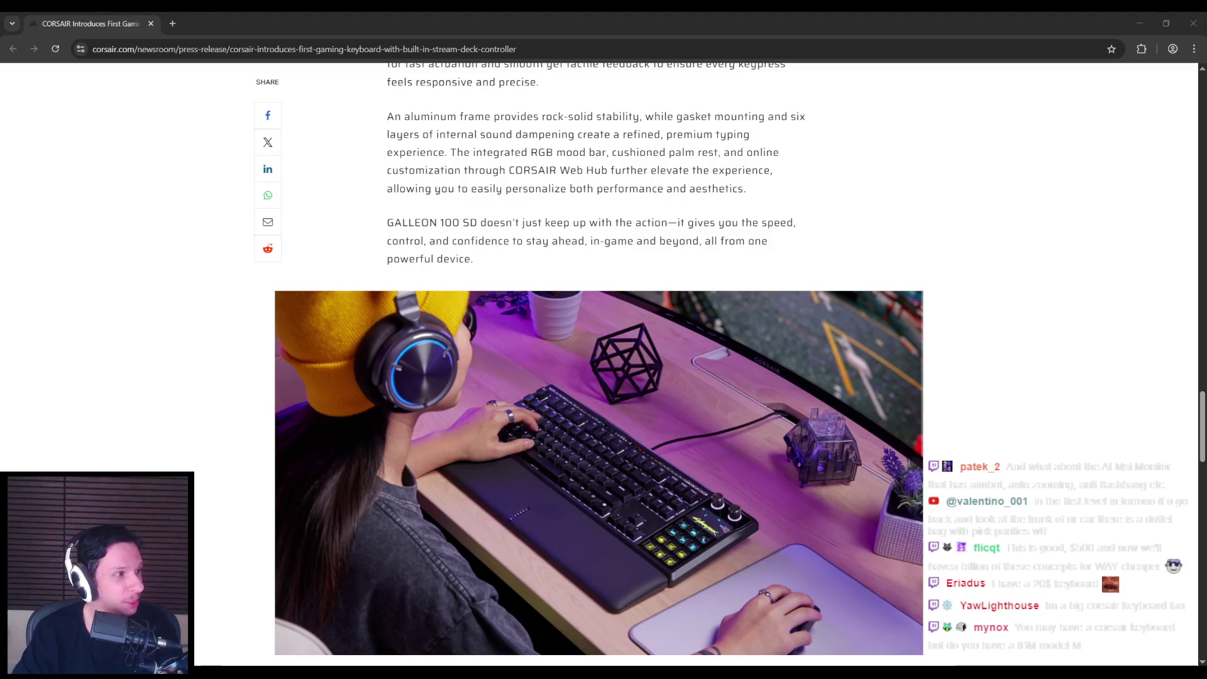
pyautogui.hotkey('alt', 'Tab')
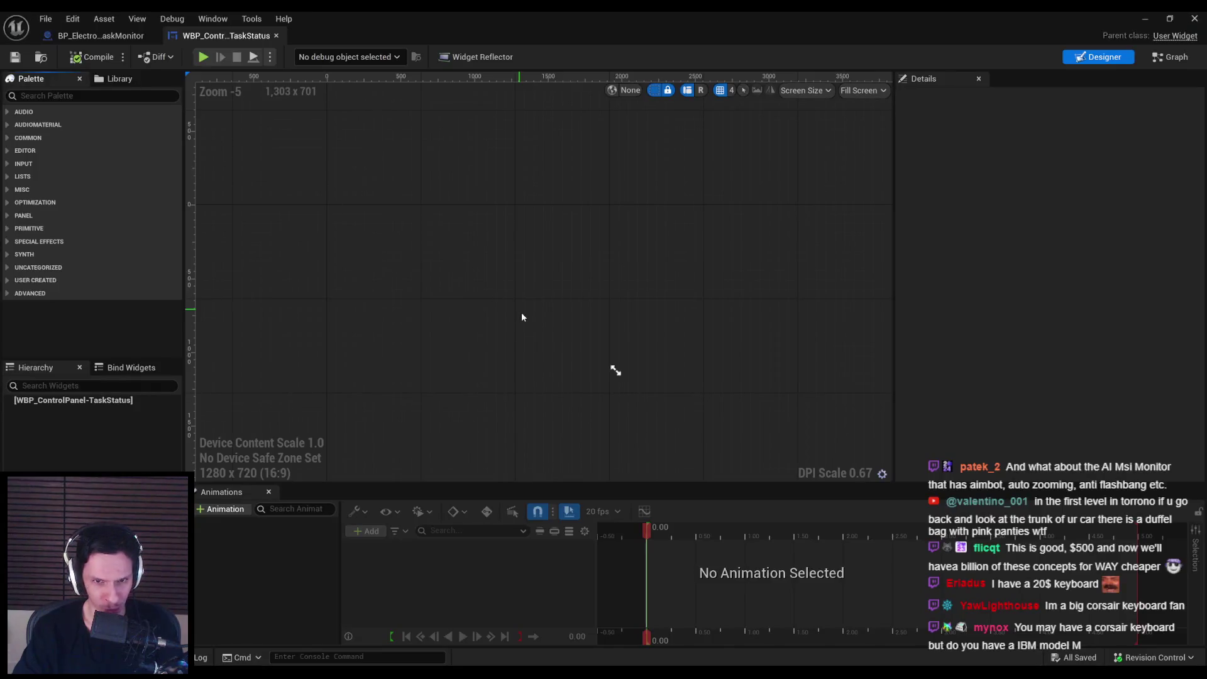
# Step: Pan the designer canvas slightly and inspect the UNCATEGORIZED palette widgets, including Post Buffer Update
pyautogui.moveTo(519, 304); pyautogui.dragTo(520, 283)
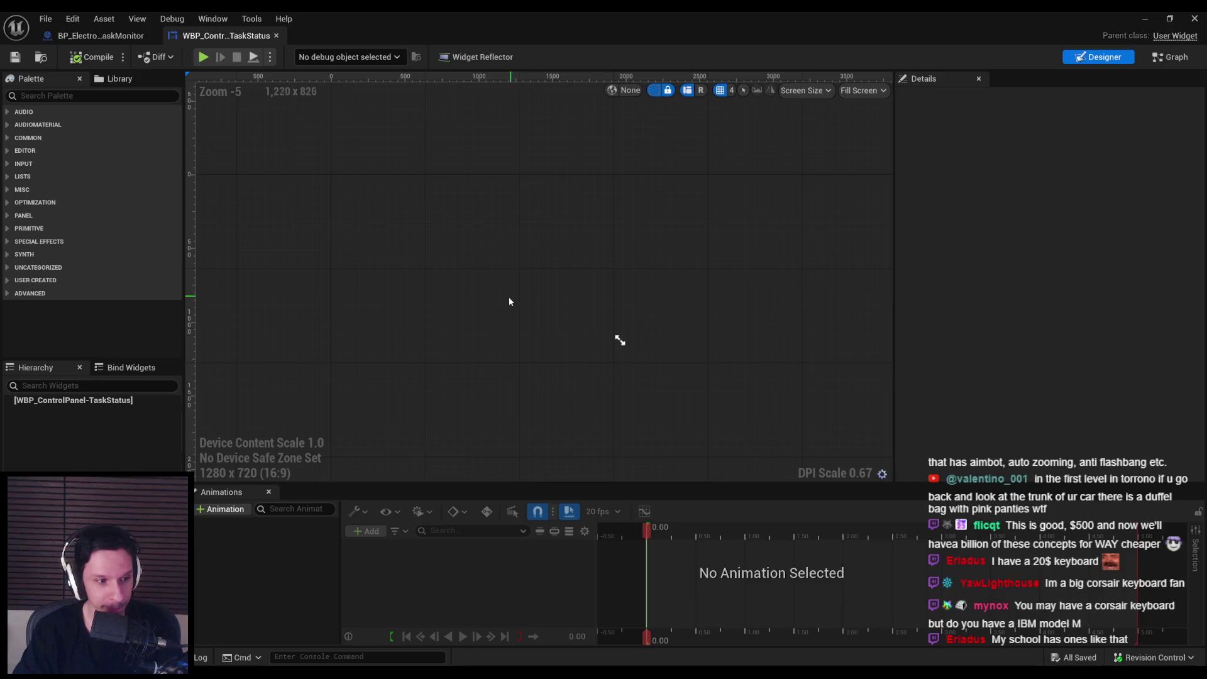
pyautogui.moveTo(509, 298); pyautogui.dragTo(485, 307)
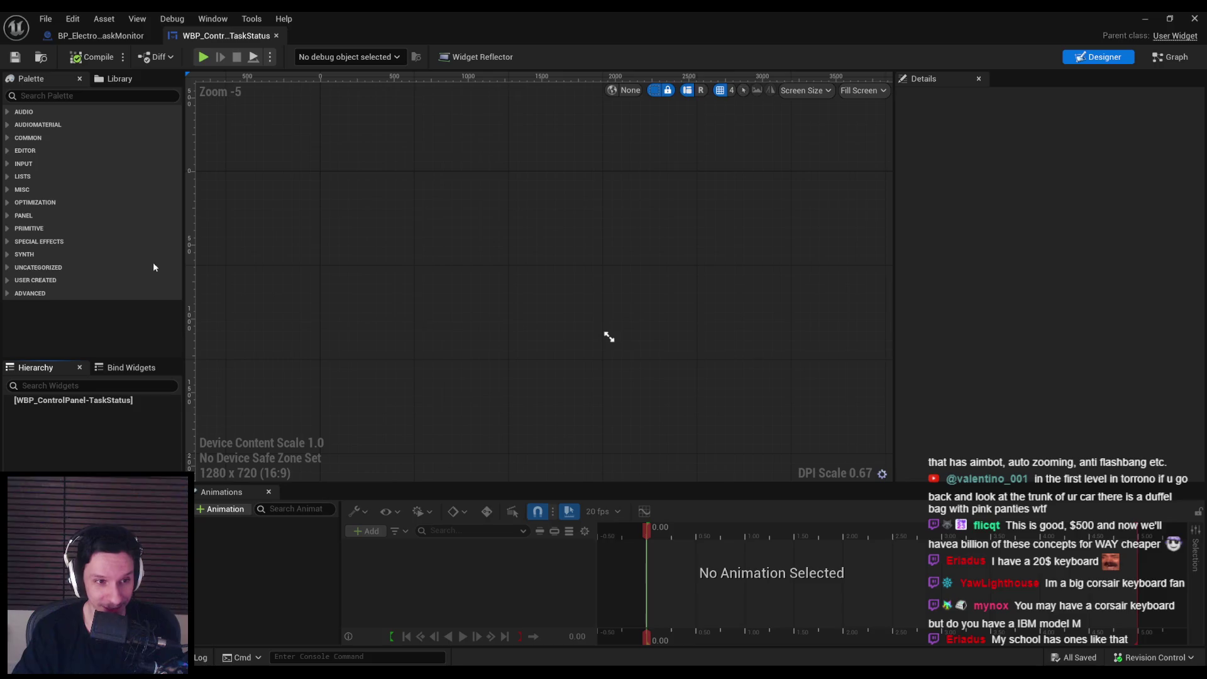
pyautogui.click(6, 267)
pyautogui.click(6, 267)
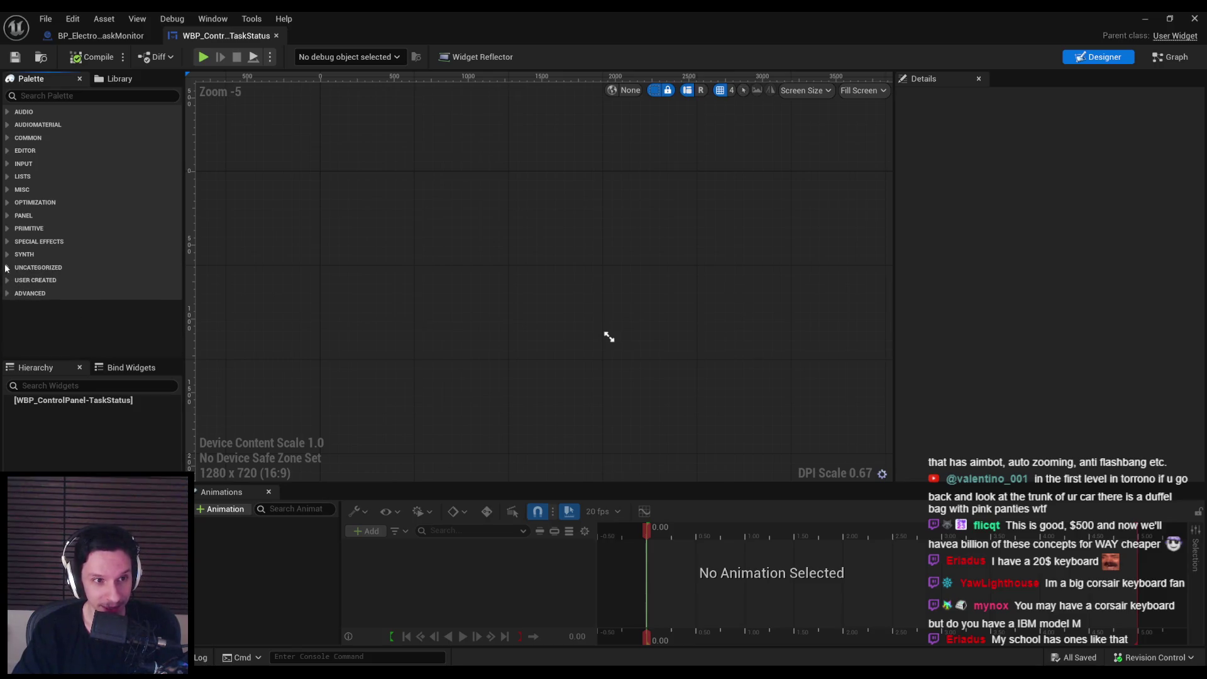
pyautogui.click(6, 268)
pyautogui.click(7, 269)
pyautogui.click(8, 270)
pyautogui.moveTo(58, 287)
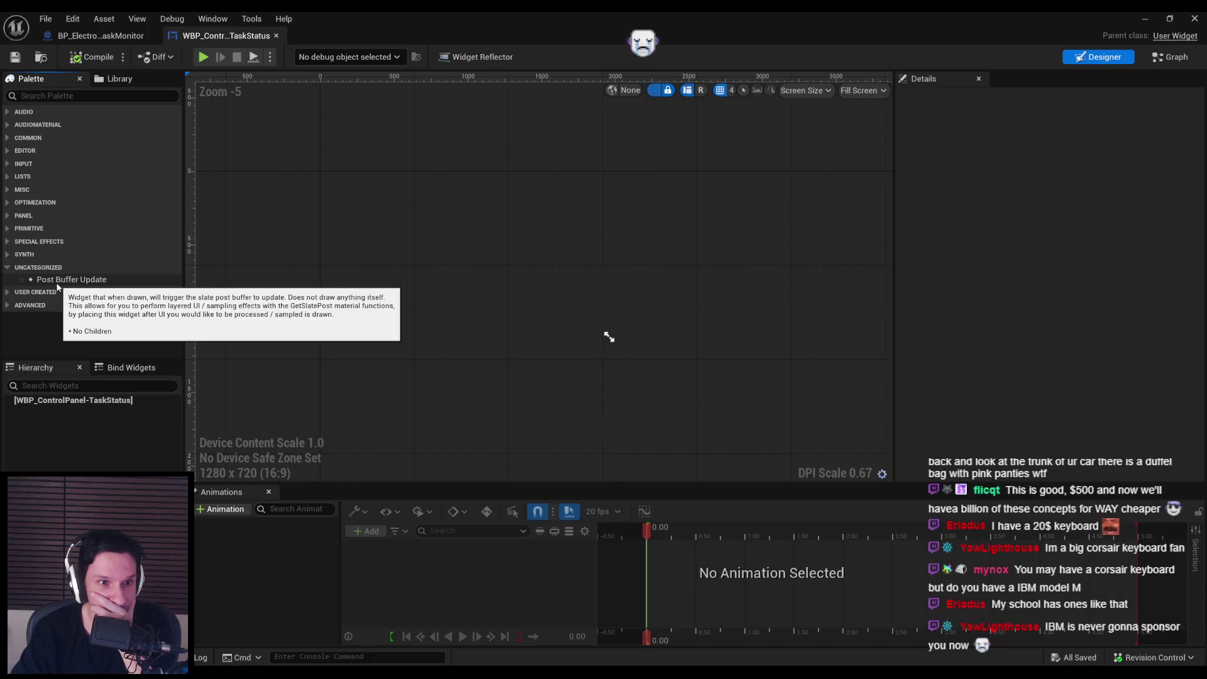
pyautogui.click(7, 267)
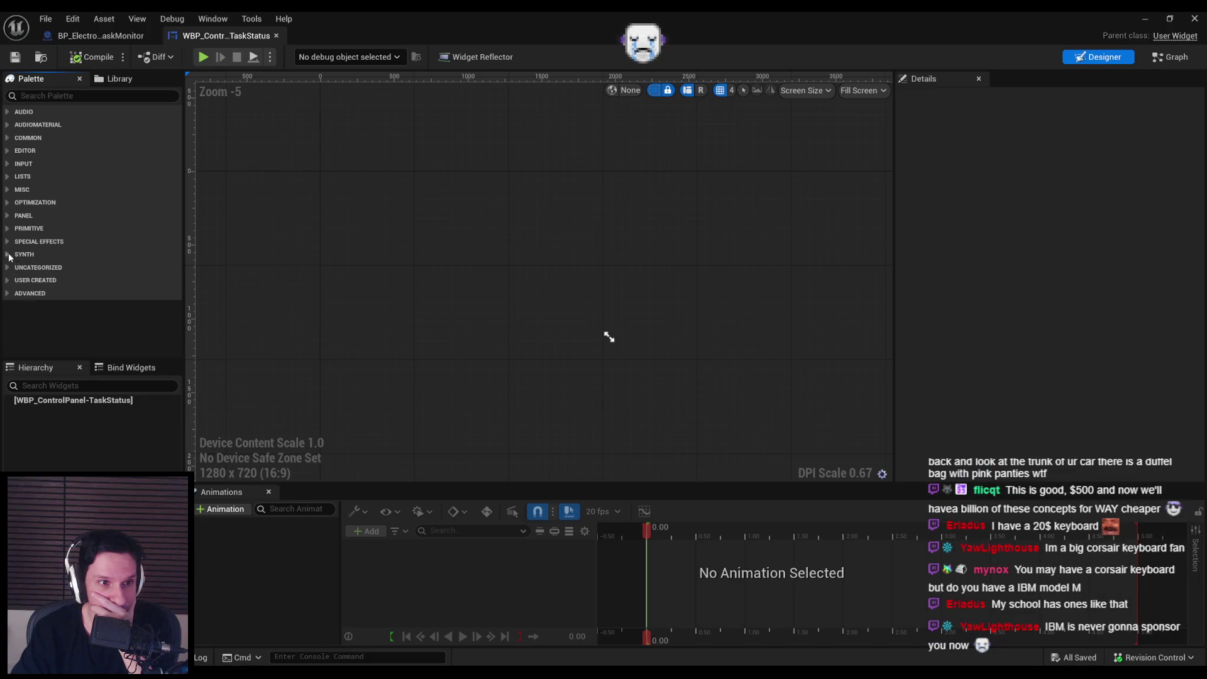
# Step: Browse the Primitive, Panel, Optimization, Input, Editor and Audio palette categories, leaving Common expanded
pyautogui.click(8, 229)
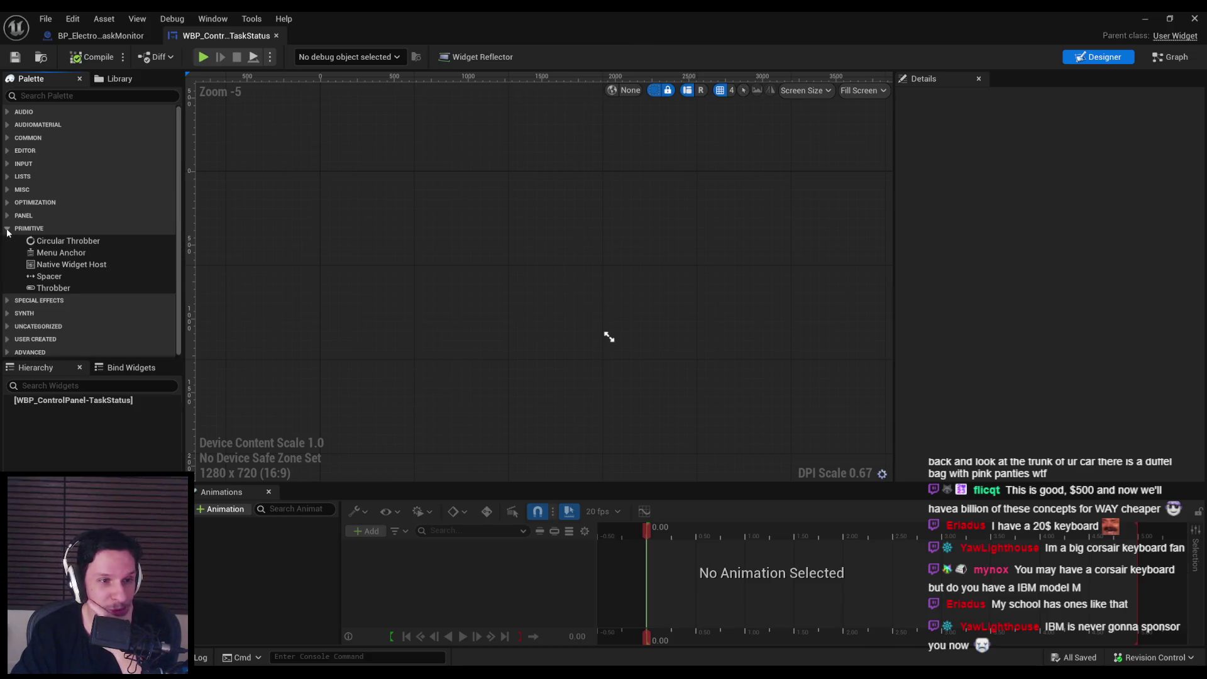
pyautogui.click(7, 217)
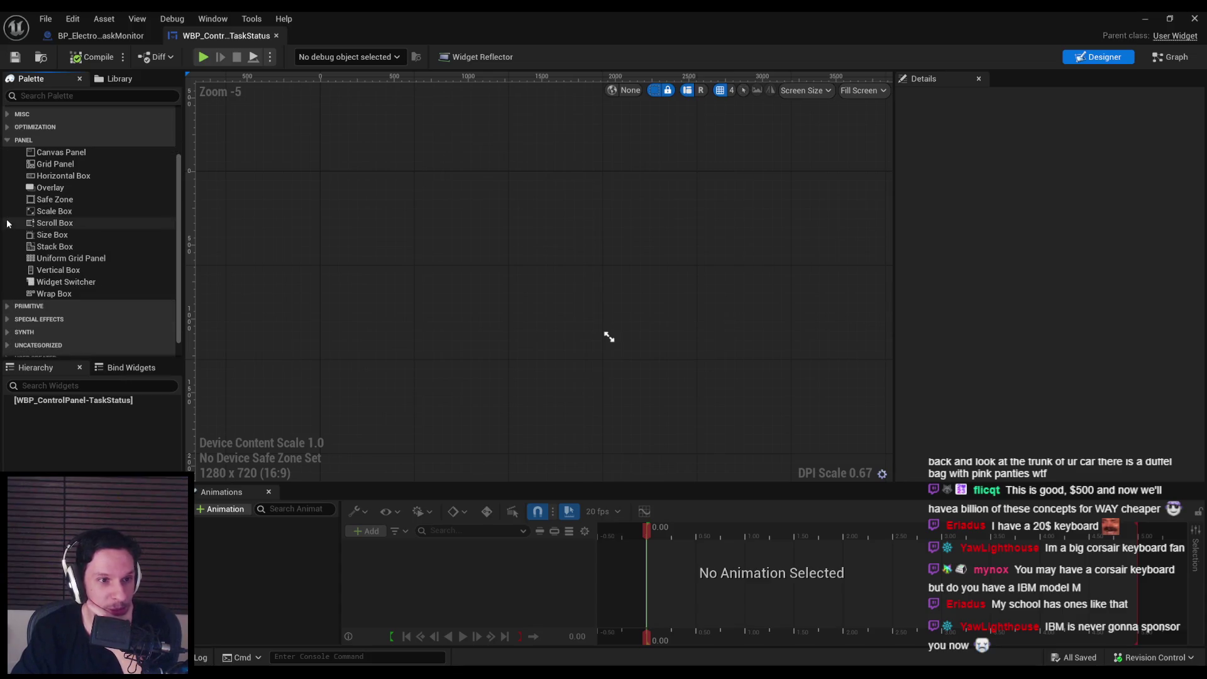
pyautogui.click(8, 215)
pyautogui.click(8, 203)
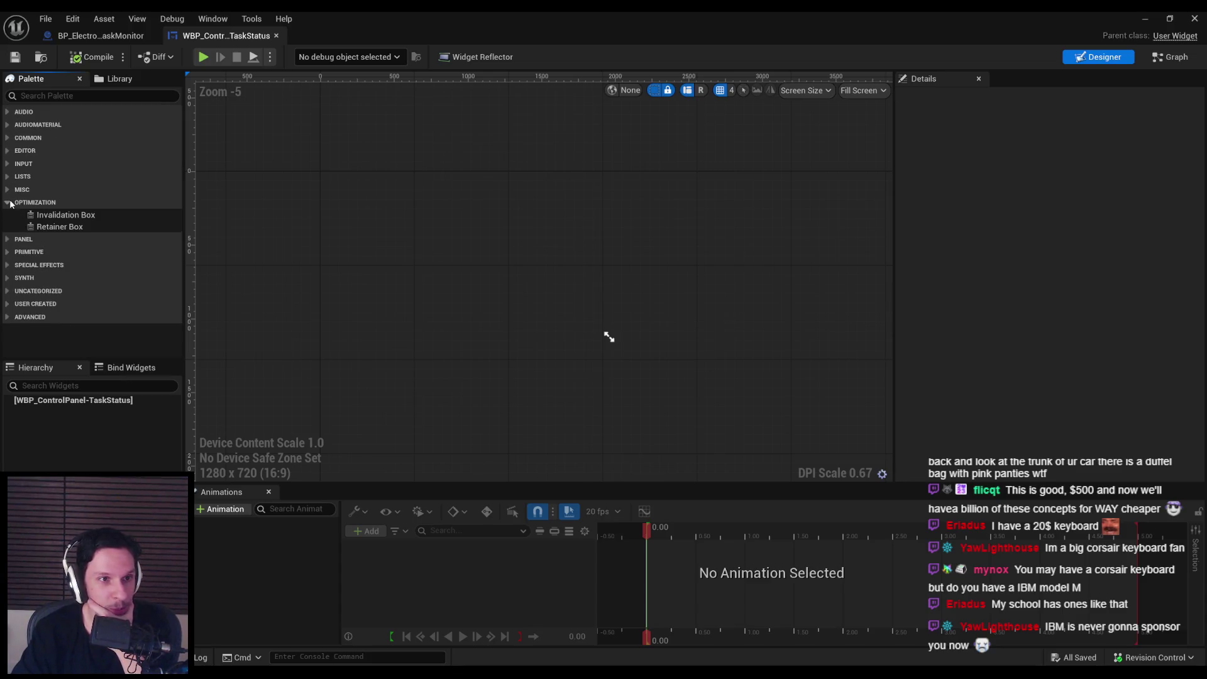
pyautogui.click(9, 203)
pyautogui.click(8, 164)
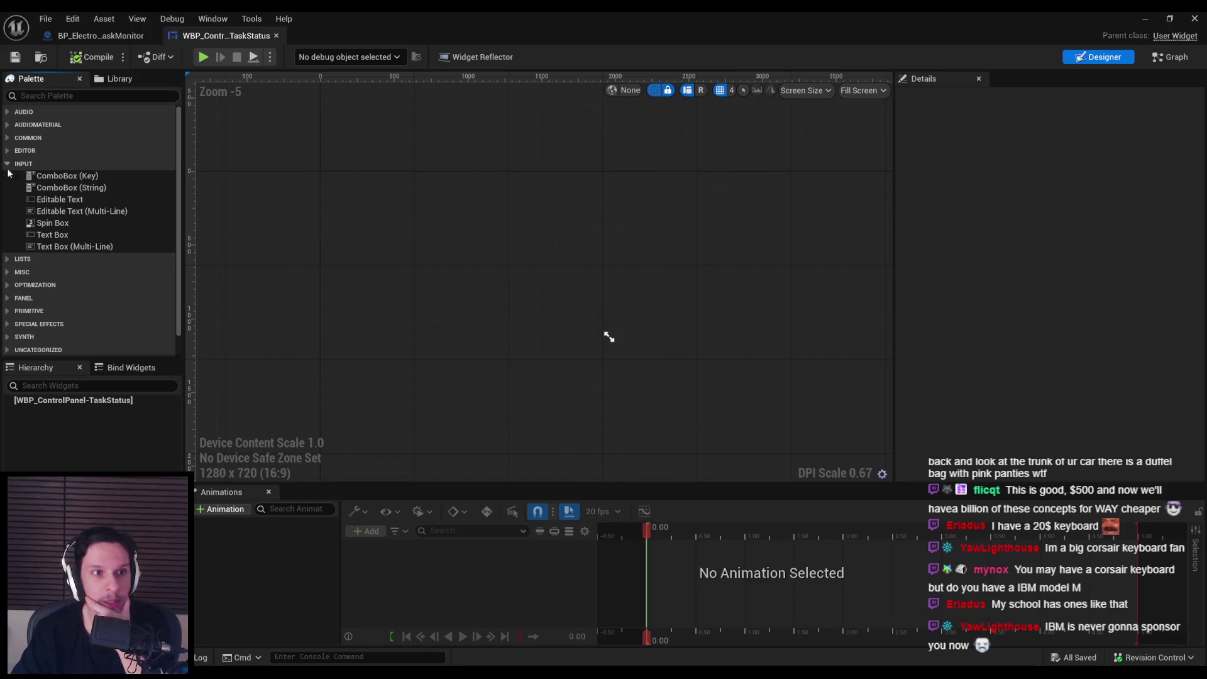
pyautogui.click(8, 165)
pyautogui.click(7, 151)
pyautogui.click(8, 151)
pyautogui.click(9, 138)
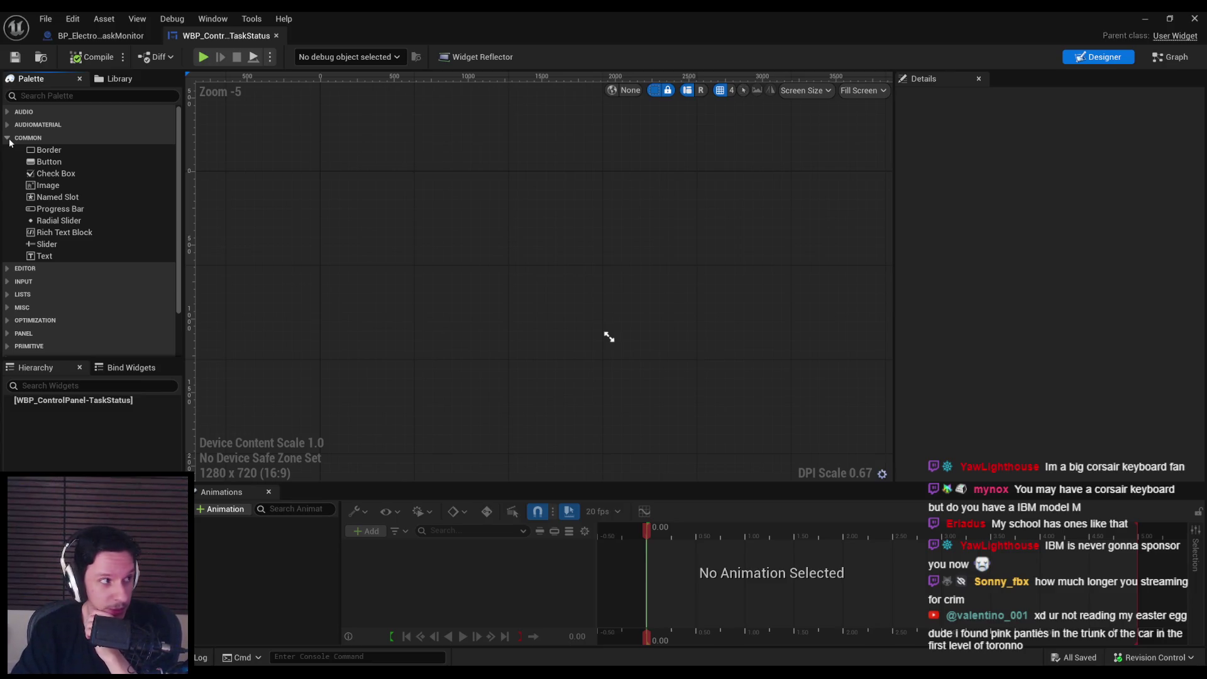
pyautogui.click(8, 138)
pyautogui.click(7, 112)
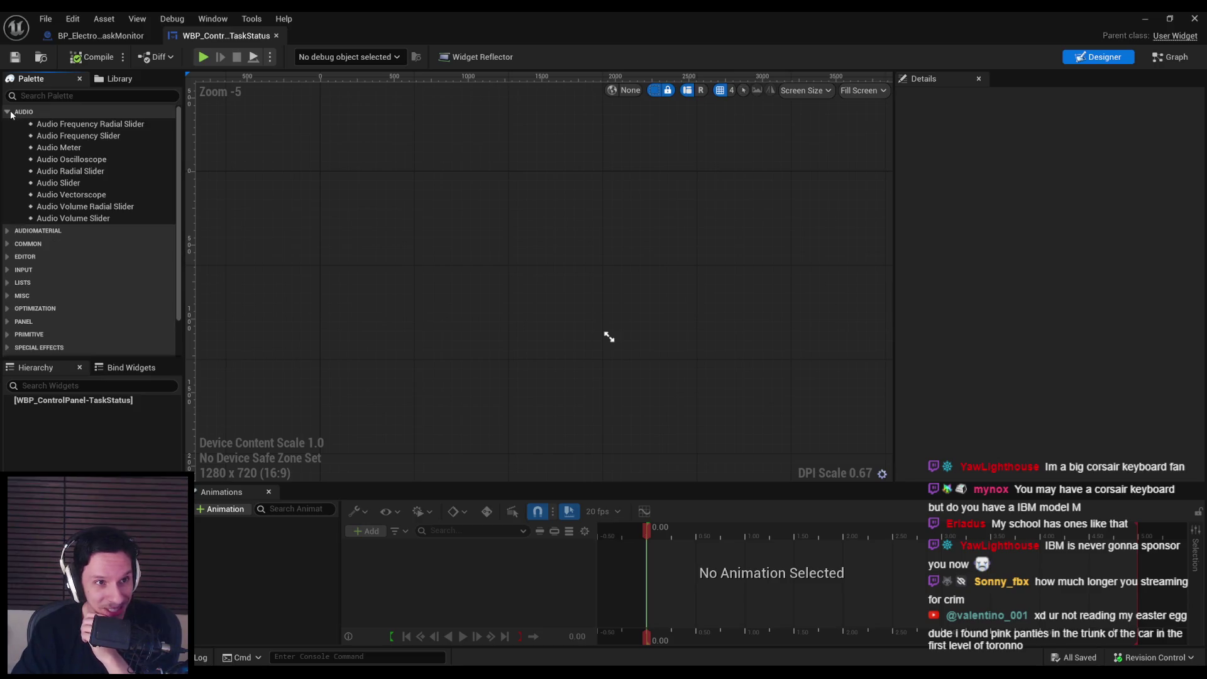
pyautogui.click(7, 112)
pyautogui.click(8, 138)
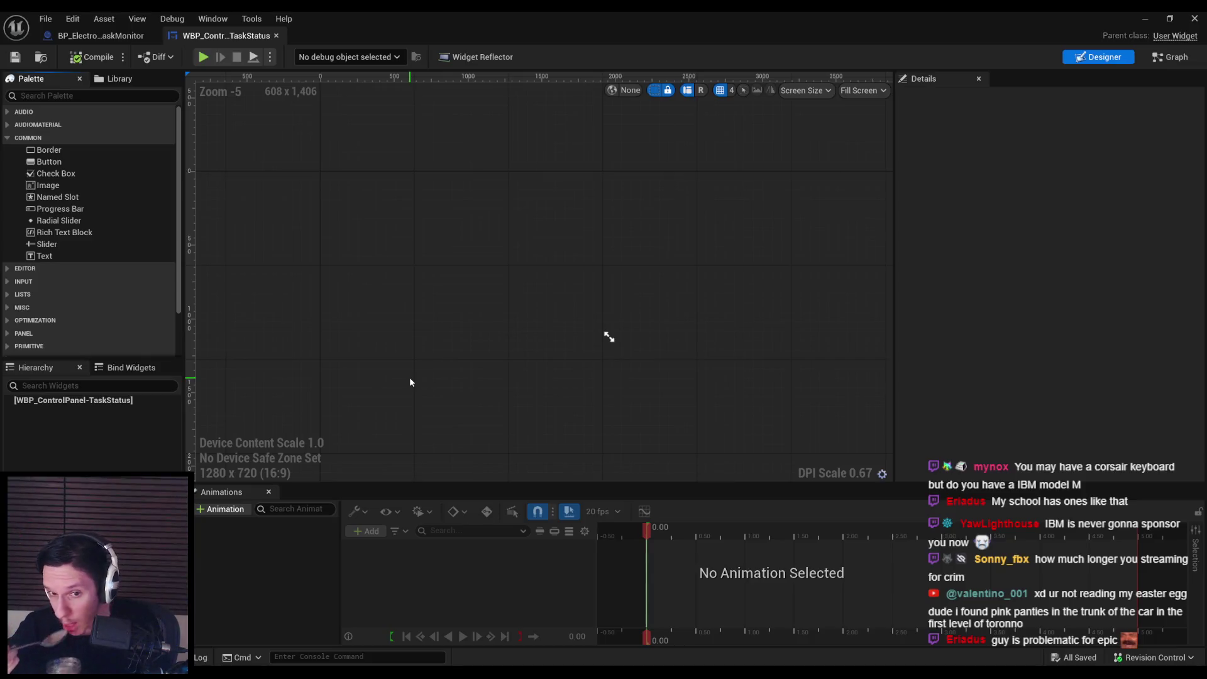
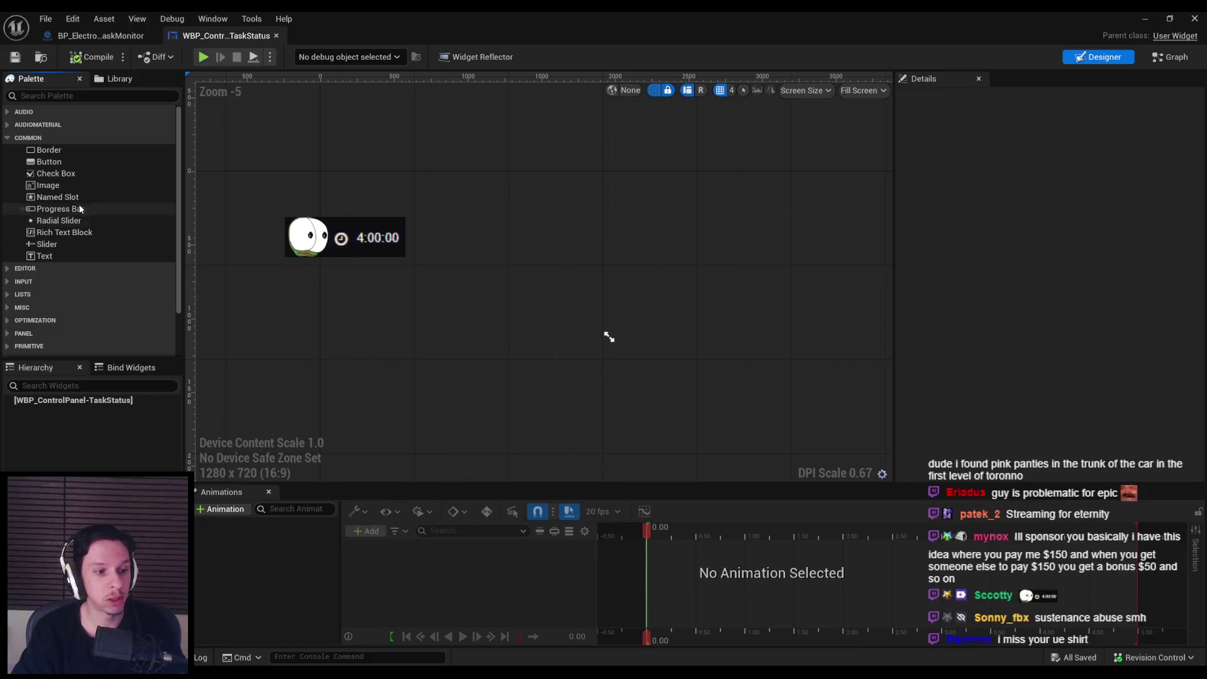
# Step: Add a Border widget from the Palette under the widget root and select it
pyautogui.click(55, 152)
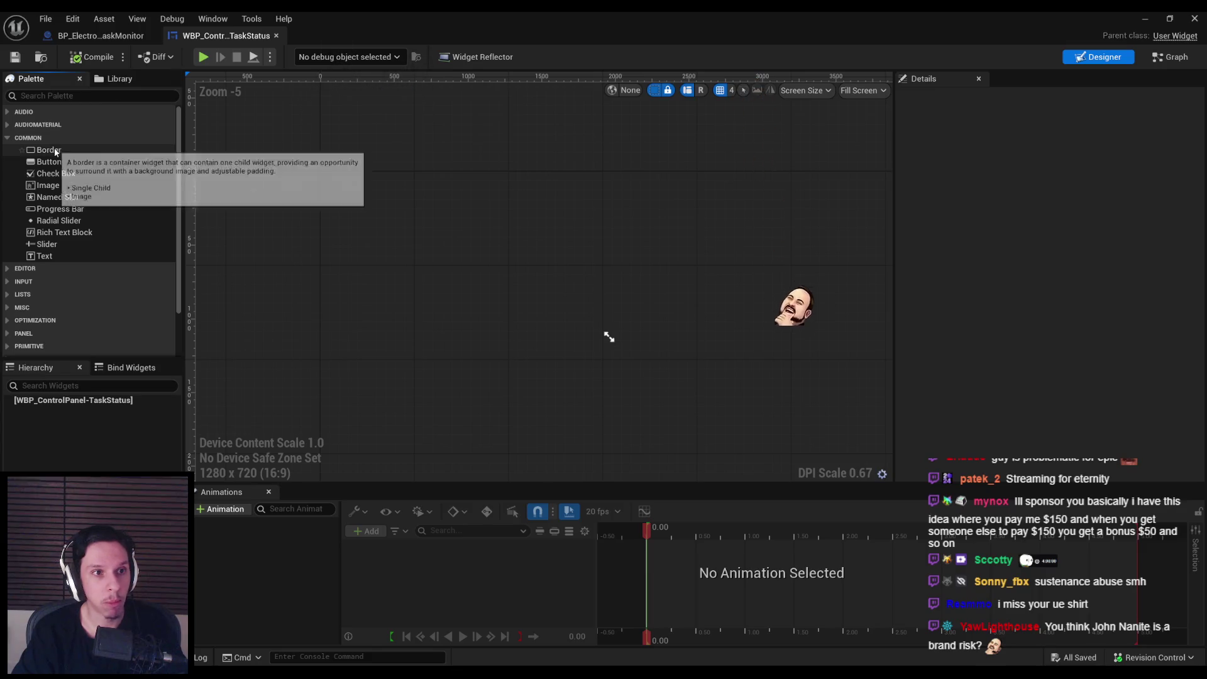
pyautogui.moveTo(58, 188); pyautogui.dragTo(68, 403)
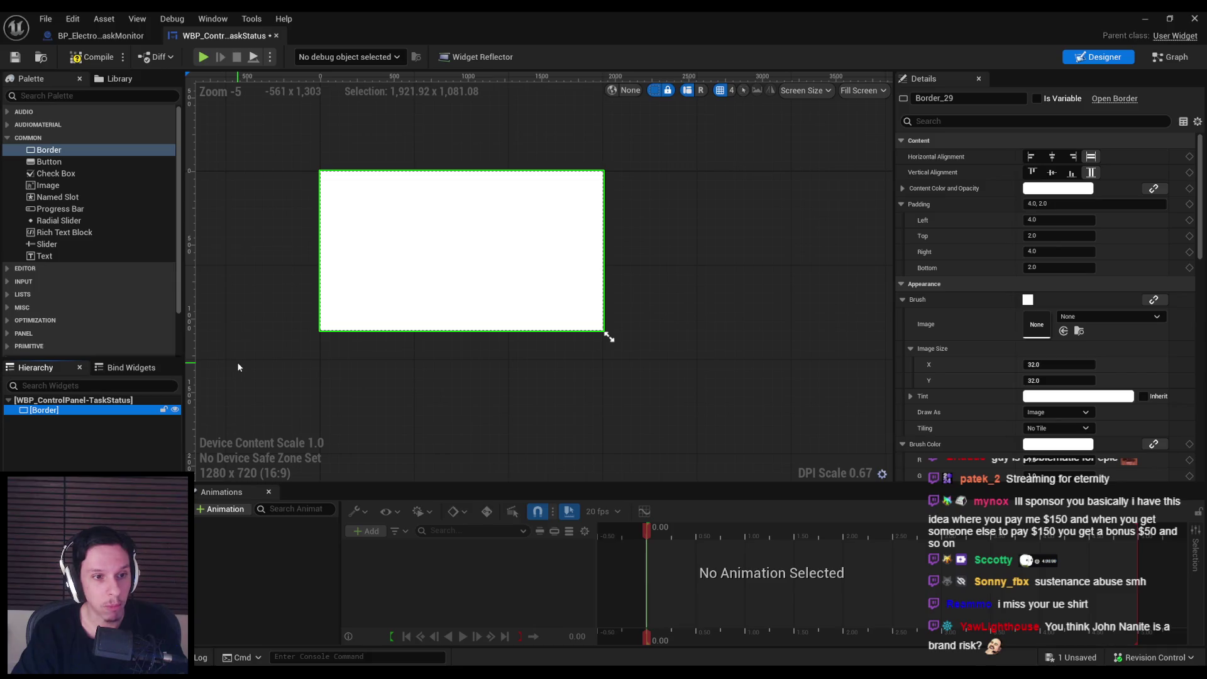
pyautogui.scroll(2, 310, 365)
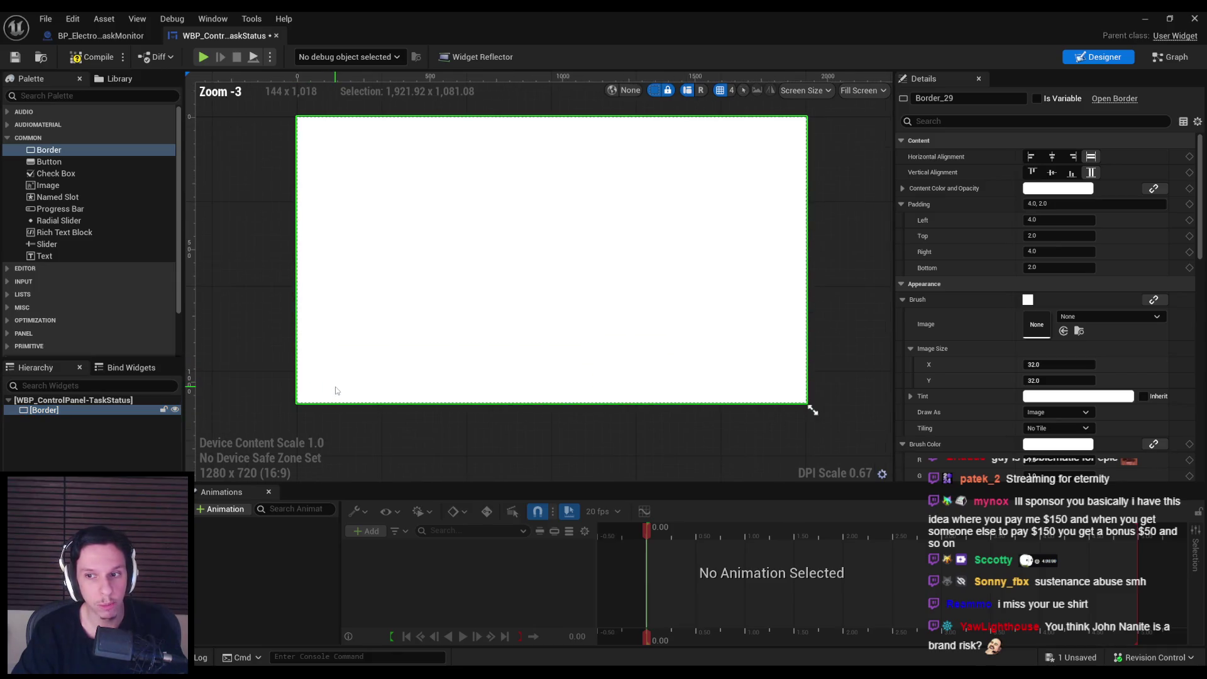
pyautogui.scroll(-2, 336, 390)
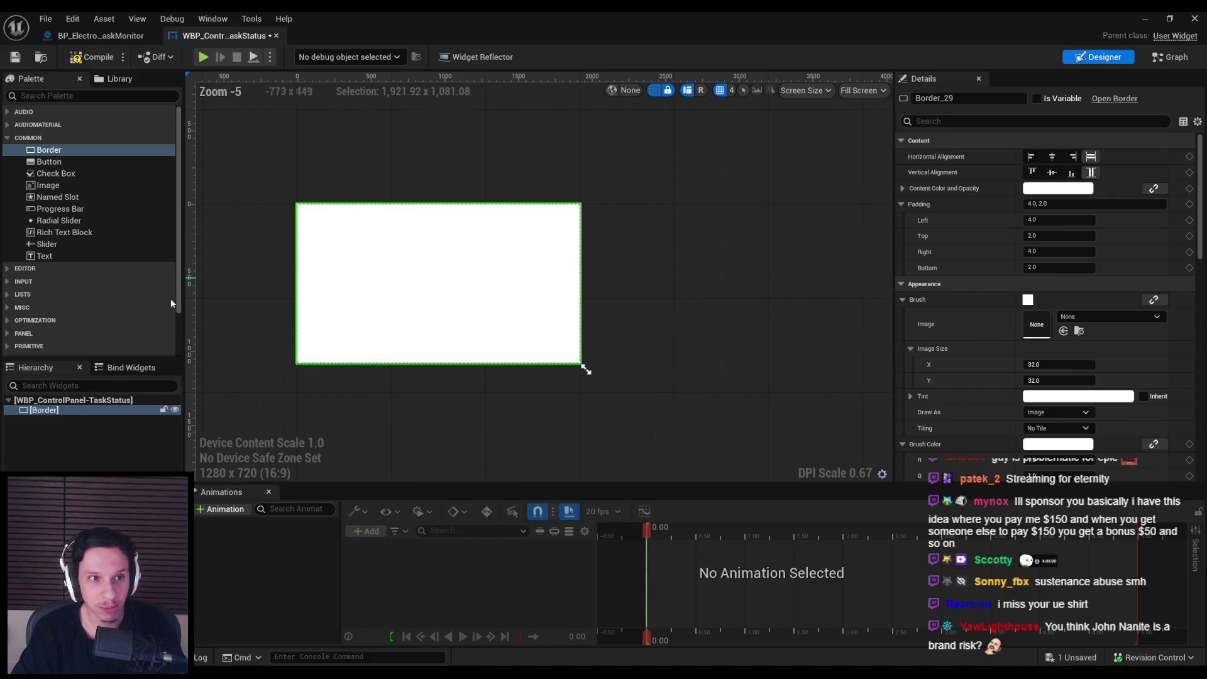
pyautogui.click(70, 413)
pyautogui.click(71, 410)
pyautogui.scroll(2, 329, 285)
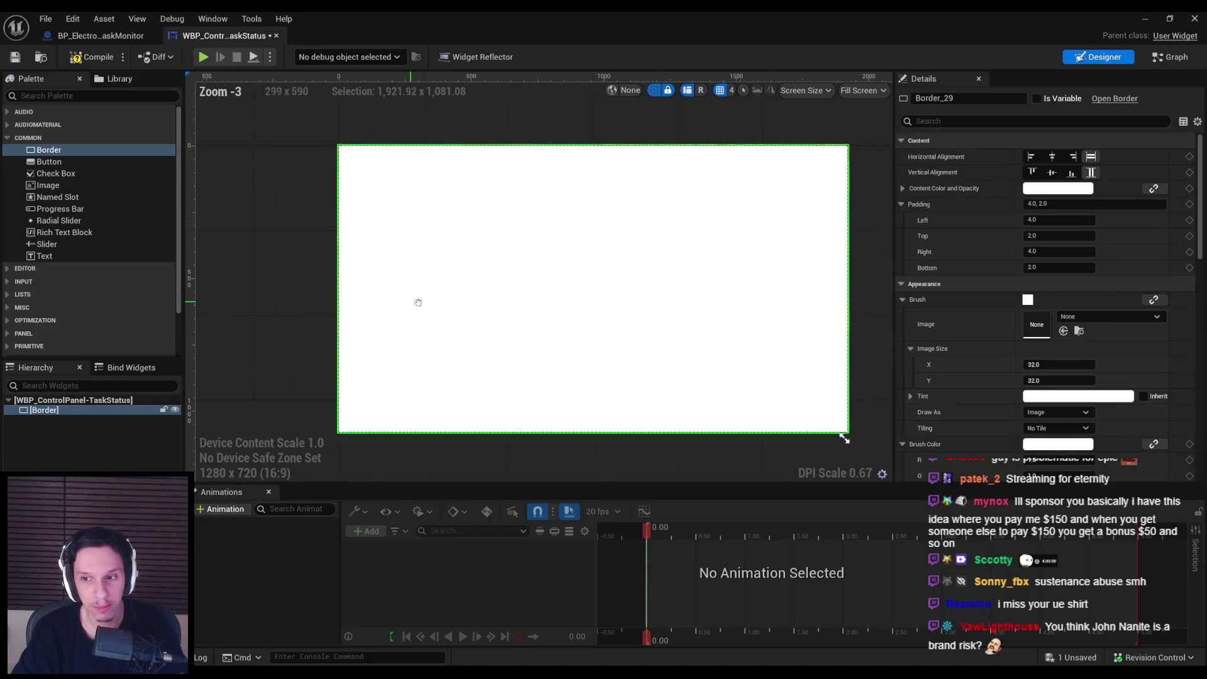
pyautogui.scroll(-1, 422, 313)
pyautogui.scroll(1, 423, 313)
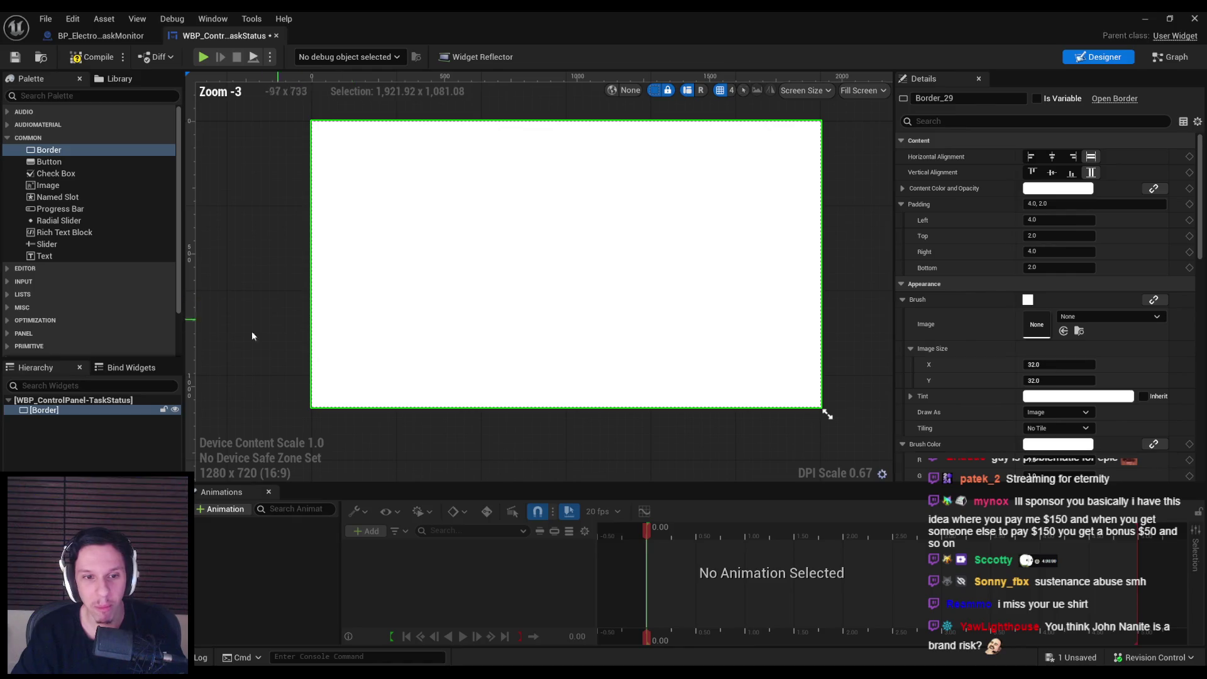
pyautogui.click(52, 420)
pyautogui.click(50, 412)
pyautogui.scroll(-1, 232, 343)
pyautogui.scroll(1, 247, 279)
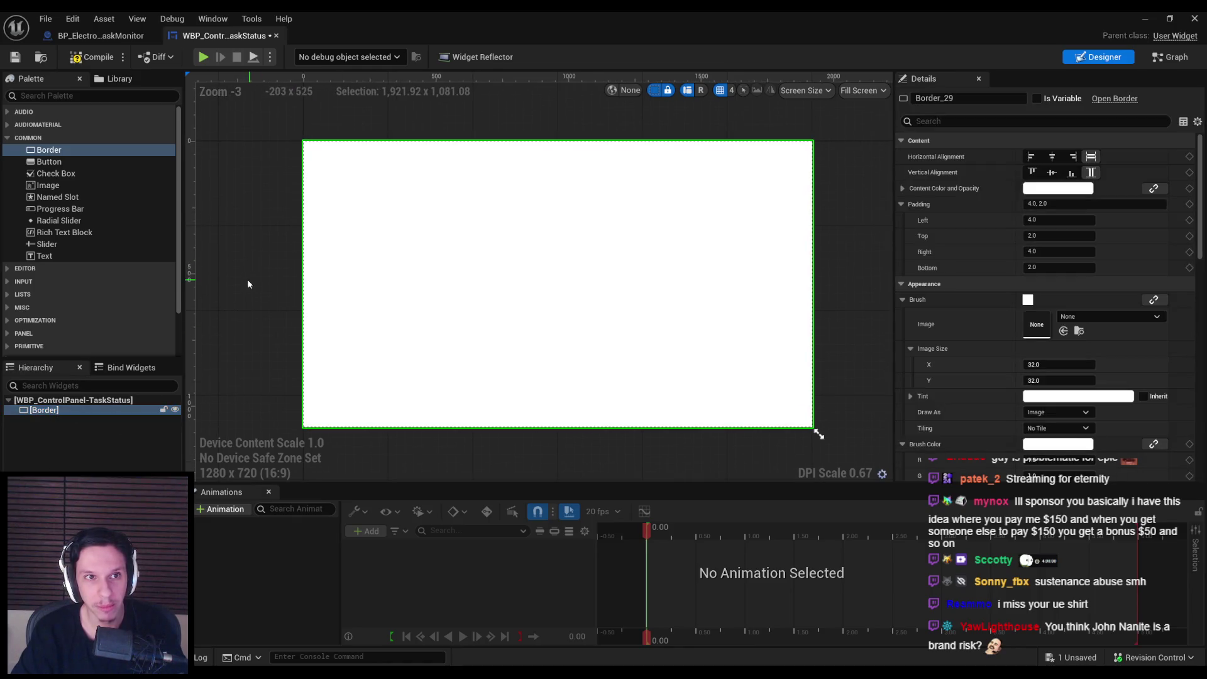
# Step: Compile and save the TaskStatus widget blueprint
pyautogui.click(88, 57)
pyautogui.click(29, 57)
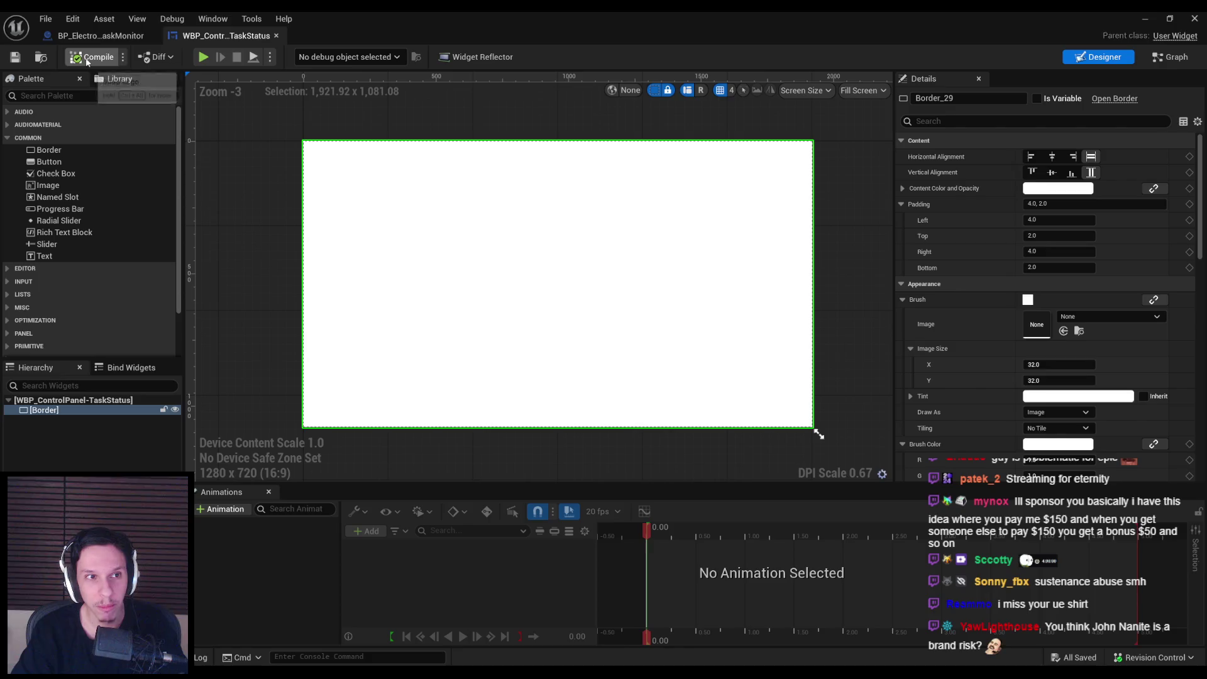
pyautogui.click(53, 441)
# Step: Select the Border and review its brush tiling options in Details
pyautogui.click(53, 412)
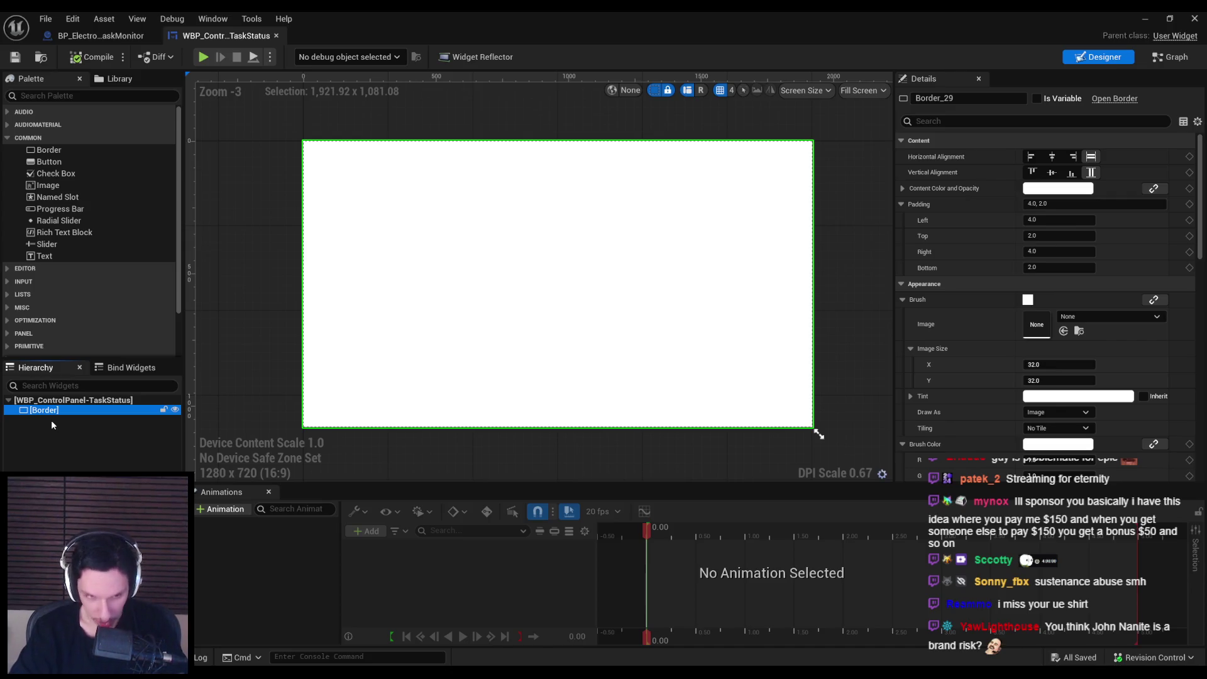
pyautogui.click(52, 421)
pyautogui.click(53, 413)
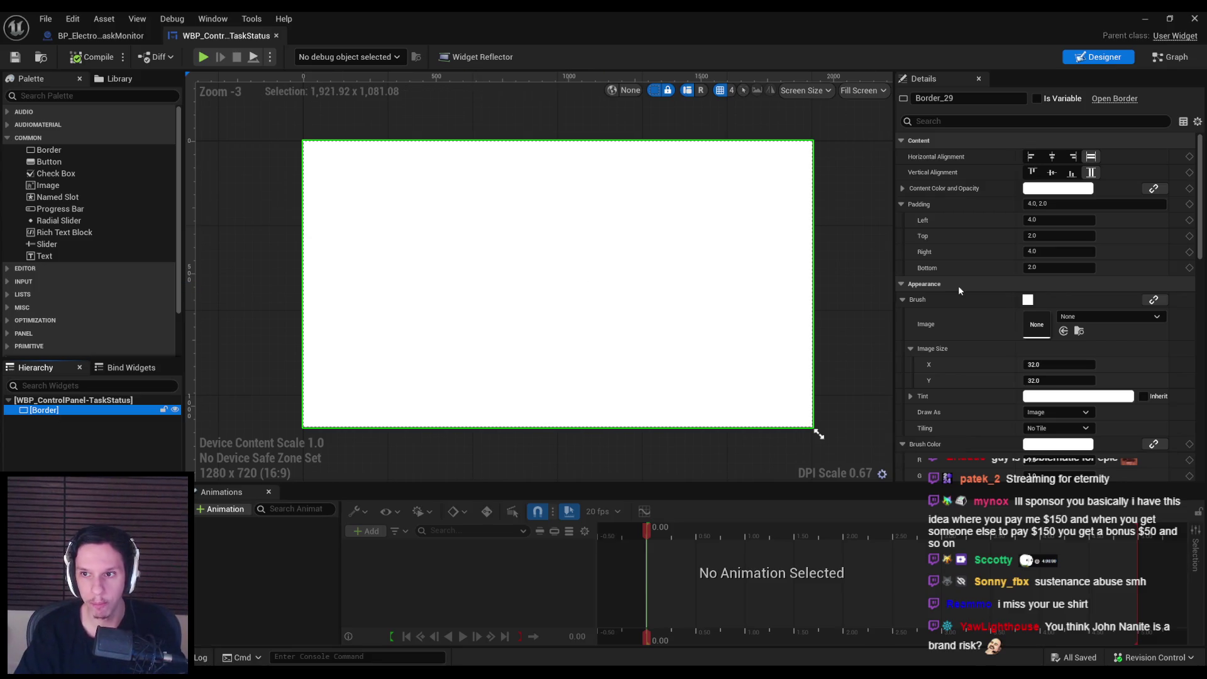
pyautogui.scroll(-4, 1051, 353)
pyautogui.click(1052, 352)
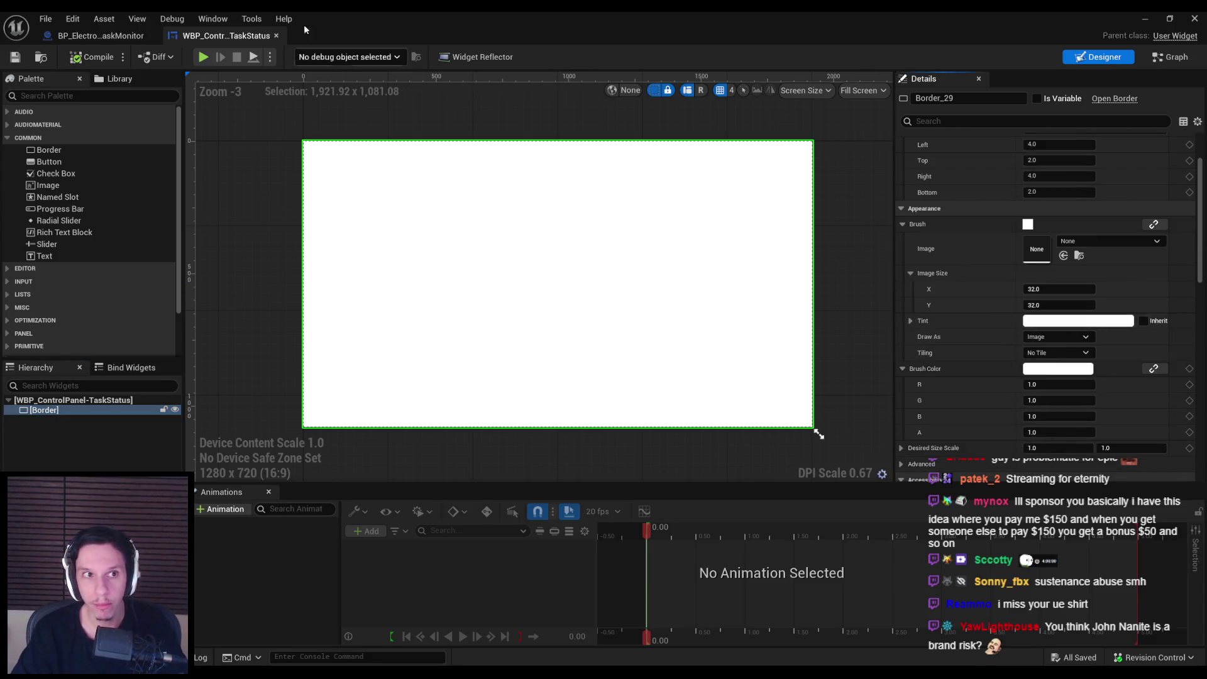
pyautogui.click(100, 36)
pyautogui.click(228, 35)
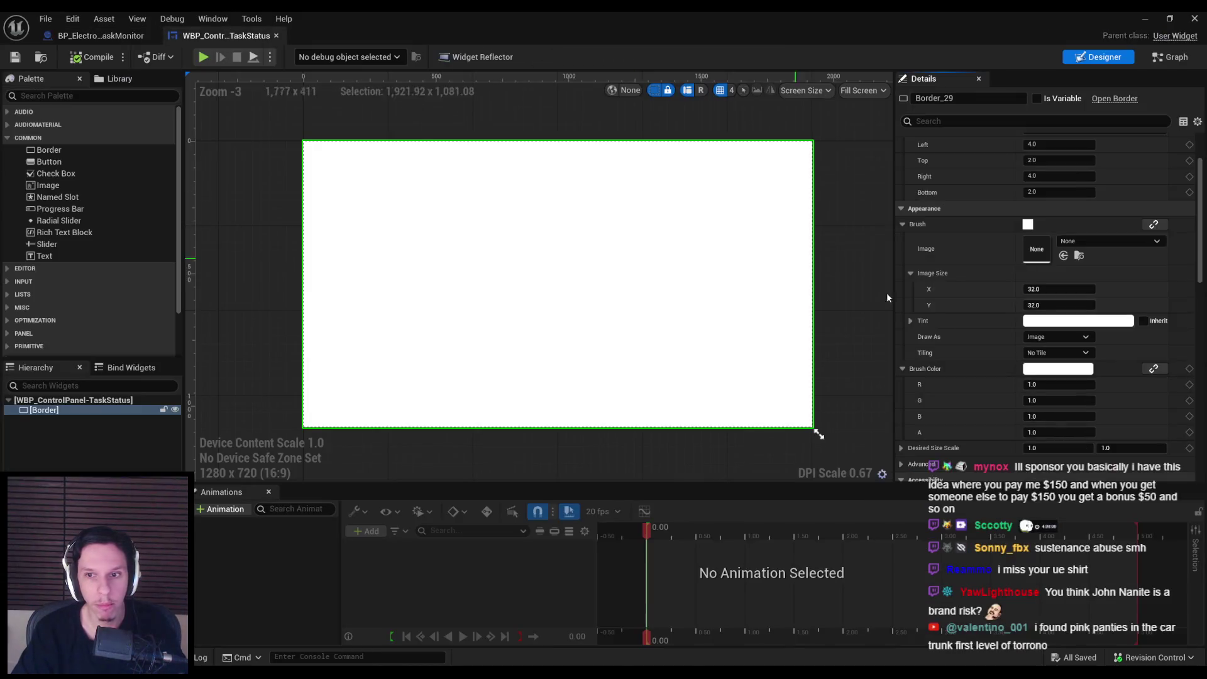
# Step: Set the Border brush's Draw As option to Rounded Box
pyautogui.click(1044, 337)
pyautogui.click(1048, 391)
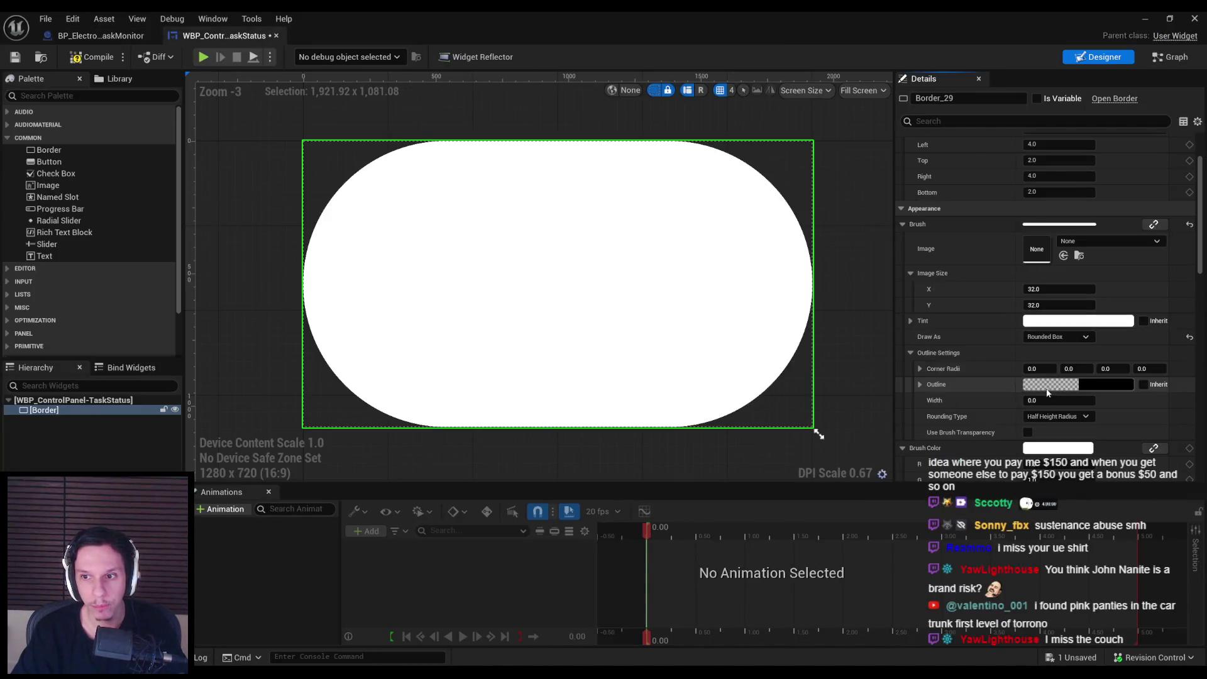
pyautogui.scroll(-2, 1028, 349)
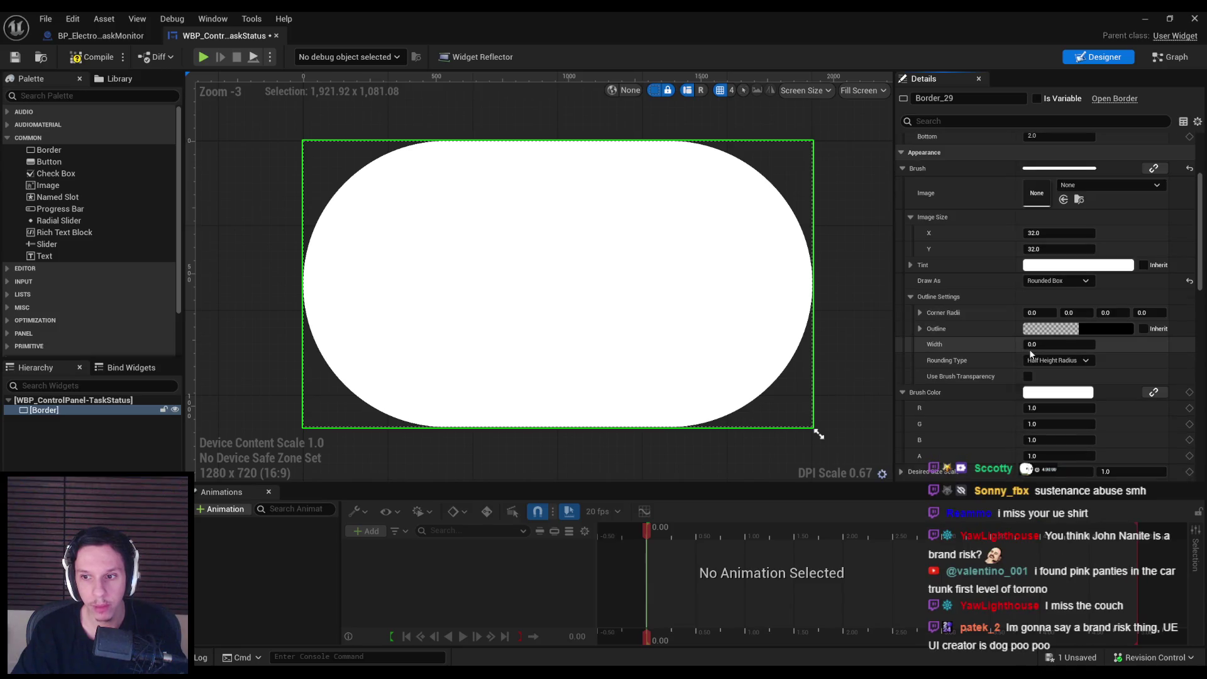
pyautogui.scroll(-3, 991, 377)
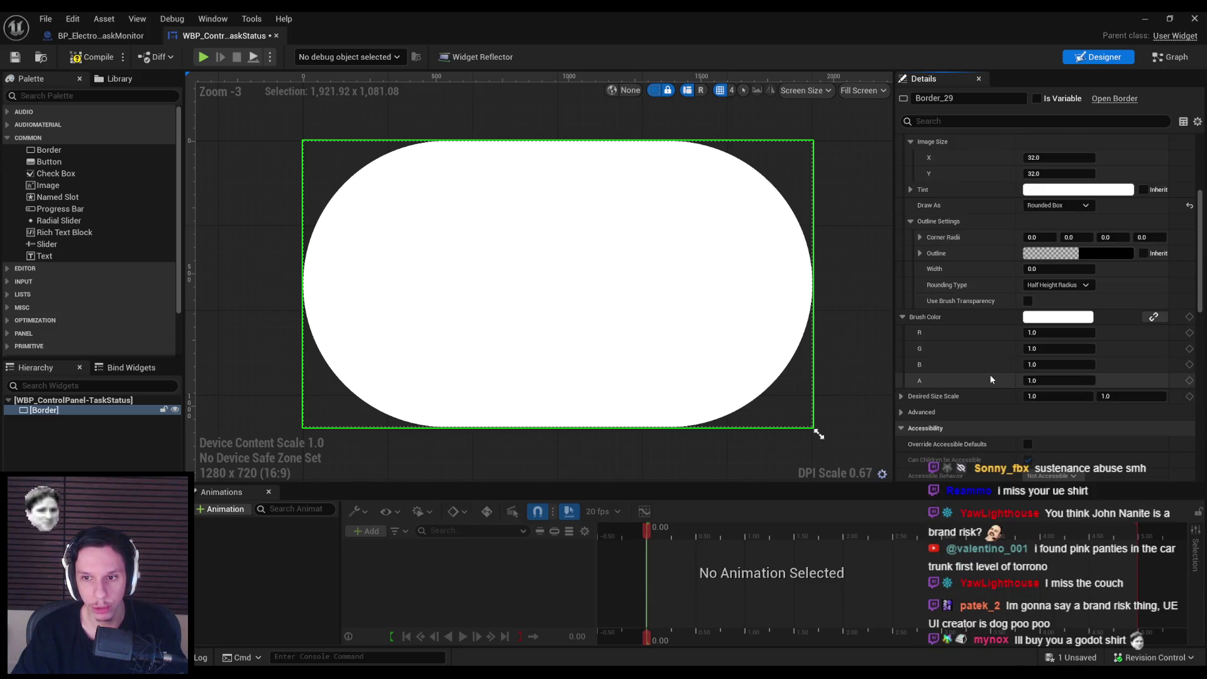
pyautogui.scroll(6, 990, 374)
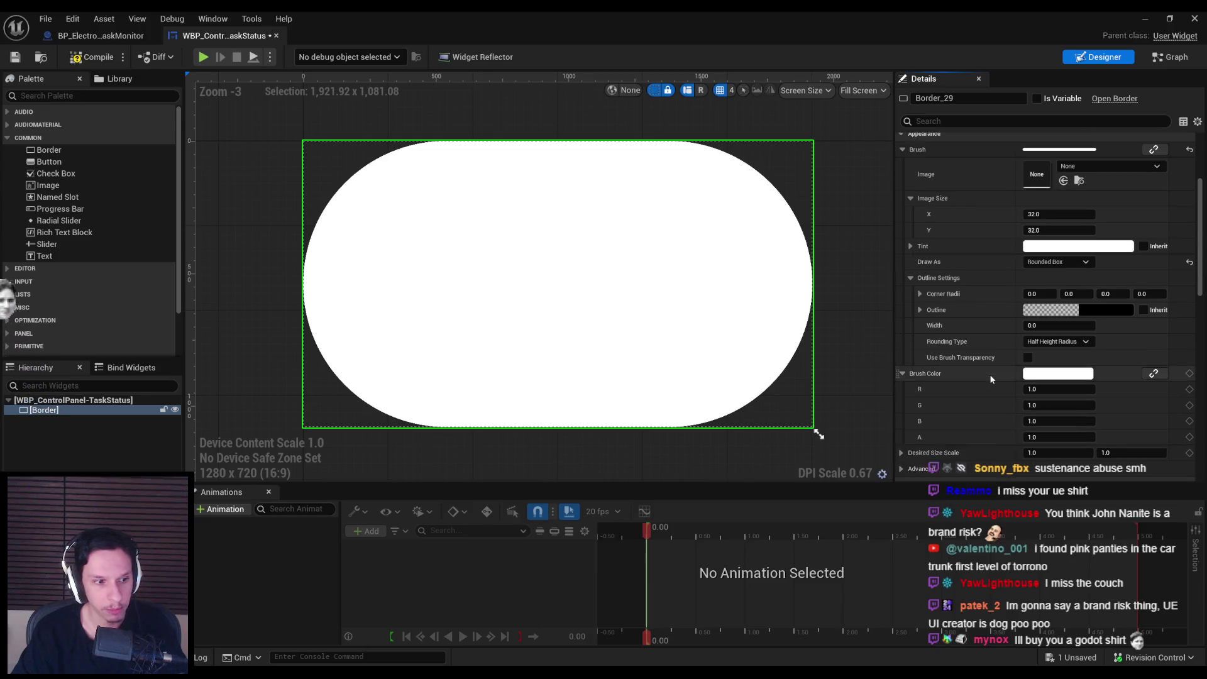
pyautogui.click(1093, 263)
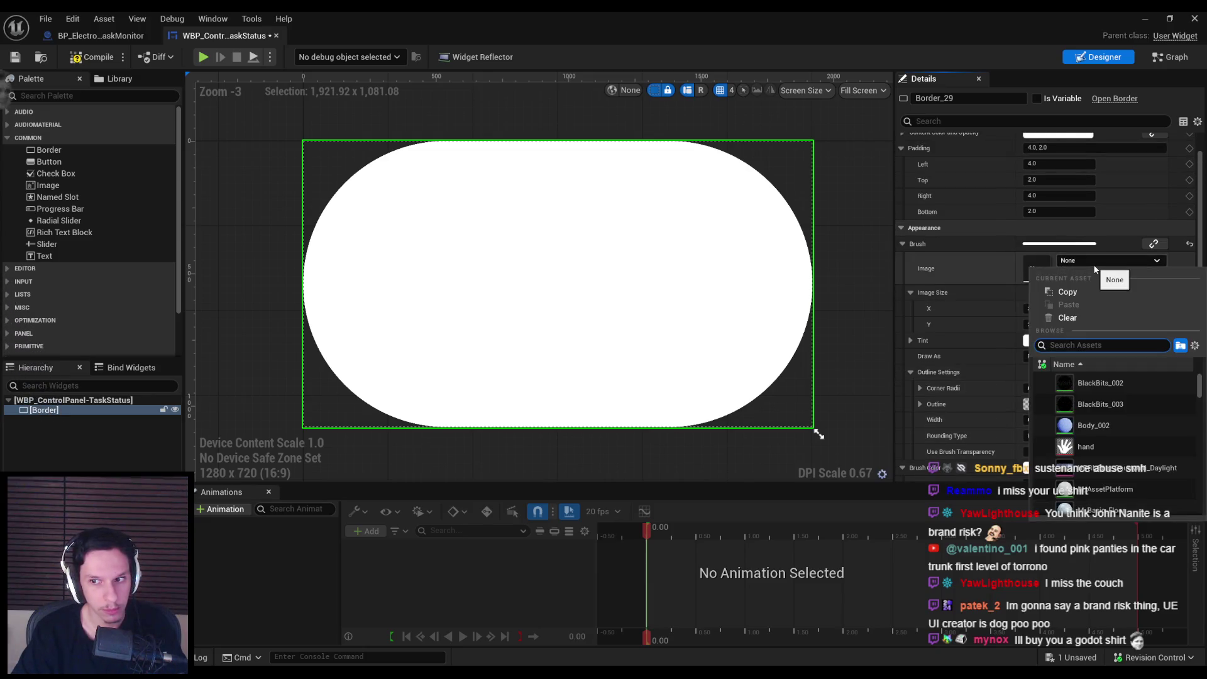
# Step: Search the asset picker and choose WhiteSquareTexture as the brush image
pyautogui.write('squa')
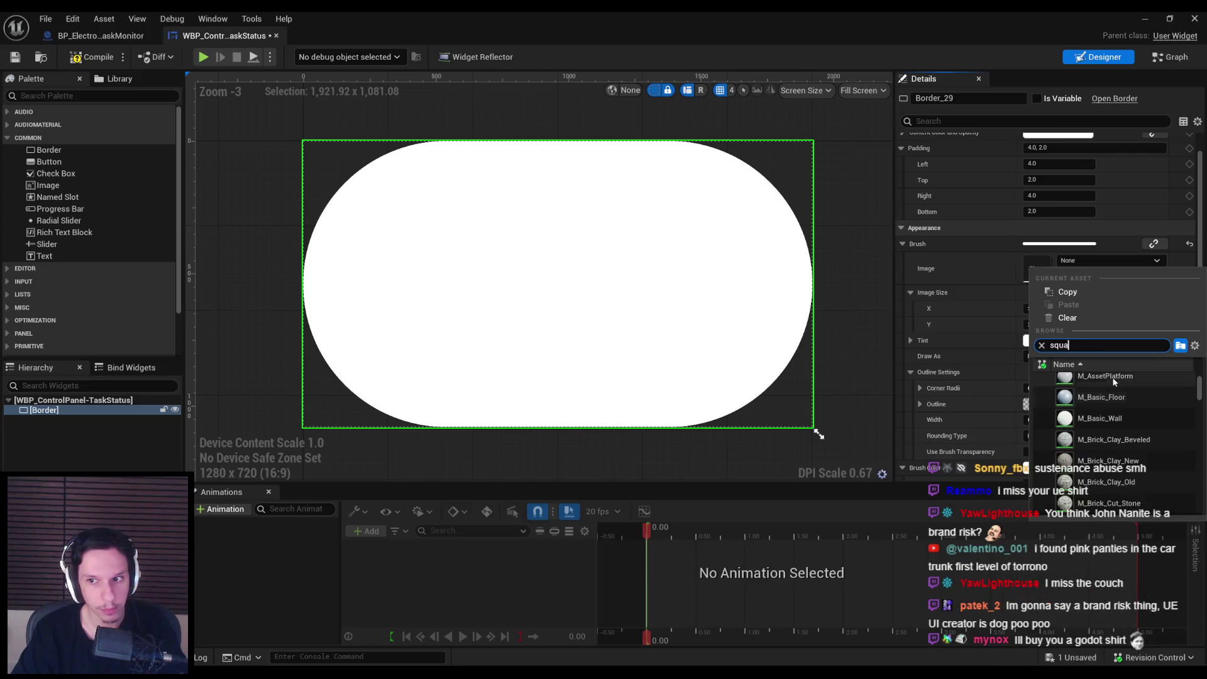
pyautogui.write('reuii')
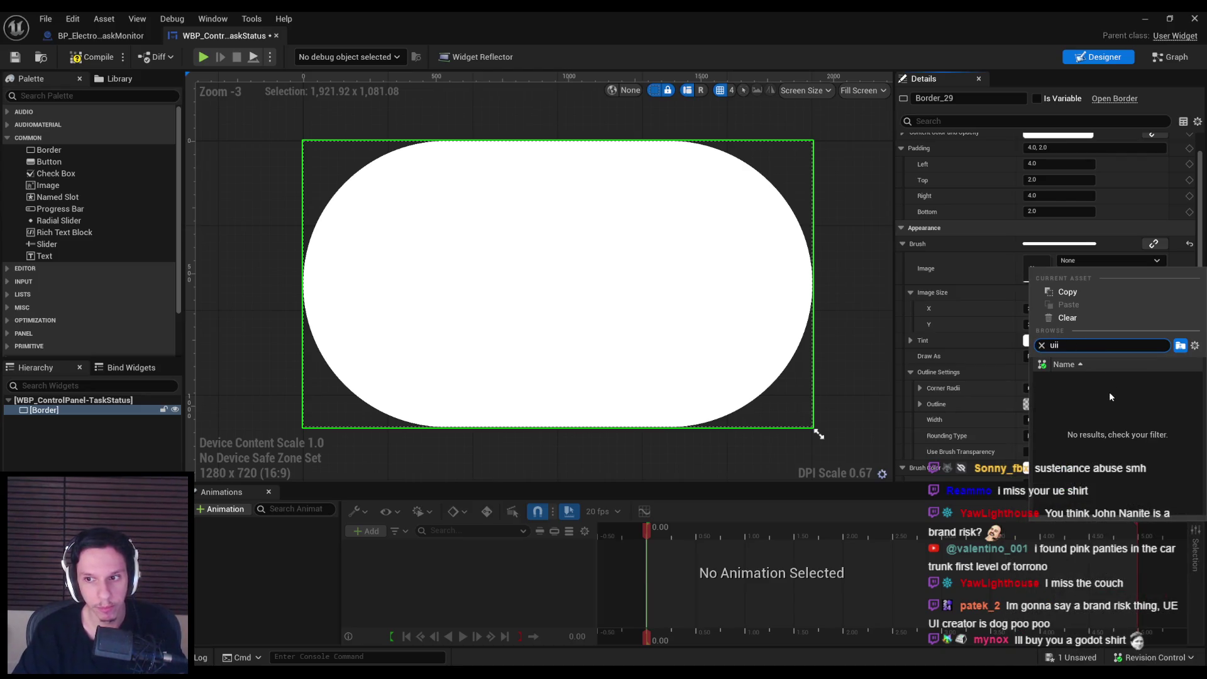
pyautogui.press('BackSpace')
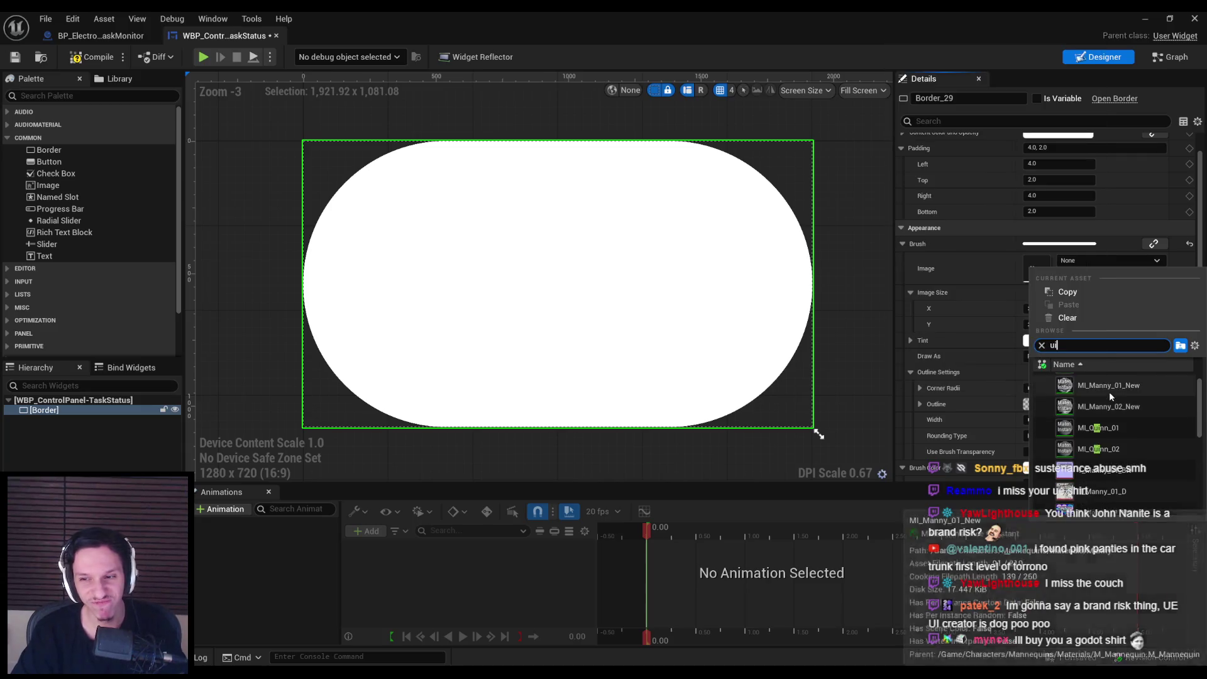
pyautogui.write('sc')
pyautogui.click(1195, 345)
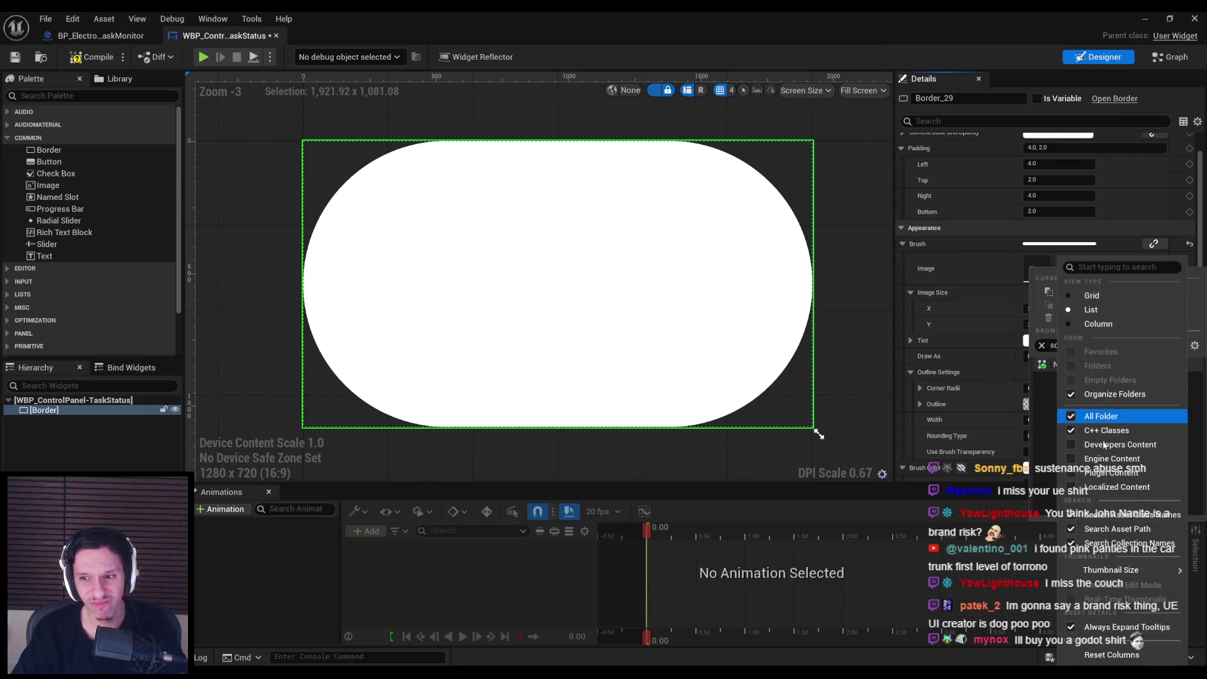
pyautogui.click(1044, 379)
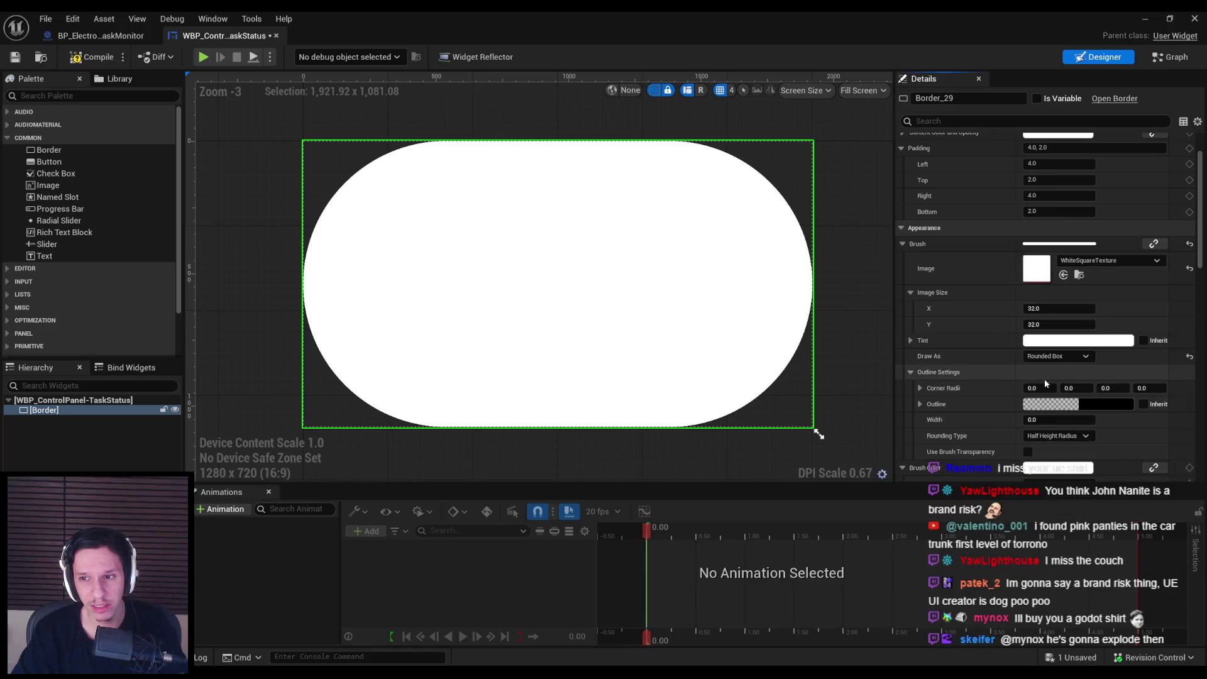
# Step: Reopen the brush image asset list with an empty search field
pyautogui.click(1110, 260)
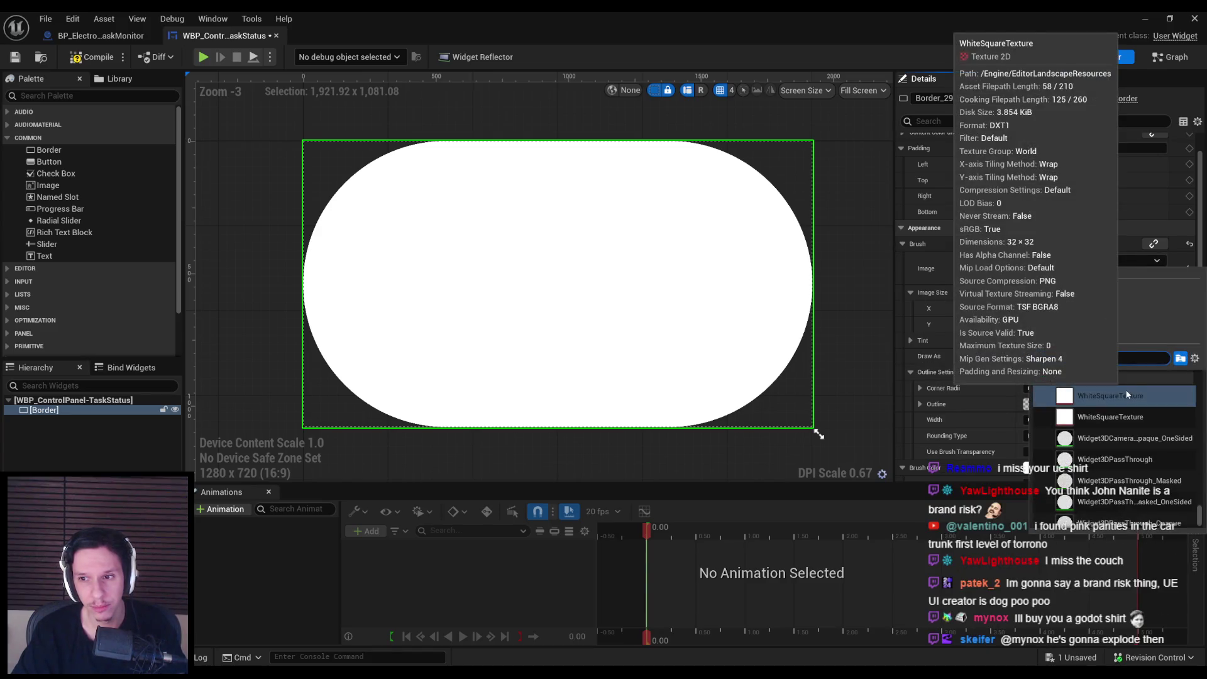
pyautogui.write('ui')
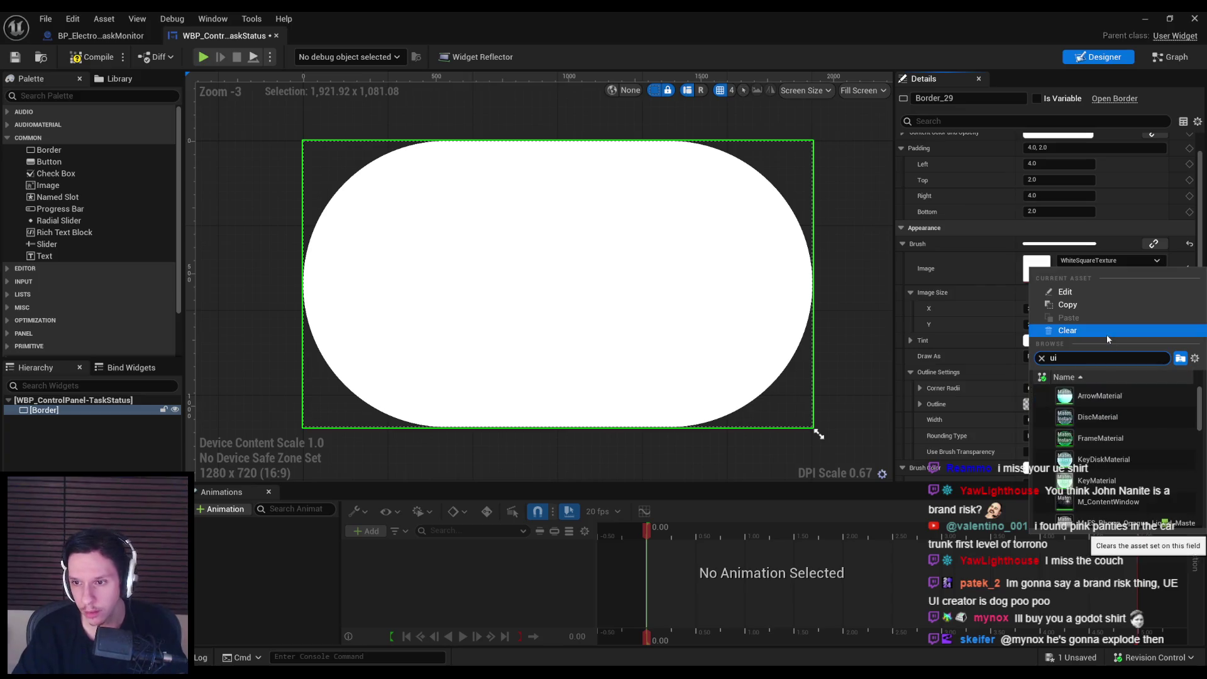
pyautogui.press('BackSpace')
pyautogui.press('BackSpace')
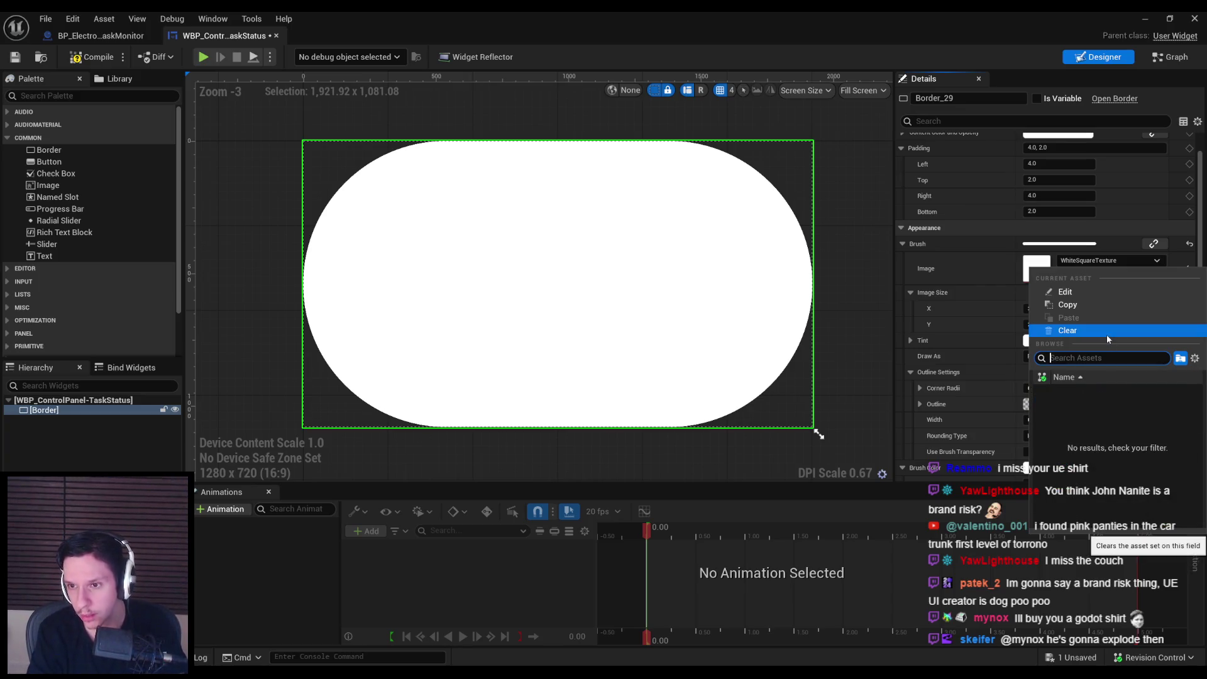
pyautogui.moveTo(1200, 398); pyautogui.dragTo(1205, 526)
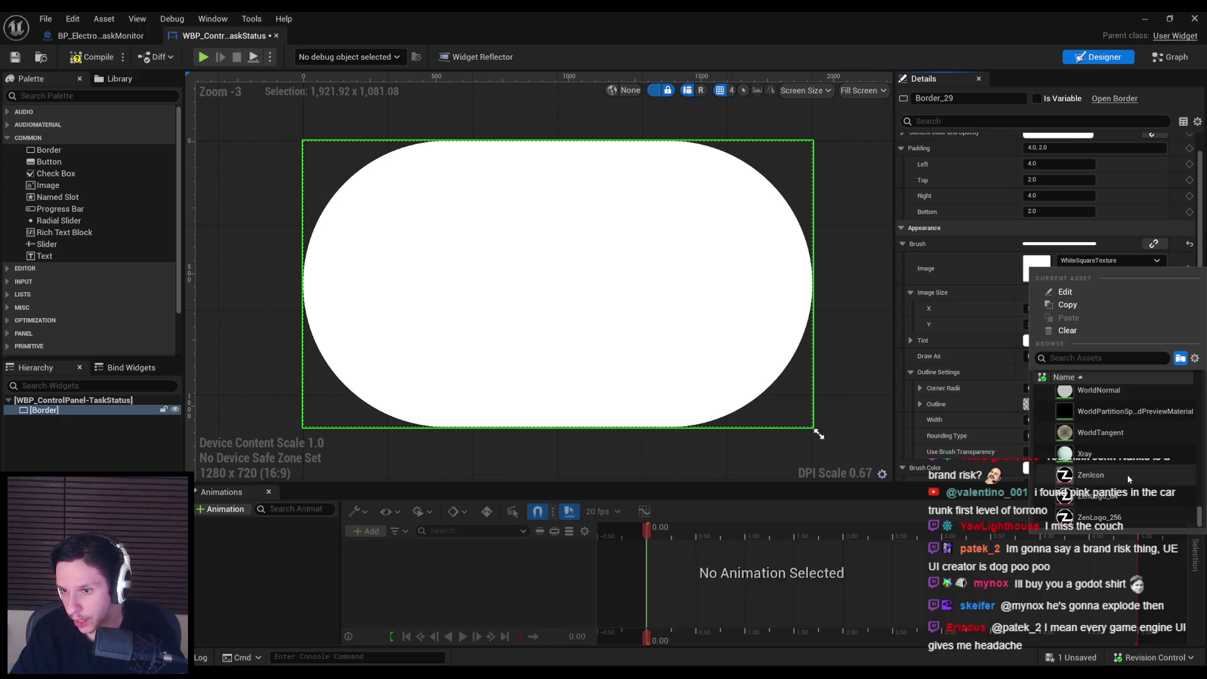
pyautogui.scroll(5, 1126, 474)
pyautogui.scroll(5, 1129, 479)
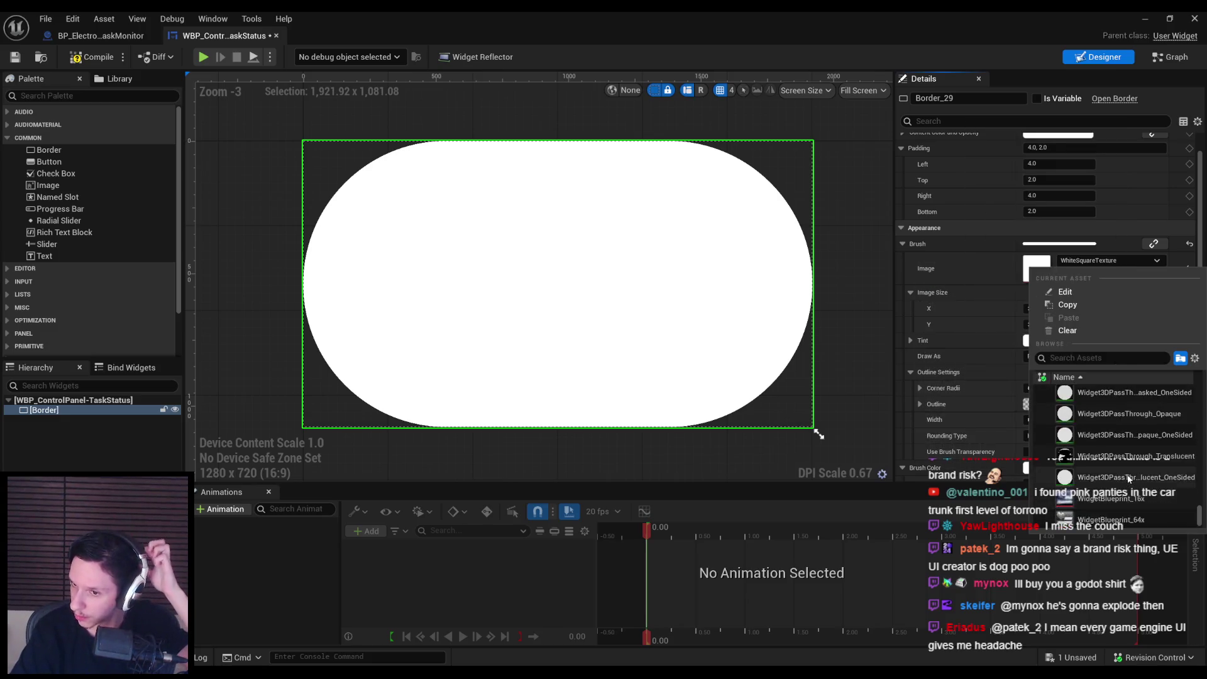
pyautogui.scroll(5, 1129, 479)
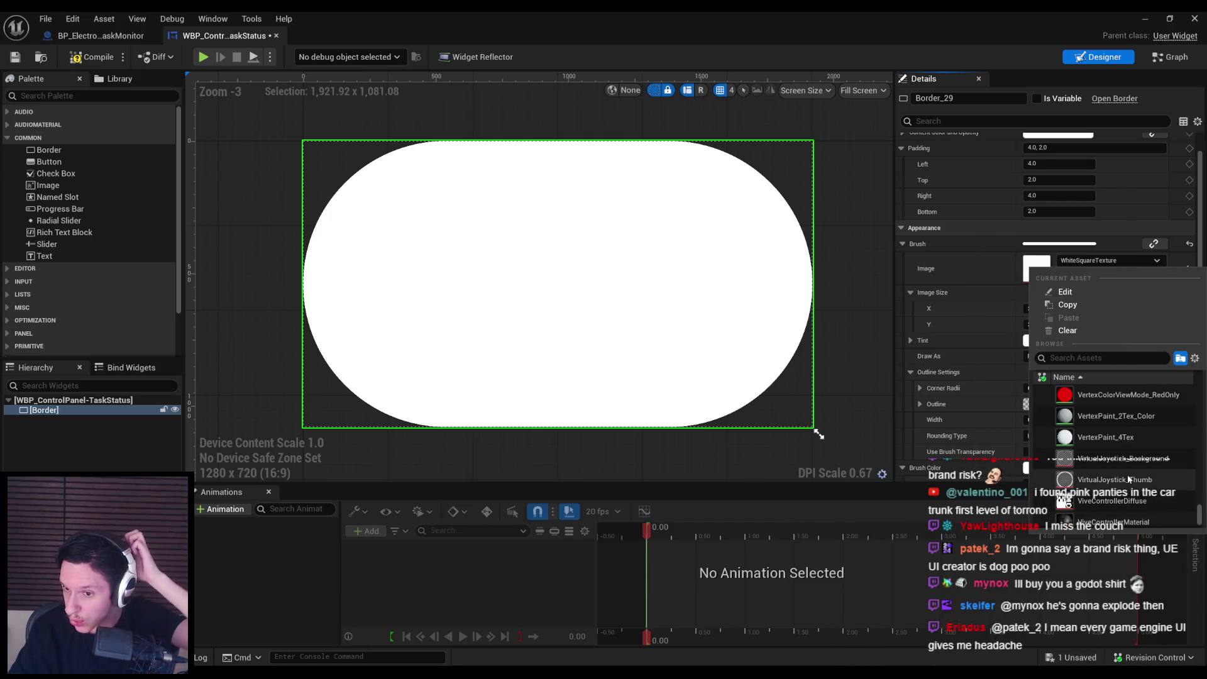
pyautogui.scroll(5, 1128, 479)
pyautogui.scroll(5, 1127, 474)
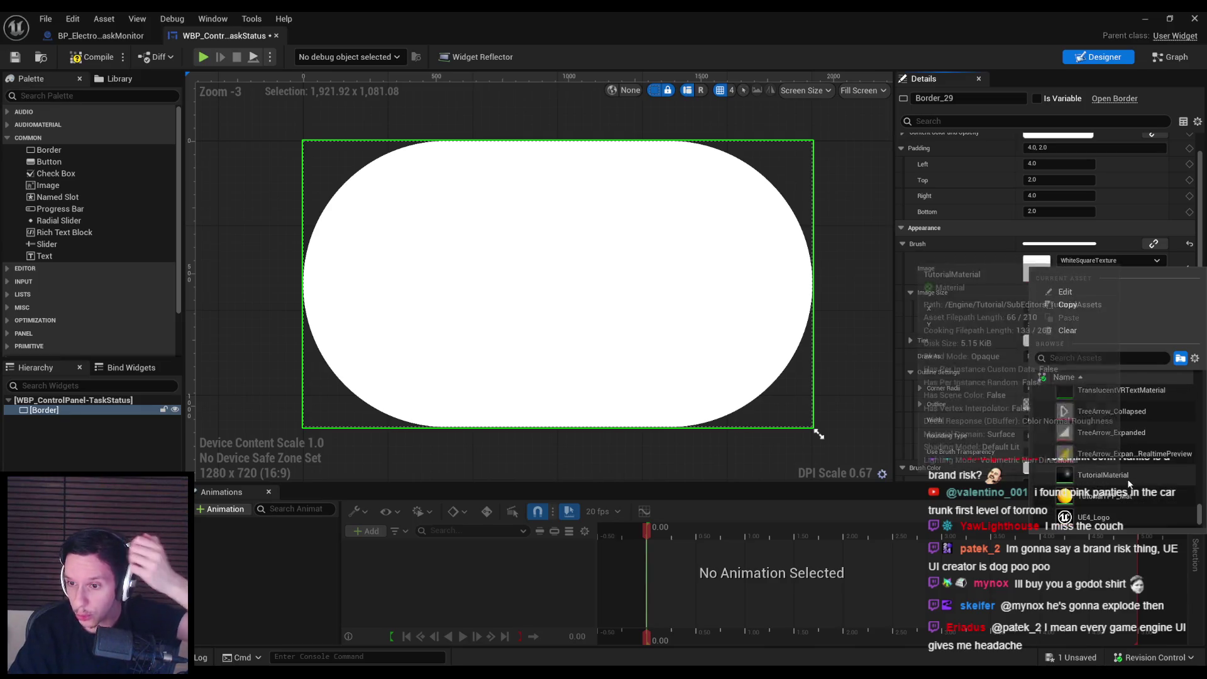
pyautogui.scroll(5, 1123, 501)
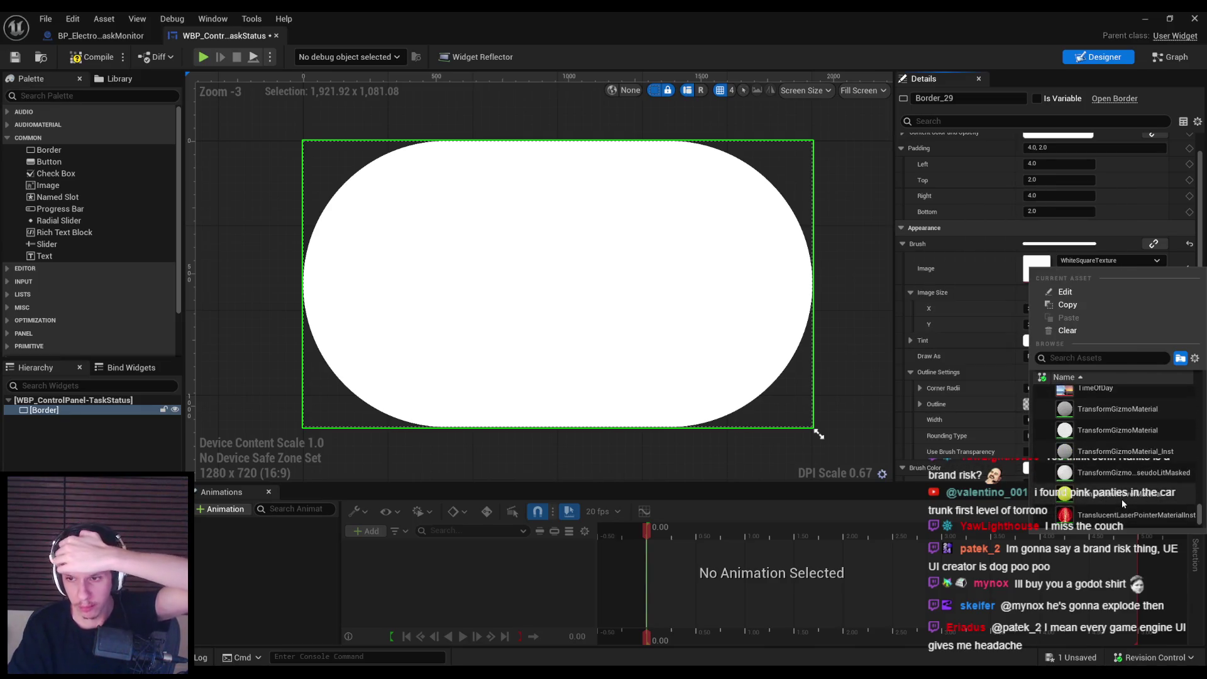
pyautogui.scroll(-3, 1123, 500)
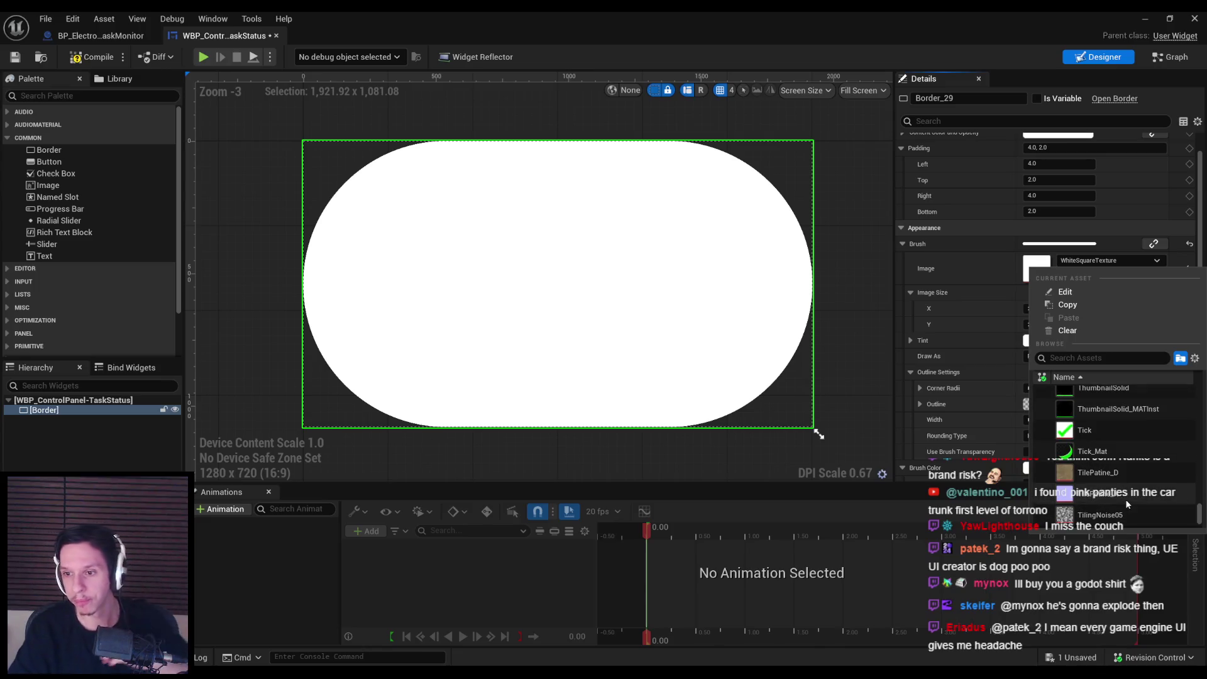
pyautogui.scroll(5, 1123, 501)
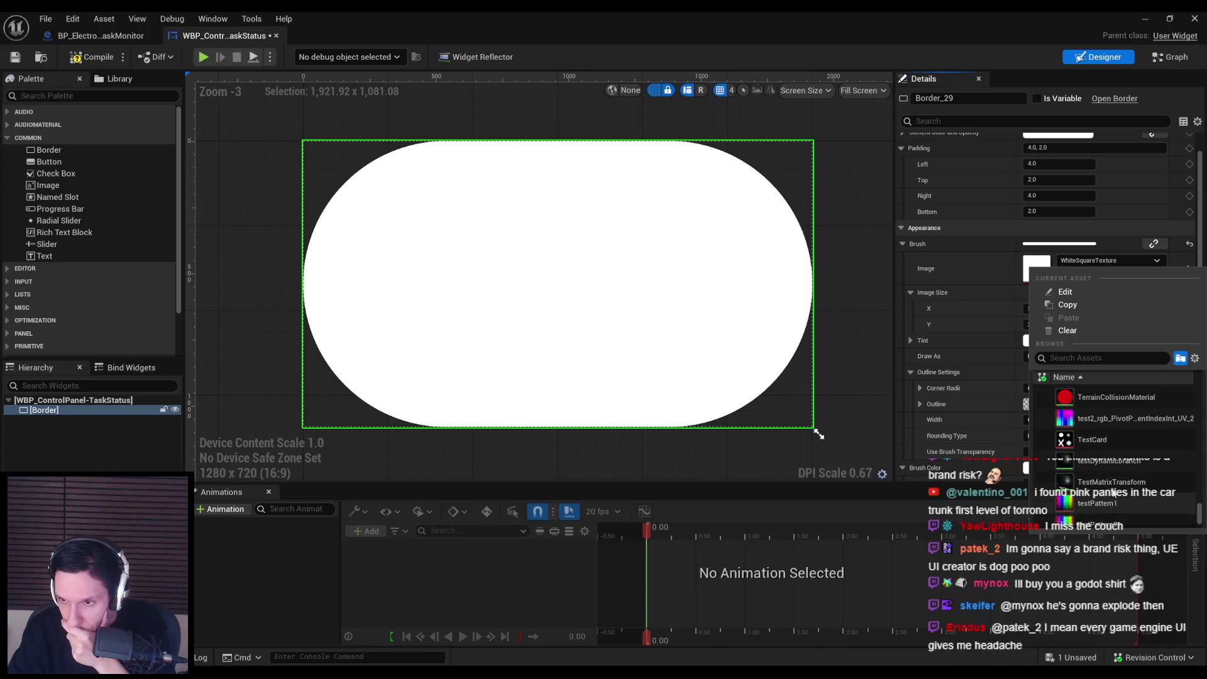
pyautogui.scroll(-10, 1113, 495)
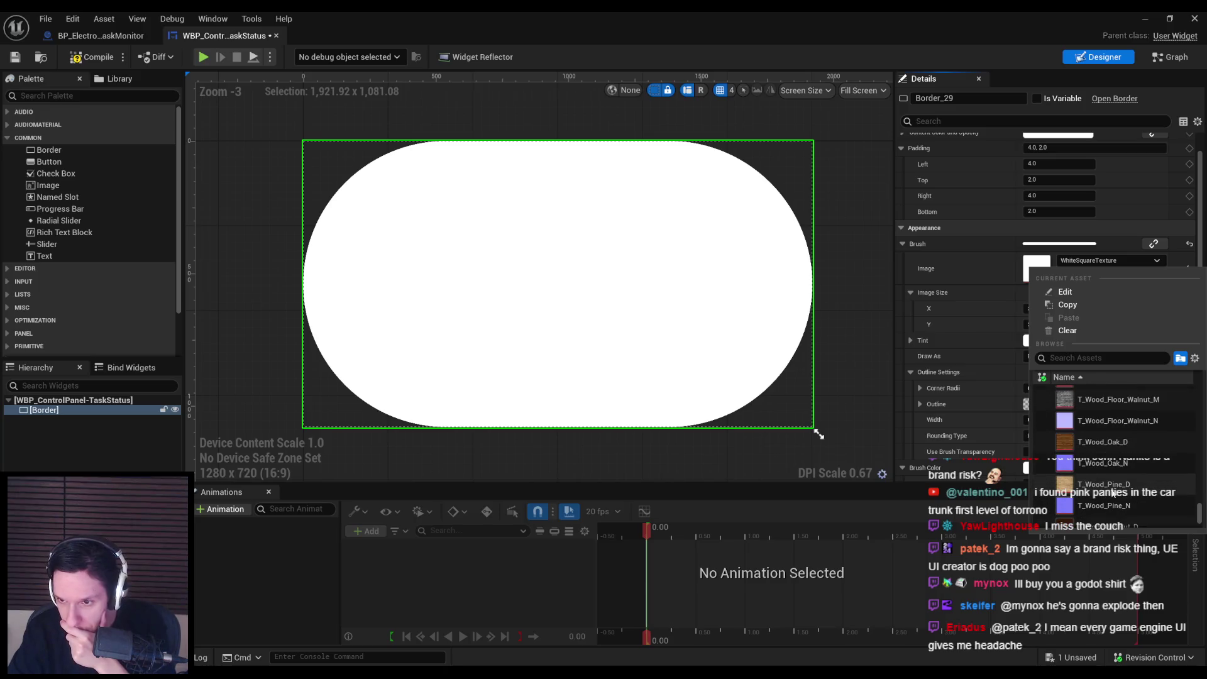
pyautogui.scroll(3, 1112, 495)
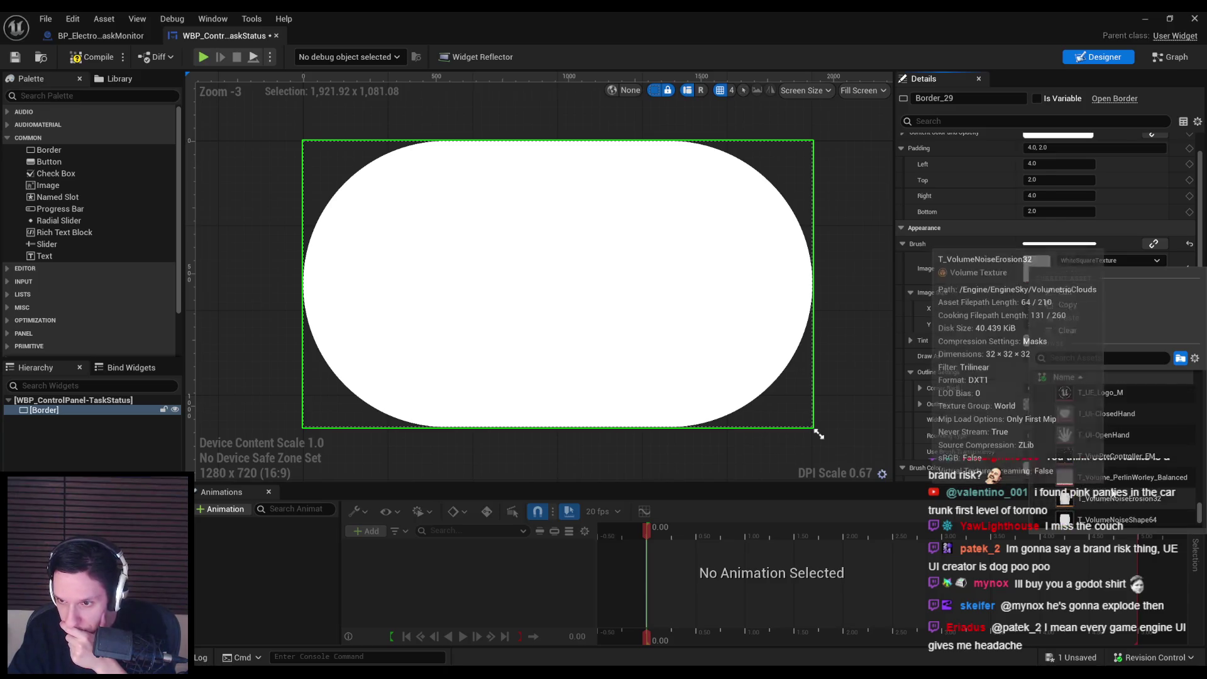
pyautogui.scroll(3, 1065, 492)
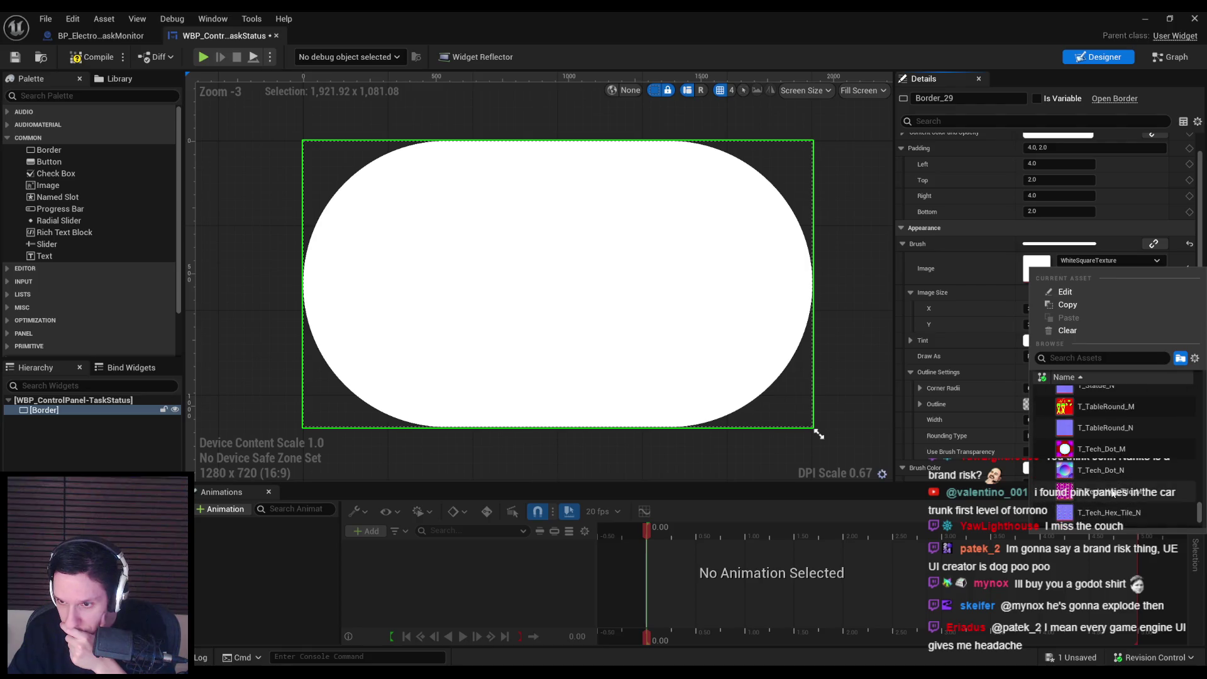
pyautogui.scroll(3, 1113, 495)
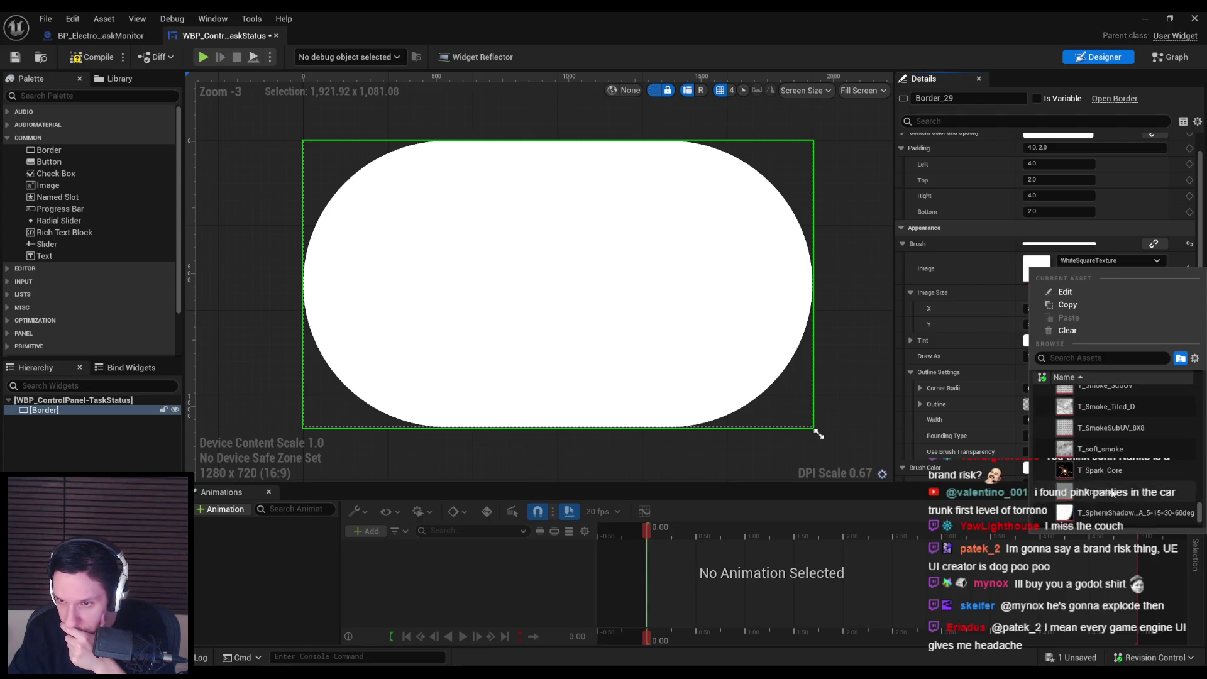
pyautogui.scroll(6, 1113, 495)
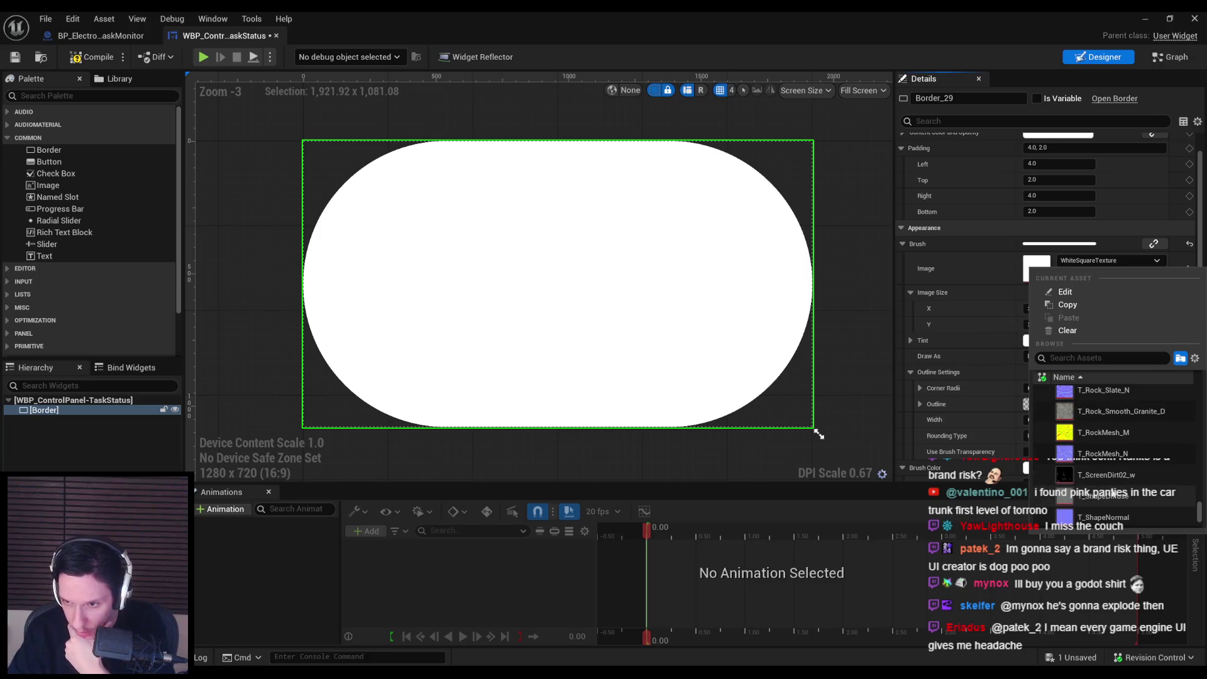
pyautogui.scroll(8, 1113, 495)
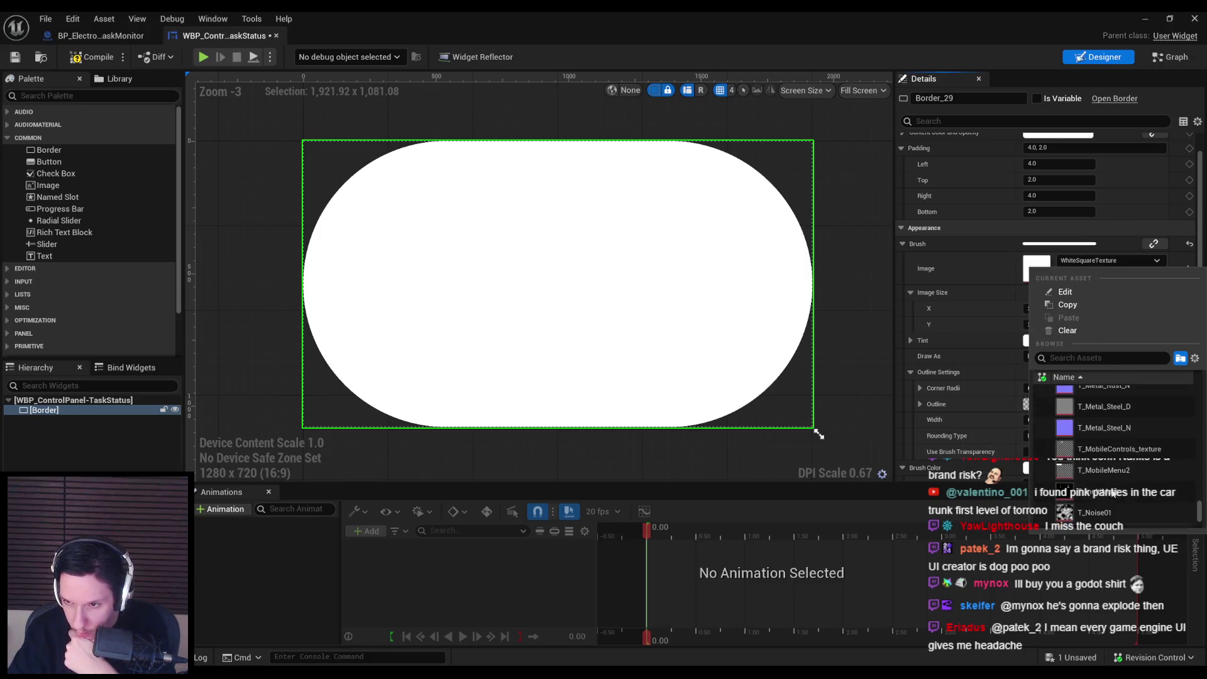
pyautogui.scroll(-2, 1113, 494)
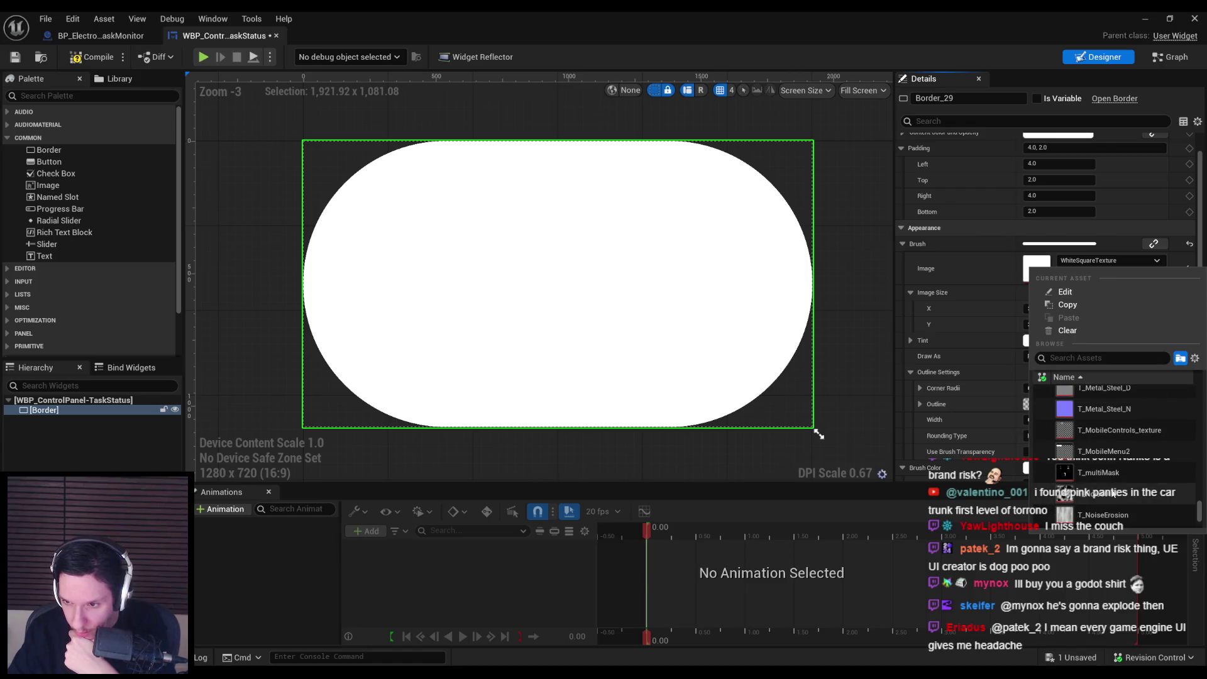
pyautogui.scroll(2, 1108, 486)
pyautogui.scroll(3, 1110, 486)
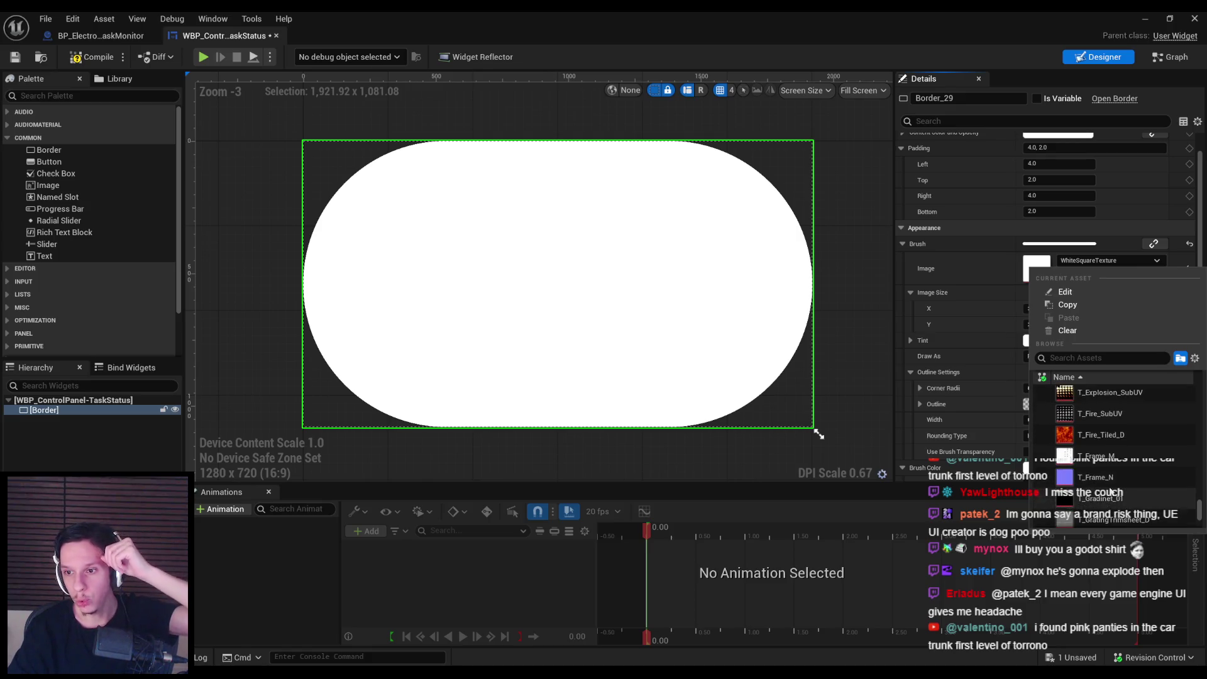
pyautogui.scroll(5, 1111, 492)
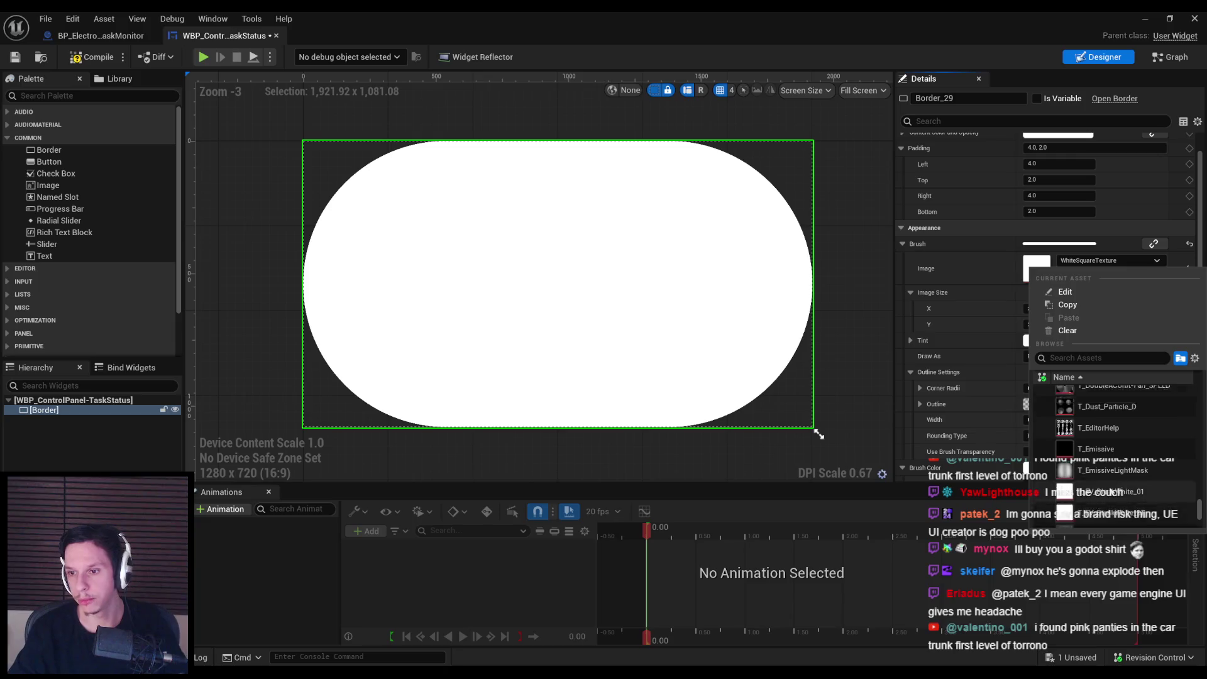
pyautogui.scroll(5, 1111, 492)
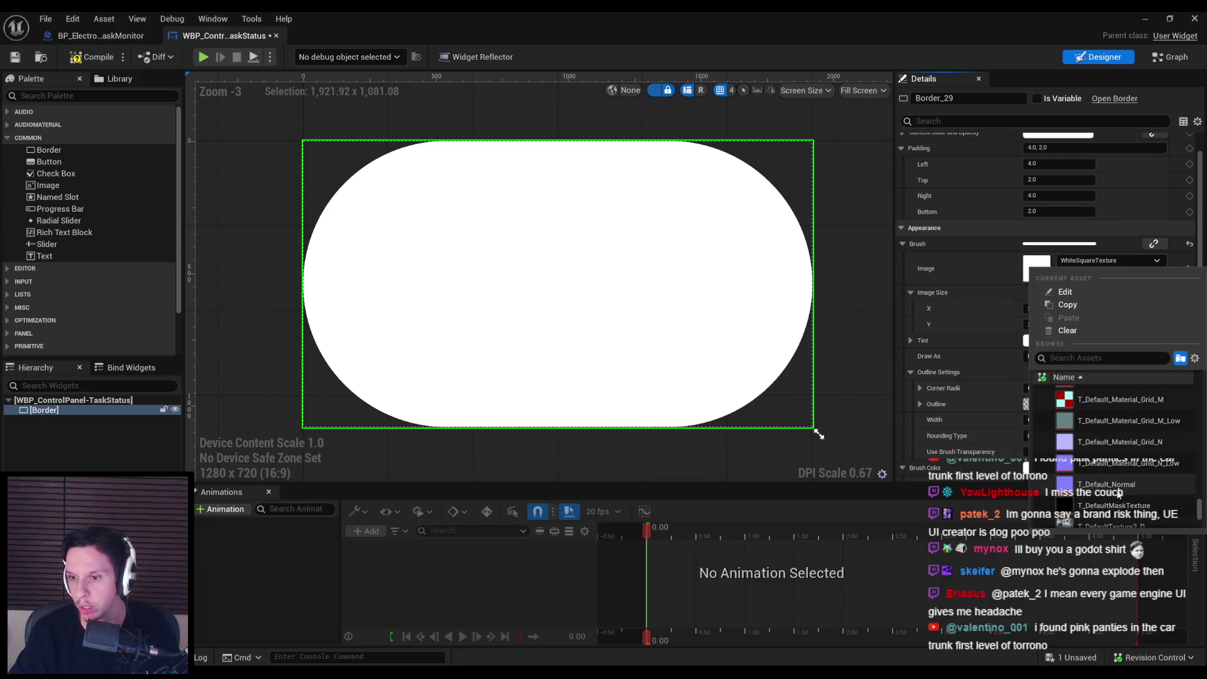
pyautogui.scroll(5, 1119, 493)
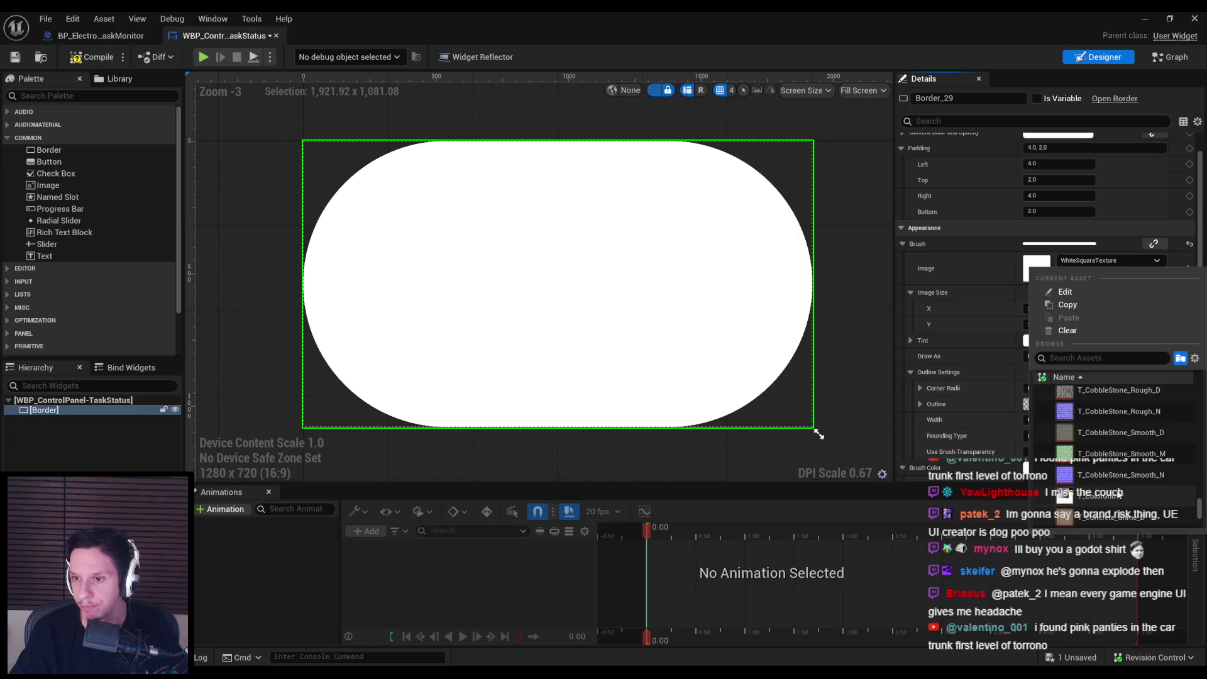
pyautogui.scroll(6, 1119, 493)
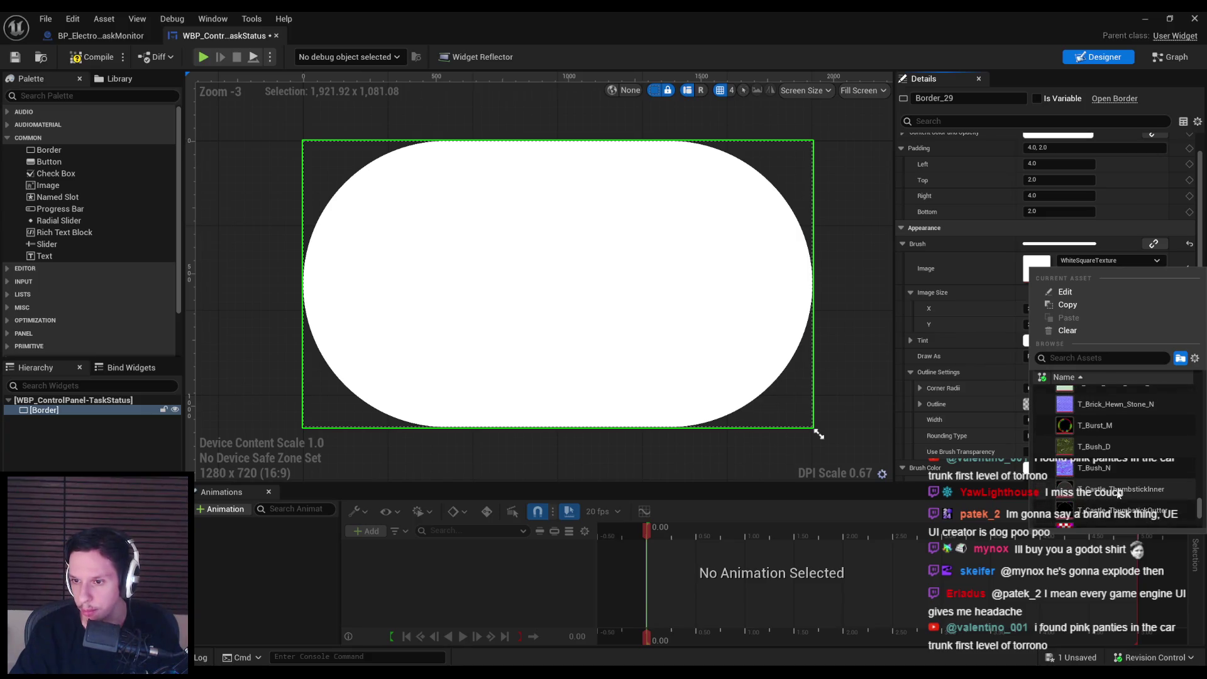
pyautogui.scroll(8, 1119, 494)
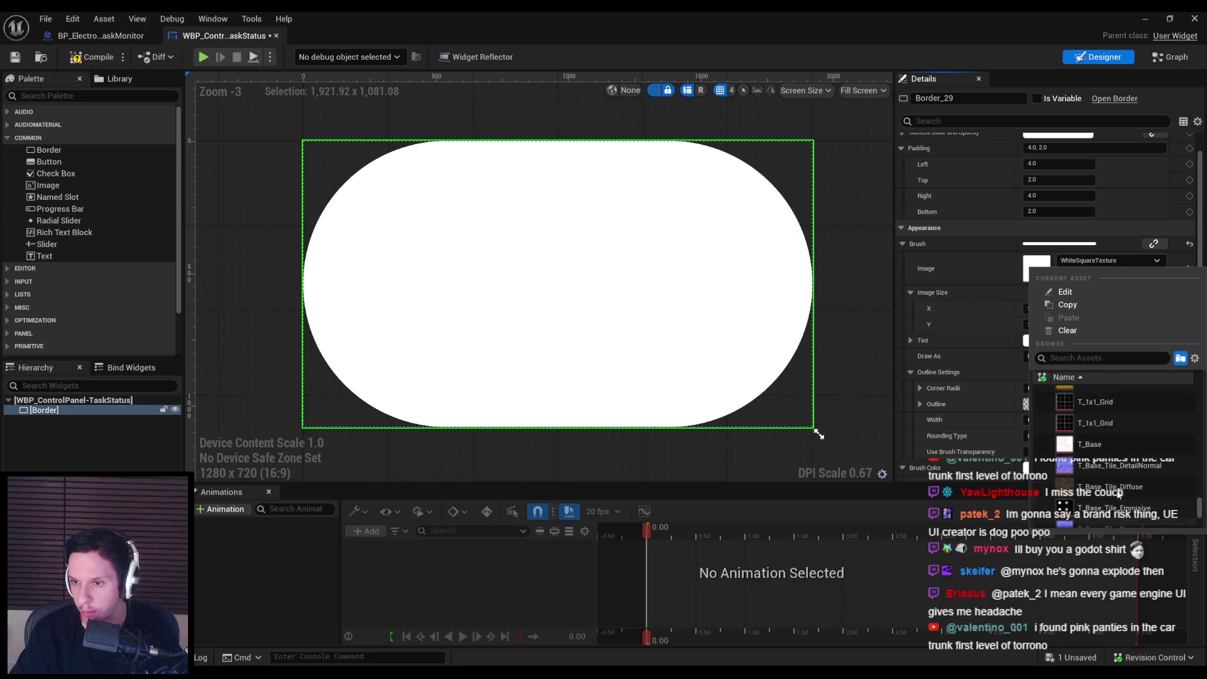
pyautogui.scroll(5, 1119, 494)
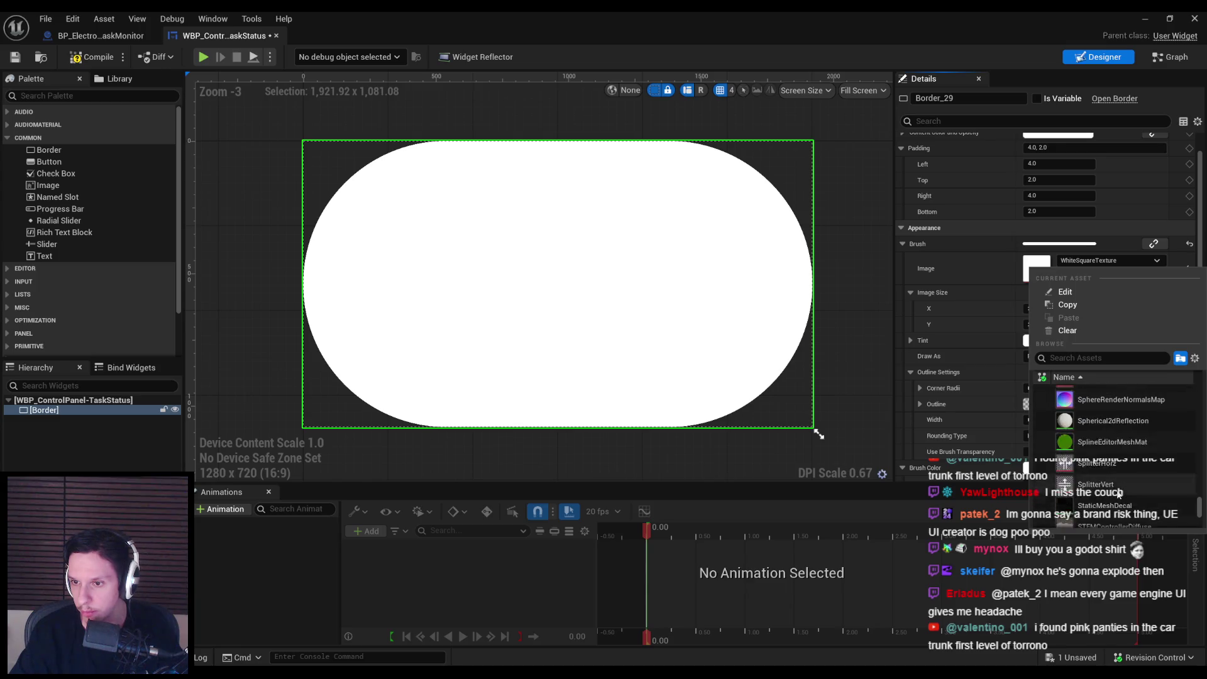
pyautogui.scroll(5, 1119, 494)
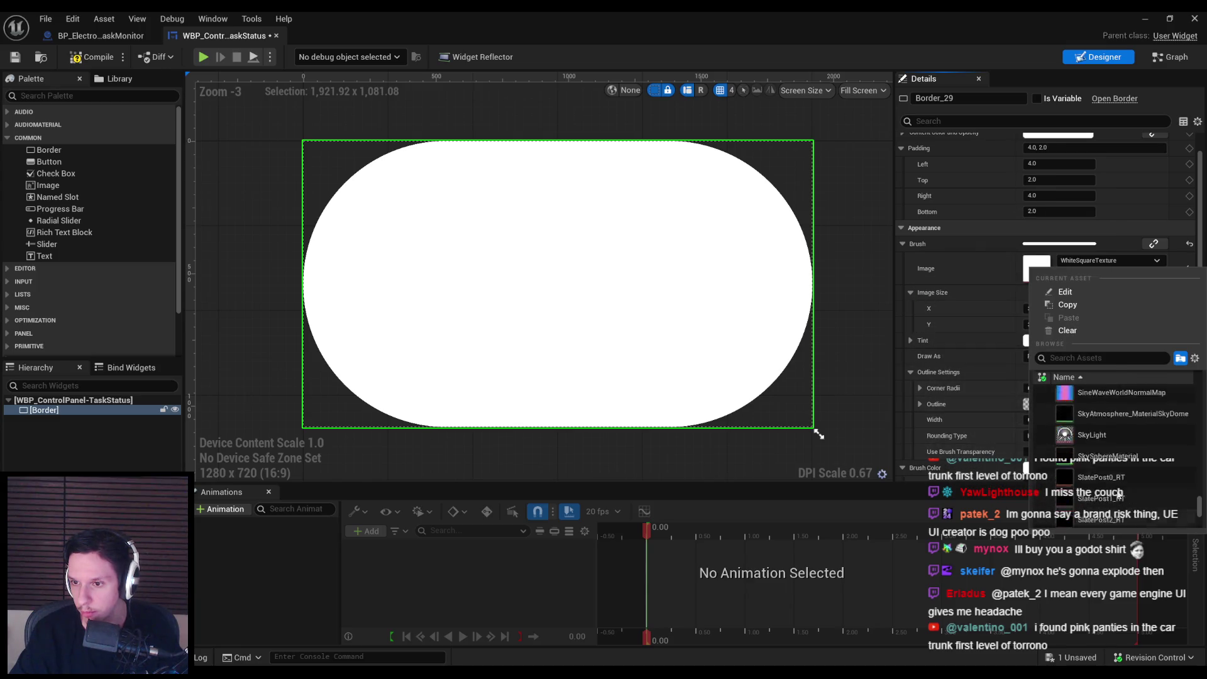
pyautogui.scroll(5, 1119, 495)
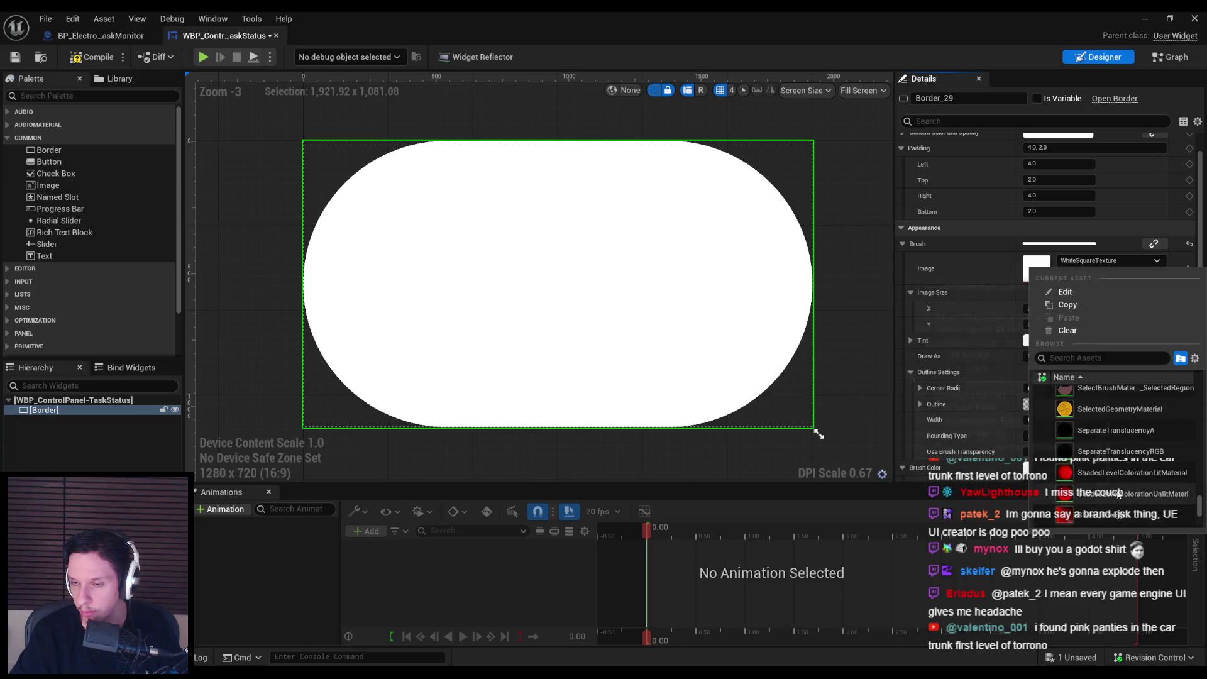
pyautogui.scroll(5, 1119, 469)
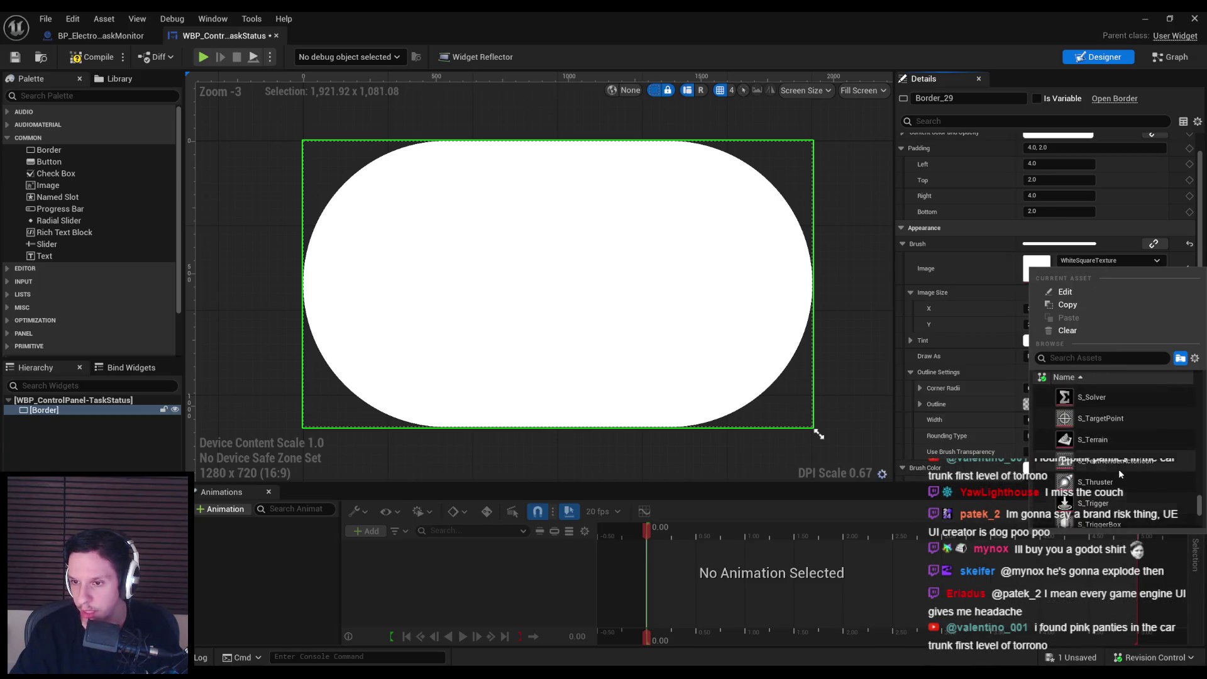
pyautogui.scroll(5, 1119, 469)
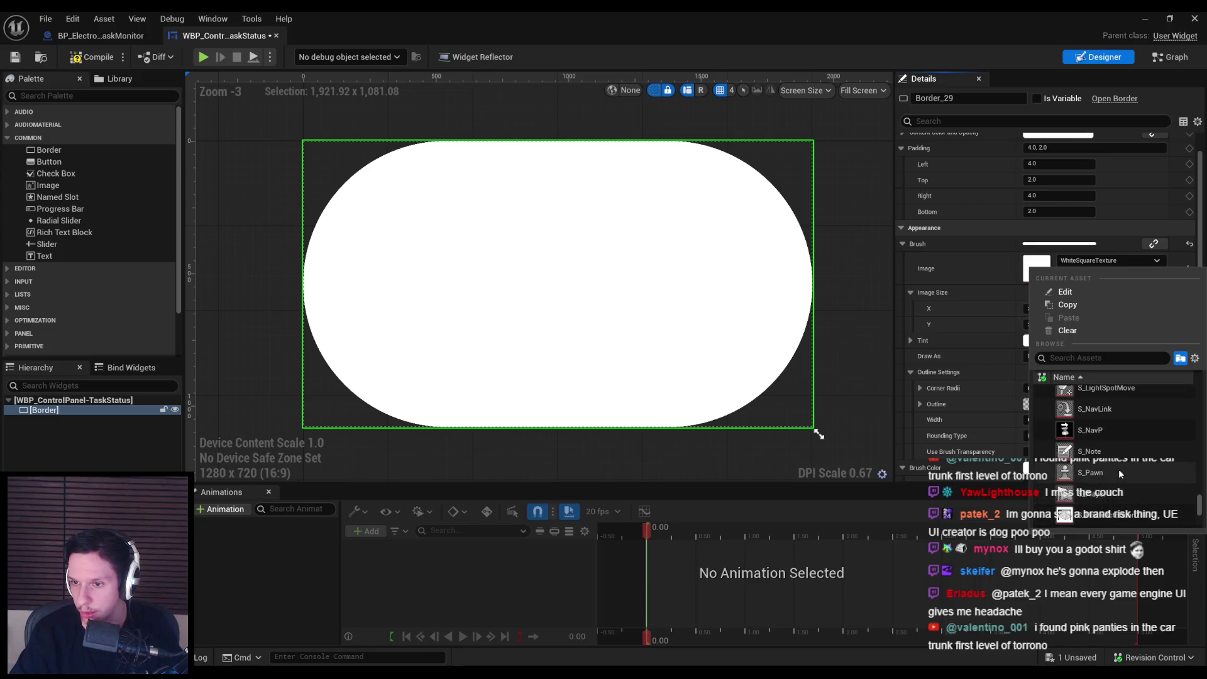
pyautogui.scroll(8, 1119, 469)
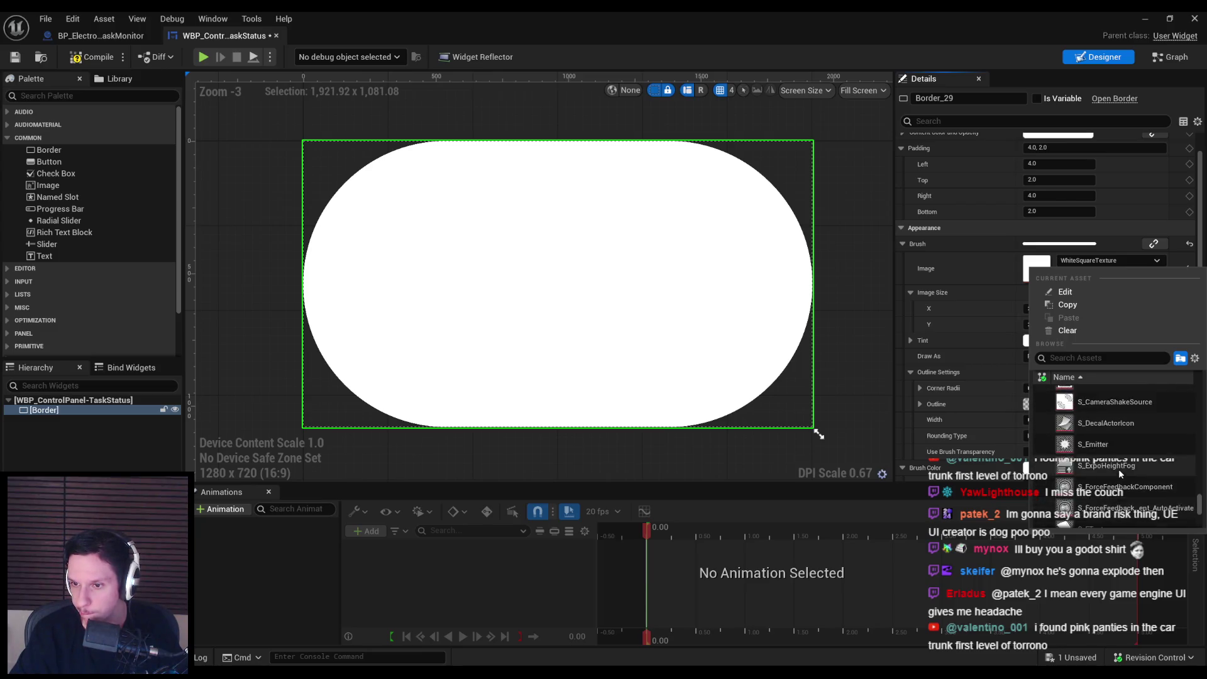
pyautogui.scroll(8, 1118, 469)
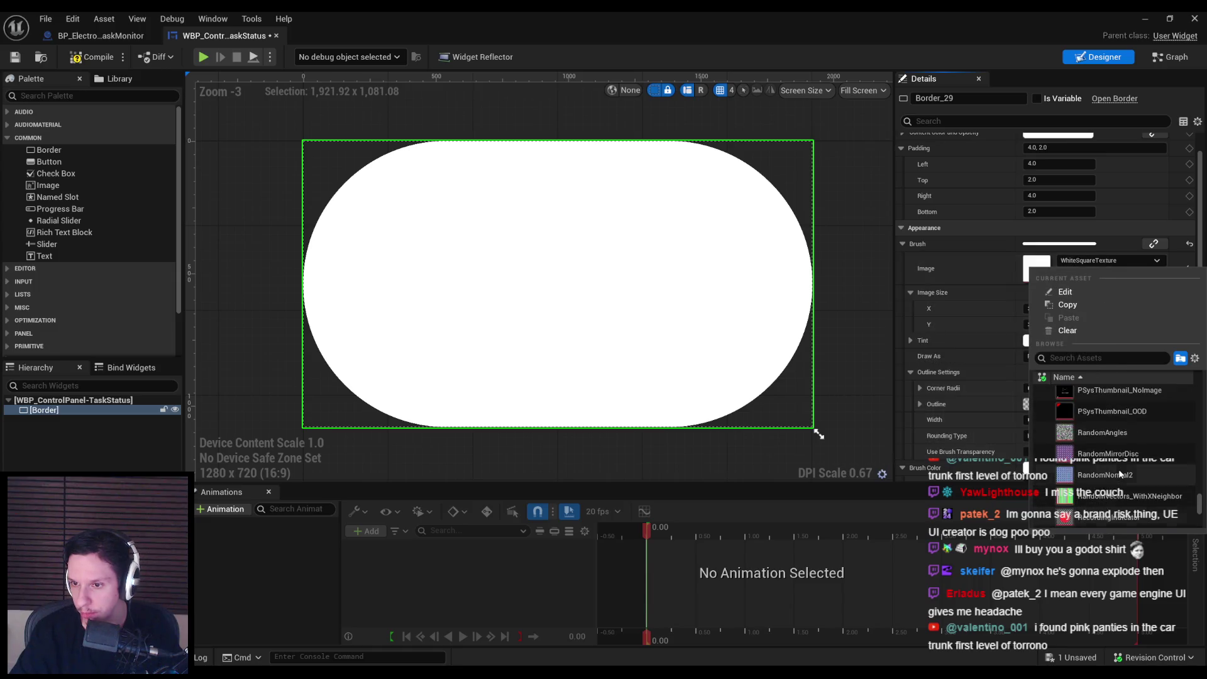
pyautogui.scroll(10, 1118, 469)
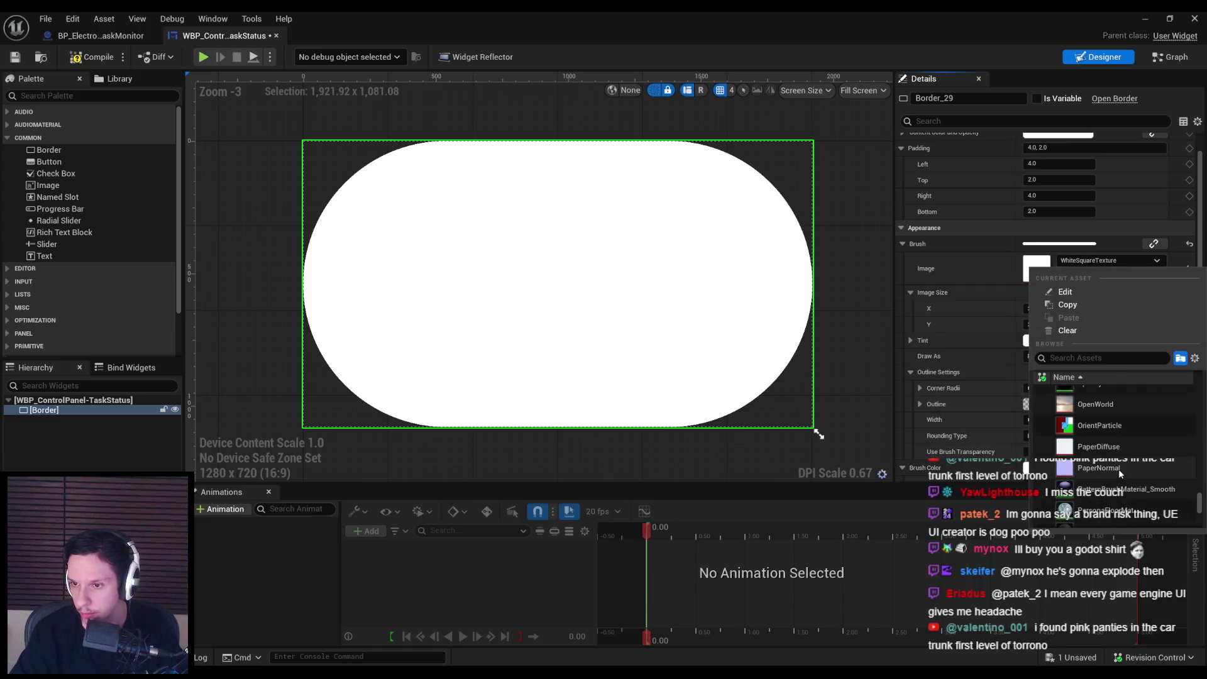
pyautogui.click(1106, 358)
# Step: Search 'square', open WhiteSquareTexture to inspect it, then close its editor
pyautogui.write('box')
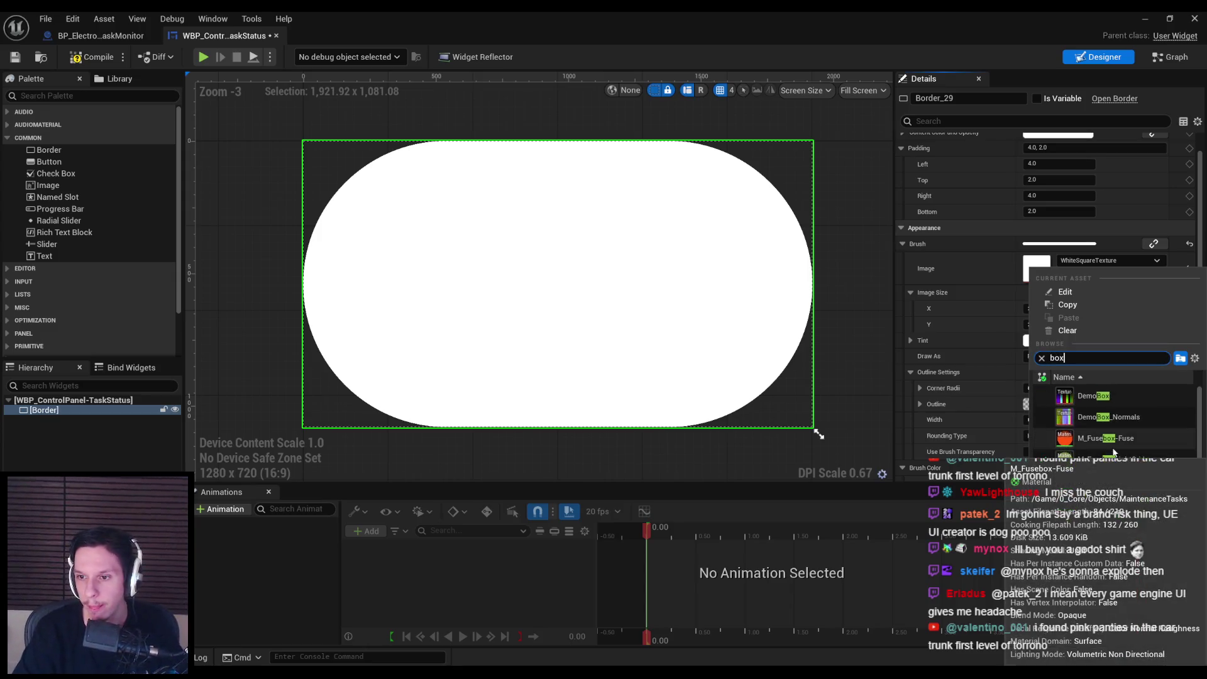
pyautogui.scroll(-3, 1113, 451)
pyautogui.hotkey('ctrl', 'a')
pyautogui.write('square')
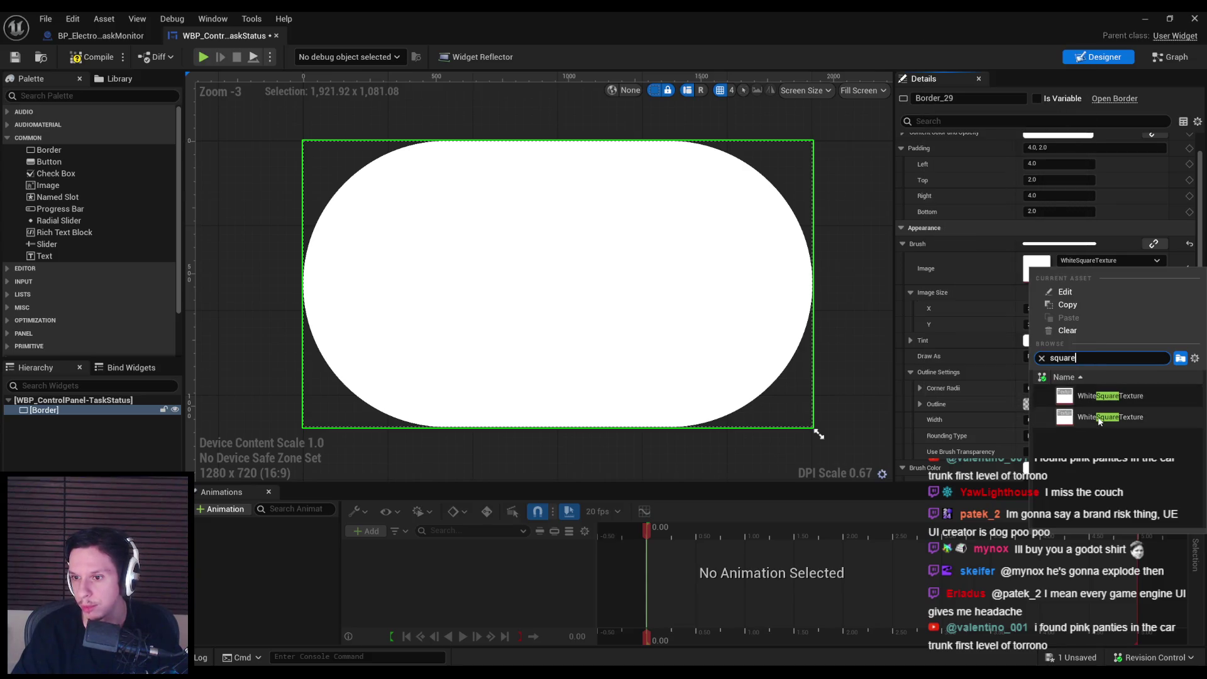
pyautogui.doubleClick(1033, 264)
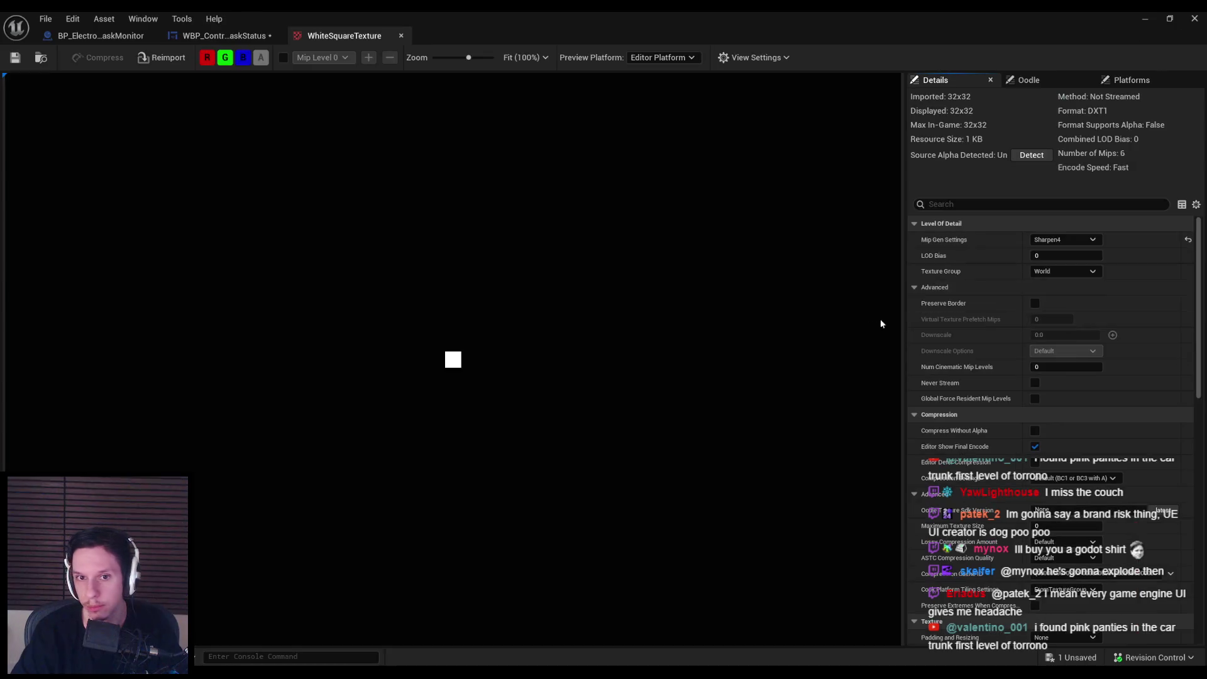
pyautogui.middleClick(341, 37)
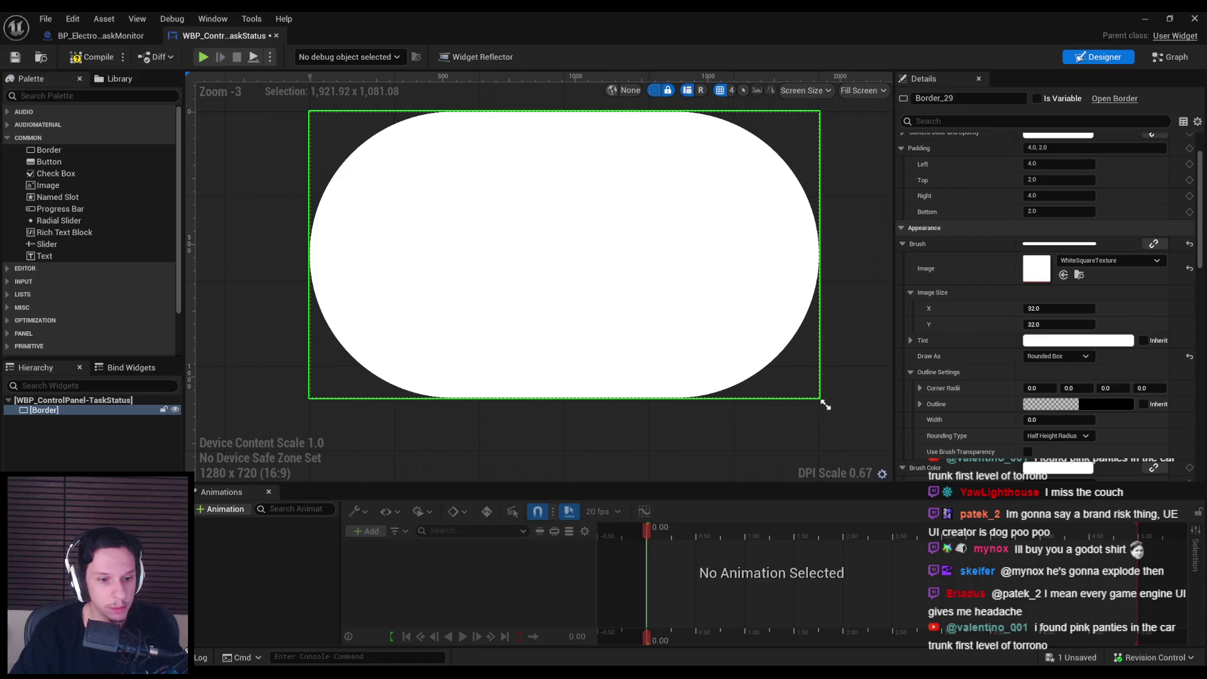
# Step: Bring up the Windows Start menu to launch Affinity Photo
pyautogui.press('super')
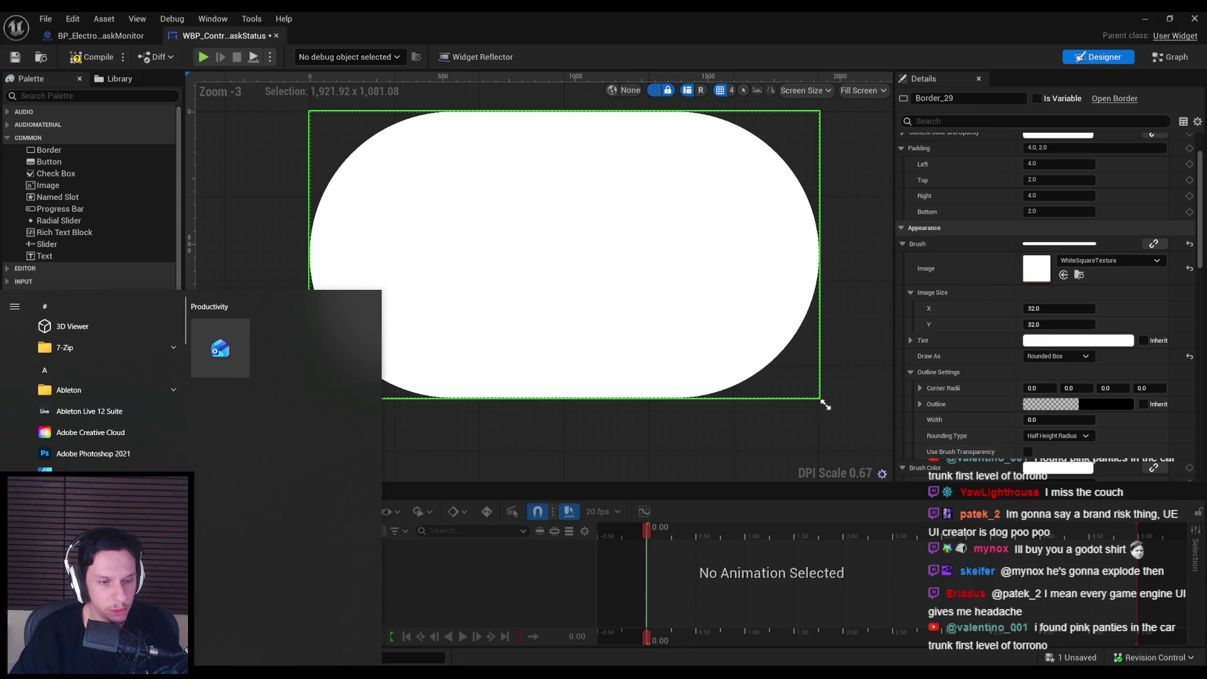
pyautogui.press('super')
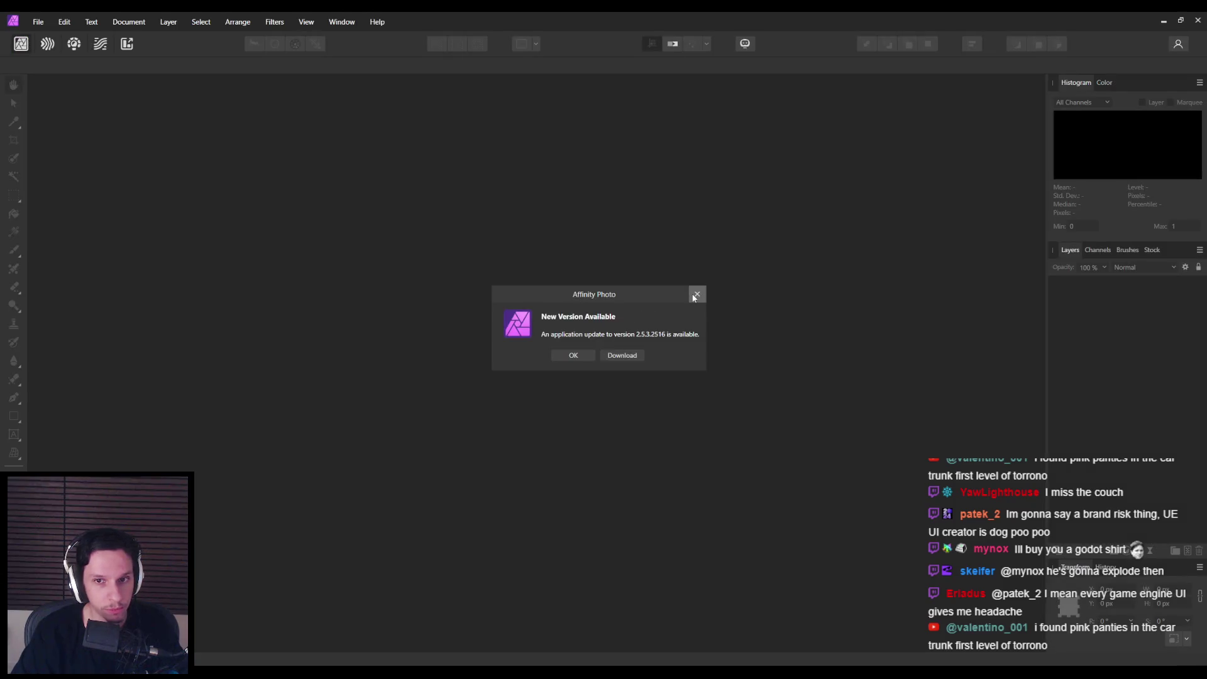
# Step: Dismiss the update notice and create a new 128 × 128 px document
pyautogui.click(697, 294)
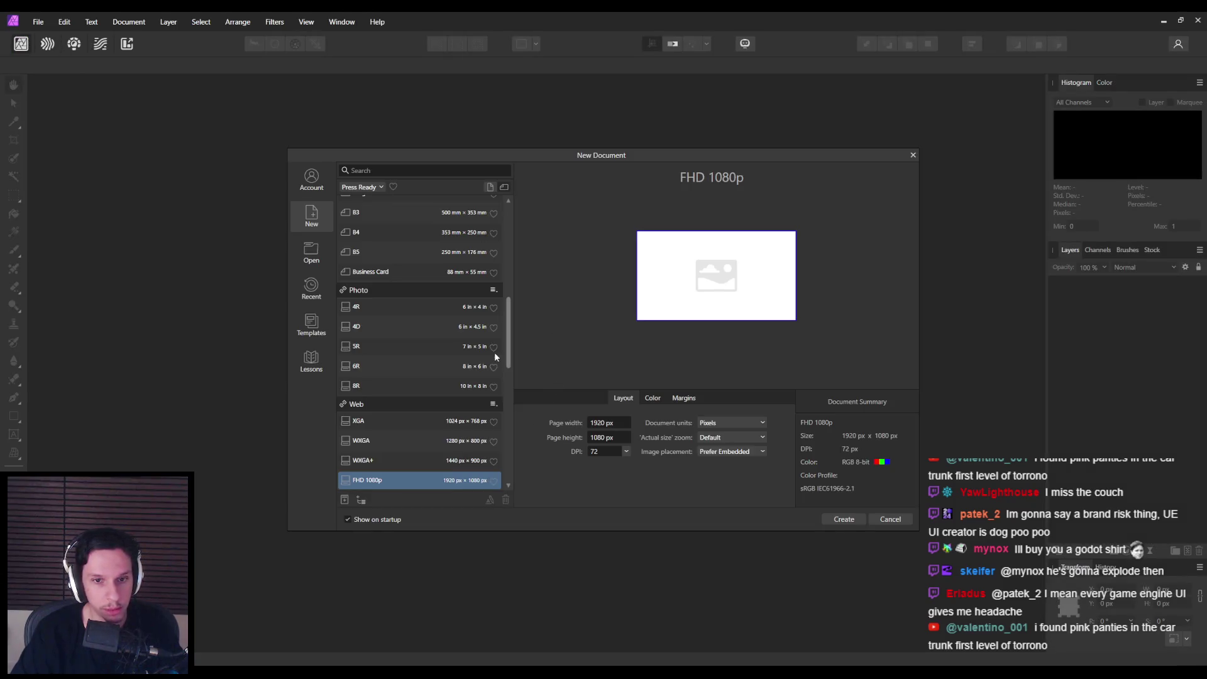
pyautogui.moveTo(508, 358)
pyautogui.mouseDown()
pyautogui.moveTo(508, 330)
pyautogui.moveTo(512, 415)
pyautogui.mouseUp()
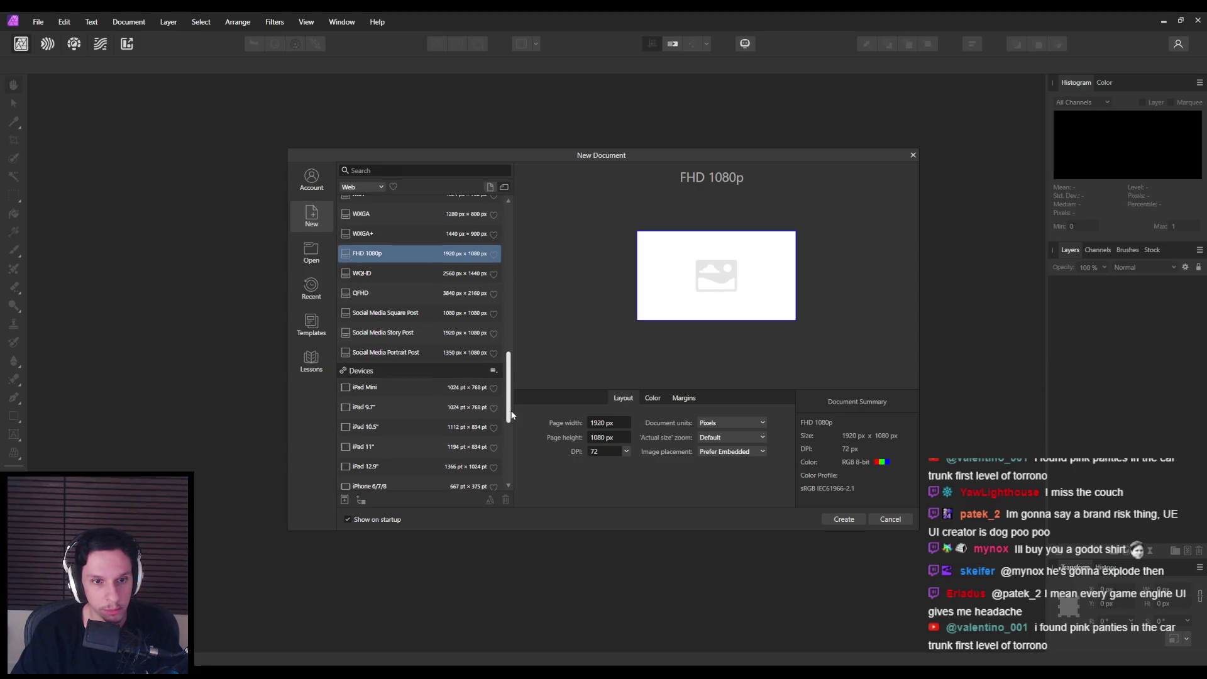
pyautogui.click(591, 422)
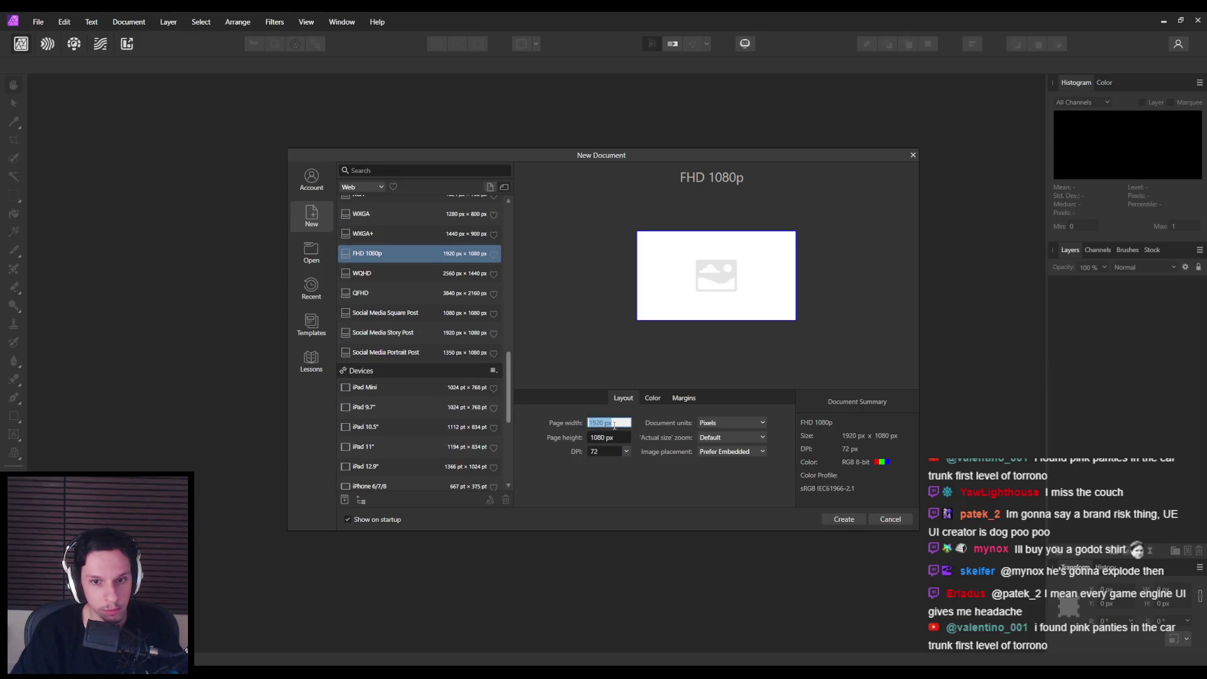
pyautogui.write('128')
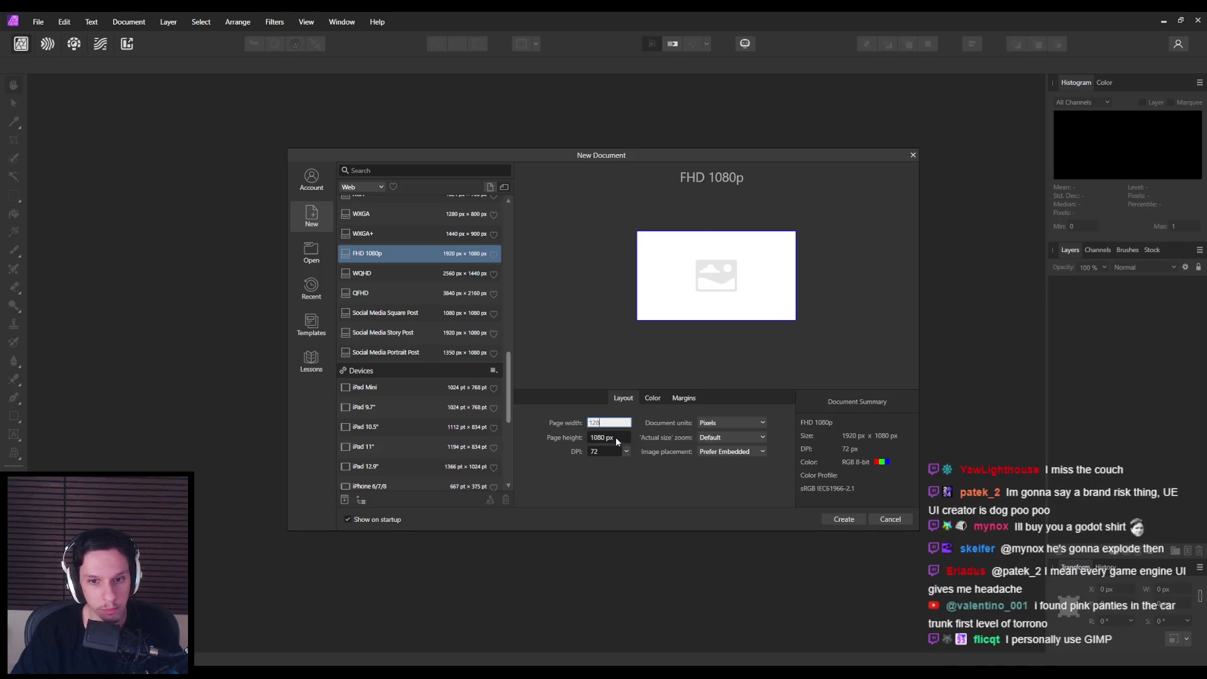
pyautogui.press('Tab')
pyautogui.write('12')
pyautogui.click(842, 522)
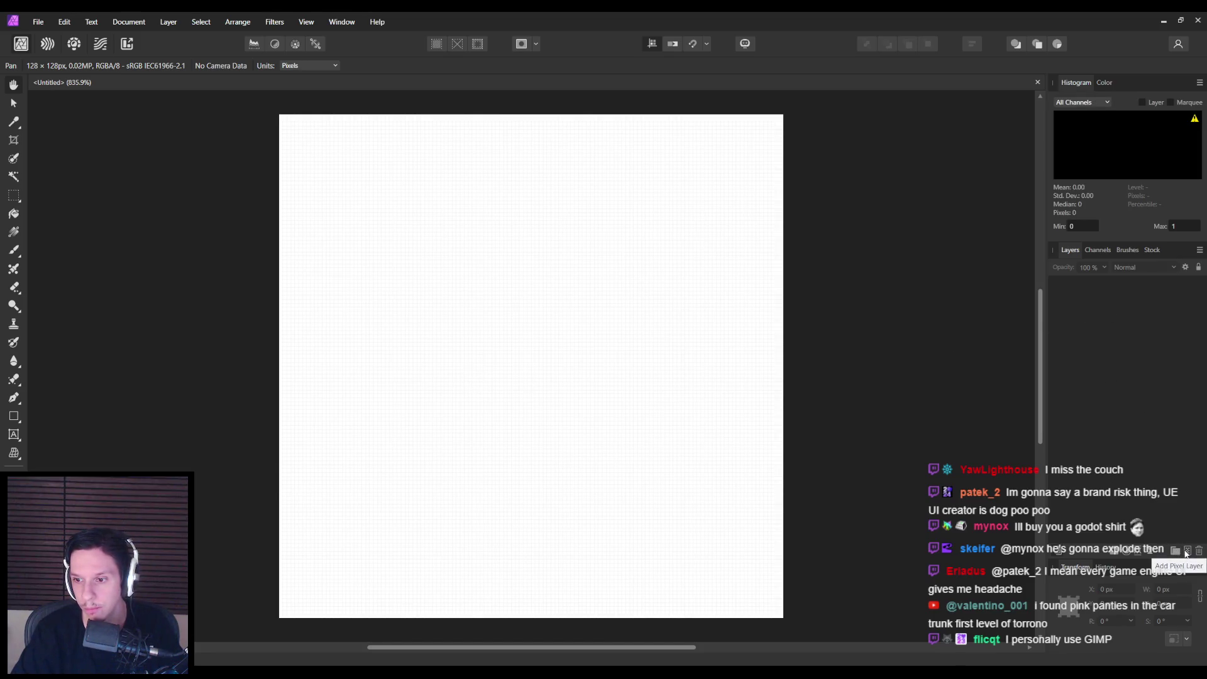
# Step: Add an empty pixel layer and glance at the Channels panel
pyautogui.click(1187, 551)
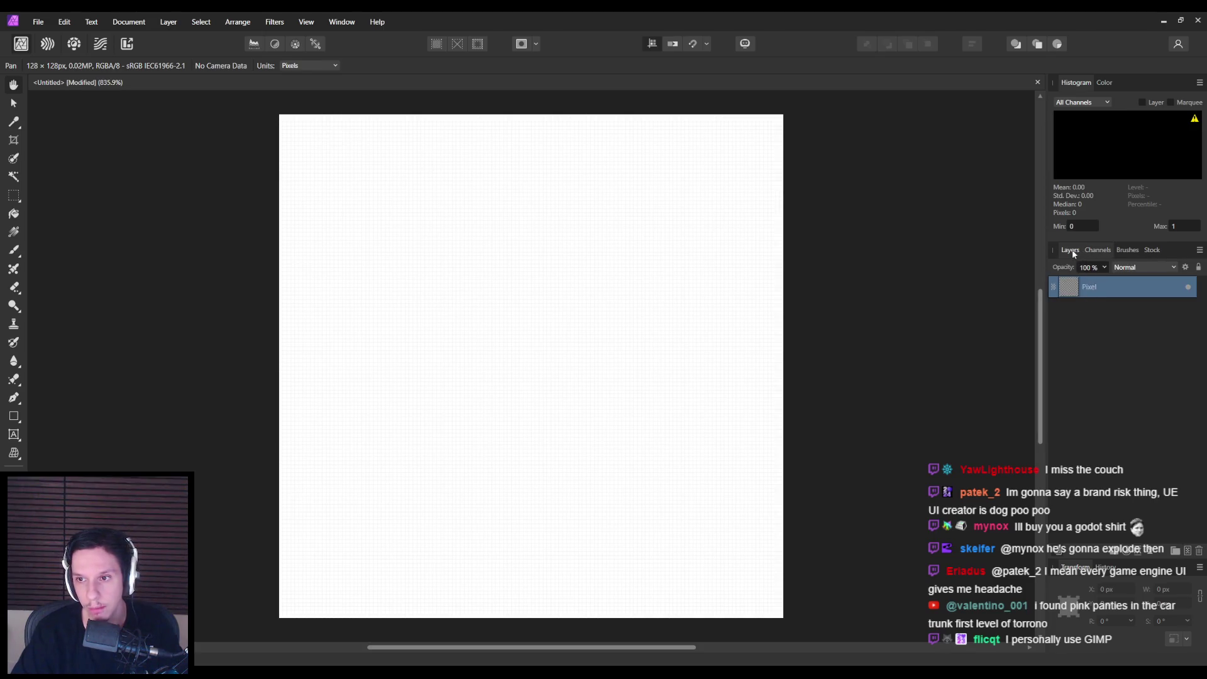
pyautogui.click(1097, 252)
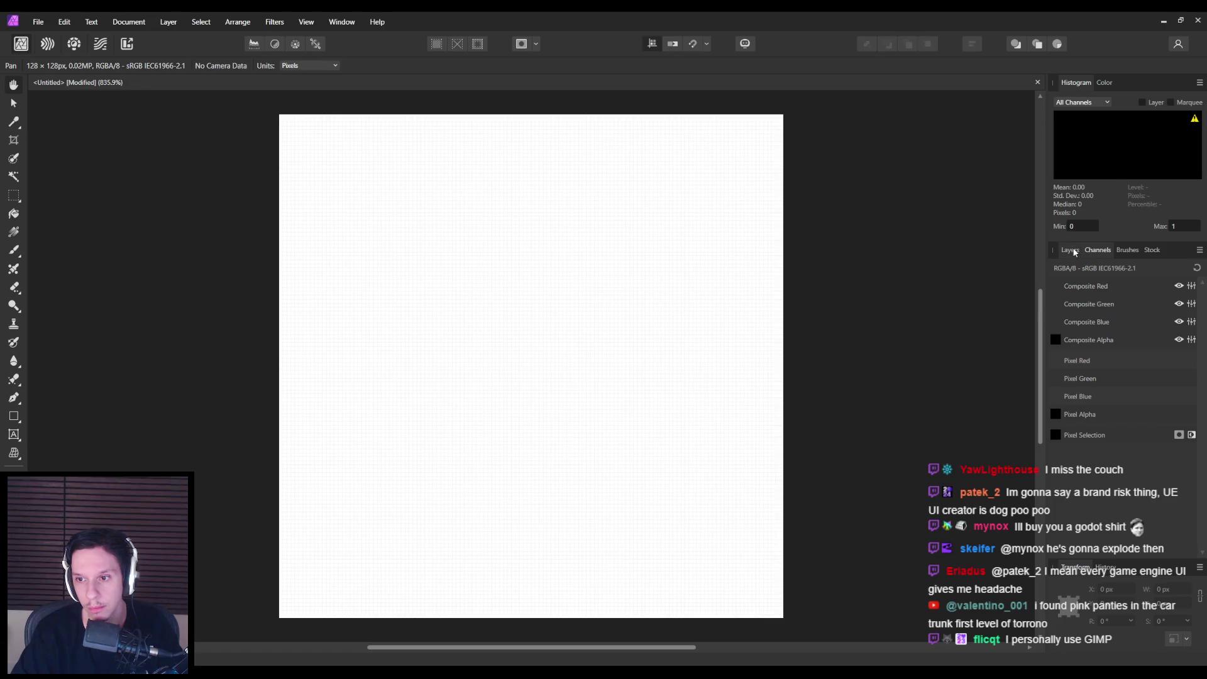
pyautogui.click(1075, 252)
pyautogui.click(1100, 251)
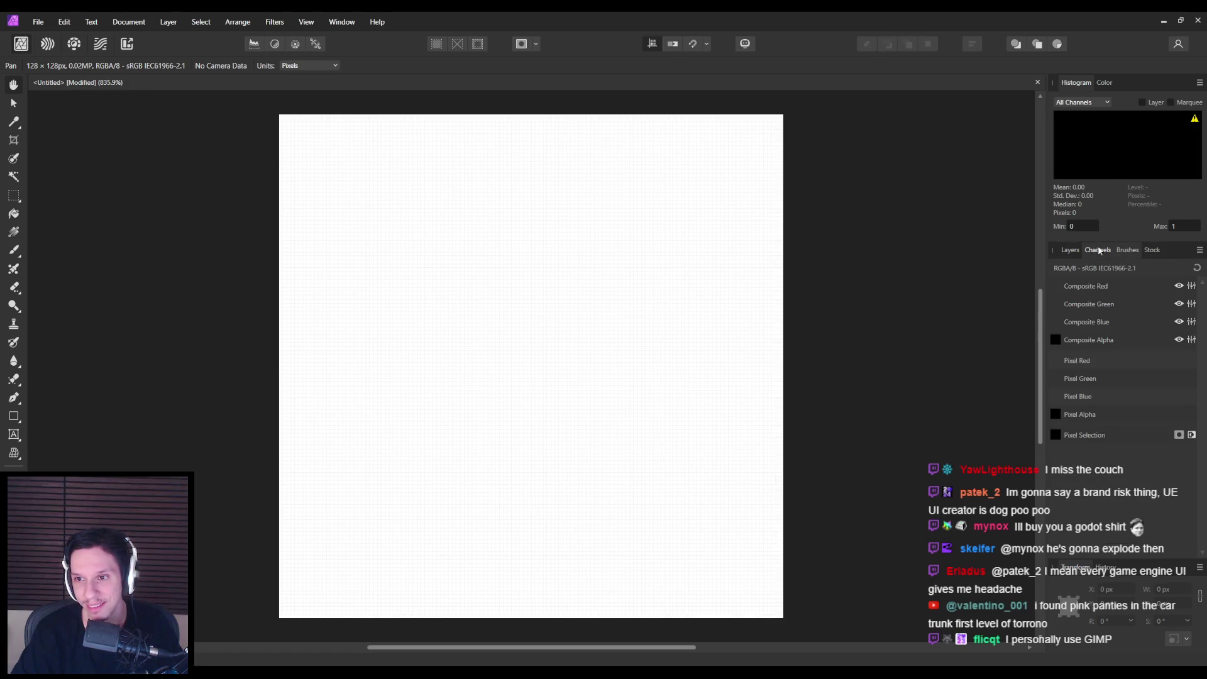
pyautogui.click(1072, 251)
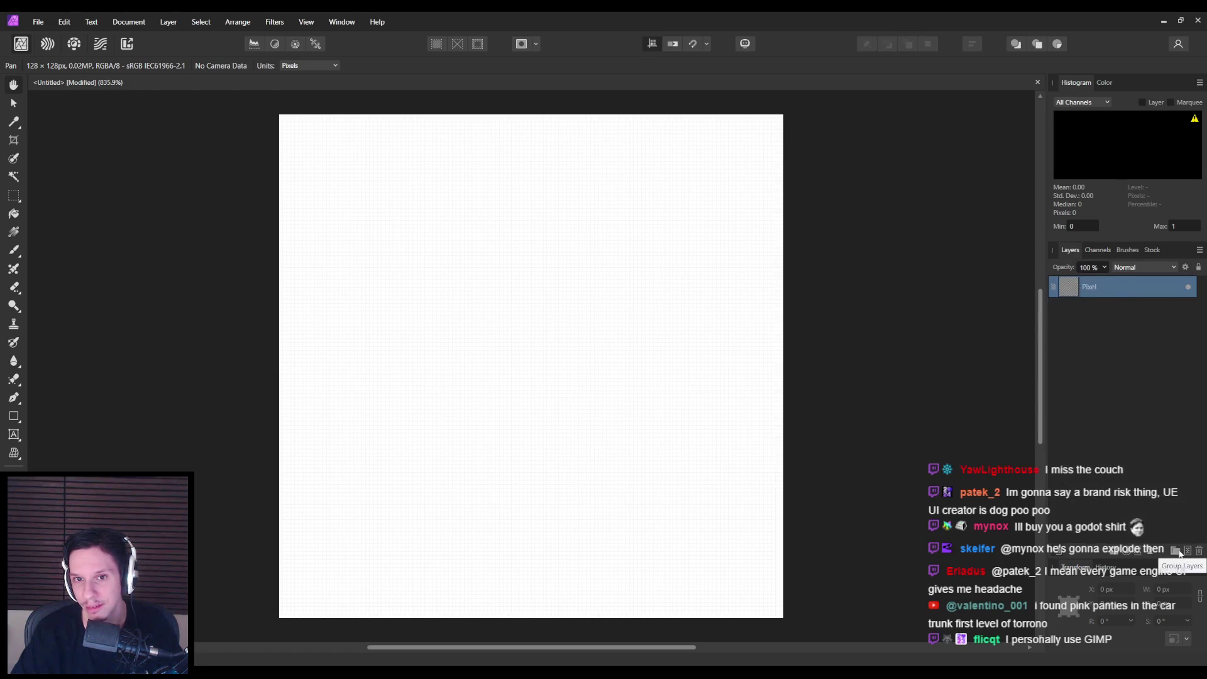
# Step: Make the document background transparent and select the Pixel layer
pyautogui.press('v')
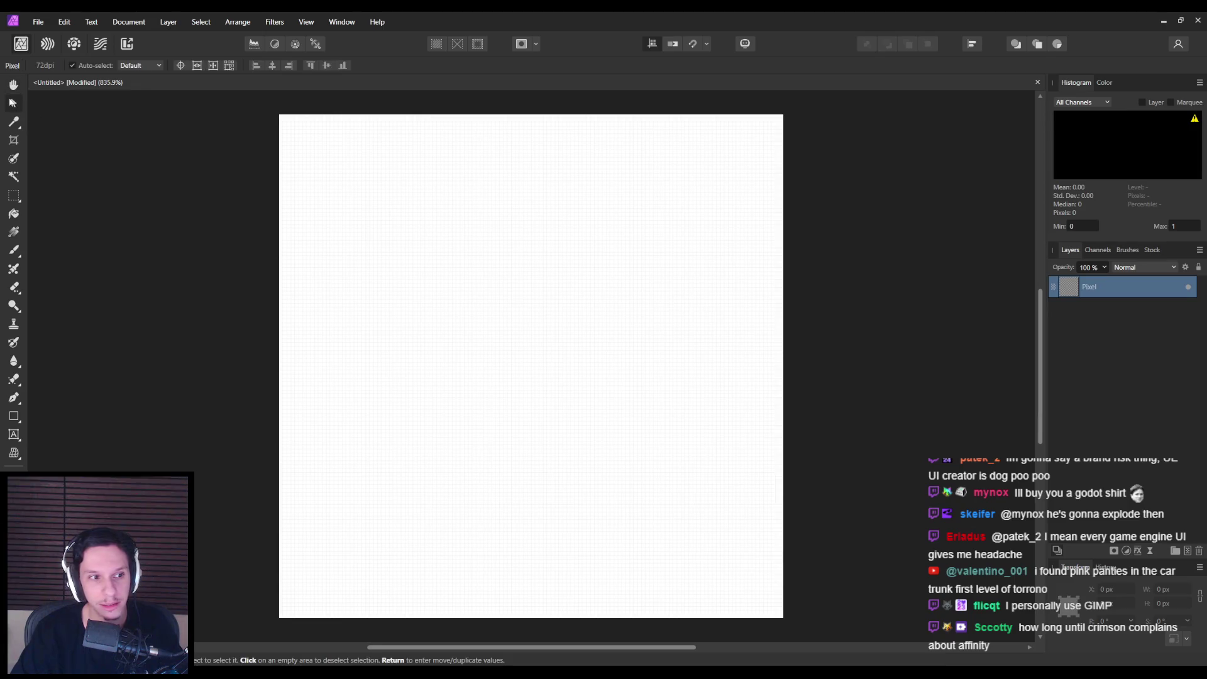
pyautogui.moveTo(401, 241)
pyautogui.mouseDown()
pyautogui.moveTo(435, 258)
pyautogui.moveTo(411, 291)
pyautogui.mouseUp()
pyautogui.moveTo(313, 137); pyautogui.dragTo(497, 314)
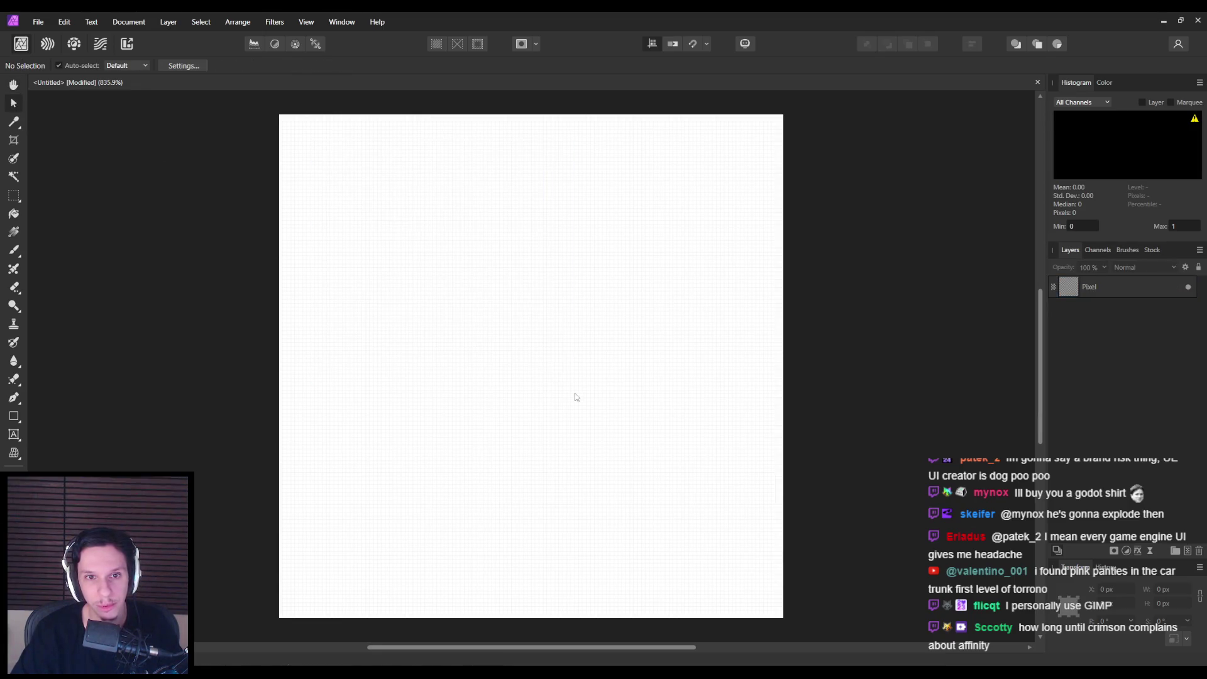
pyautogui.moveTo(570, 392)
pyautogui.mouseDown()
pyautogui.moveTo(412, 242)
pyautogui.moveTo(376, 260)
pyautogui.mouseUp()
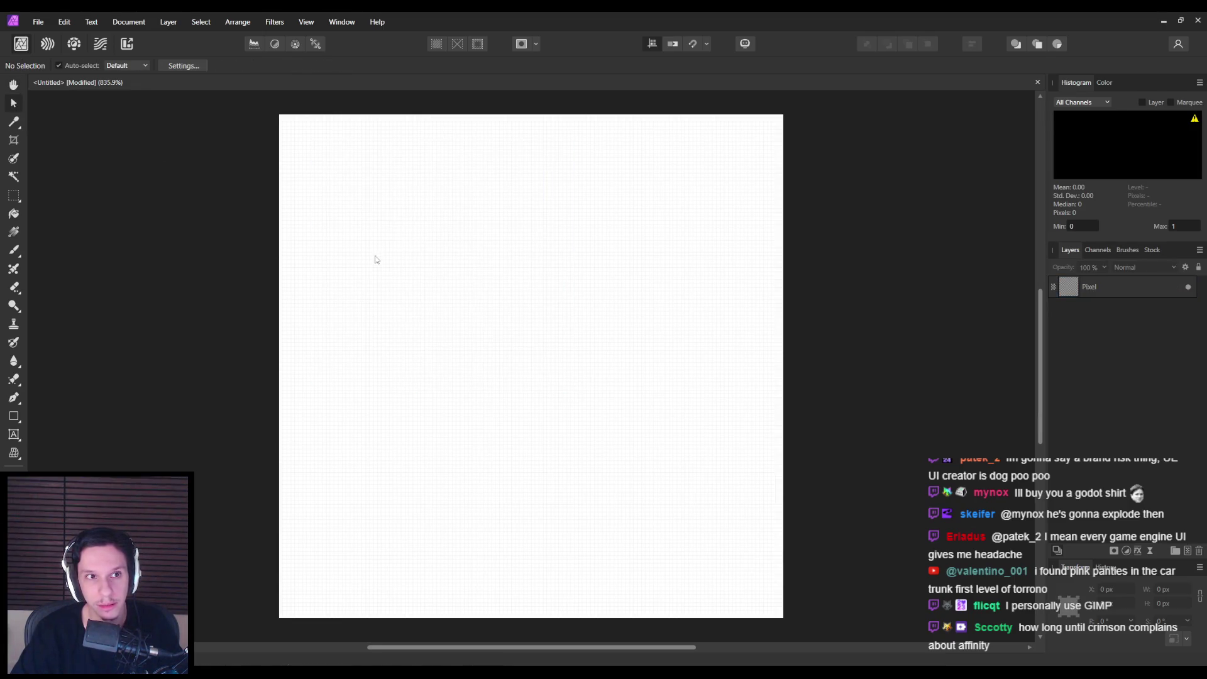
pyautogui.click(129, 21)
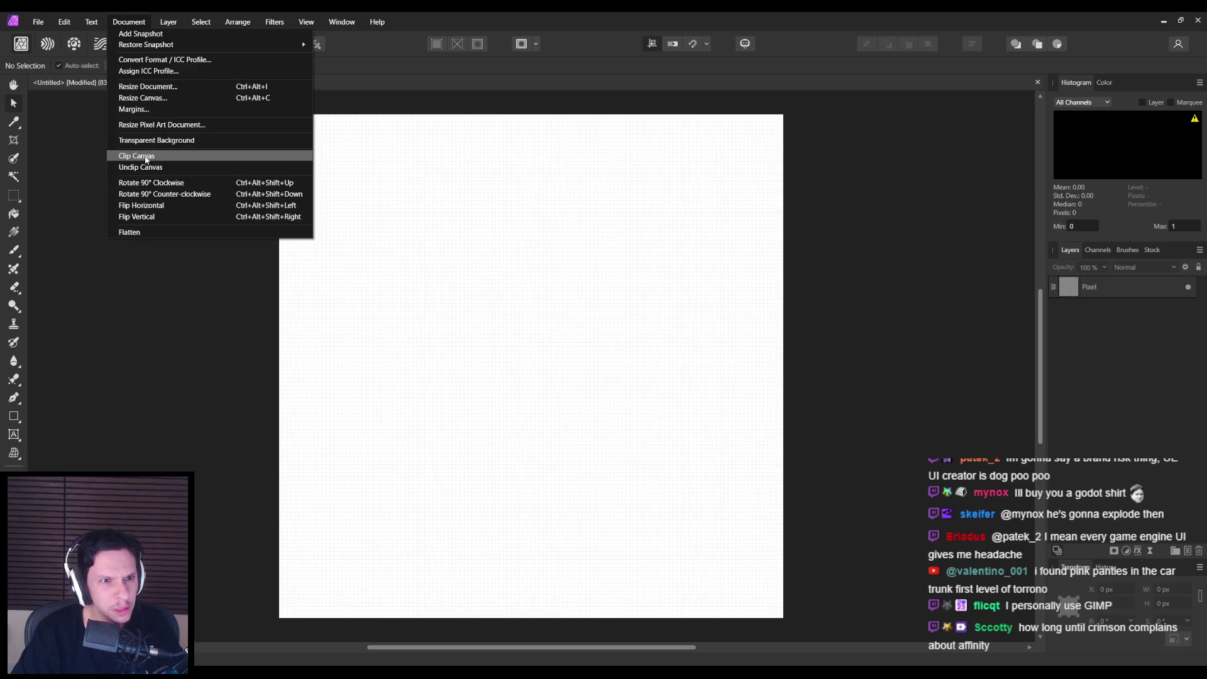
pyautogui.click(151, 141)
pyautogui.click(1120, 290)
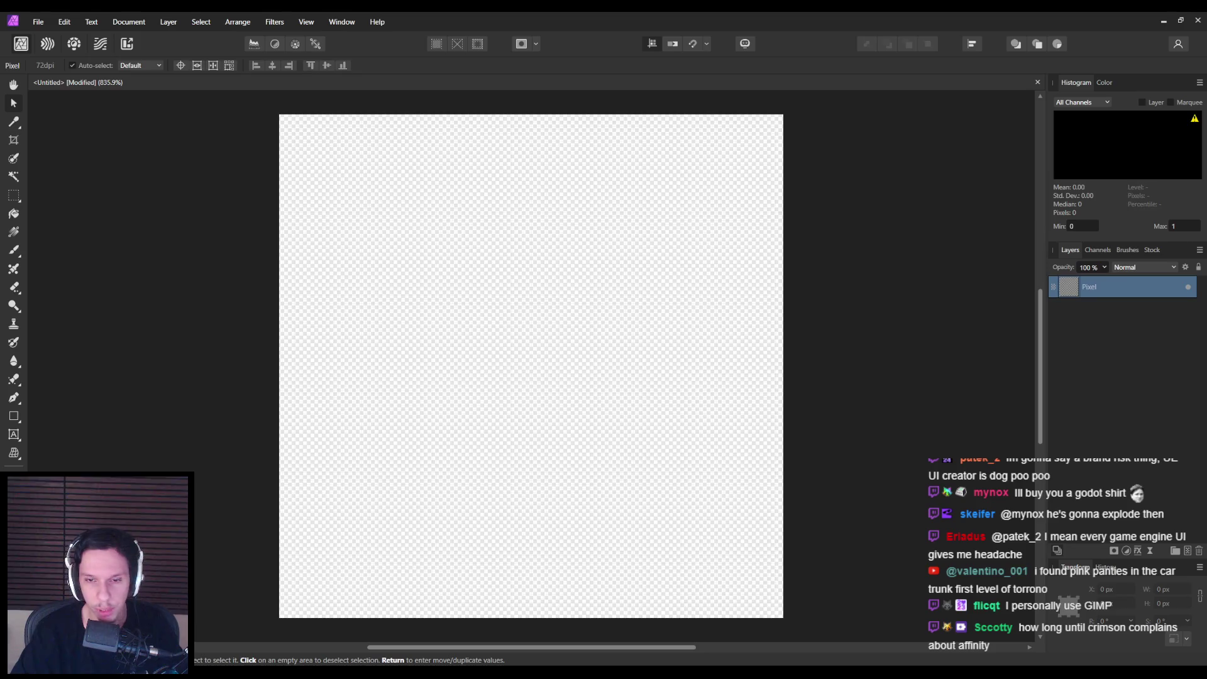
pyautogui.click(12, 422)
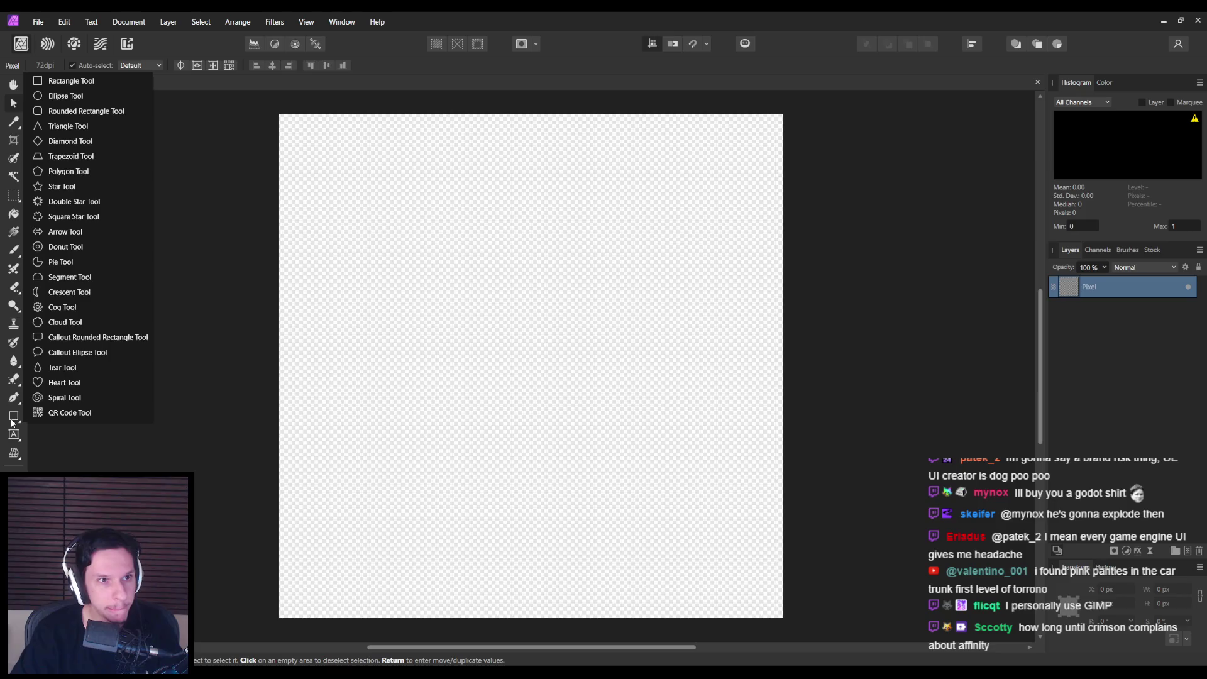
# Step: Draw a full-canvas rounded rectangle and fade its fill opacity to 0
pyautogui.click(86, 111)
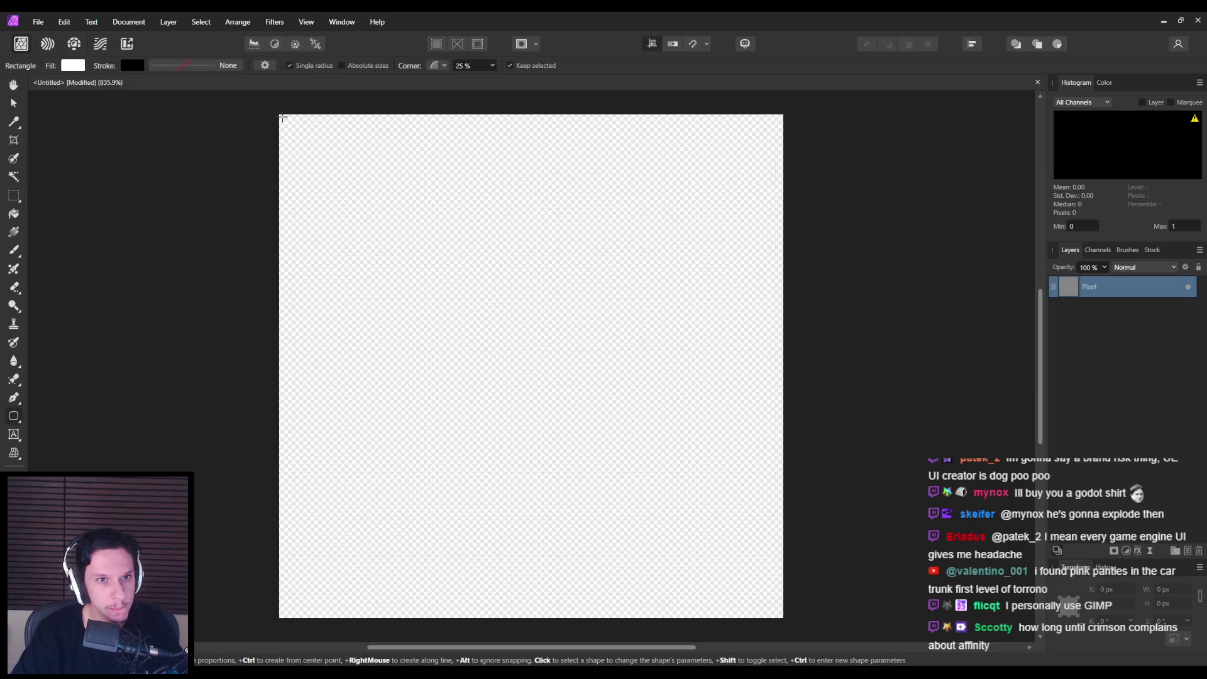
pyautogui.moveTo(283, 117)
pyautogui.mouseDown()
pyautogui.moveTo(765, 571)
pyautogui.moveTo(783, 618)
pyautogui.mouseUp()
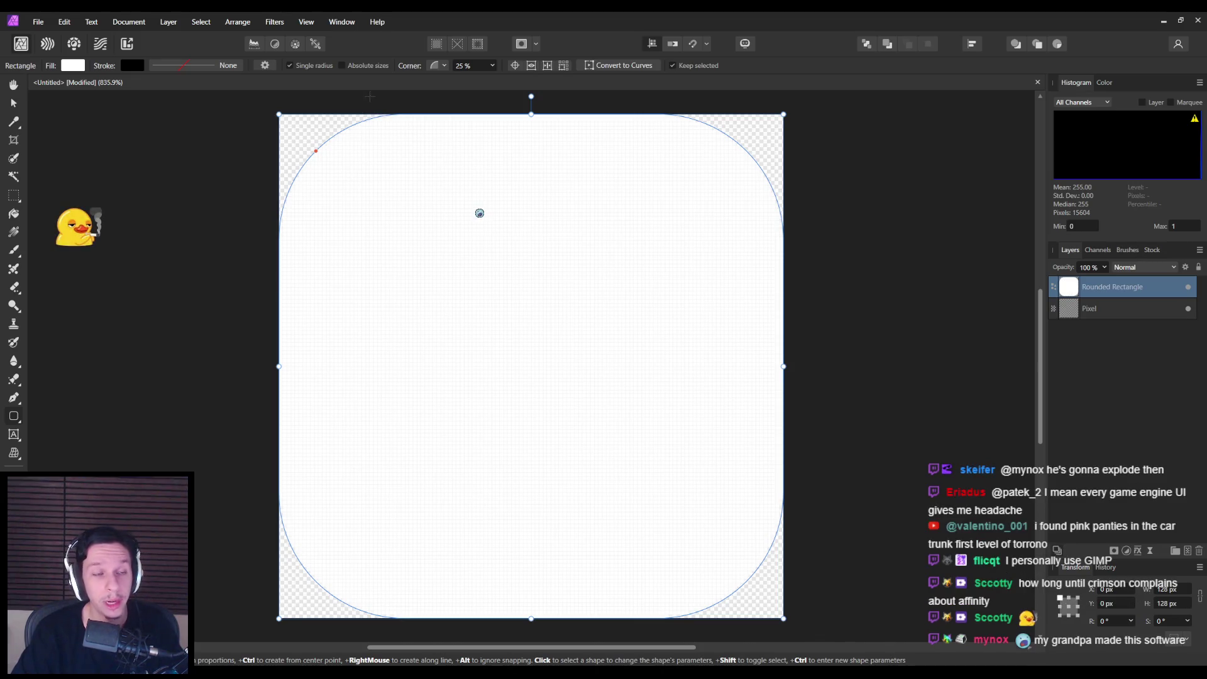
pyautogui.click(72, 66)
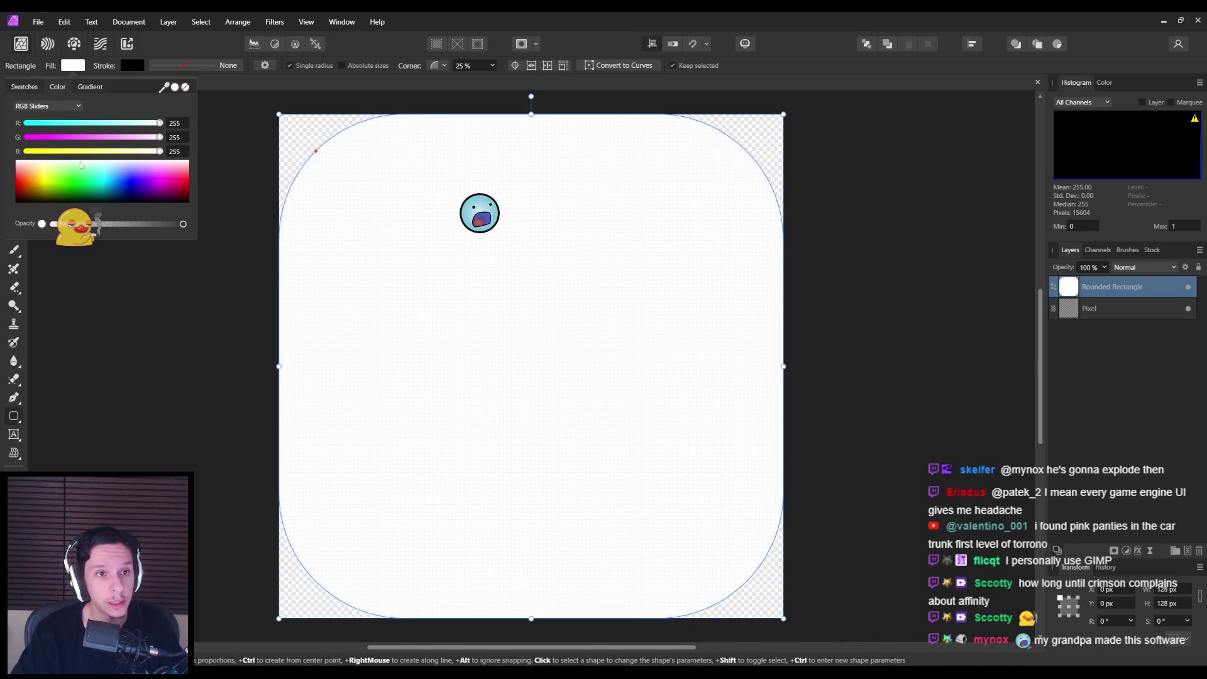
pyautogui.click(41, 227)
pyautogui.moveTo(40, 225)
pyautogui.mouseDown()
pyautogui.moveTo(181, 225)
pyautogui.moveTo(27, 228)
pyautogui.moveTo(218, 228)
pyautogui.mouseUp()
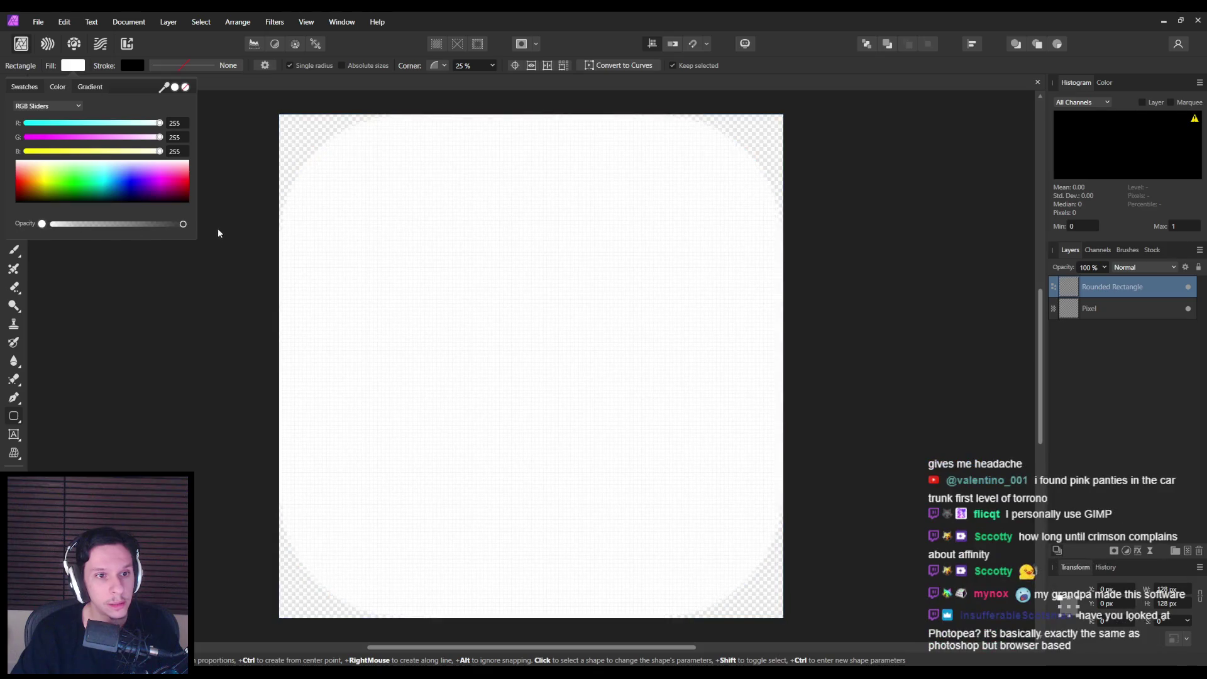
pyautogui.click(183, 224)
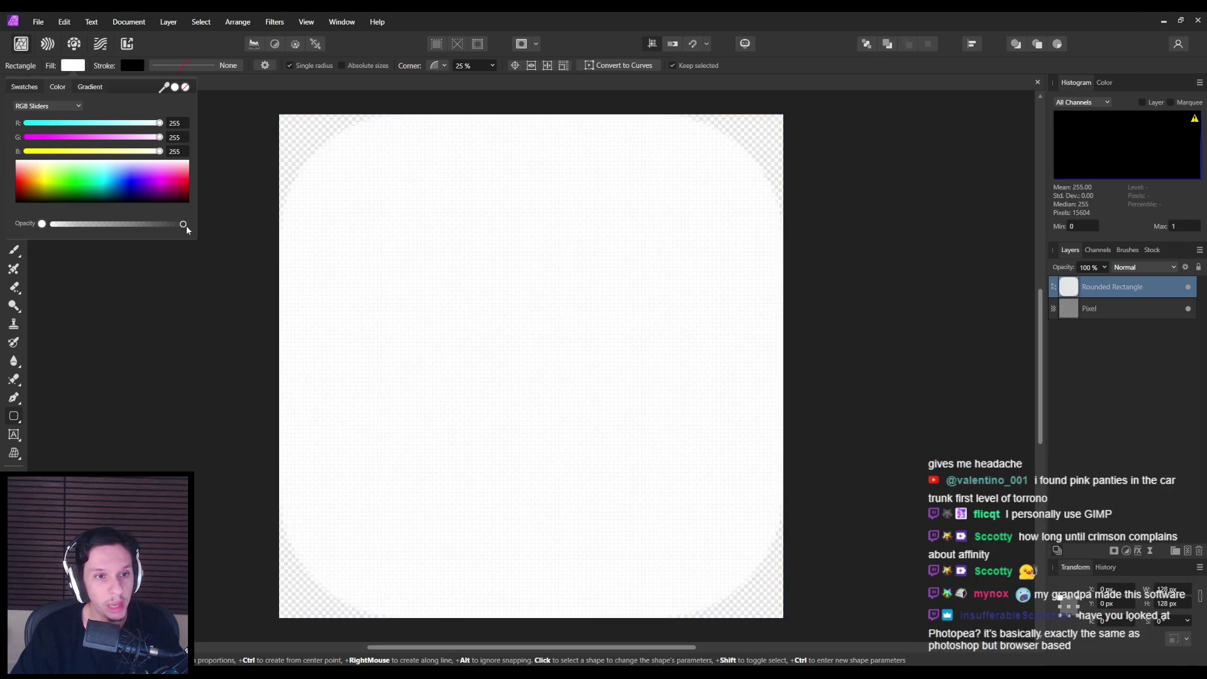
pyautogui.moveTo(183, 224)
pyautogui.mouseDown()
pyautogui.moveTo(28, 227)
pyautogui.moveTo(239, 228)
pyautogui.moveTo(35, 224)
pyautogui.mouseUp()
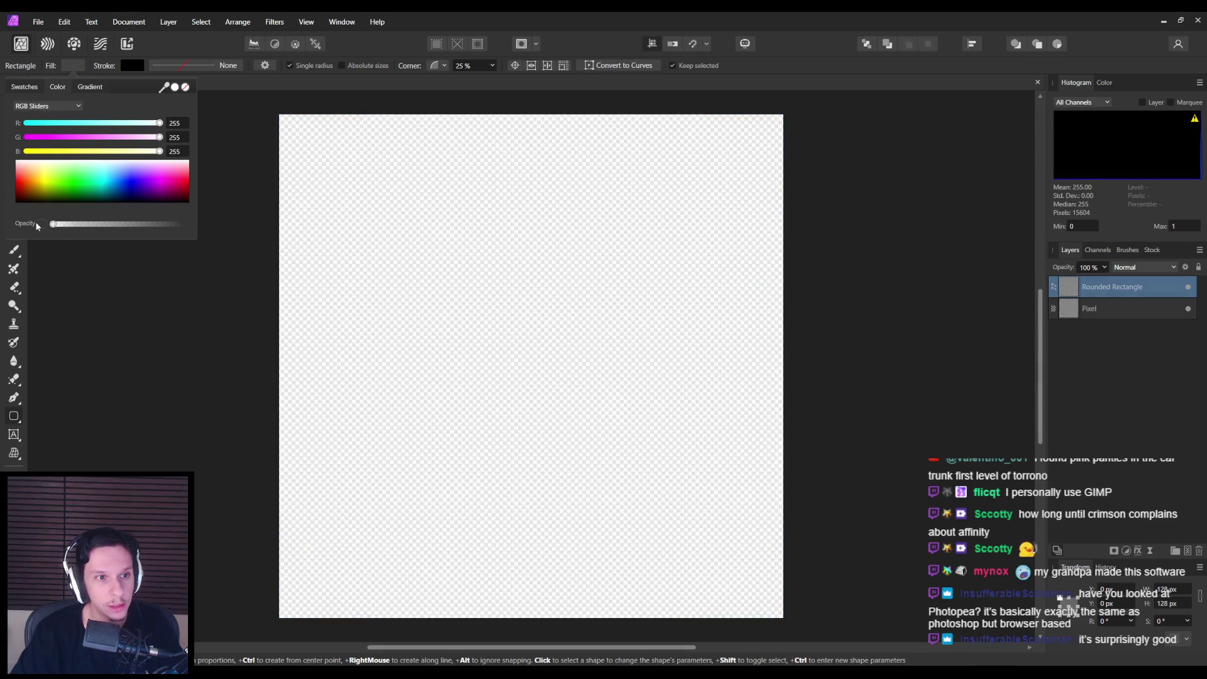
# Step: Set the rounded rectangle's stroke colour to white
pyautogui.click(127, 65)
pyautogui.click(130, 67)
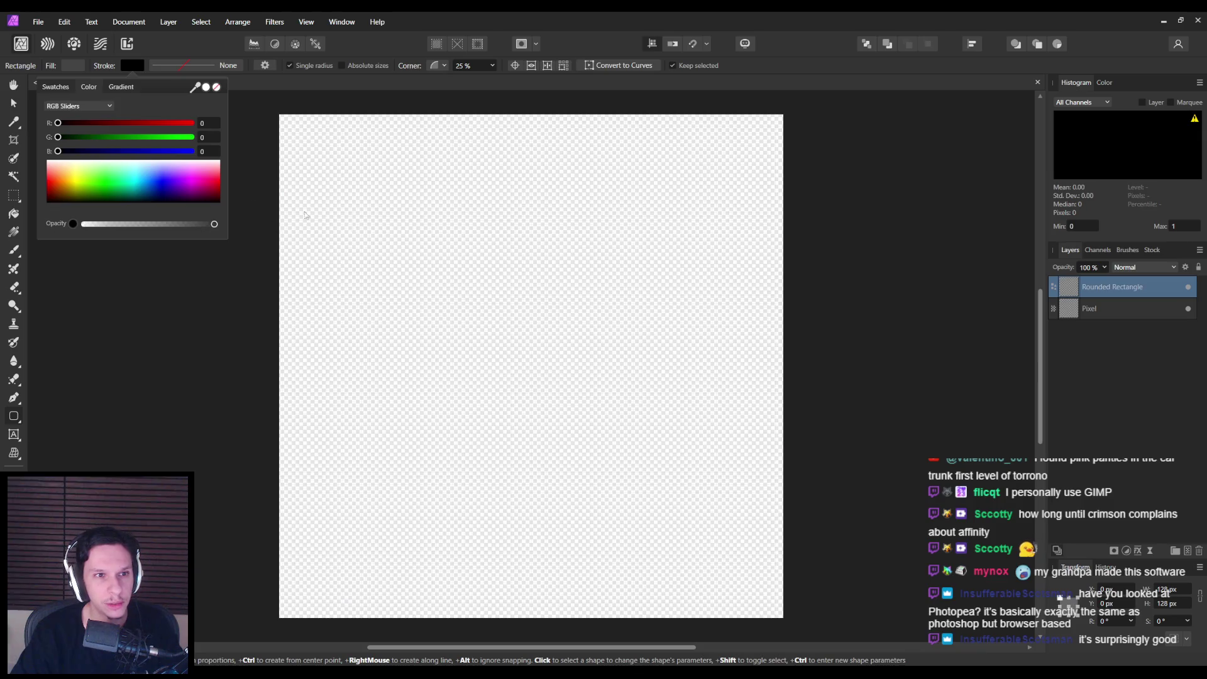
pyautogui.click(87, 165)
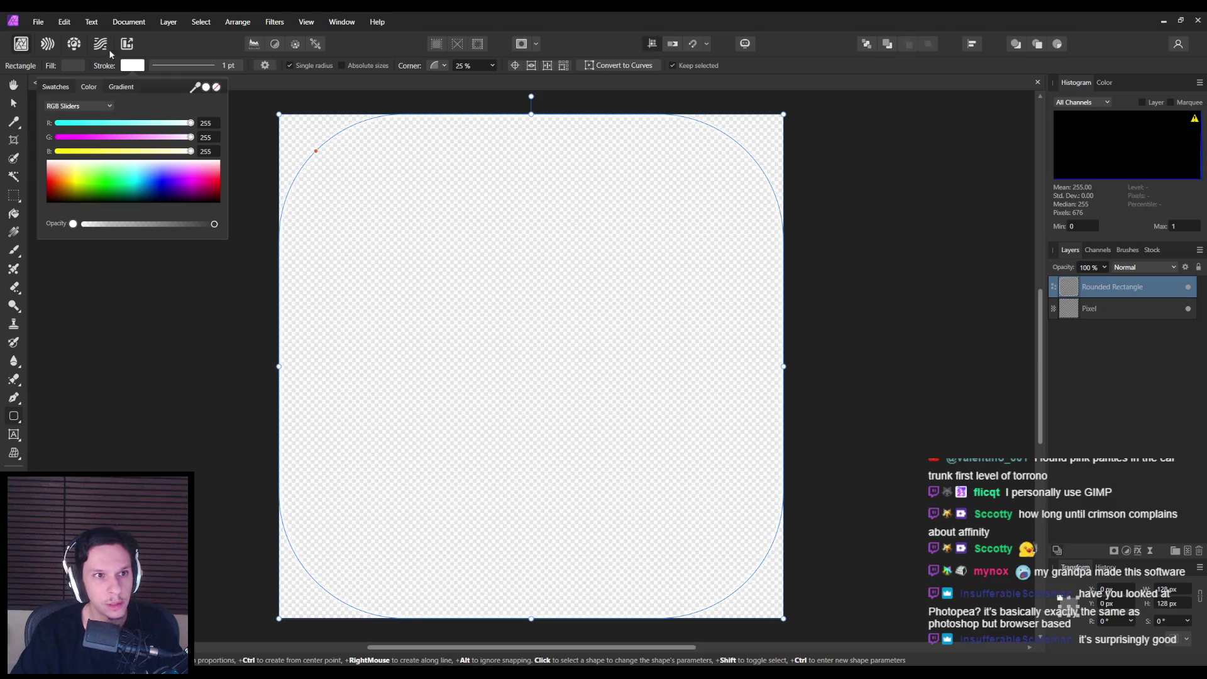
# Step: Paint the Pixel layer solid black with the brush tool
pyautogui.click(118, 23)
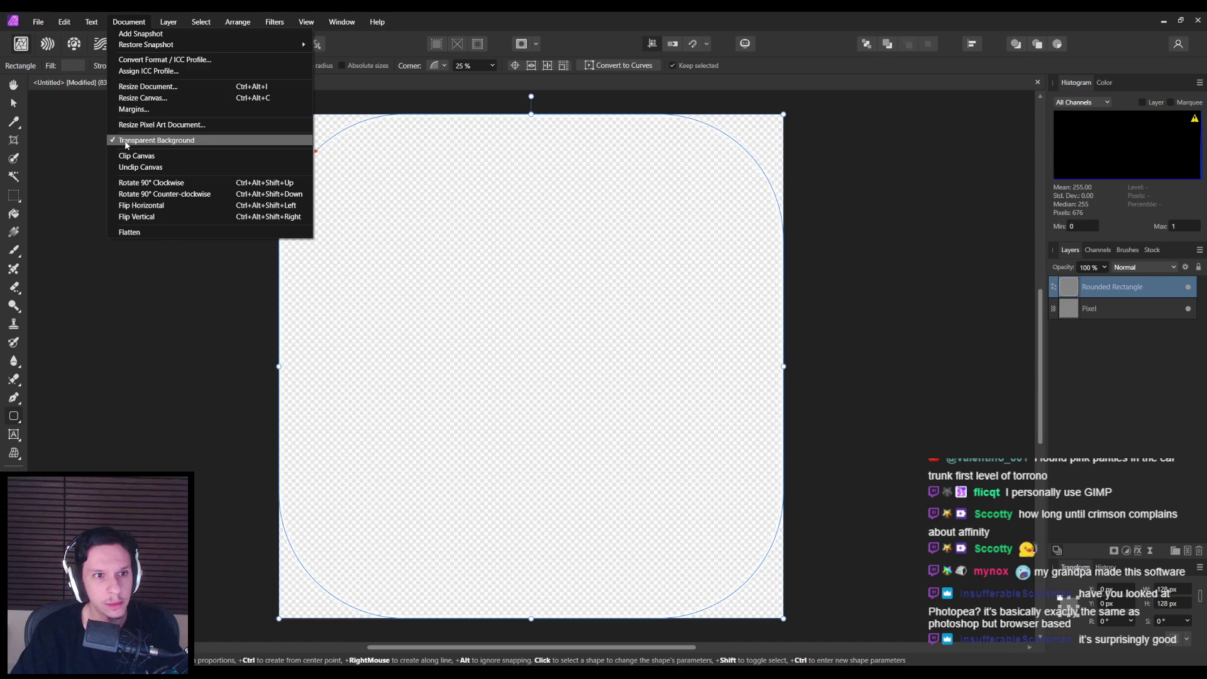
pyautogui.click(64, 23)
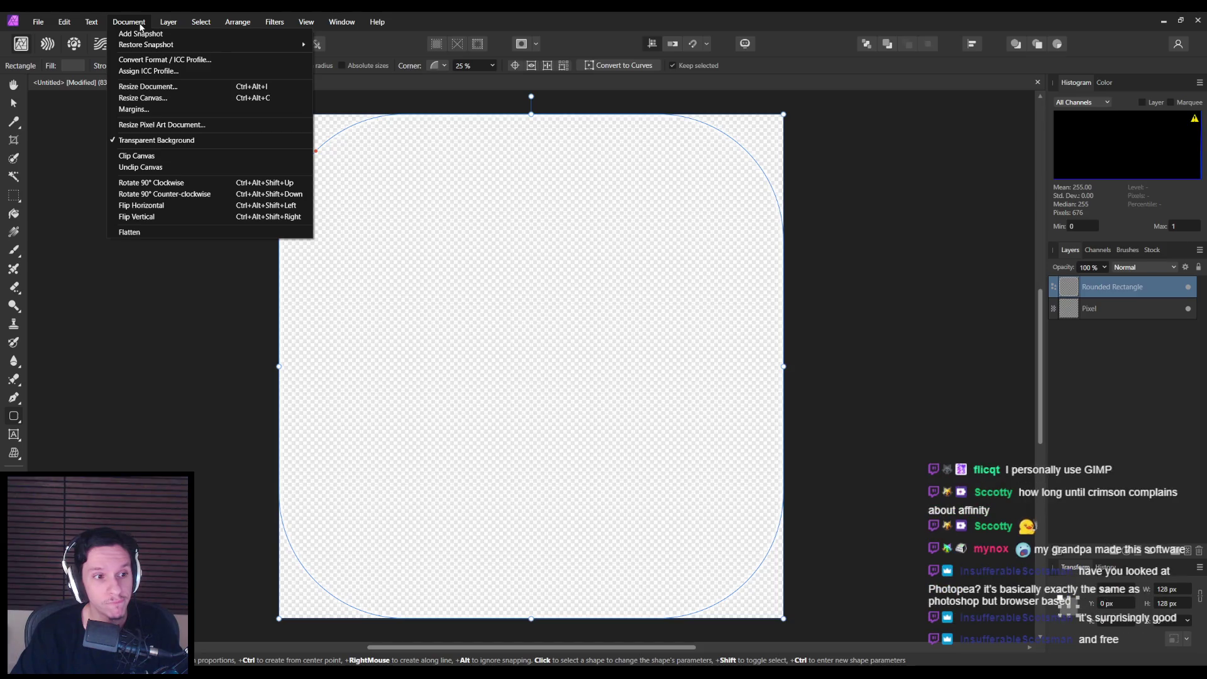
pyautogui.click(140, 25)
pyautogui.click(1089, 308)
pyautogui.press('b')
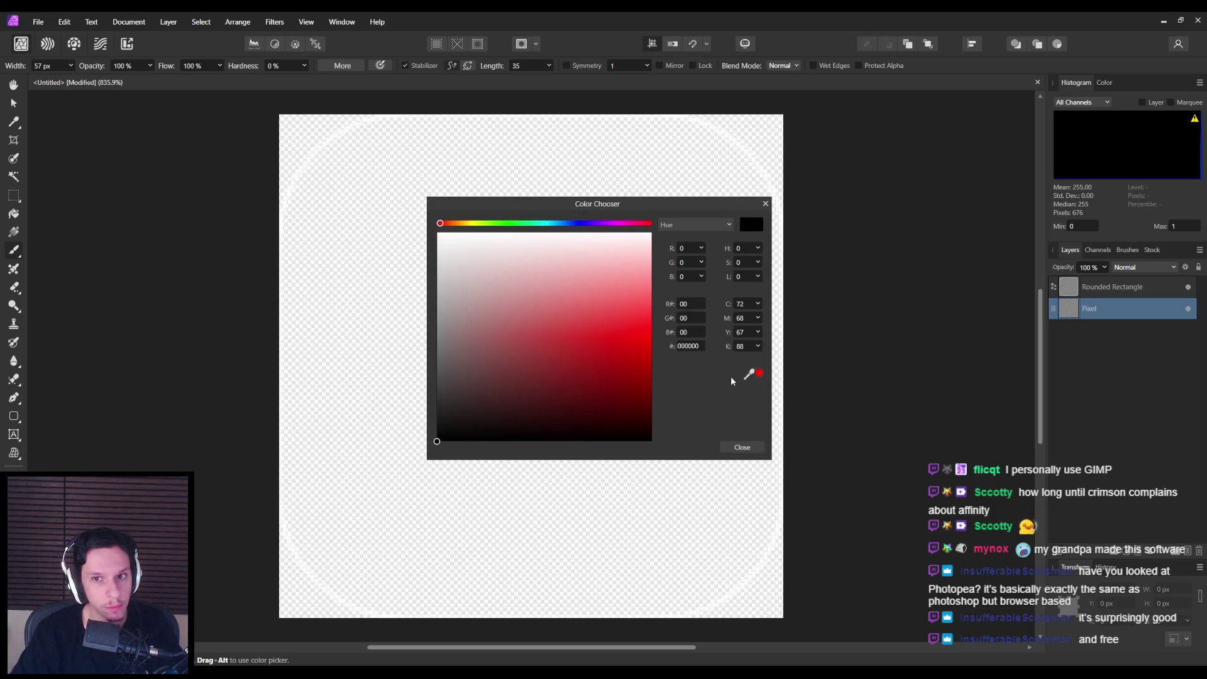
pyautogui.click(742, 447)
pyautogui.moveTo(224, 129)
pyautogui.mouseDown()
pyautogui.moveTo(408, 290)
pyautogui.moveTo(742, 329)
pyautogui.moveTo(202, 191)
pyautogui.moveTo(849, 417)
pyautogui.moveTo(567, 423)
pyautogui.mouseUp()
pyautogui.moveTo(639, 402)
pyautogui.mouseDown()
pyautogui.moveTo(315, 566)
pyautogui.moveTo(471, 591)
pyautogui.moveTo(715, 519)
pyautogui.mouseUp()
# Step: Reselect the Rounded Rectangle layer with the shape tool active
pyautogui.click(1112, 287)
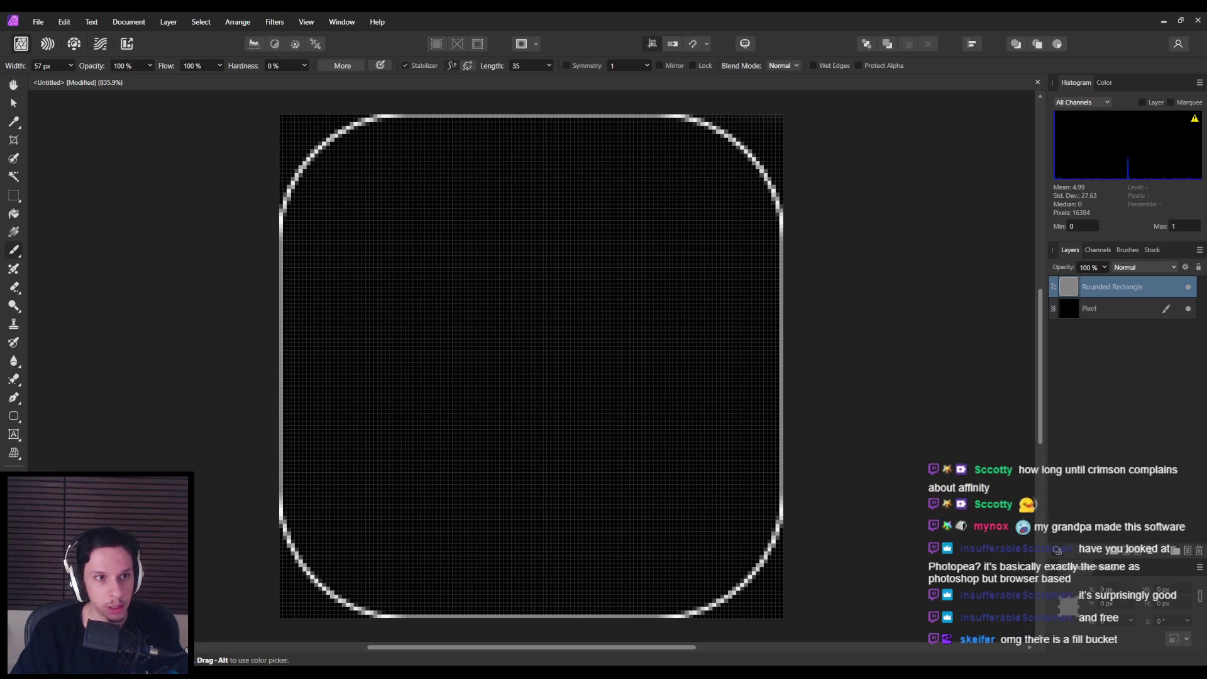
pyautogui.press('m')
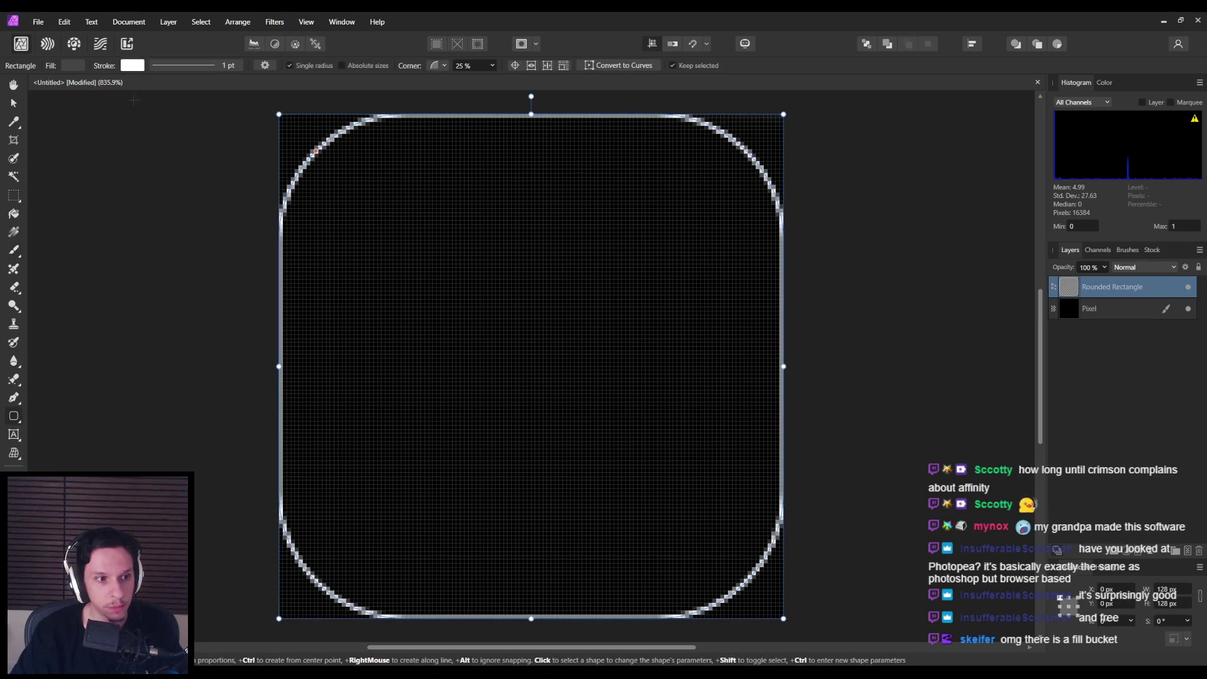
pyautogui.click(154, 66)
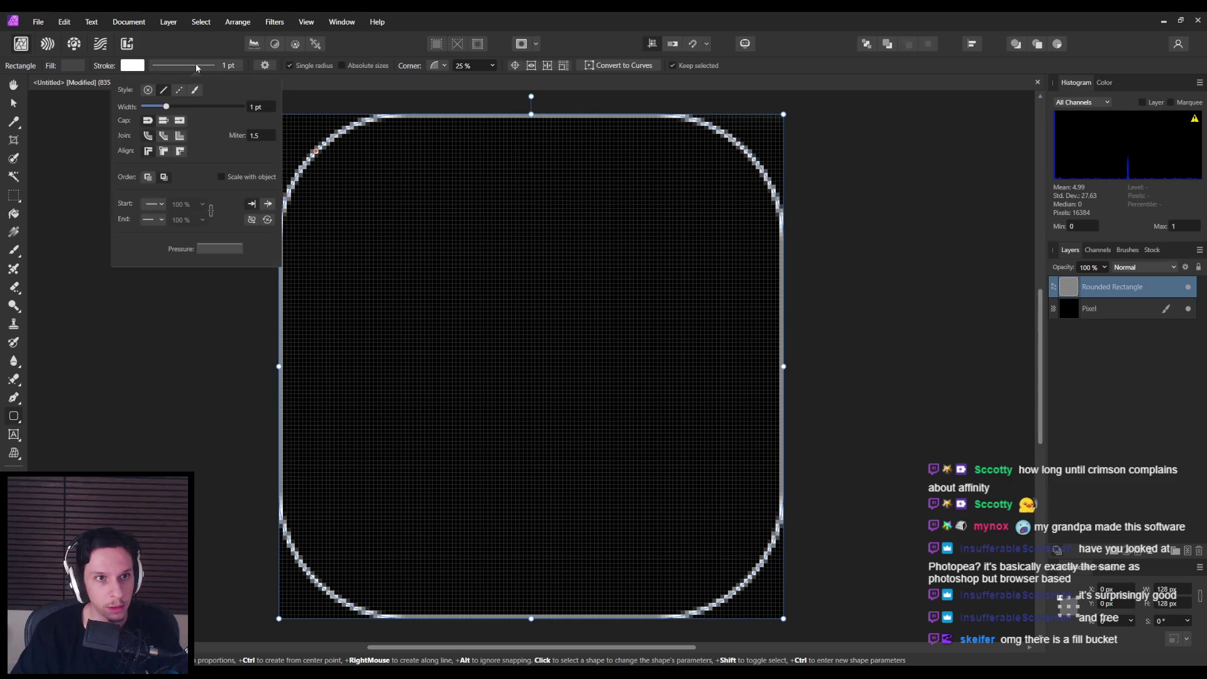
# Step: Set the stroke width to 3 pt aligned inside the shape
pyautogui.click(254, 108)
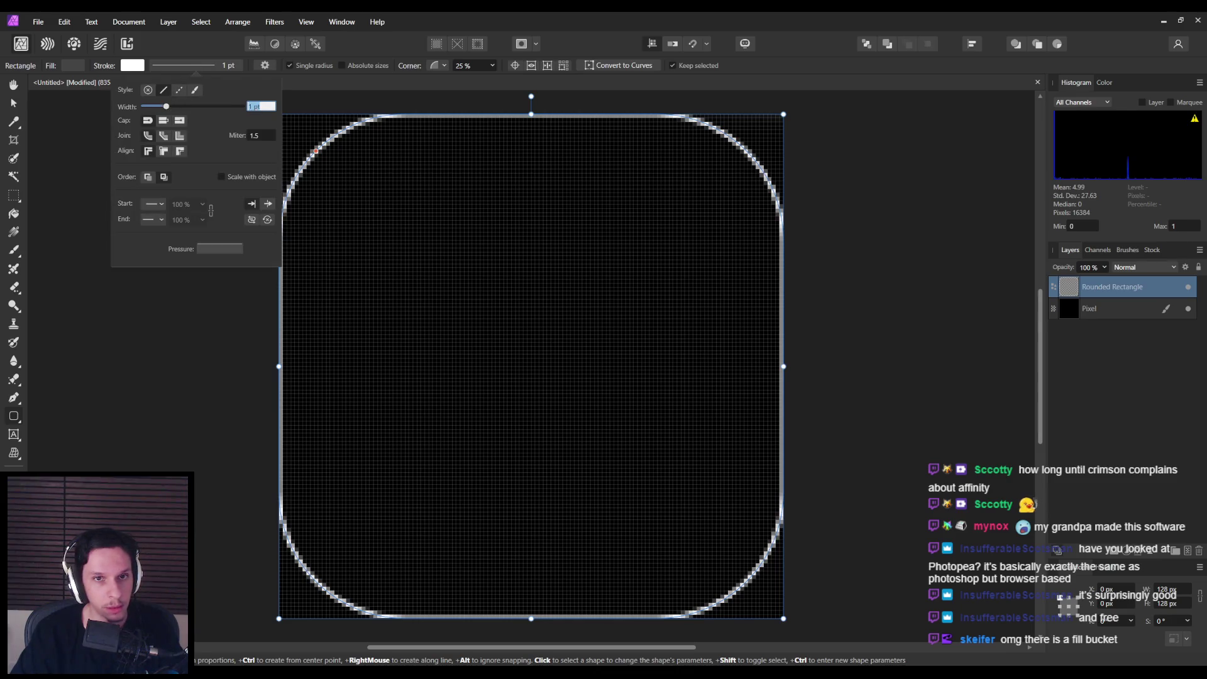
pyautogui.write('3')
pyautogui.press('Return')
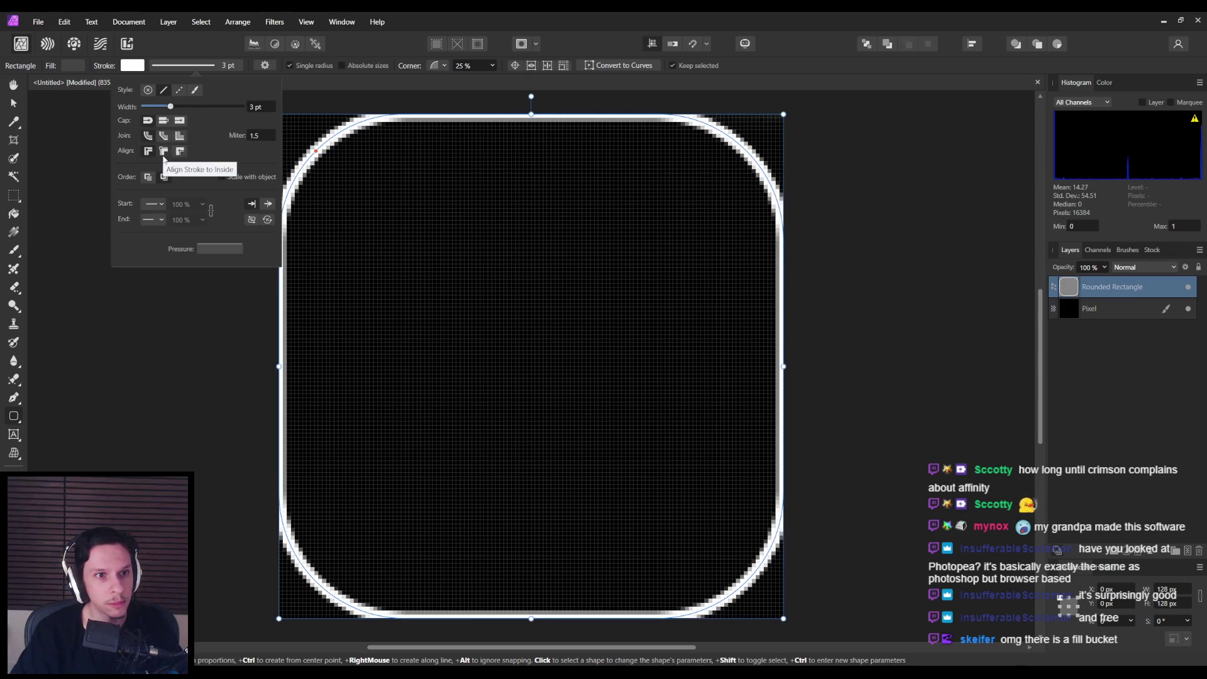
pyautogui.click(164, 156)
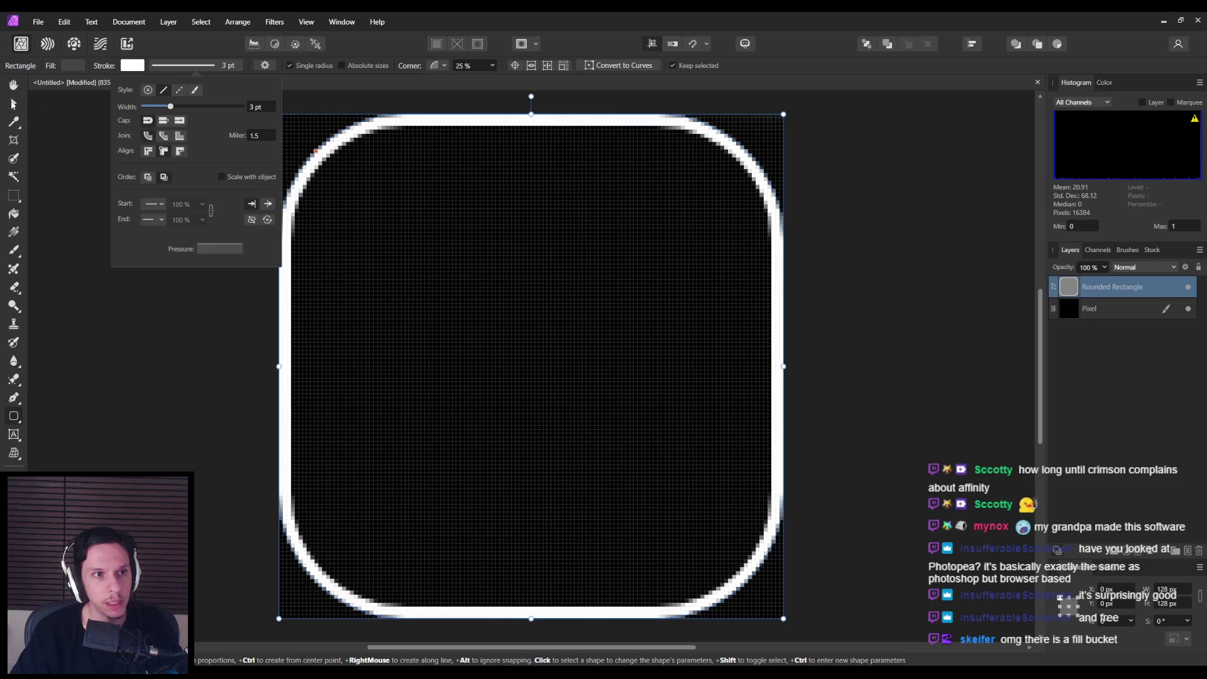
pyautogui.click(14, 102)
# Step: Inset the rounded rectangle's corners by 1 px to make it 126 px
pyautogui.moveTo(279, 115); pyautogui.dragTo(283, 118)
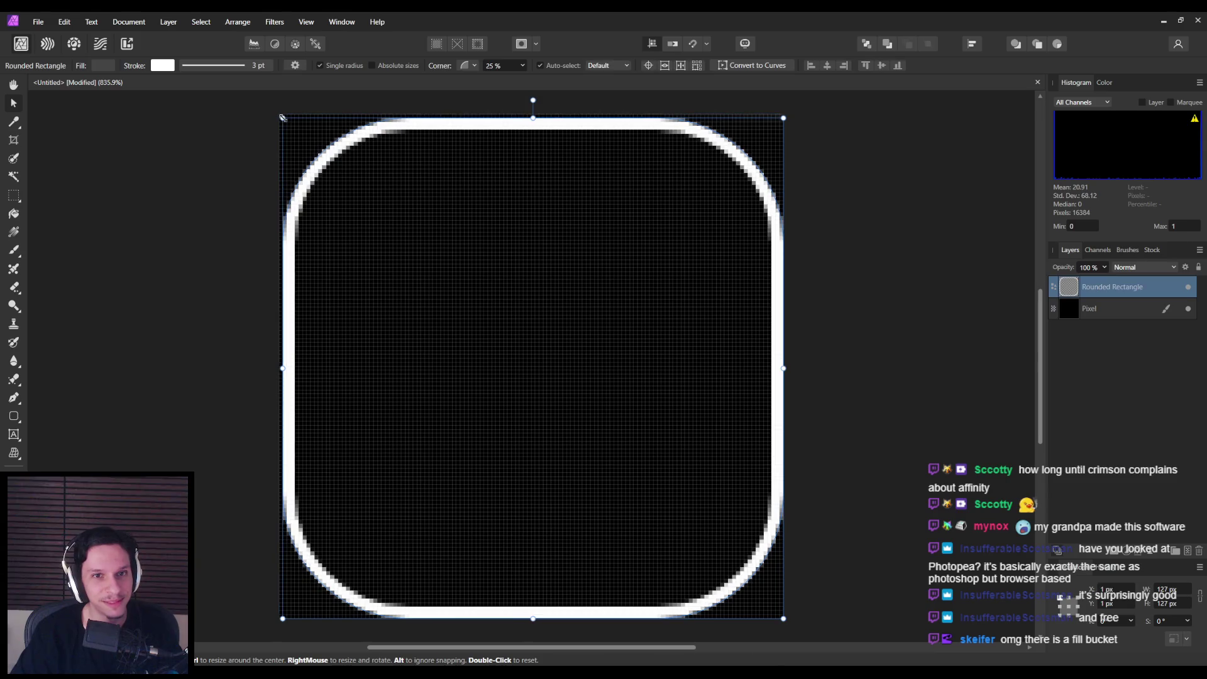
pyautogui.hotkey('ctrl', 'z')
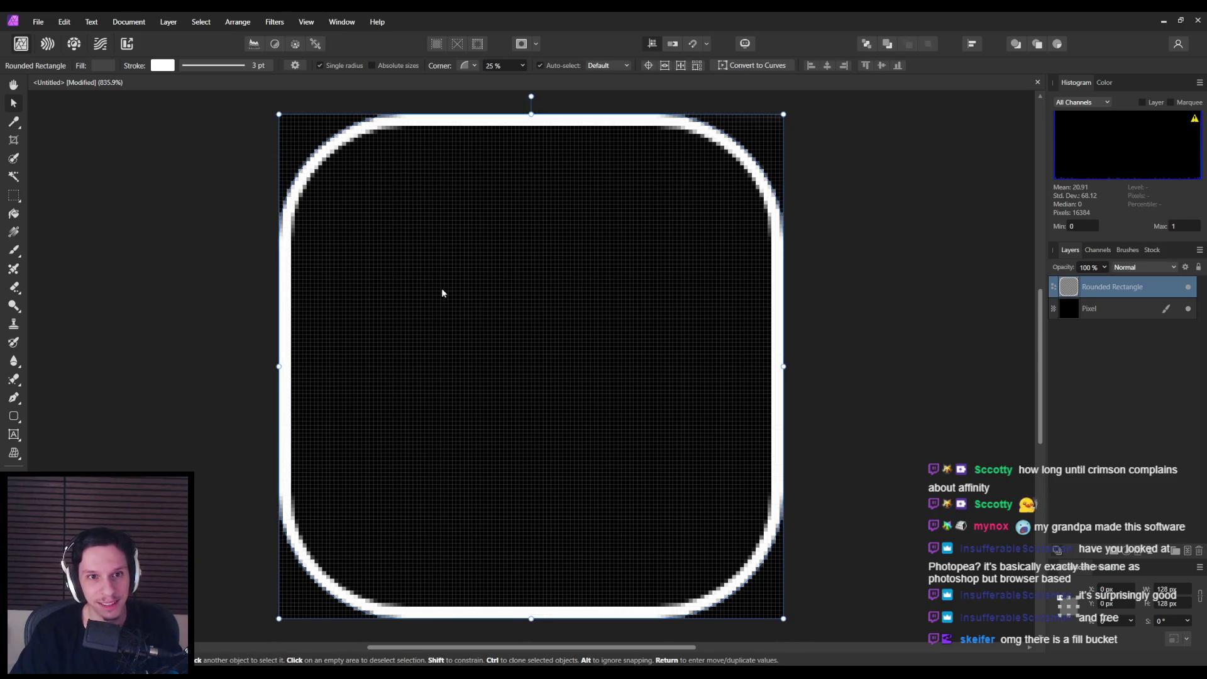
pyautogui.click(200, 235)
pyautogui.click(356, 191)
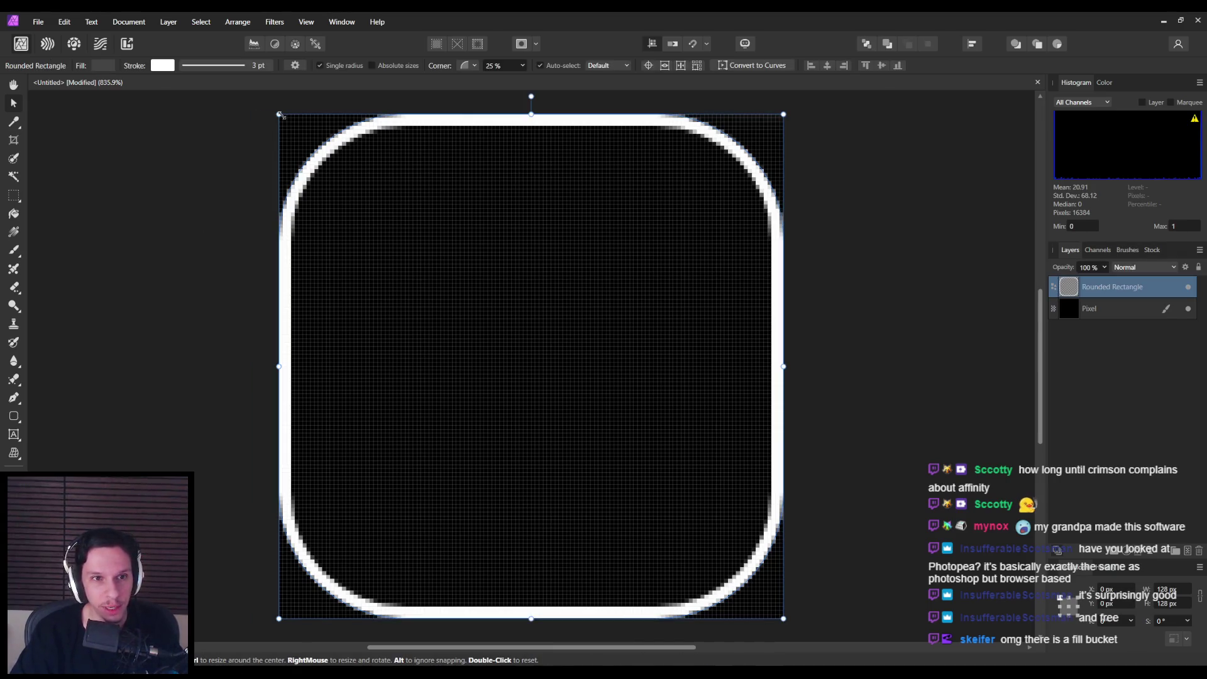
pyautogui.moveTo(279, 115); pyautogui.dragTo(292, 132)
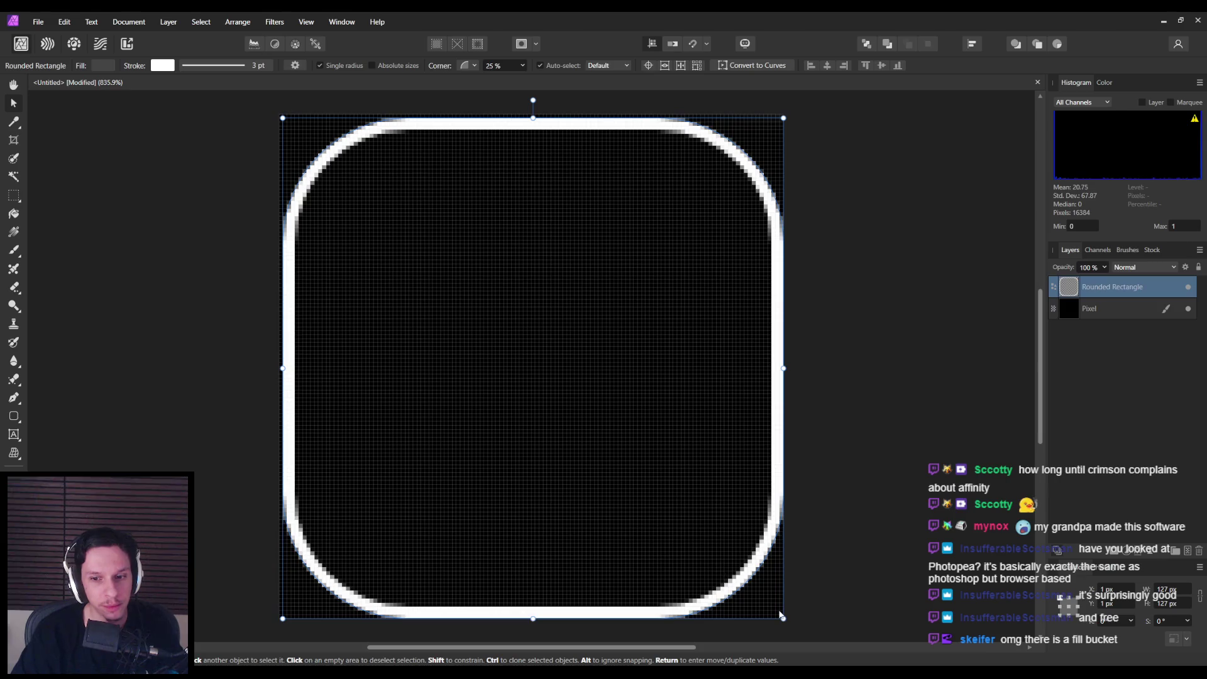
pyautogui.moveTo(783, 618); pyautogui.dragTo(780, 615)
pyautogui.click(806, 605)
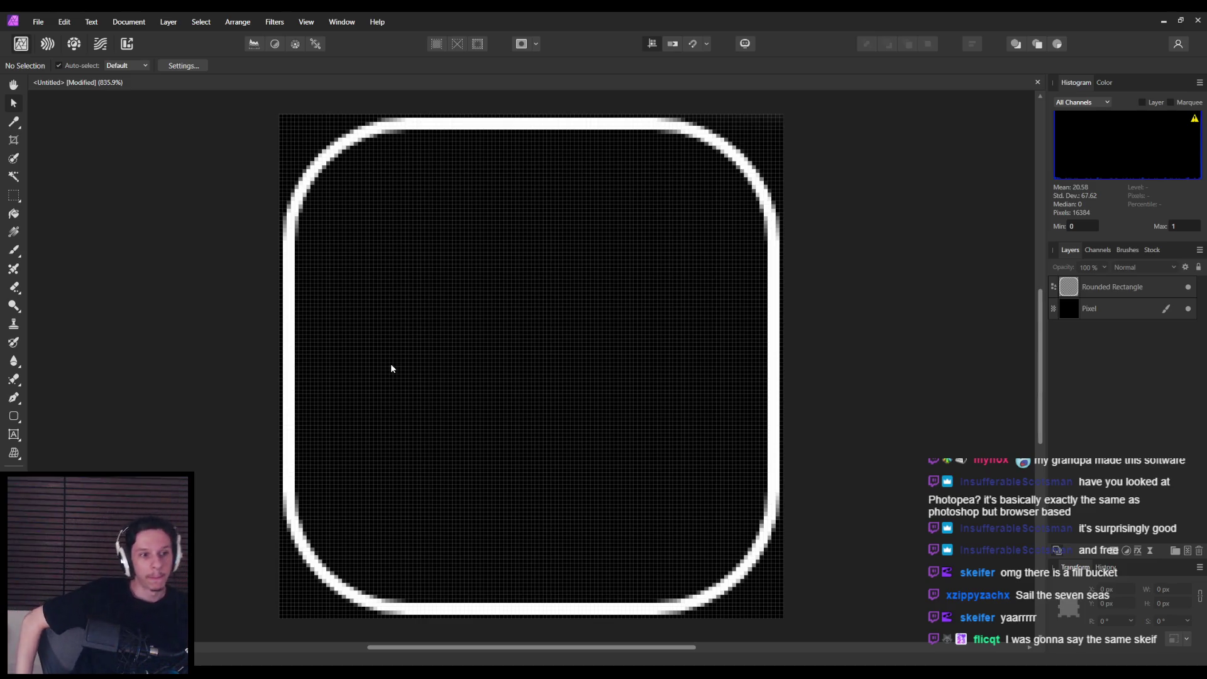
# Step: Toggle the black Pixel layer off and on to preview transparency
pyautogui.click(1188, 309)
pyautogui.click(1188, 309)
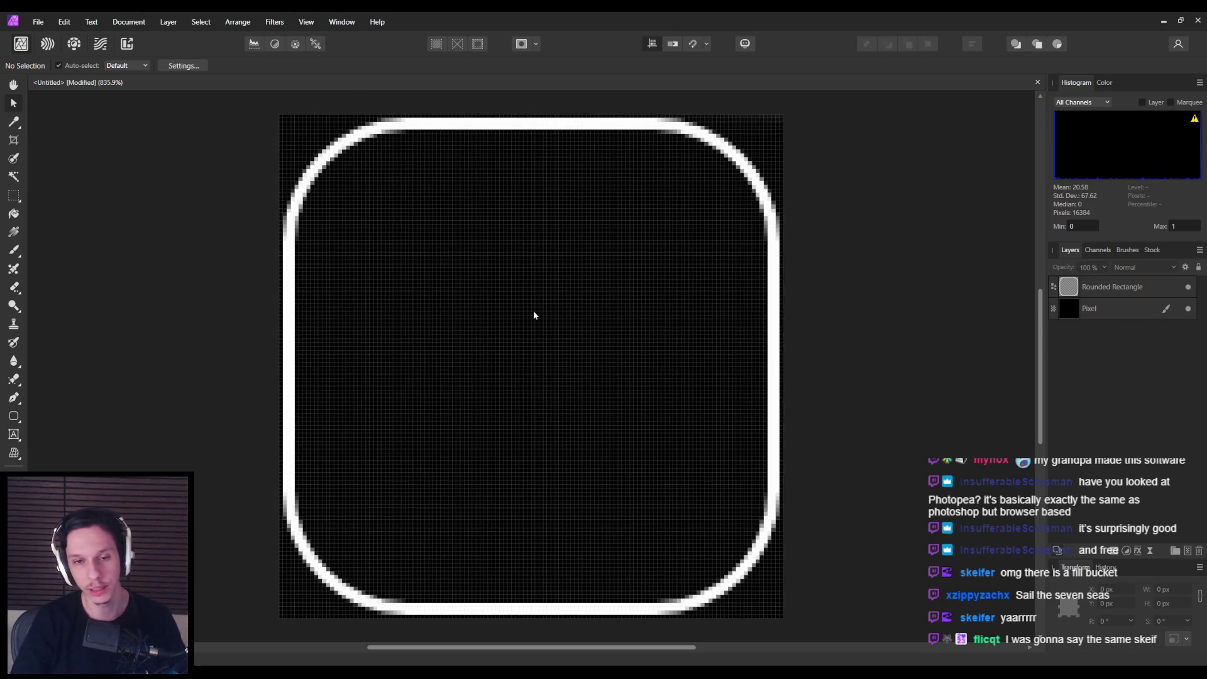
pyautogui.scroll(-3, 534, 315)
pyautogui.scroll(2, 534, 313)
pyautogui.scroll(1, 534, 313)
# Step: Increase the stroke width to 4 pt and hide the black background
pyautogui.click(1108, 293)
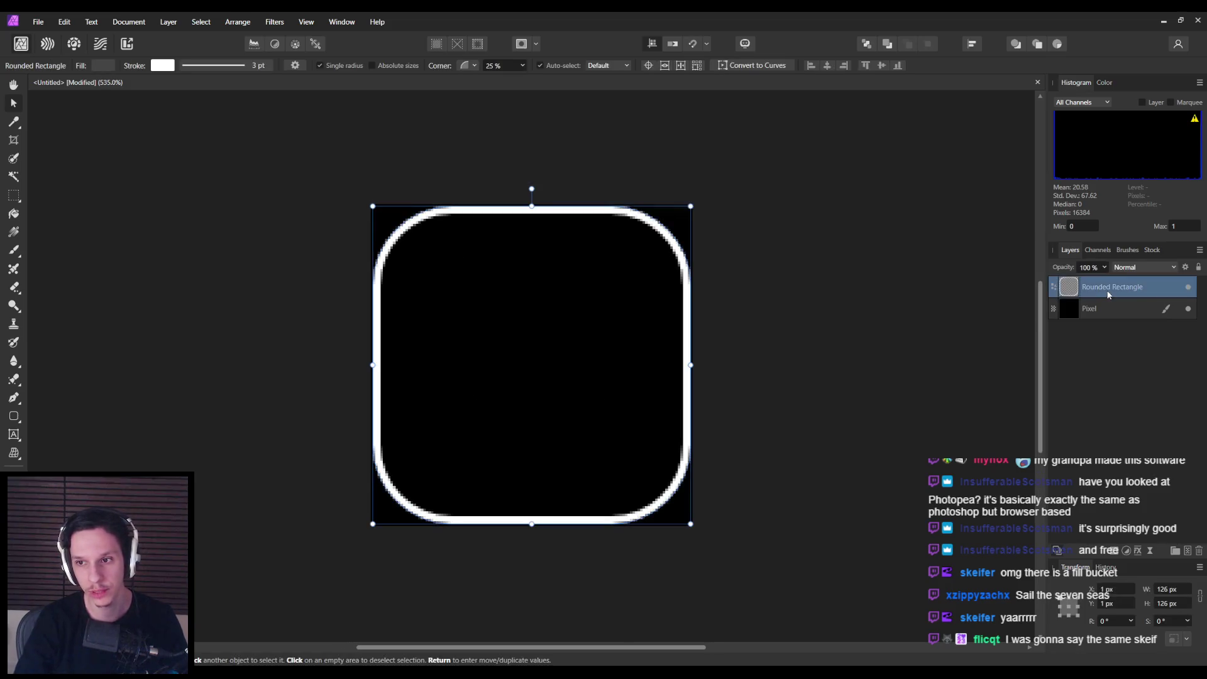
pyautogui.click(210, 67)
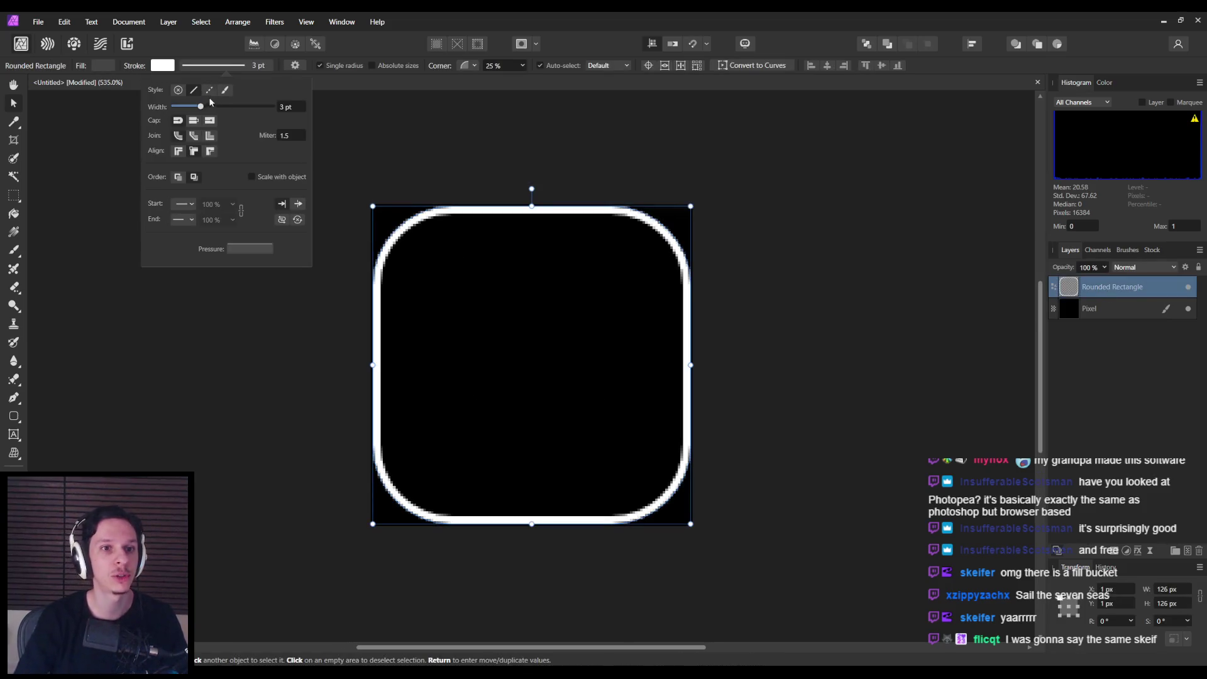
pyautogui.moveTo(201, 106); pyautogui.dragTo(202, 106)
pyautogui.click(288, 106)
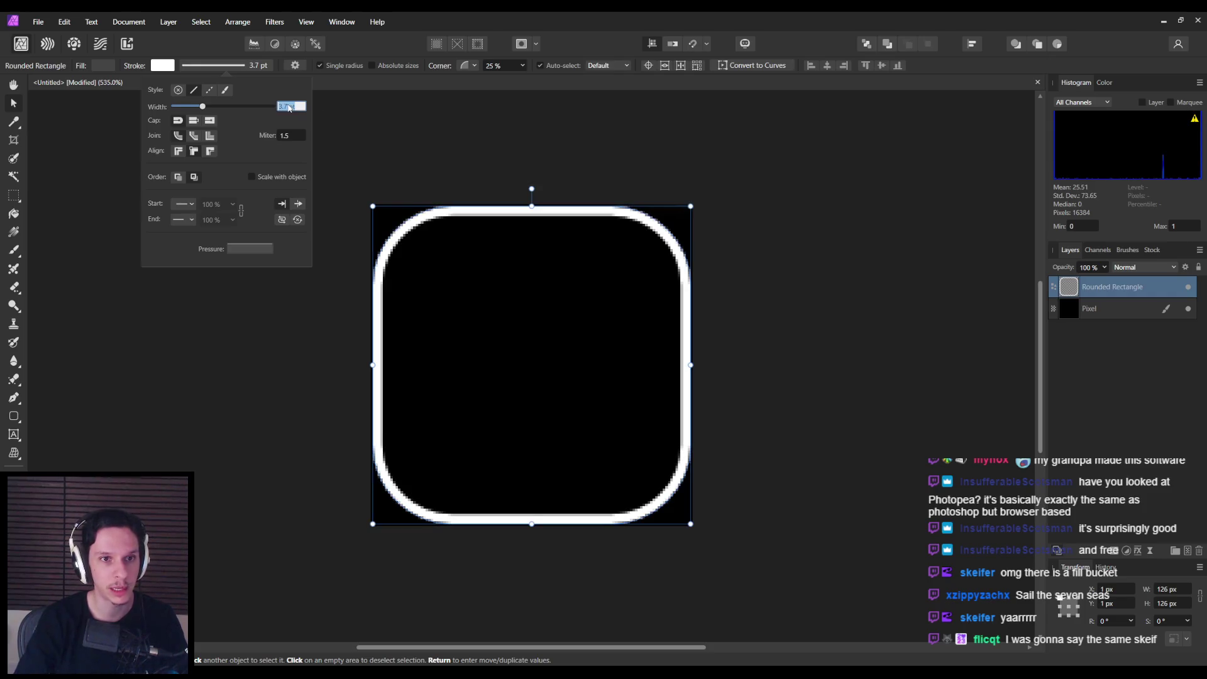
pyautogui.write('4')
pyautogui.press('Return')
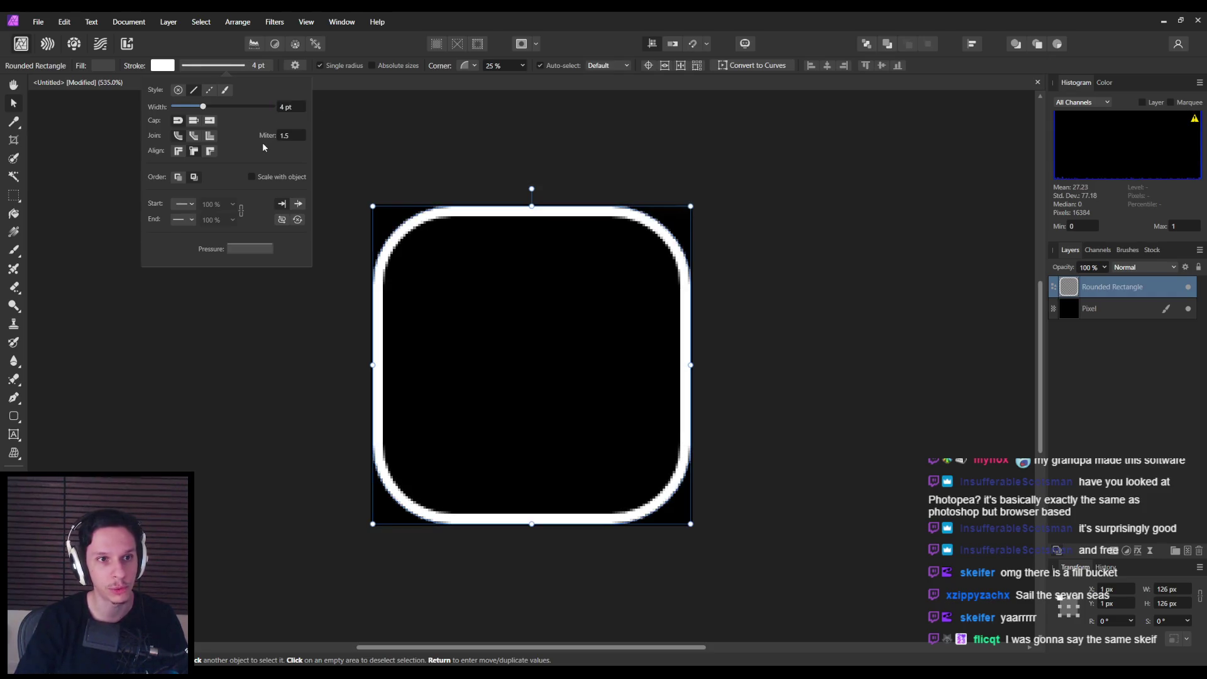
pyautogui.click(117, 282)
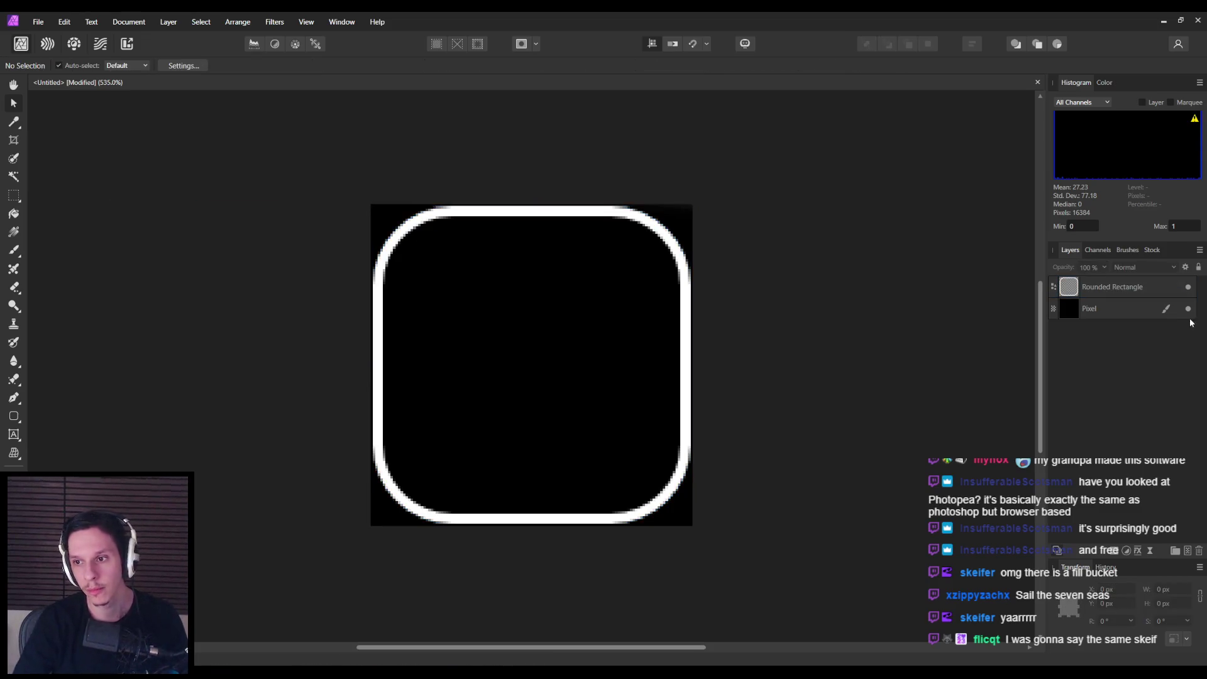
pyautogui.hotkey('ctrl', 'z')
# Step: Export the outline as a 128 px PNG named T_UI-RoundedBorder-4px.png into Textures, then switch to Steam
pyautogui.click(38, 21)
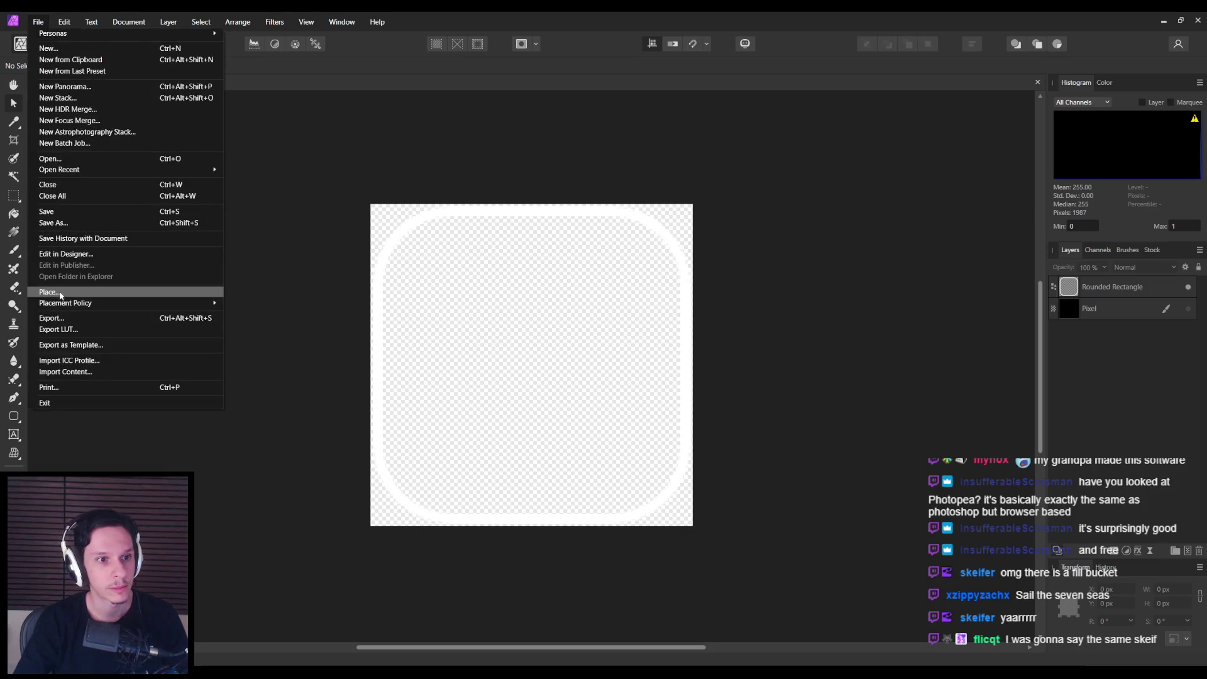
pyautogui.click(56, 321)
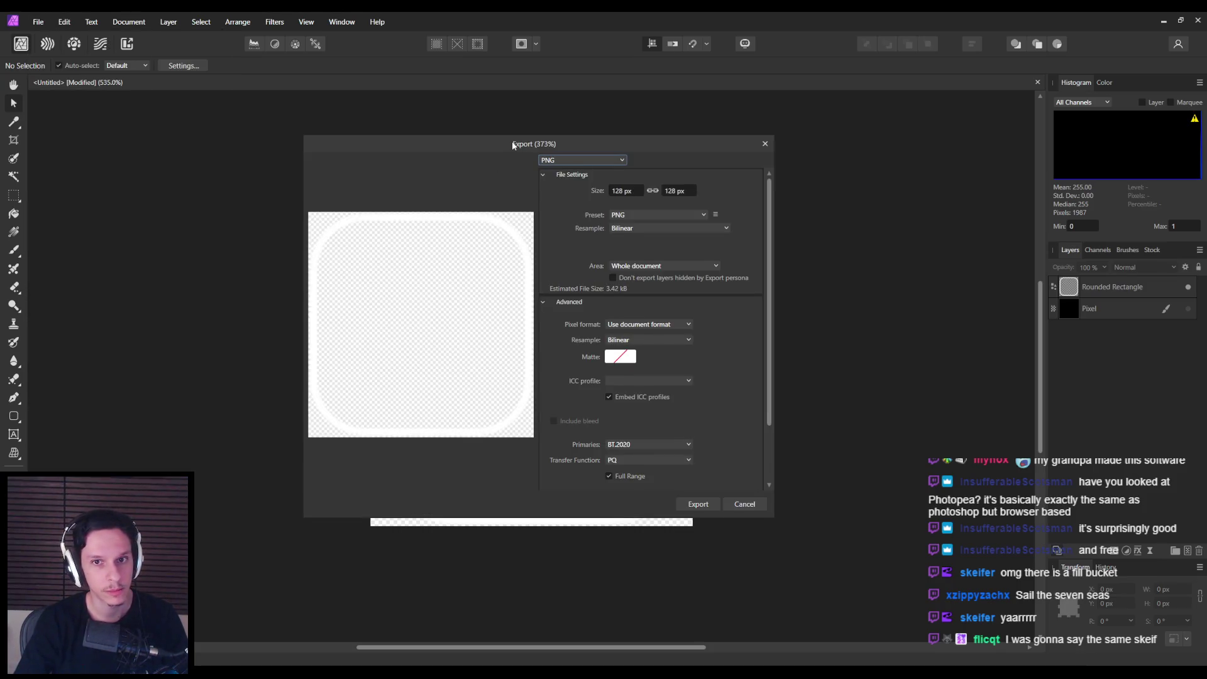
pyautogui.click(695, 499)
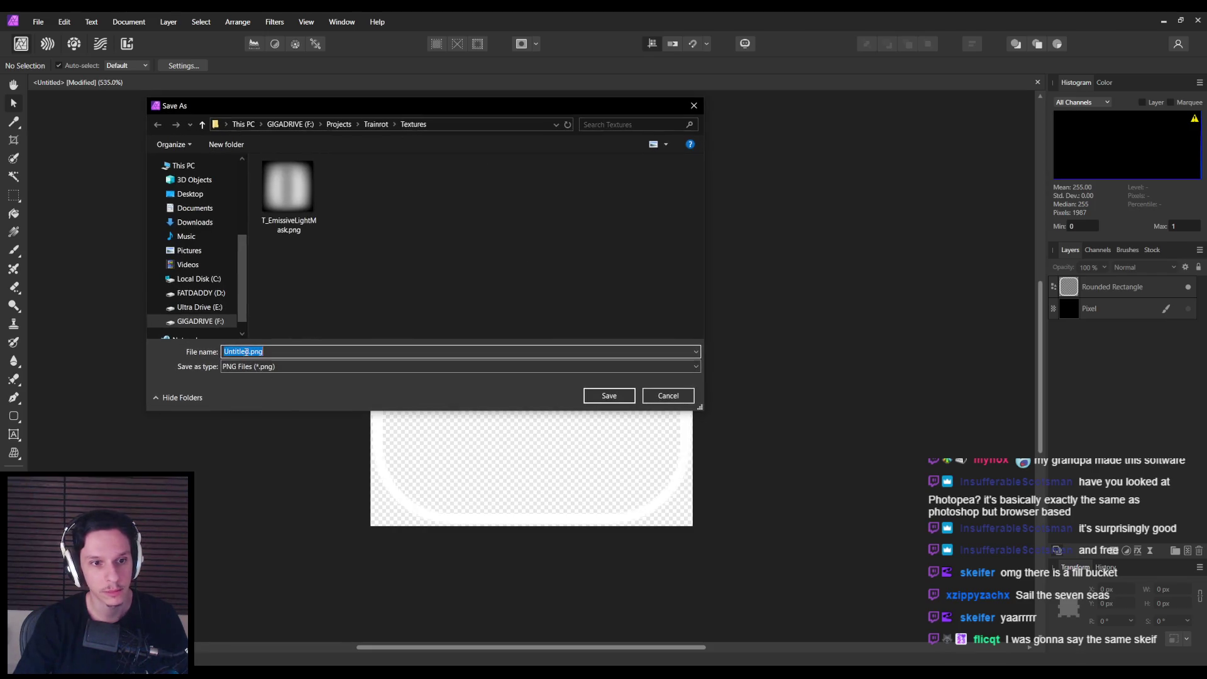
pyautogui.write('T_UI-RoundedRect')
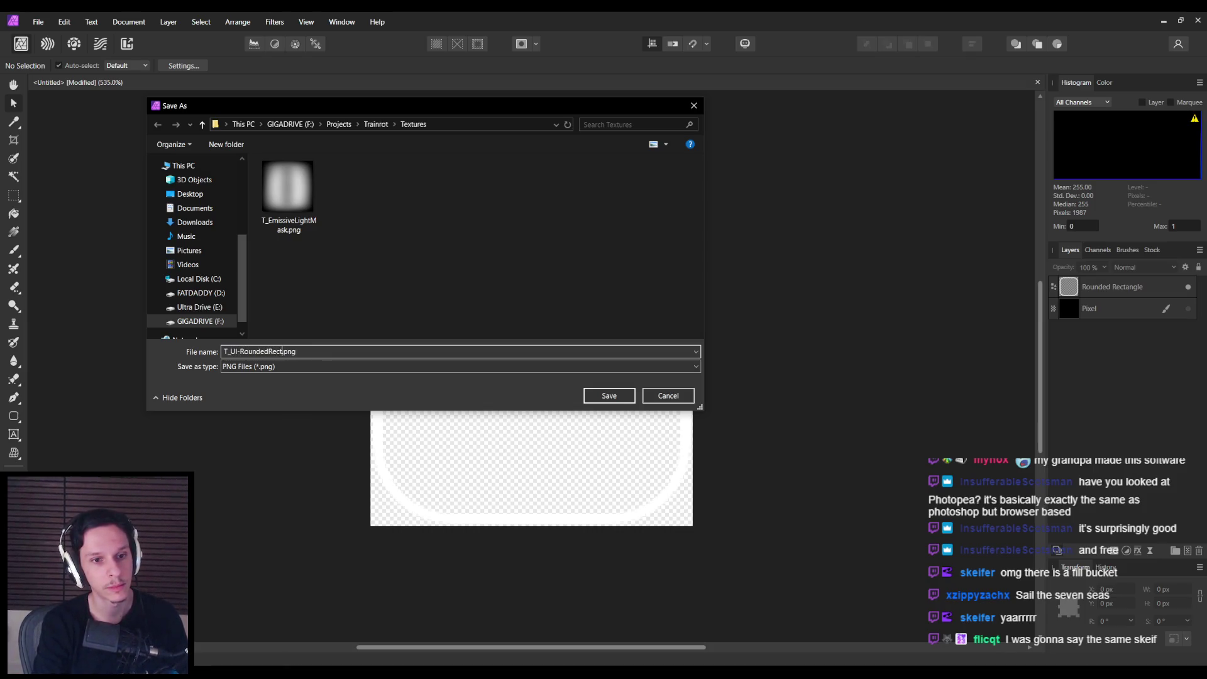
pyautogui.write('-4px')
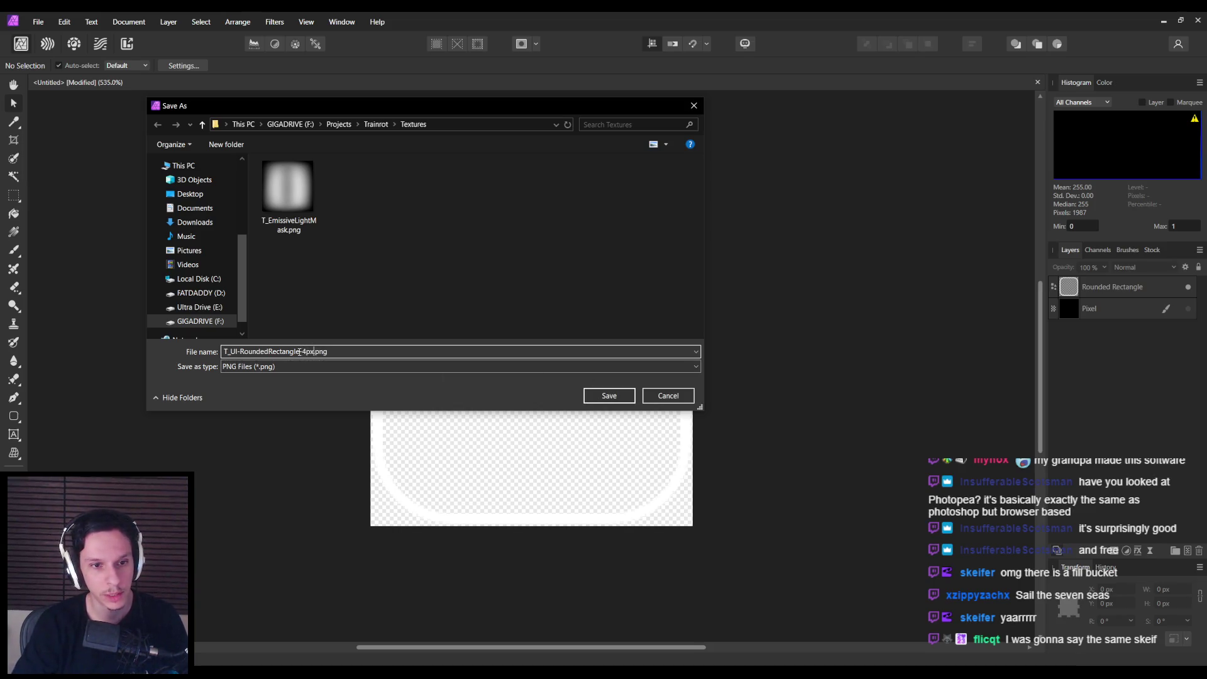
pyautogui.press('BackSpace')
pyautogui.press('BackSpace')
pyautogui.press('BackSpace')
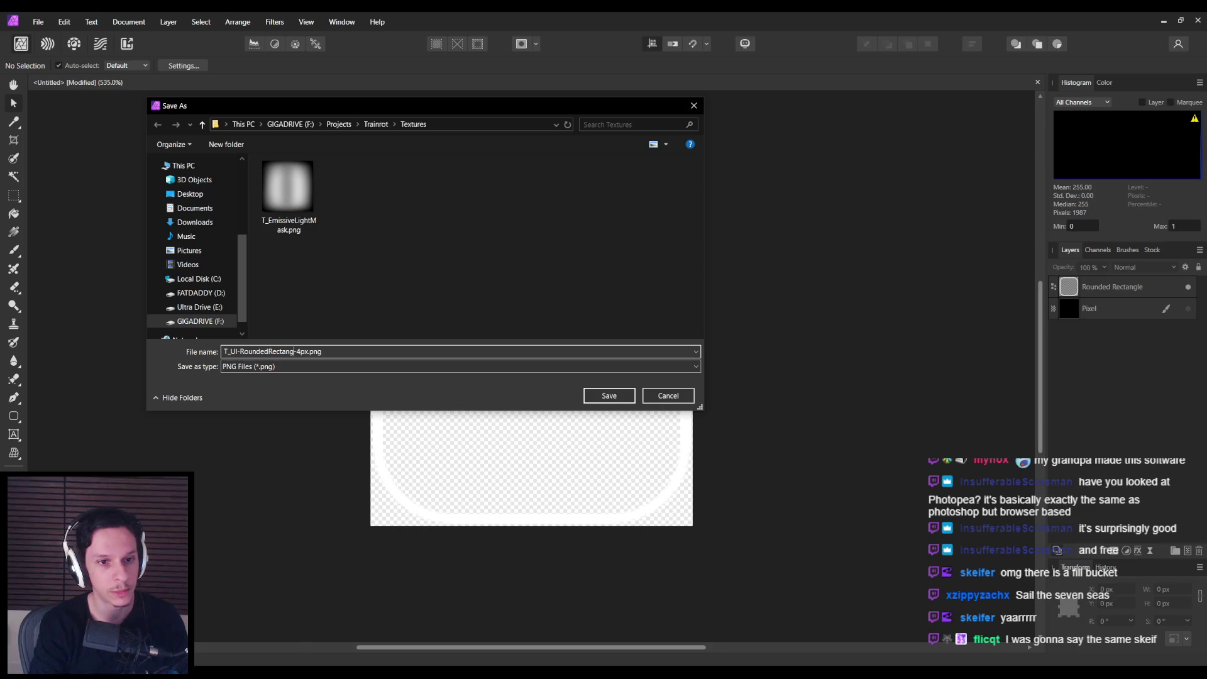
pyautogui.press('BackSpace')
pyautogui.write('Border')
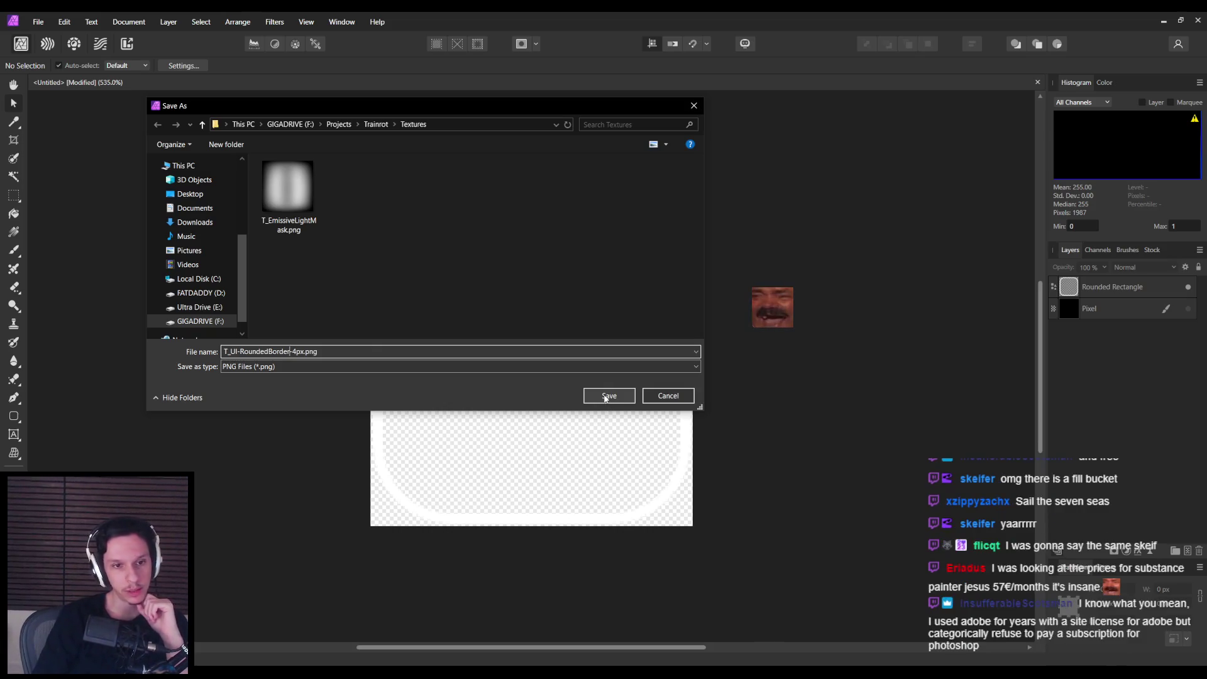
pyautogui.click(605, 396)
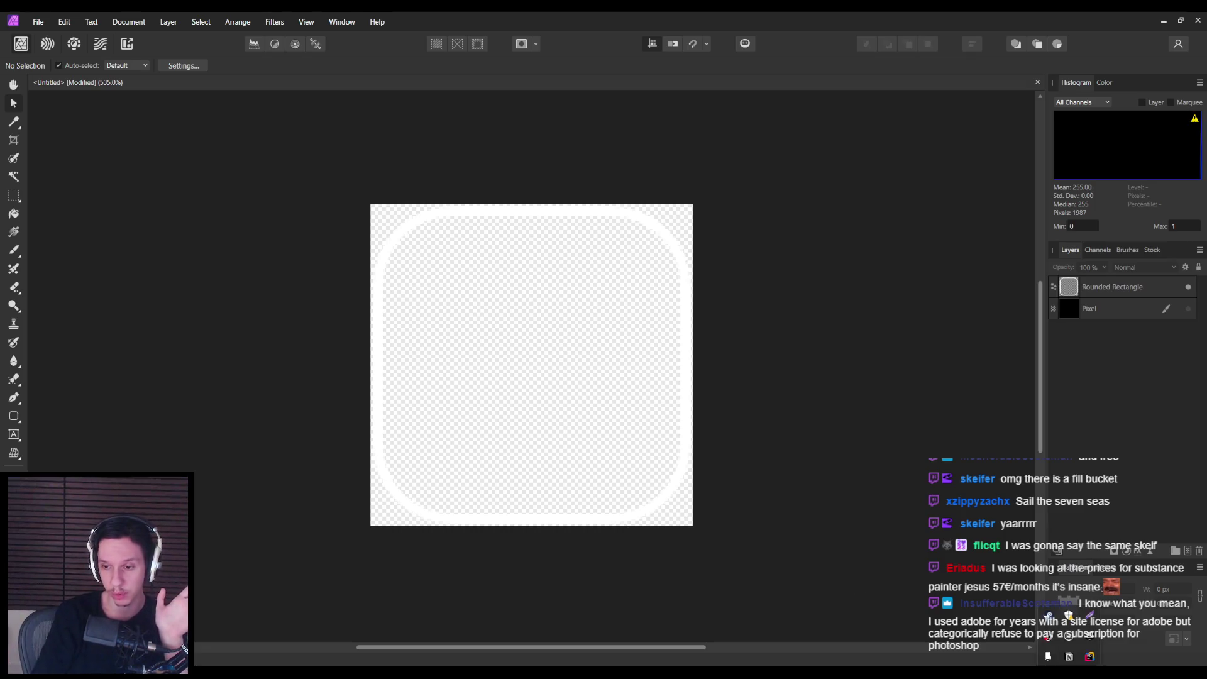
pyautogui.hotkey('alt', 'Tab')
# Step: Search the store for 'paint' and open the Substance 3D Painter 2025 store page
pyautogui.scroll(-15, 172, 329)
pyautogui.moveTo(132, 47)
pyautogui.scroll(20, 719, 153)
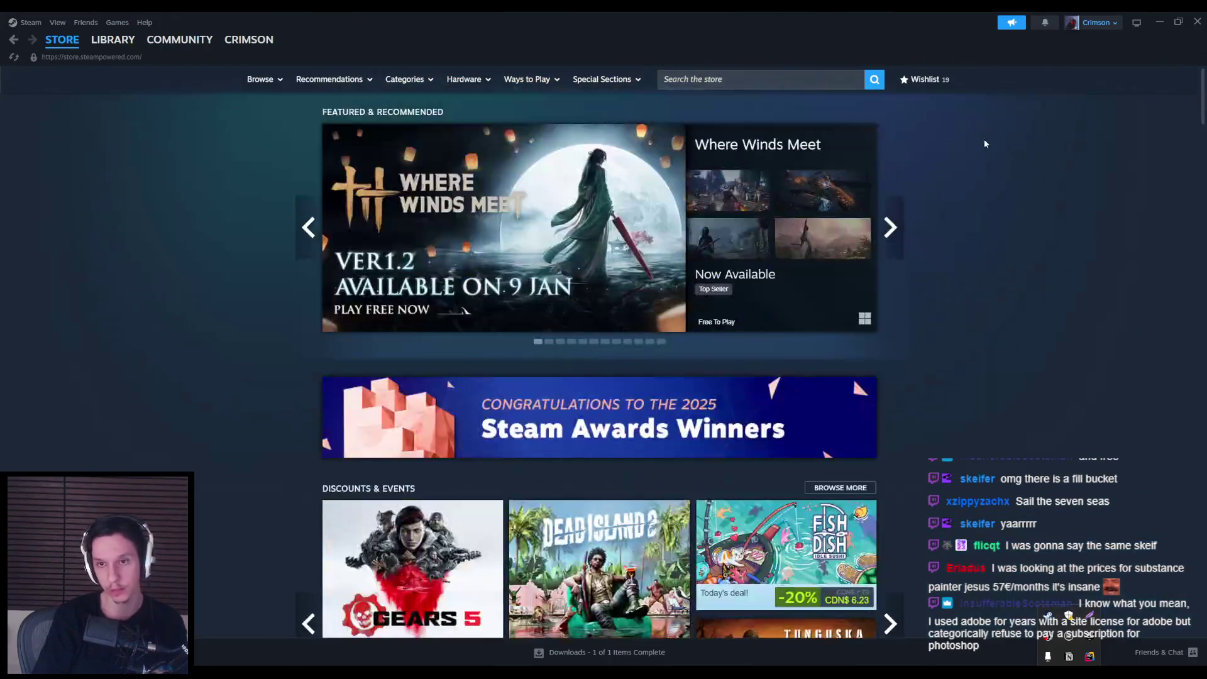
pyautogui.click(747, 76)
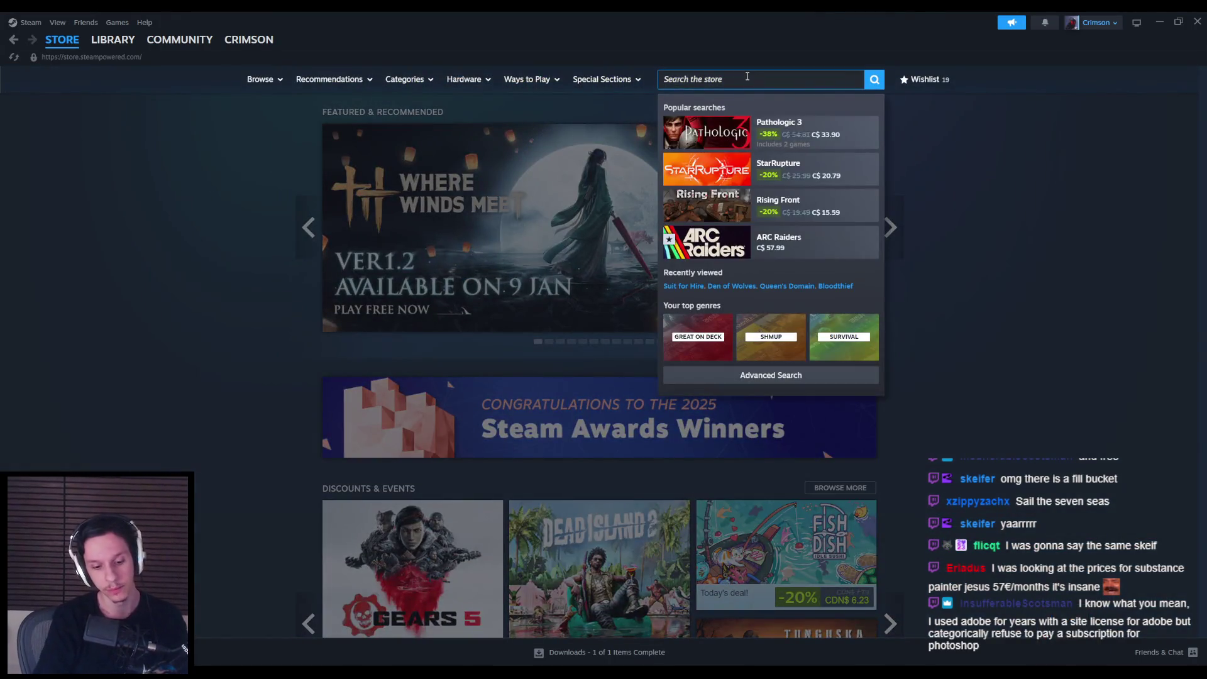
pyautogui.write('stance paint')
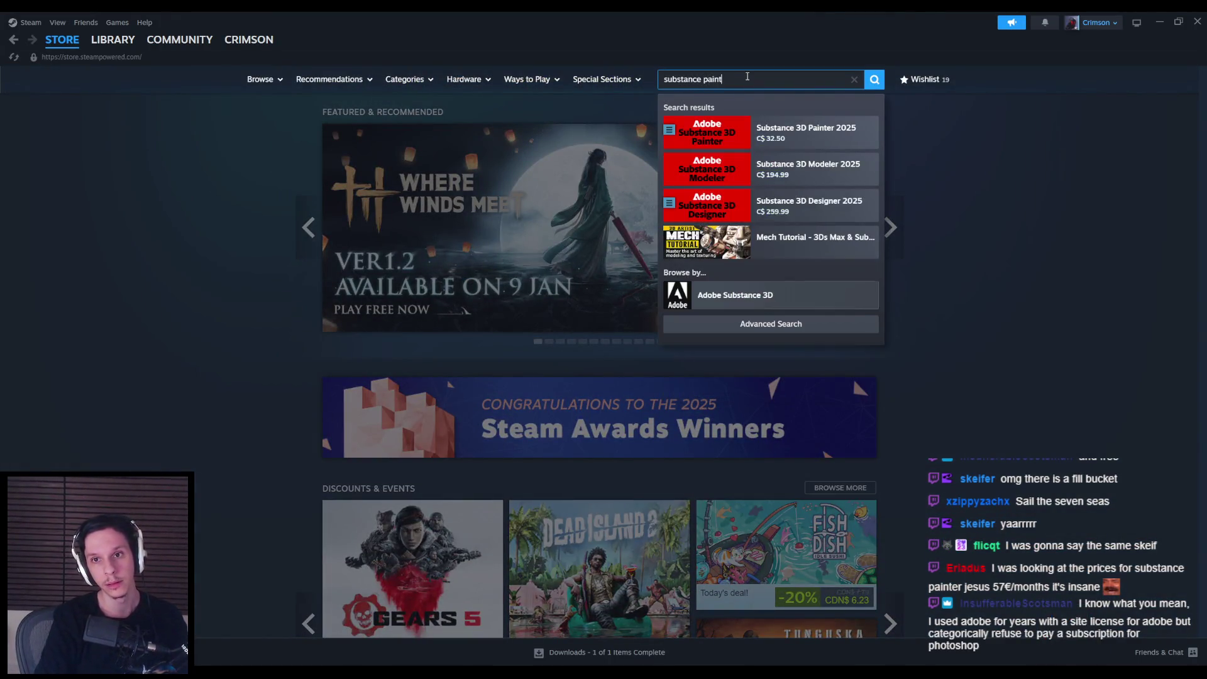
pyautogui.hotkey('ctrl', 'a')
pyautogui.write('paint')
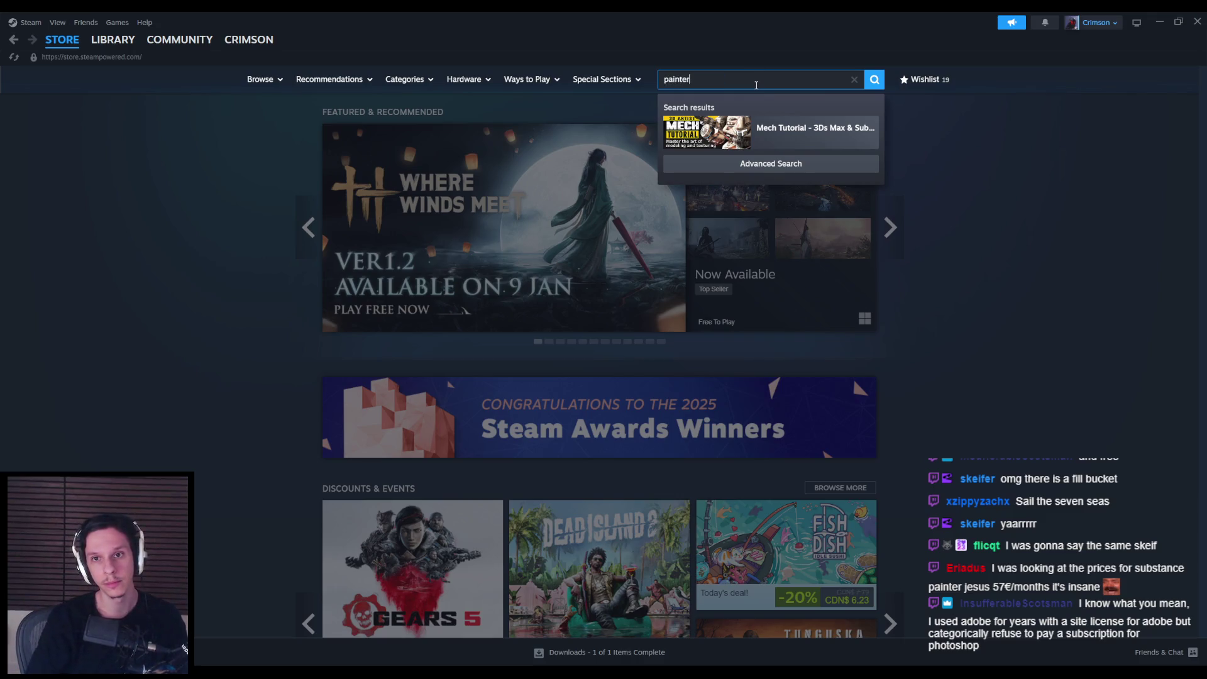
pyautogui.click(792, 168)
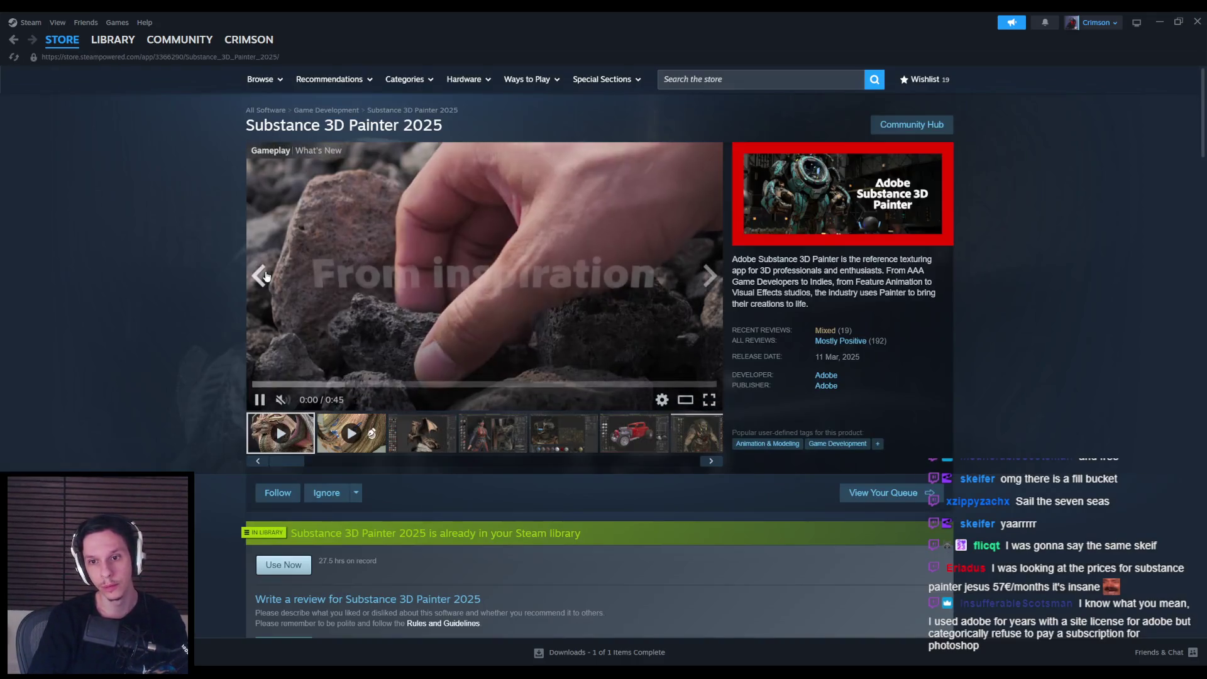
# Step: Read the price, About, System Requirements and Reviews sections of the store page
pyautogui.scroll(-8, 264, 283)
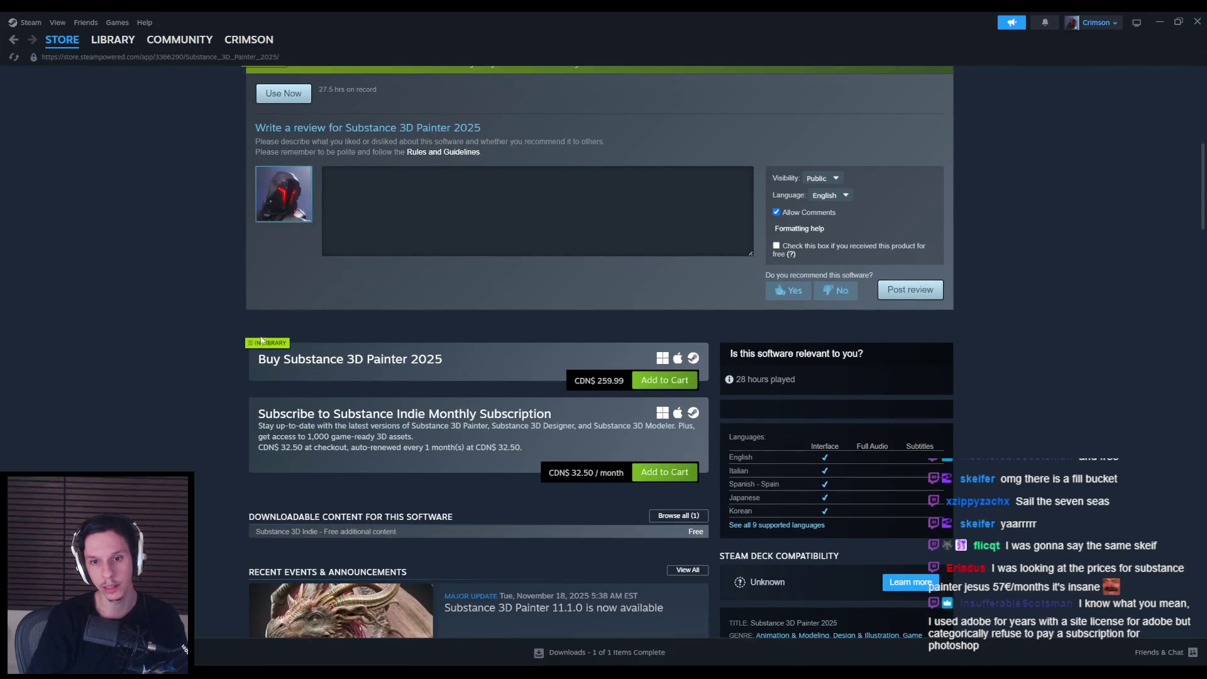
pyautogui.doubleClick(581, 382)
pyautogui.click(623, 383)
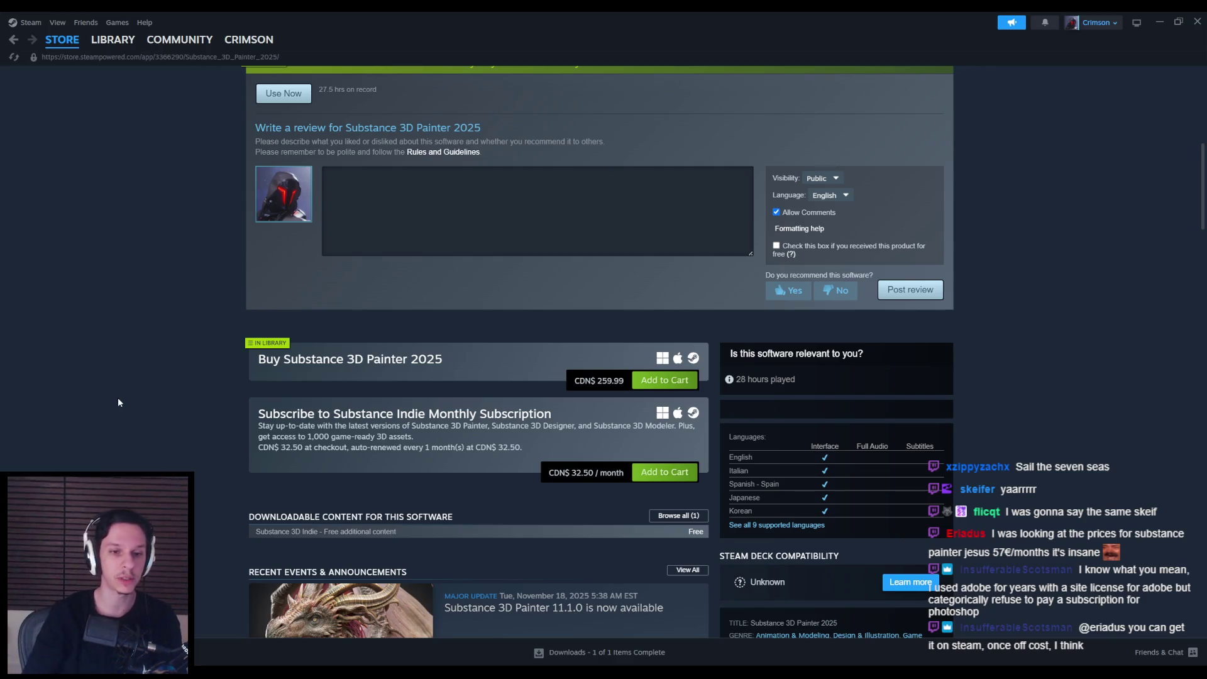
pyautogui.scroll(-2, 118, 415)
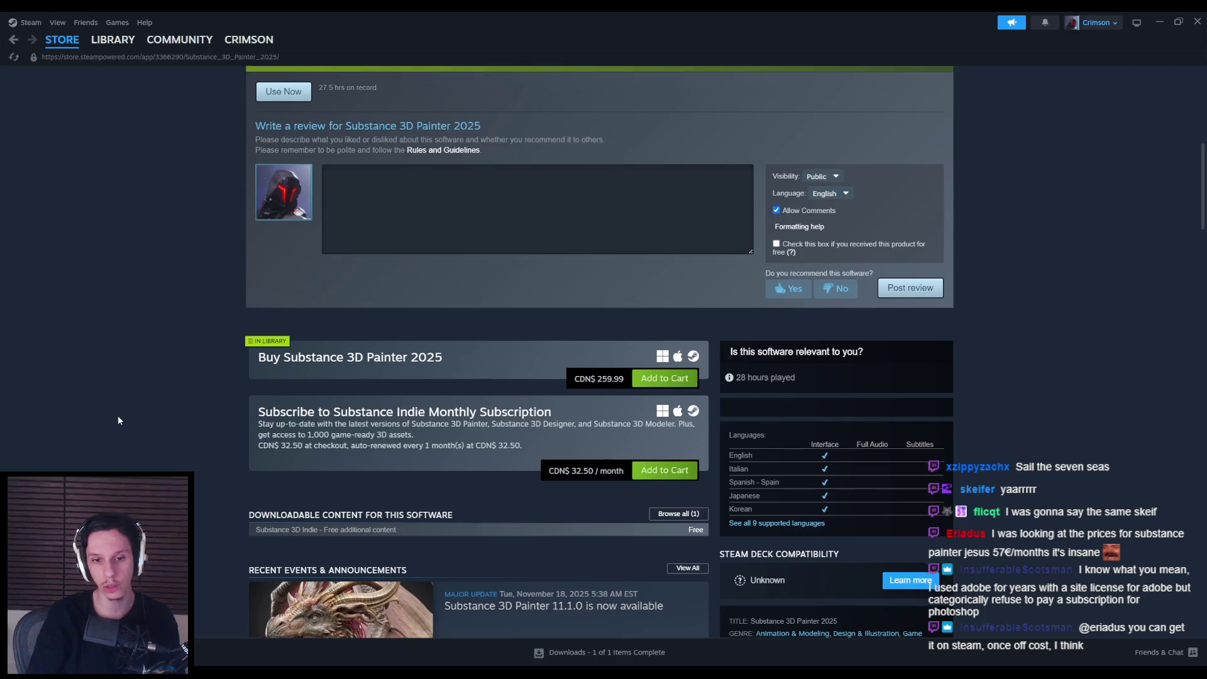
pyautogui.scroll(-5, 119, 416)
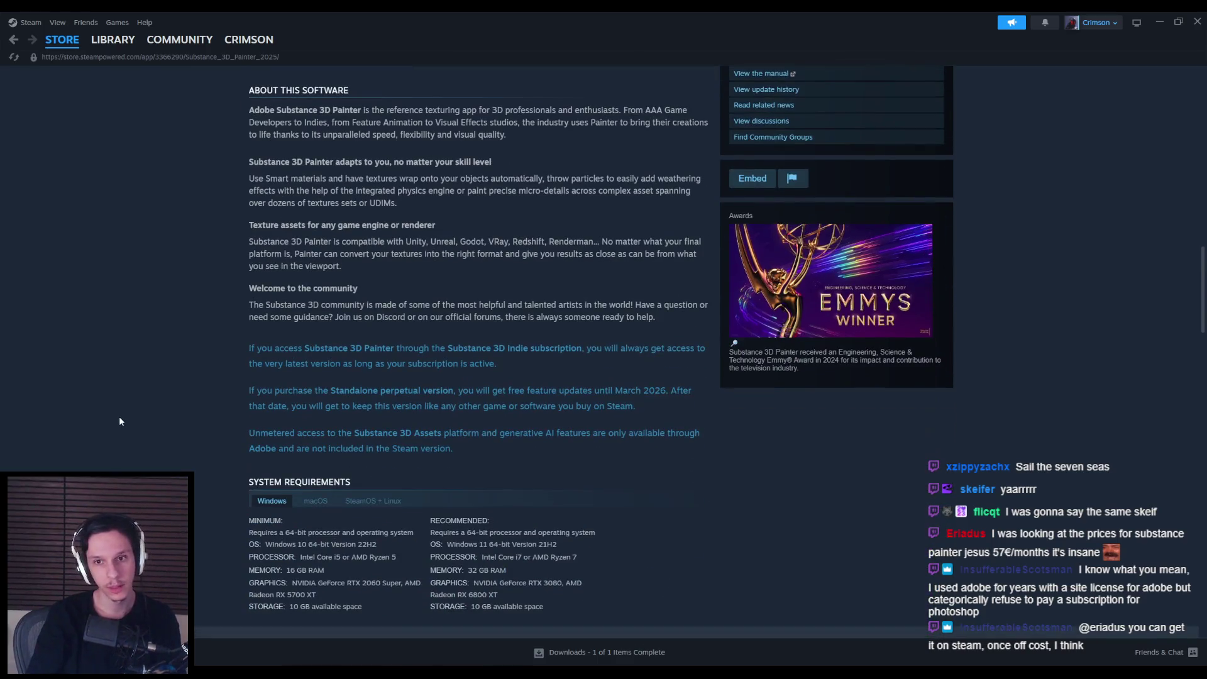
pyautogui.scroll(-4, 119, 417)
pyautogui.scroll(-5, 119, 416)
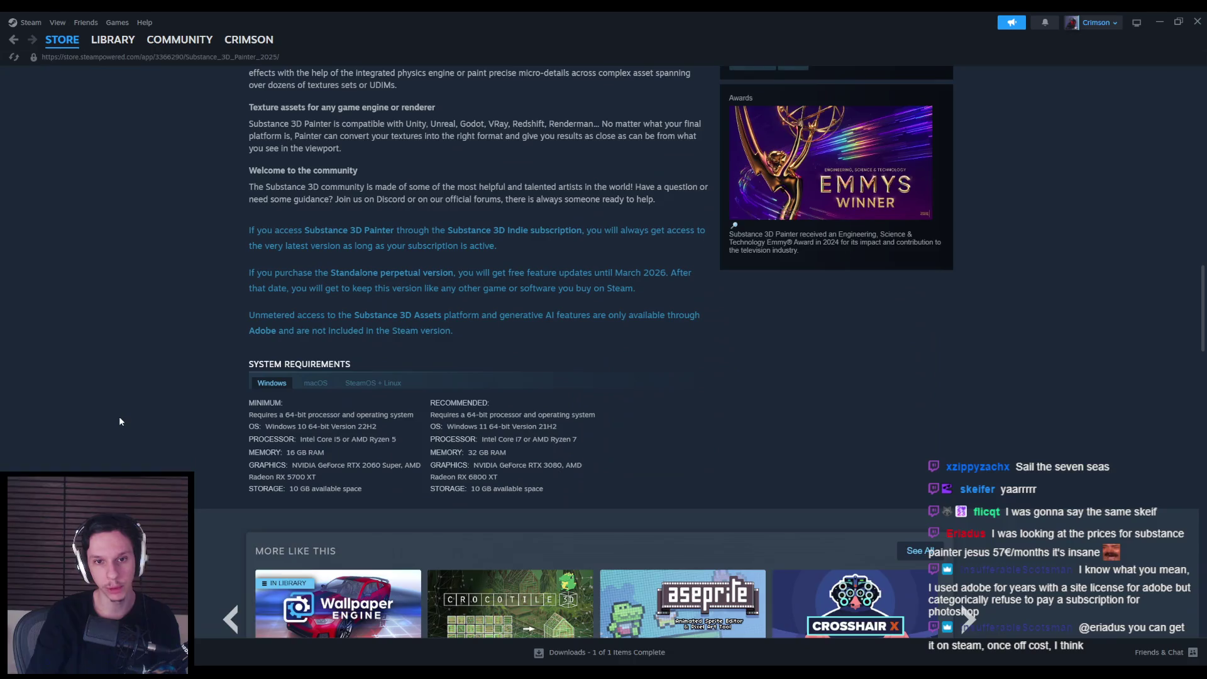
pyautogui.scroll(-8, 119, 416)
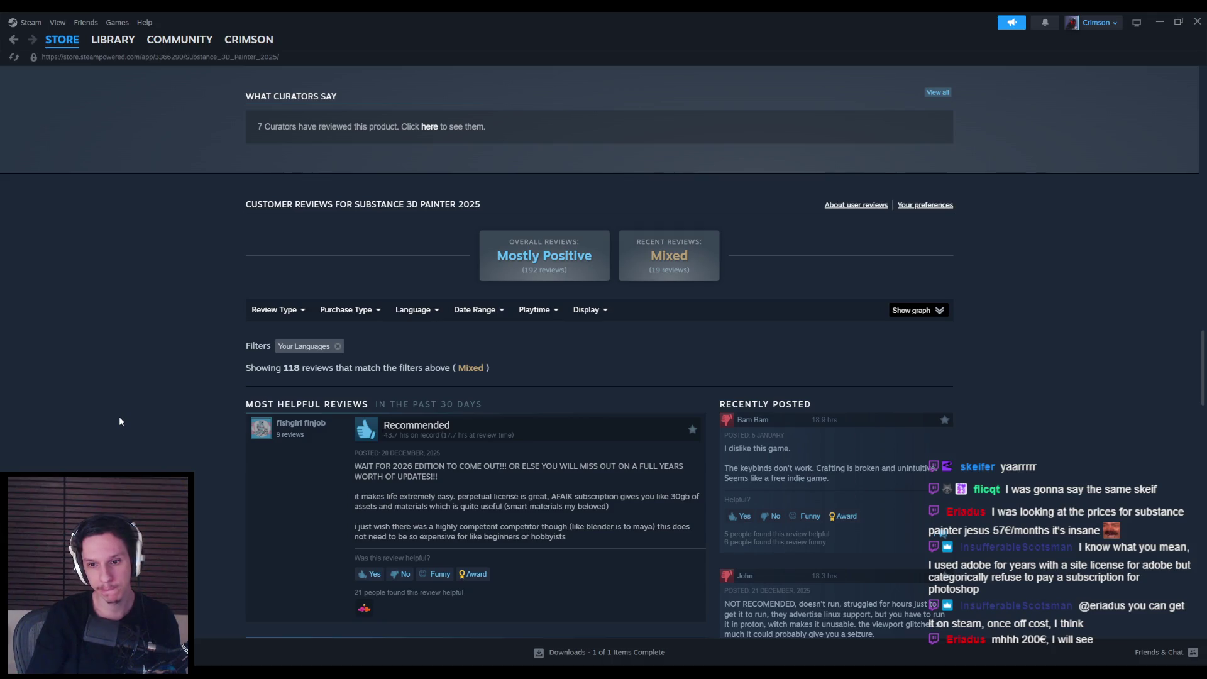
pyautogui.scroll(-4, 119, 416)
# Step: Return to the top of the page and open the Substance 3D Painter 2025 community hub
pyautogui.middleClick(120, 417)
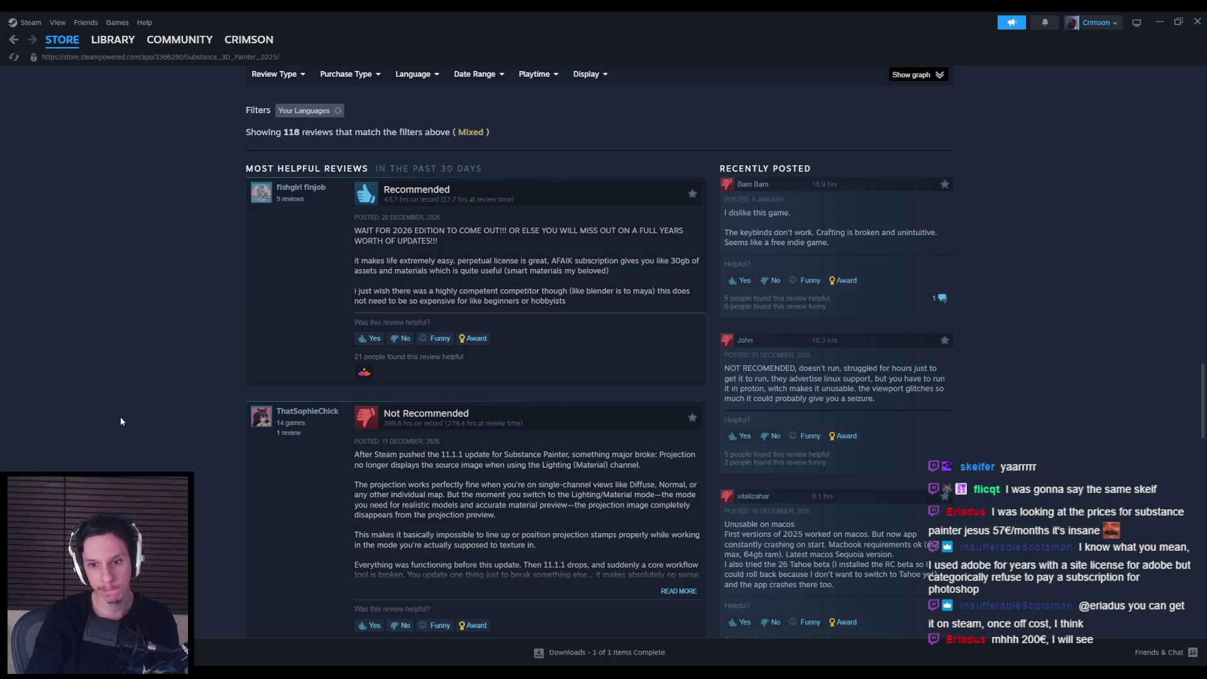
pyautogui.scroll(-5, 122, 421)
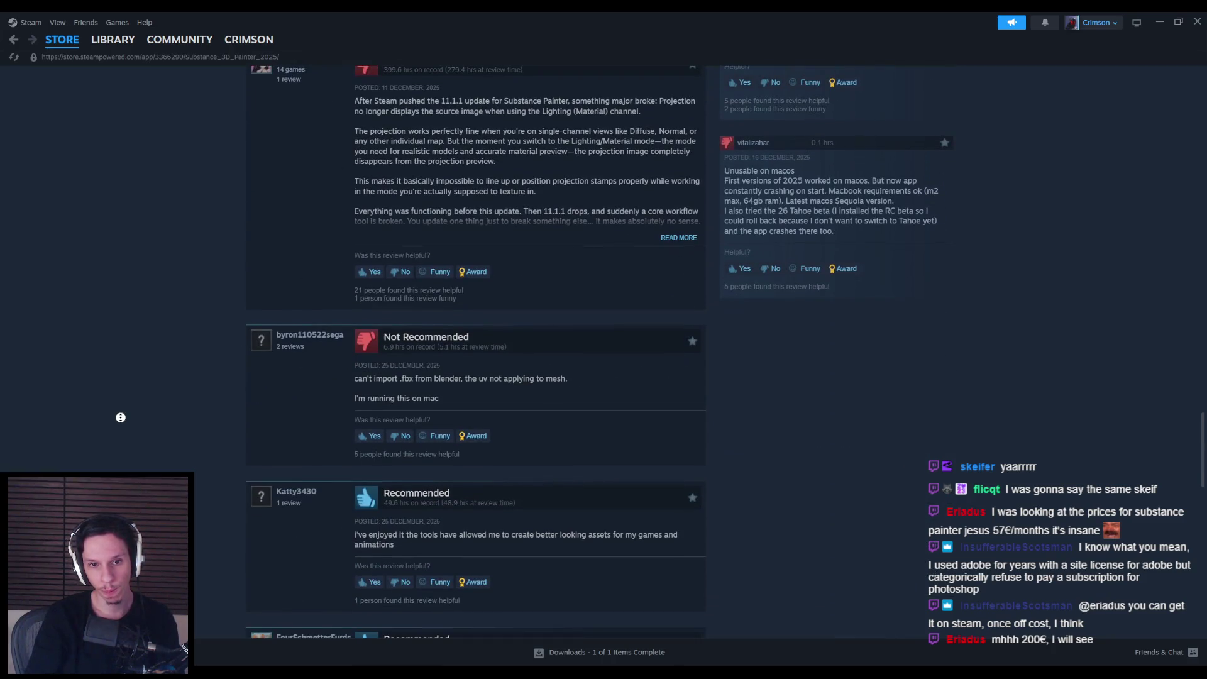
pyautogui.scroll(15, 120, 418)
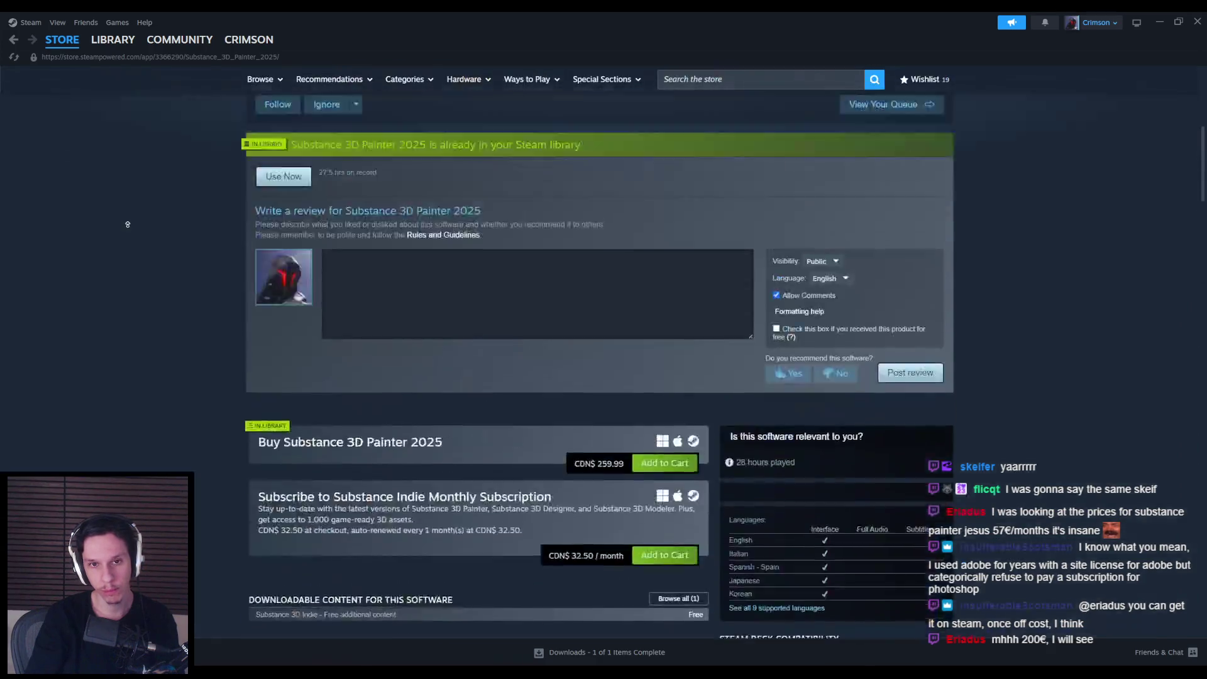
pyautogui.click(909, 126)
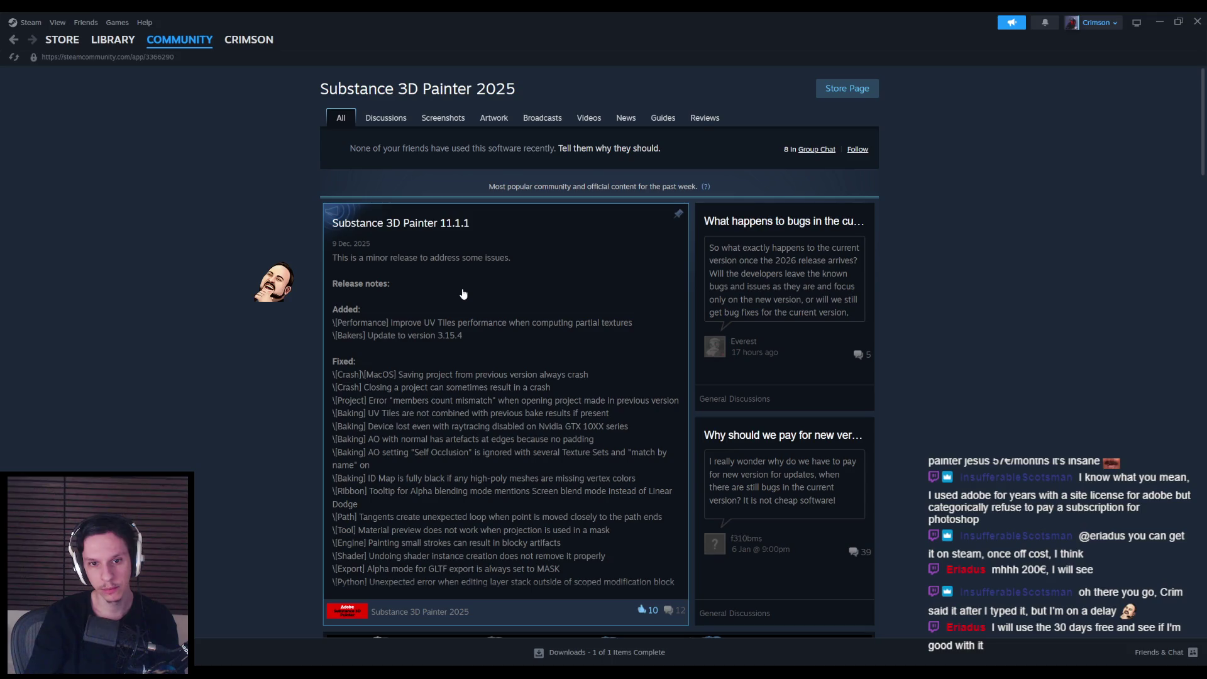
# Step: Open the Substance 3D Painter 11.1.1 patch notes, read them, then close them
pyautogui.scroll(-1, 357, 192)
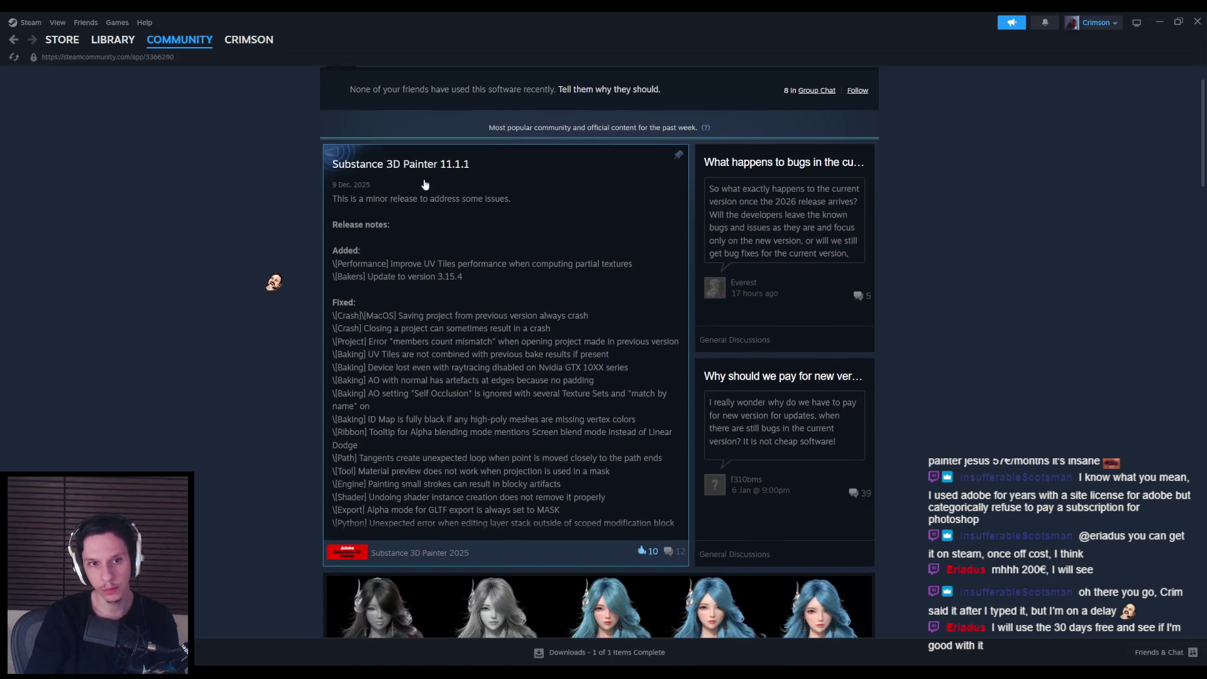
pyautogui.click(357, 192)
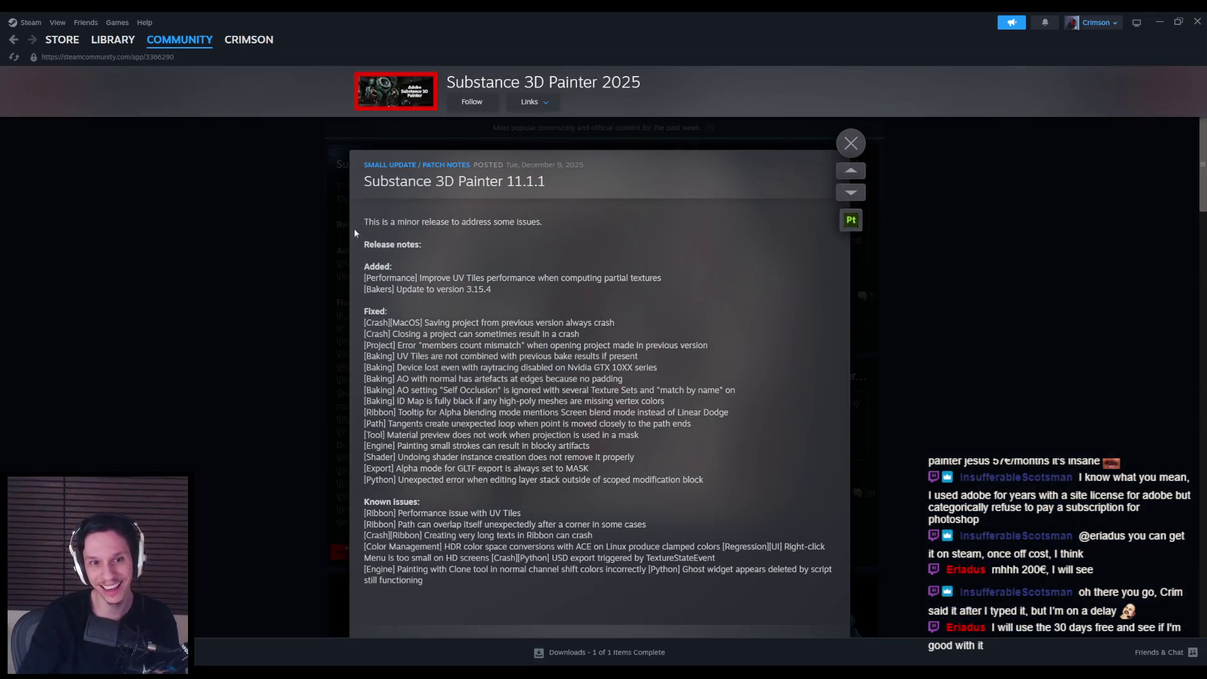
pyautogui.click(232, 248)
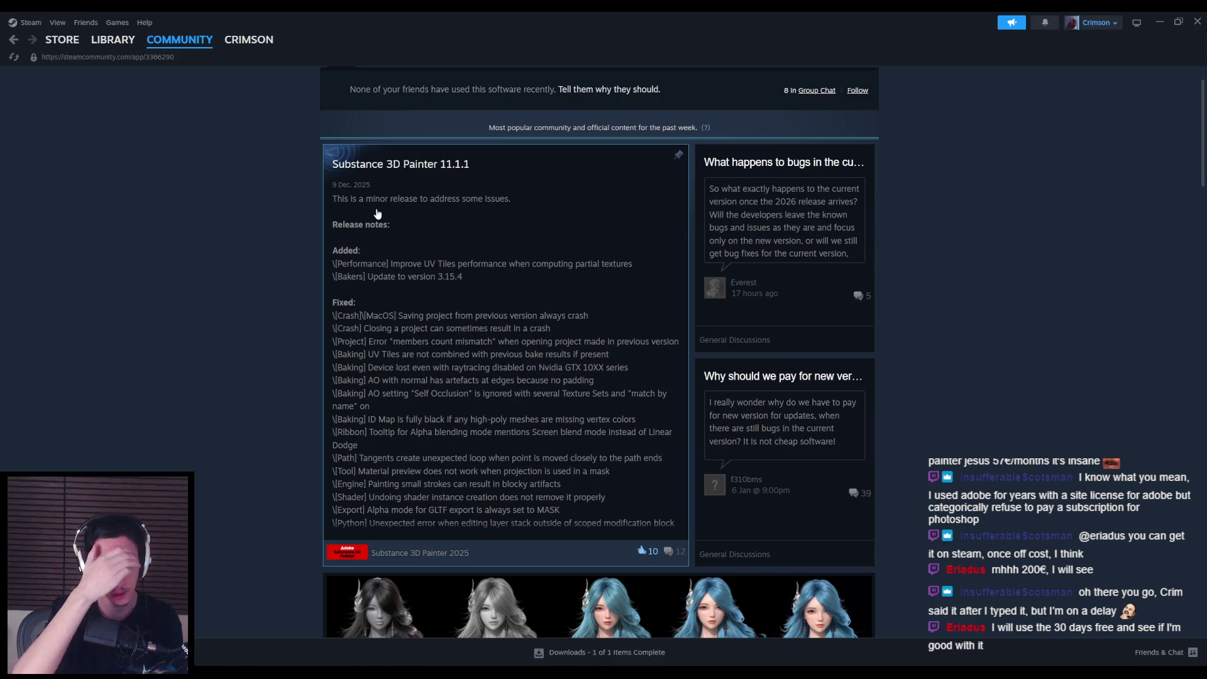
# Step: Read the 'What happens to bugs' discussion thread, then close it
pyautogui.scroll(1, 363, 230)
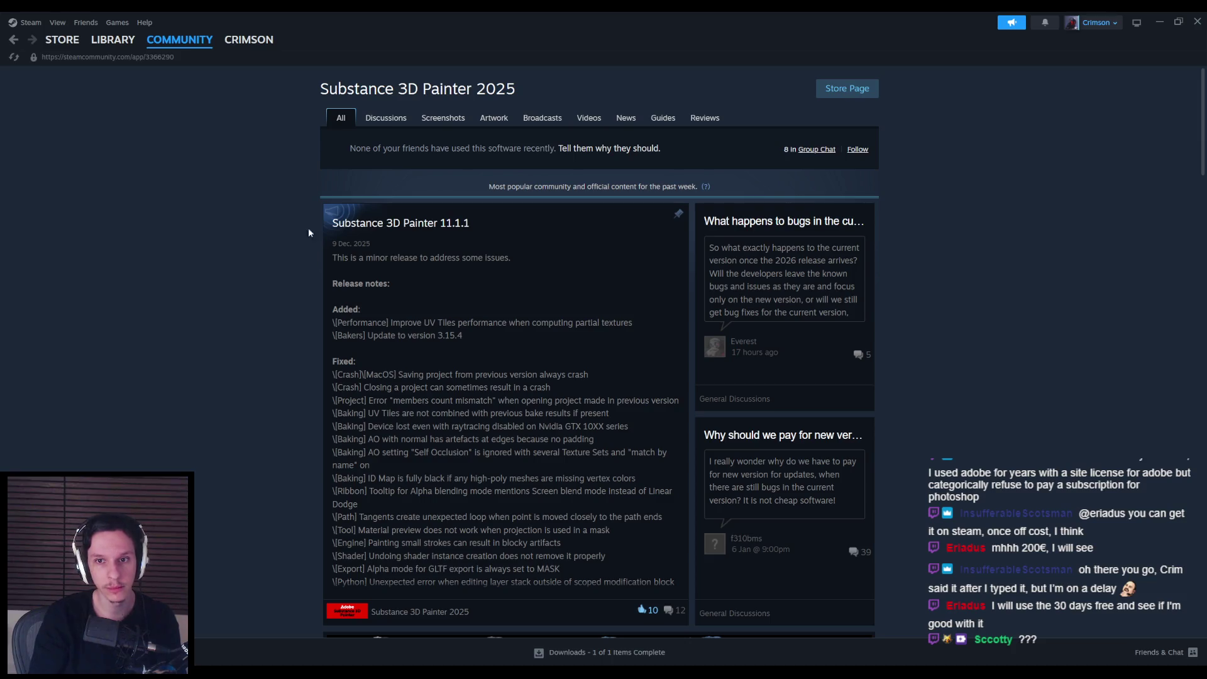
pyautogui.click(805, 276)
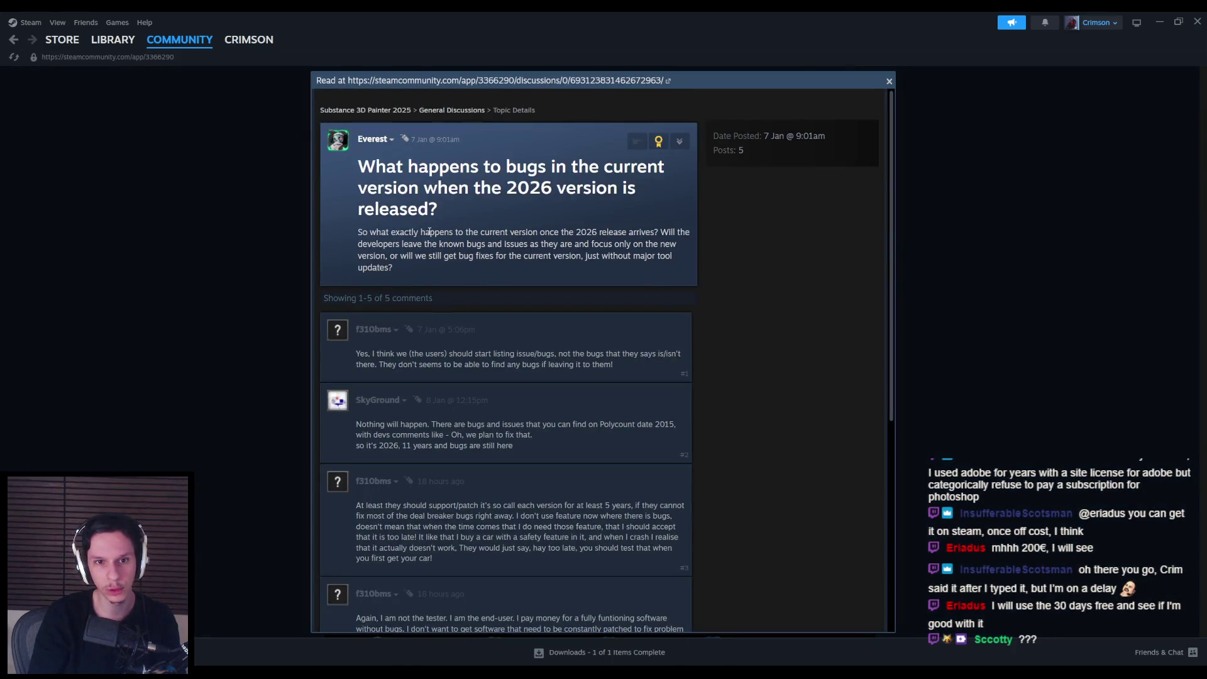
pyautogui.moveTo(395, 243)
pyautogui.mouseDown()
pyautogui.moveTo(653, 247)
pyautogui.moveTo(417, 255)
pyautogui.moveTo(505, 256)
pyautogui.mouseUp()
pyautogui.click(450, 341)
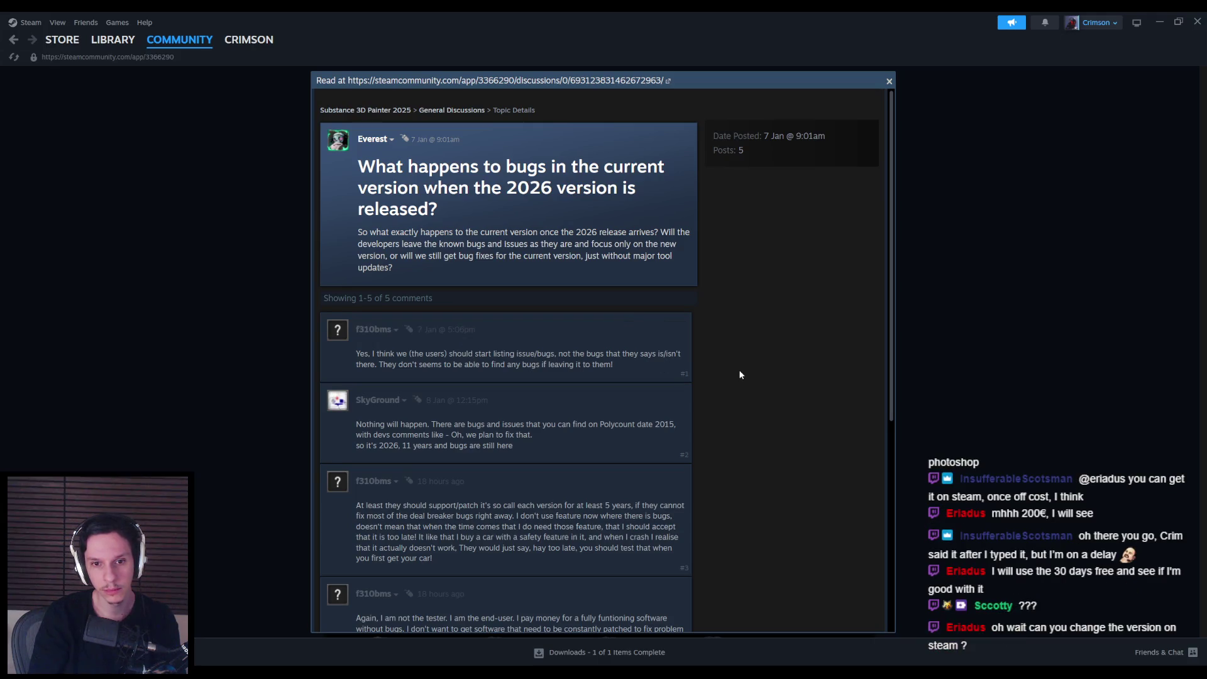
pyautogui.scroll(-8, 740, 375)
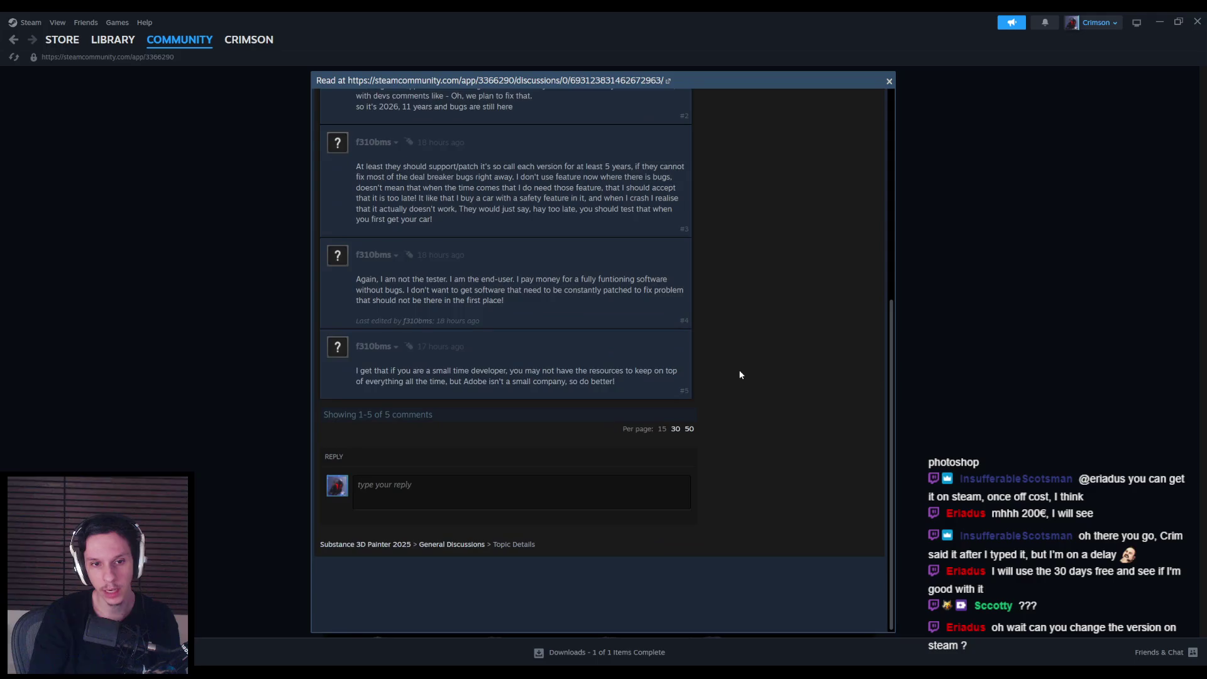
pyautogui.scroll(8, 740, 375)
pyautogui.click(195, 349)
# Step: Close Steam to get back to Affinity Photo, then show the hidden tray icons
pyautogui.scroll(-7, 220, 383)
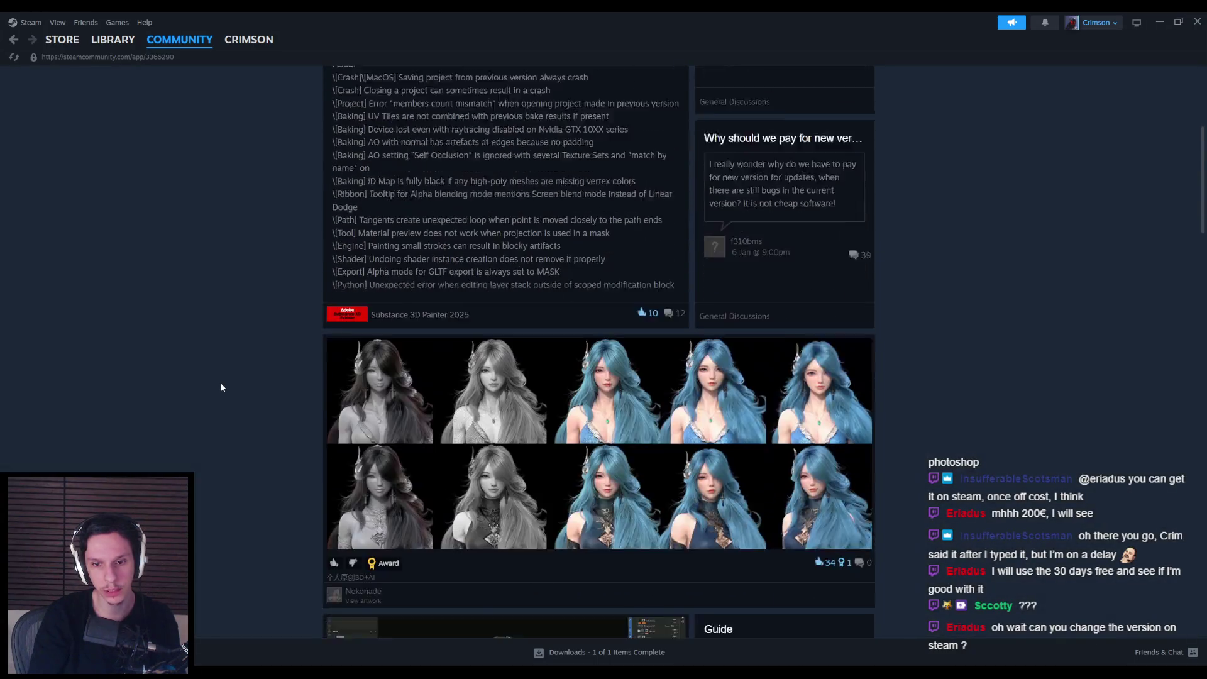
pyautogui.scroll(7, 220, 388)
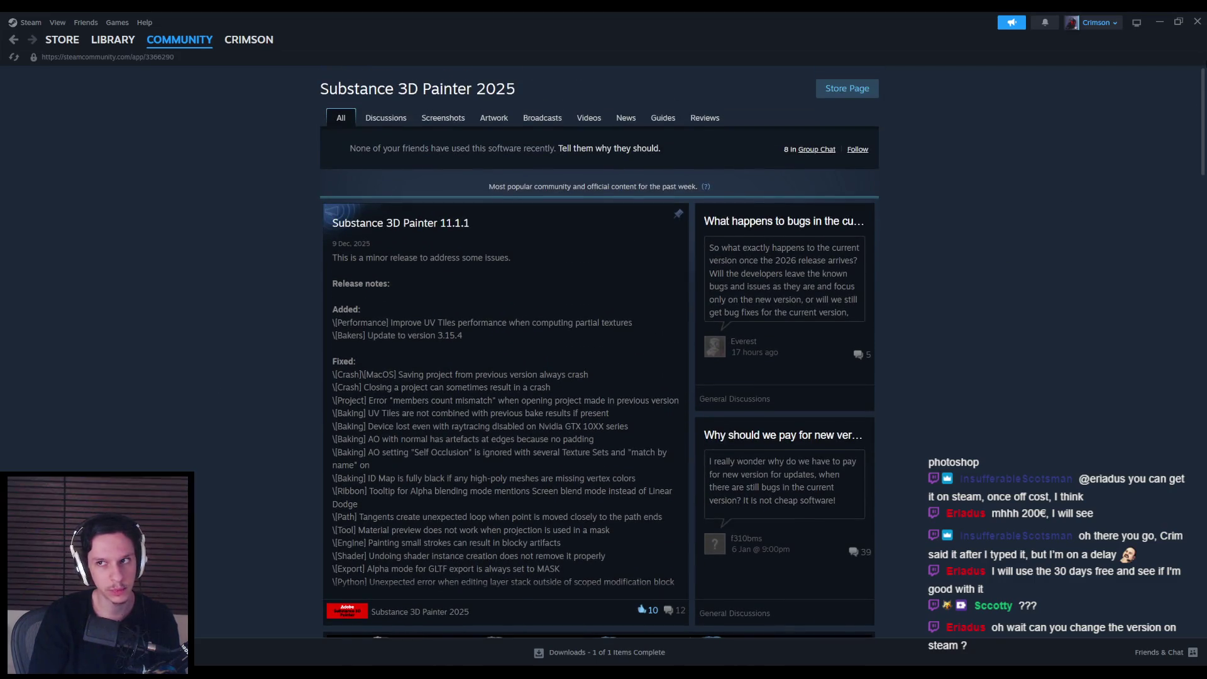
pyautogui.click(1197, 22)
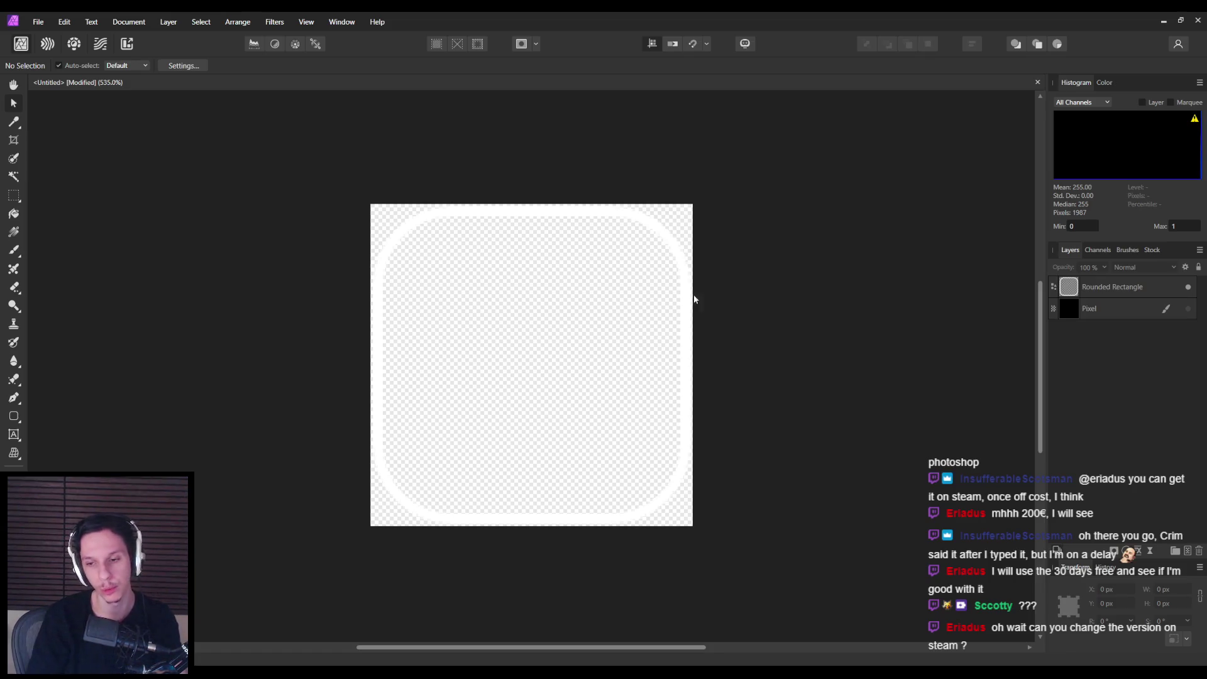
pyautogui.click(1069, 672)
# Step: Reopen Steam from the tray and select Substance 3D Painter 2025 in the Library
pyautogui.click(1048, 615)
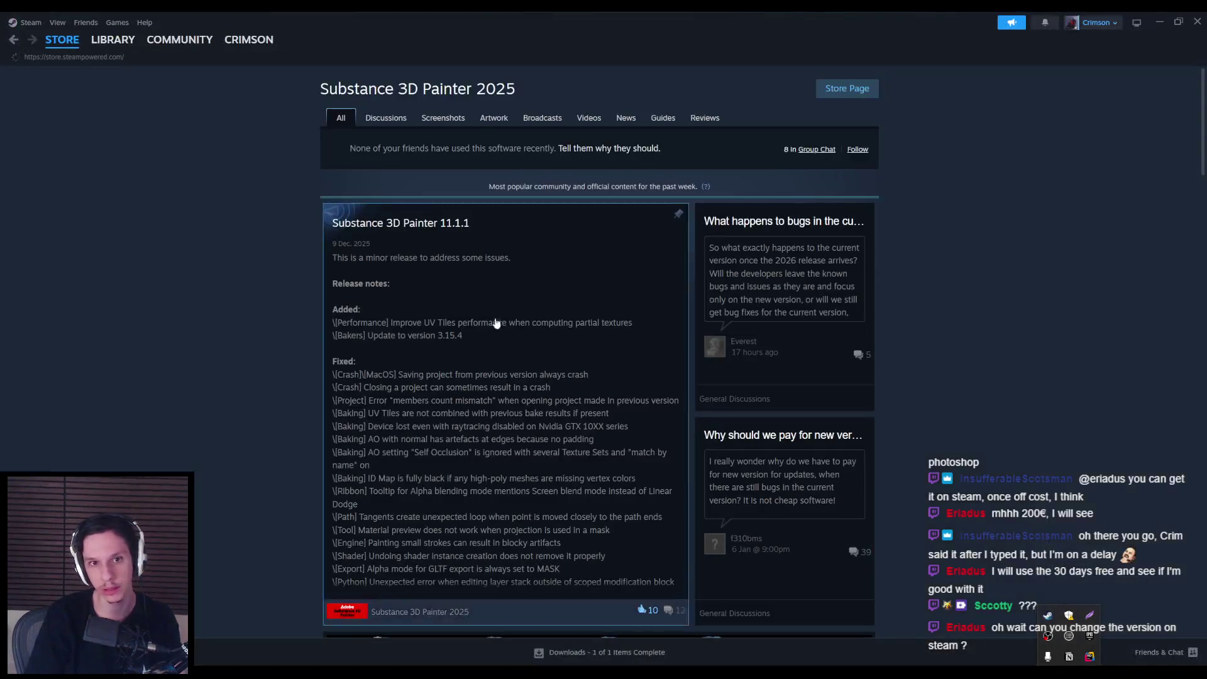
pyautogui.click(126, 43)
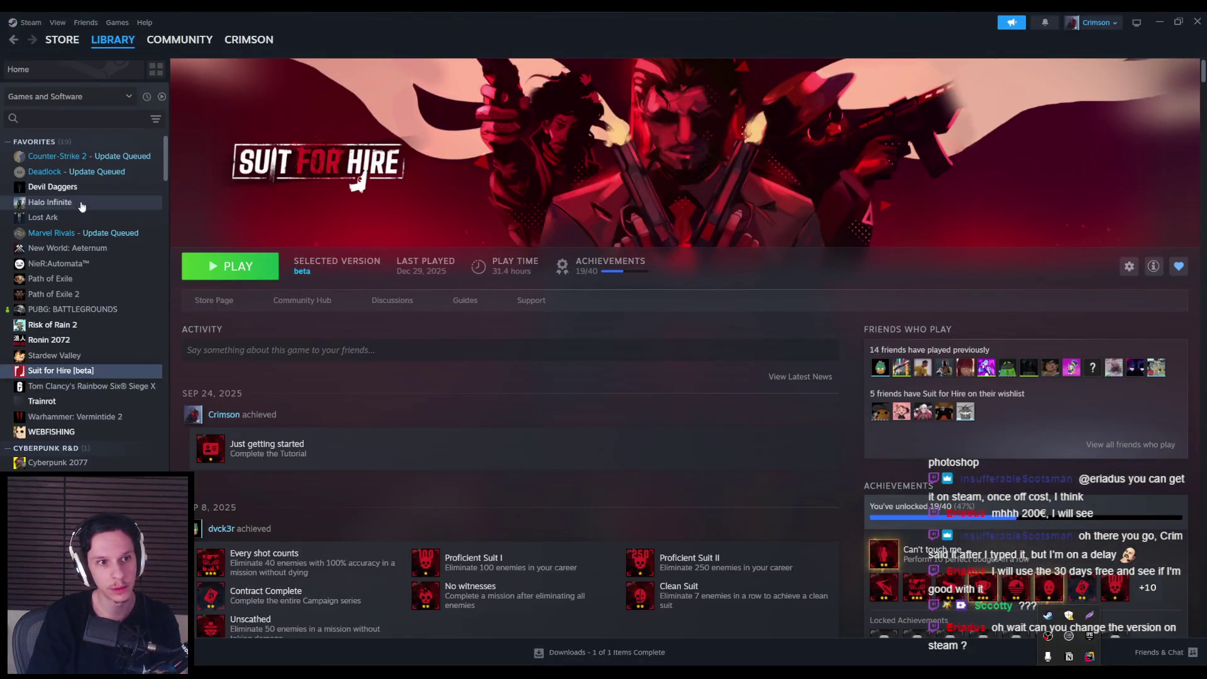
pyautogui.scroll(-2, 97, 424)
pyautogui.click(95, 467)
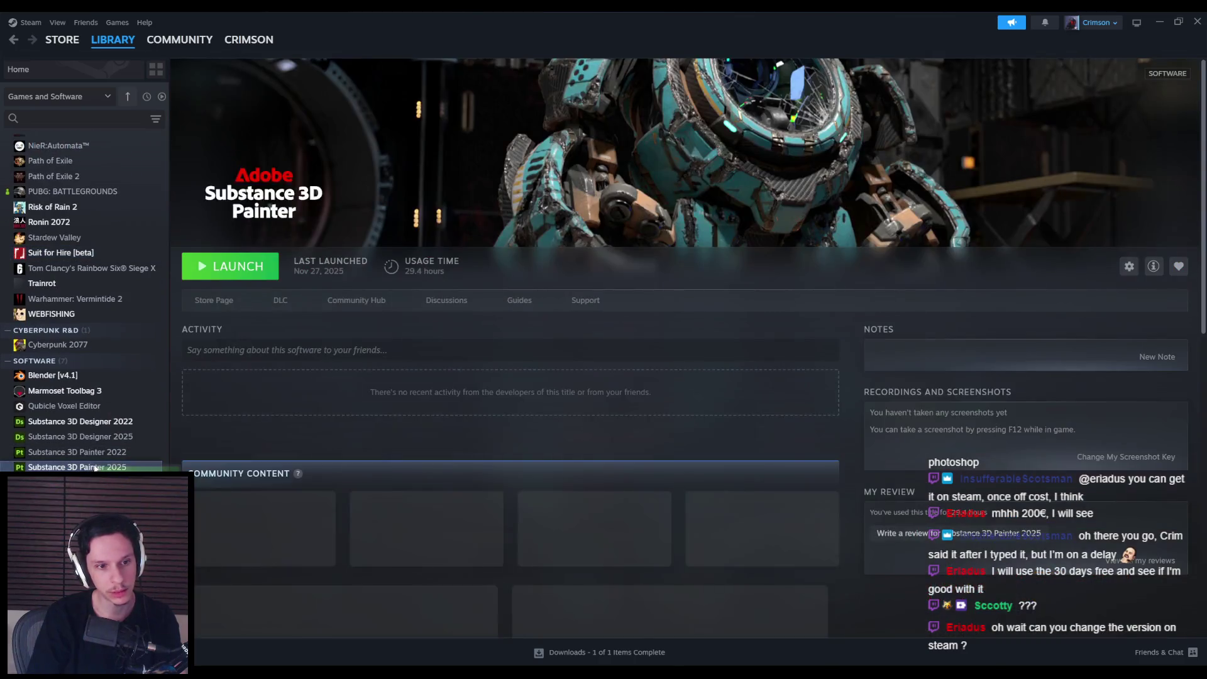
# Step: Confirm Substance 3D Painter 2025's beta participation stays None, then launch it
pyautogui.click(380, 298)
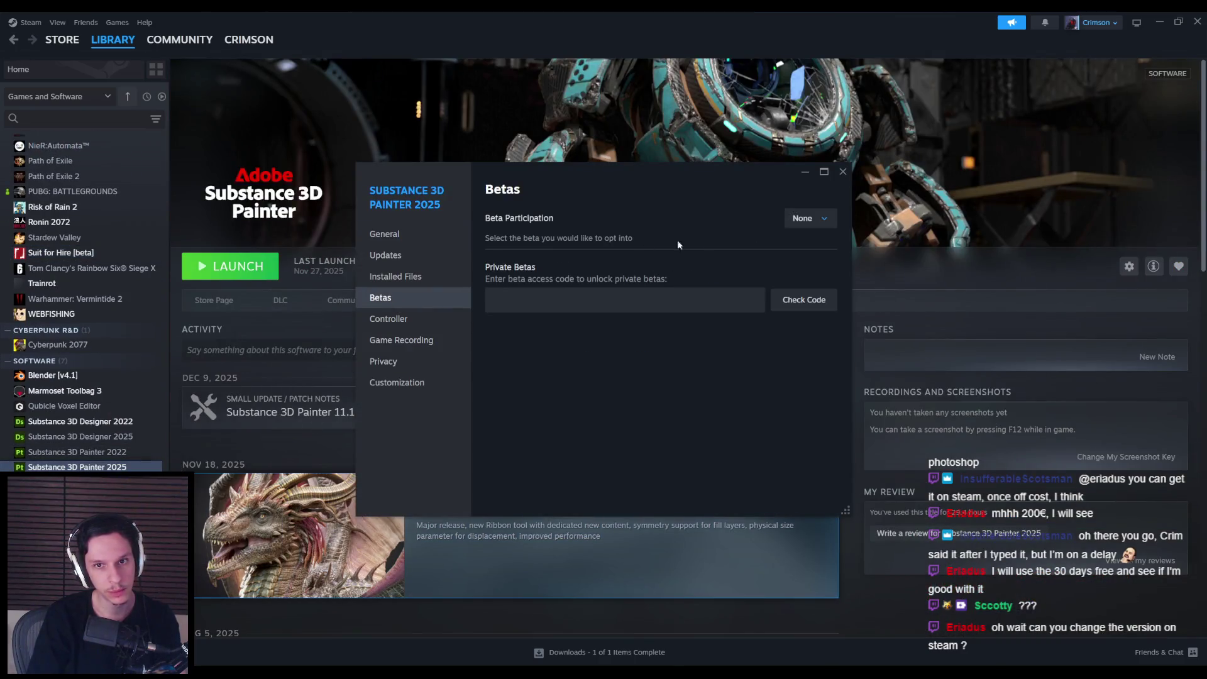
pyautogui.click(810, 218)
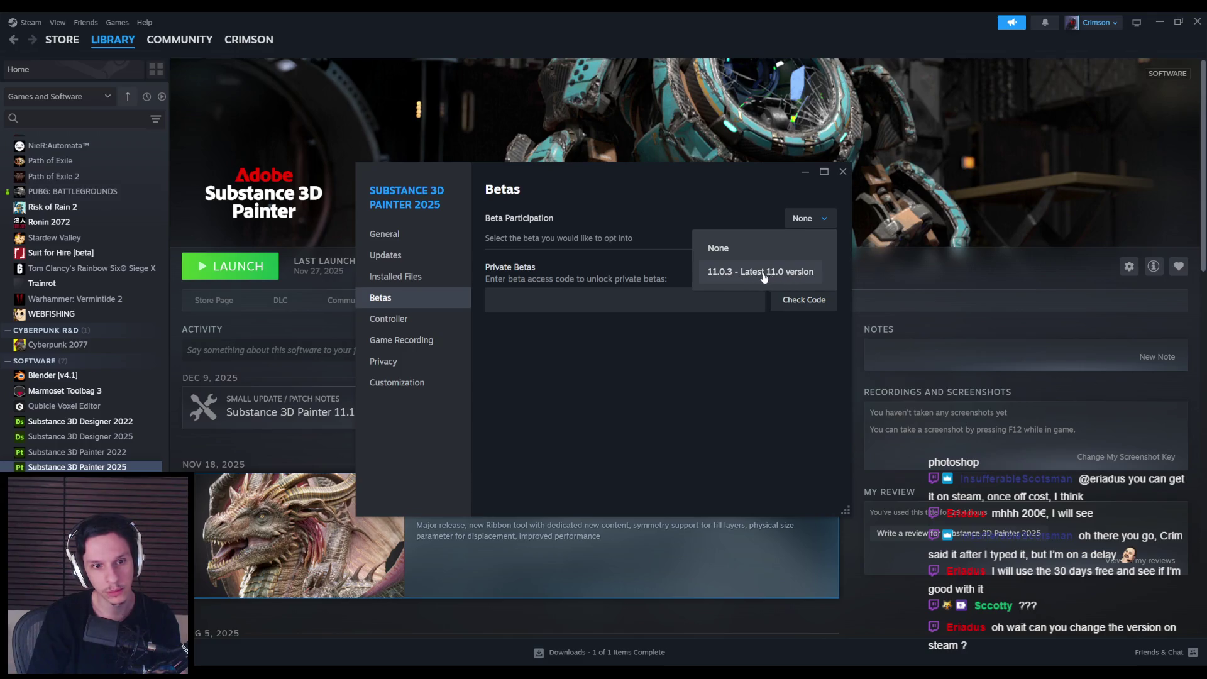
pyautogui.moveTo(598, 179); pyautogui.dragTo(720, 152)
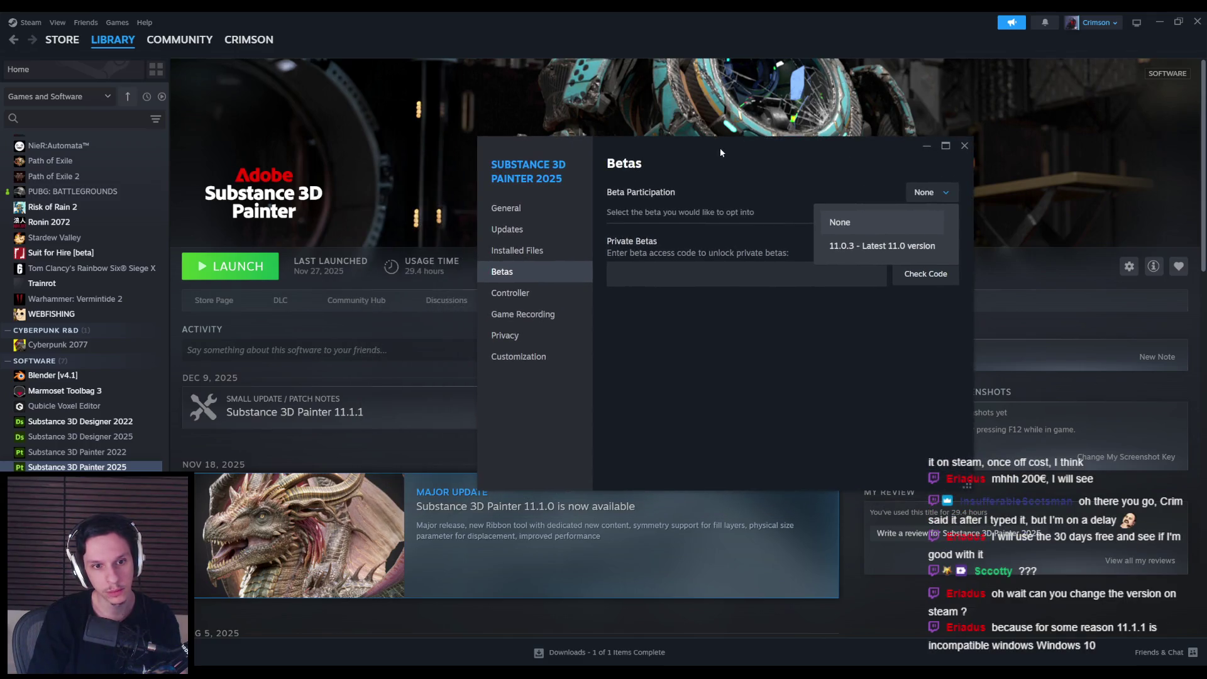
pyautogui.click(758, 329)
pyautogui.click(964, 145)
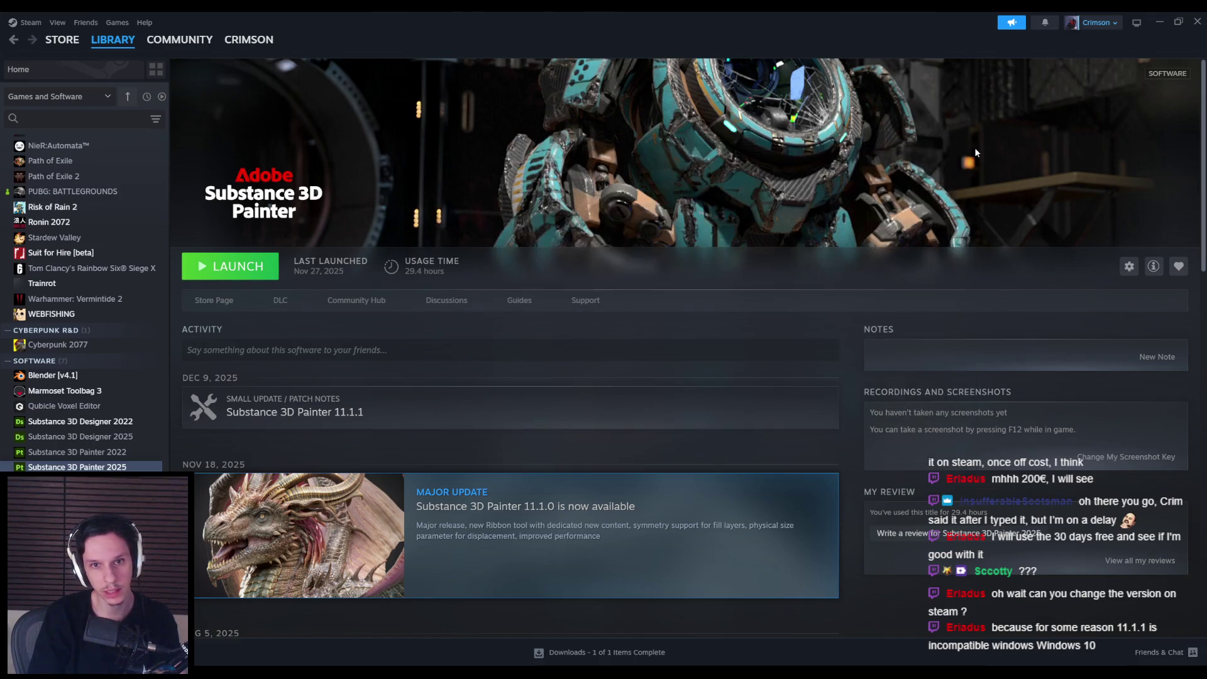
pyautogui.click(488, 625)
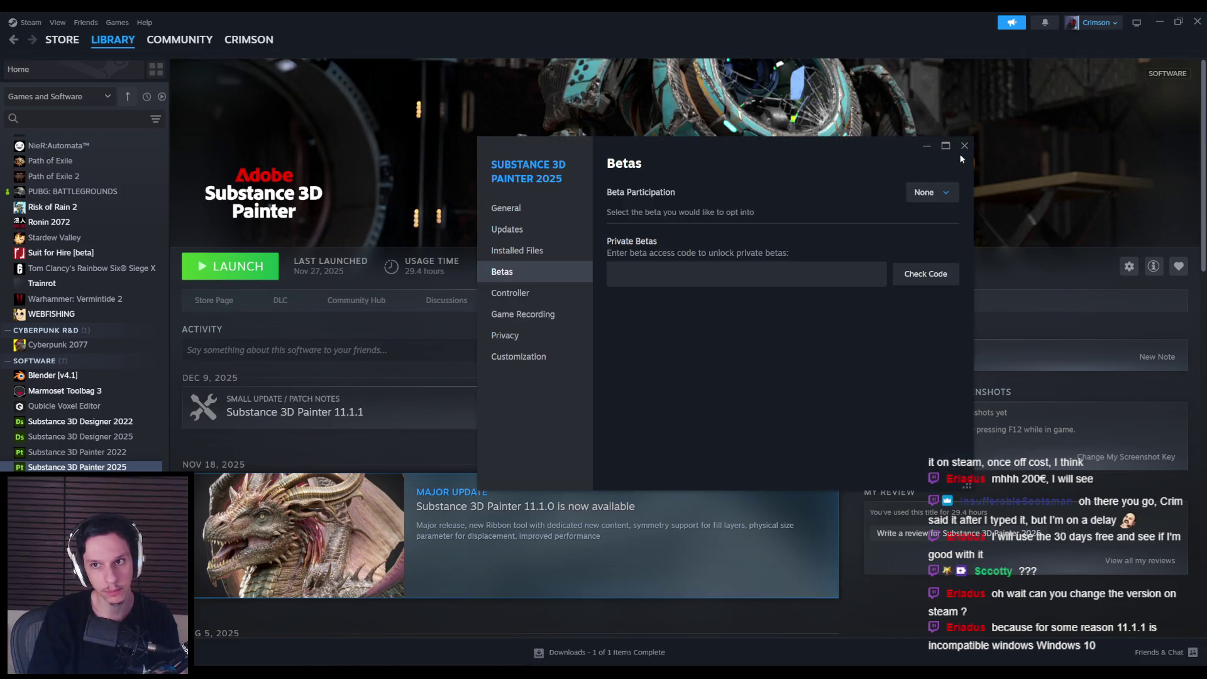
pyautogui.click(962, 146)
pyautogui.click(267, 273)
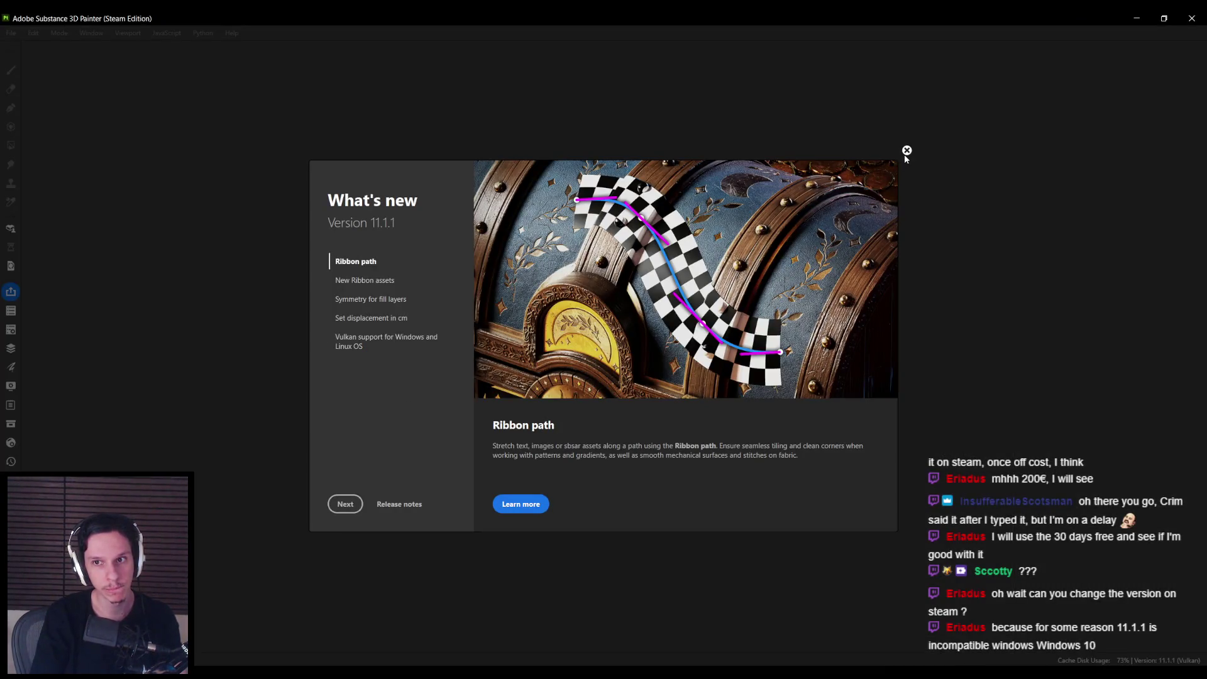
# Step: Dismiss the What's New notice, then orbit and pan around the suited character
pyautogui.click(906, 150)
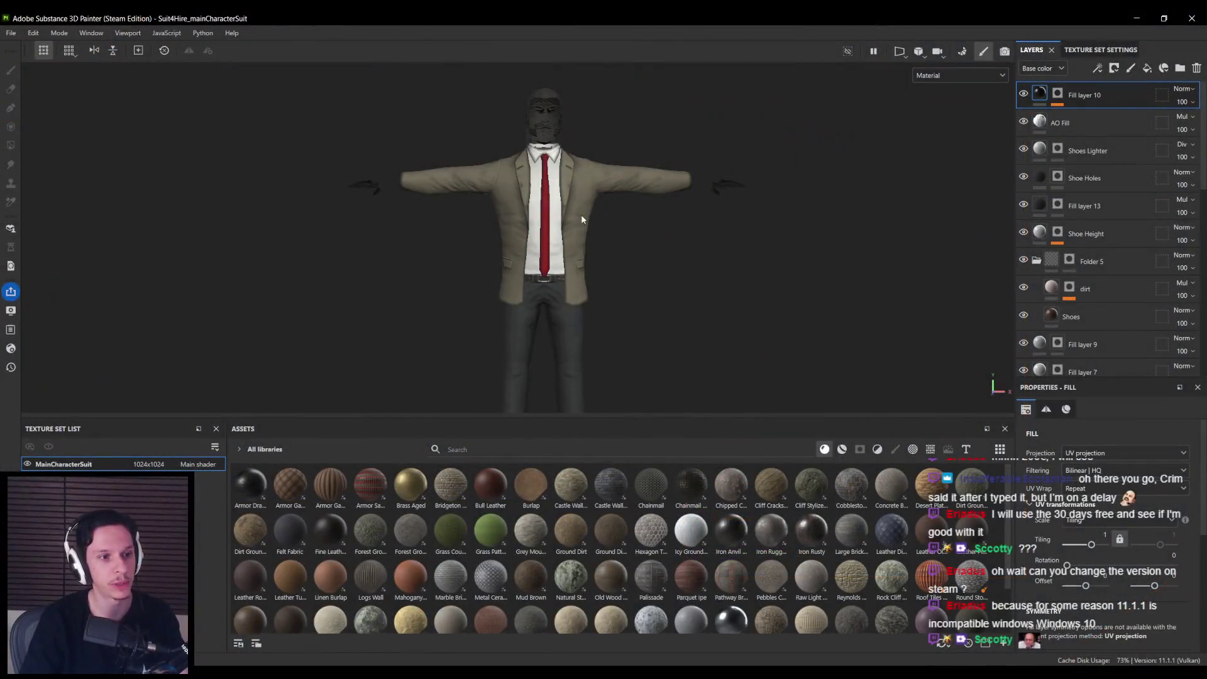
pyautogui.moveTo(519, 231); pyautogui.dragTo(283, 229)
pyautogui.moveTo(932, 255)
pyautogui.mouseDown()
pyautogui.moveTo(302, 245)
pyautogui.moveTo(608, 258)
pyautogui.moveTo(509, 242)
pyautogui.moveTo(1033, 283)
pyautogui.mouseUp()
pyautogui.scroll(-5, 672, 255)
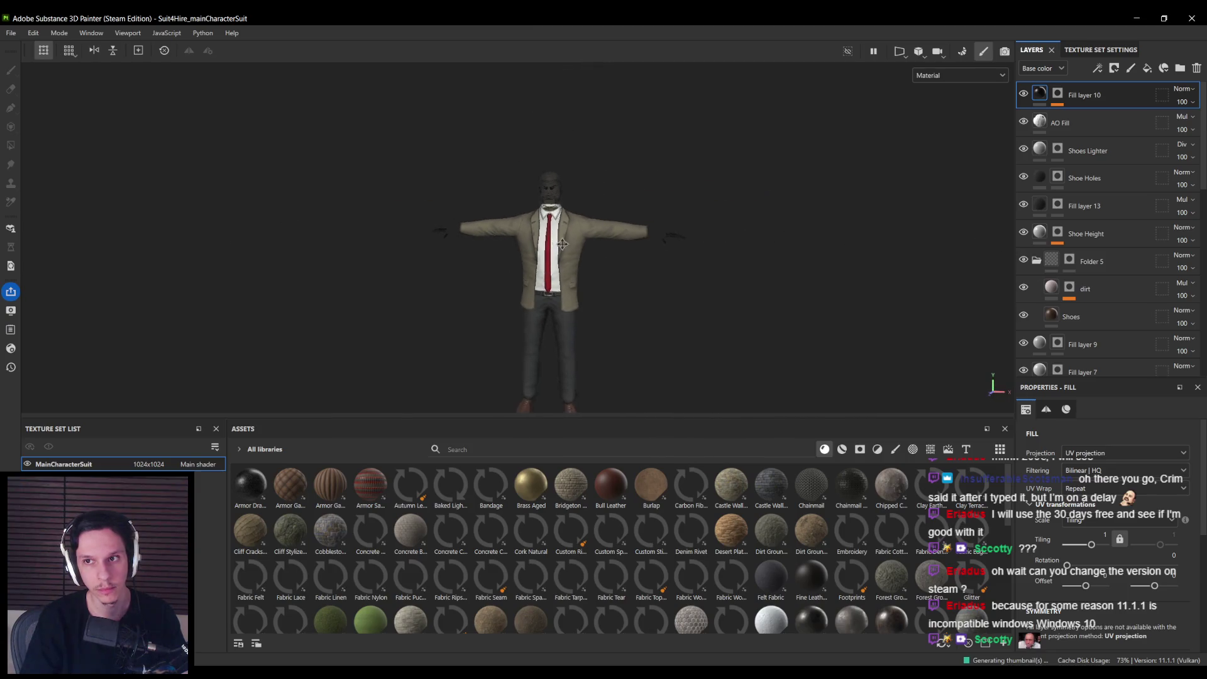
pyautogui.scroll(2, 537, 242)
pyautogui.scroll(-2, 537, 242)
pyautogui.moveTo(537, 242)
pyautogui.mouseDown()
pyautogui.moveTo(554, 190)
pyautogui.moveTo(234, 197)
pyautogui.moveTo(477, 215)
pyautogui.mouseUp()
# Step: Zoom the view in and out, then quit Painter with Alt+F4 and answer the save prompt
pyautogui.scroll(2, 554, 190)
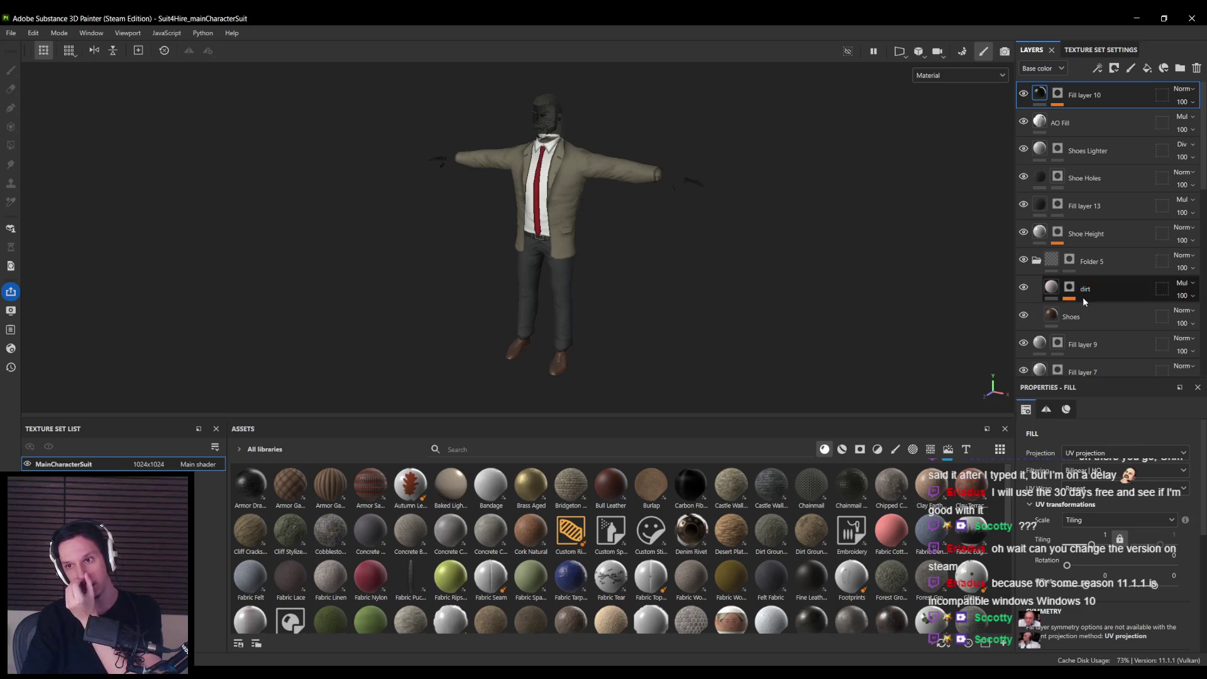
pyautogui.scroll(-5, 1085, 295)
pyautogui.scroll(2, 1086, 296)
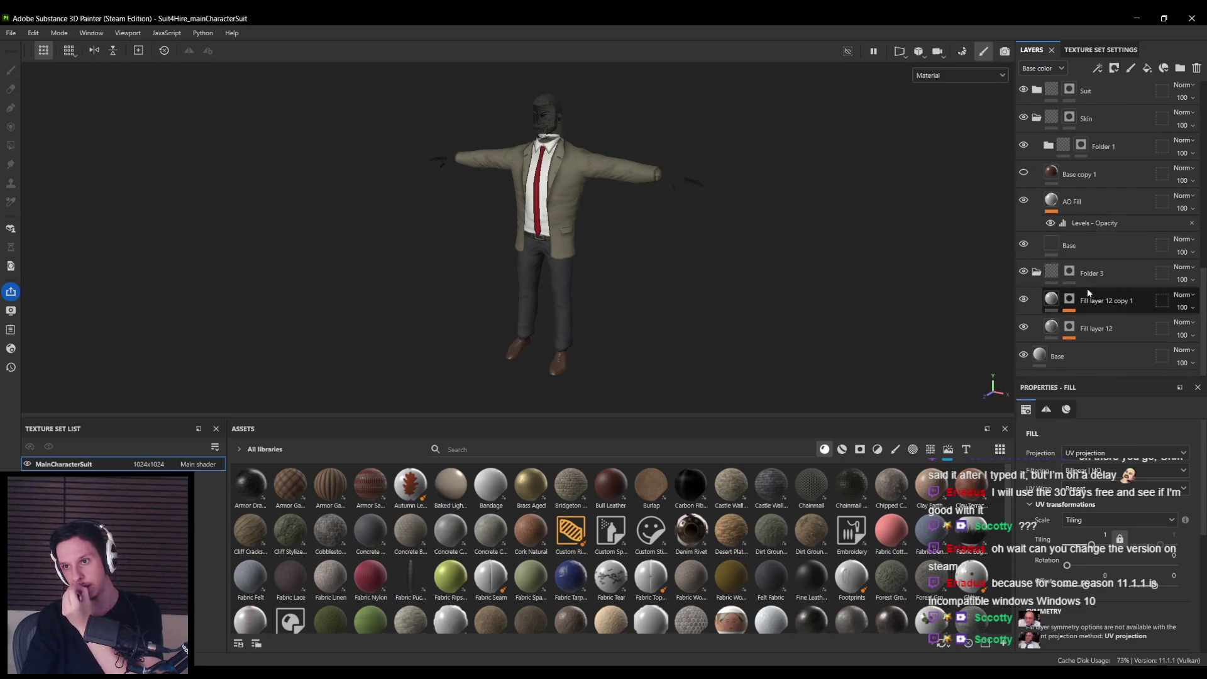
pyautogui.scroll(3, 1088, 295)
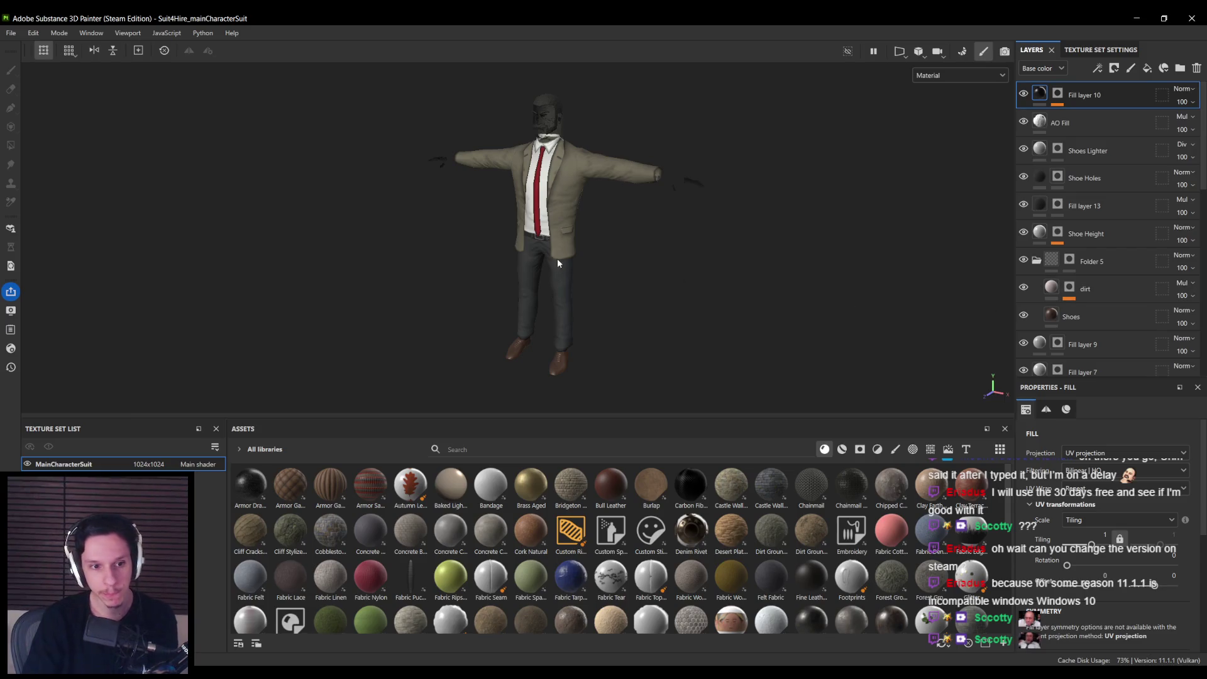
pyautogui.hotkey('alt', 'F4')
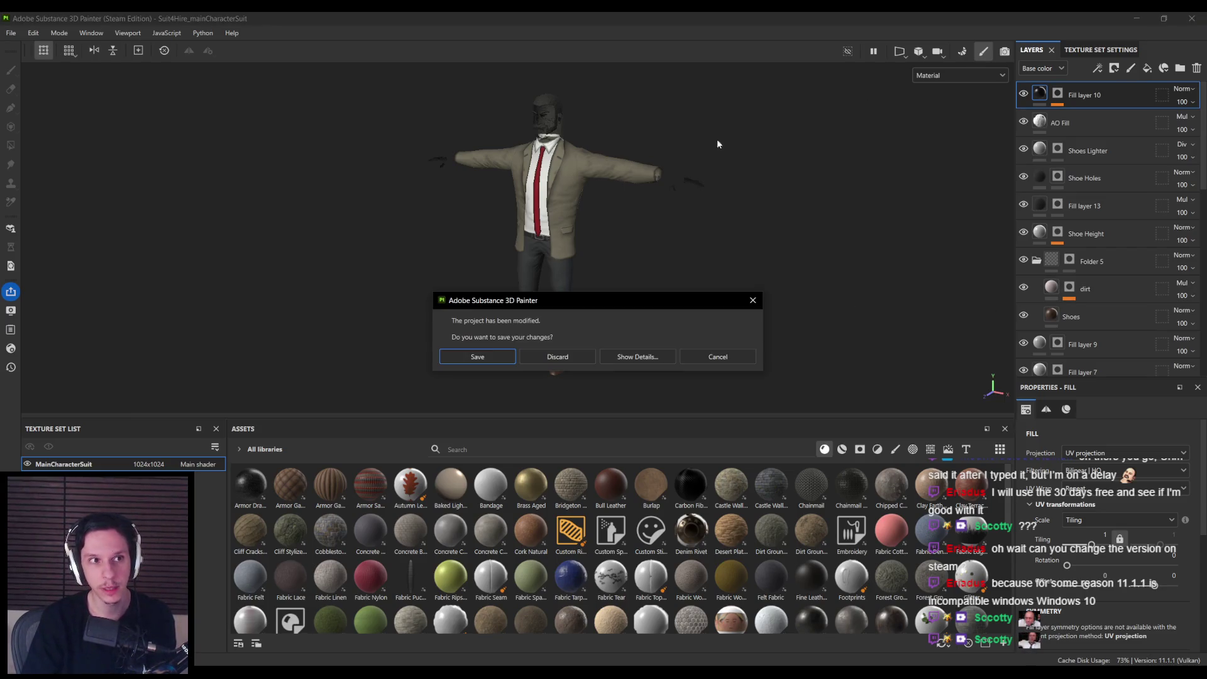
pyautogui.click(581, 359)
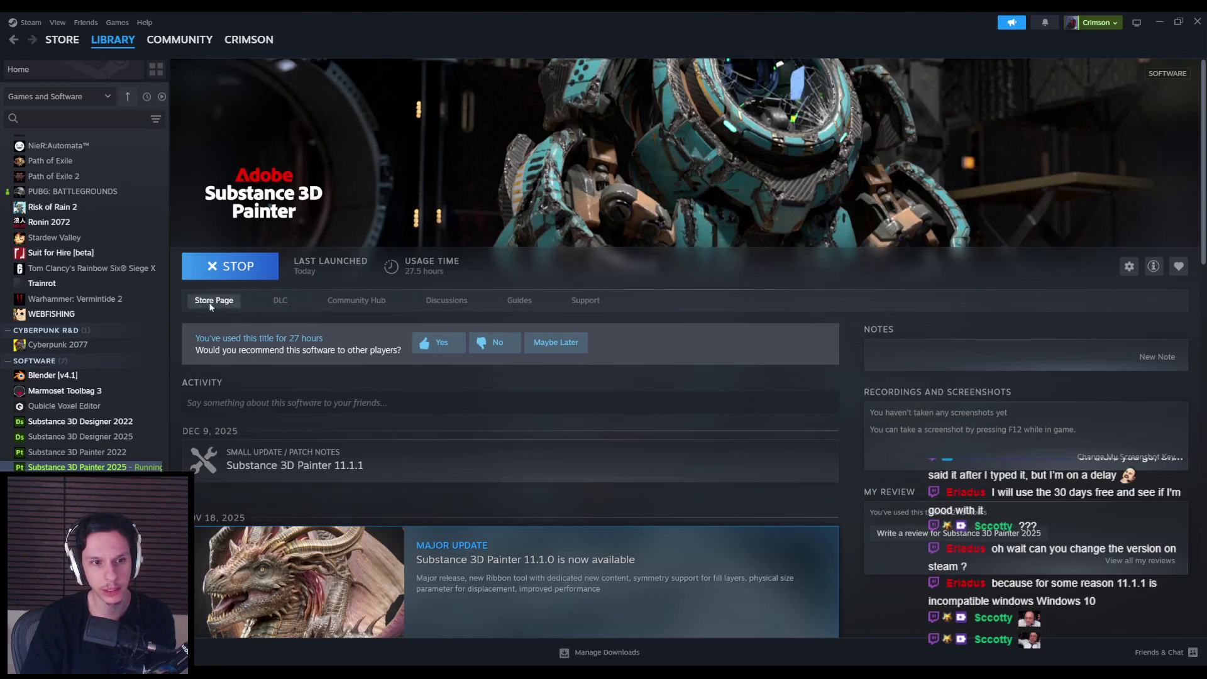
# Step: Open the Substance 3D Painter store page and check its minimum and recommended Windows requirements
pyautogui.click(214, 300)
pyautogui.scroll(-10, 194, 377)
pyautogui.scroll(-6, 194, 379)
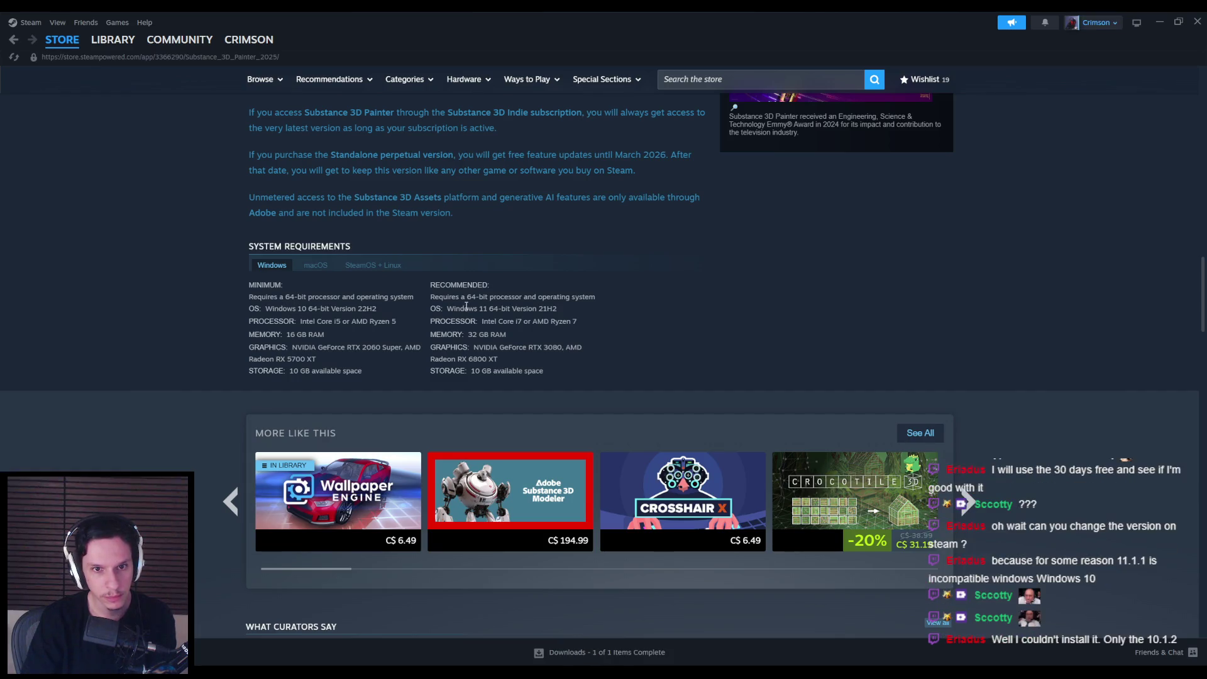
pyautogui.moveTo(283, 308); pyautogui.dragTo(408, 309)
pyautogui.click(409, 309)
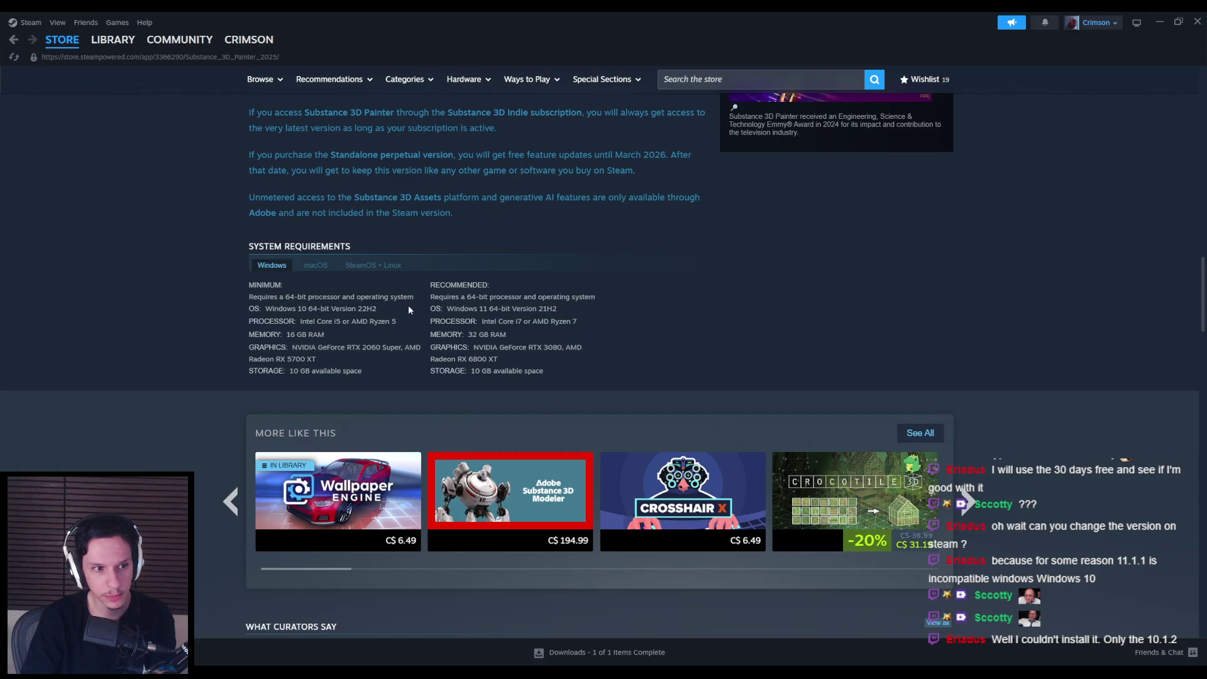
pyautogui.moveTo(300, 308); pyautogui.dragTo(587, 314)
pyautogui.click(387, 309)
pyautogui.click(587, 314)
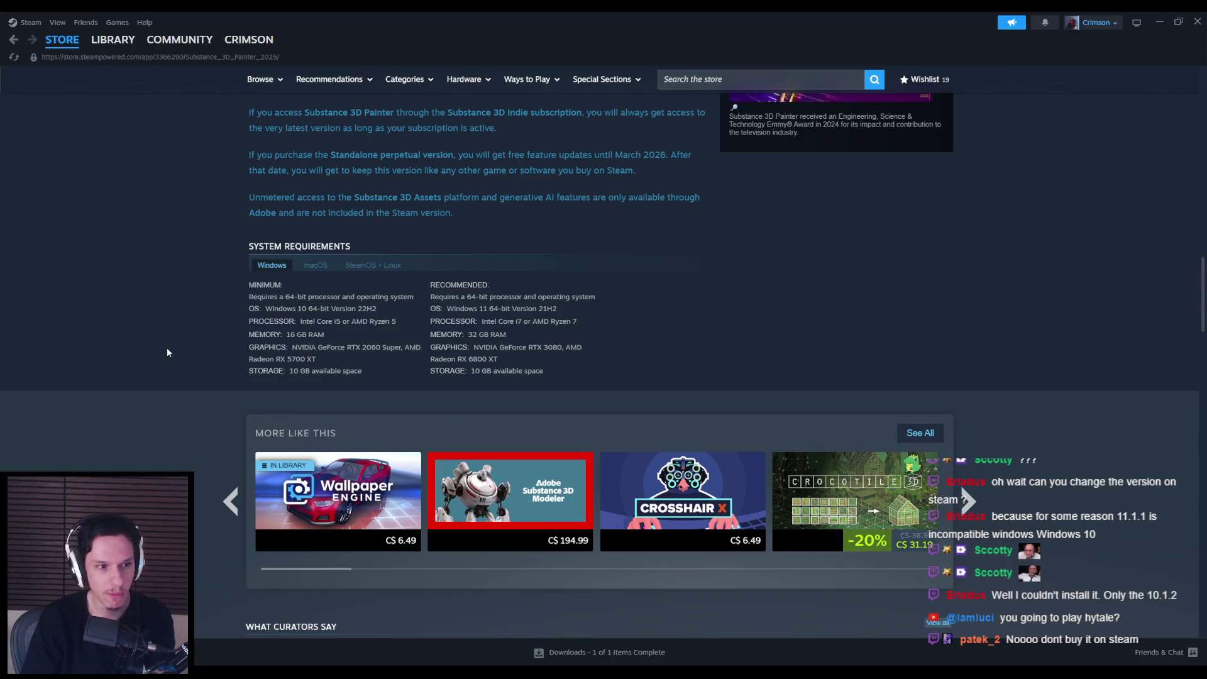
# Step: Scroll up and down through the store page's description and requirements sections
pyautogui.scroll(2, 167, 349)
pyautogui.scroll(-2, 168, 349)
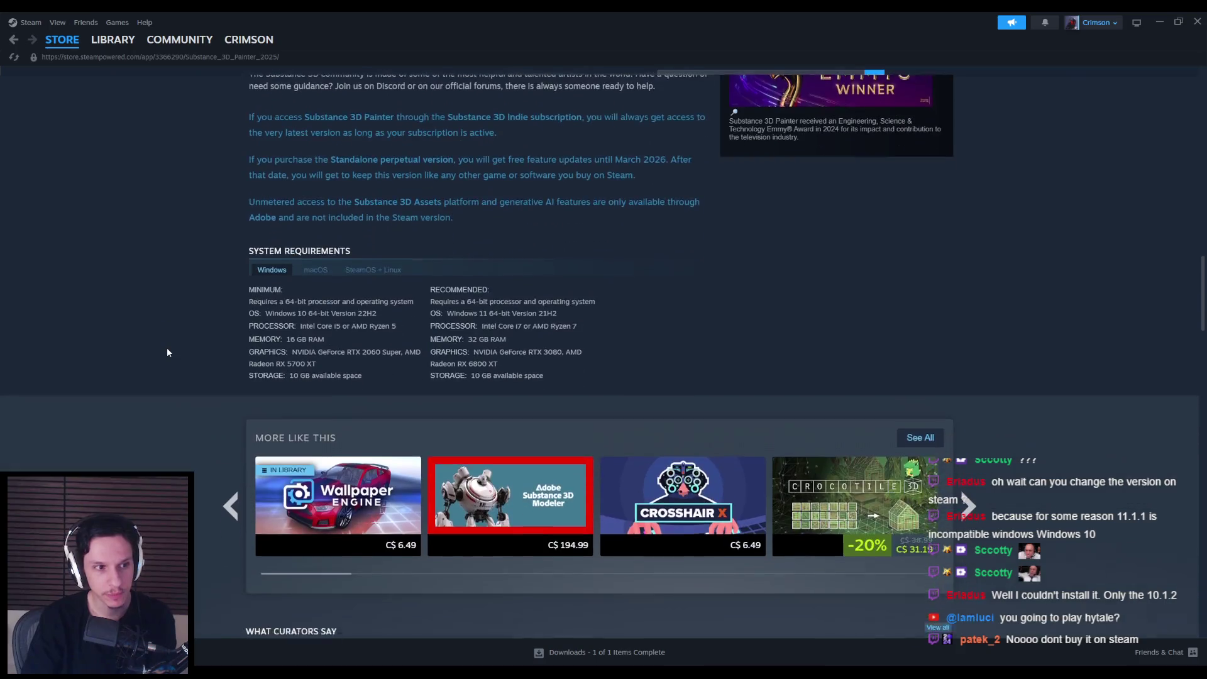
pyautogui.scroll(8, 167, 350)
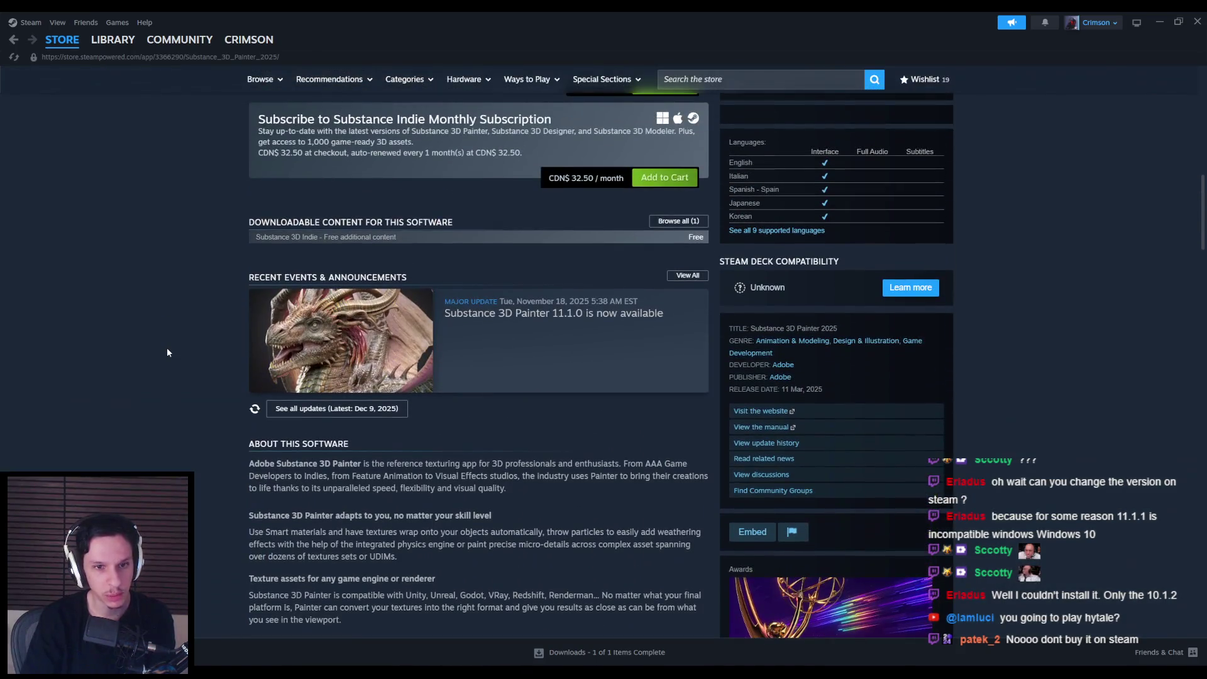
pyautogui.scroll(4, 167, 352)
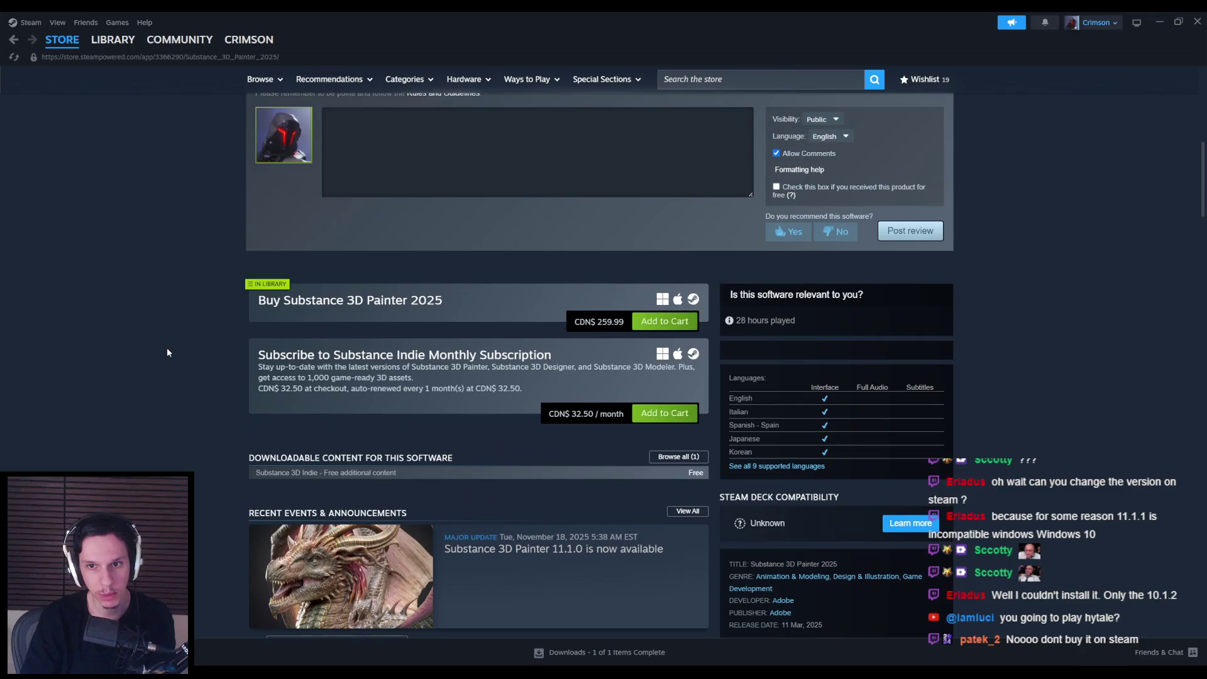
pyautogui.scroll(-1, 167, 352)
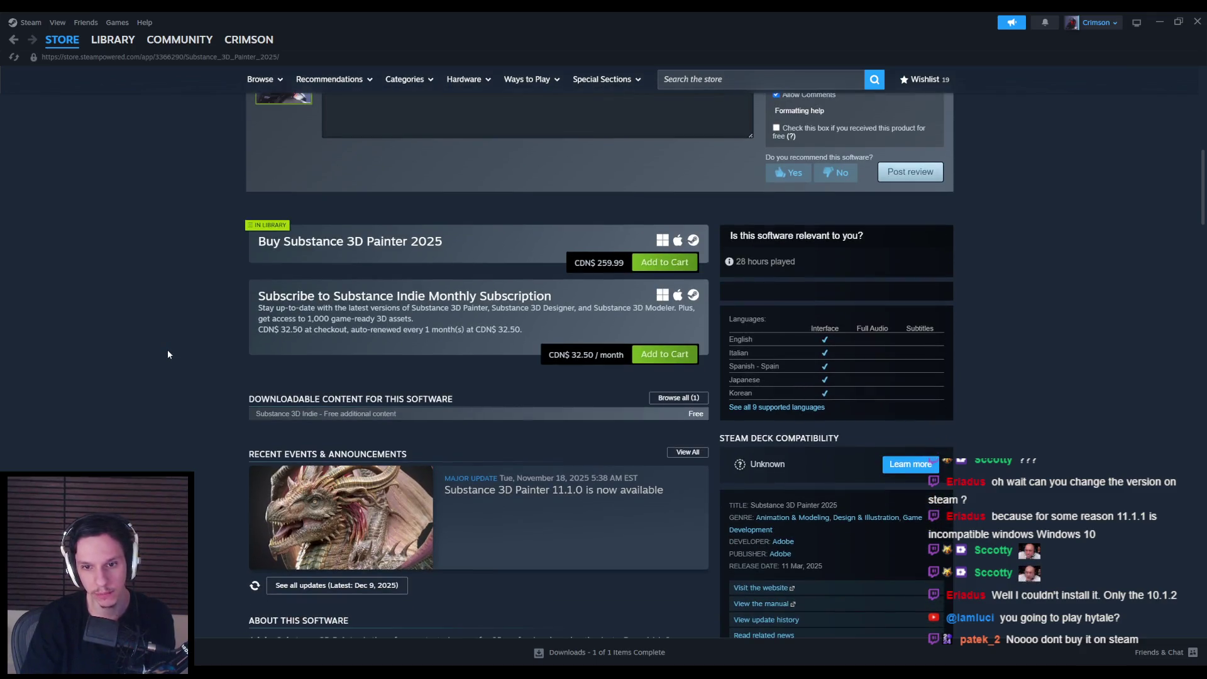
pyautogui.scroll(10, 168, 352)
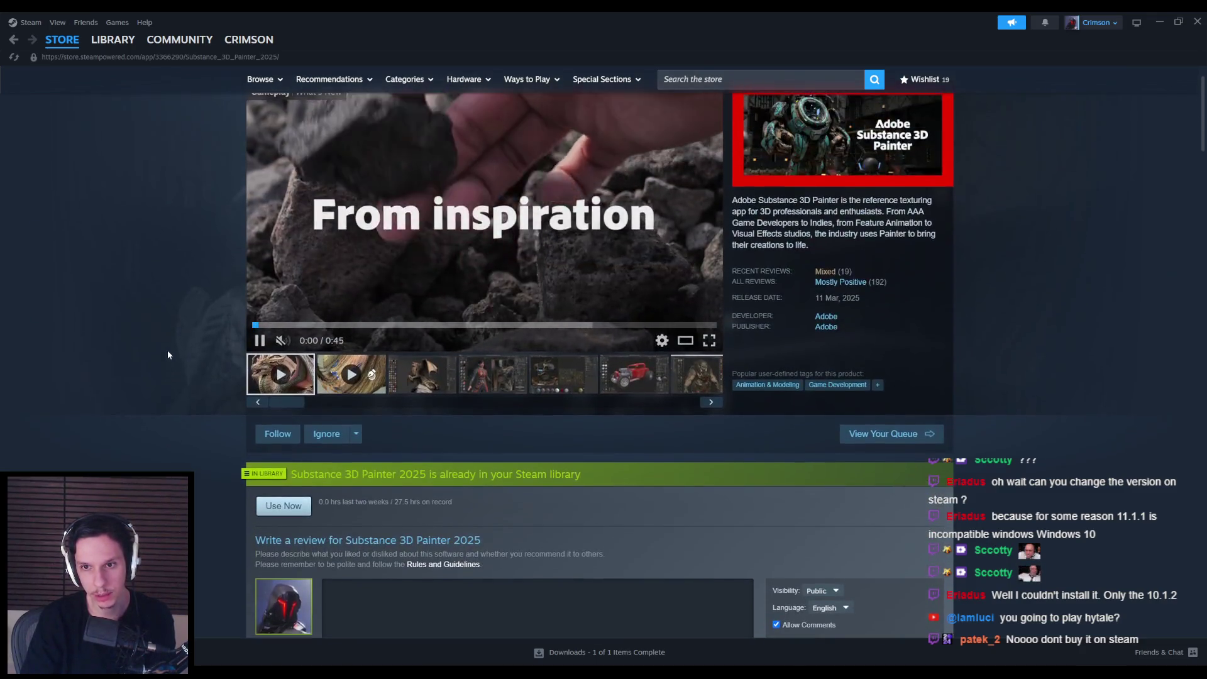
pyautogui.scroll(-8, 168, 355)
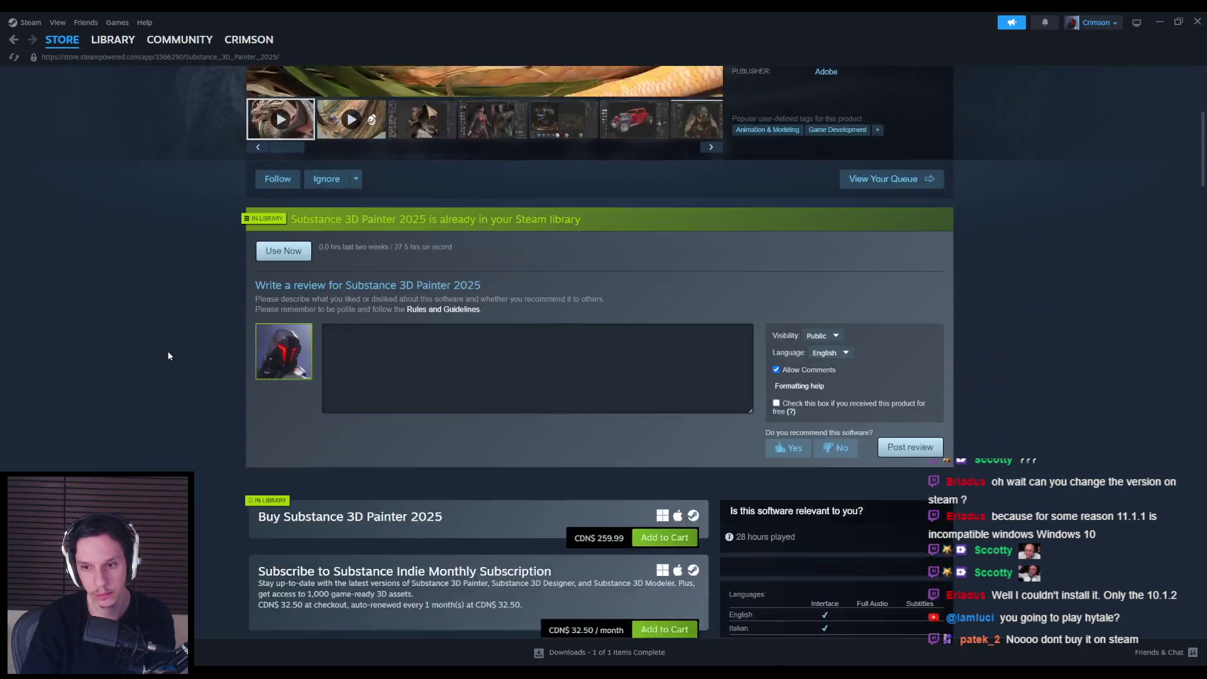
pyautogui.scroll(-5, 168, 356)
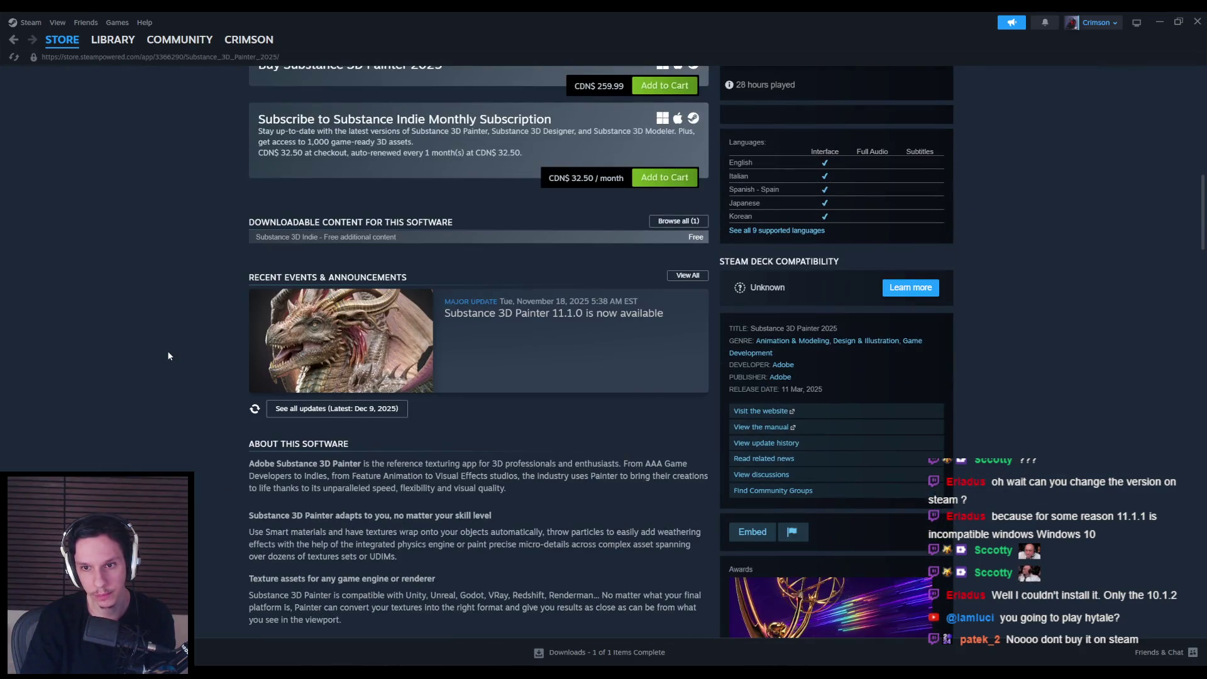
pyautogui.scroll(-3, 167, 356)
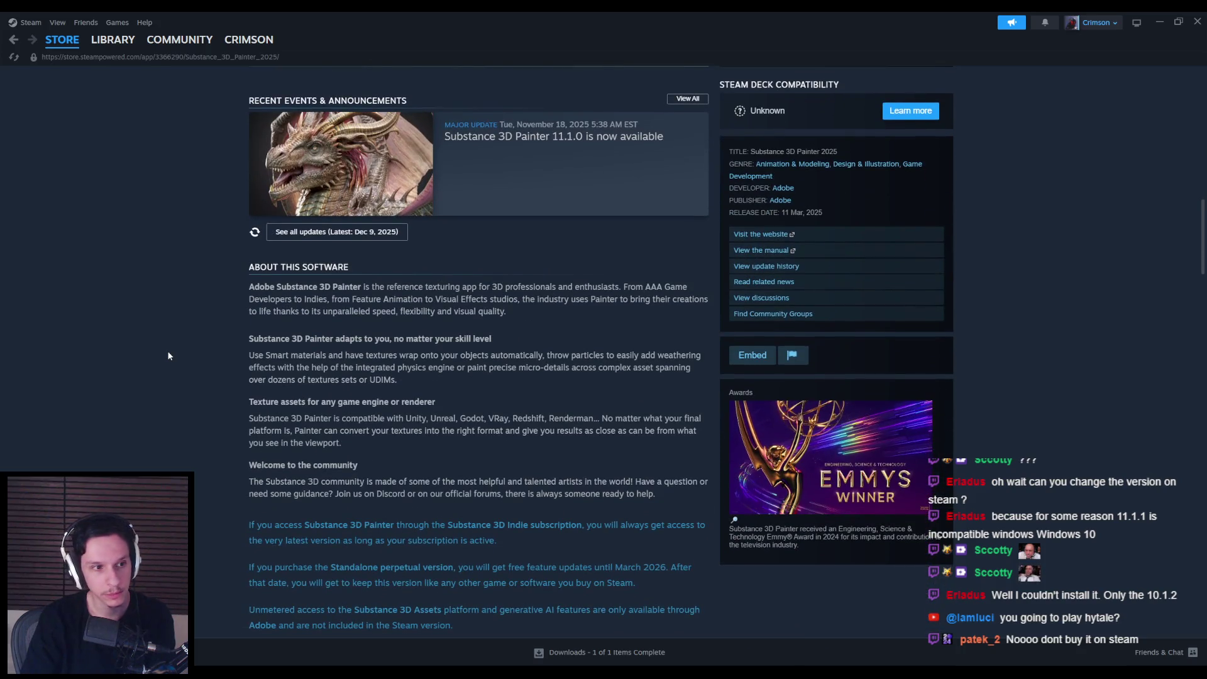
pyautogui.scroll(-10, 168, 356)
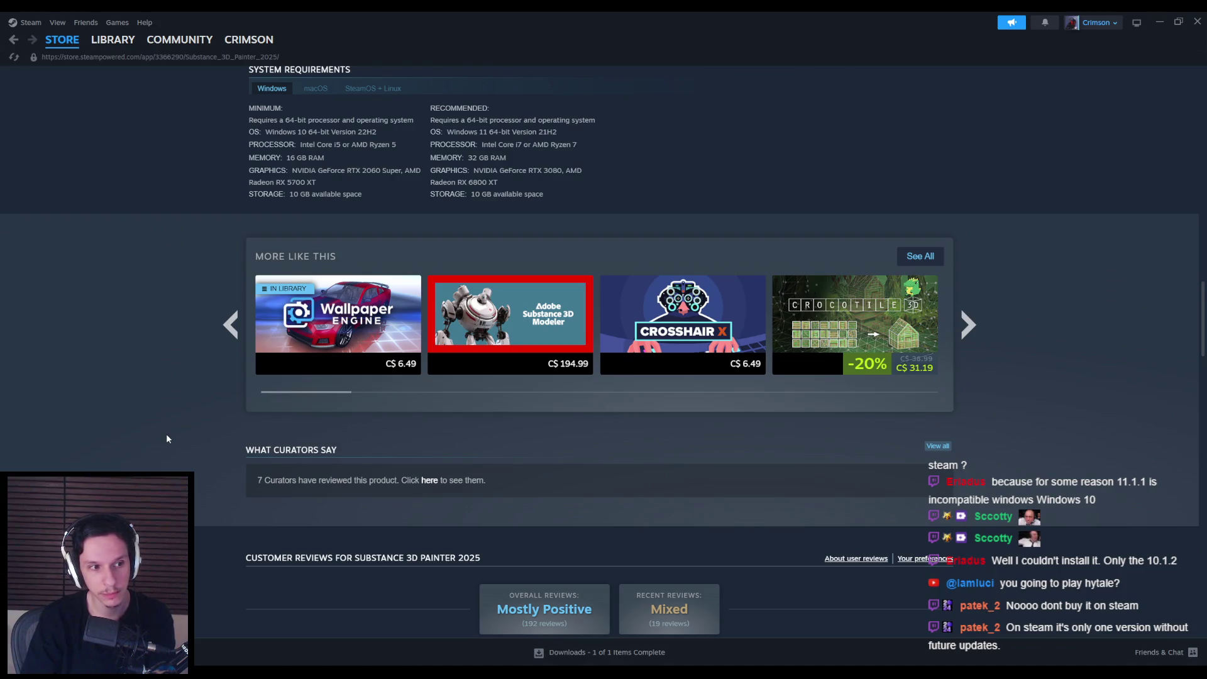
pyautogui.scroll(-1, 167, 438)
pyautogui.scroll(6, 169, 352)
pyautogui.scroll(10, 167, 280)
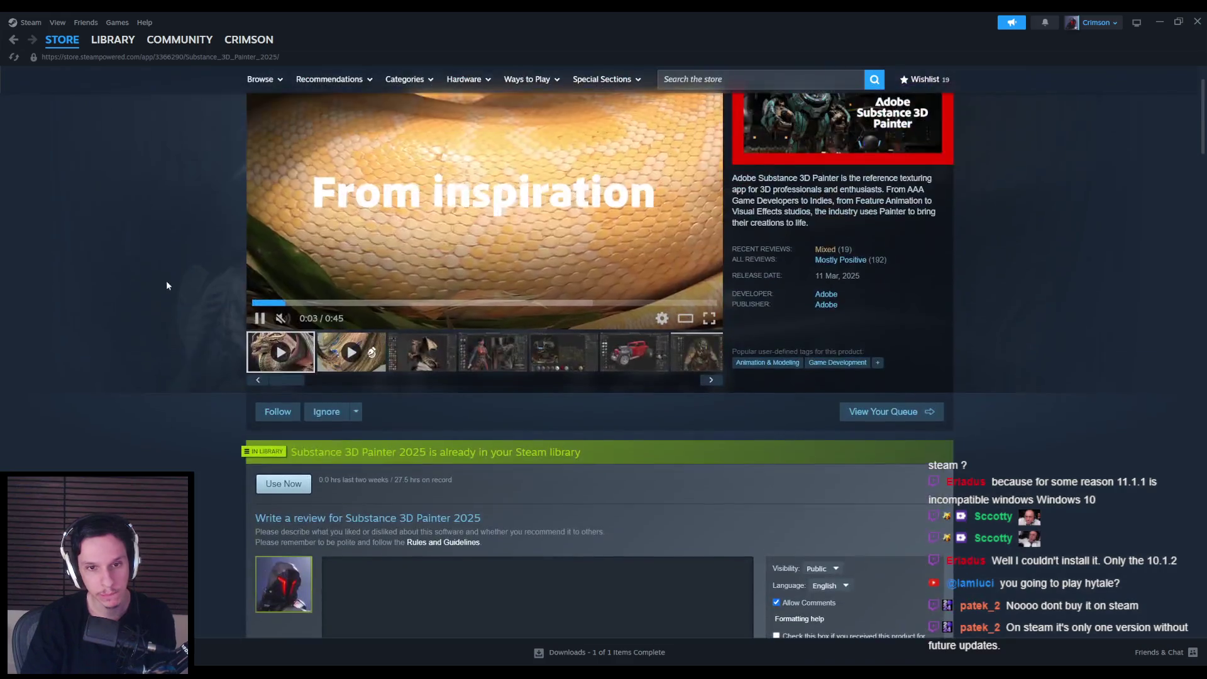
pyautogui.scroll(-5, 167, 358)
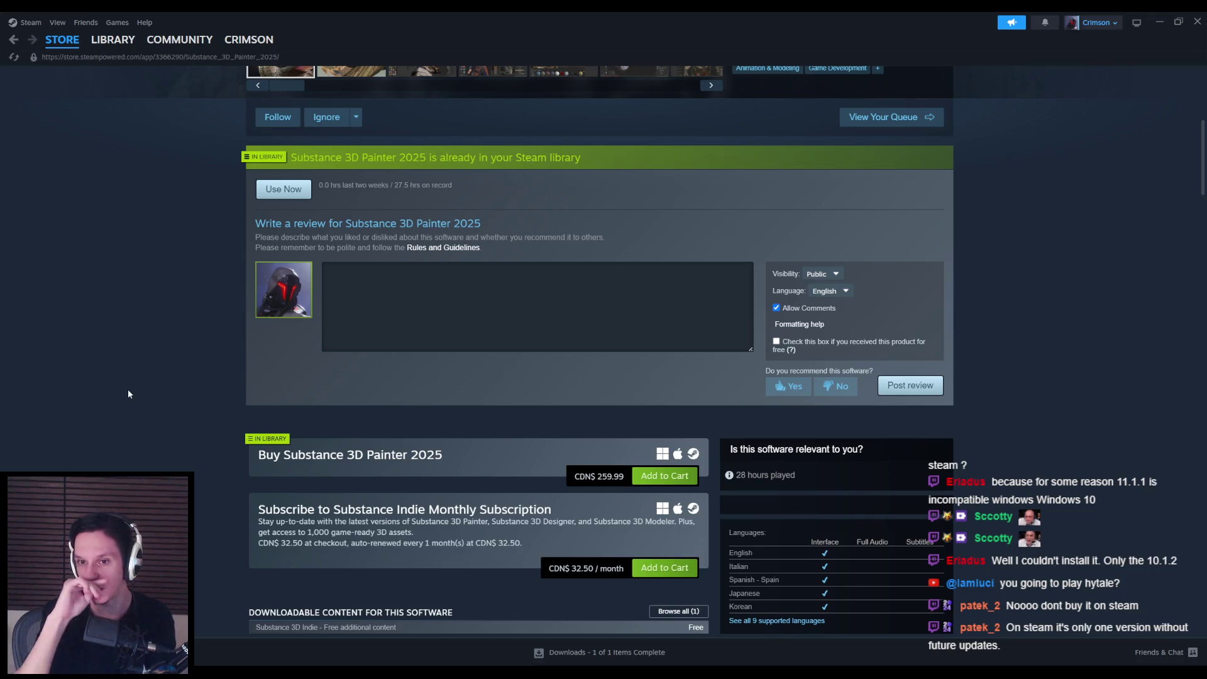
pyautogui.scroll(6, 140, 395)
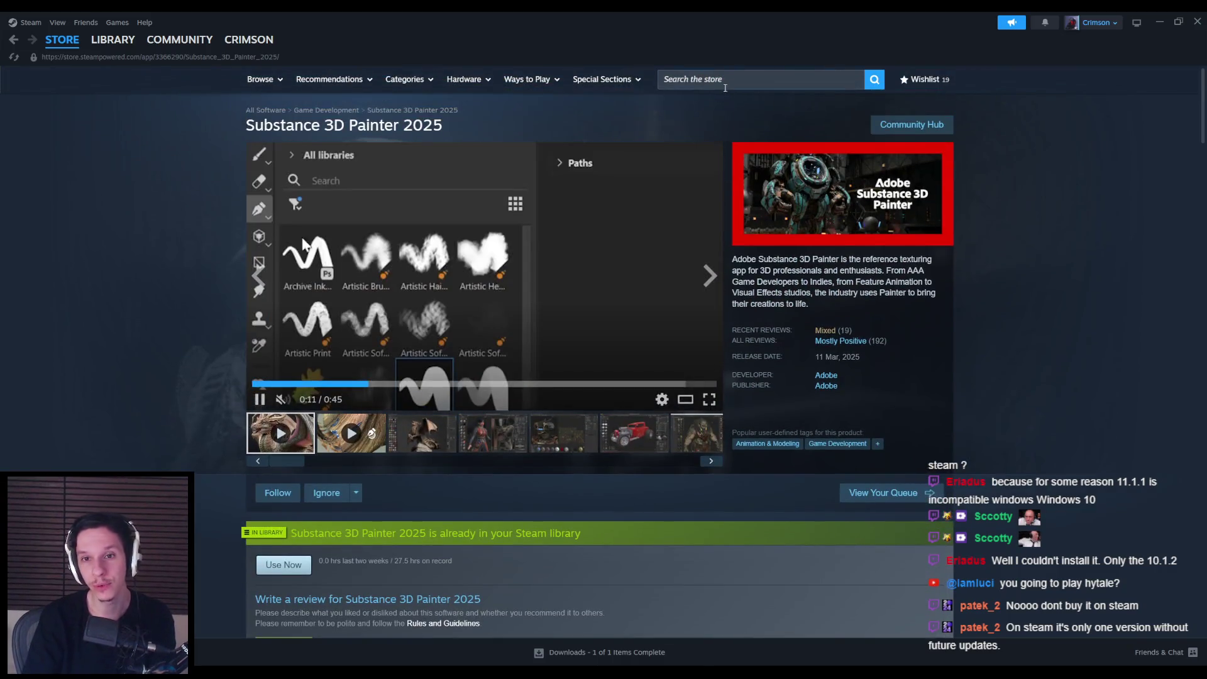
# Step: Dismiss the store search suggestions and scroll down to the reviews
pyautogui.click(725, 80)
pyautogui.click(648, 113)
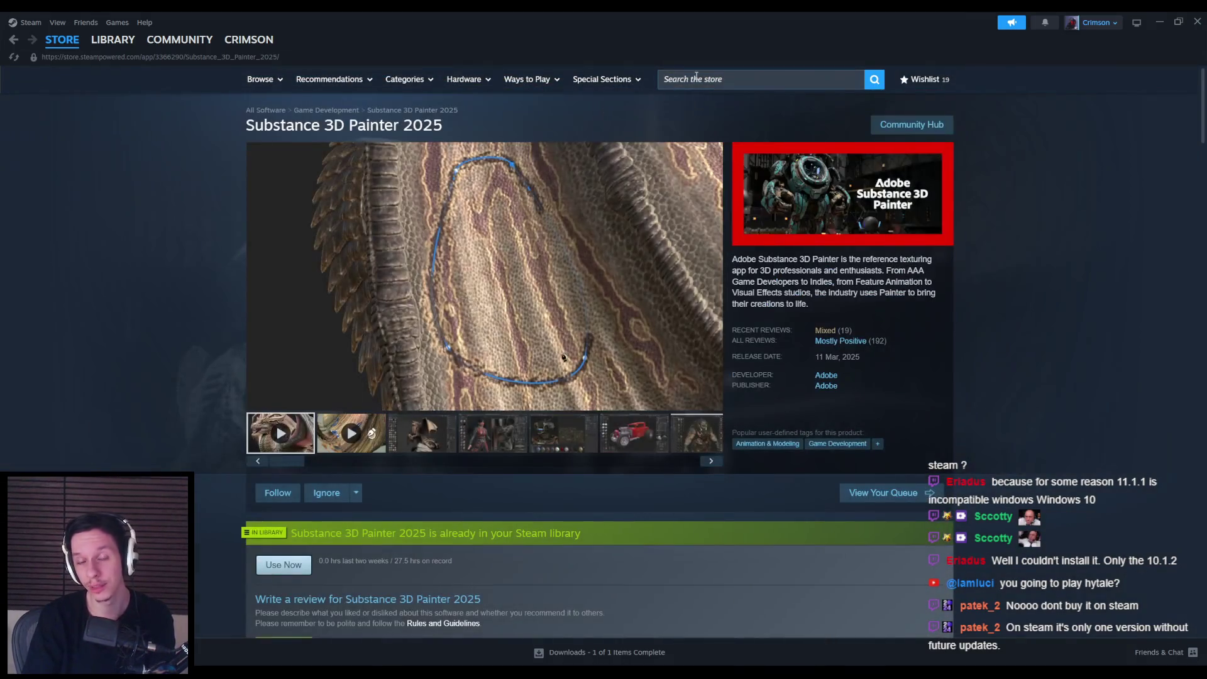
pyautogui.scroll(-3, 167, 334)
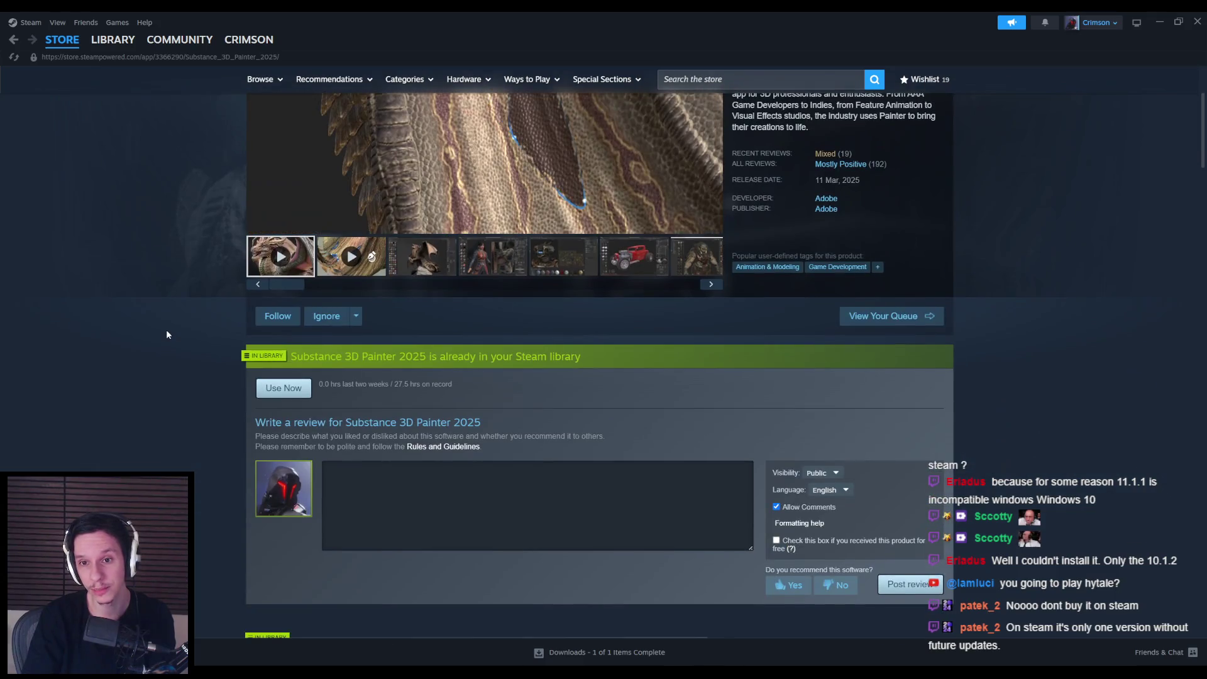
pyautogui.scroll(-4, 168, 335)
pyautogui.scroll(-3, 167, 334)
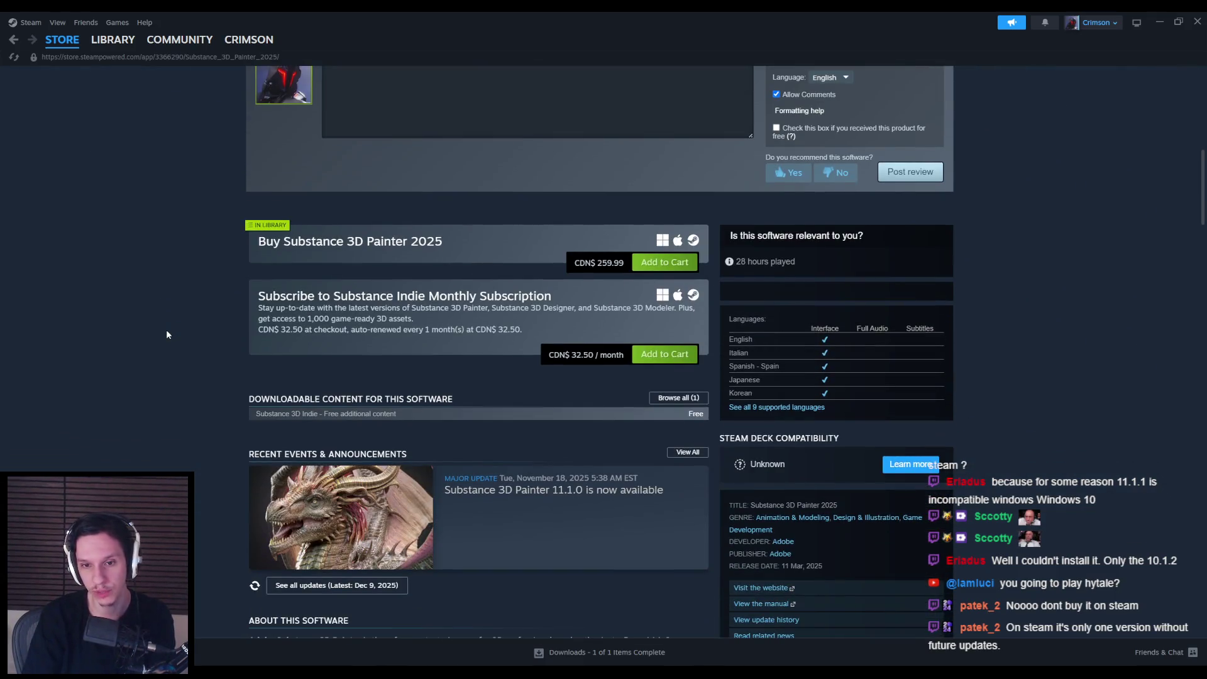
pyautogui.scroll(-4, 167, 335)
pyautogui.scroll(-7, 167, 335)
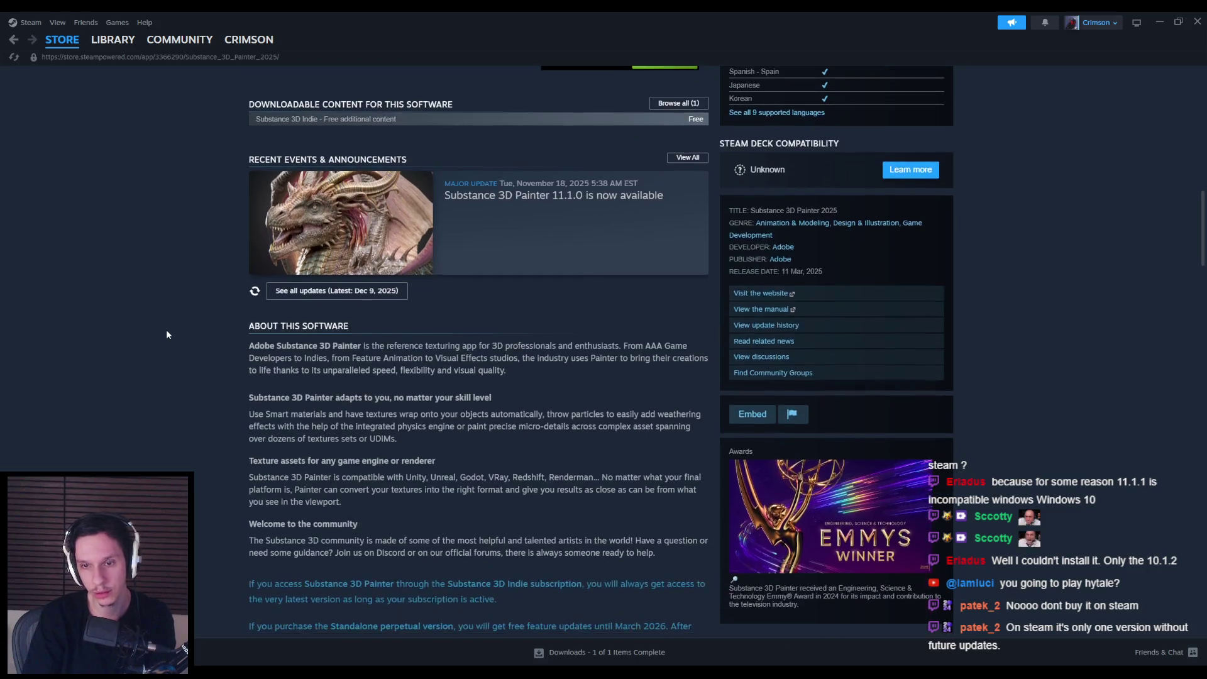
pyautogui.scroll(-5, 168, 333)
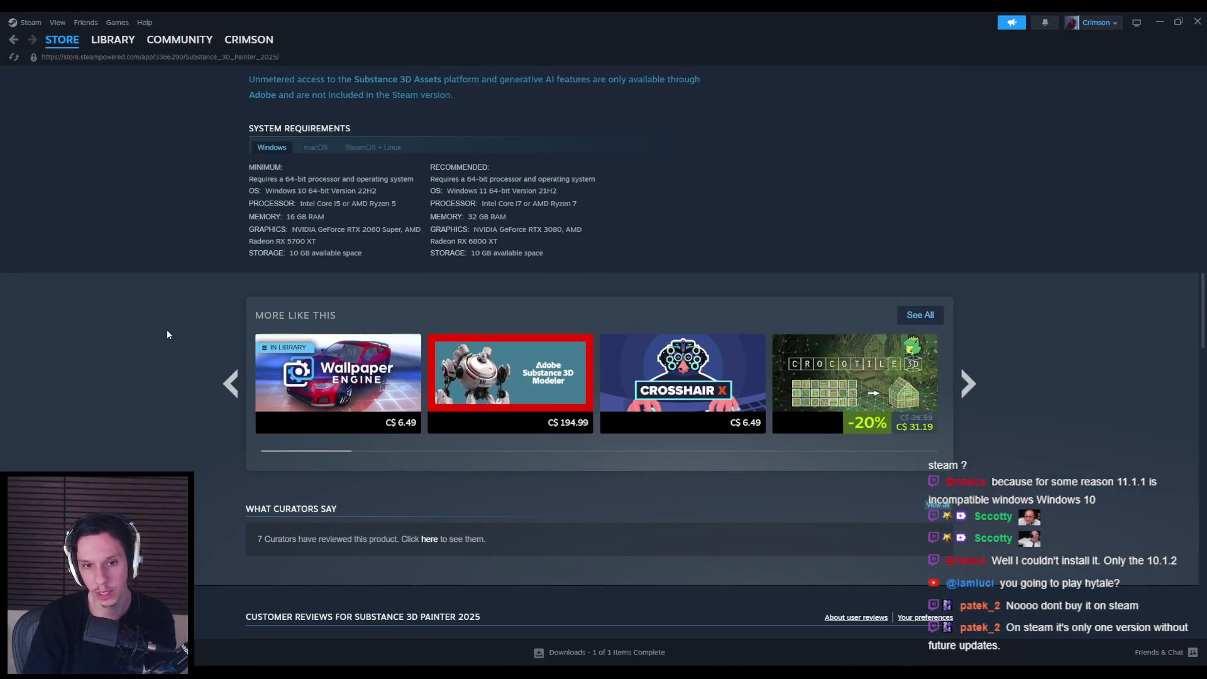
pyautogui.scroll(-4, 167, 333)
pyautogui.scroll(-5, 167, 334)
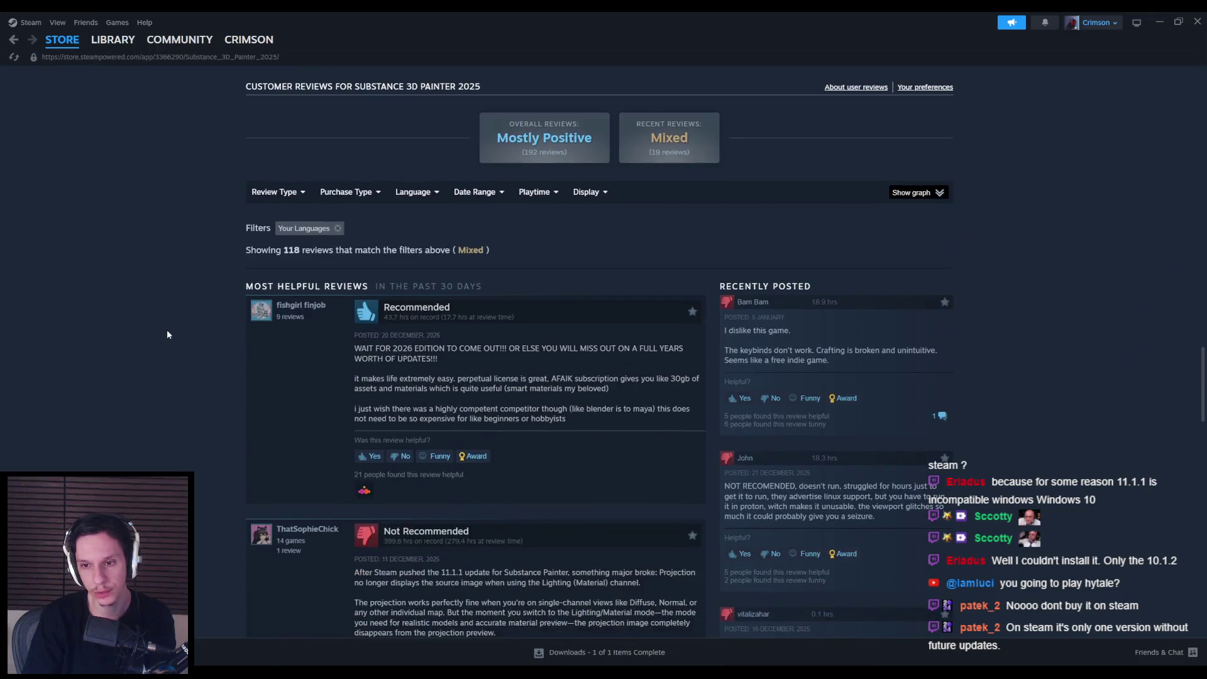
pyautogui.scroll(-4, 167, 335)
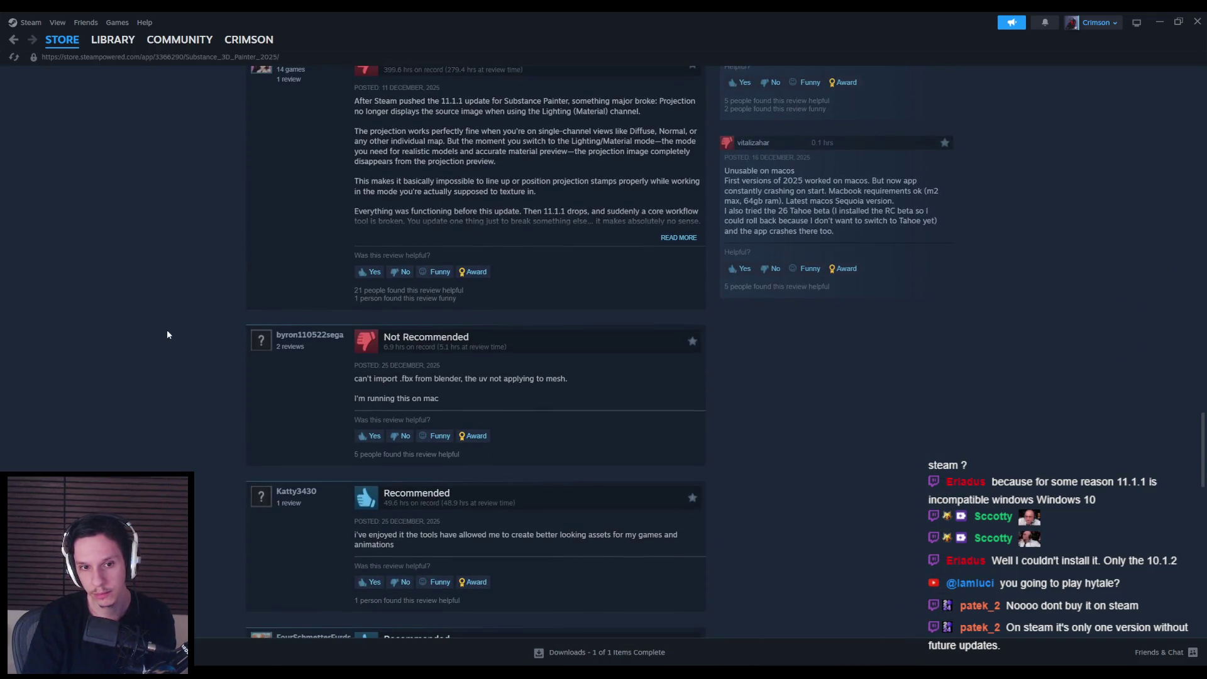
pyautogui.scroll(-4, 167, 334)
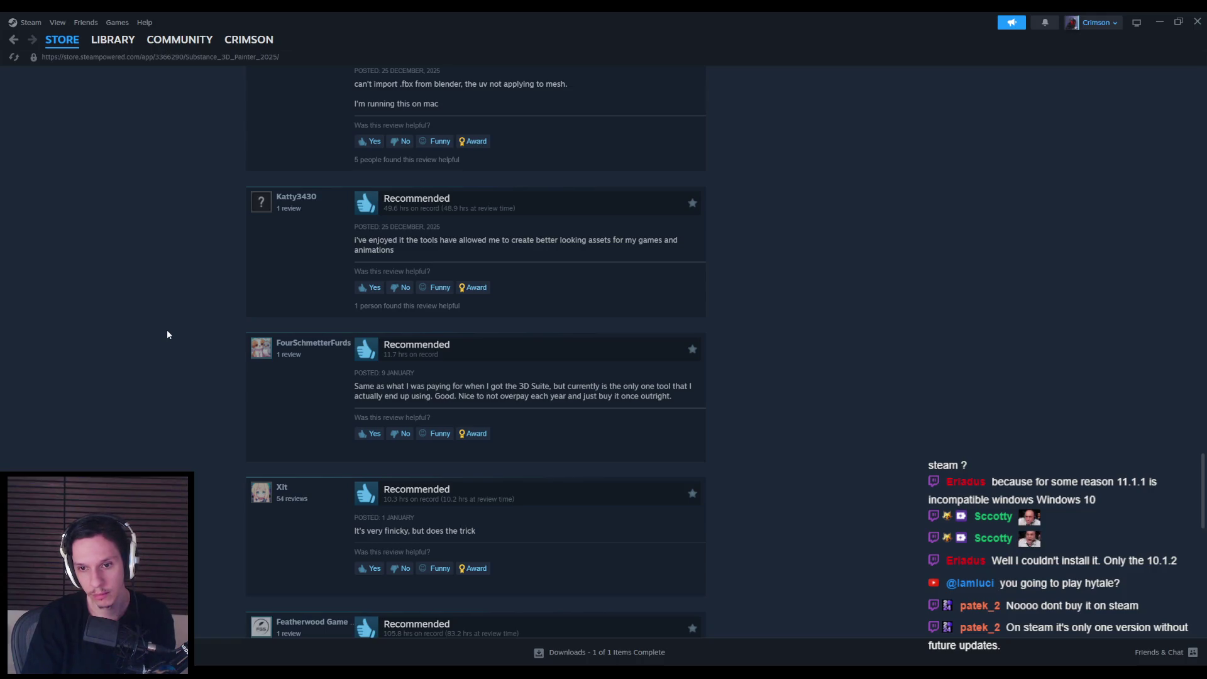
# Step: Jump back to the top of the product page and open Substance 3D Painter 2025 in the Library
pyautogui.press('Home')
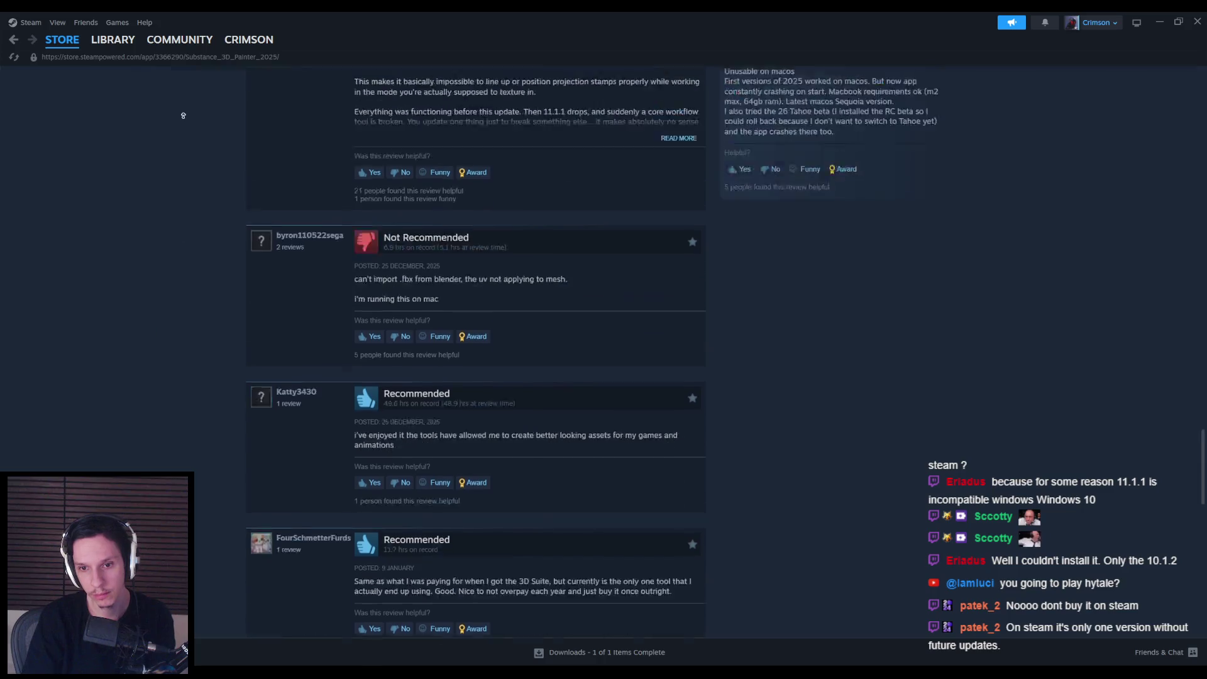
pyautogui.scroll(-6, 142, 331)
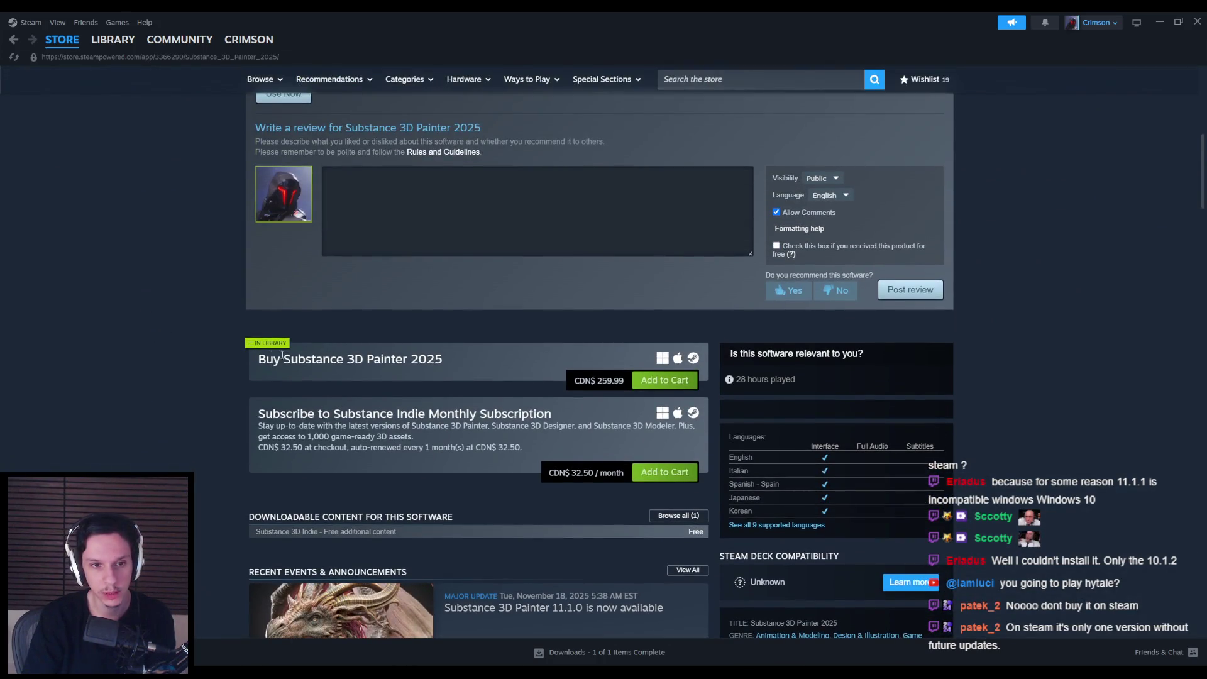
pyautogui.moveTo(148, 331); pyautogui.dragTo(443, 359)
pyautogui.click(452, 359)
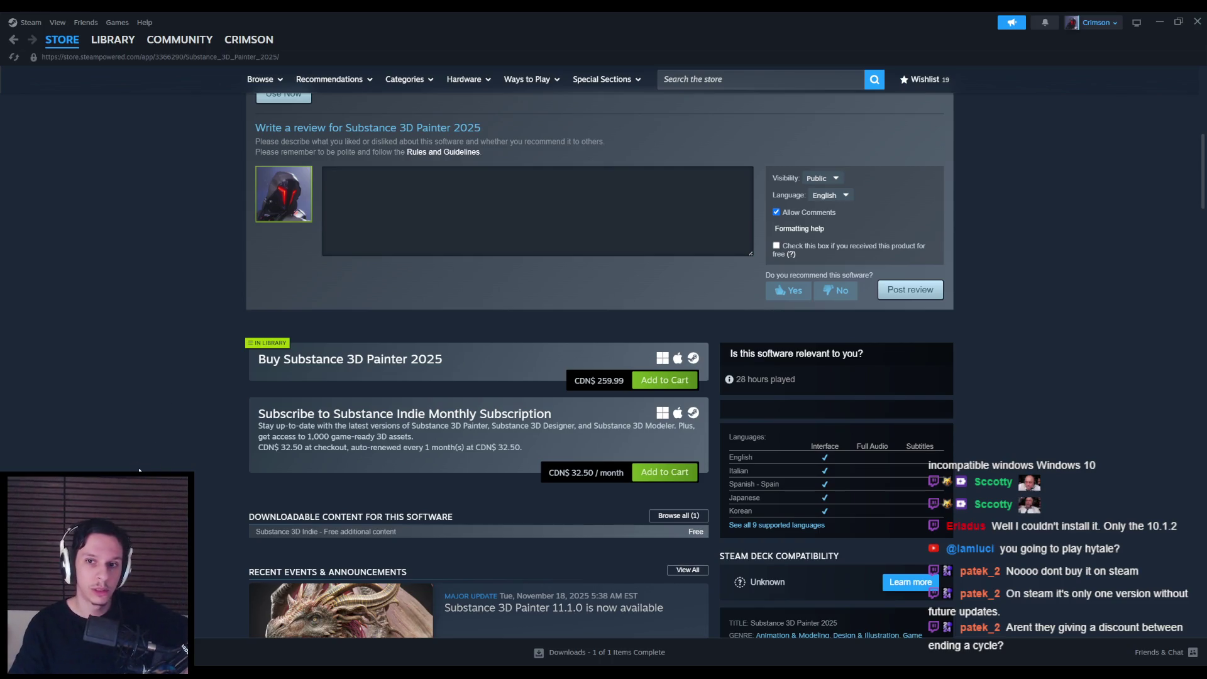
pyautogui.scroll(1, 138, 471)
pyautogui.scroll(2, 138, 471)
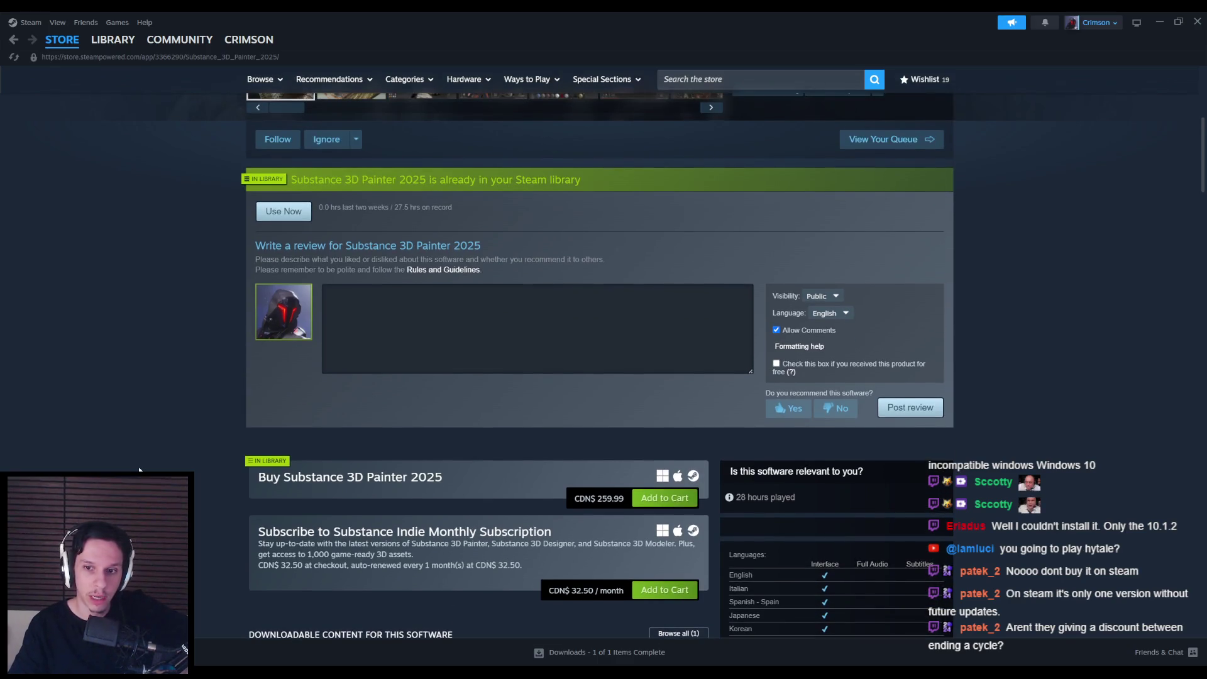
pyautogui.scroll(-3, 140, 471)
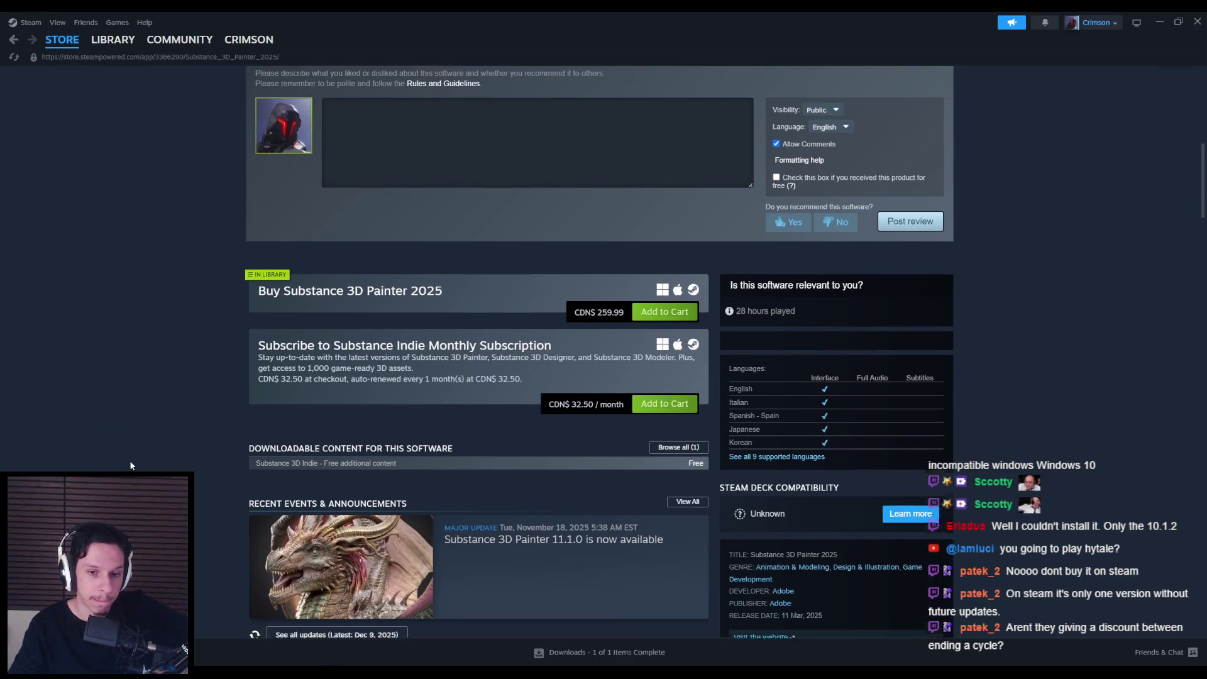
pyautogui.scroll(-2, 130, 465)
pyautogui.scroll(5, 456, 501)
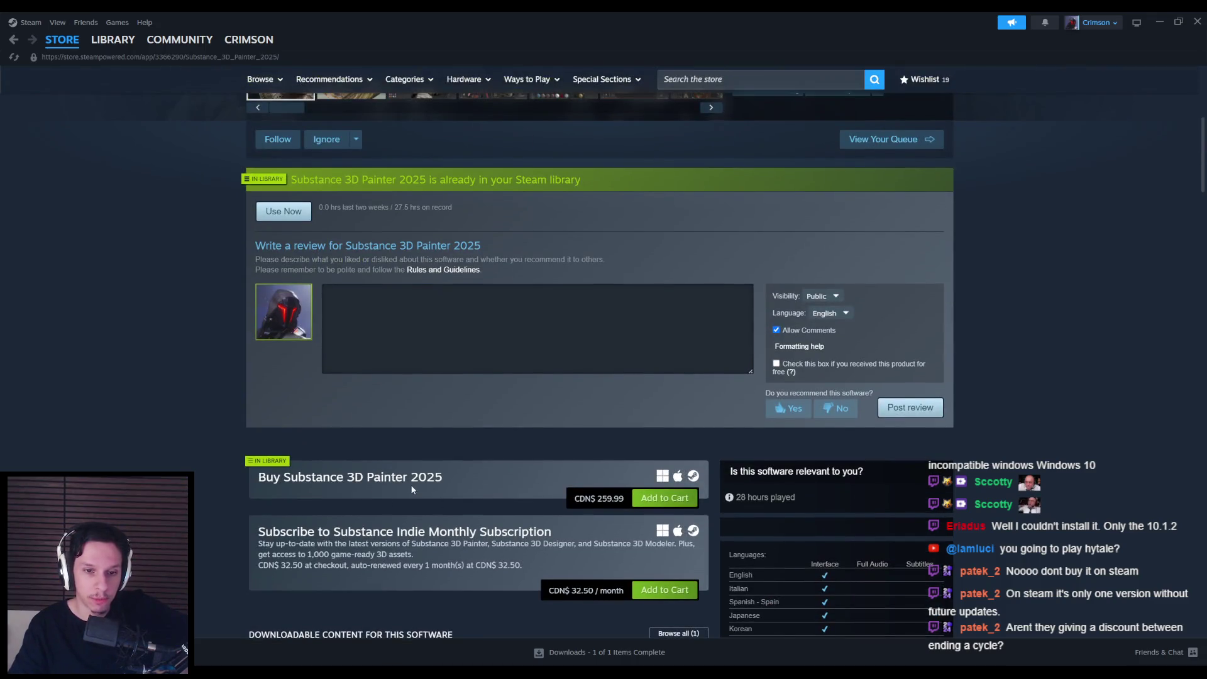
pyautogui.scroll(4, 161, 215)
pyautogui.click(113, 39)
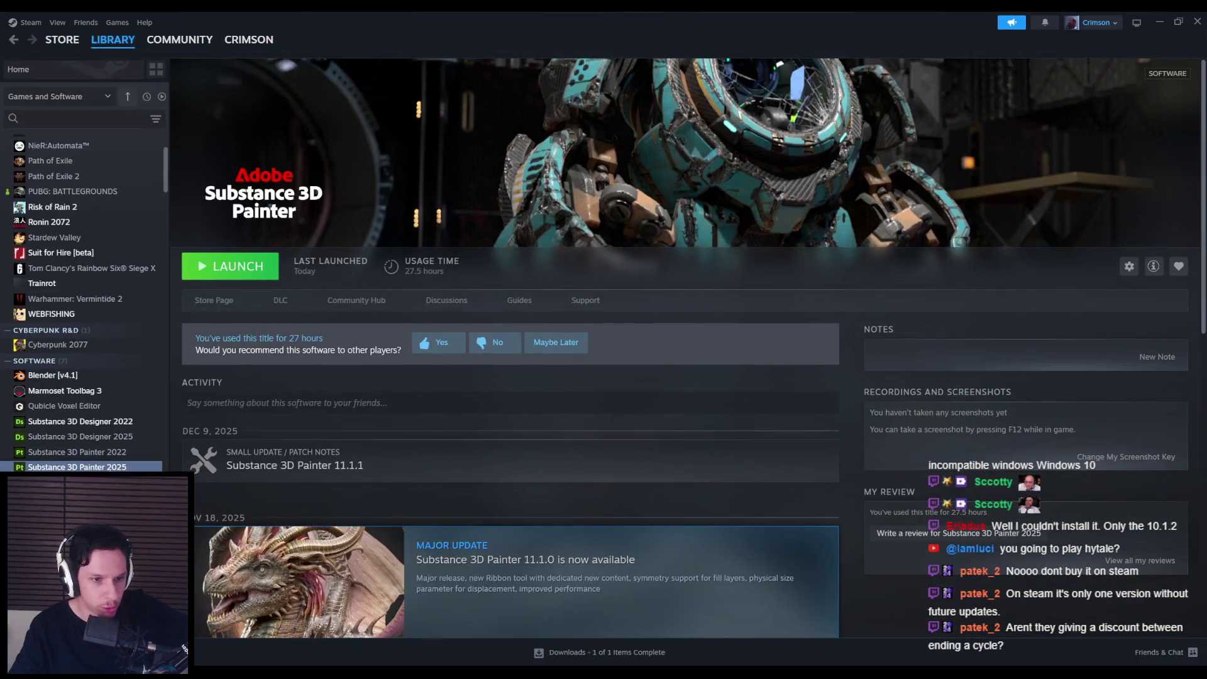
# Step: View the Substance 3D Painter 2022 library entry, return to 2025 and open its community hub
pyautogui.click(113, 453)
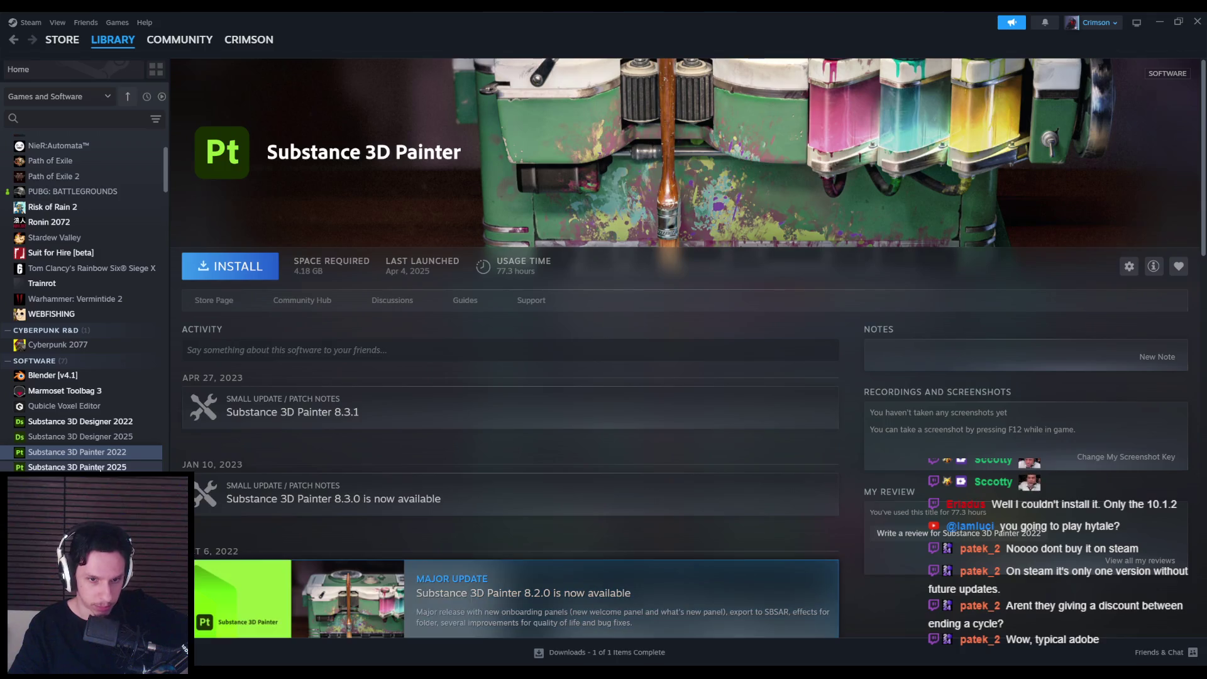
pyautogui.click(101, 468)
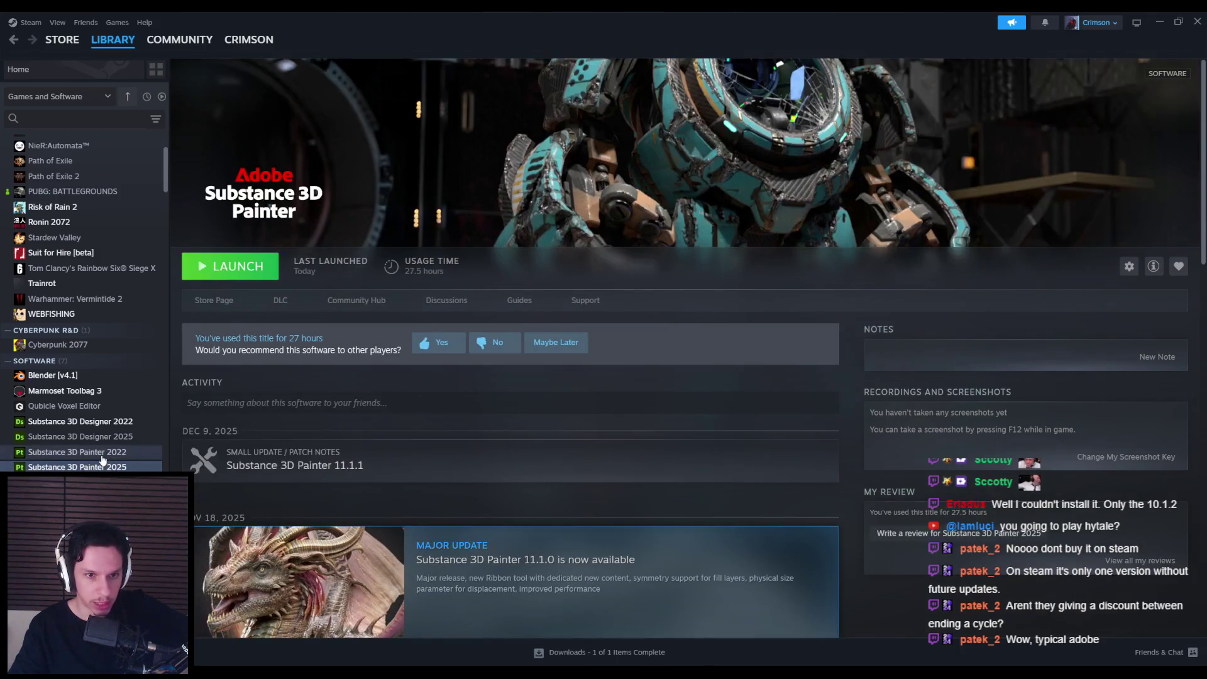
pyautogui.scroll(-2, 283, 346)
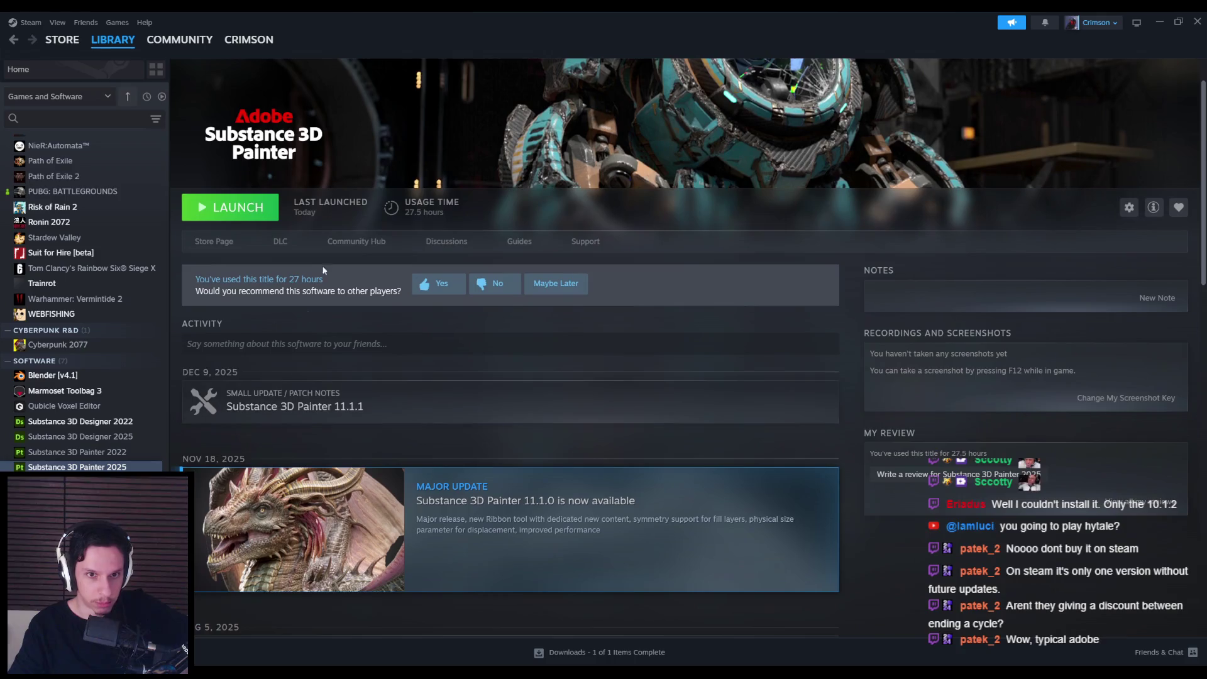
pyautogui.click(334, 244)
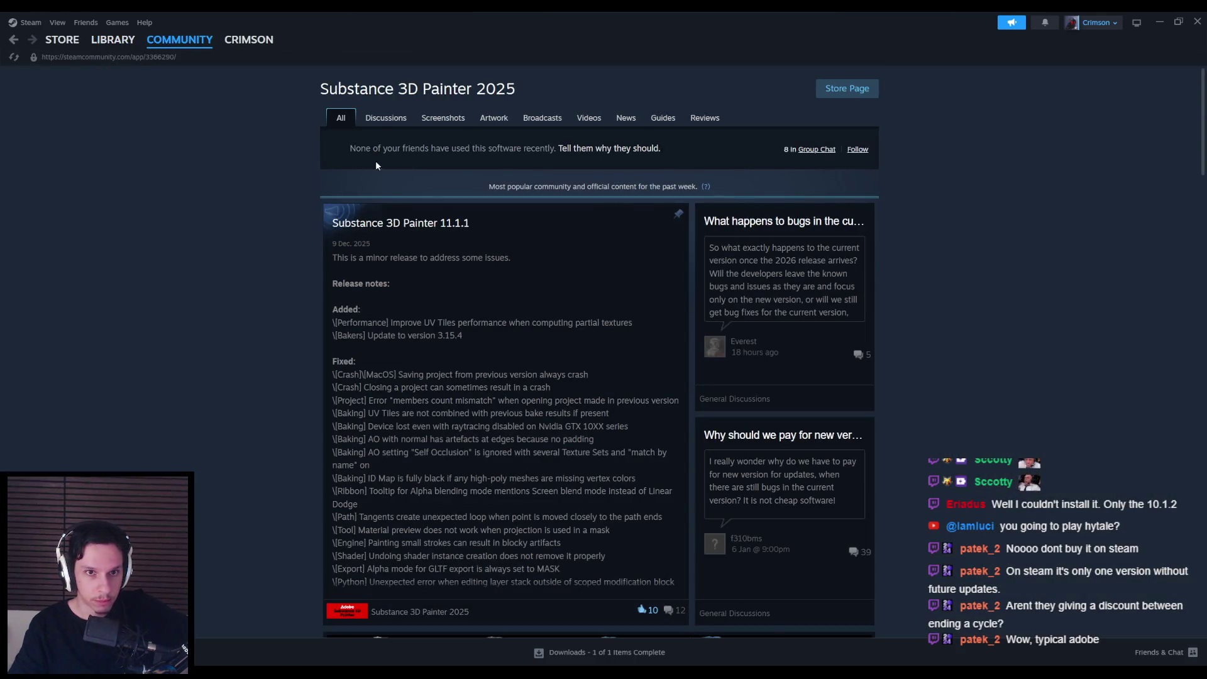
# Step: Show the hub's Discussions and read the commercial-use and Linux threads
pyautogui.click(379, 121)
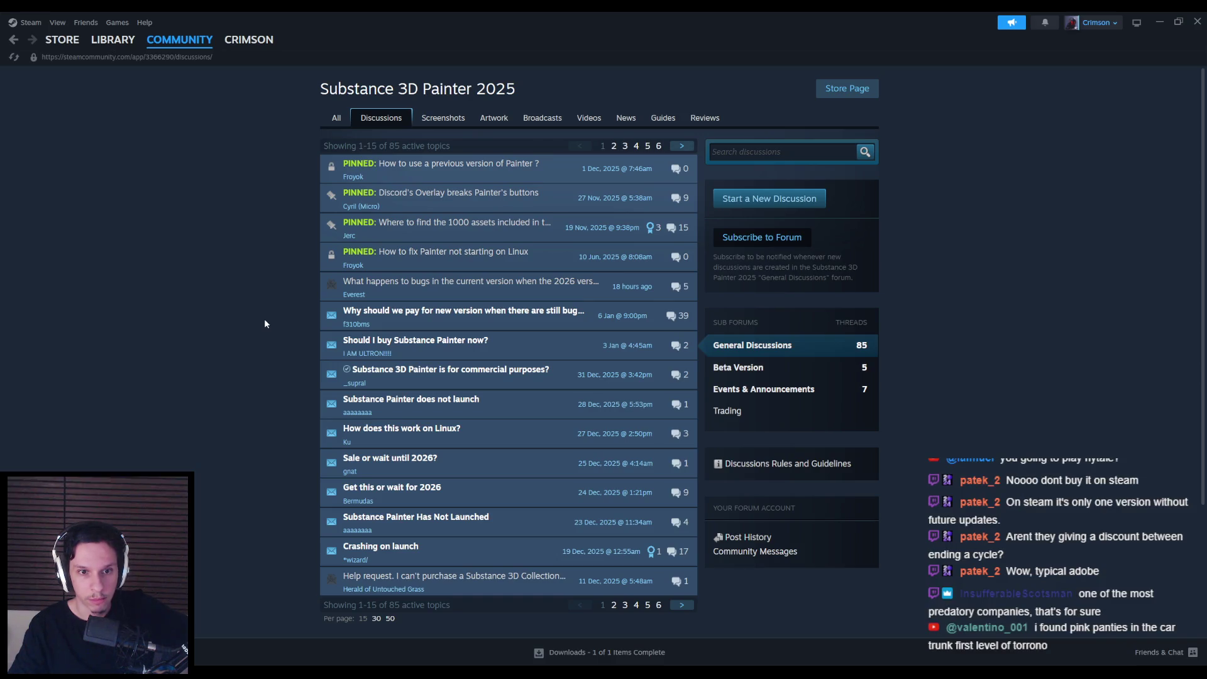
pyautogui.scroll(-2, 265, 320)
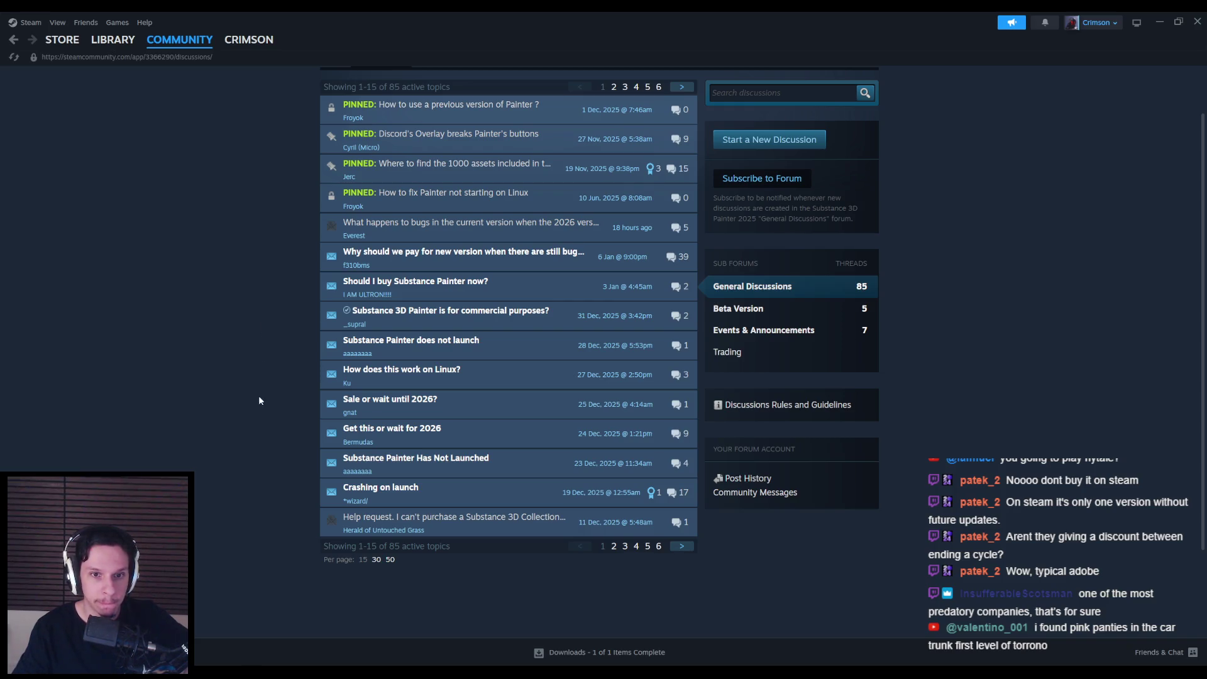
pyautogui.click(384, 311)
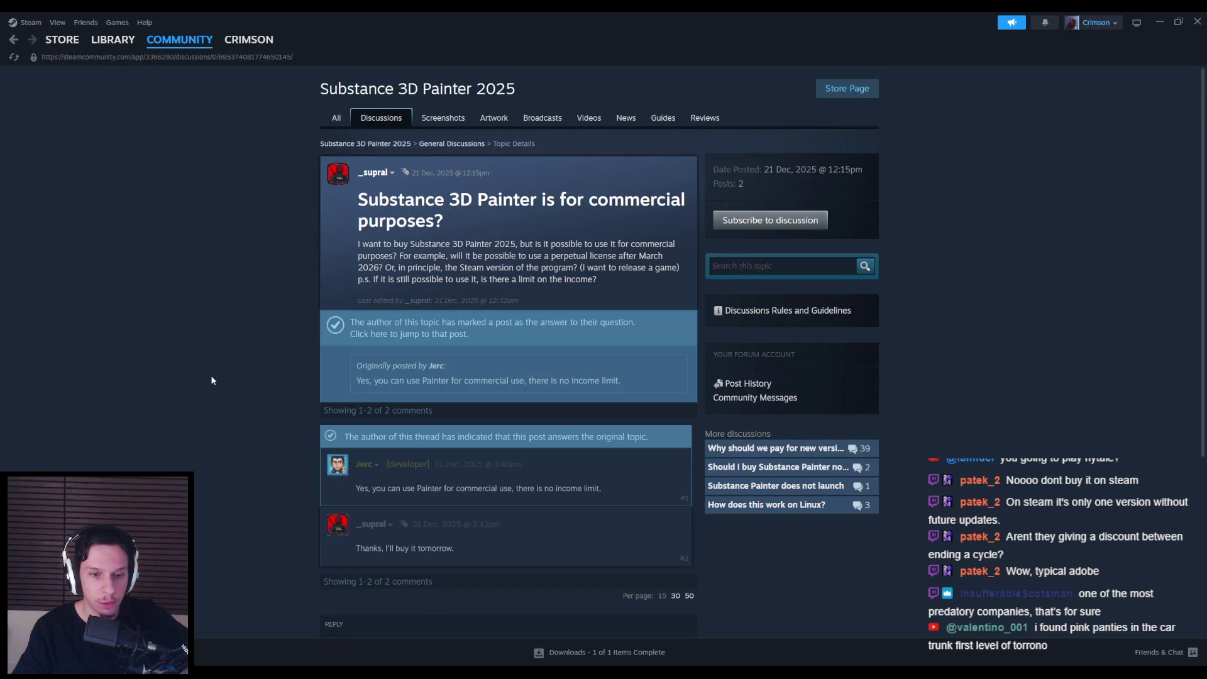
pyautogui.hotkey('alt', 'Left')
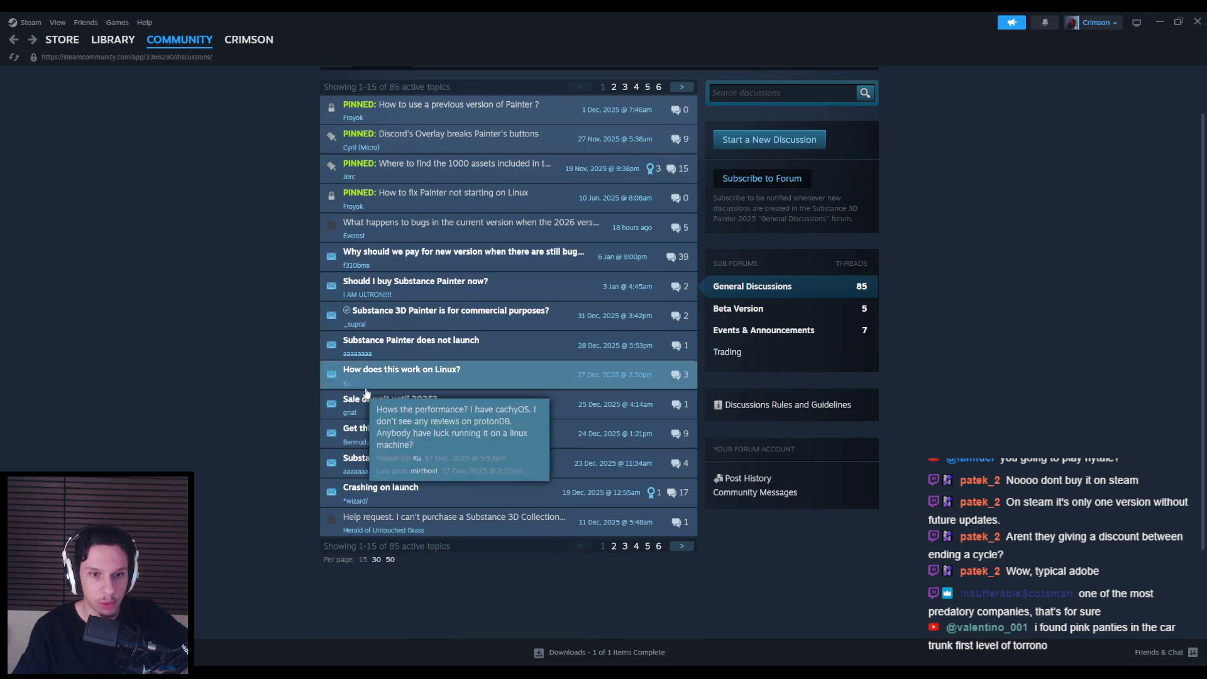
pyautogui.hotkey('alt', 'Left')
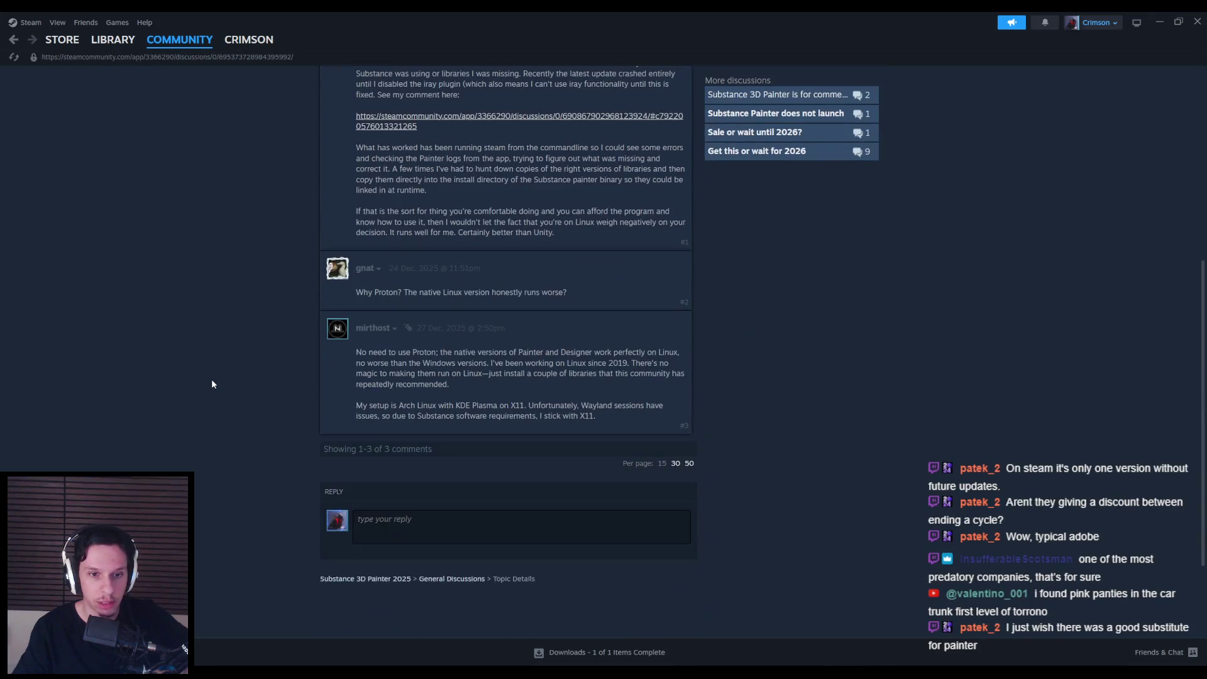
pyautogui.hotkey('alt', 'Left')
# Step: Read the 'Sale or wait until 2026?' thread, then go to the Substance 3D Painter 2025 store page
pyautogui.click(389, 399)
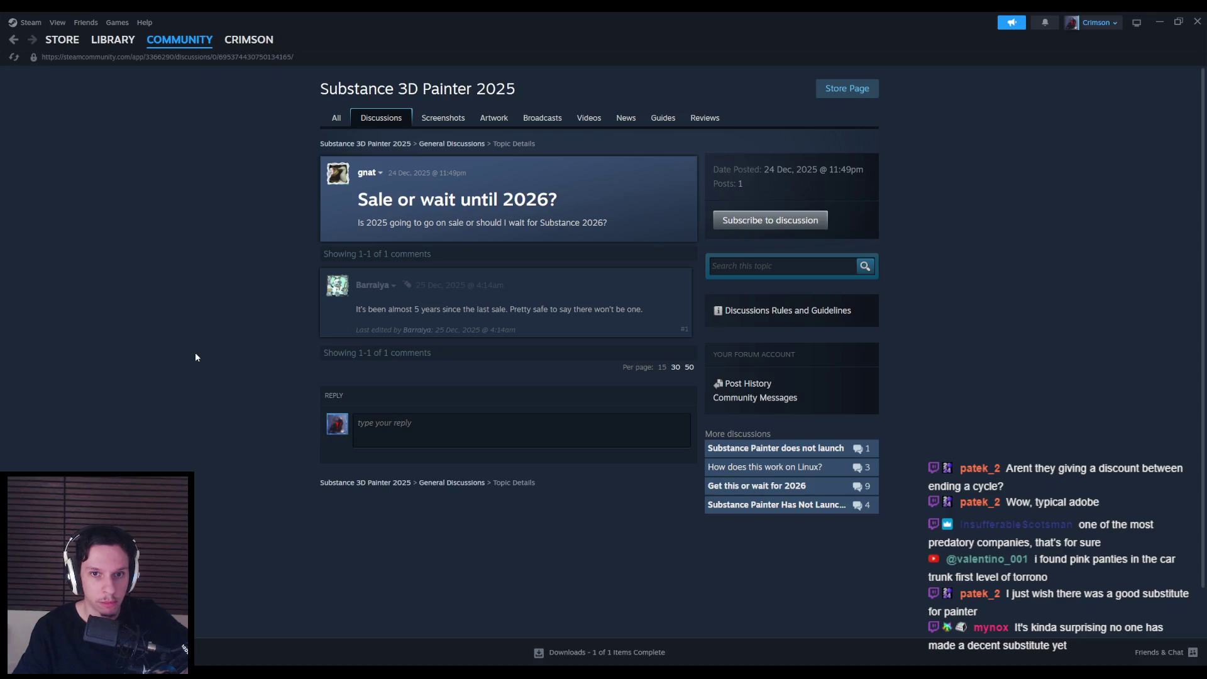
pyautogui.hotkey('alt', 'Left')
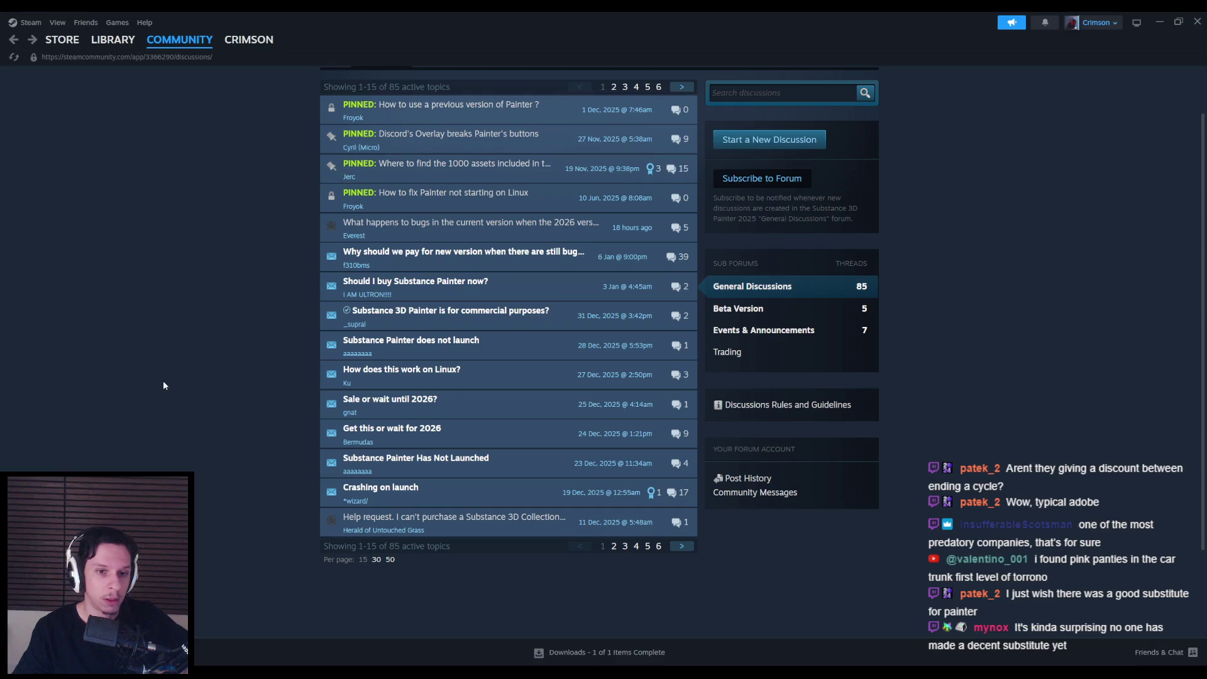
pyautogui.scroll(1, 163, 381)
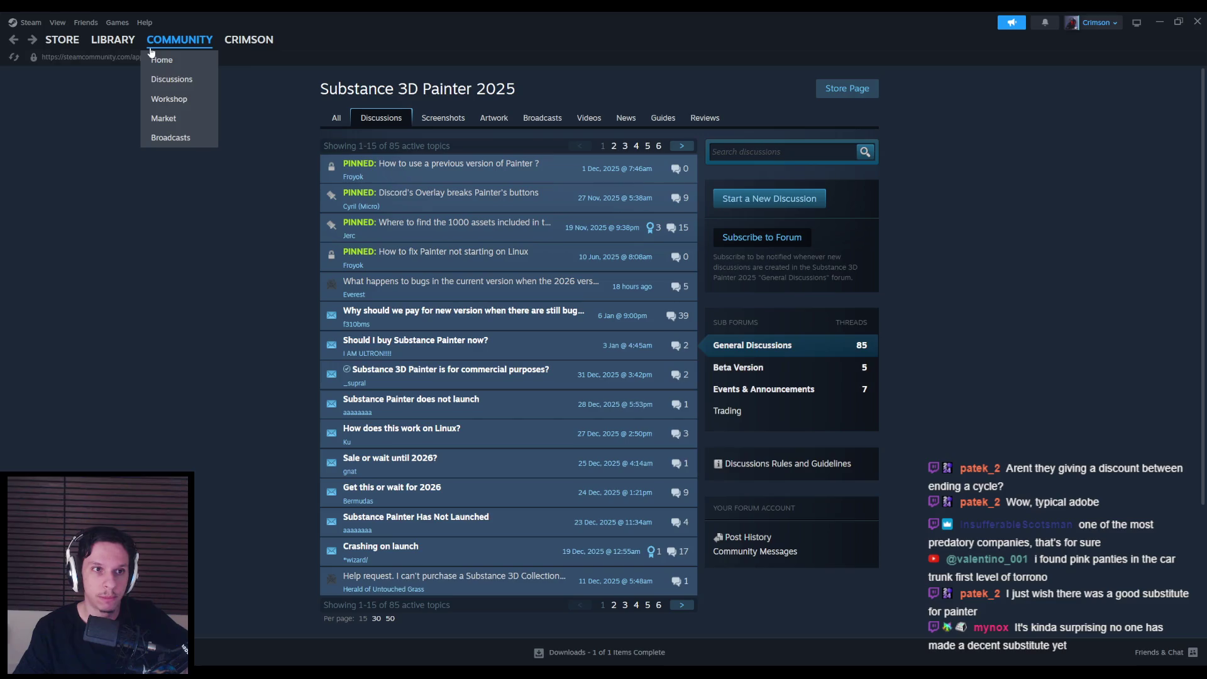
pyautogui.click(856, 93)
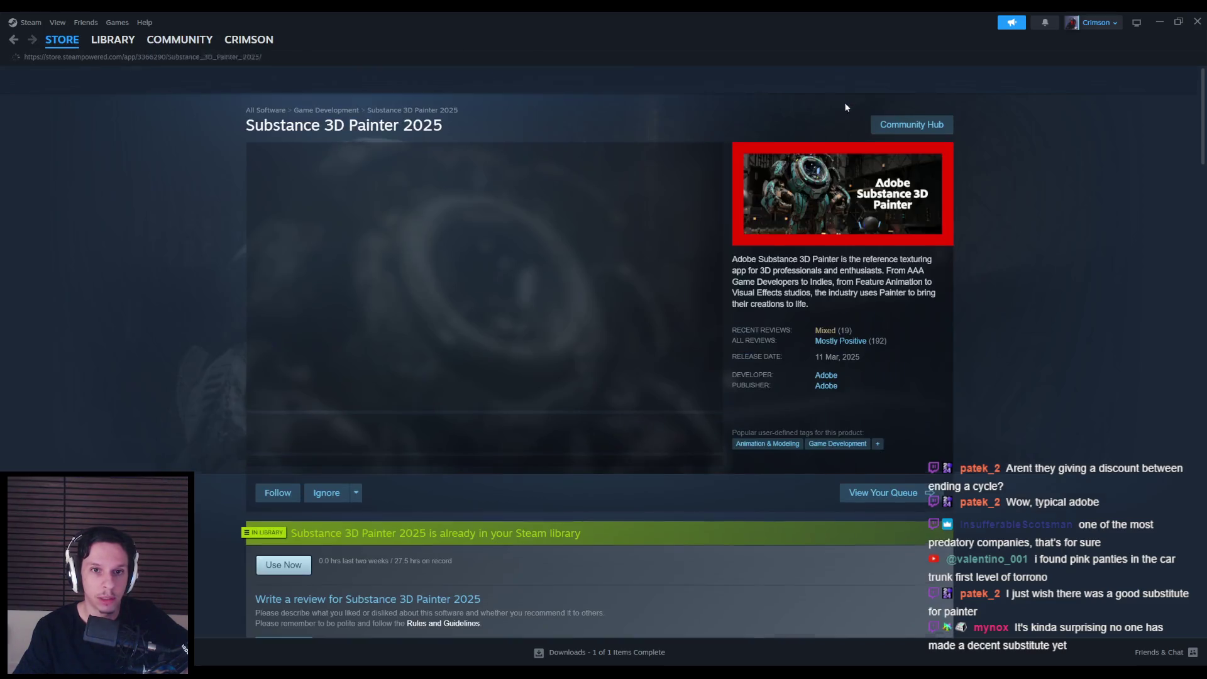
# Step: Search the store for 'marmoset', browse Marmoset's developer page, then close Steam
pyautogui.click(113, 39)
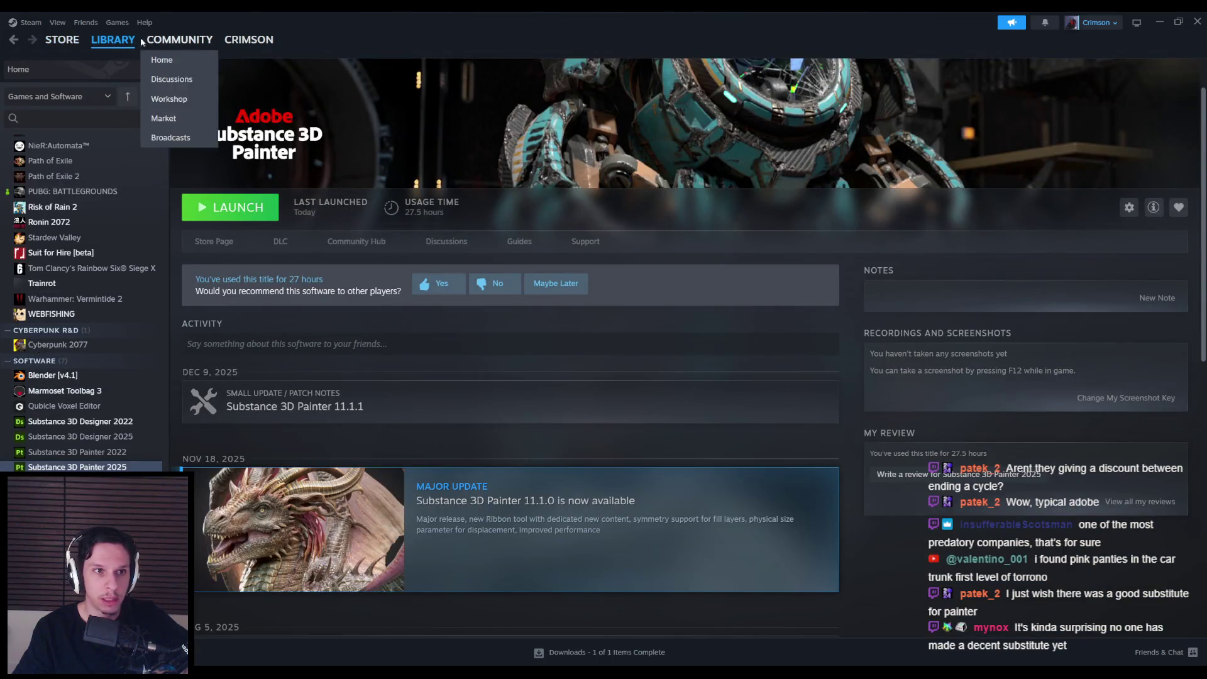
pyautogui.click(113, 39)
pyautogui.click(68, 45)
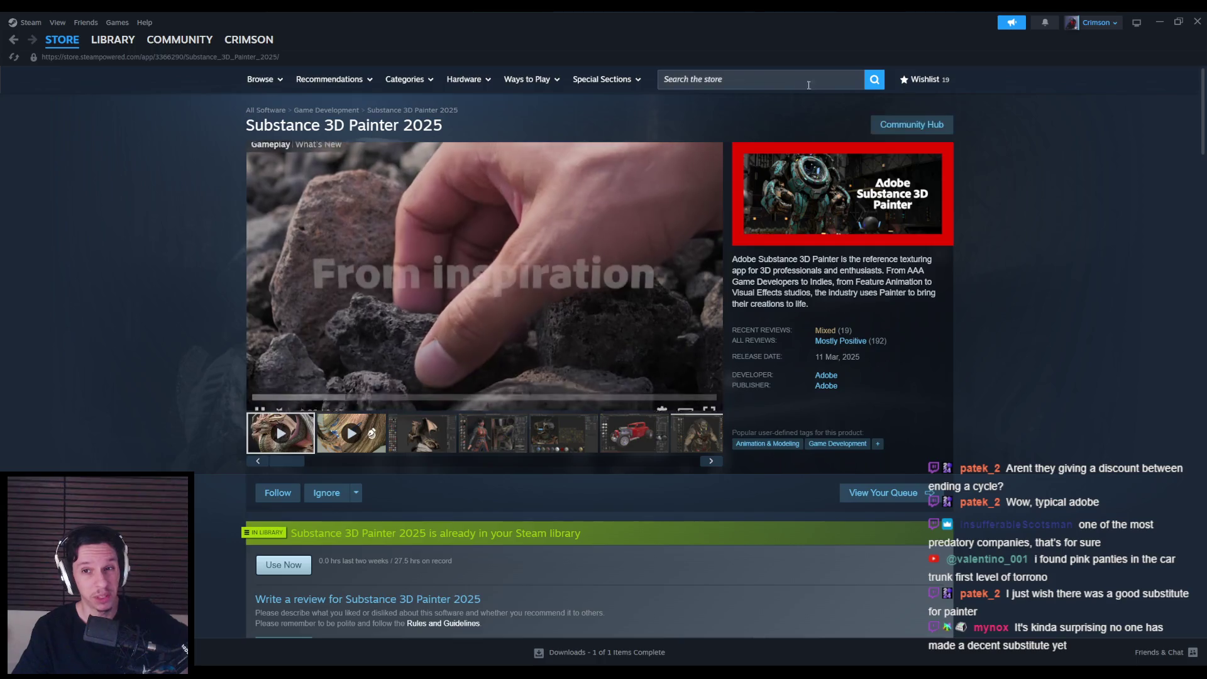
pyautogui.click(791, 76)
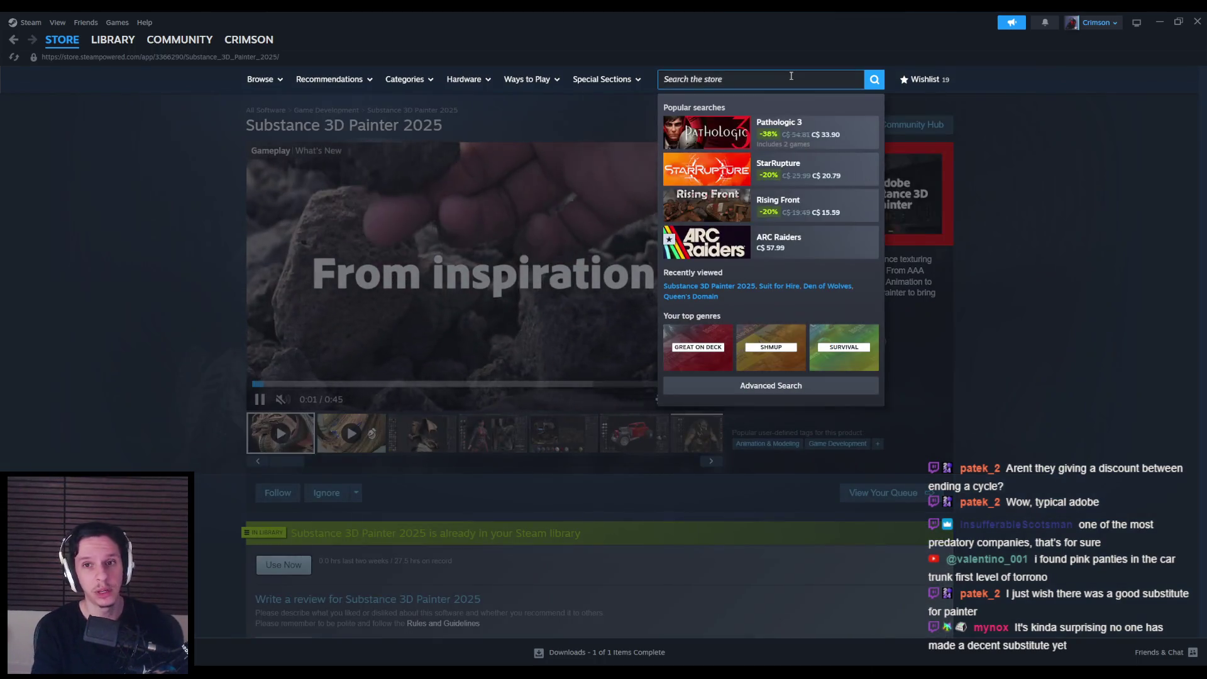
pyautogui.write('marmoset')
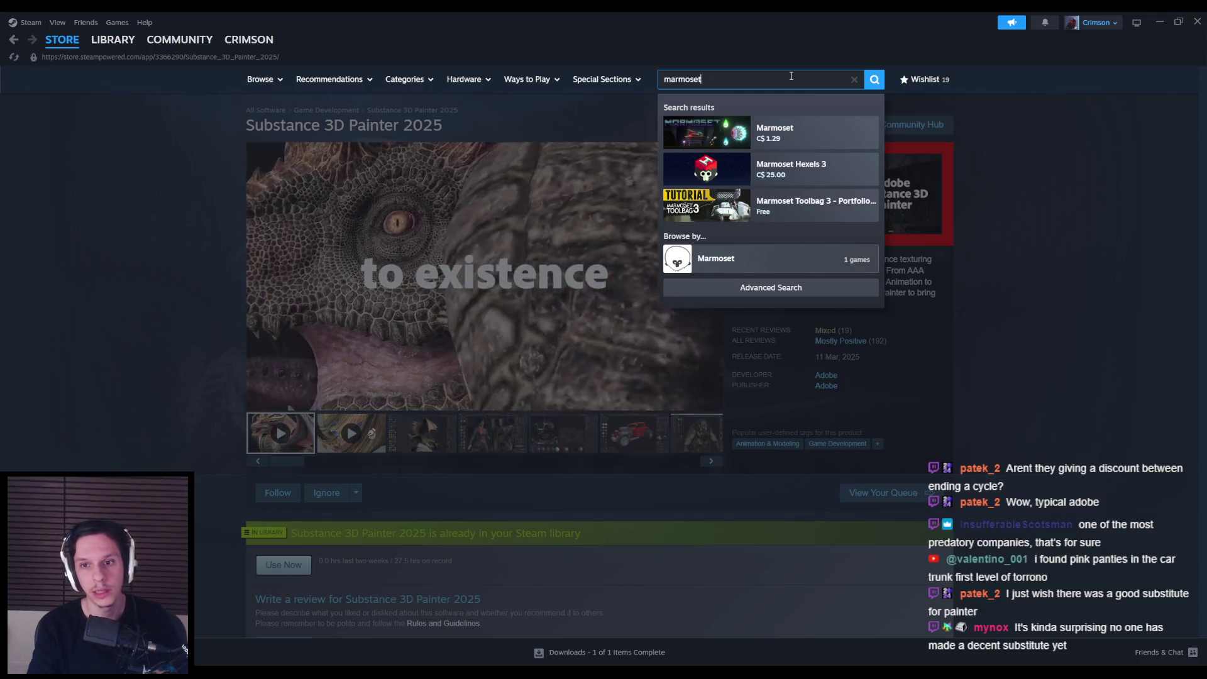
pyautogui.click(707, 260)
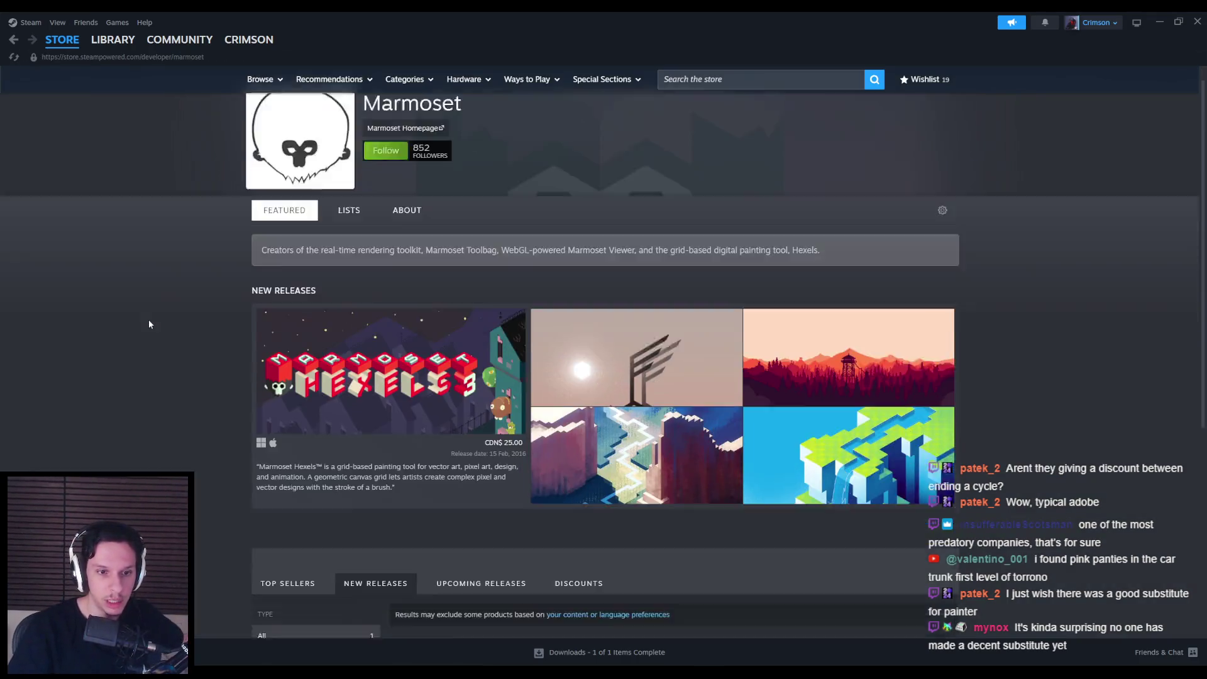
pyautogui.scroll(-3, 149, 321)
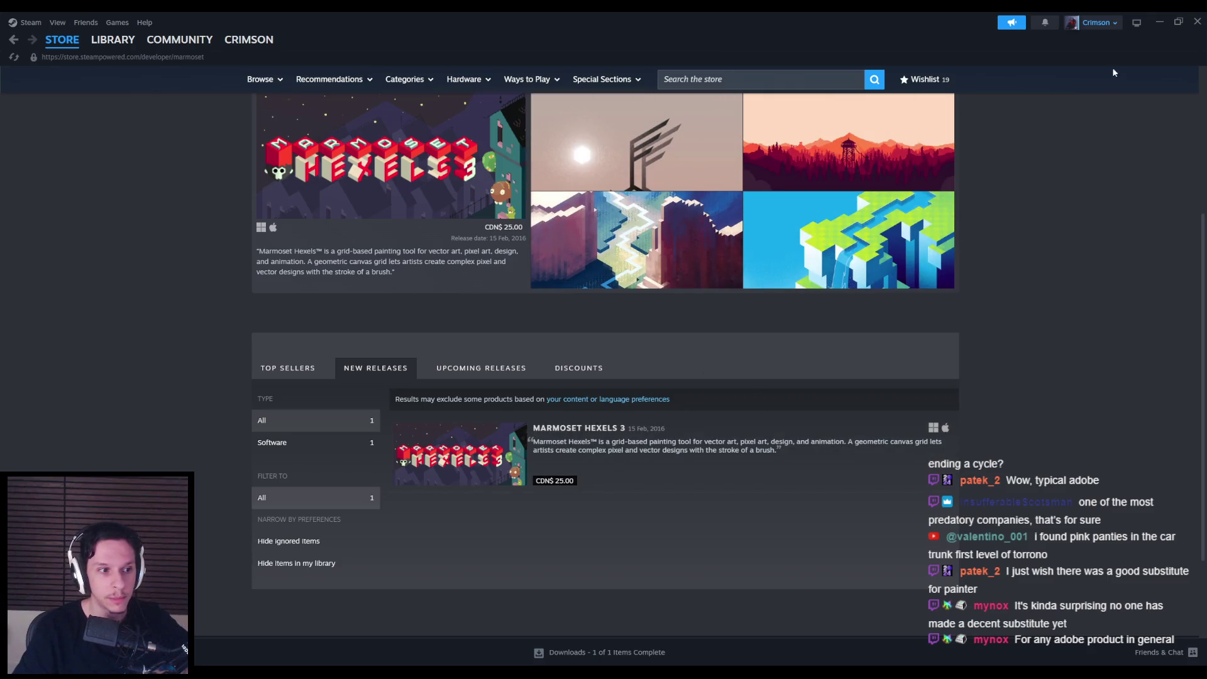
pyautogui.click(1198, 22)
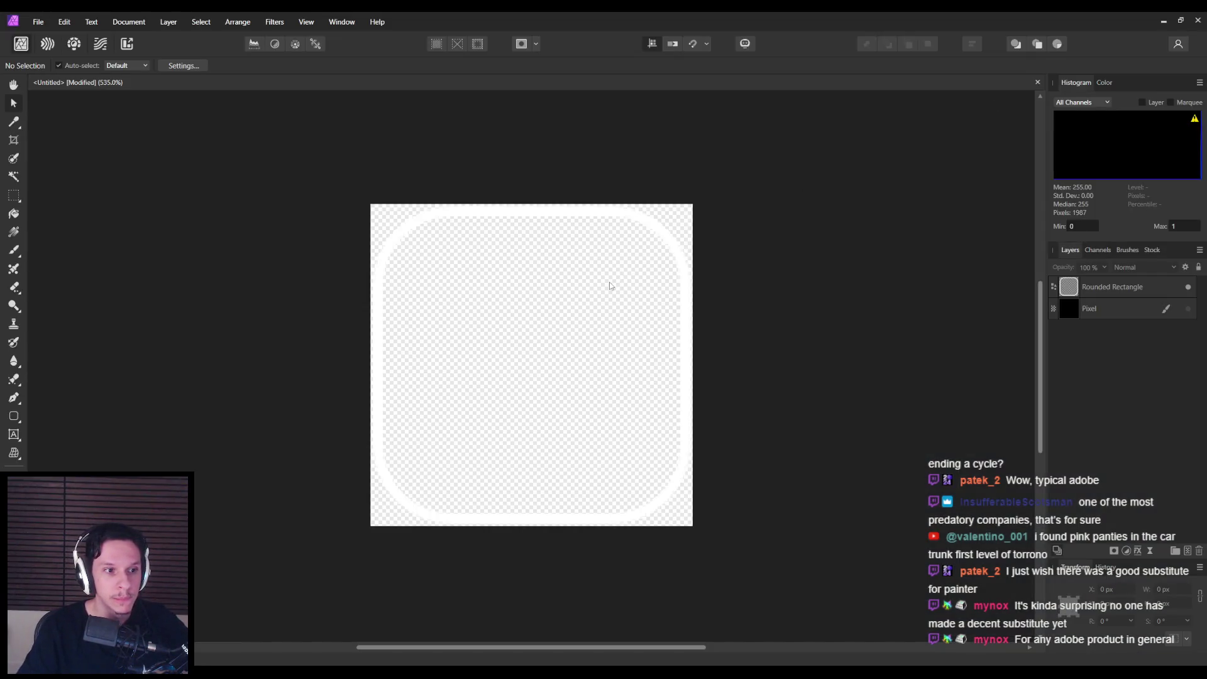